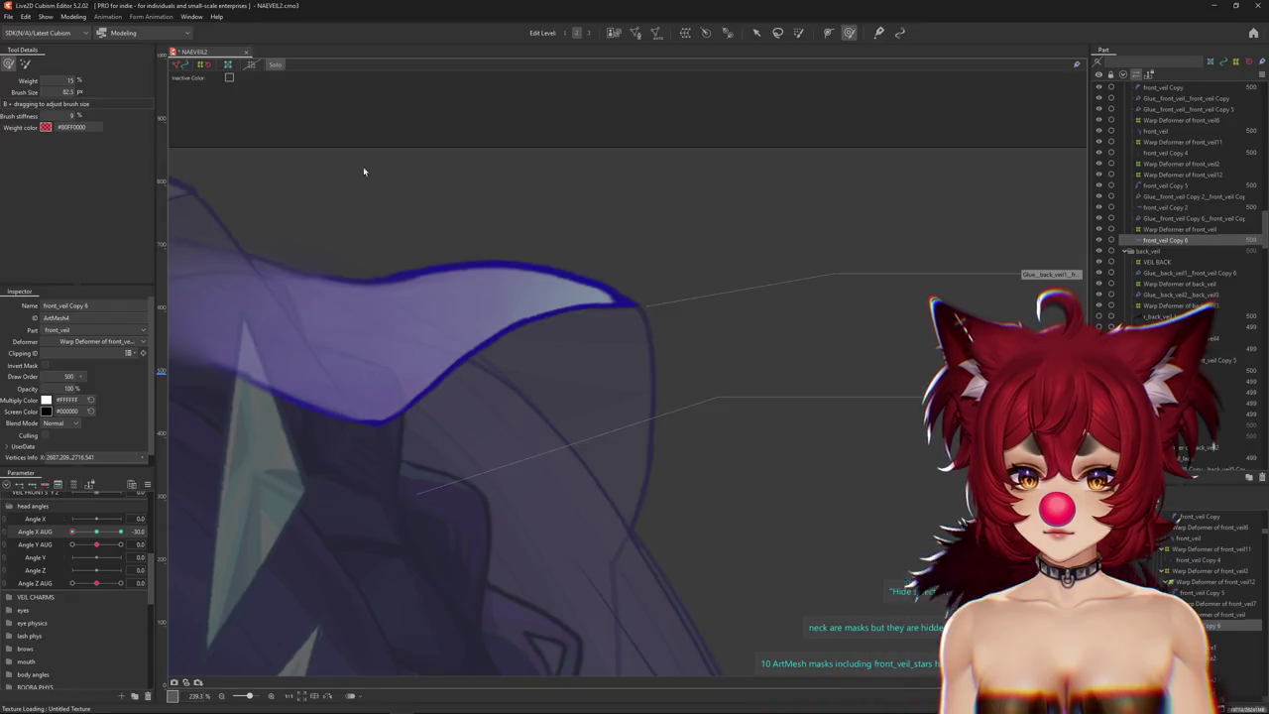
# Solo the veil mesh and resize the deform brush for the veil edges.
pyautogui.scroll(-3, 392, 202)
pyautogui.scroll(-3, 391, 201)
pyautogui.scroll(-3, 297, 348)
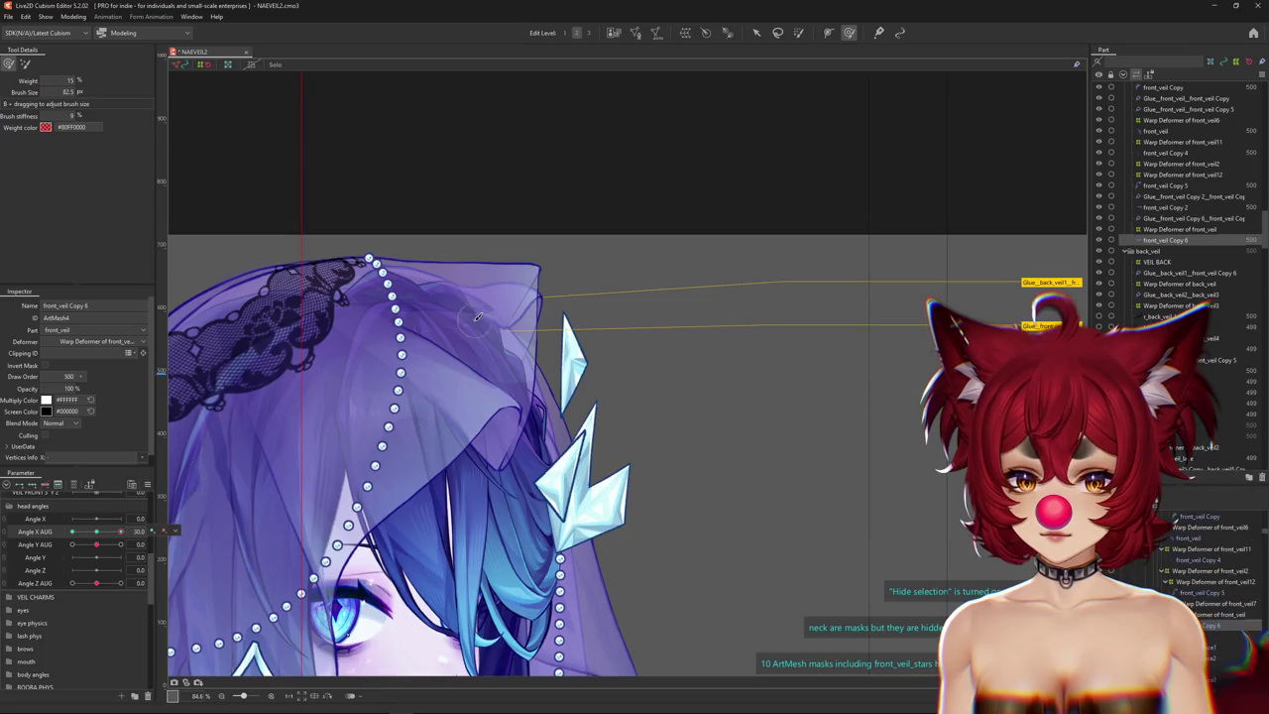
pyautogui.scroll(5, 477, 315)
pyautogui.moveTo(506, 345)
pyautogui.mouseDown()
pyautogui.moveTo(567, 292)
pyautogui.moveTo(600, 339)
pyautogui.mouseUp()
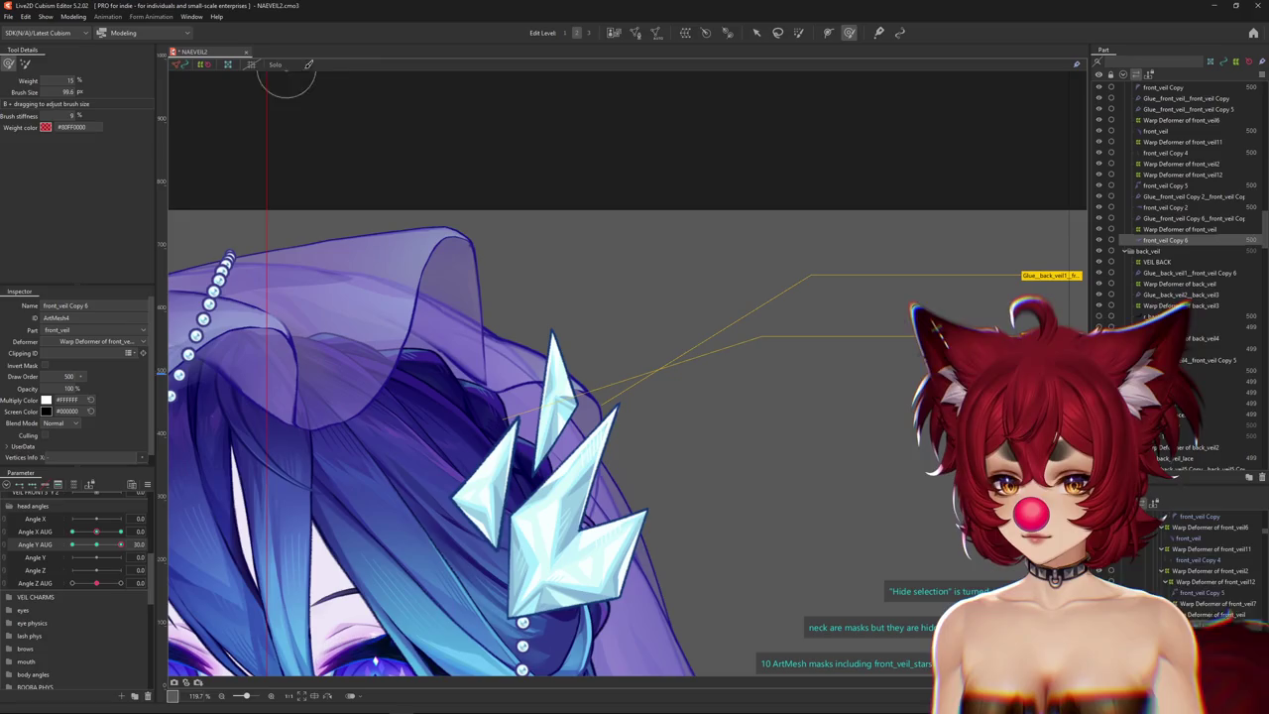
pyautogui.click(275, 64)
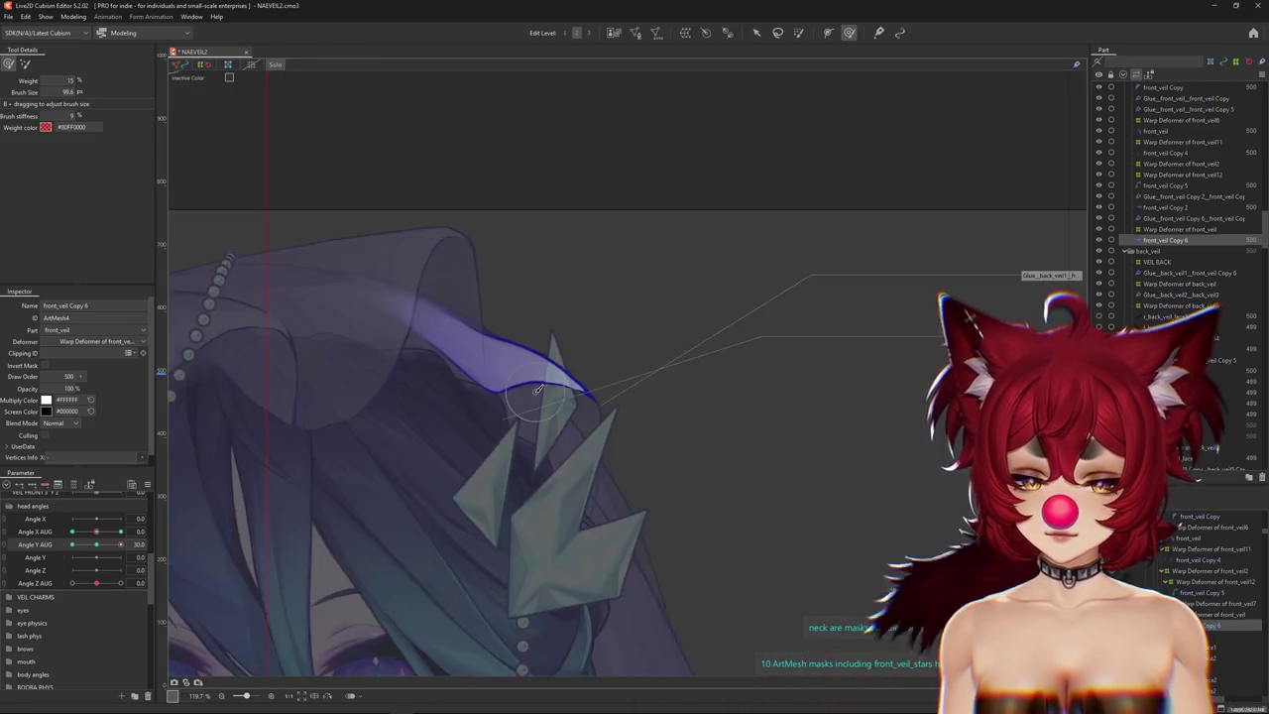
pyautogui.scroll(3, 539, 388)
pyautogui.scroll(2, 562, 396)
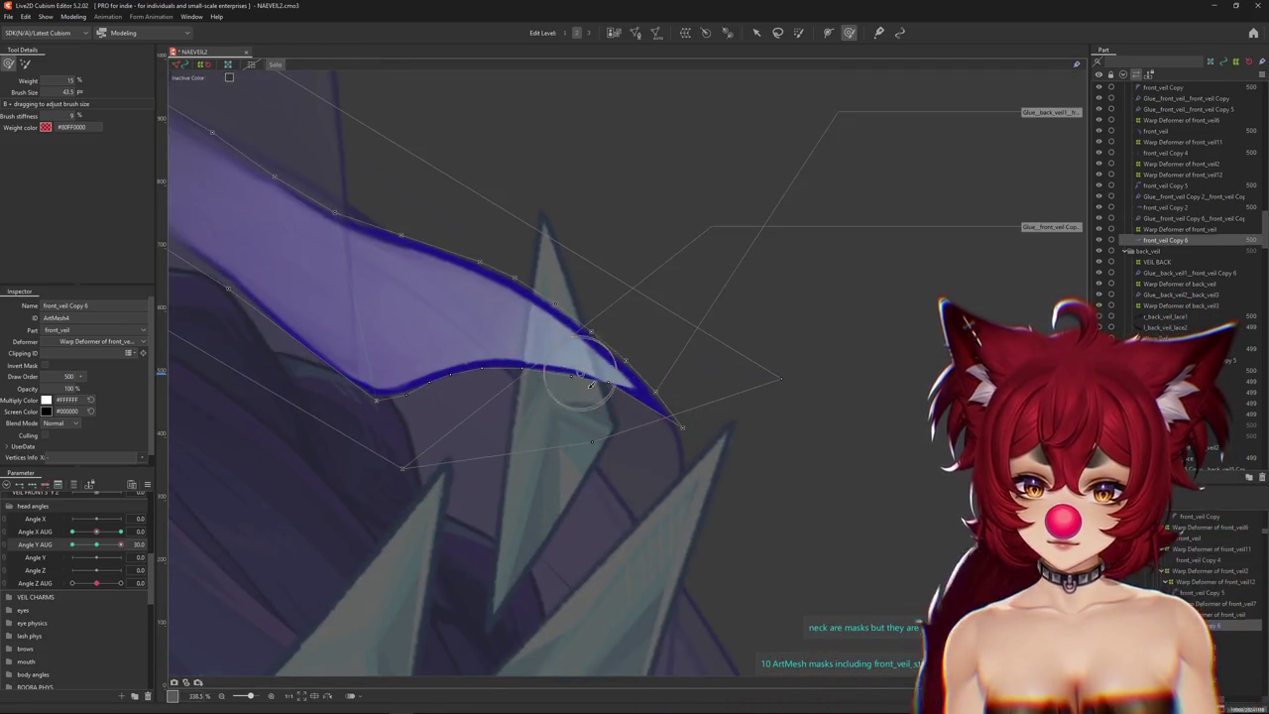
pyautogui.moveTo(596, 390); pyautogui.dragTo(609, 414)
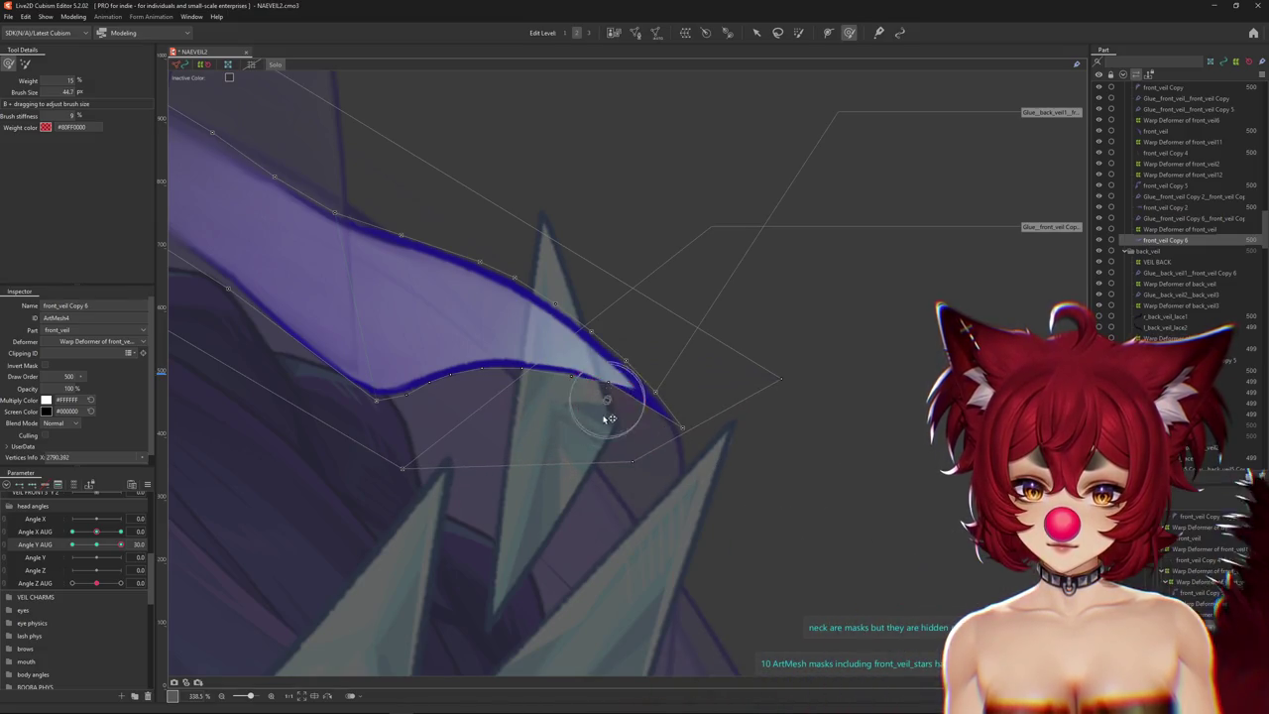
pyautogui.moveTo(548, 381); pyautogui.dragTo(549, 359)
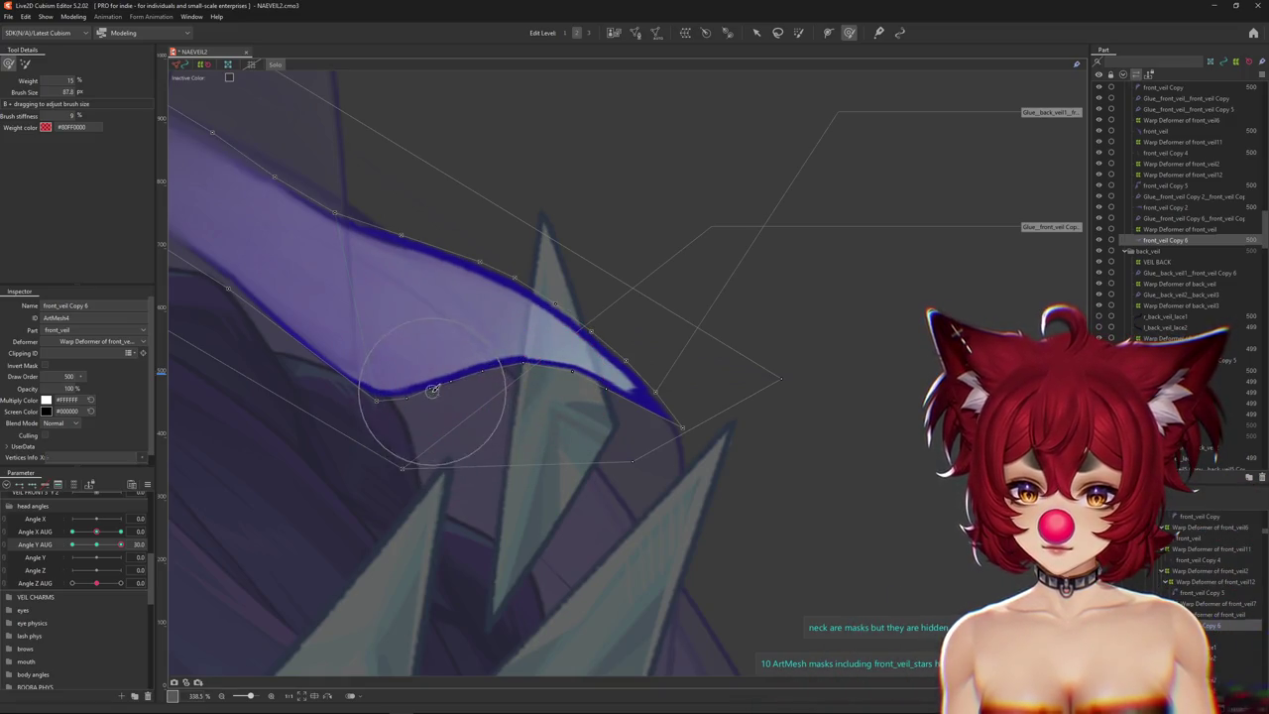
# Pose Angle X/Y AUG to each side and brush the veil tip and lower curve smoother.
pyautogui.moveTo(98, 546)
pyautogui.mouseDown()
pyautogui.moveTo(129, 546)
pyautogui.moveTo(71, 544)
pyautogui.mouseUp()
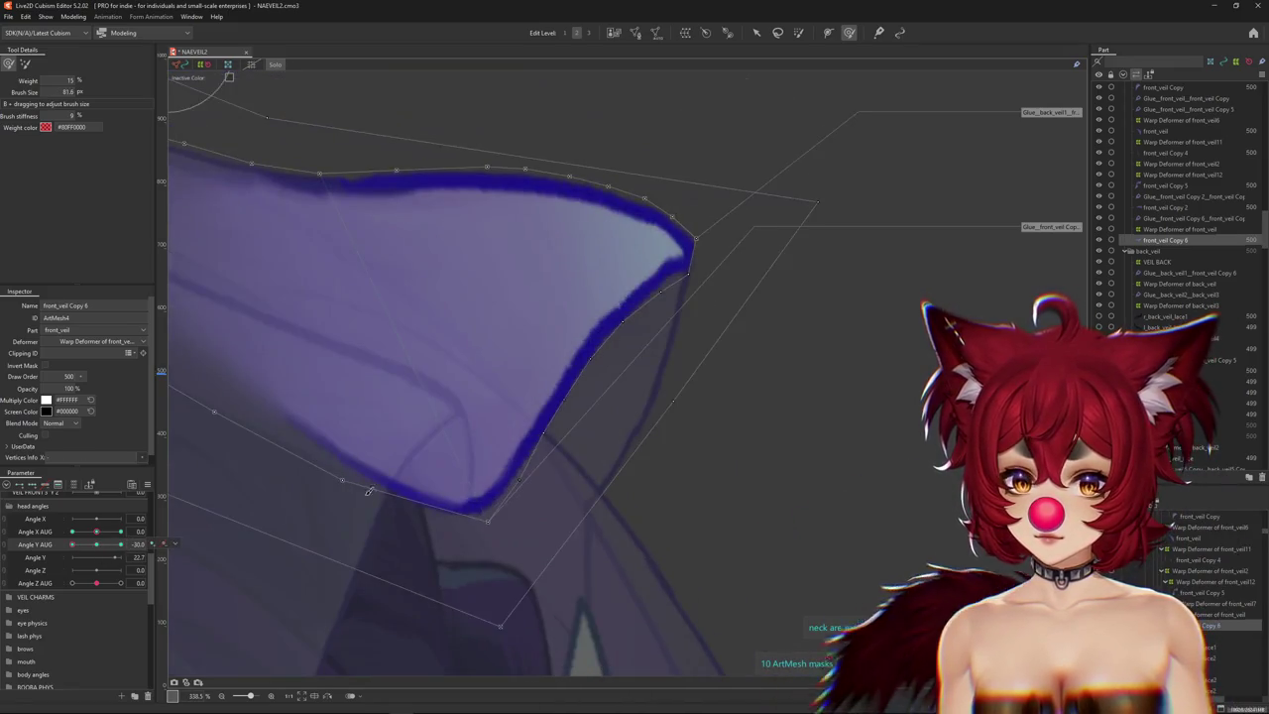
pyautogui.scroll(-2, 581, 387)
pyautogui.moveTo(581, 387)
pyautogui.mouseDown()
pyautogui.moveTo(642, 374)
pyautogui.moveTo(618, 337)
pyautogui.mouseUp()
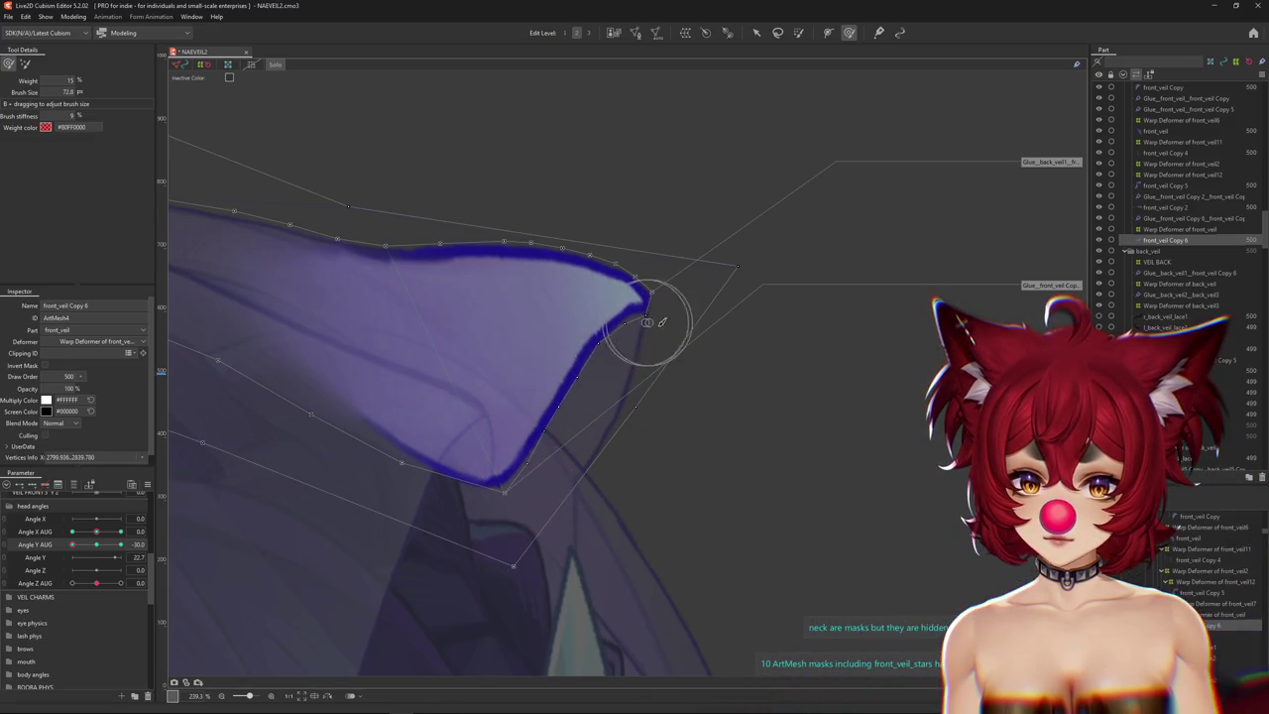
pyautogui.moveTo(97, 531)
pyautogui.mouseDown()
pyautogui.moveTo(136, 532)
pyautogui.moveTo(125, 541)
pyautogui.mouseUp()
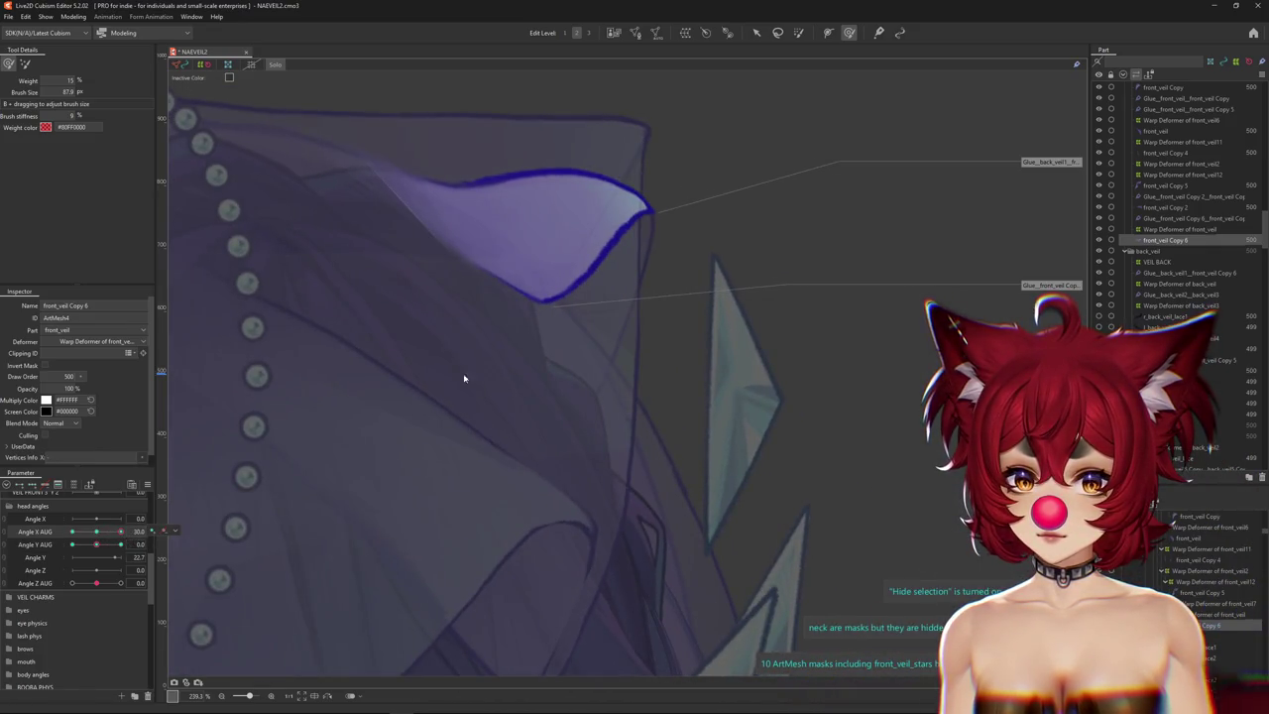
pyautogui.moveTo(583, 281); pyautogui.dragTo(595, 314)
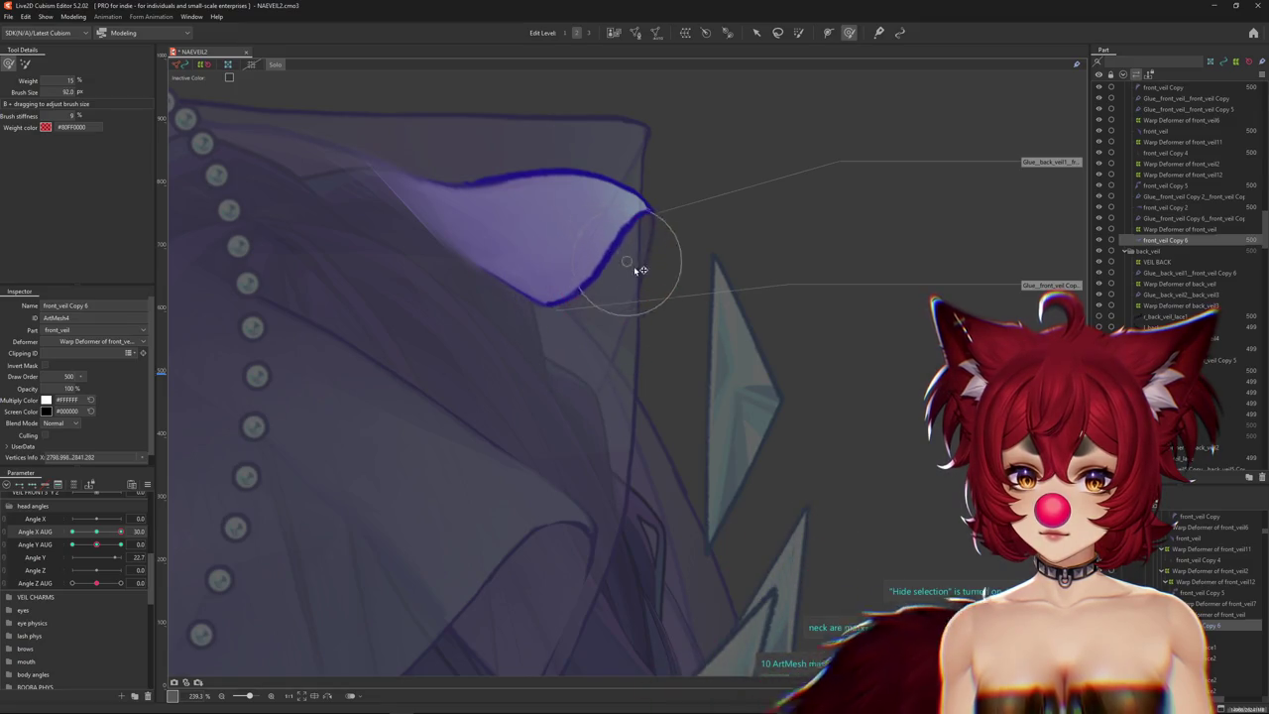
pyautogui.moveTo(640, 268)
pyautogui.mouseDown()
pyautogui.moveTo(631, 253)
pyautogui.moveTo(622, 267)
pyautogui.moveTo(471, 281)
pyautogui.mouseUp()
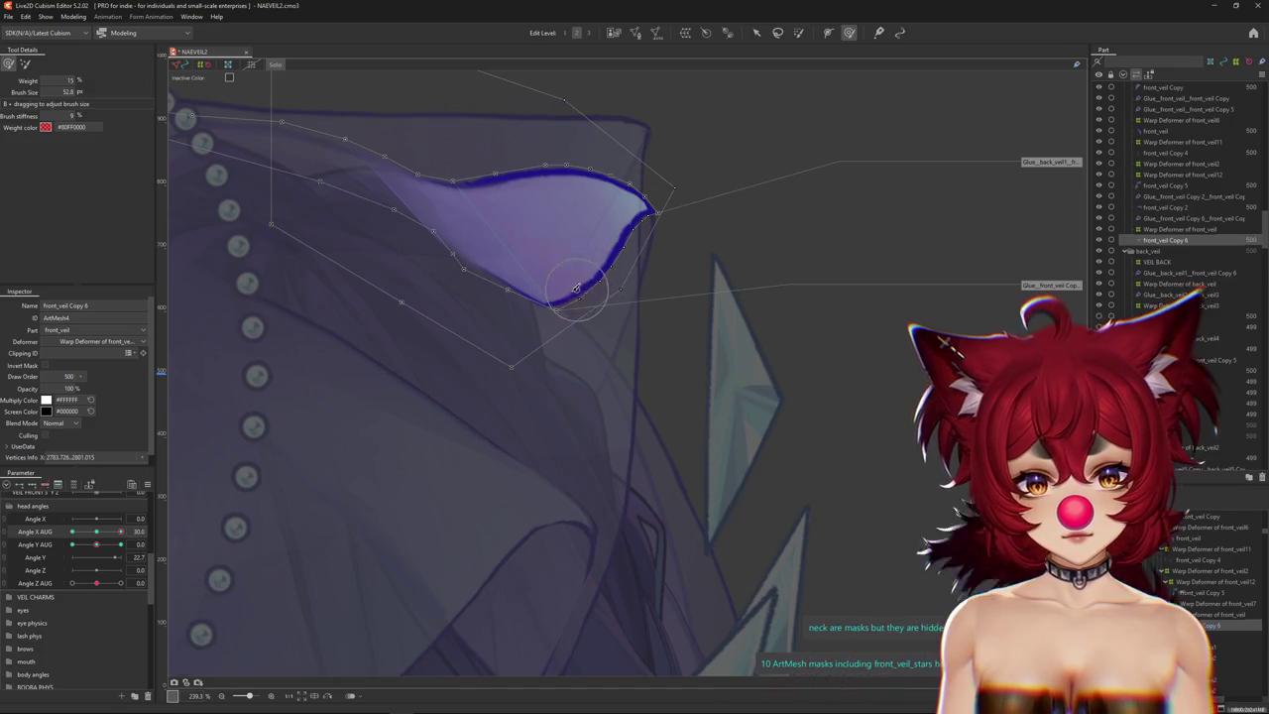
pyautogui.click(147, 483)
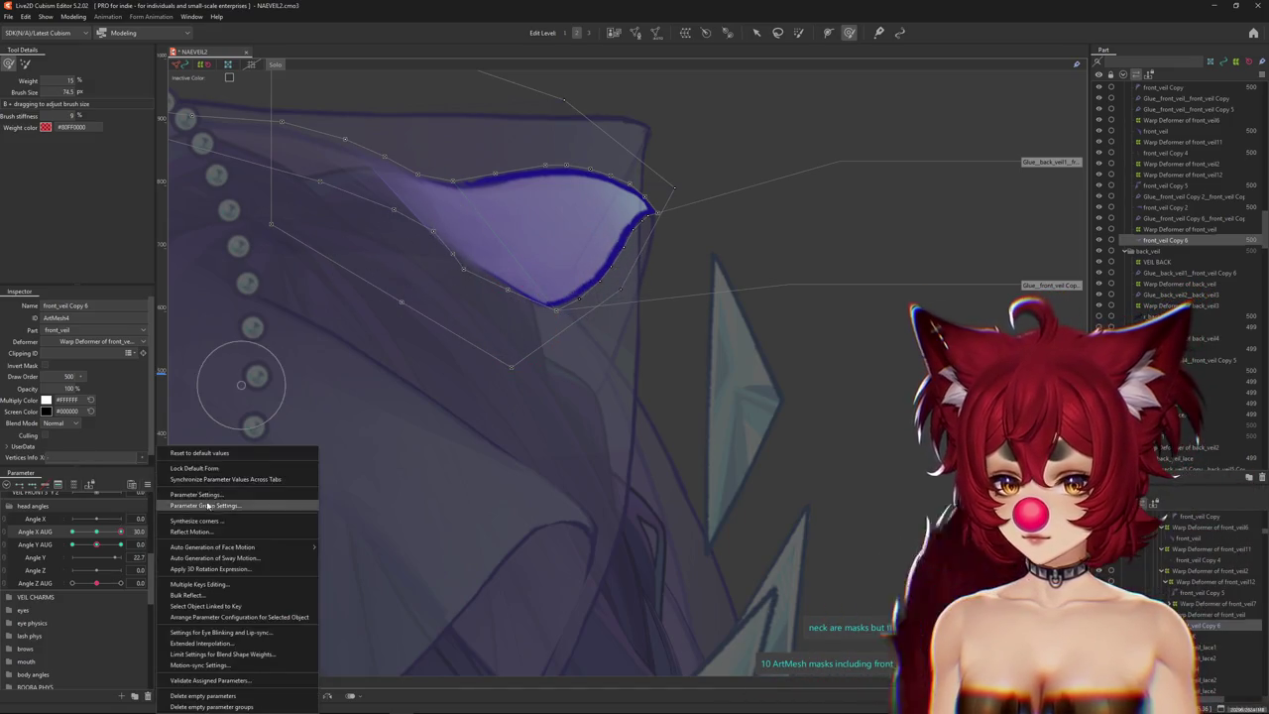
# Synthesize the corner poses and brush the veil edge at Angle X AUG 30.
pyautogui.click(199, 514)
pyautogui.click(615, 451)
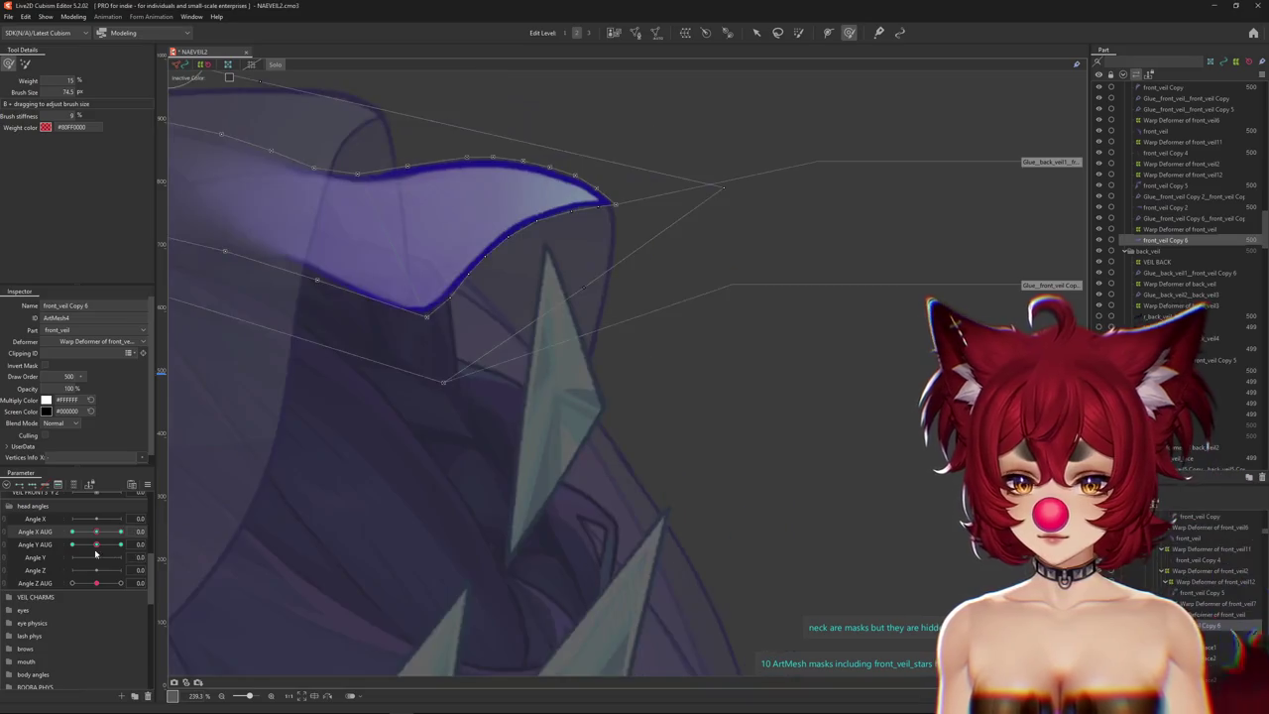
pyautogui.moveTo(99, 537)
pyautogui.mouseDown()
pyautogui.moveTo(120, 532)
pyautogui.moveTo(120, 544)
pyautogui.mouseUp()
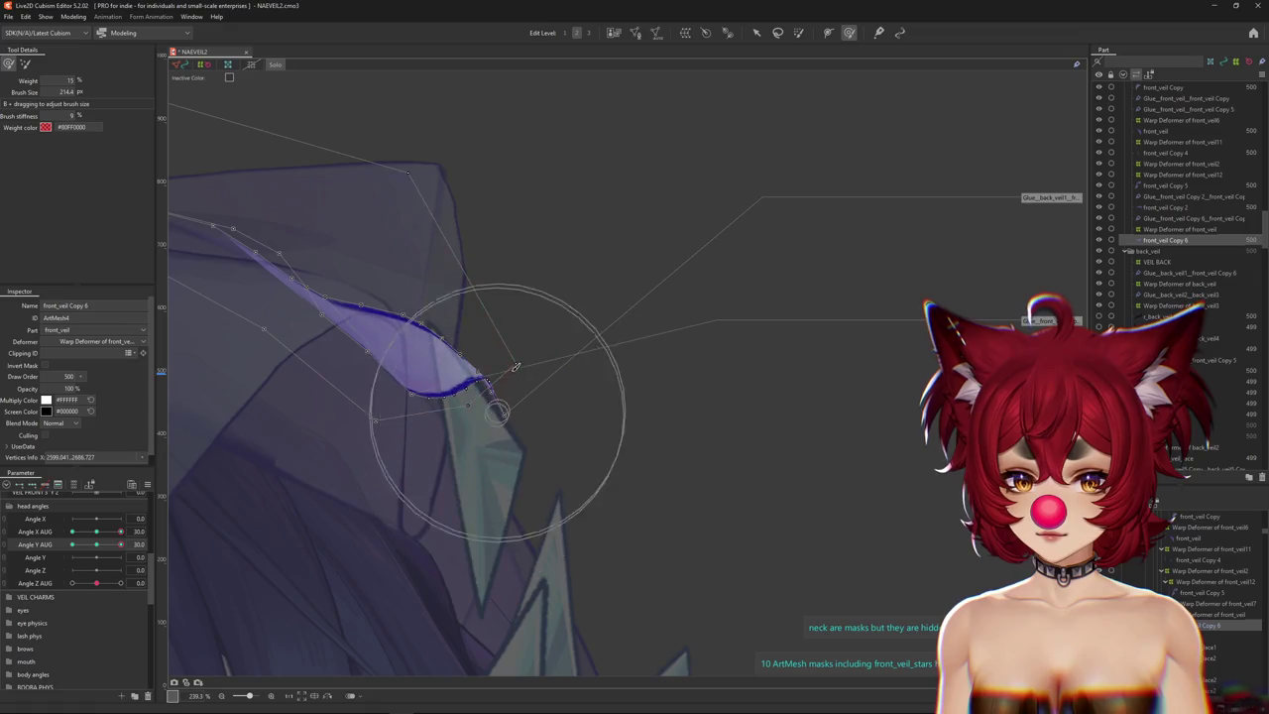
pyautogui.moveTo(425, 416); pyautogui.dragTo(331, 372)
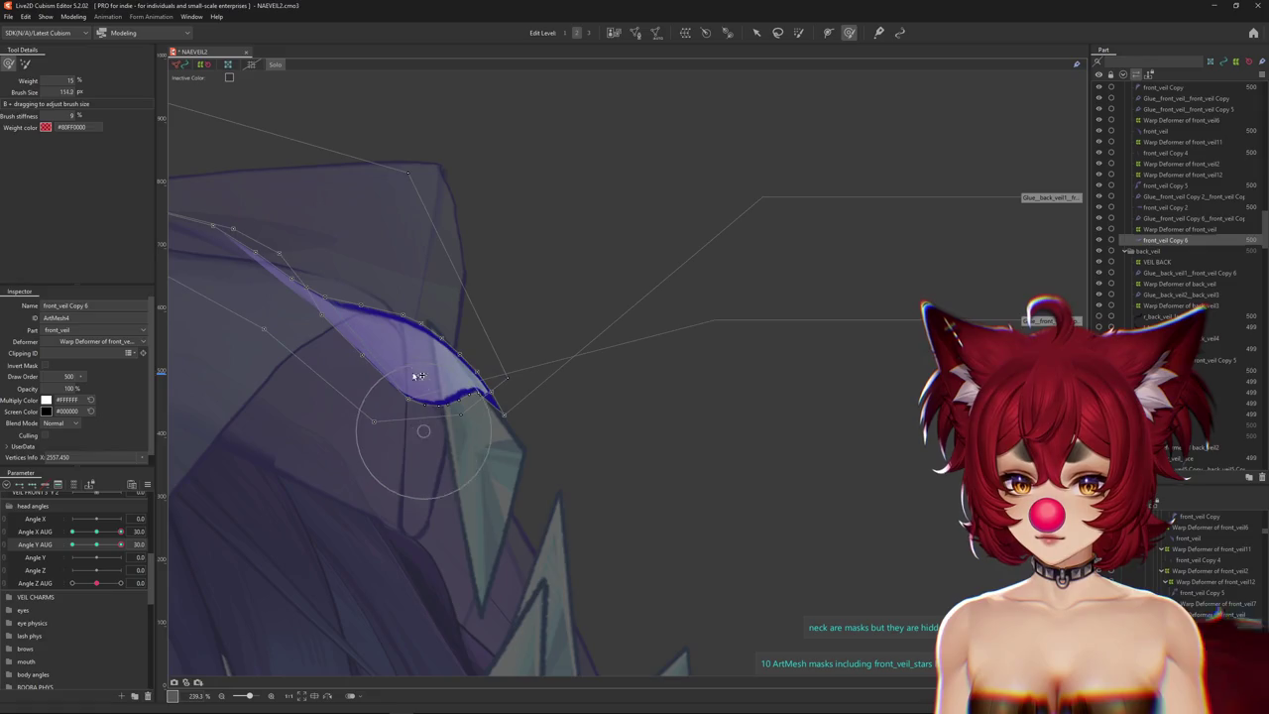
# Nudge a bottom-edge vertex and weight-paint deformation over the lower veil area.
pyautogui.scroll(5, 477, 397)
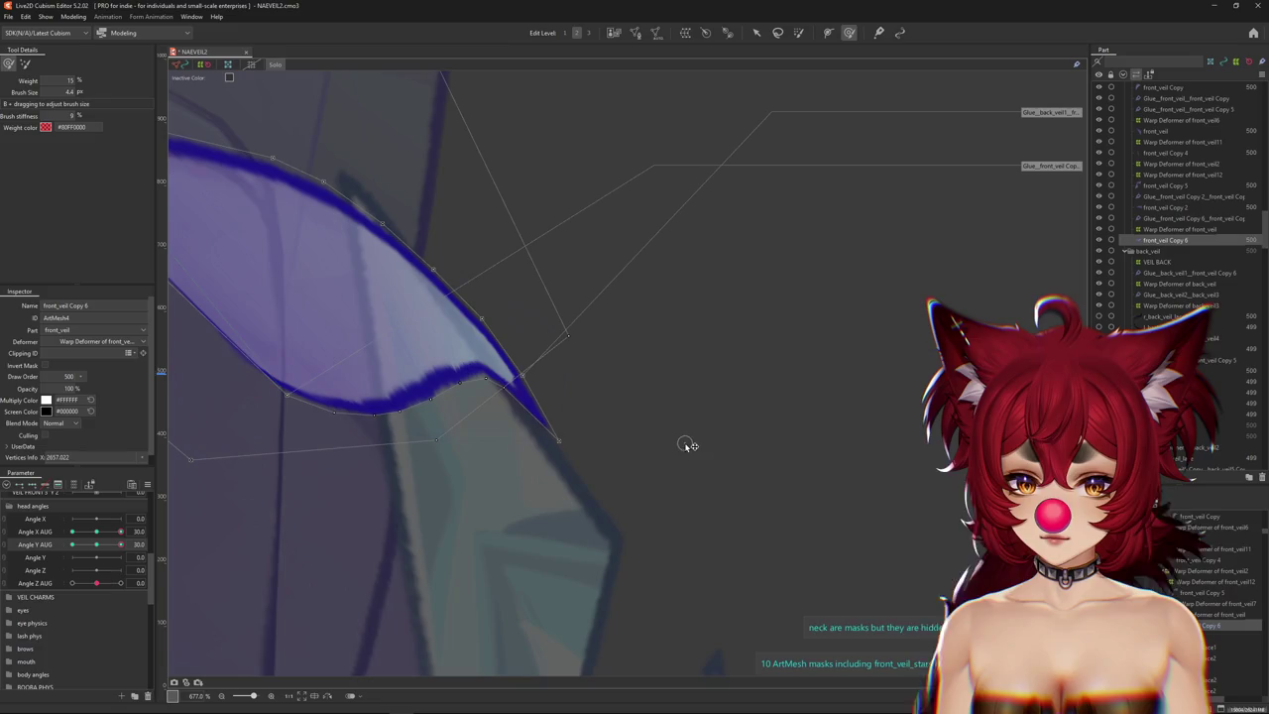
pyautogui.moveTo(691, 446); pyautogui.dragTo(473, 470)
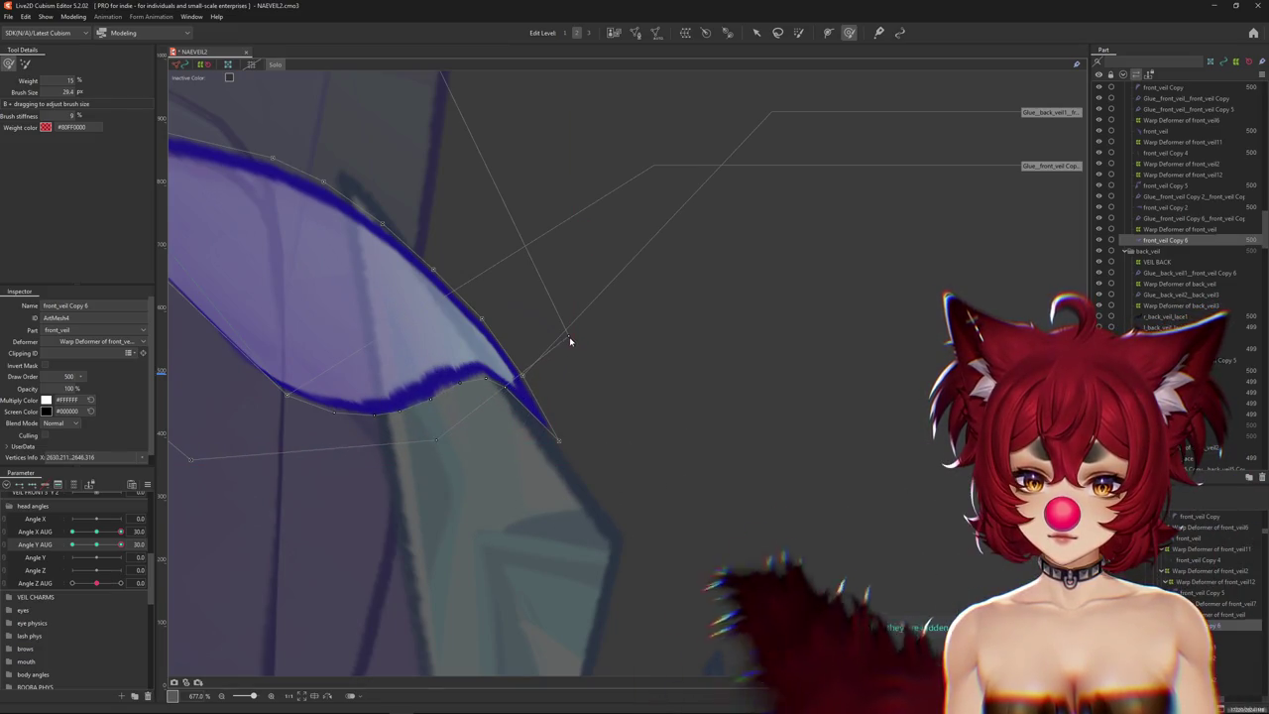
pyautogui.moveTo(570, 337); pyautogui.dragTo(656, 488)
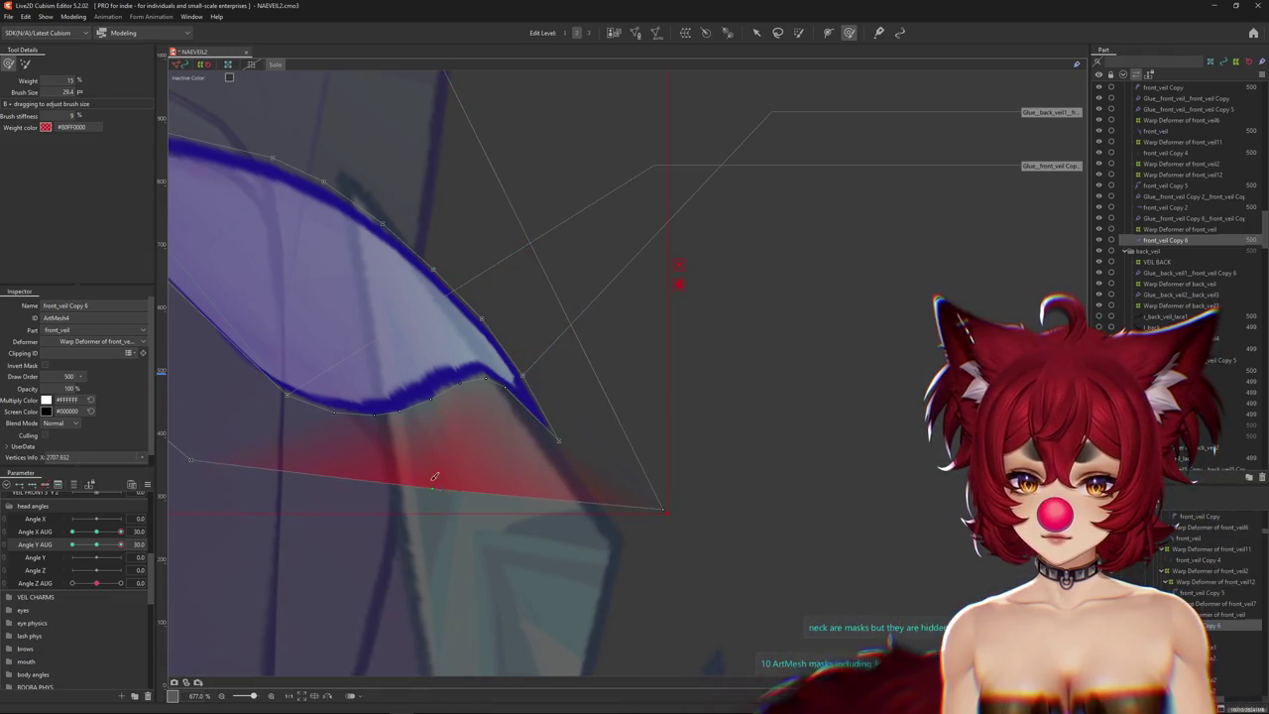
pyautogui.scroll(-3, 431, 446)
pyautogui.press('Escape')
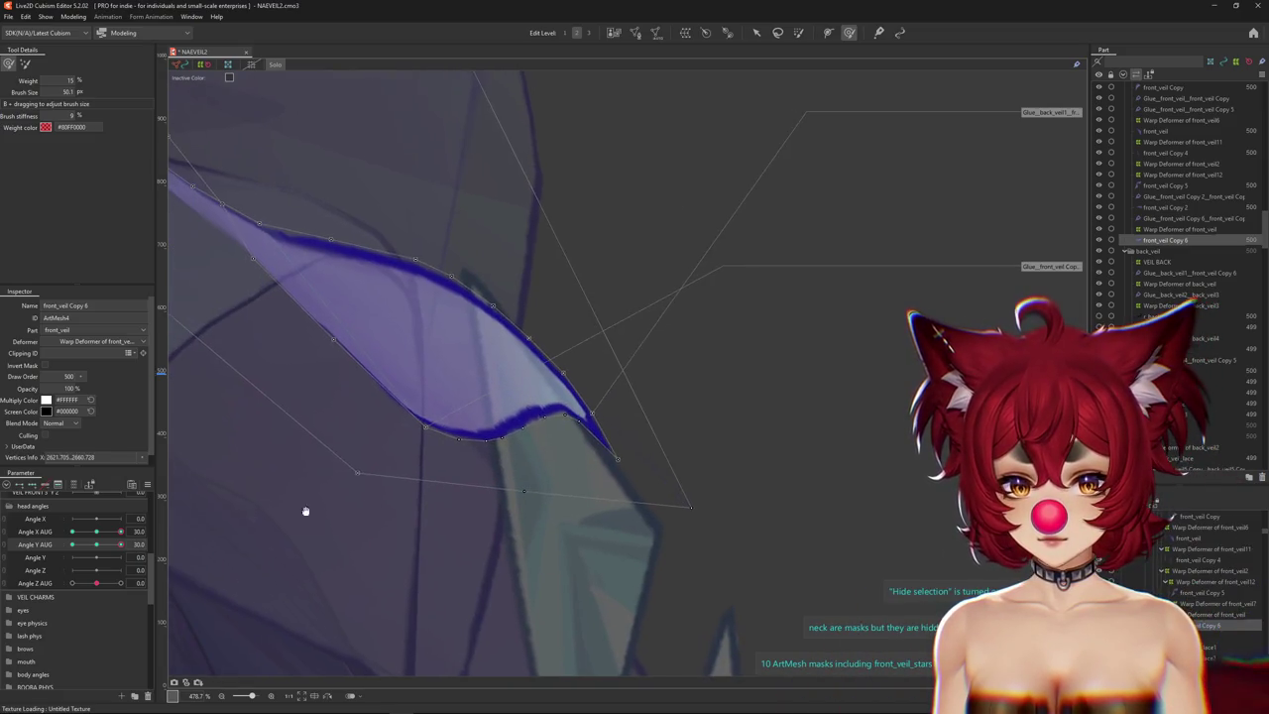
# Reset the head angles and adjust vertices on the veil's lower edge in Mesh Edit mode.
pyautogui.click(98, 547)
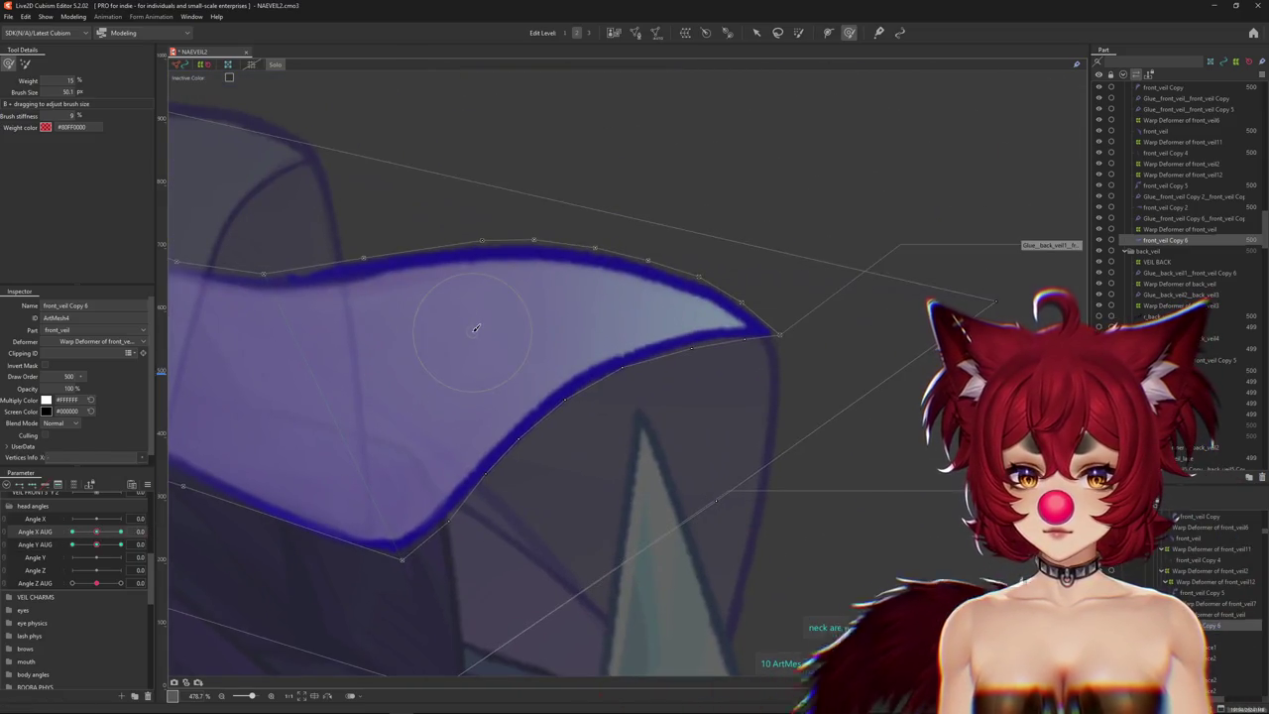
pyautogui.scroll(-2, 476, 330)
pyautogui.click(635, 33)
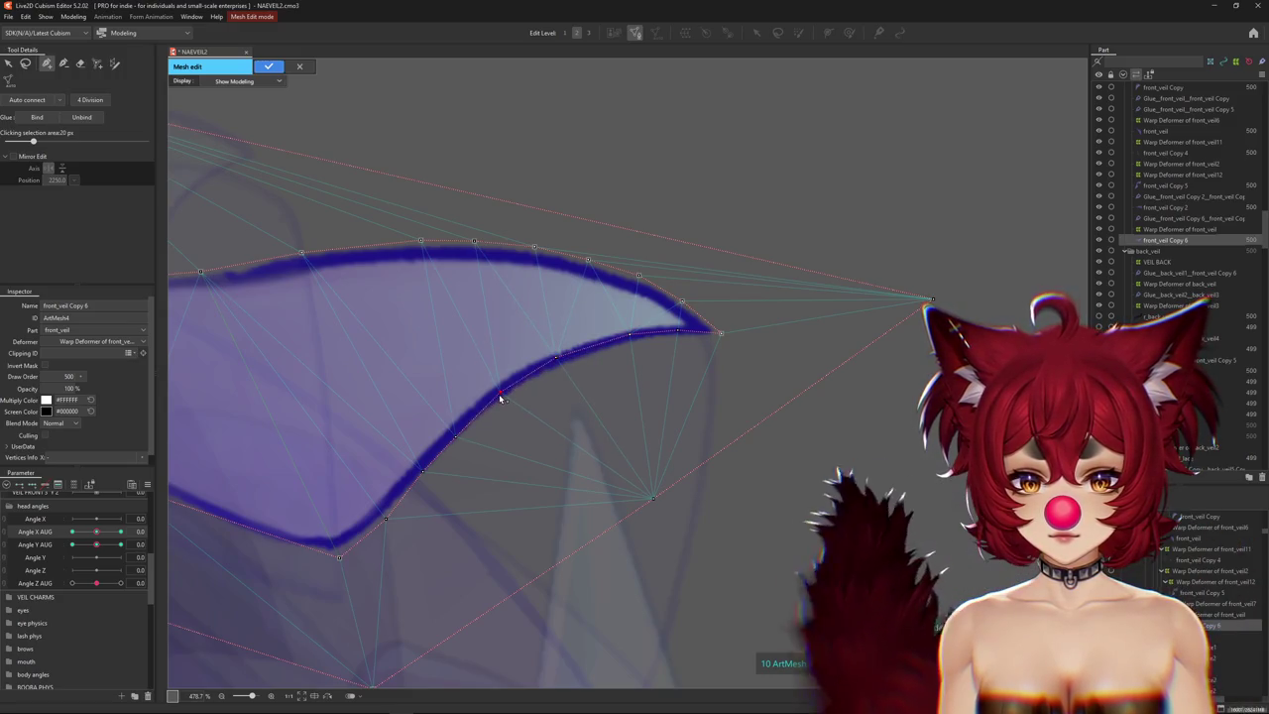
pyautogui.click(449, 433)
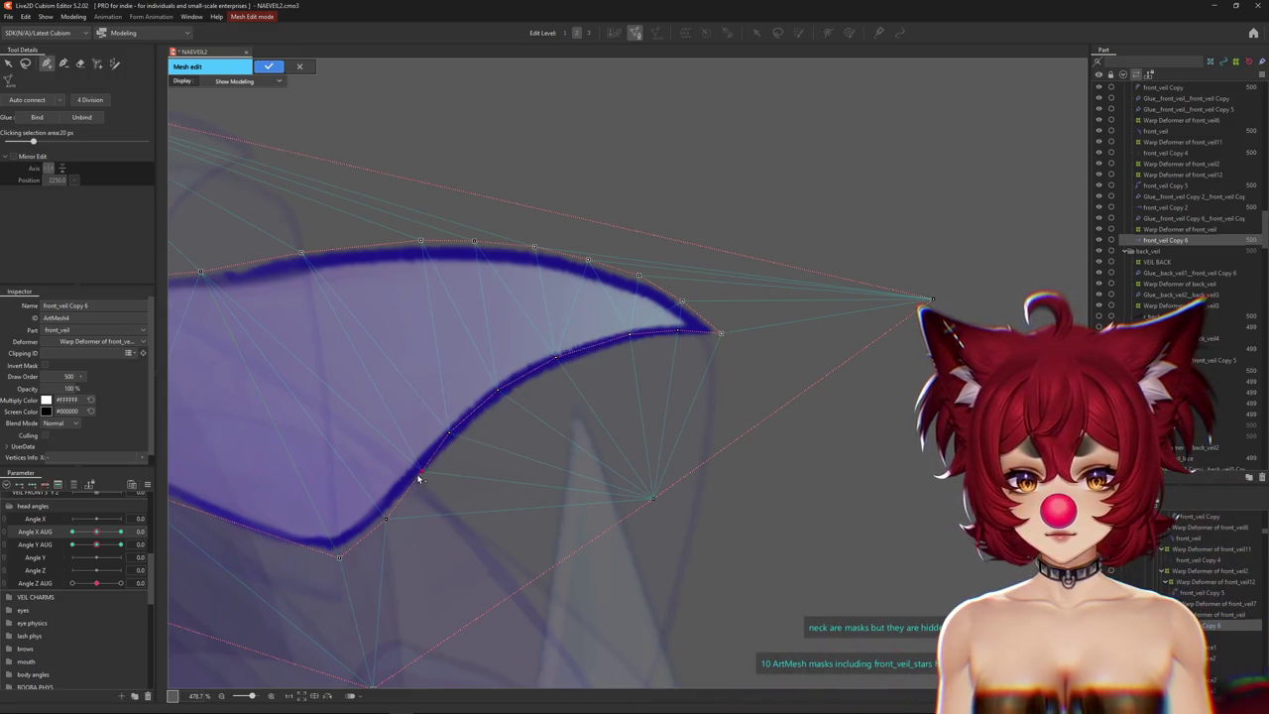
pyautogui.click(381, 514)
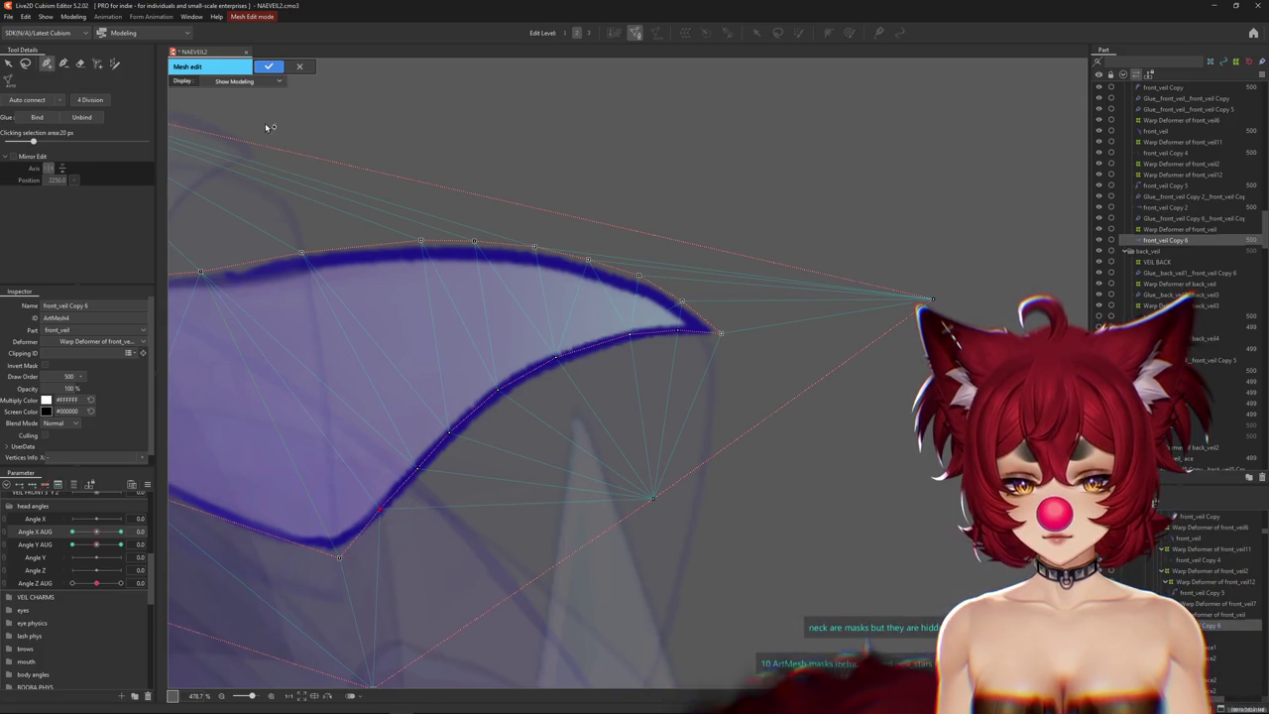
pyautogui.click(269, 67)
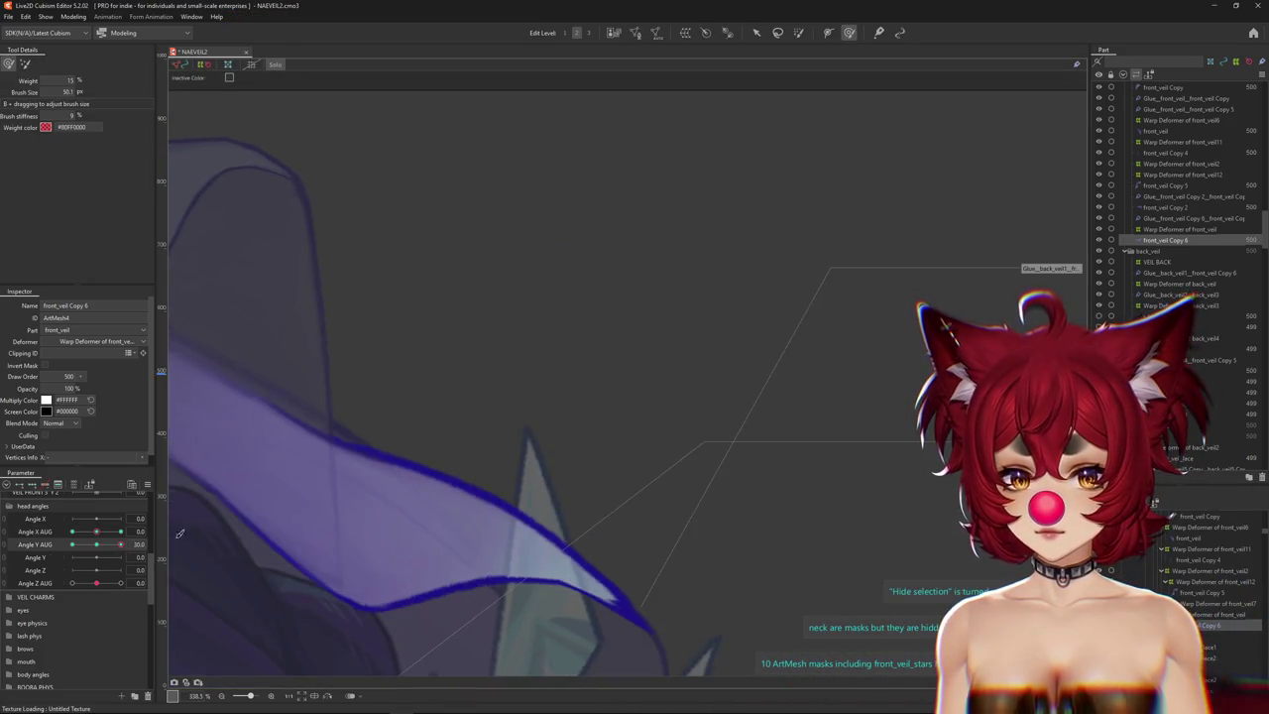
# Select the veil, set Angle X AUG to 30, hide the overlay and sweep the head angles.
pyautogui.click(514, 429)
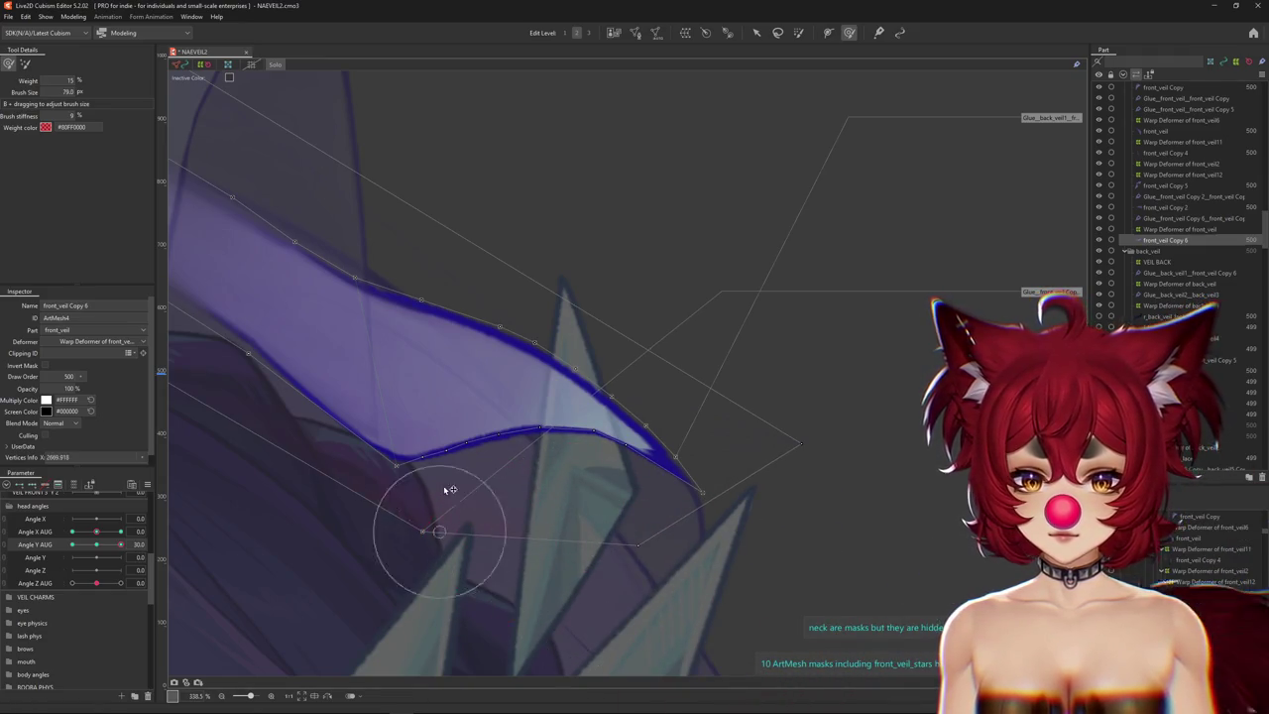
pyautogui.click(121, 532)
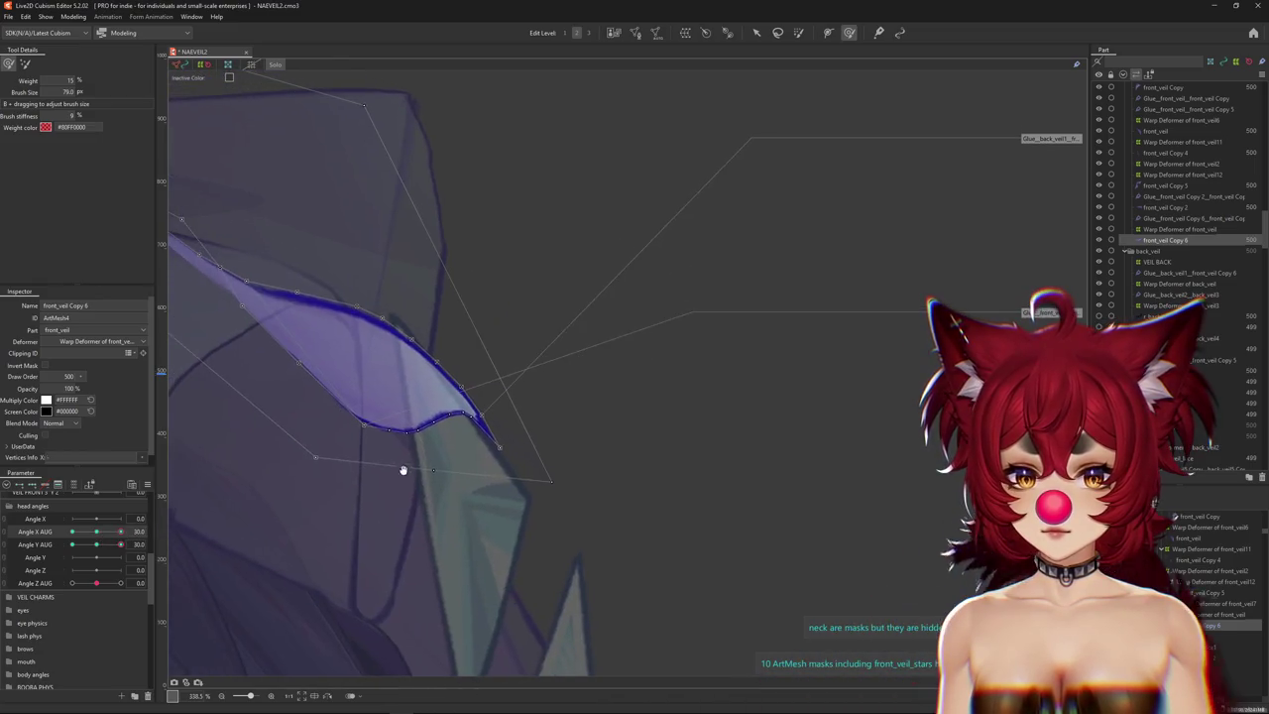
pyautogui.scroll(-3, 430, 442)
pyautogui.hotkey('ctrl', 'h')
pyautogui.scroll(3, 448, 447)
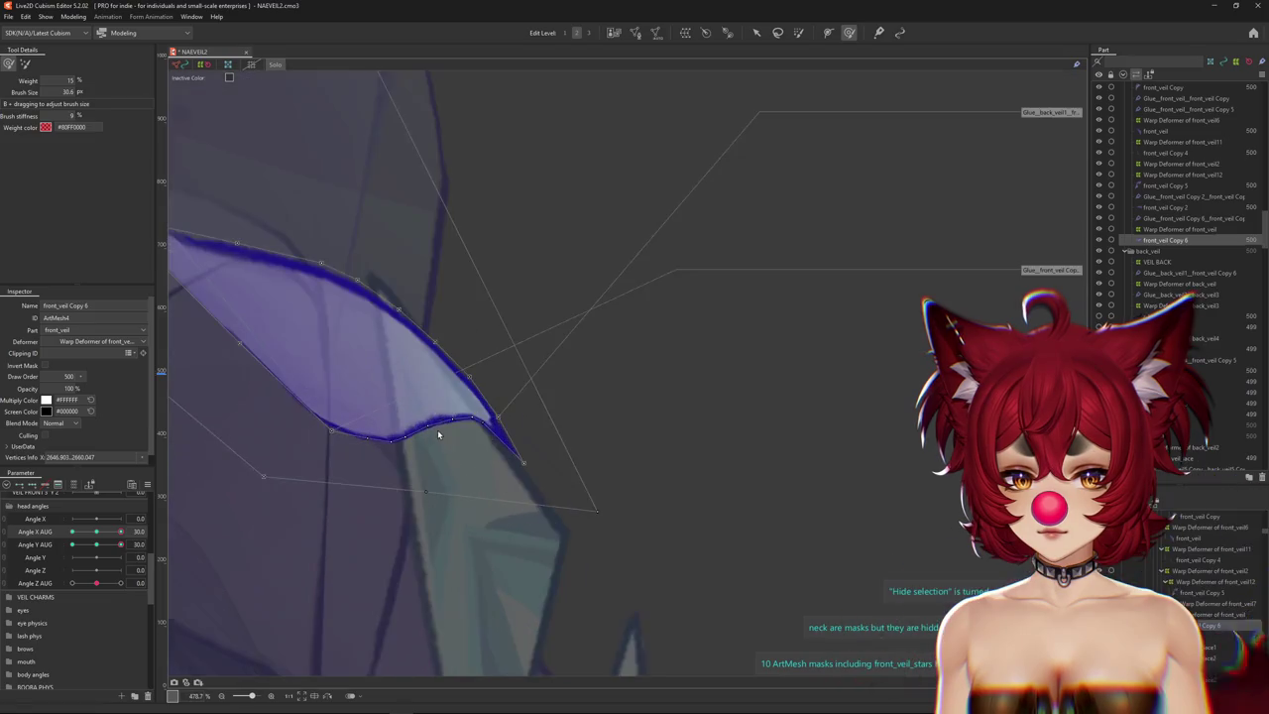
pyautogui.moveTo(138, 541); pyautogui.dragTo(72, 531)
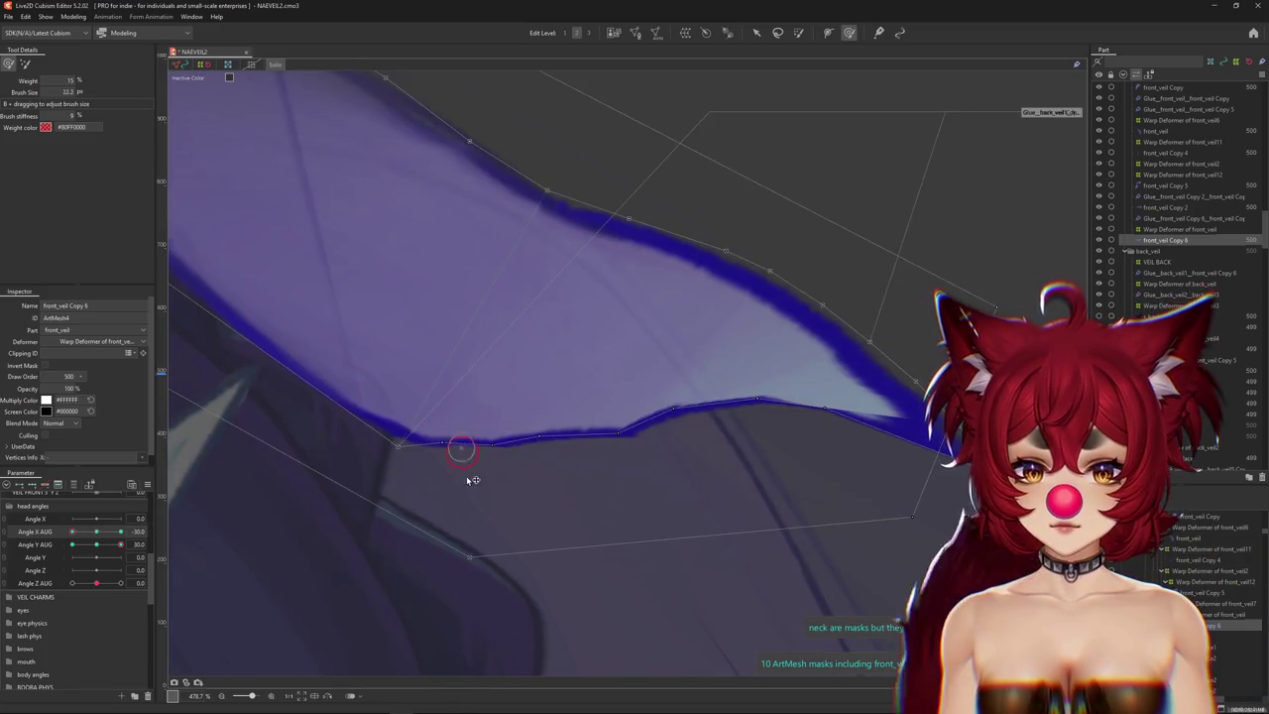
# Erase excess glue weight under the veil edge and clean up the weight near the tip.
pyautogui.moveTo(473, 480); pyautogui.dragTo(903, 533)
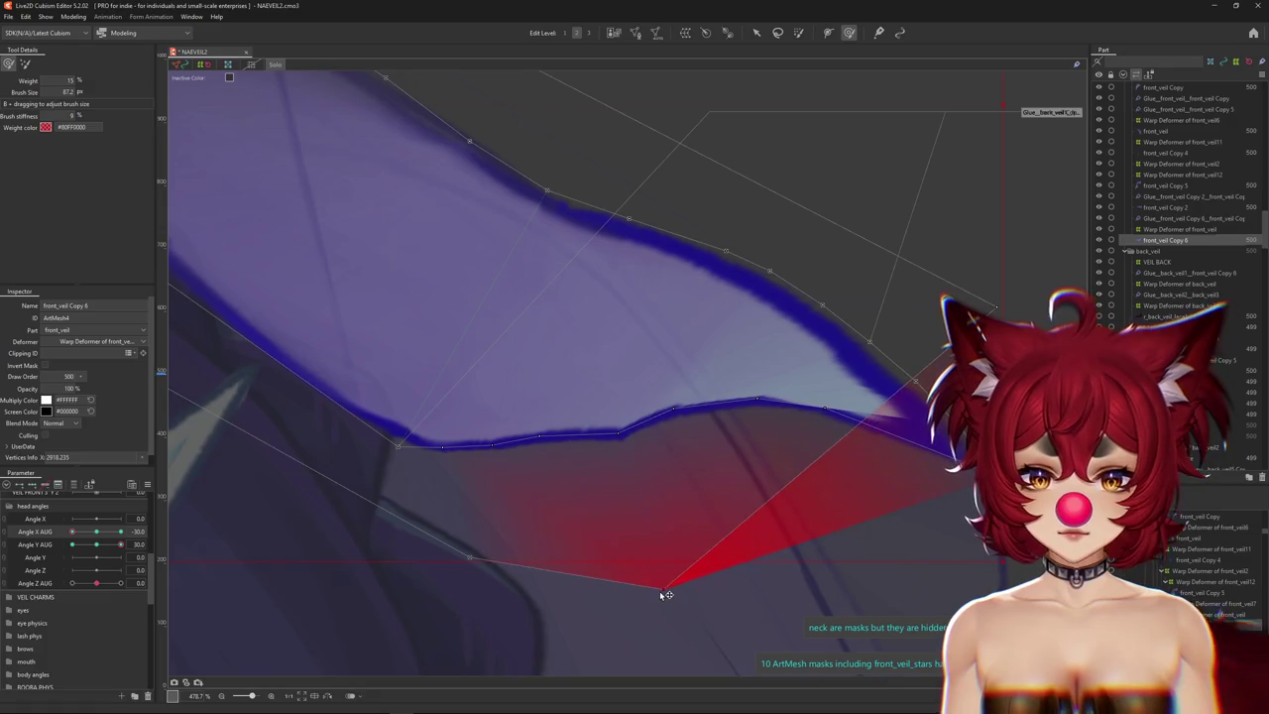
pyautogui.moveTo(523, 439); pyautogui.dragTo(567, 483)
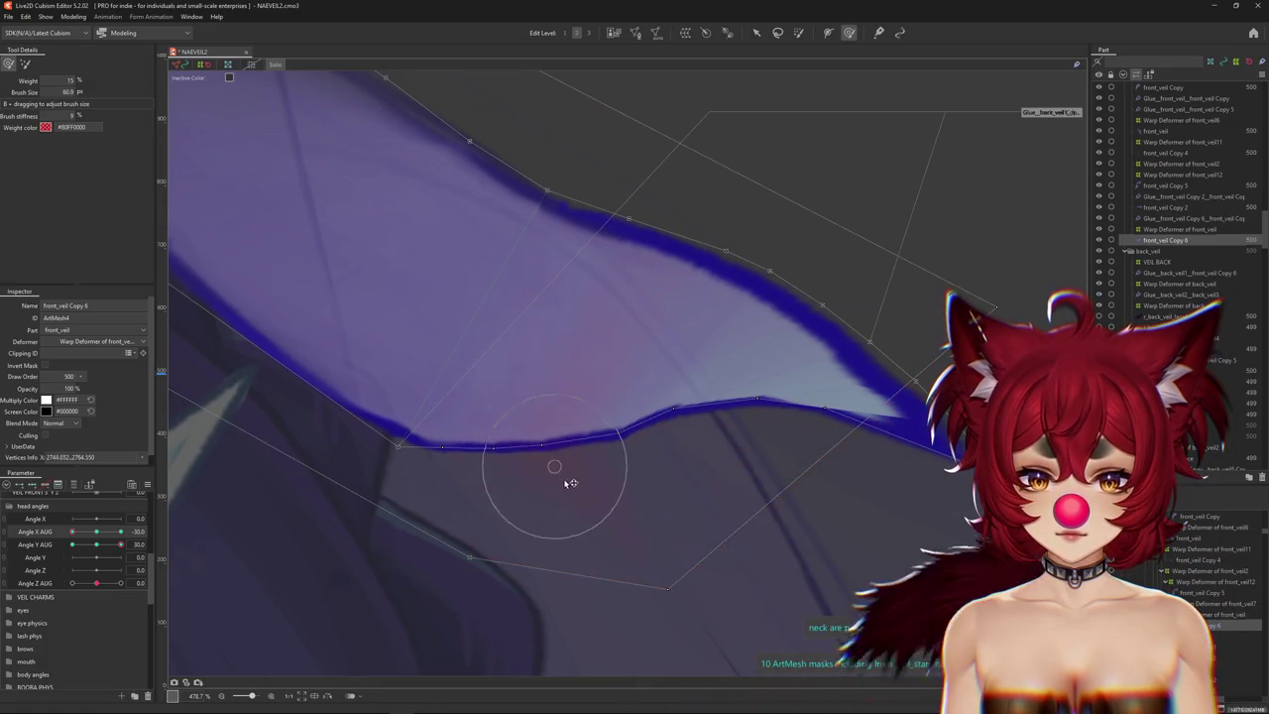
pyautogui.moveTo(784, 422); pyautogui.dragTo(606, 432)
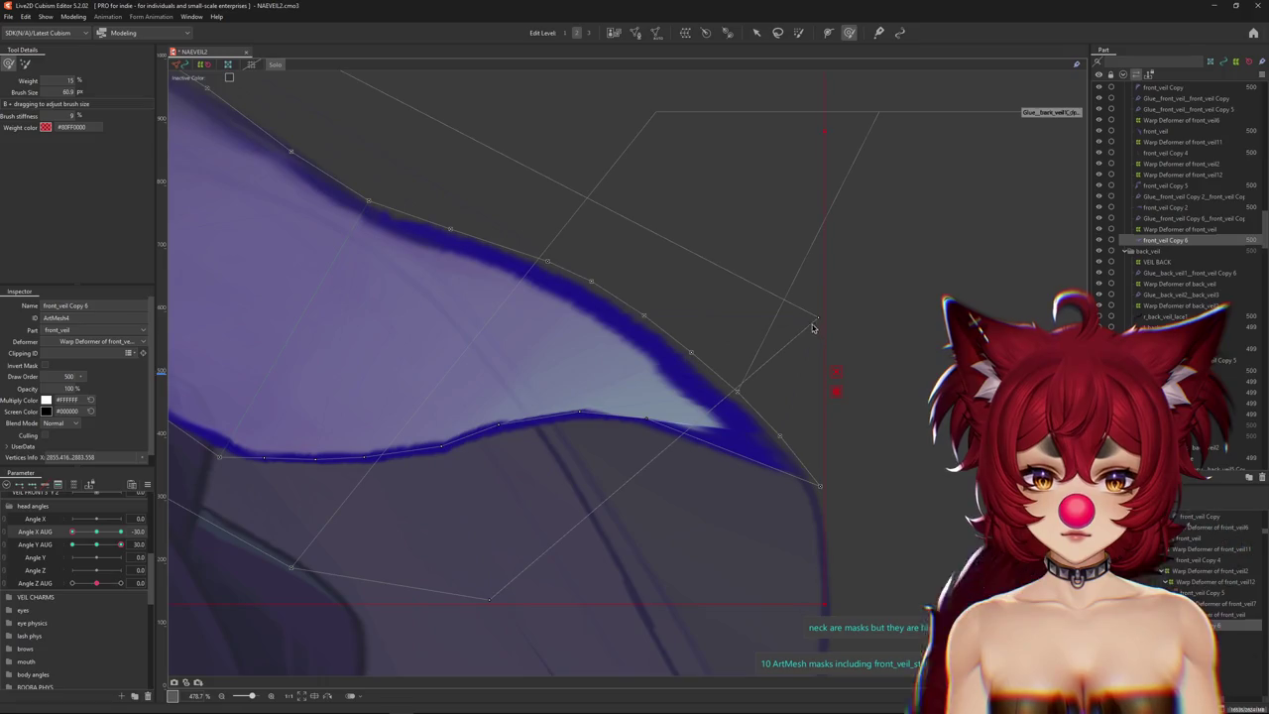
pyautogui.moveTo(812, 328); pyautogui.dragTo(923, 364)
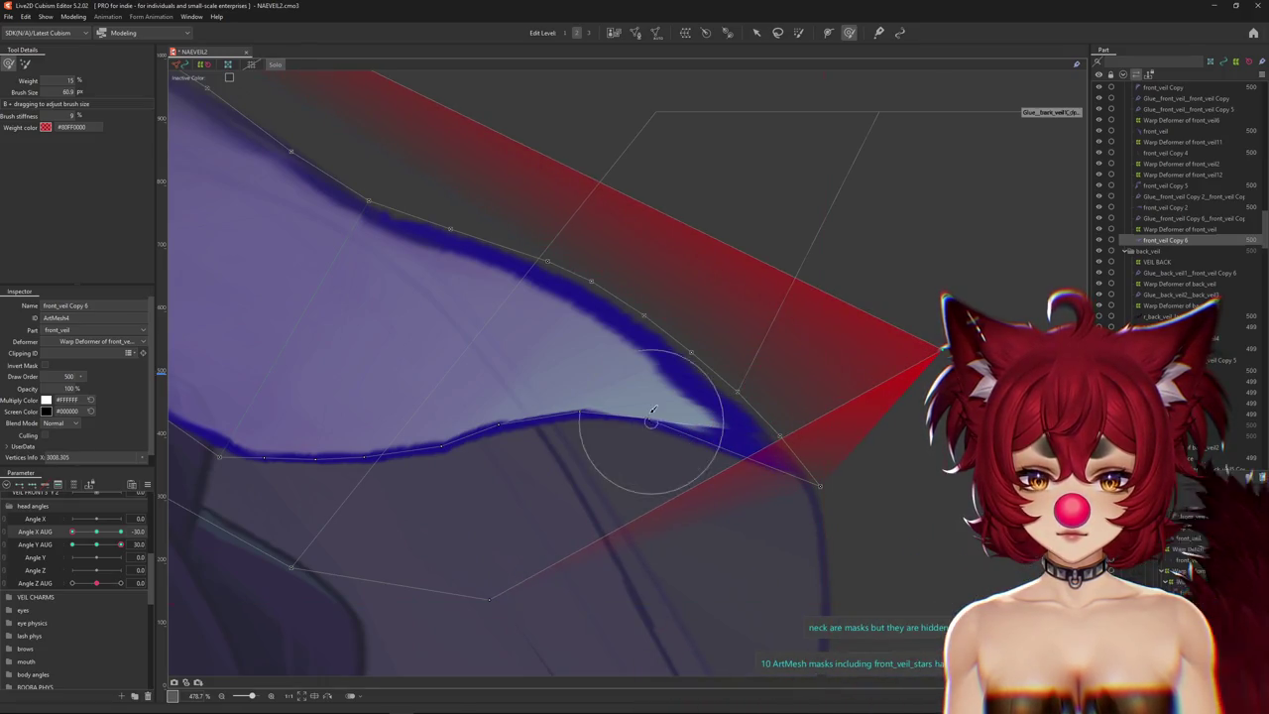
pyautogui.moveTo(637, 425); pyautogui.dragTo(652, 488)
pyautogui.moveTo(574, 463); pyautogui.dragTo(585, 488)
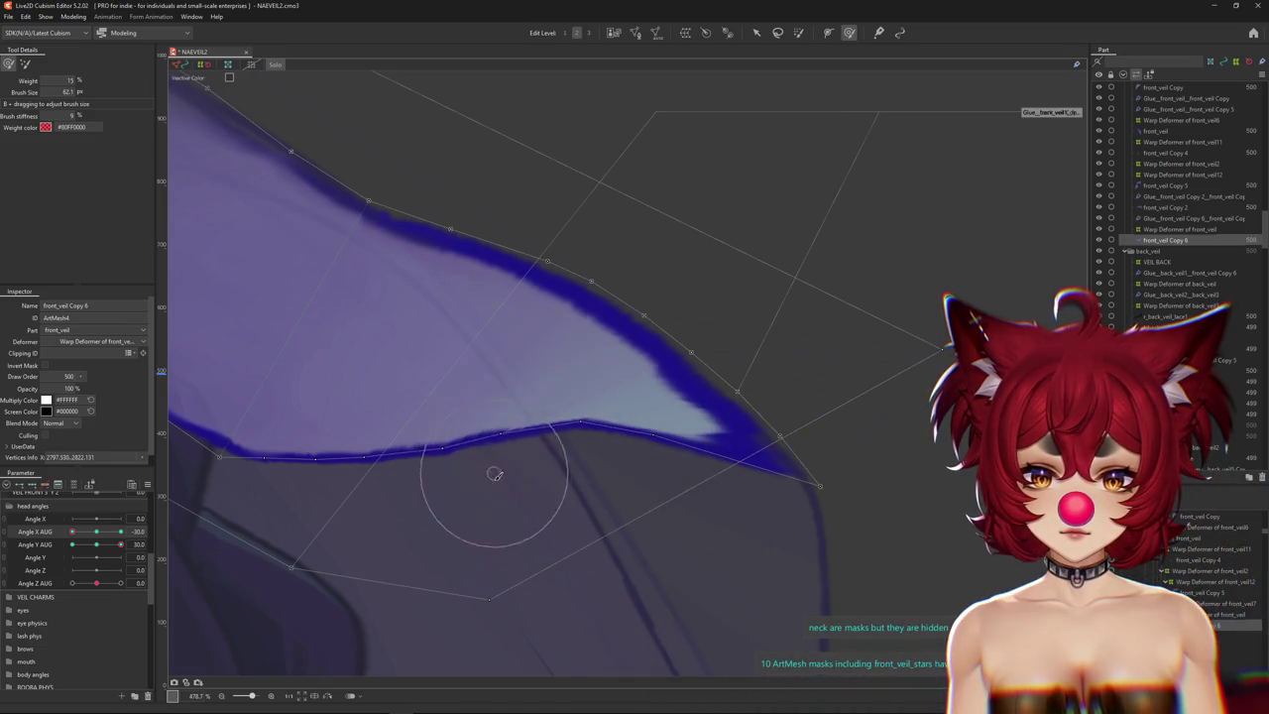
pyautogui.scroll(-2, 496, 473)
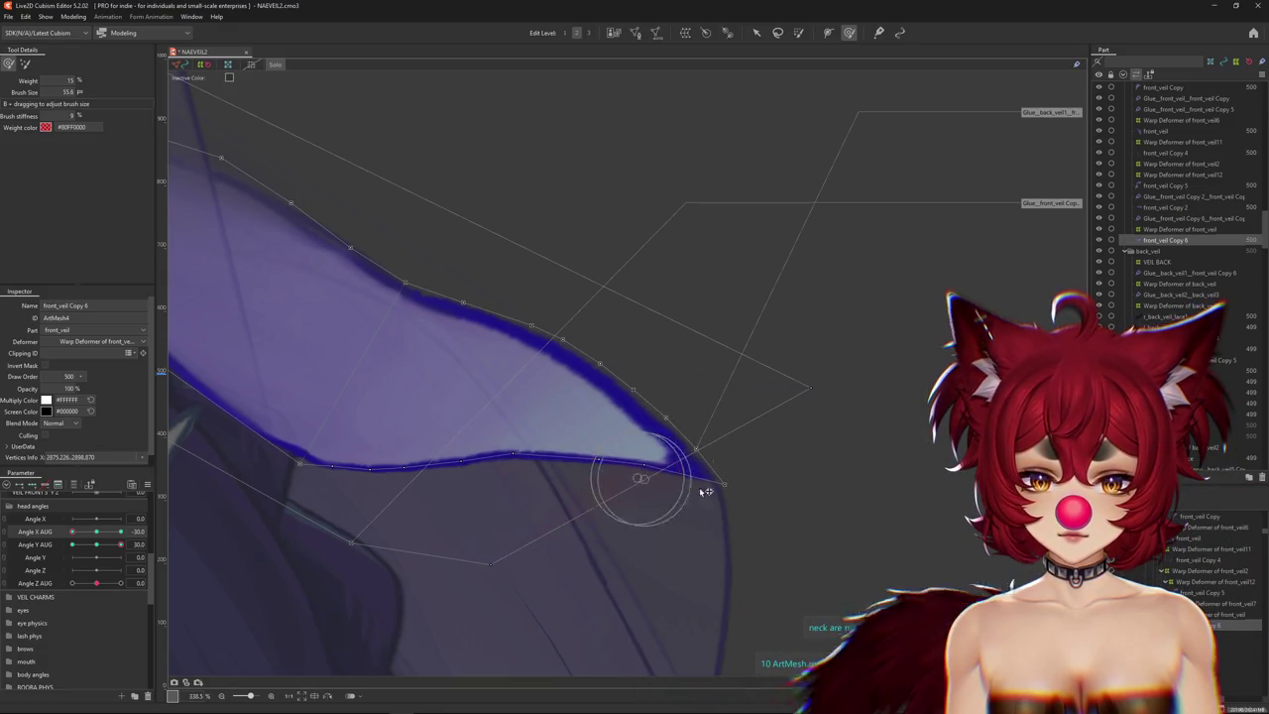
# Paint glue weight along the veil's lower edge, toggling mesh lines with Ctrl+H to check.
pyautogui.moveTo(695, 489); pyautogui.dragTo(612, 500)
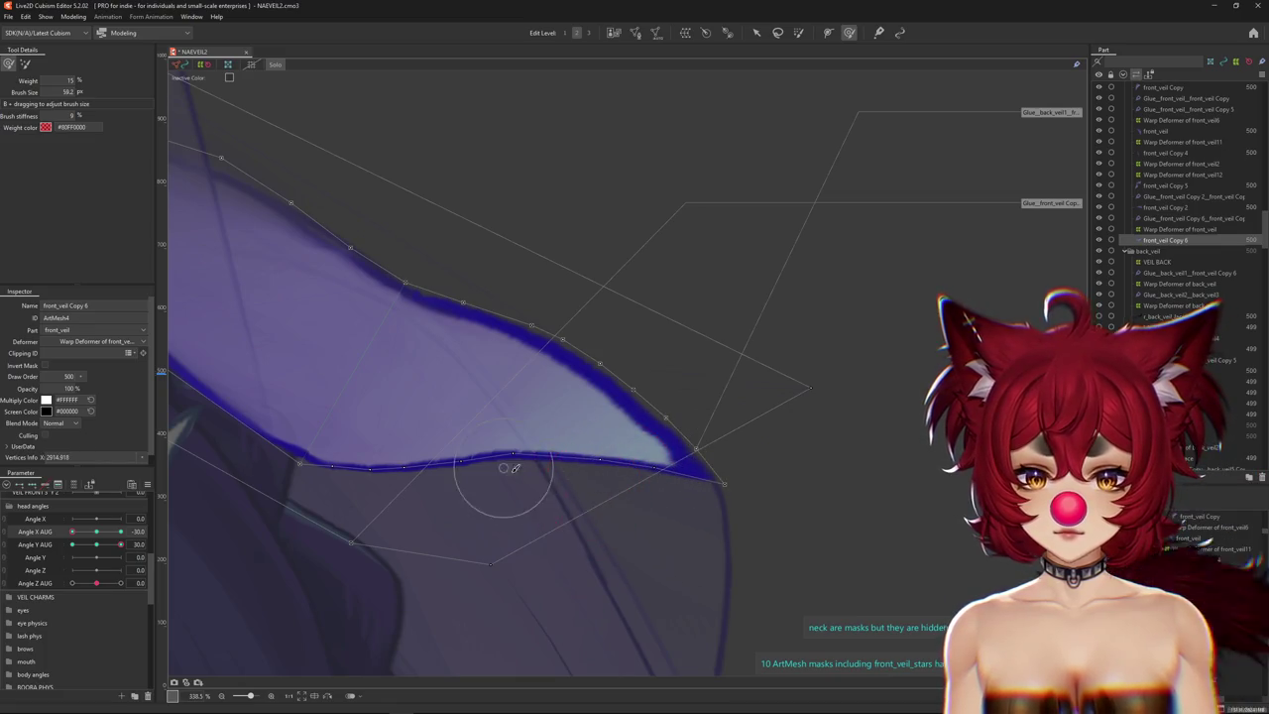
pyautogui.hotkey('ctrl', 'h')
pyautogui.scroll(-3, 398, 485)
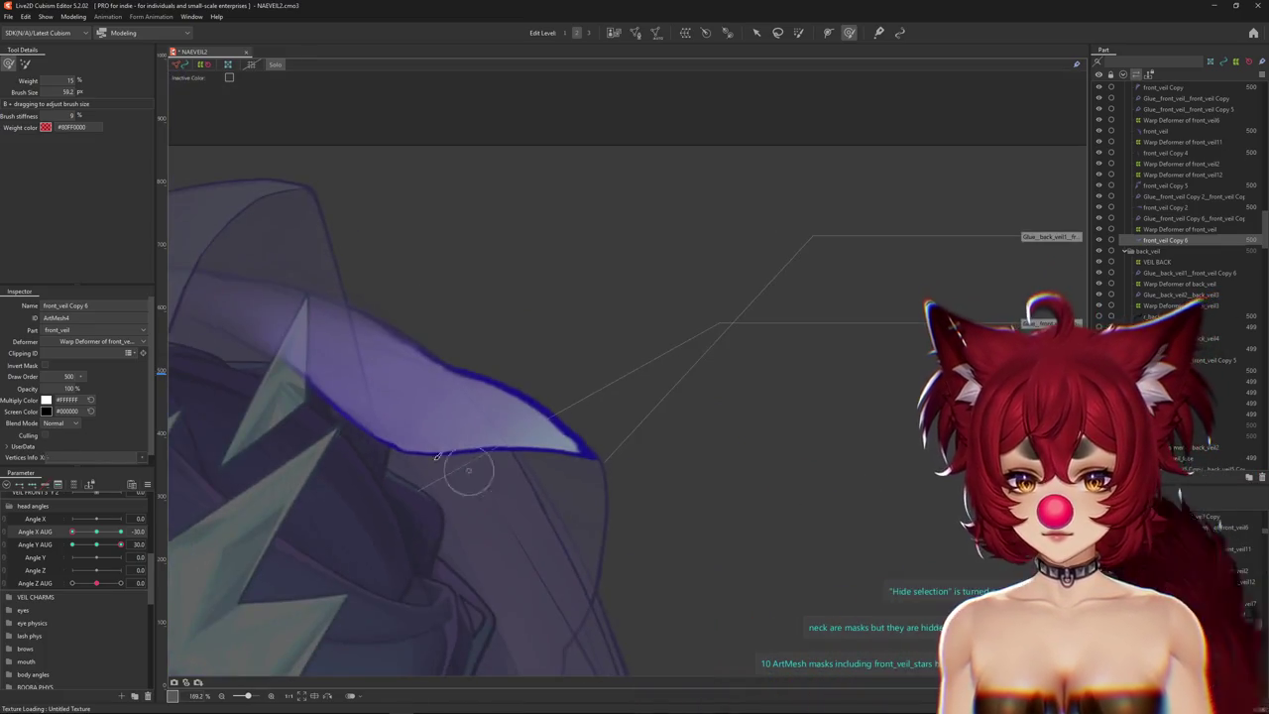
pyautogui.hotkey('ctrl', 'h')
pyautogui.moveTo(416, 460)
pyautogui.mouseDown()
pyautogui.moveTo(440, 457)
pyautogui.moveTo(417, 473)
pyautogui.mouseUp()
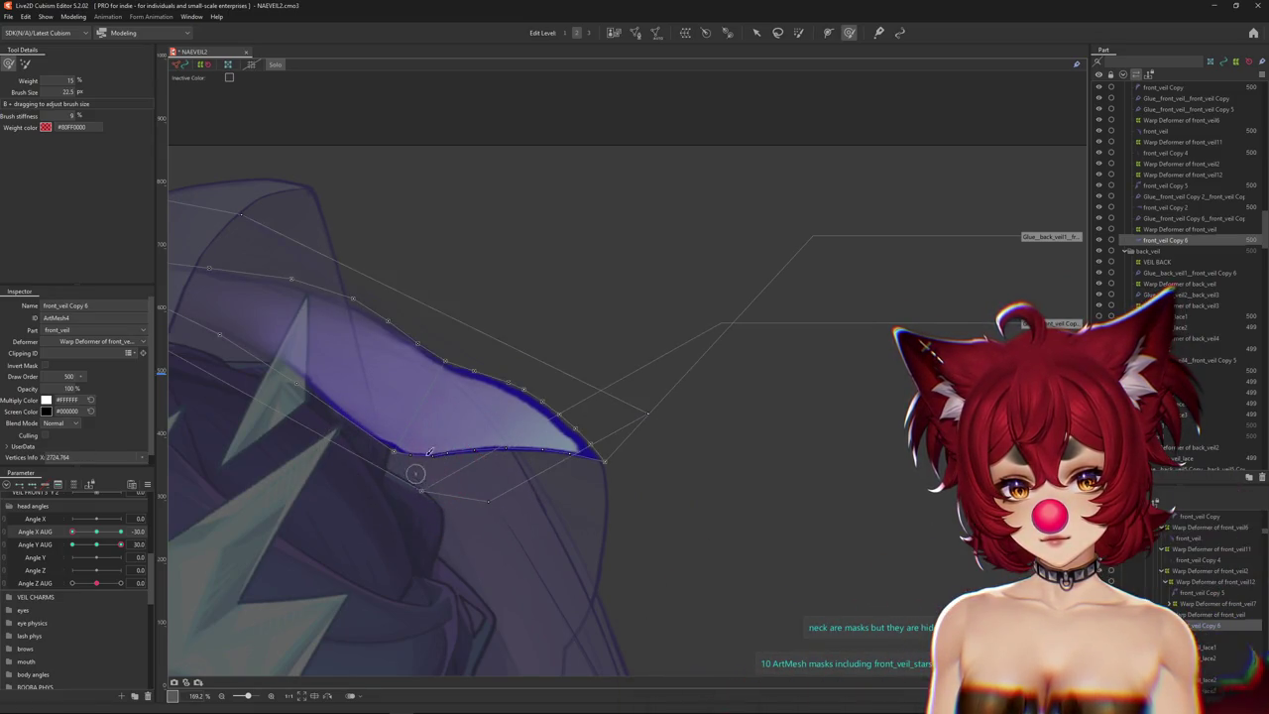
pyautogui.hotkey('ctrl', 'h')
pyautogui.scroll(2, 469, 473)
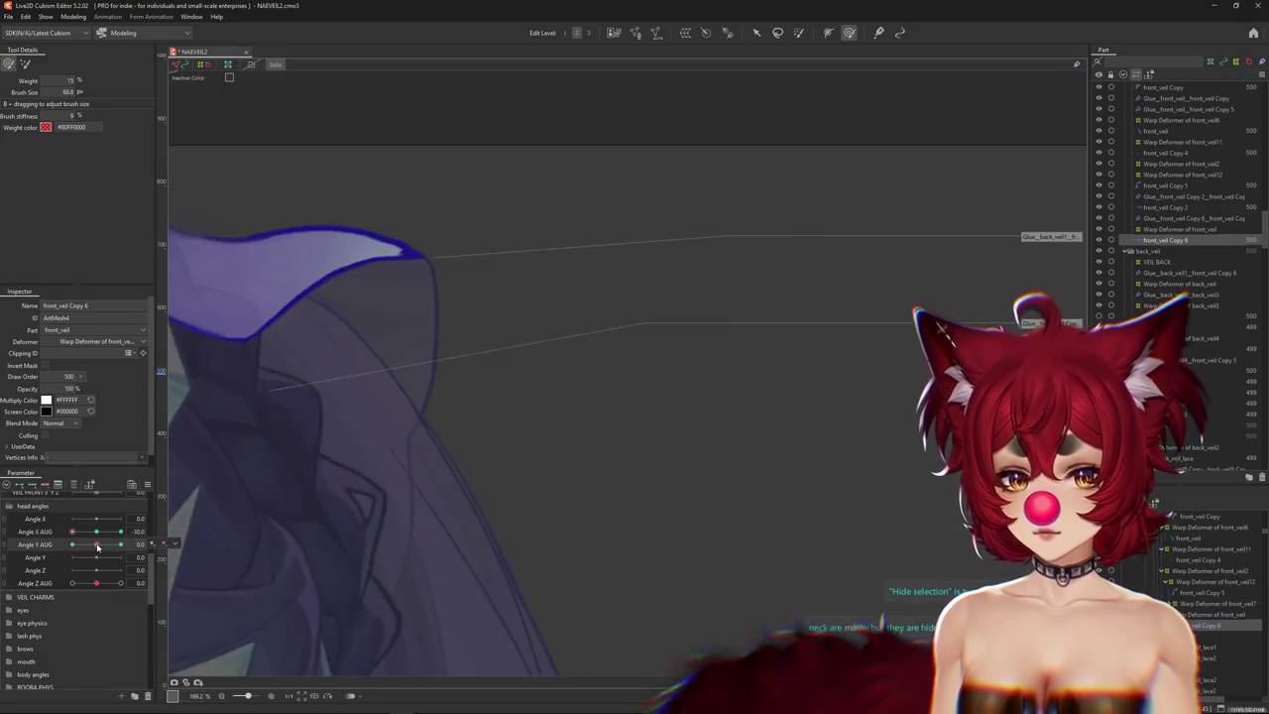
# Test the veil at Angle Y AUG 30 and return both angles to neutral.
pyautogui.moveTo(297, 355)
pyautogui.mouseDown()
pyautogui.moveTo(339, 469)
pyautogui.moveTo(477, 455)
pyautogui.mouseUp()
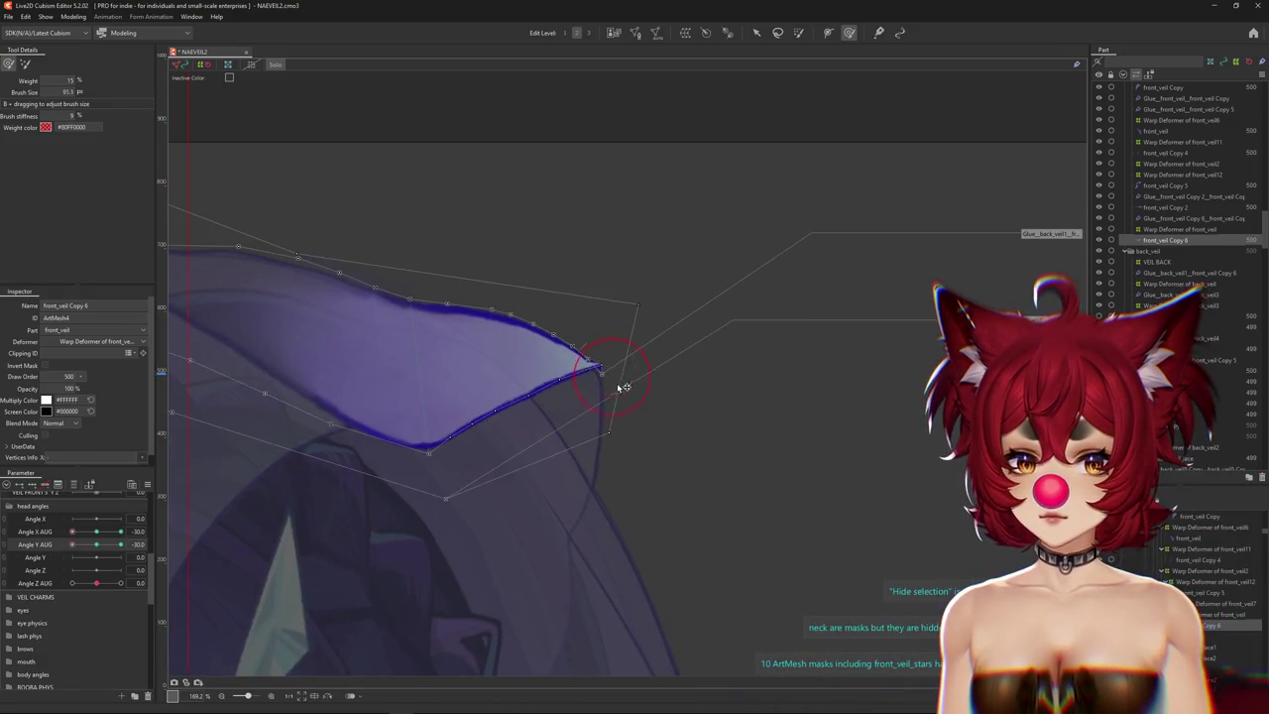
pyautogui.moveTo(595, 383)
pyautogui.mouseDown()
pyautogui.moveTo(581, 420)
pyautogui.moveTo(587, 389)
pyautogui.moveTo(537, 426)
pyautogui.mouseUp()
pyautogui.scroll(2, 585, 406)
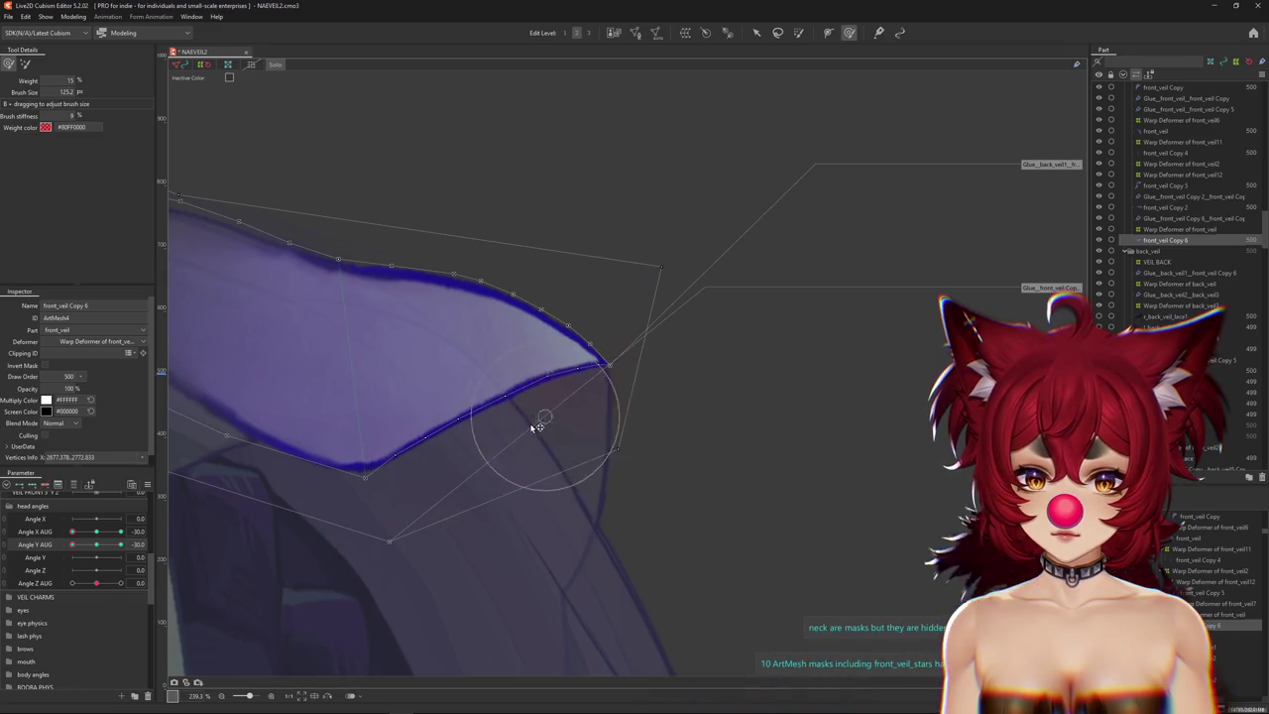
pyautogui.scroll(-5, 494, 387)
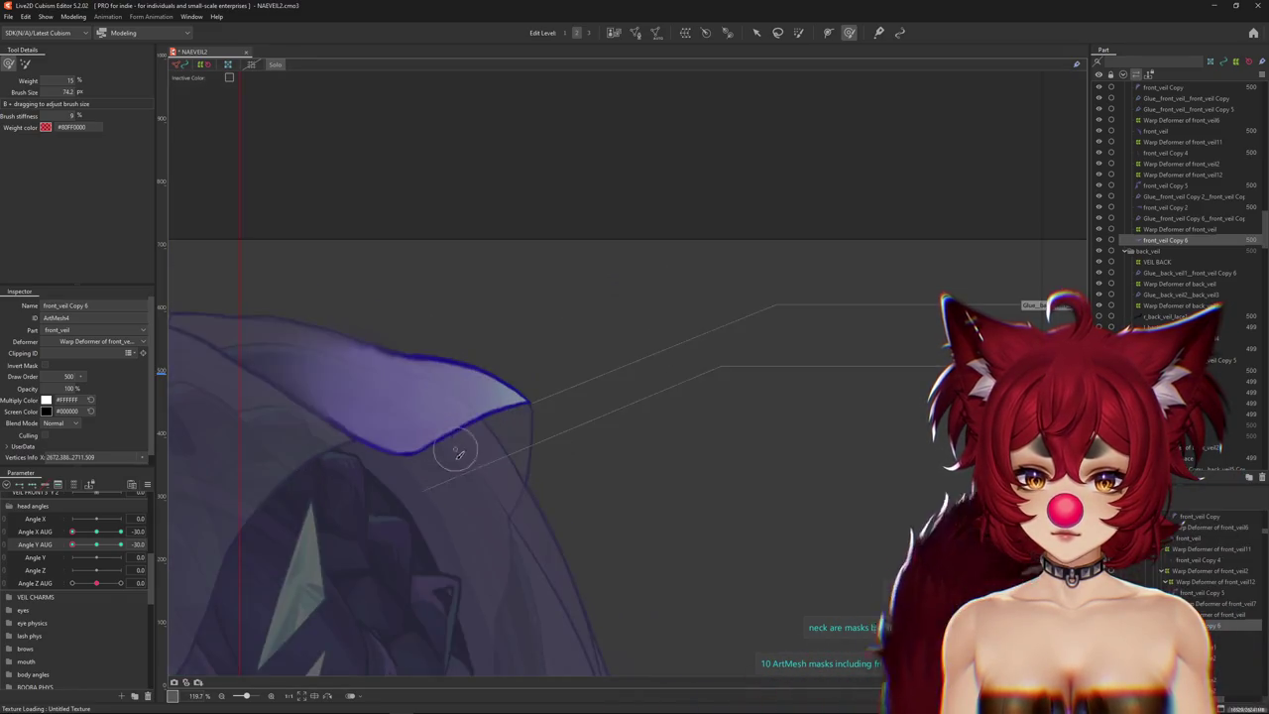
pyautogui.moveTo(99, 544); pyautogui.dragTo(128, 532)
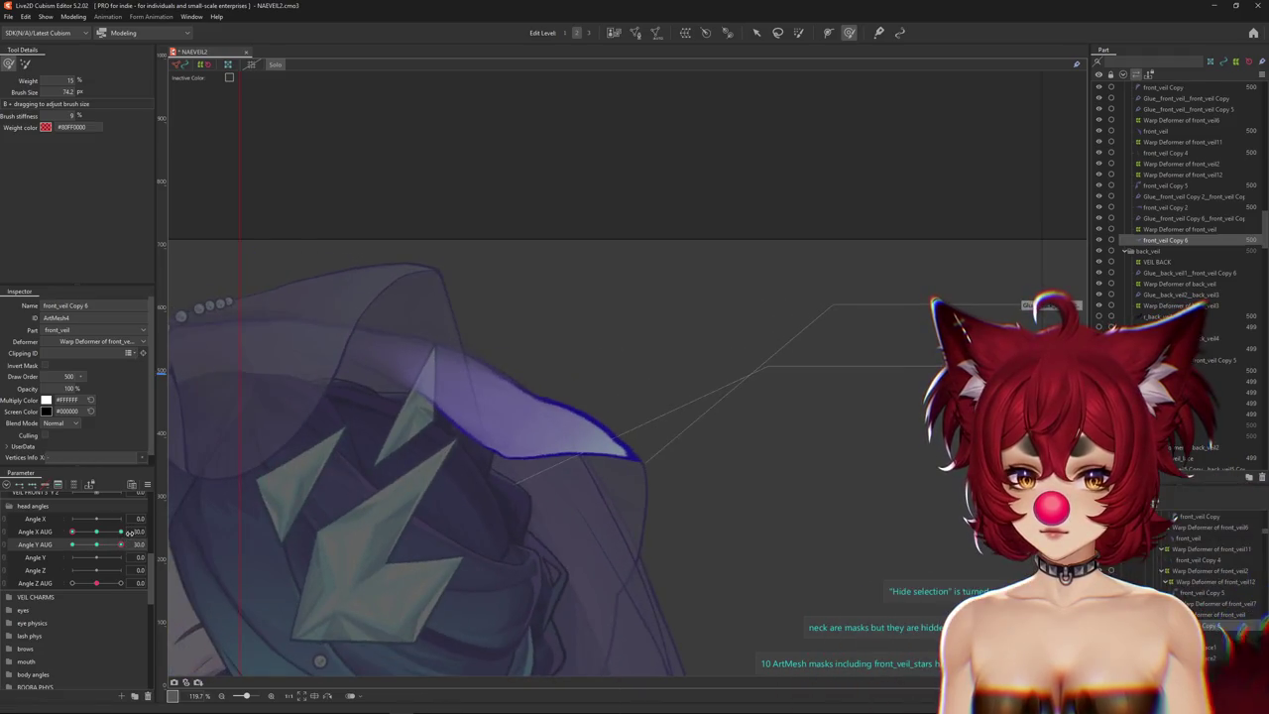
pyautogui.scroll(3, 556, 413)
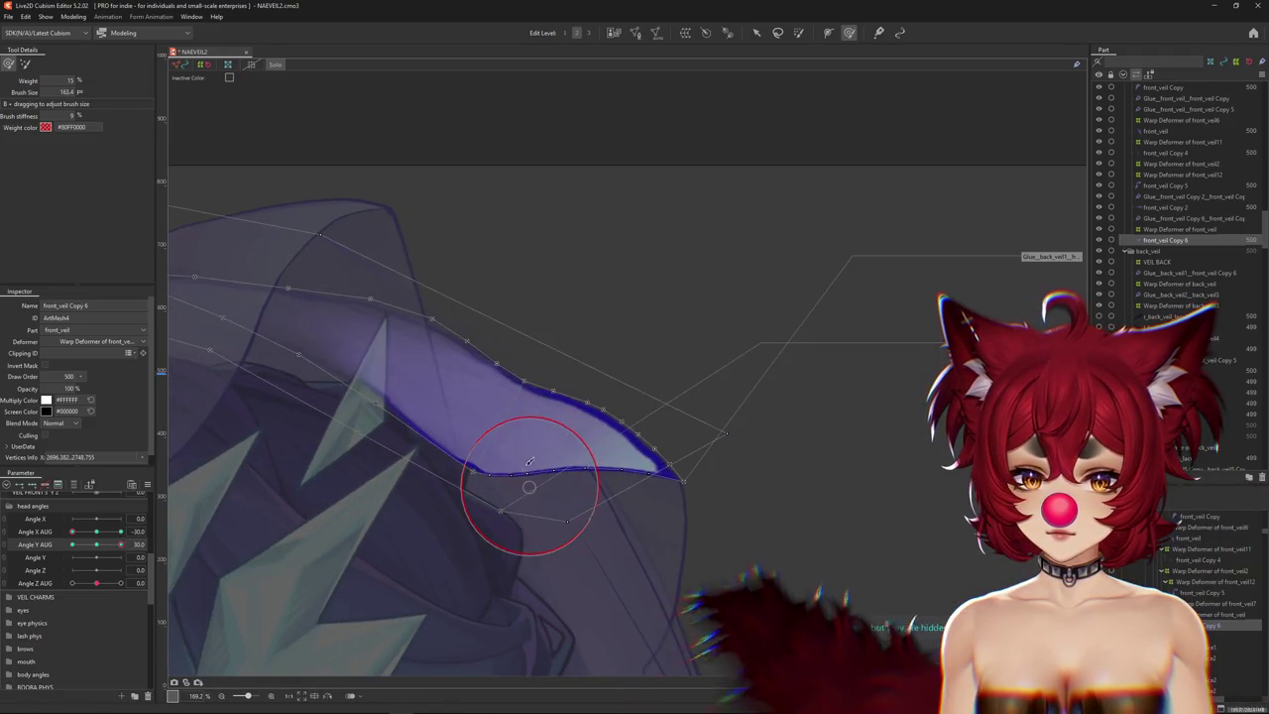
pyautogui.moveTo(106, 548); pyautogui.dragTo(138, 542)
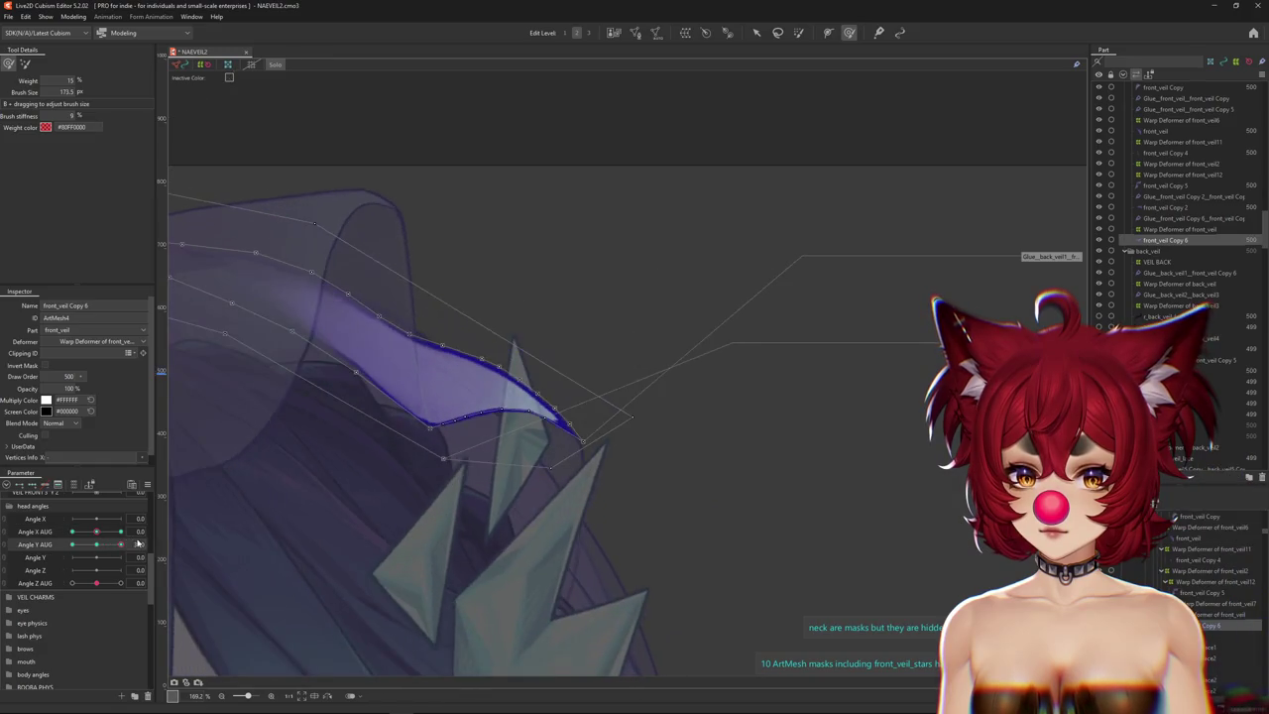
pyautogui.moveTo(510, 398); pyautogui.dragTo(534, 424)
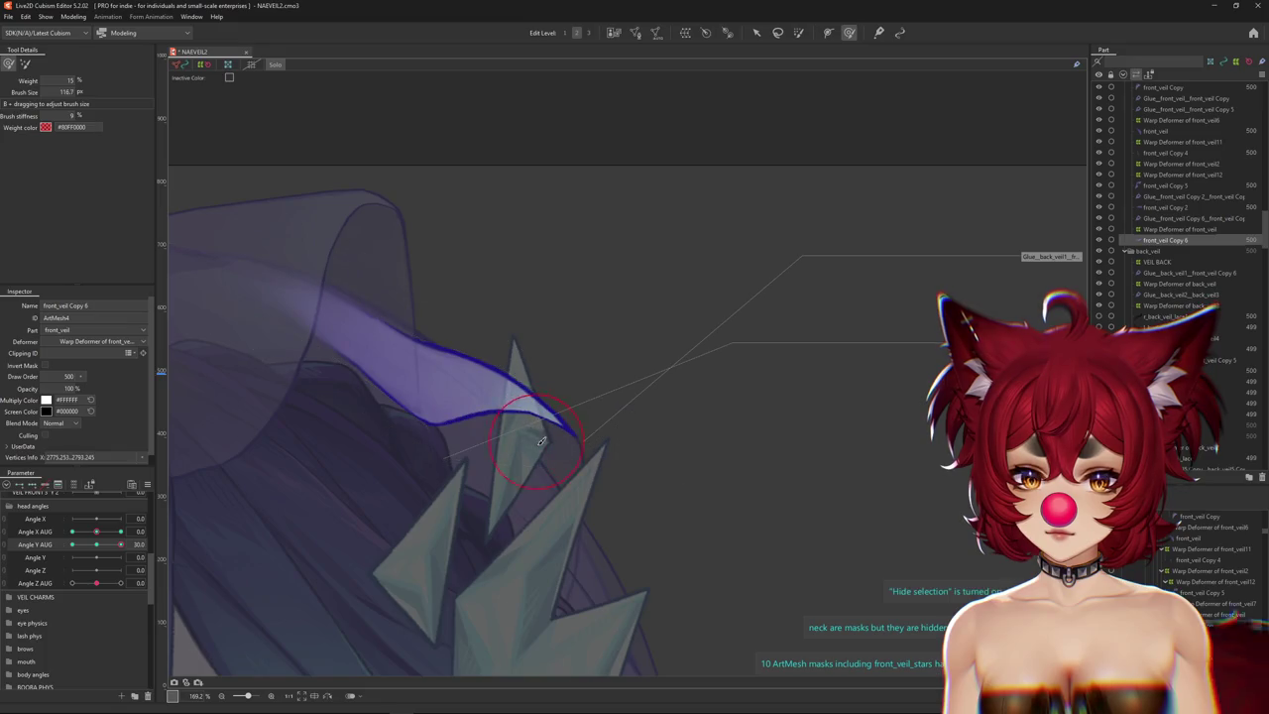
# At Angle X AUG 30 and Angle Y AUG -30, smooth the glue weights on the veil's right edge.
pyautogui.click(121, 531)
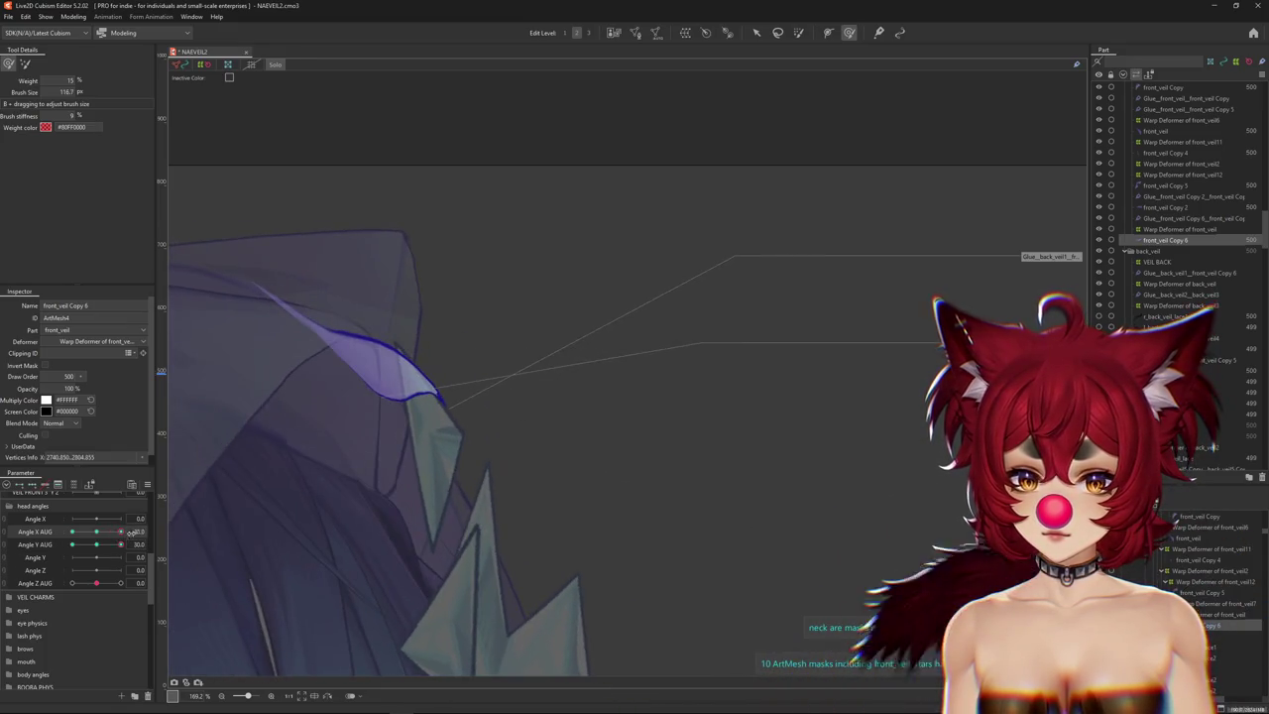
pyautogui.scroll(5, 441, 406)
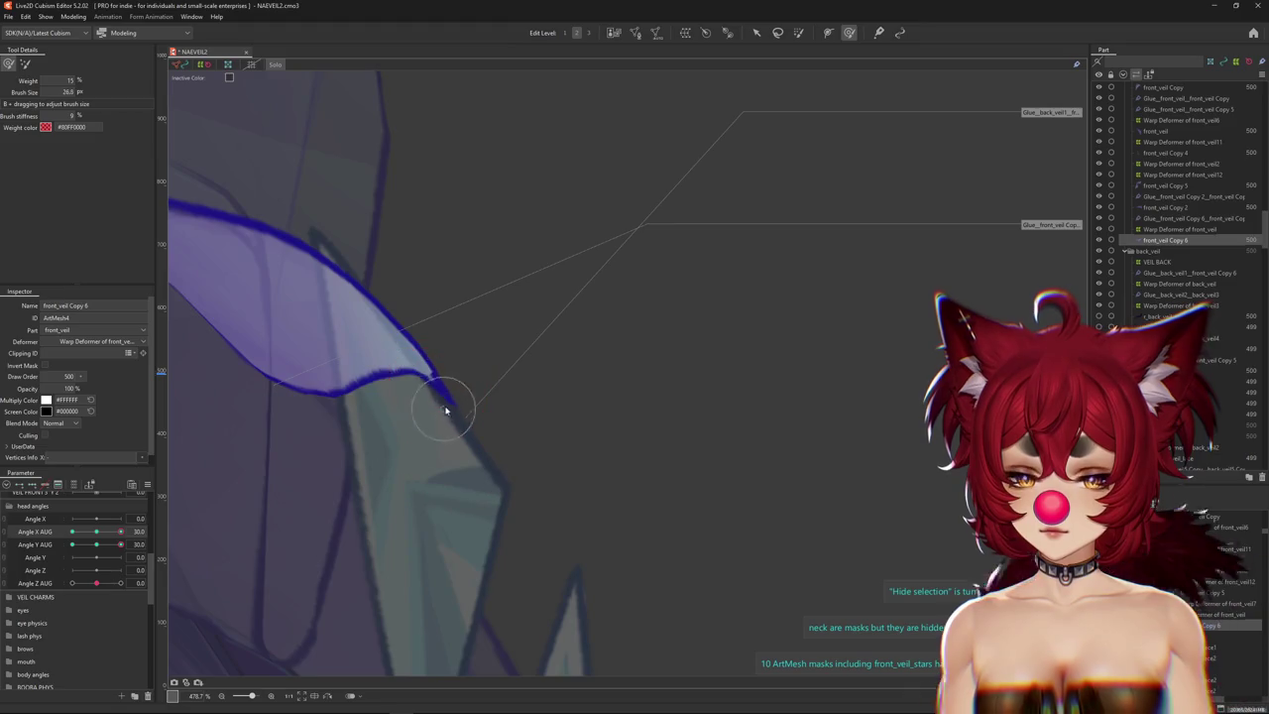
pyautogui.moveTo(442, 387); pyautogui.dragTo(523, 445)
pyautogui.scroll(-2, 530, 451)
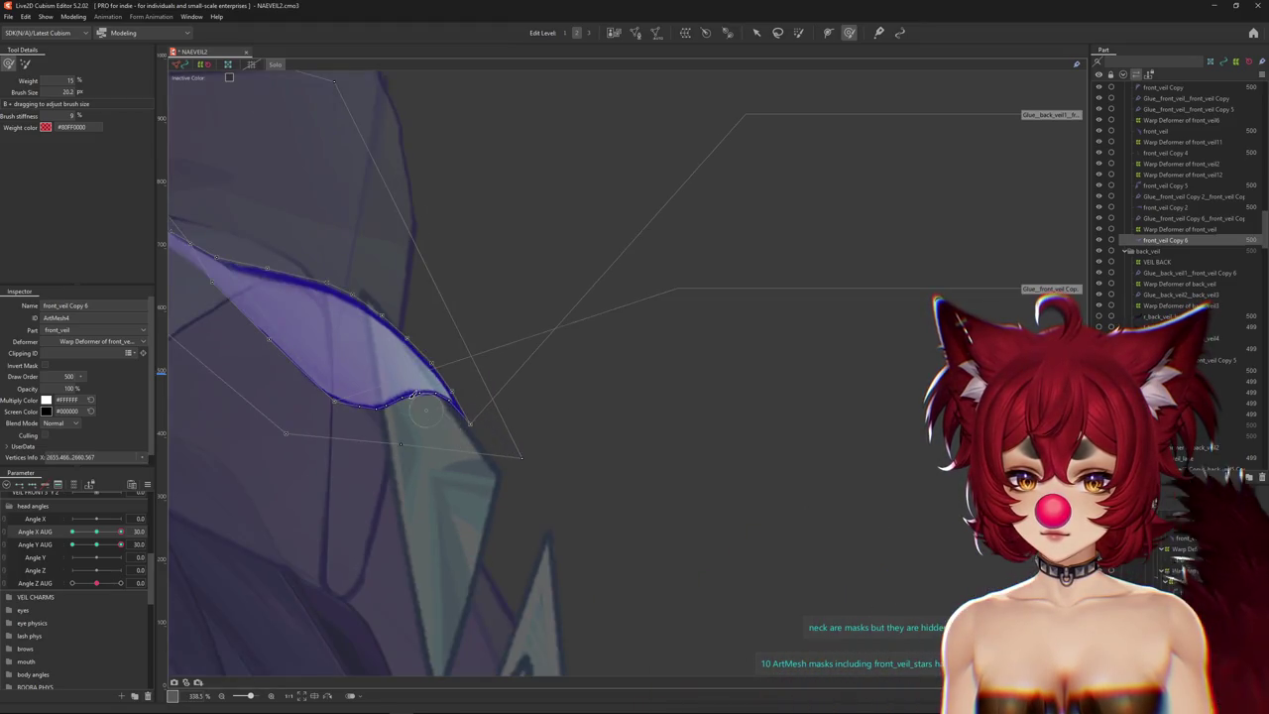
pyautogui.moveTo(121, 544); pyautogui.dragTo(72, 544)
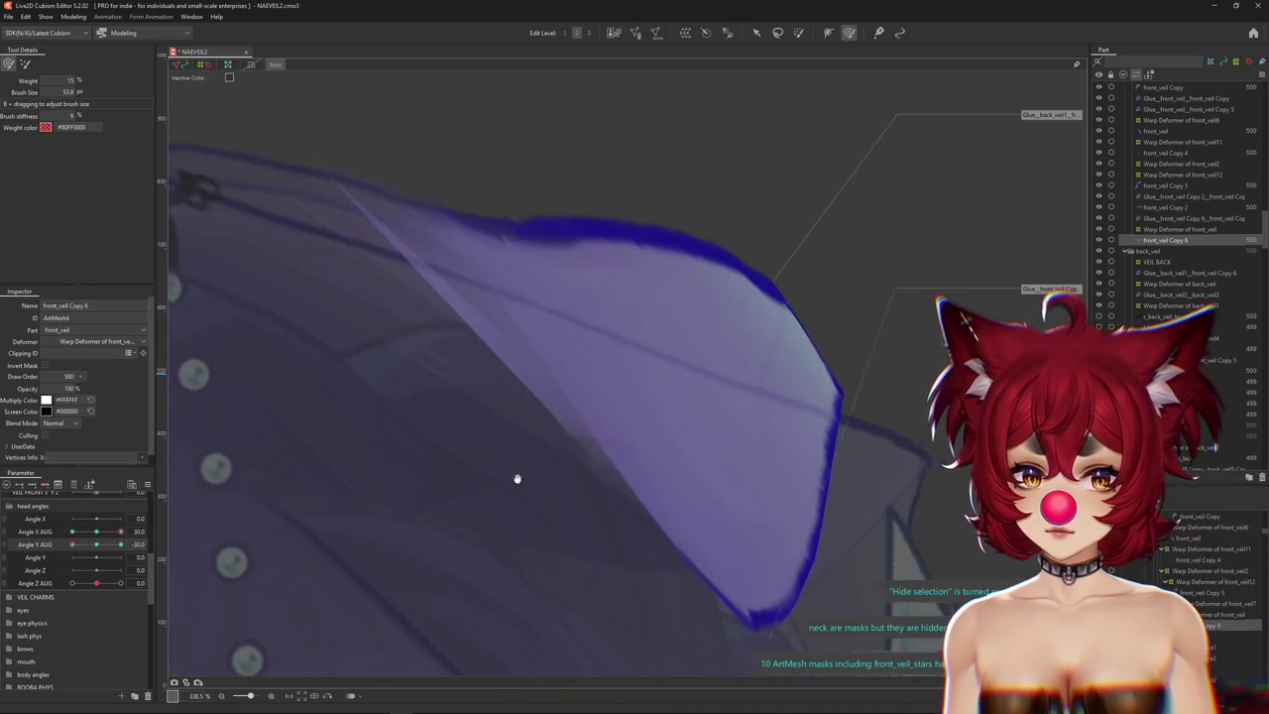
pyautogui.click(621, 328)
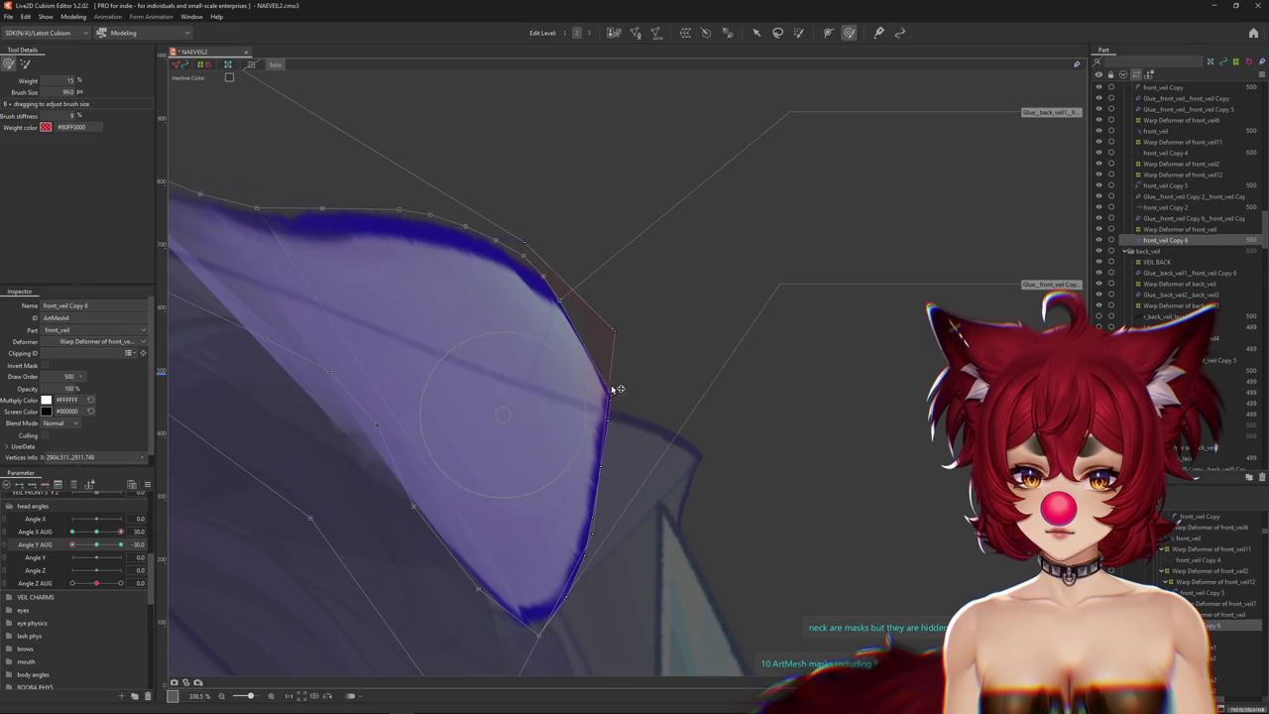
pyautogui.scroll(-3, 427, 476)
pyautogui.moveTo(121, 531)
pyautogui.mouseDown()
pyautogui.moveTo(95, 534)
pyautogui.moveTo(133, 533)
pyautogui.moveTo(71, 545)
pyautogui.mouseUp()
pyautogui.moveTo(466, 480)
pyautogui.mouseDown()
pyautogui.moveTo(543, 465)
pyautogui.moveTo(505, 385)
pyautogui.moveTo(509, 340)
pyautogui.moveTo(511, 377)
pyautogui.mouseUp()
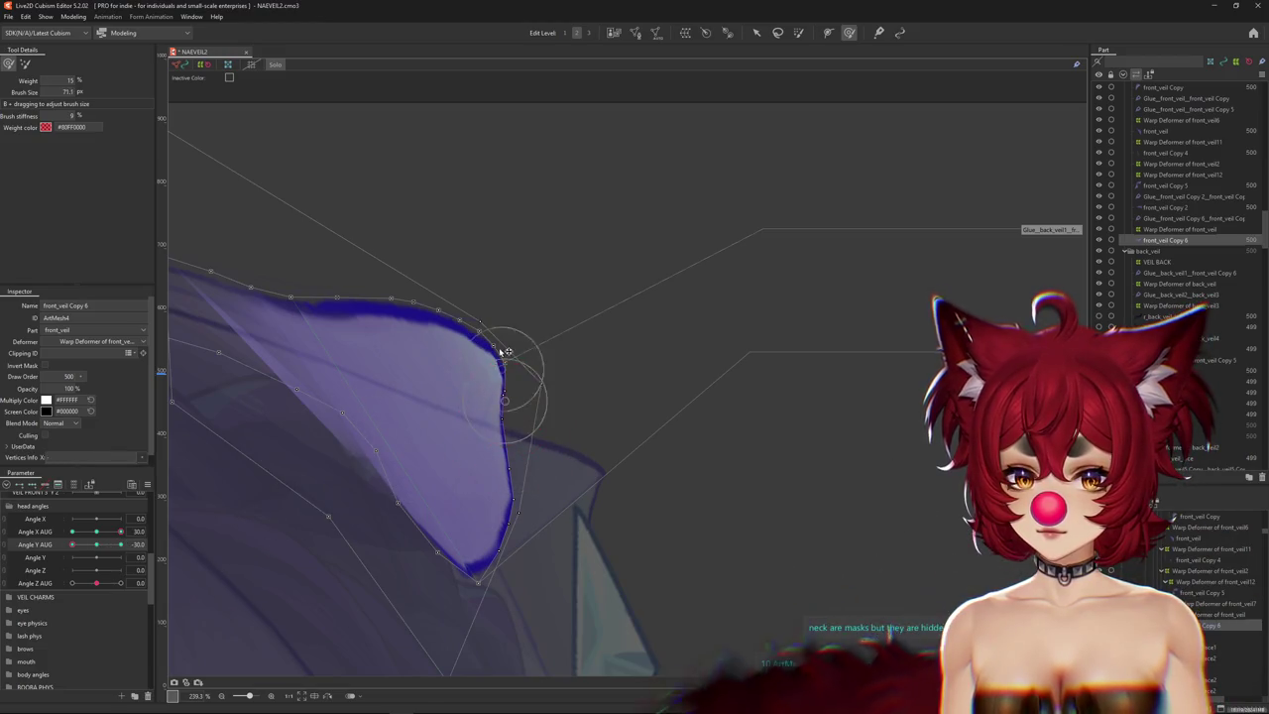
pyautogui.scroll(-3, 511, 424)
# Deform-brush the front veil's warp deformer at Angle Y AUG 0 and -30, then reselect front_veil Copy 6.
pyautogui.click(507, 417)
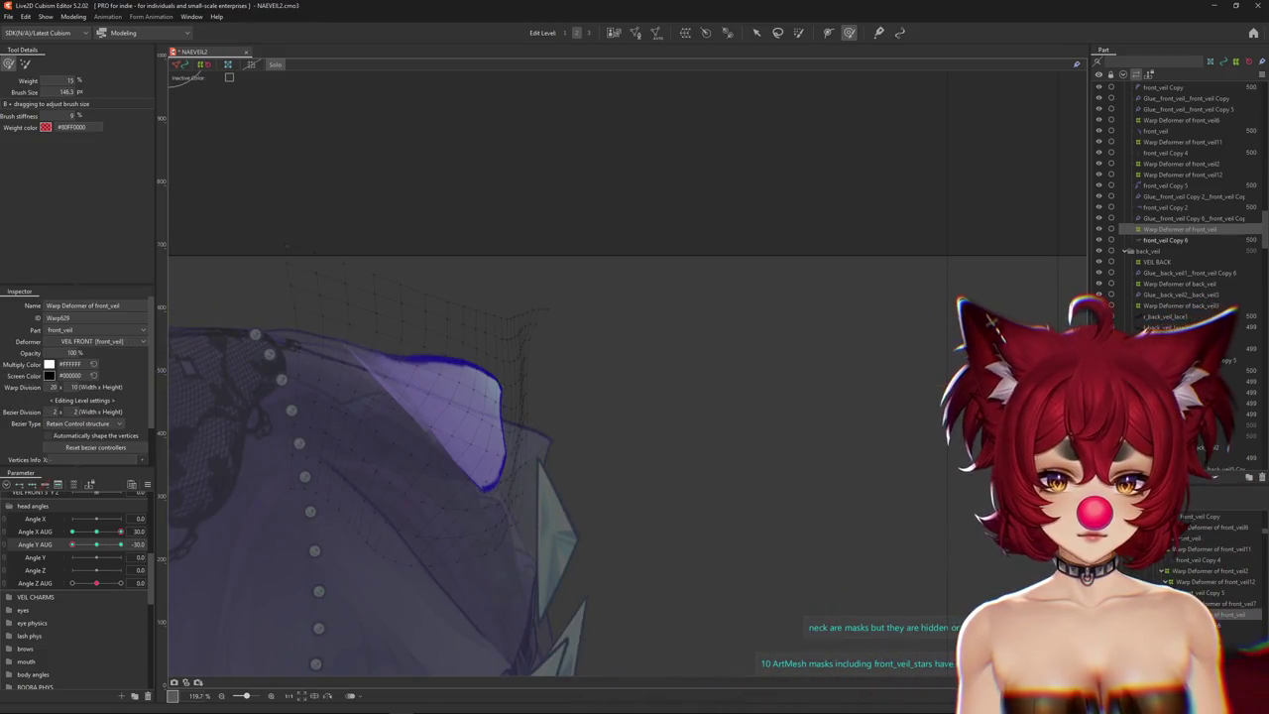
pyautogui.click(491, 417)
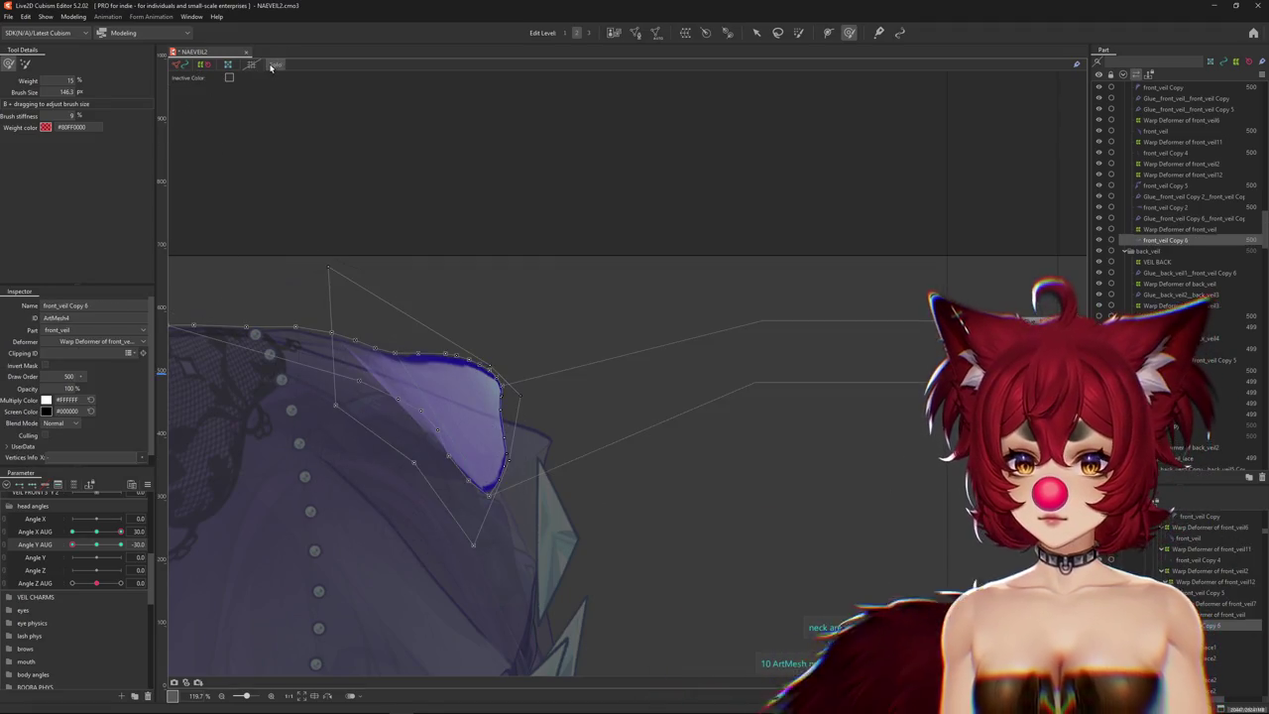
pyautogui.click(500, 417)
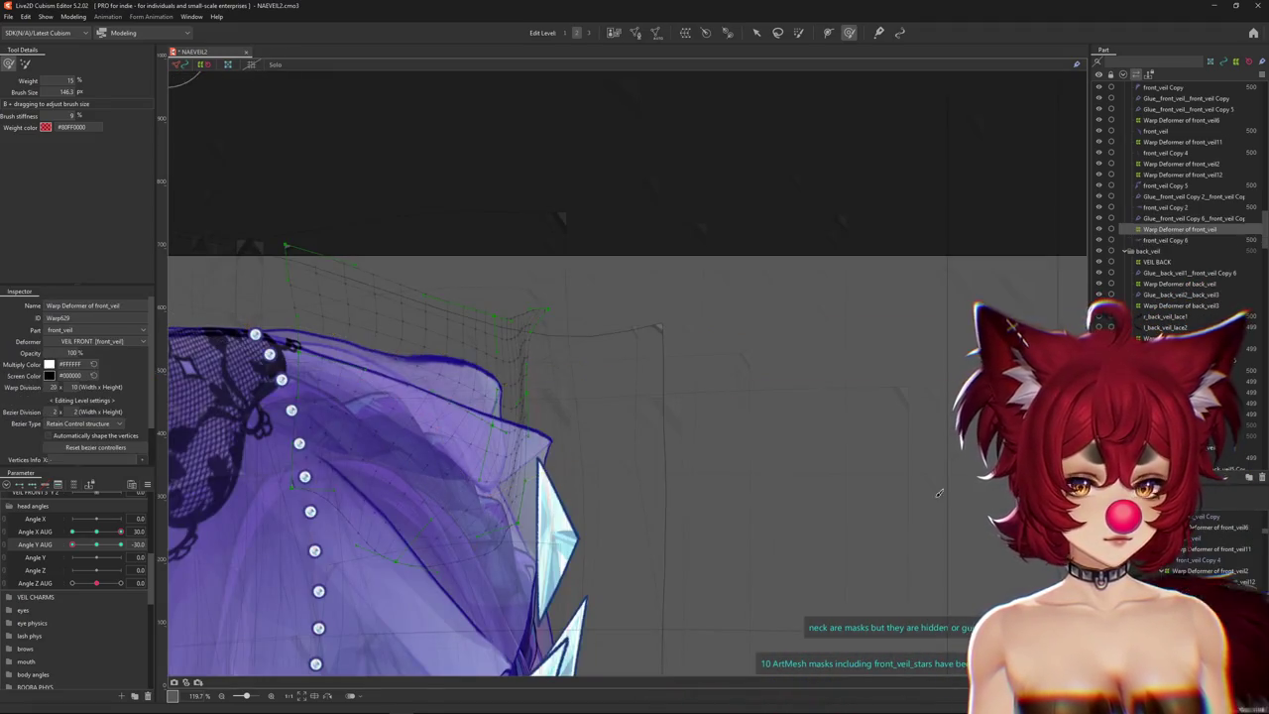
pyautogui.click(25, 63)
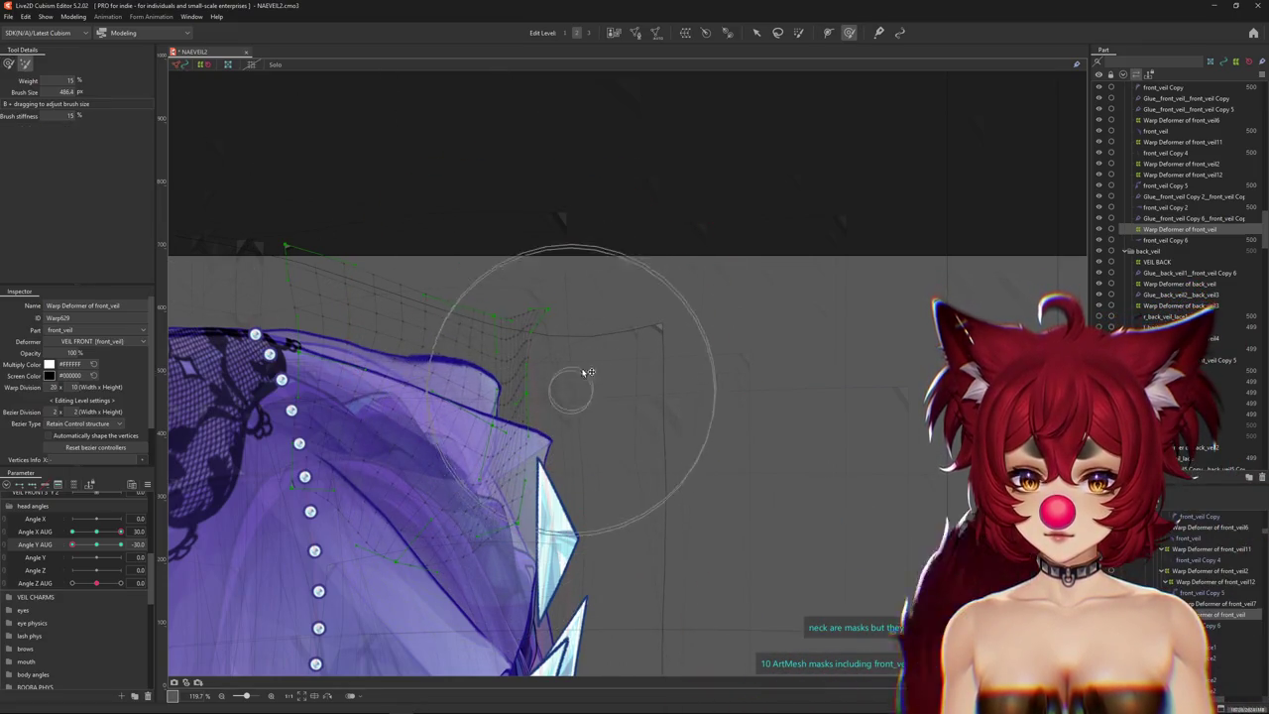
pyautogui.click(97, 546)
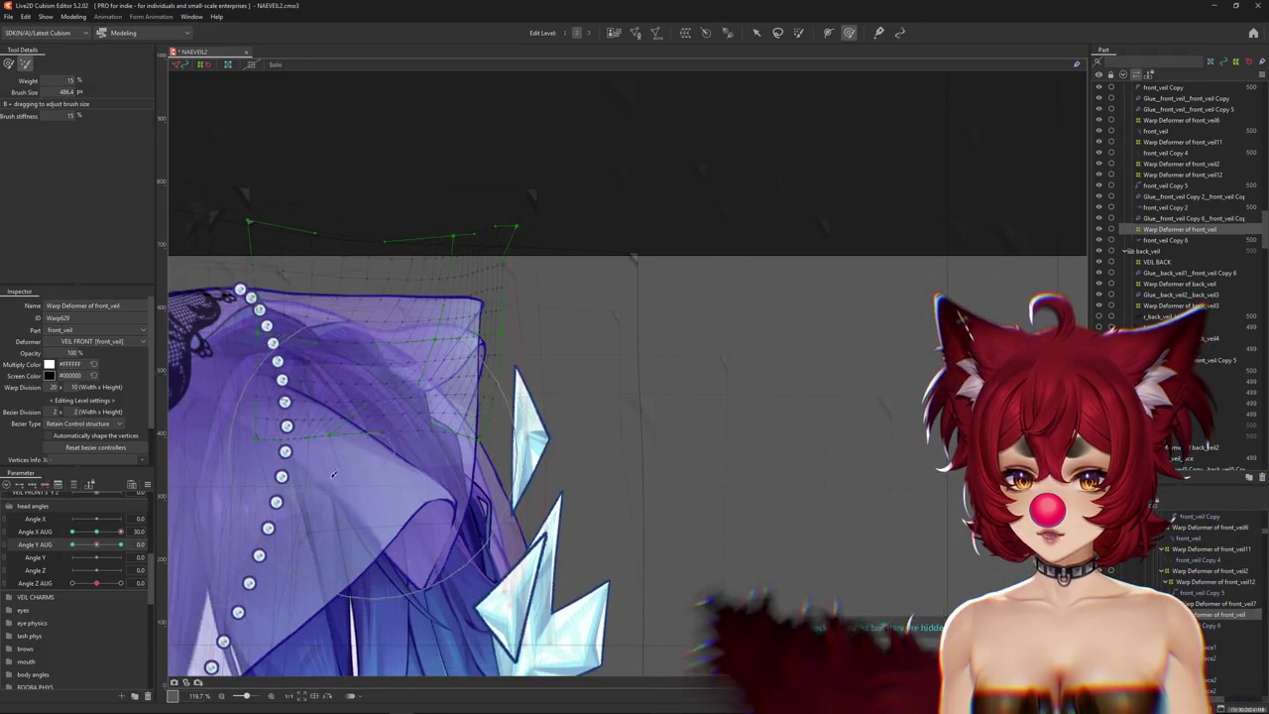
pyautogui.click(71, 545)
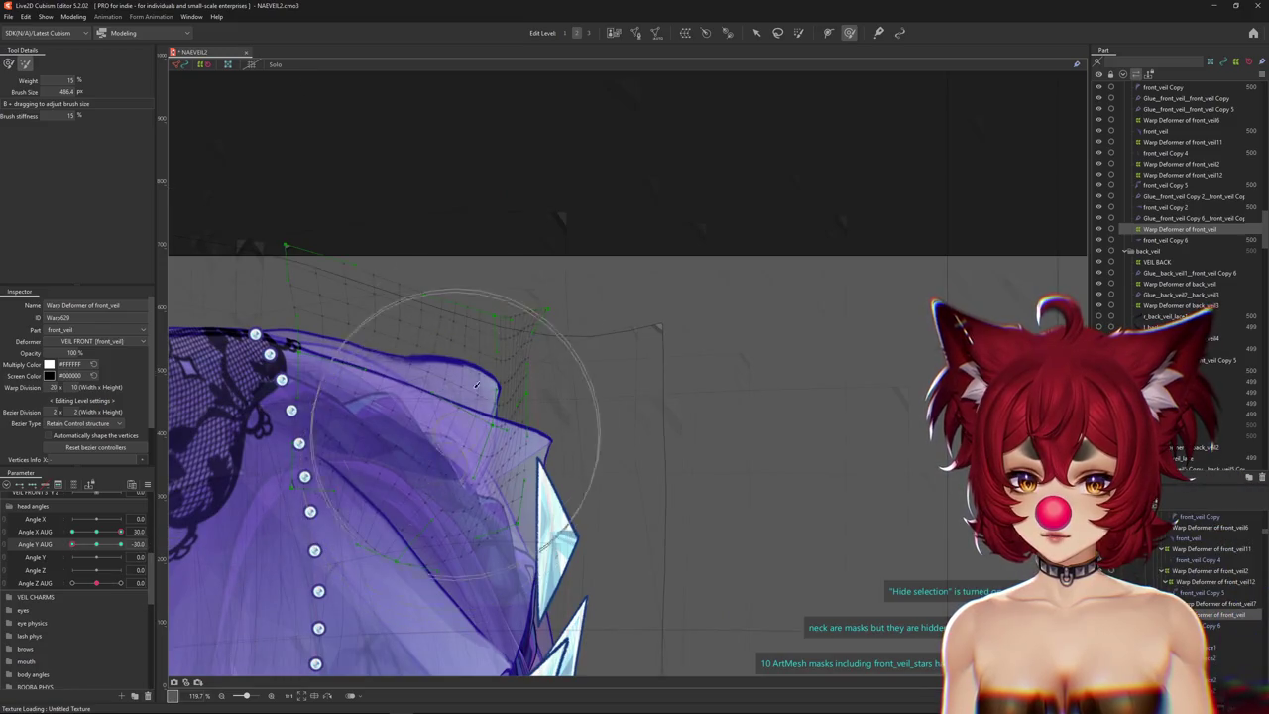
pyautogui.click(437, 427)
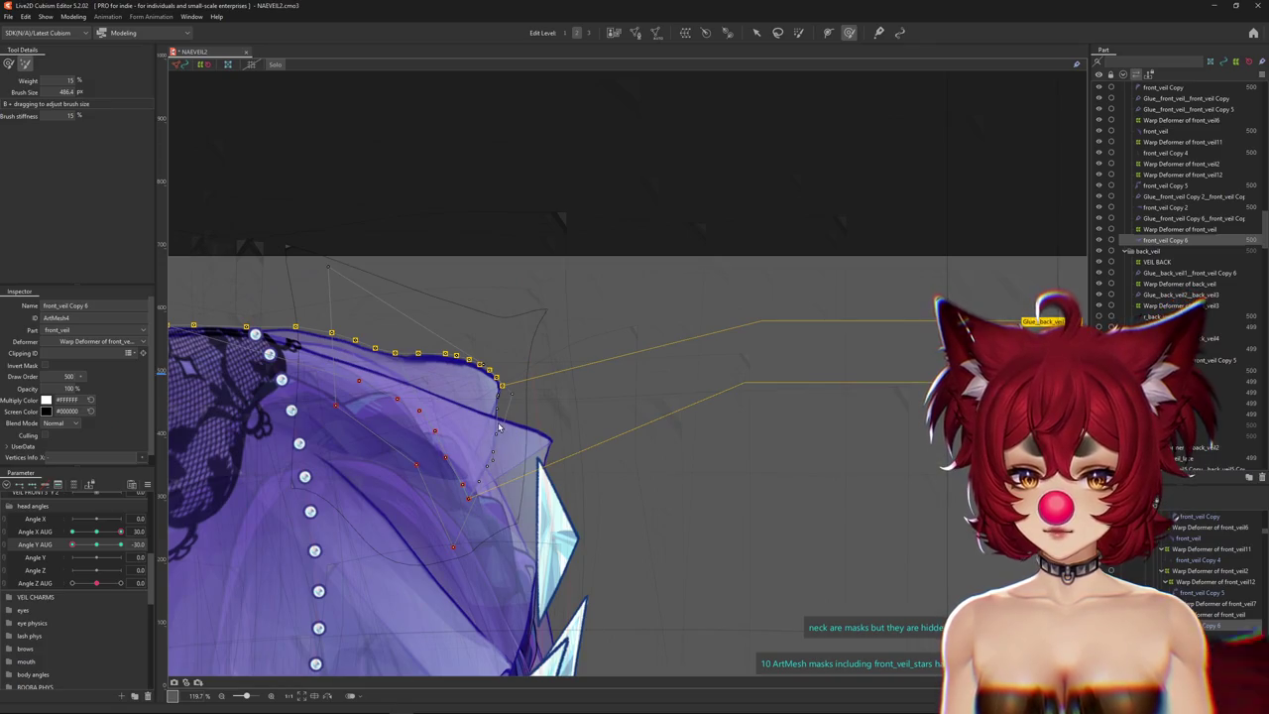
# Paint glue weight along the veil's upper edge, resizing the brush between about 18 and 57 px.
pyautogui.scroll(4, 499, 427)
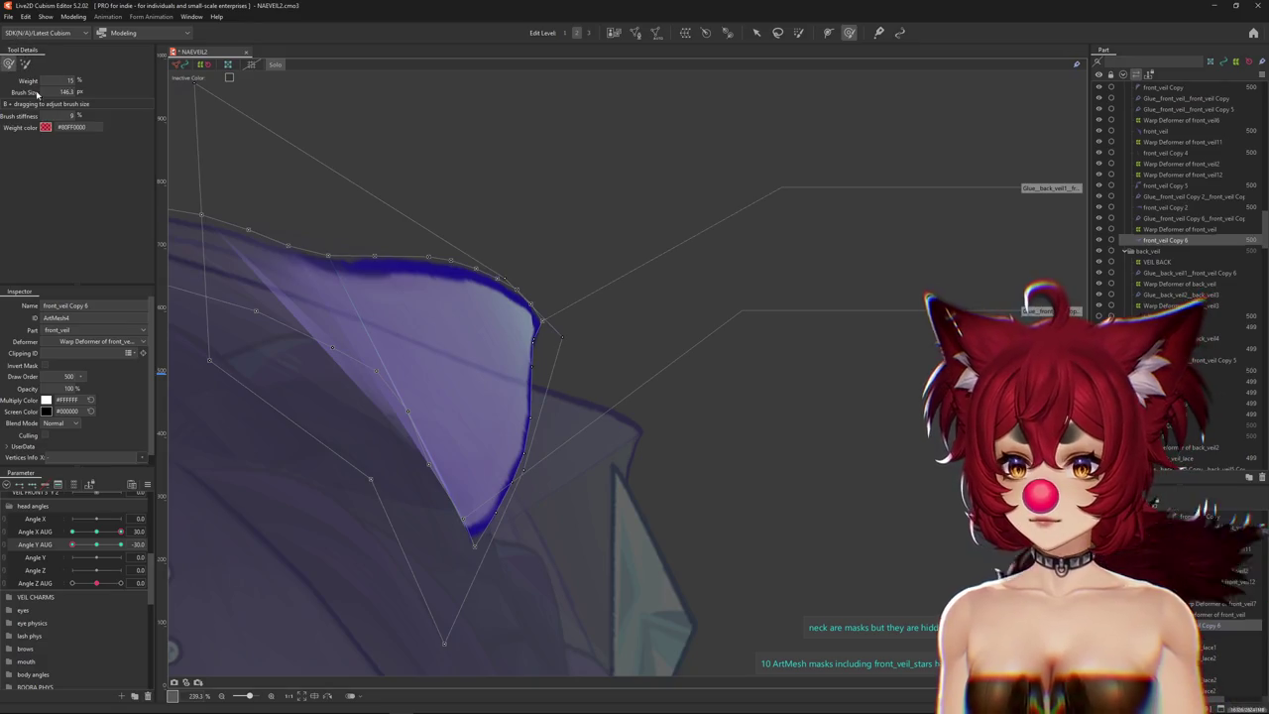
pyautogui.moveTo(354, 420)
pyautogui.mouseDown()
pyautogui.moveTo(295, 396)
pyautogui.moveTo(255, 433)
pyautogui.moveTo(322, 391)
pyautogui.mouseUp()
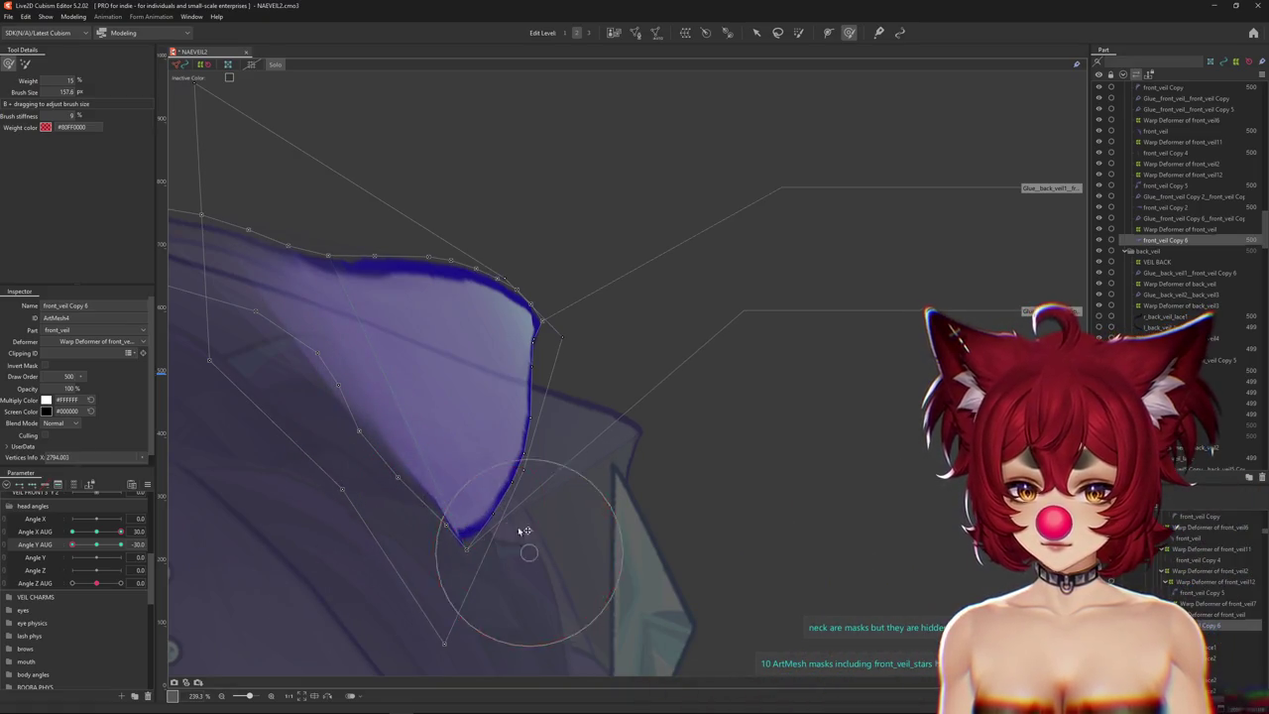
pyautogui.moveTo(563, 375); pyautogui.dragTo(538, 348)
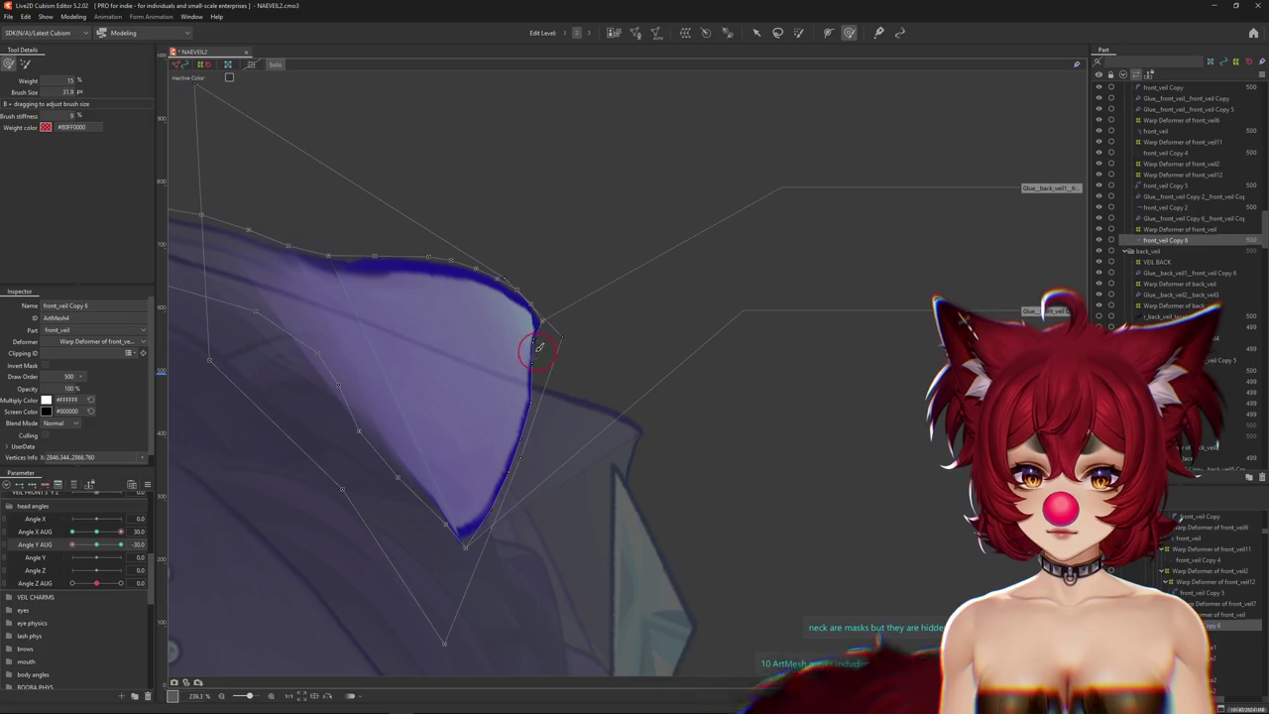
pyautogui.scroll(5, 552, 314)
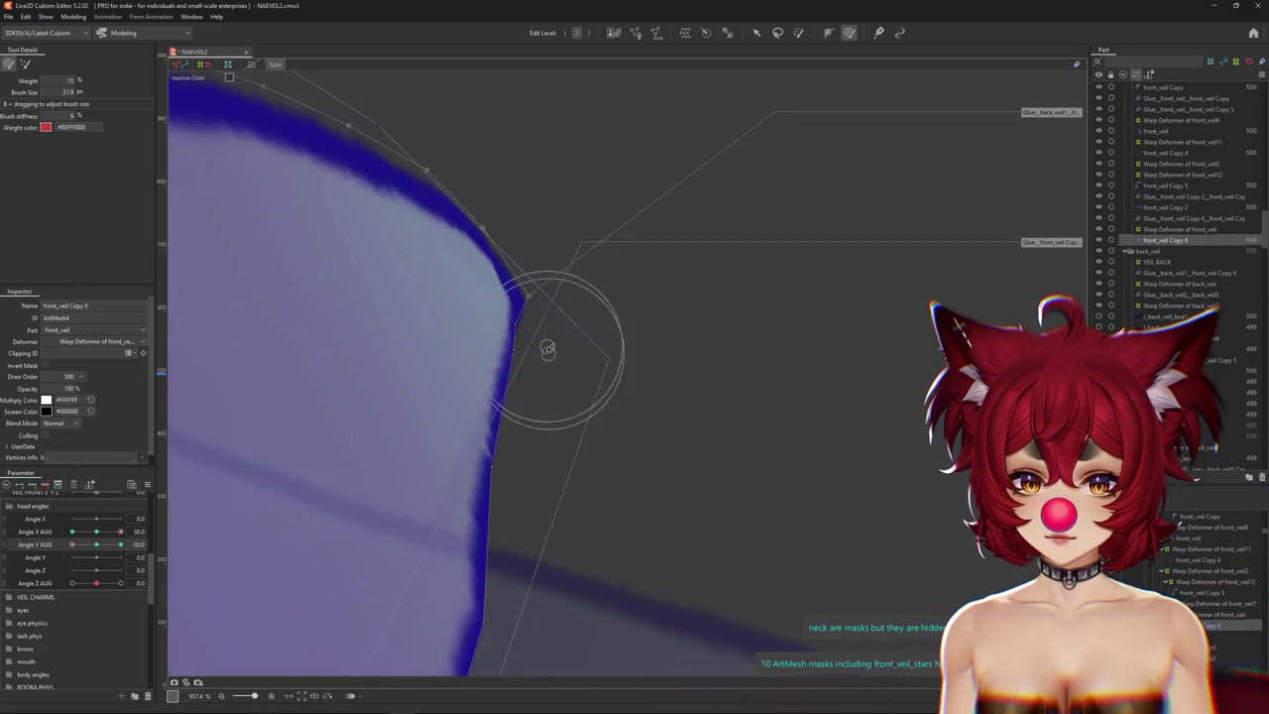
pyautogui.moveTo(519, 323); pyautogui.dragTo(523, 437)
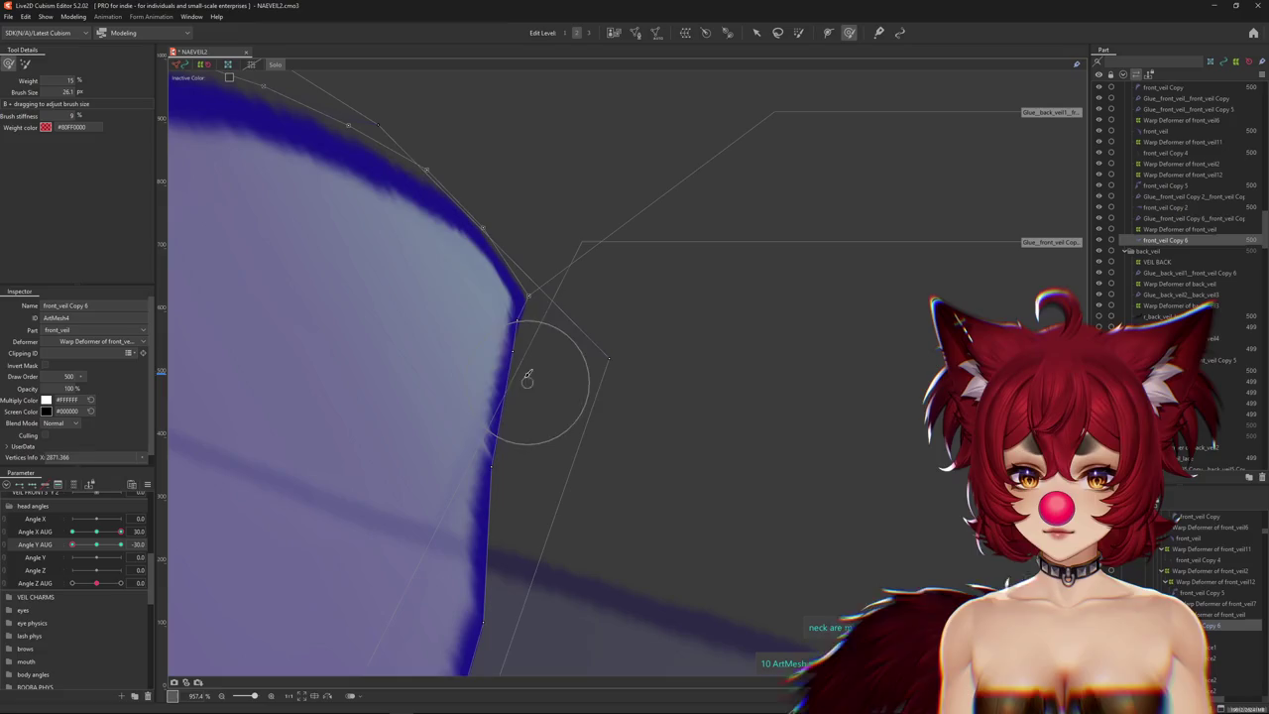
pyautogui.moveTo(531, 374); pyautogui.dragTo(532, 321)
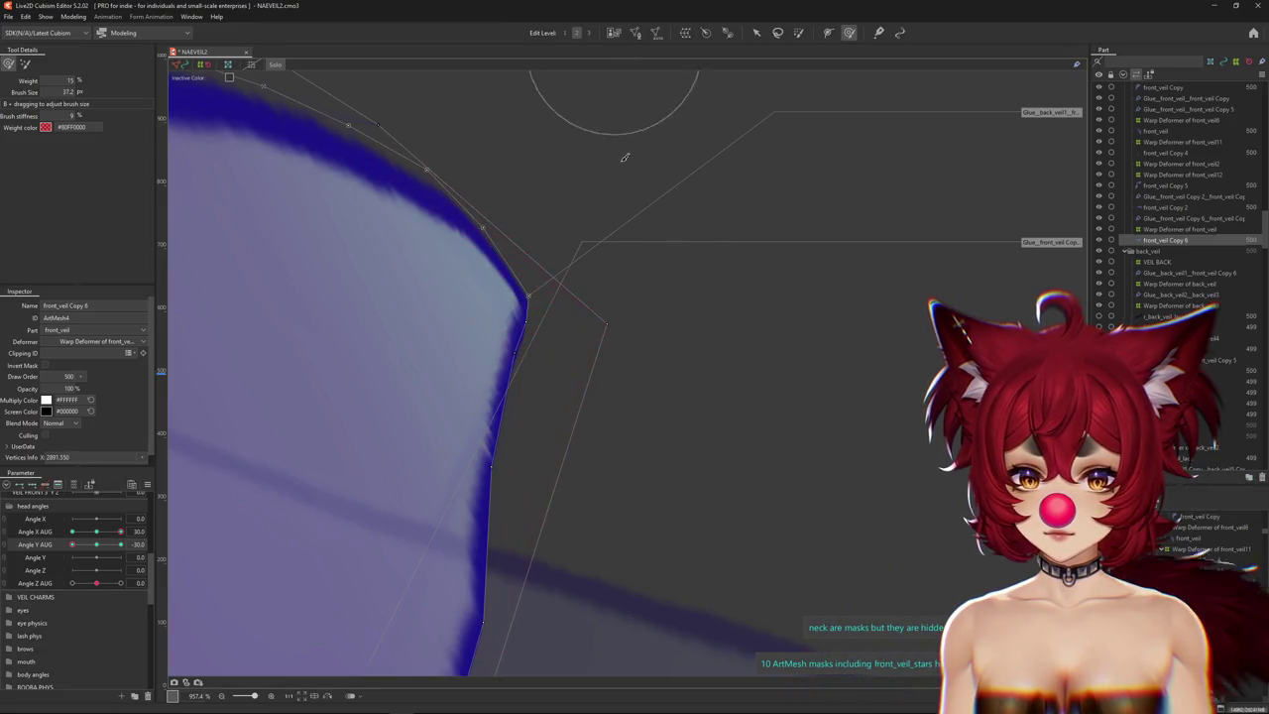
pyautogui.moveTo(609, 295); pyautogui.dragTo(512, 330)
pyautogui.moveTo(533, 378); pyautogui.dragTo(487, 496)
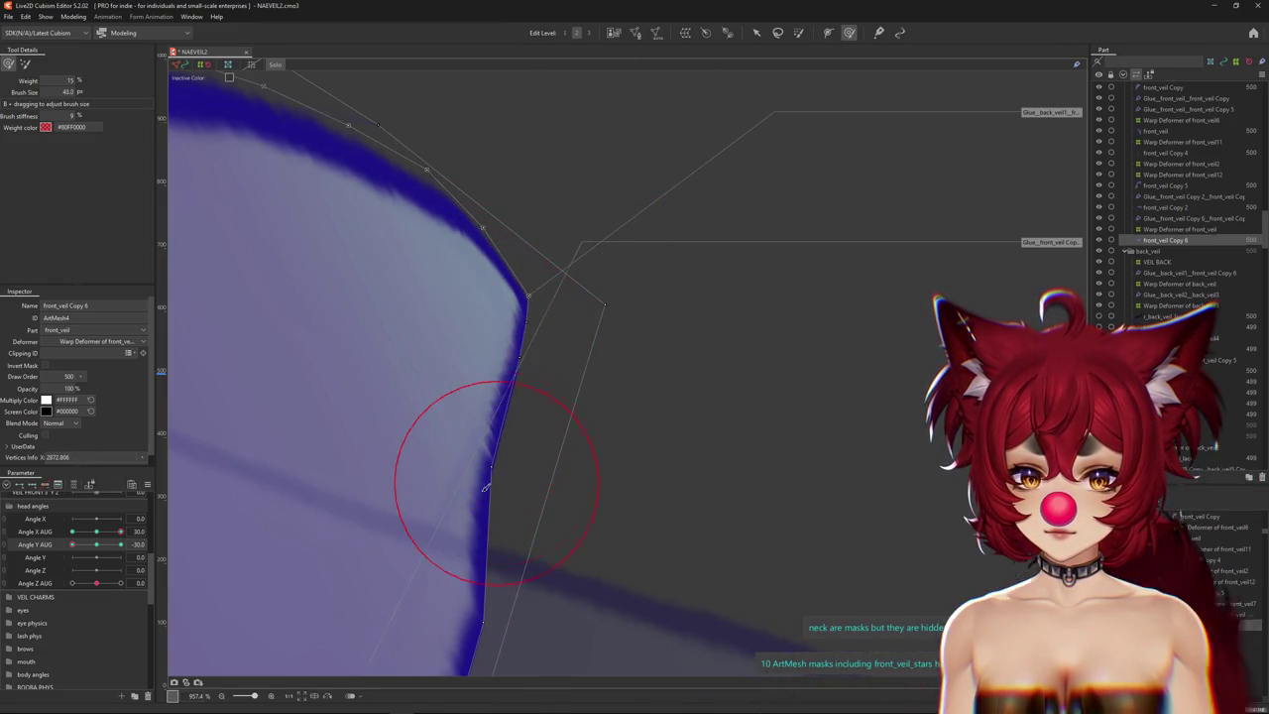
pyautogui.scroll(-3, 512, 469)
pyautogui.scroll(-3, 522, 317)
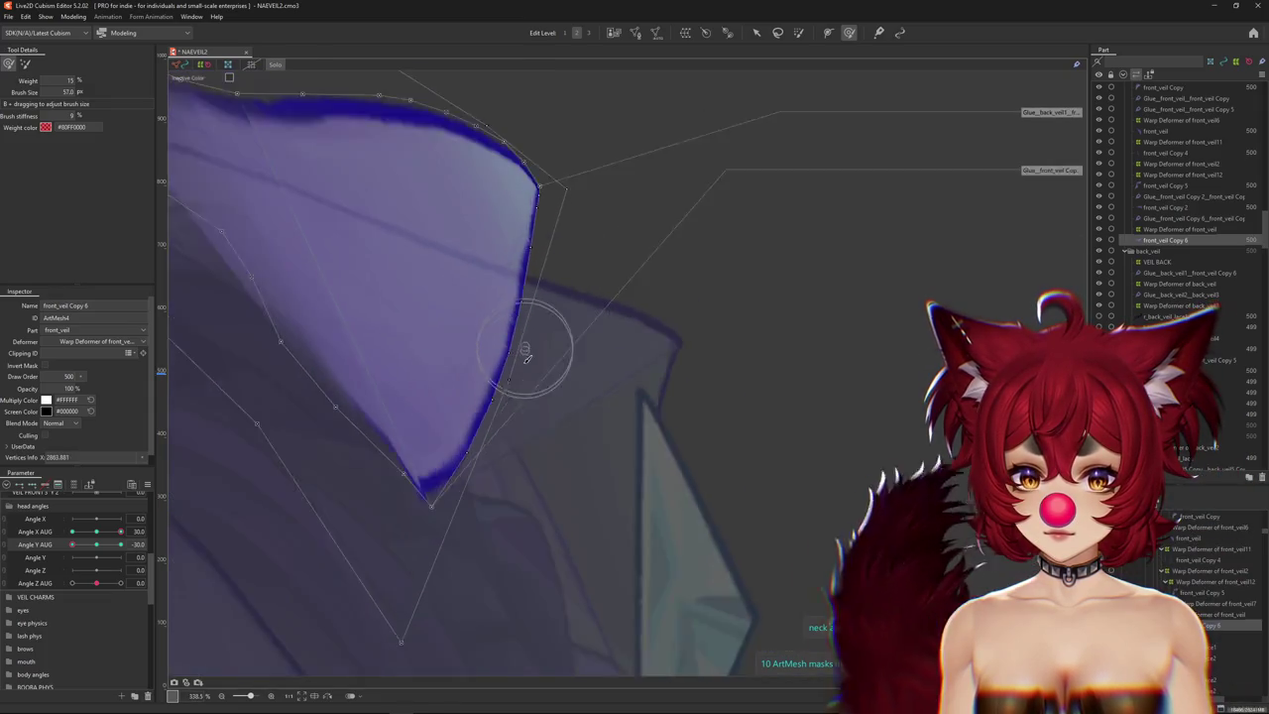
# Paint glue weight along the lower-left and left edges with a 86–141 px brush, then reset Angle Y AUG.
pyautogui.moveTo(420, 470); pyautogui.dragTo(436, 447)
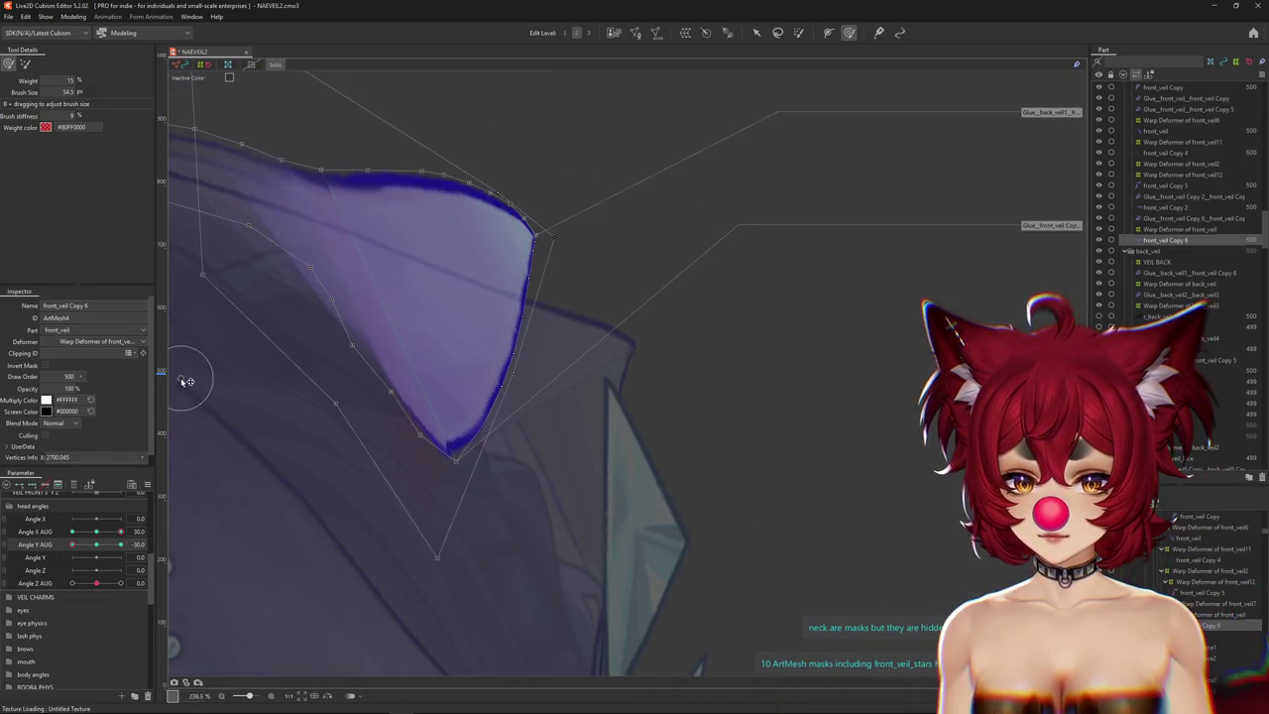
pyautogui.moveTo(428, 568); pyautogui.dragTo(432, 592)
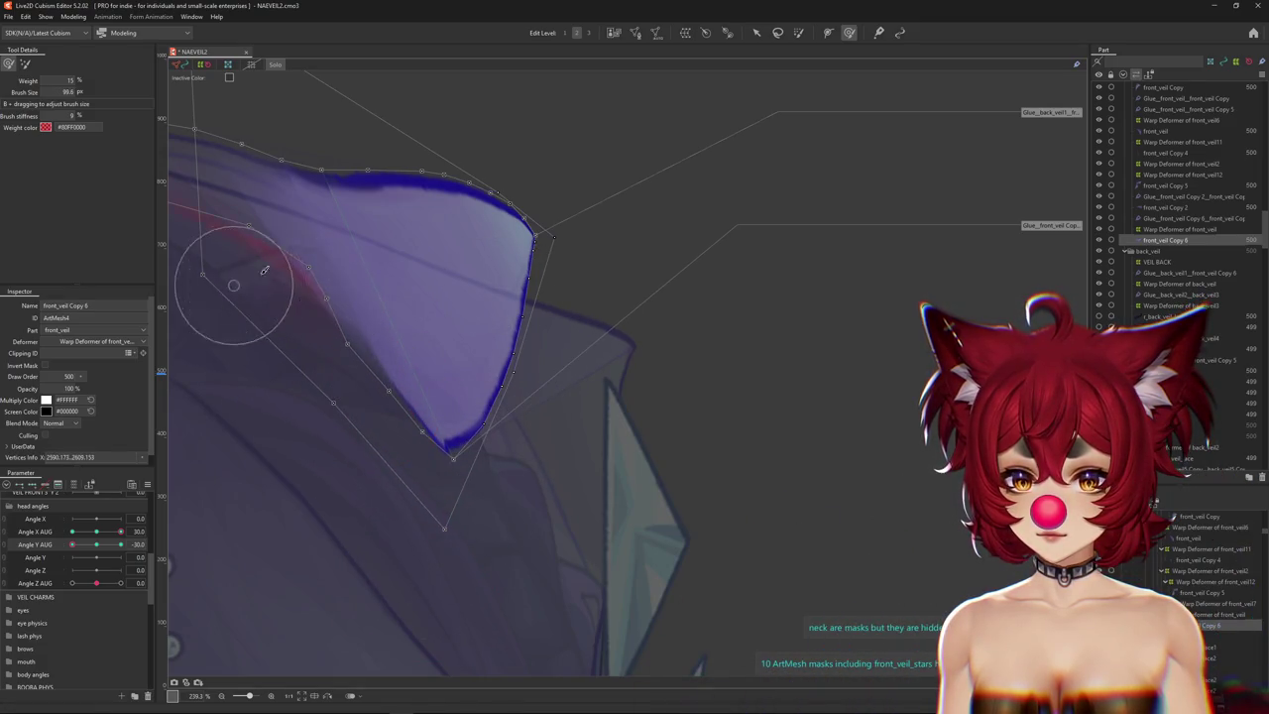
pyautogui.moveTo(286, 314); pyautogui.dragTo(291, 363)
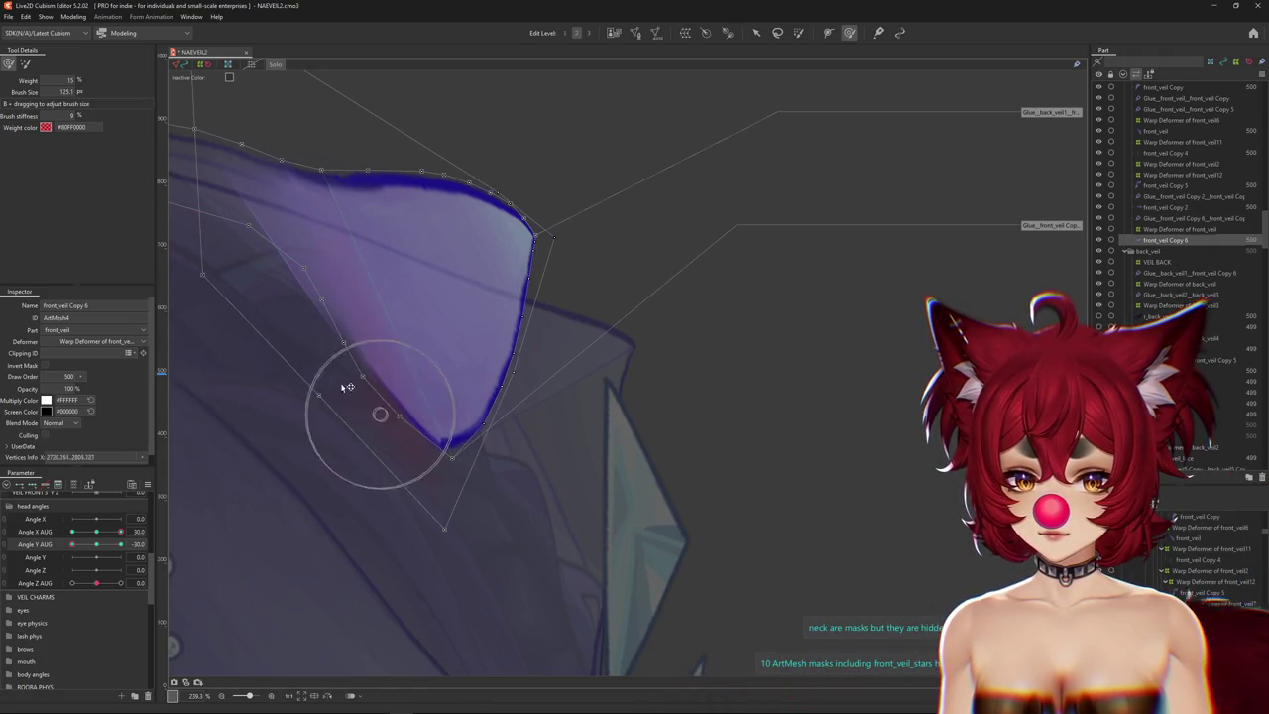
pyautogui.moveTo(335, 363); pyautogui.dragTo(255, 278)
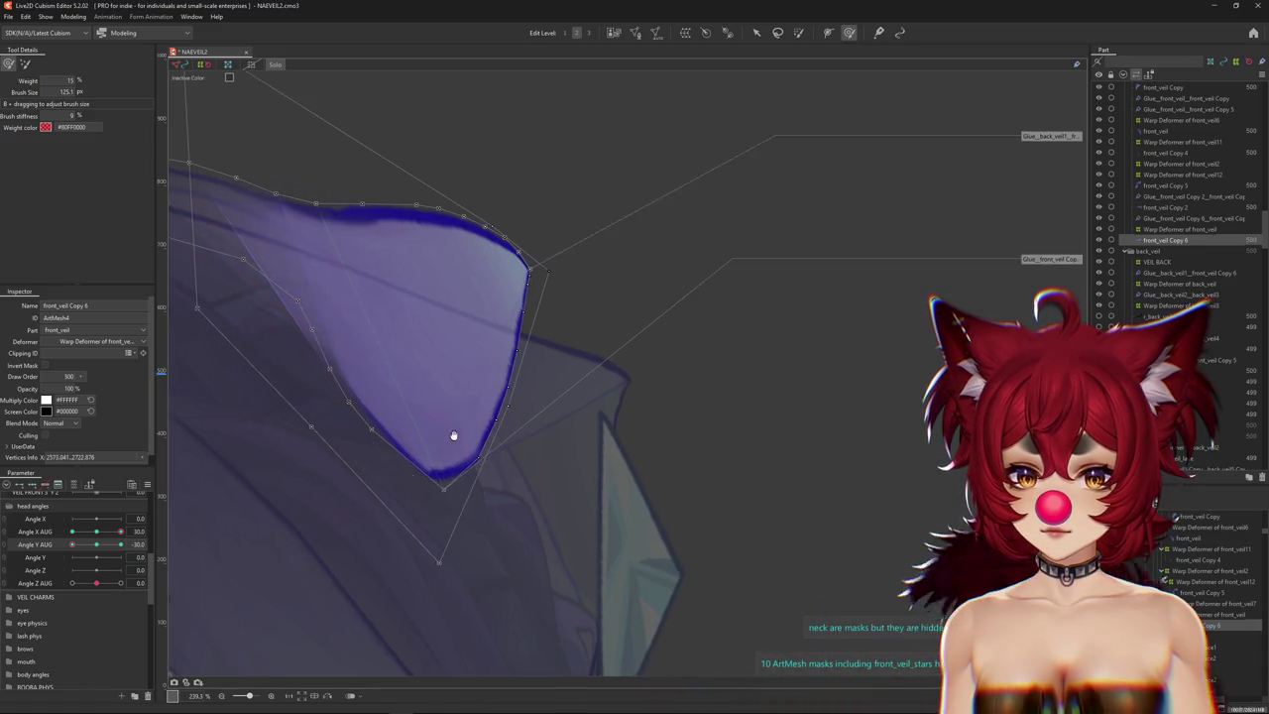
pyautogui.moveTo(448, 431); pyautogui.dragTo(484, 468)
pyautogui.click(104, 546)
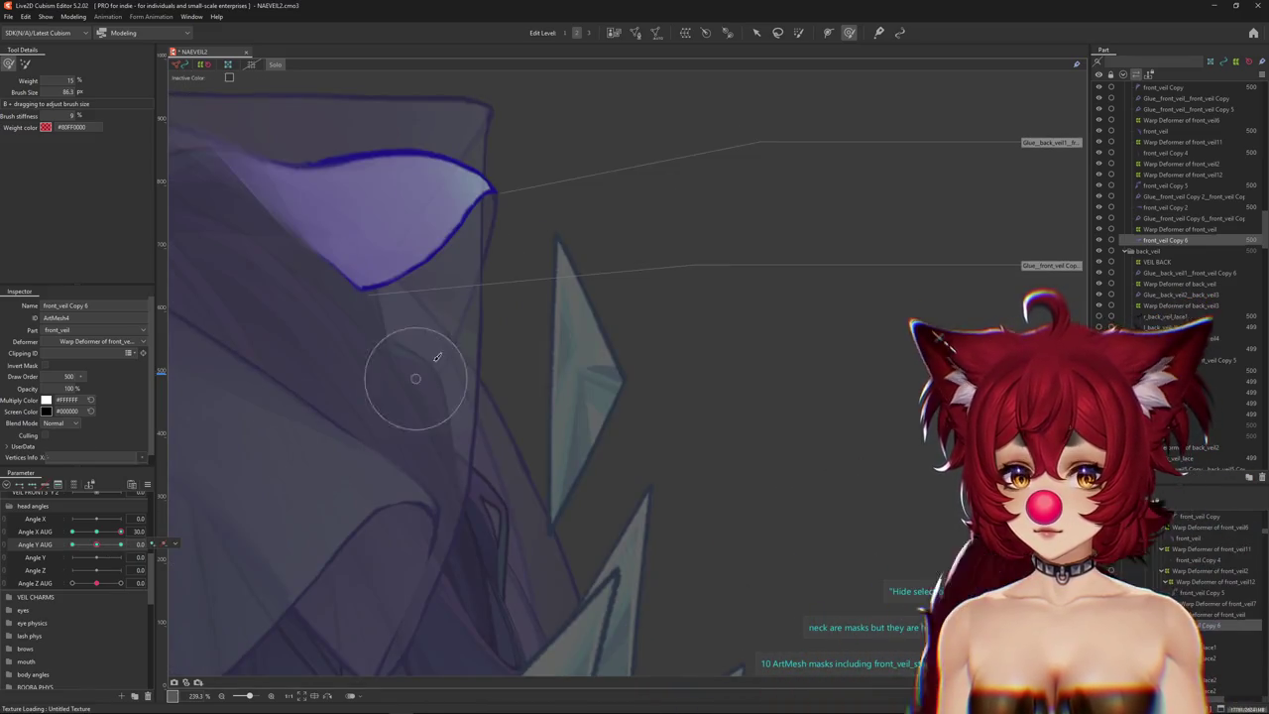
# Test the glued veil at Angle Y AUG -30 and 30, turn off Solo, and select the front veil's warp deformer.
pyautogui.moveTo(456, 303); pyautogui.dragTo(496, 311)
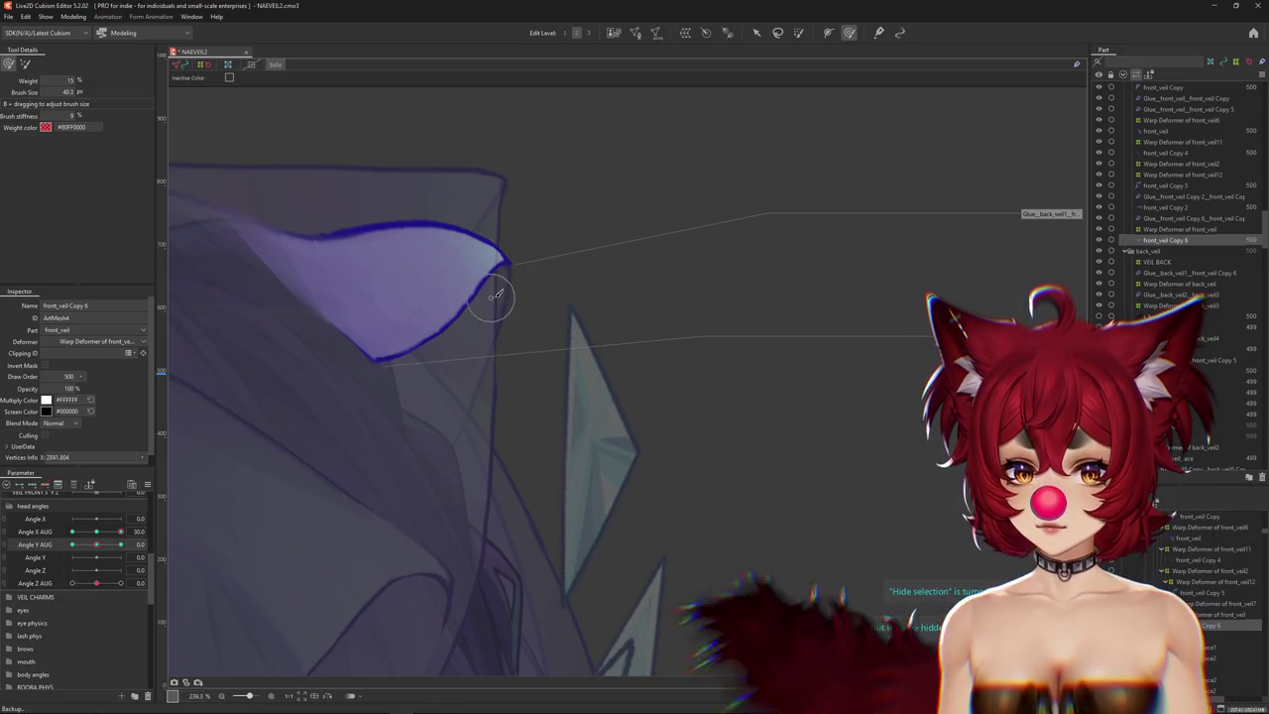
pyautogui.click(72, 544)
pyautogui.moveTo(71, 544); pyautogui.dragTo(219, 519)
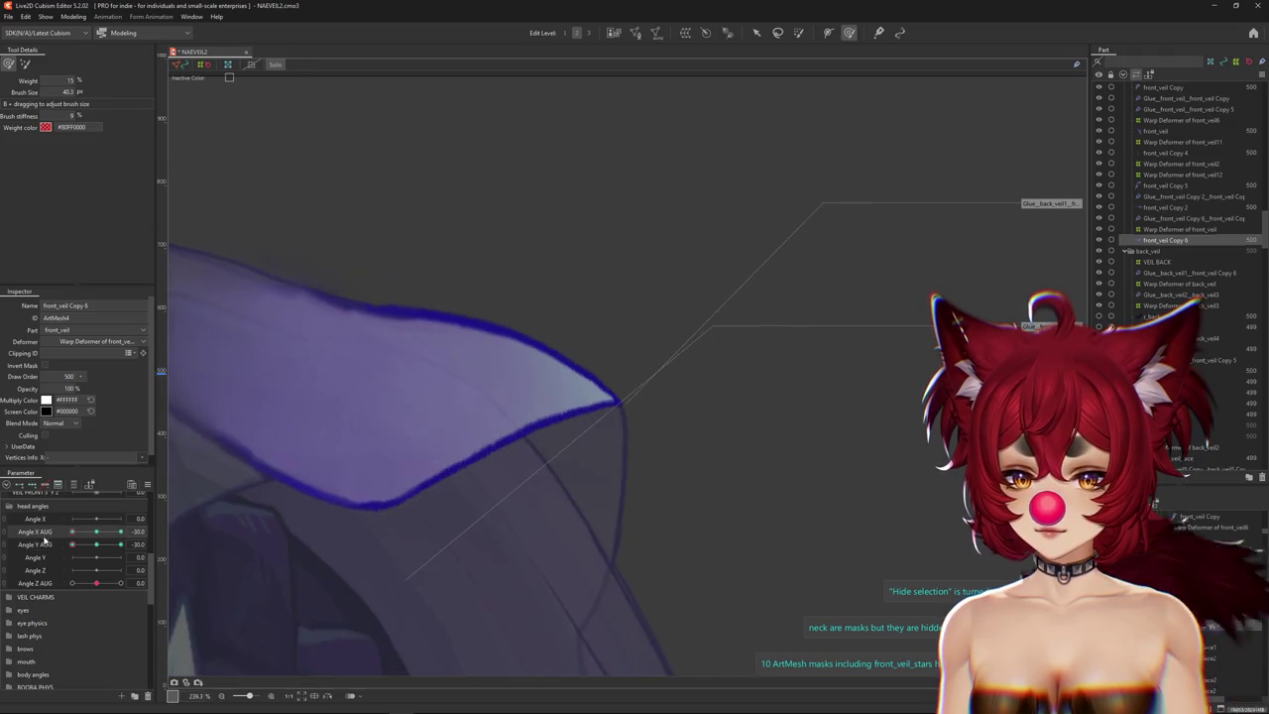
pyautogui.moveTo(760, 442)
pyautogui.mouseDown()
pyautogui.moveTo(777, 419)
pyautogui.moveTo(684, 534)
pyautogui.mouseUp()
pyautogui.click(282, 68)
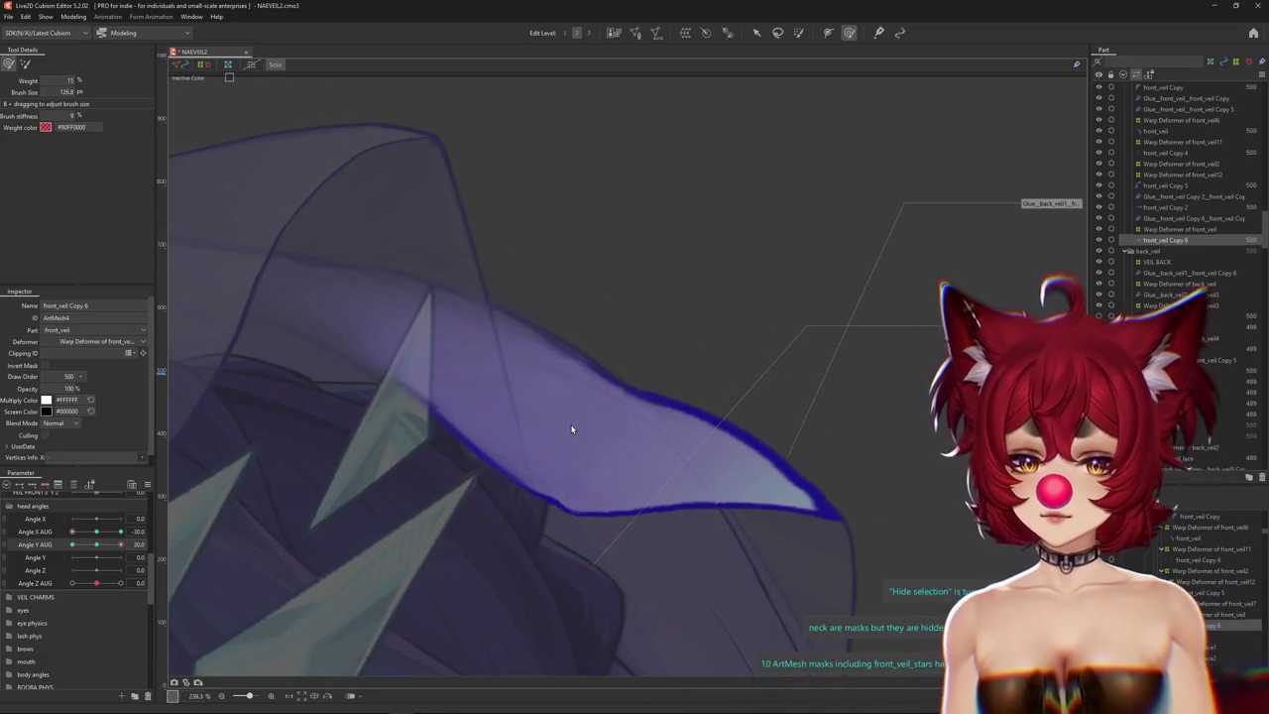
pyautogui.scroll(-5, 649, 490)
pyautogui.click(1180, 229)
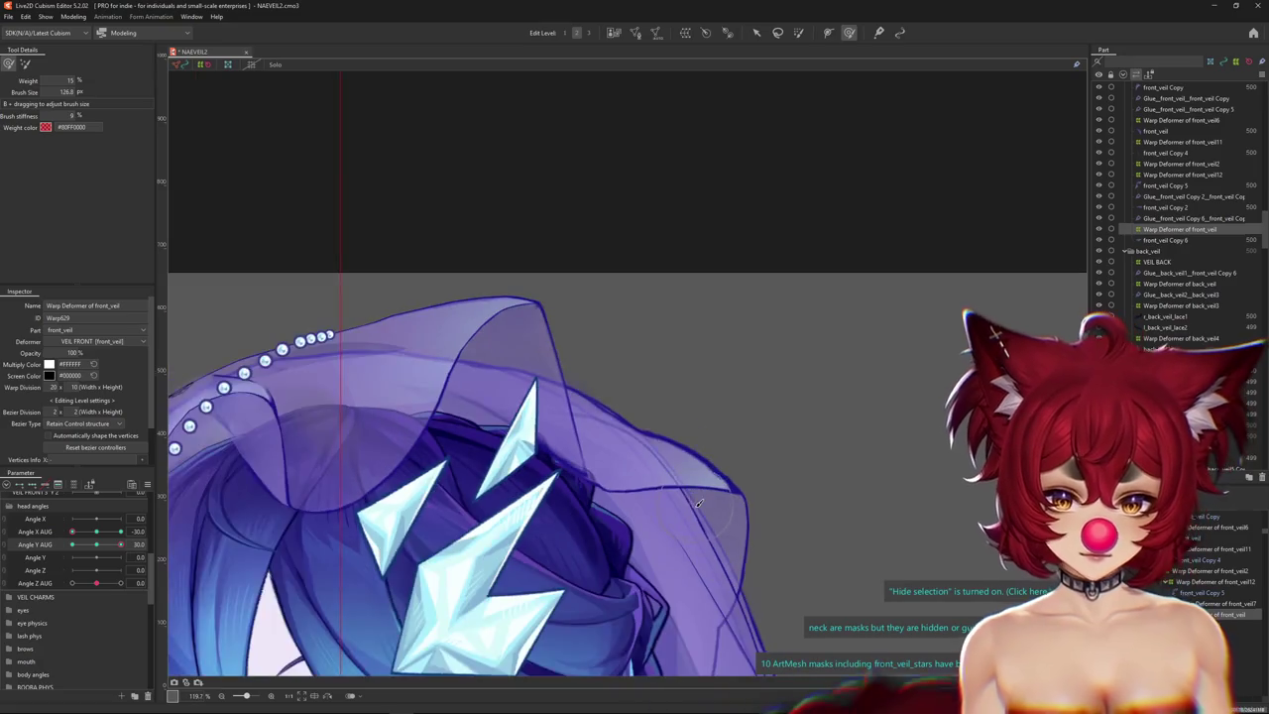
# Swing Angle X AUG to -30 and Angle Y AUG to 30, pushing the veil grid up and left.
pyautogui.moveTo(614, 434); pyautogui.dragTo(618, 394)
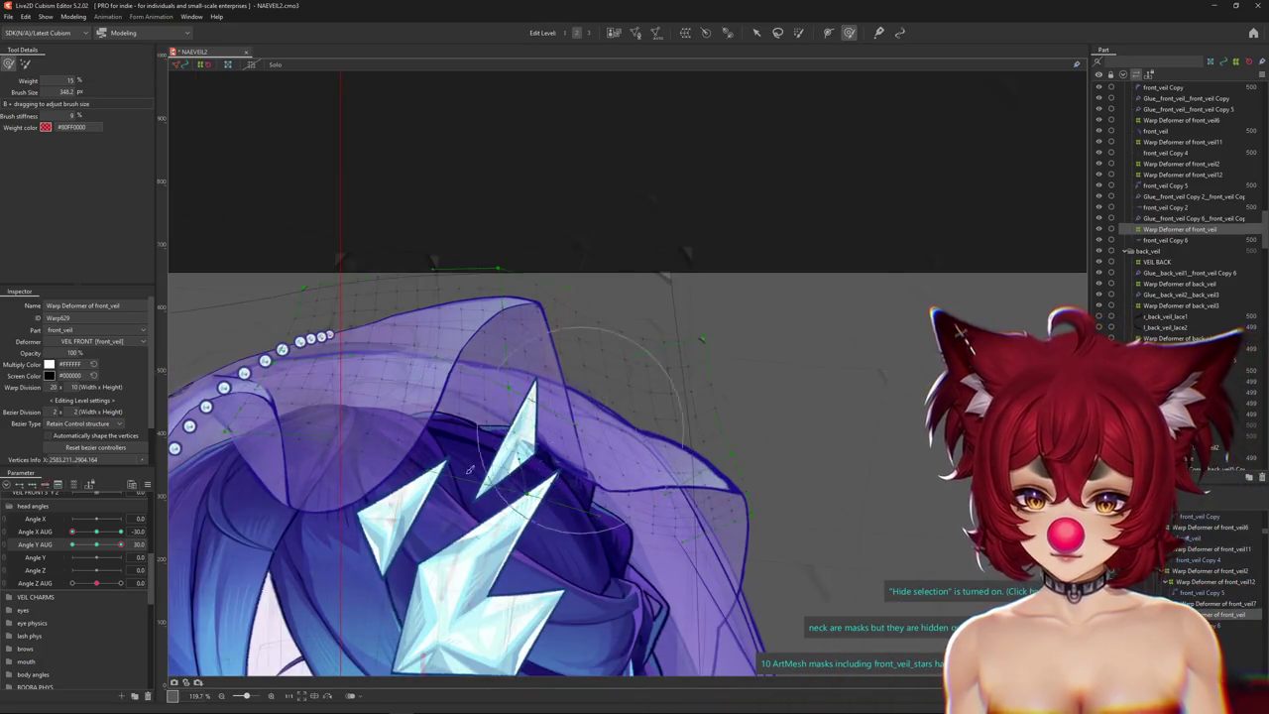
pyautogui.moveTo(71, 532); pyautogui.dragTo(120, 532)
pyautogui.scroll(-3, 689, 421)
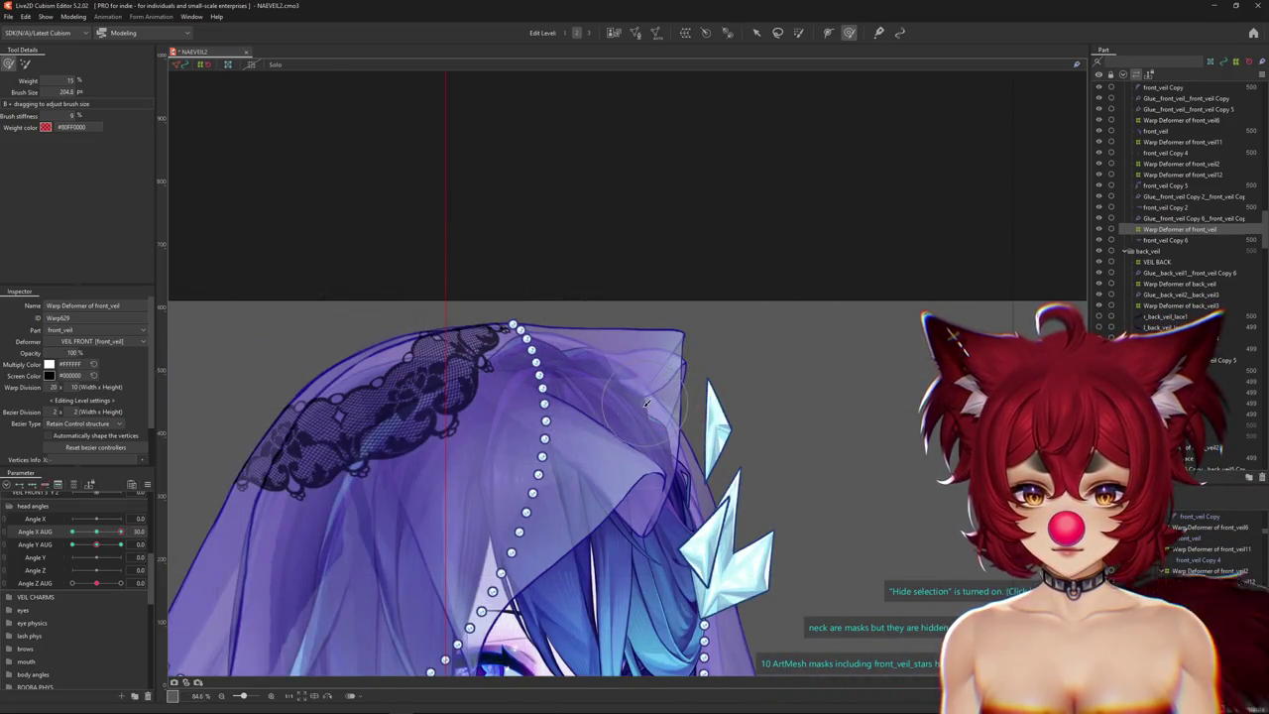
pyautogui.scroll(3, 647, 401)
pyautogui.moveTo(120, 532)
pyautogui.mouseDown()
pyautogui.moveTo(97, 537)
pyautogui.moveTo(120, 532)
pyautogui.mouseUp()
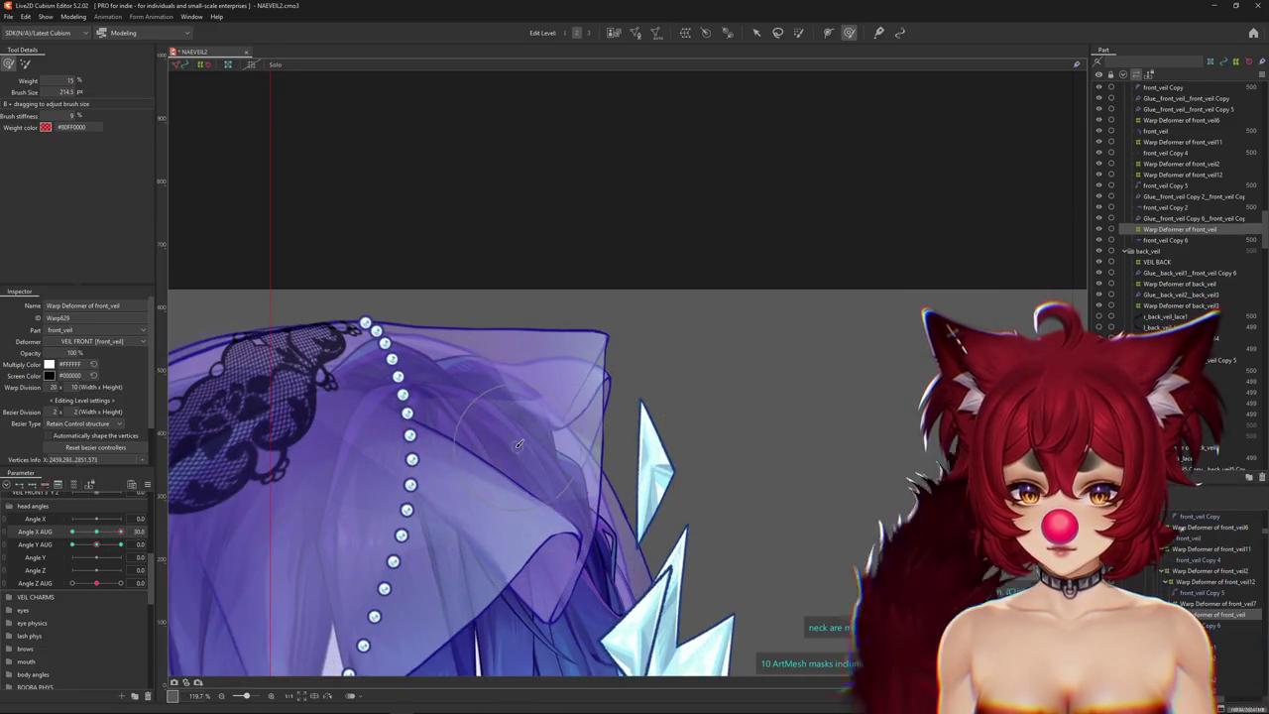
pyautogui.moveTo(574, 498); pyautogui.dragTo(492, 459)
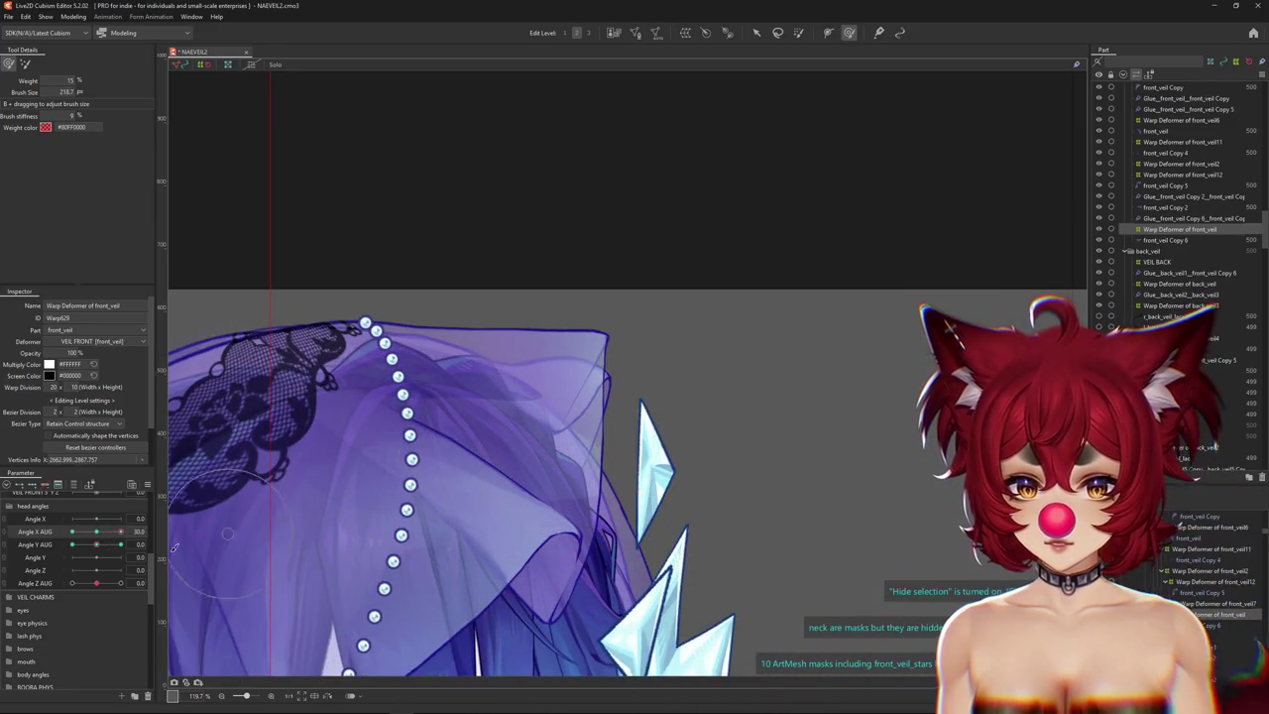
pyautogui.moveTo(120, 532); pyautogui.dragTo(72, 531)
pyautogui.moveTo(424, 439); pyautogui.dragTo(335, 454)
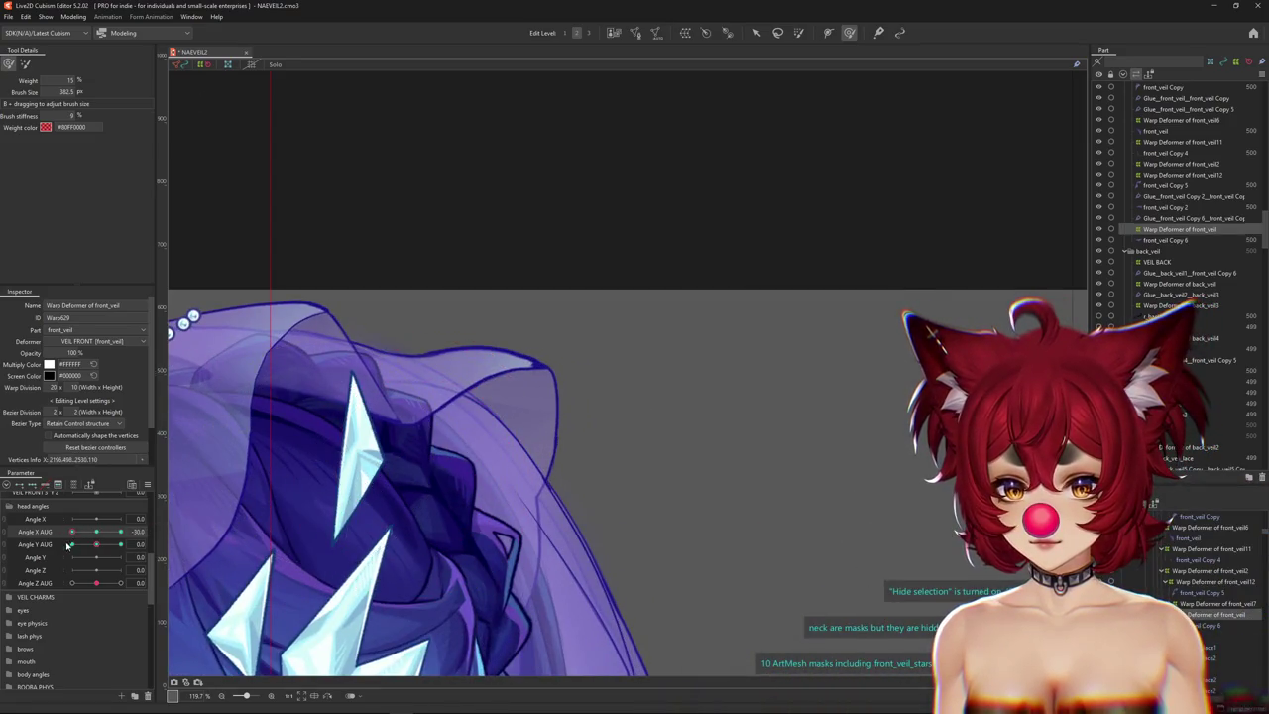
pyautogui.moveTo(96, 545); pyautogui.dragTo(120, 544)
pyautogui.moveTo(555, 447)
pyautogui.mouseDown()
pyautogui.moveTo(474, 403)
pyautogui.moveTo(592, 558)
pyautogui.mouseUp()
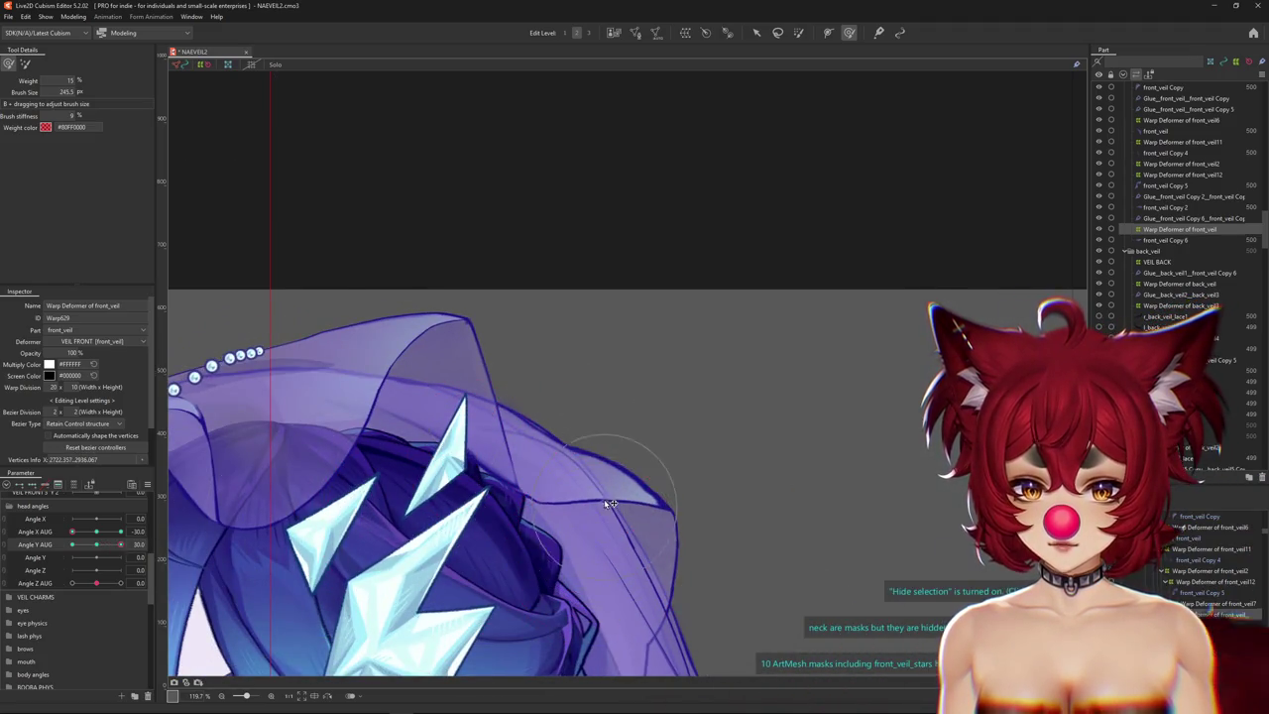
pyautogui.moveTo(610, 504); pyautogui.dragTo(249, 483)
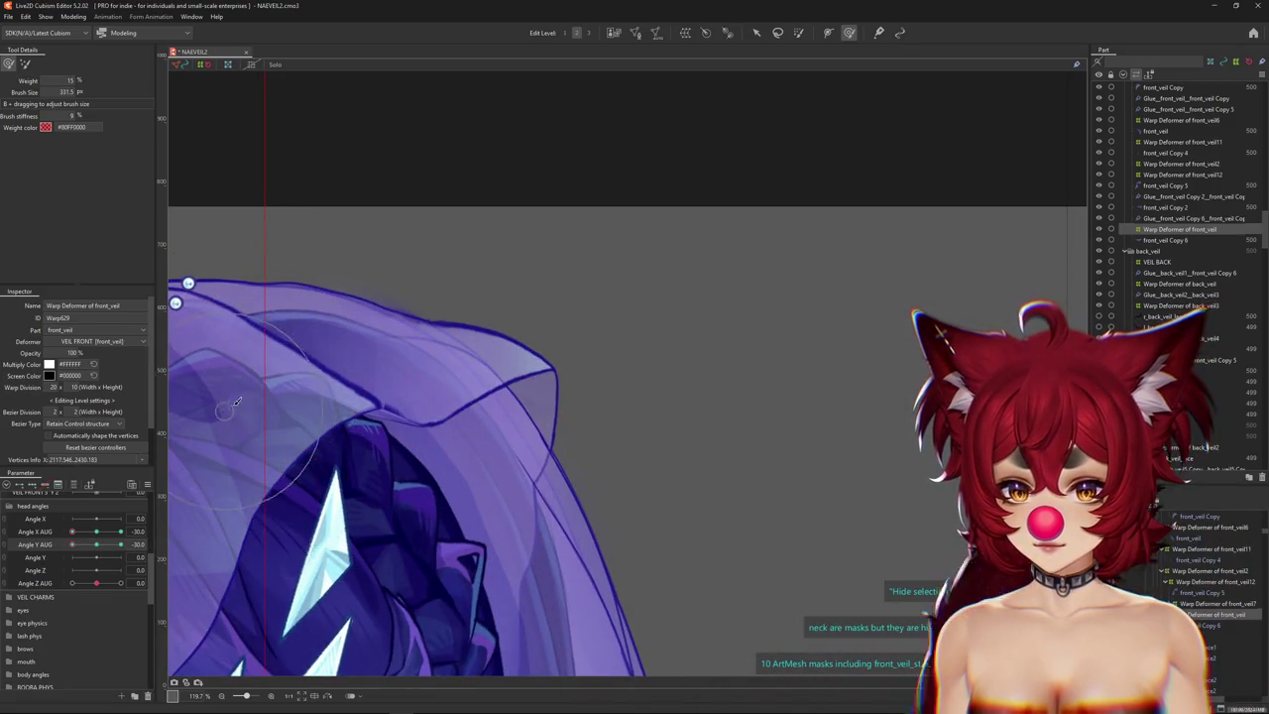
# Return Angle X AUG to 0, apply a key adjustment, and show only the deformer's linked parameters.
pyautogui.moveTo(424, 460); pyautogui.dragTo(435, 482)
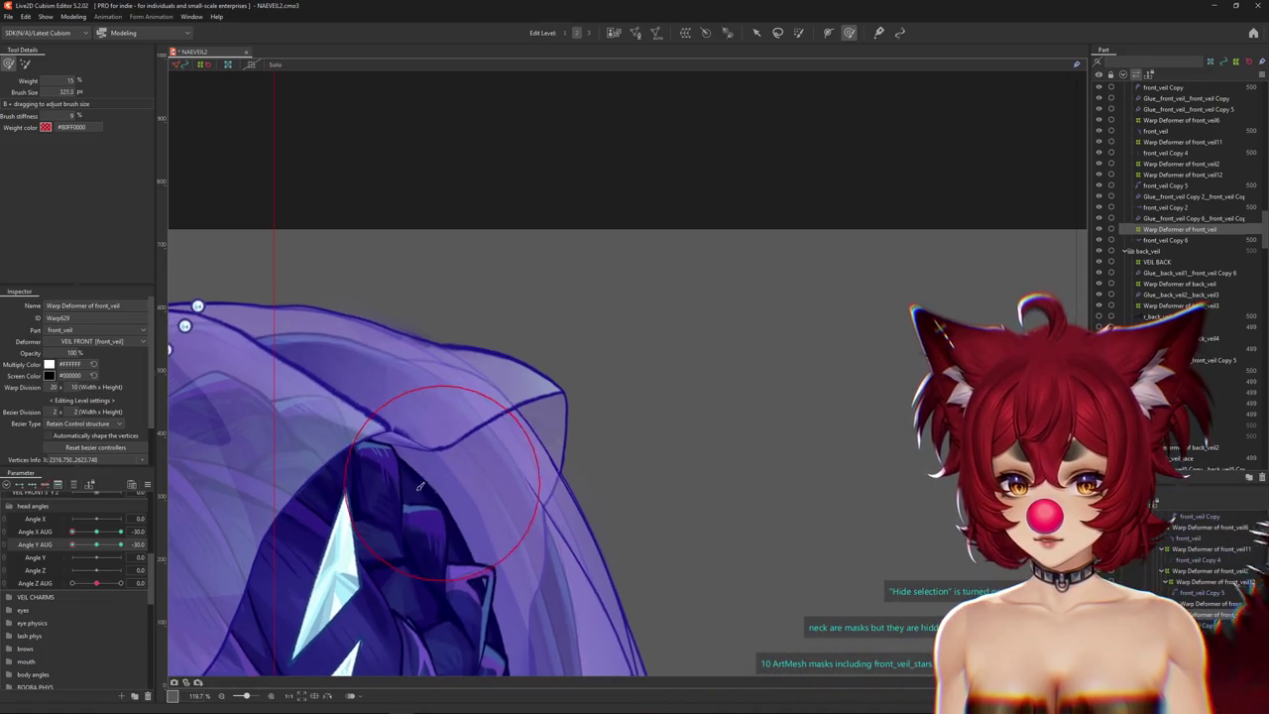
pyautogui.click(96, 531)
pyautogui.moveTo(99, 534); pyautogui.dragTo(117, 537)
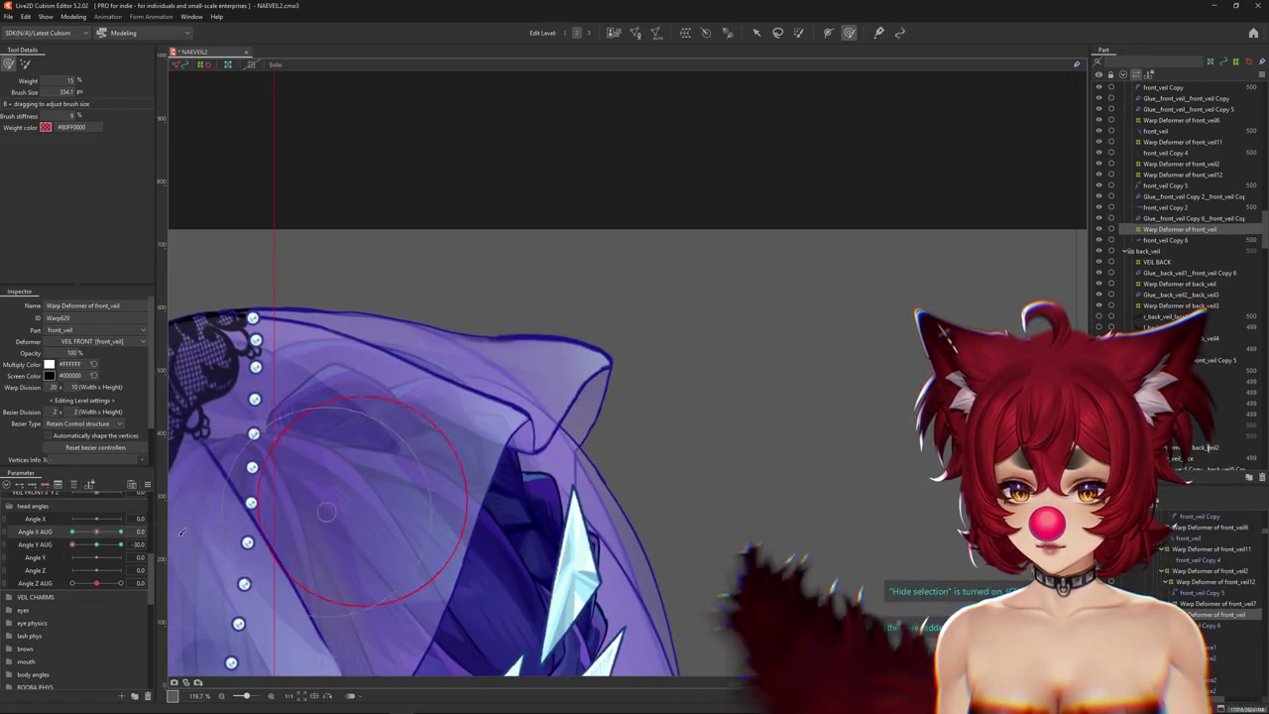
pyautogui.moveTo(117, 538); pyautogui.dragTo(97, 532)
pyautogui.click(164, 532)
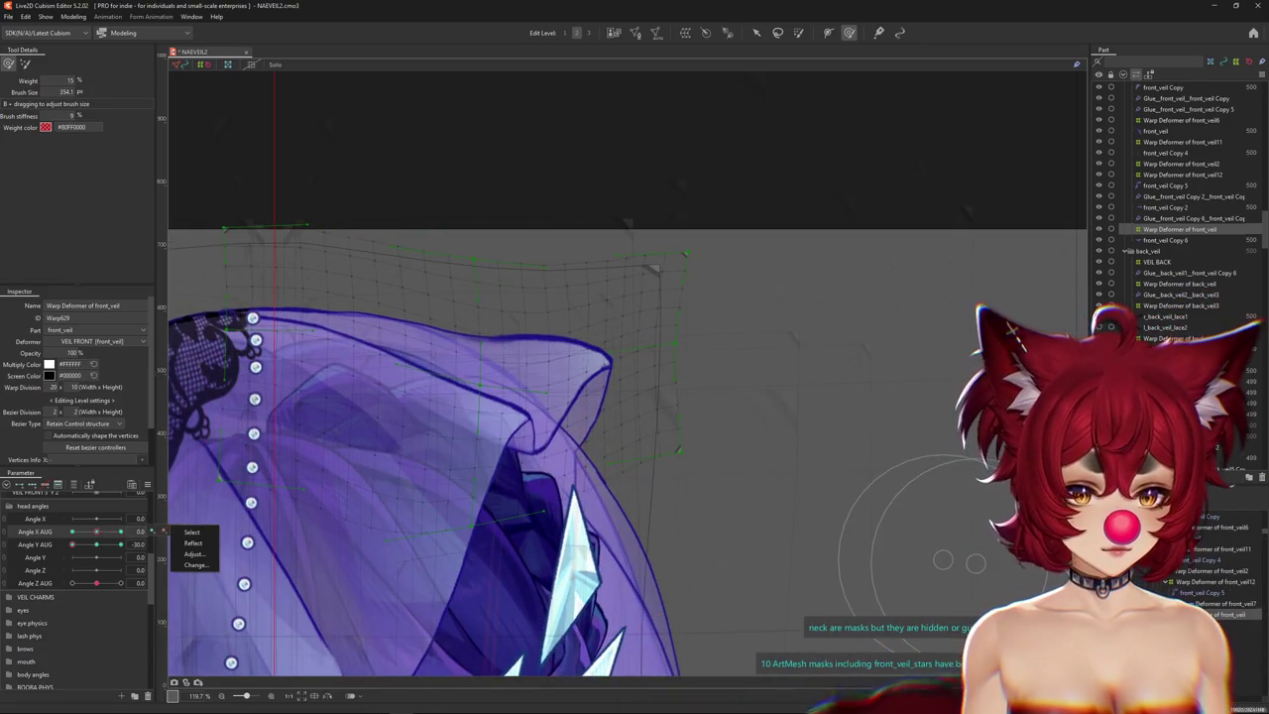
pyautogui.click(193, 543)
pyautogui.click(75, 486)
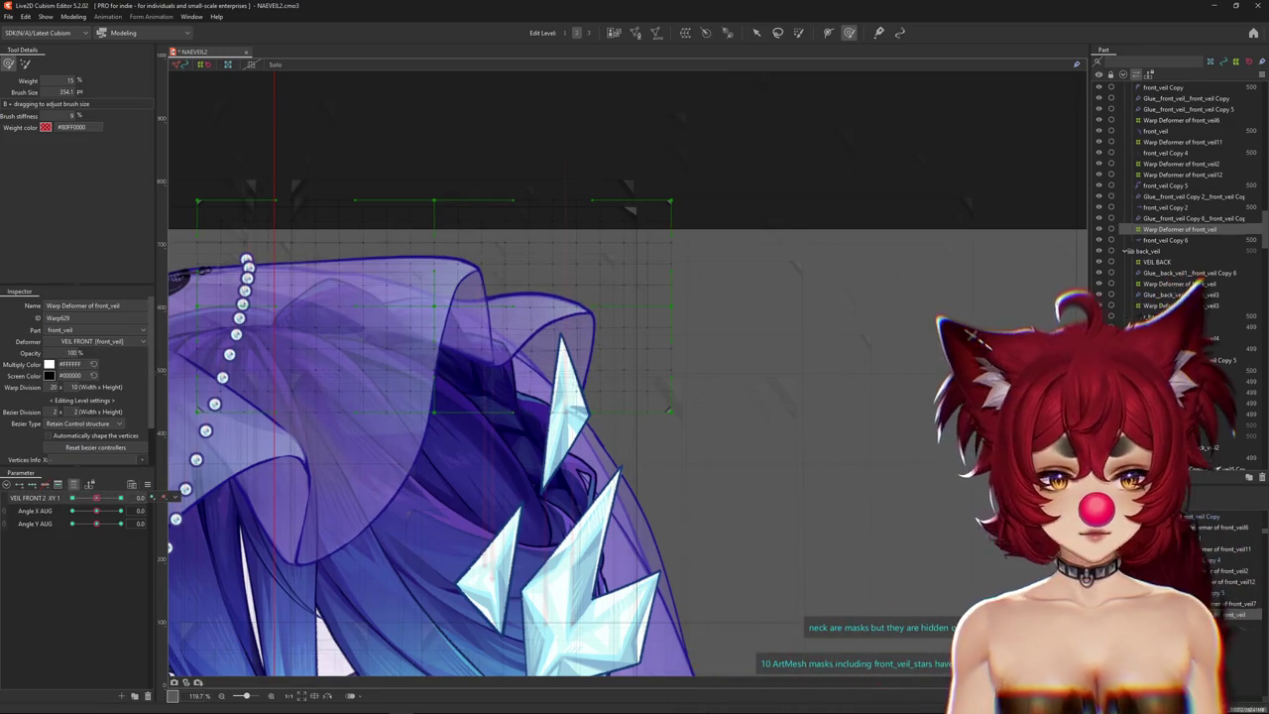
# Replace the front veil's warp deformer with a new one parenting front_veil Copy 6, posed at Angle X AUG 30.
pyautogui.click(74, 18)
pyautogui.moveTo(84, 29)
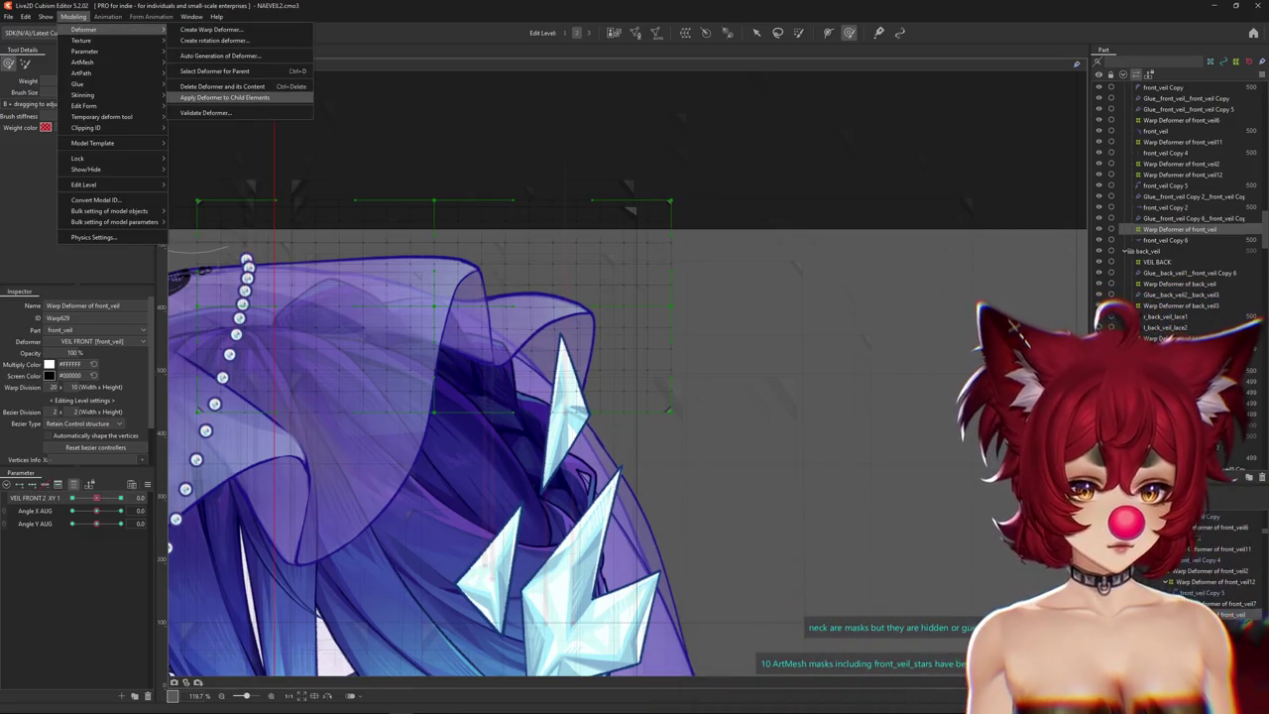
pyautogui.click(224, 97)
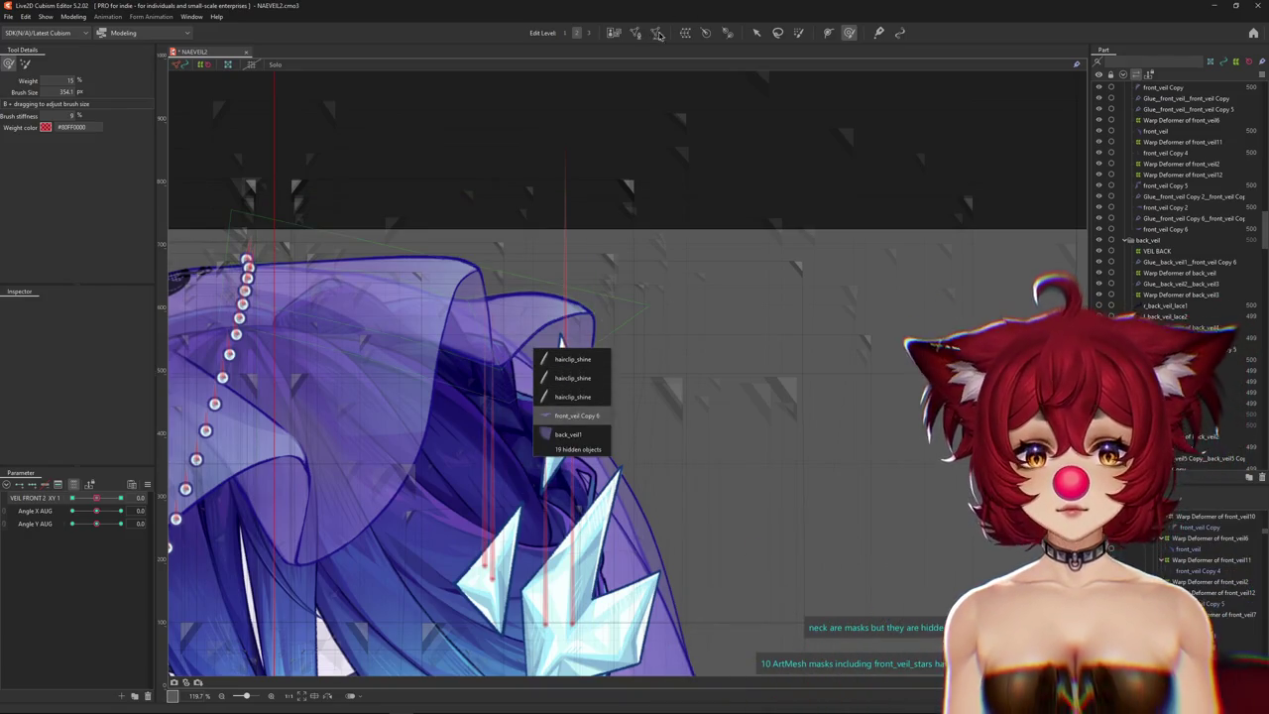
pyautogui.click(574, 416)
pyautogui.click(686, 33)
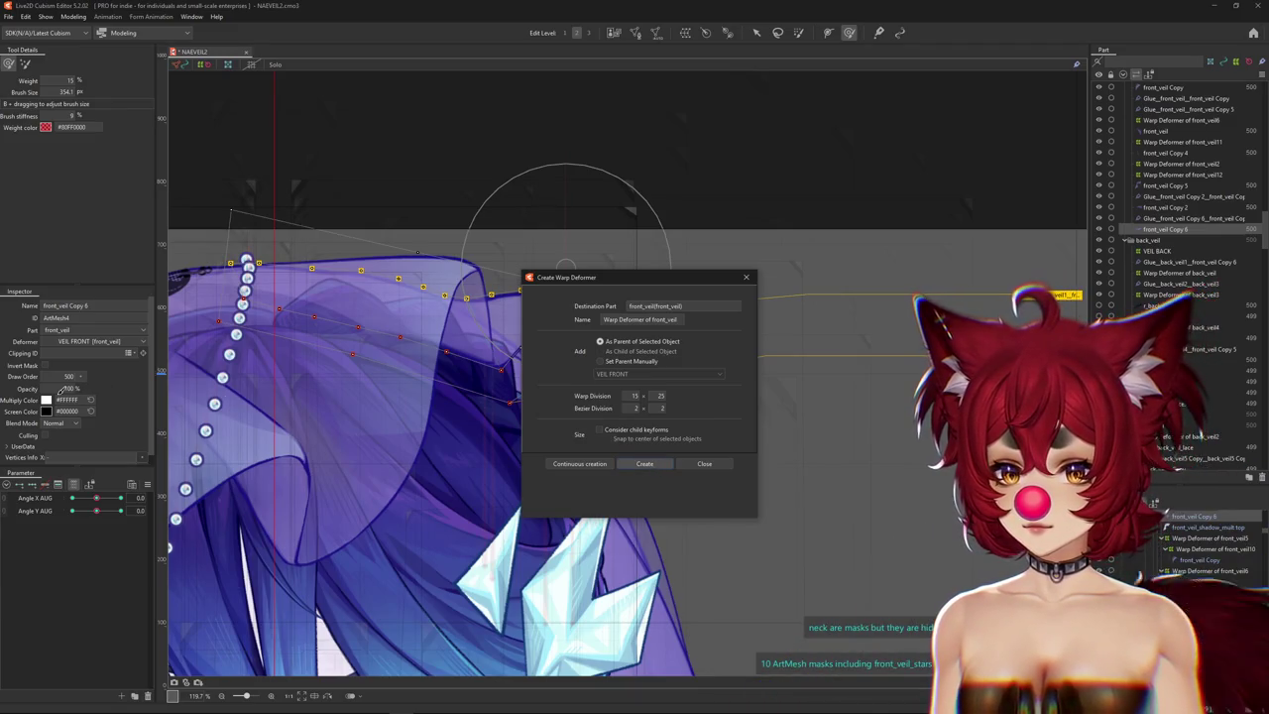
pyautogui.press('Return')
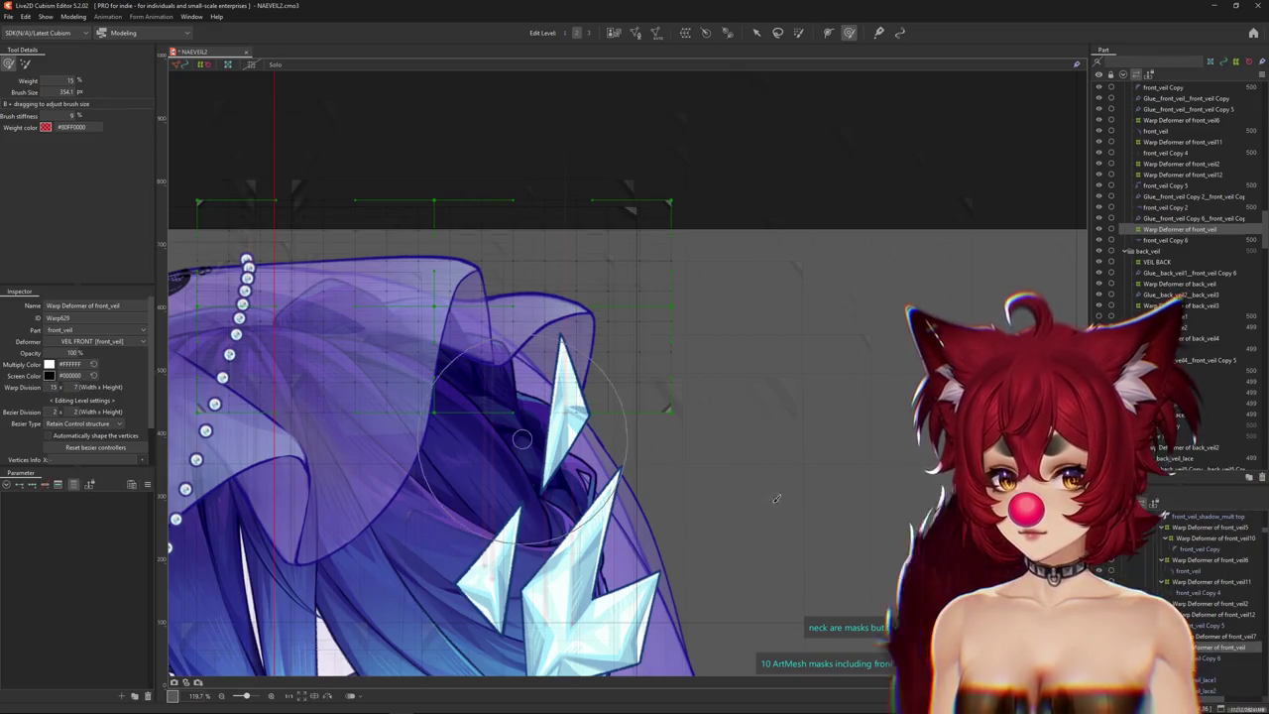
pyautogui.press('Down')
pyautogui.moveTo(96, 498)
pyautogui.mouseDown()
pyautogui.moveTo(127, 499)
pyautogui.moveTo(61, 531)
pyautogui.mouseUp()
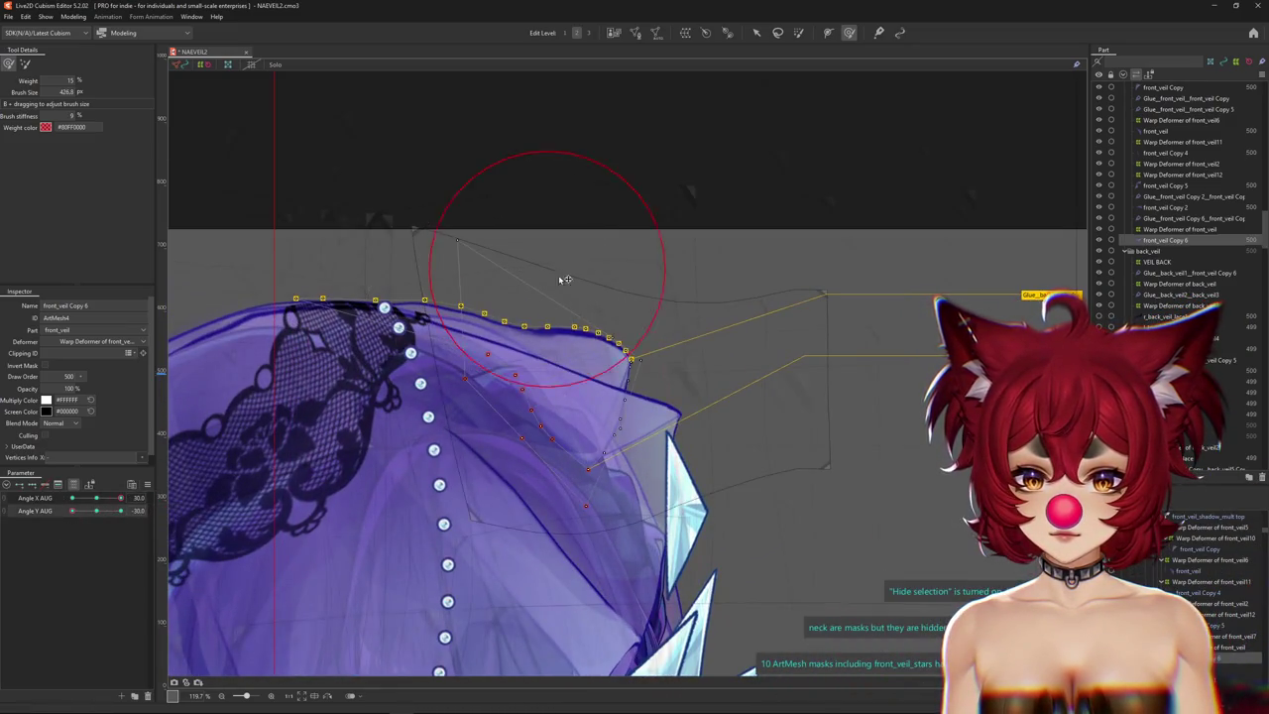
# Shrink the deform brush and smooth the veil mesh at the raised Angle X AUG pose.
pyautogui.moveTo(595, 283); pyautogui.dragTo(551, 439)
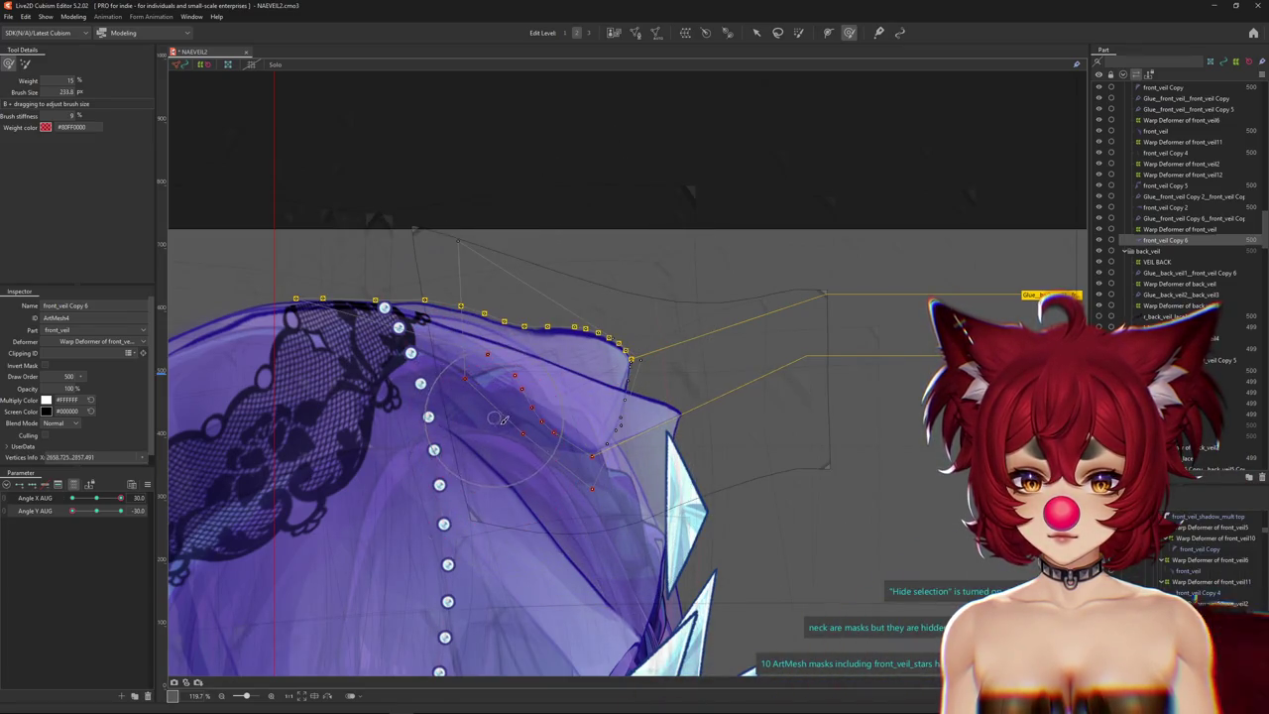
pyautogui.scroll(3, 672, 433)
pyautogui.moveTo(120, 497)
pyautogui.mouseDown()
pyautogui.moveTo(97, 501)
pyautogui.moveTo(112, 511)
pyautogui.mouseUp()
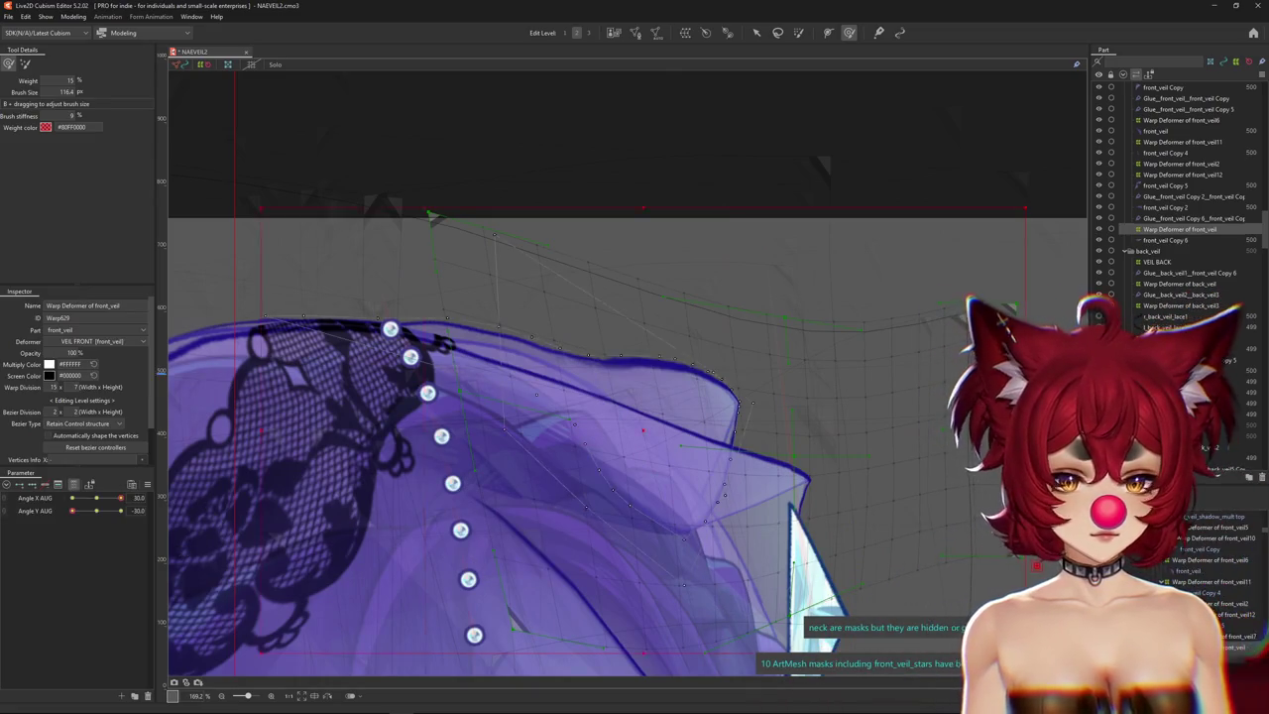
pyautogui.moveTo(96, 498); pyautogui.dragTo(125, 503)
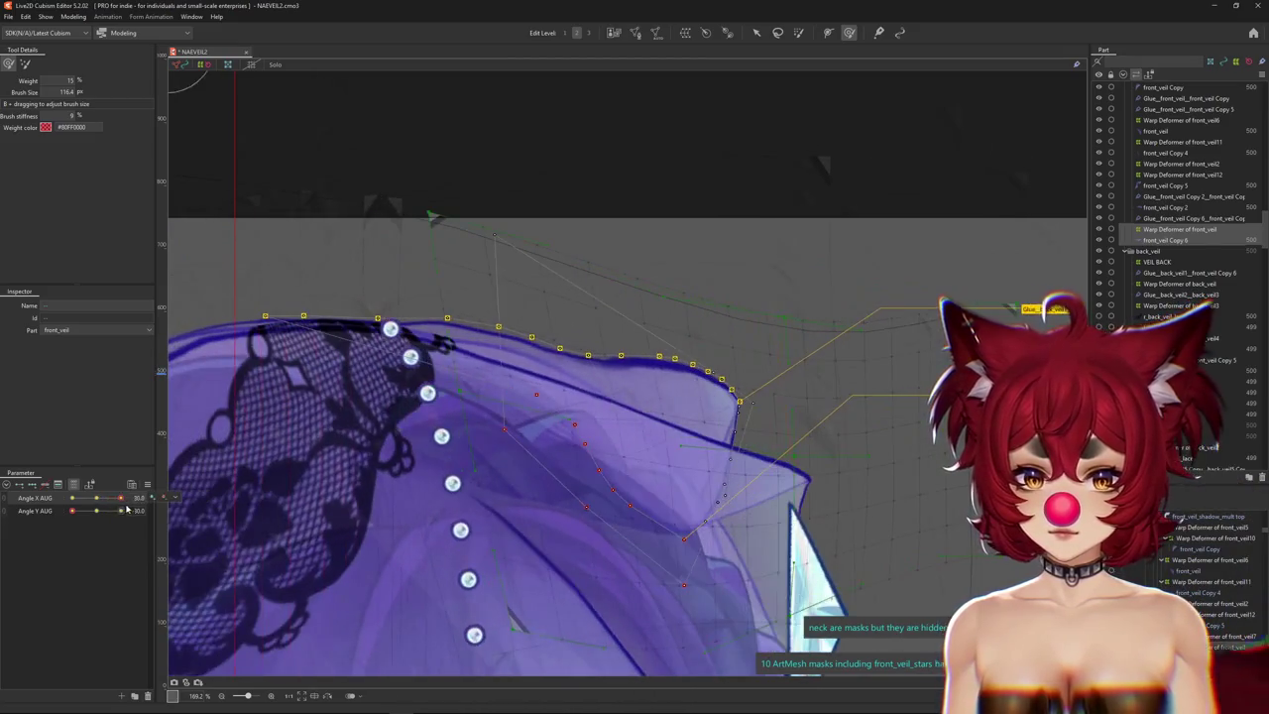
# Select front_veil Copy 6 and preview the veil at Angle Y AUG 0 and other poses.
pyautogui.click(673, 424)
pyautogui.scroll(3, 673, 423)
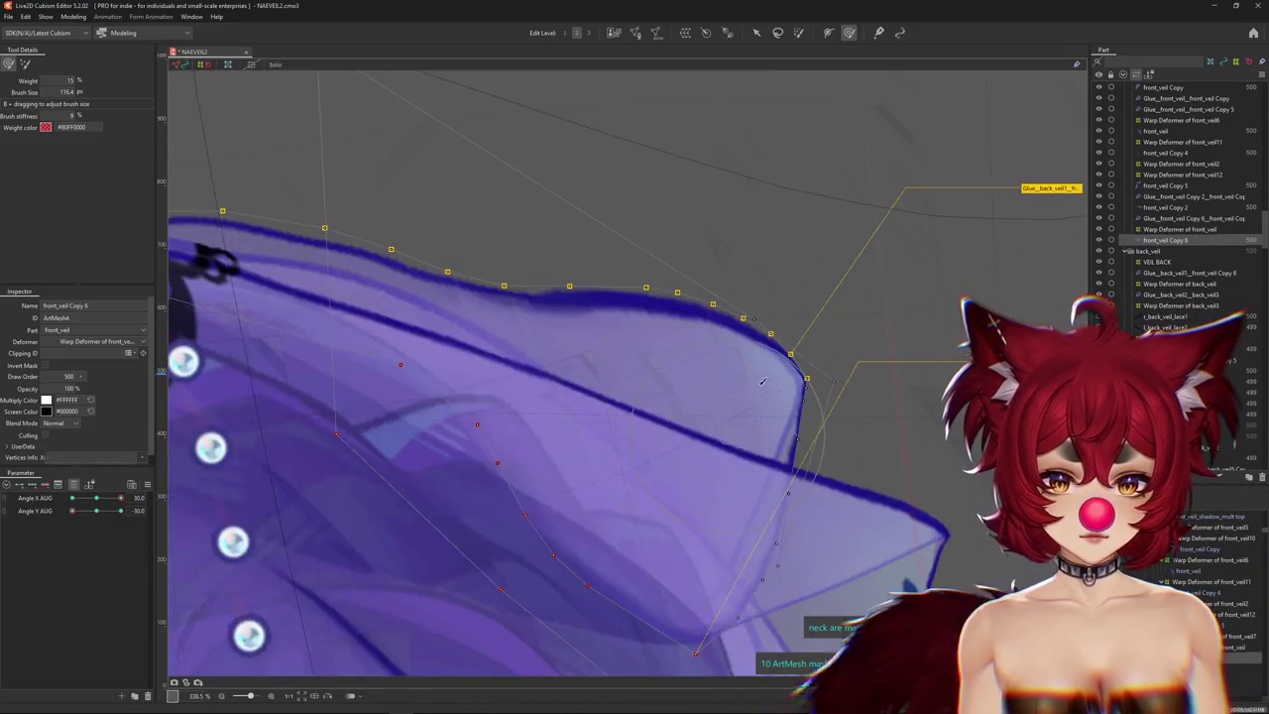
pyautogui.scroll(-3, 778, 526)
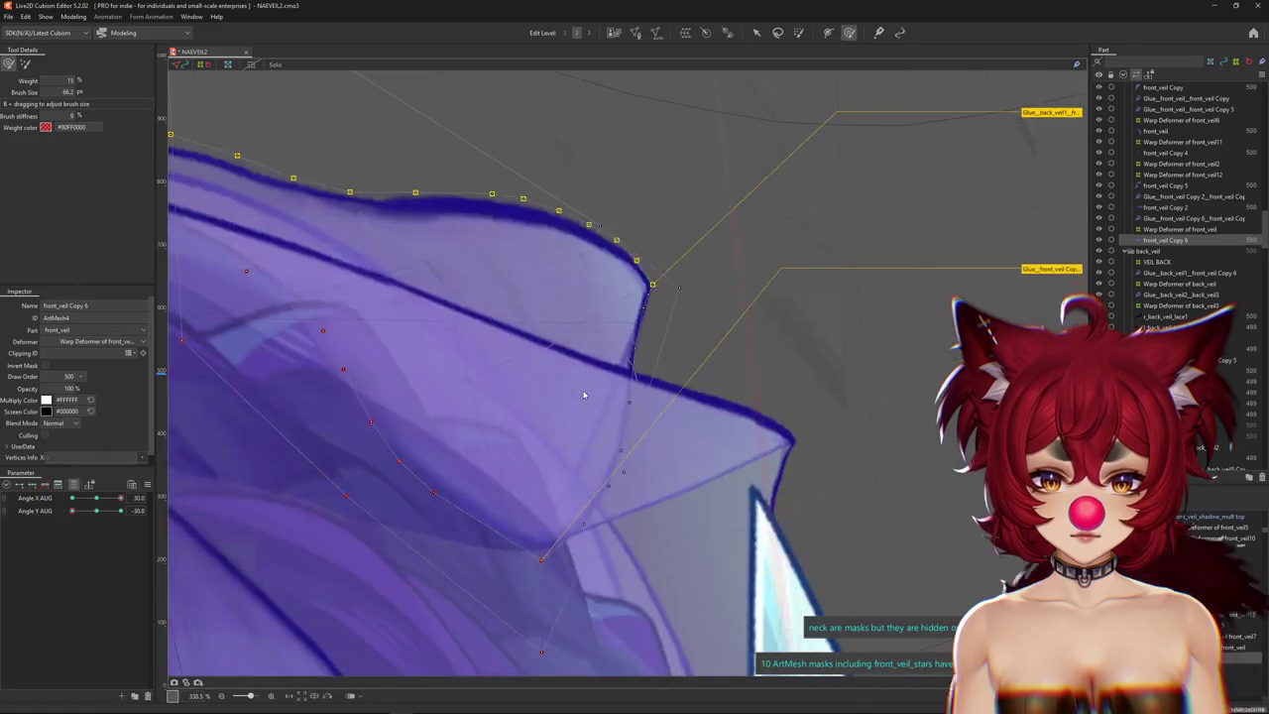
pyautogui.moveTo(72, 510); pyautogui.dragTo(86, 506)
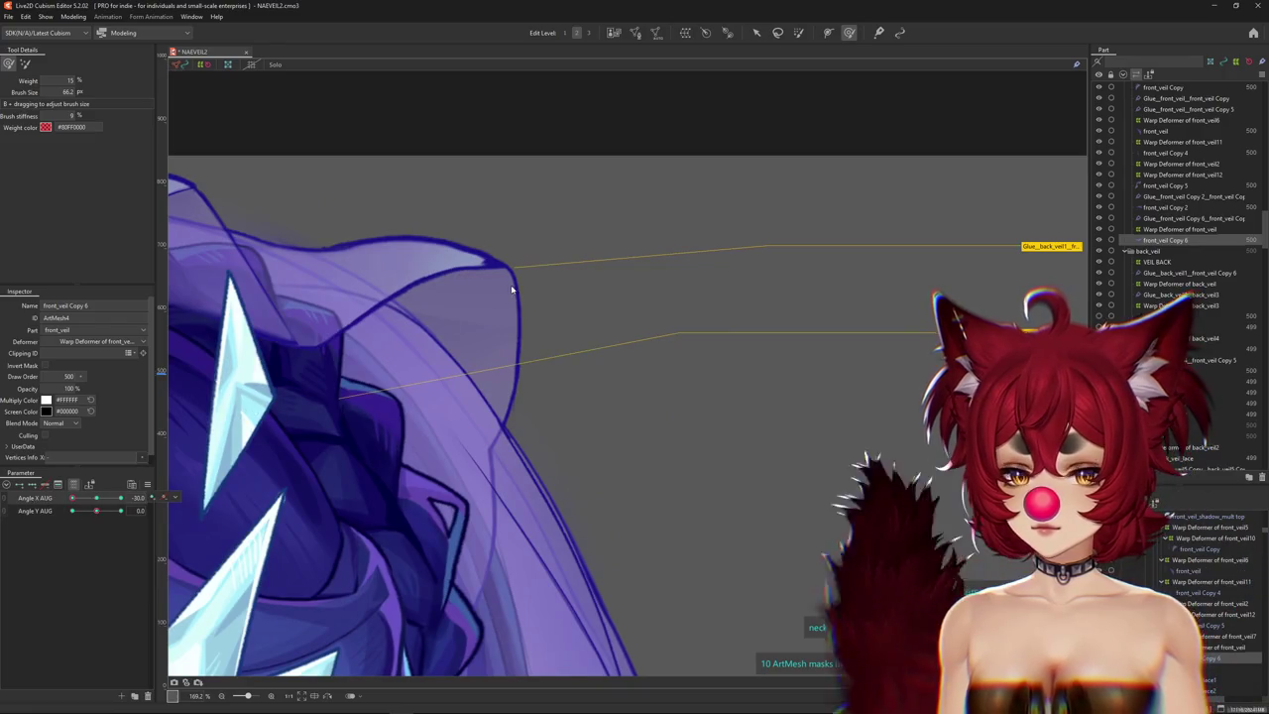
pyautogui.scroll(3, 476, 211)
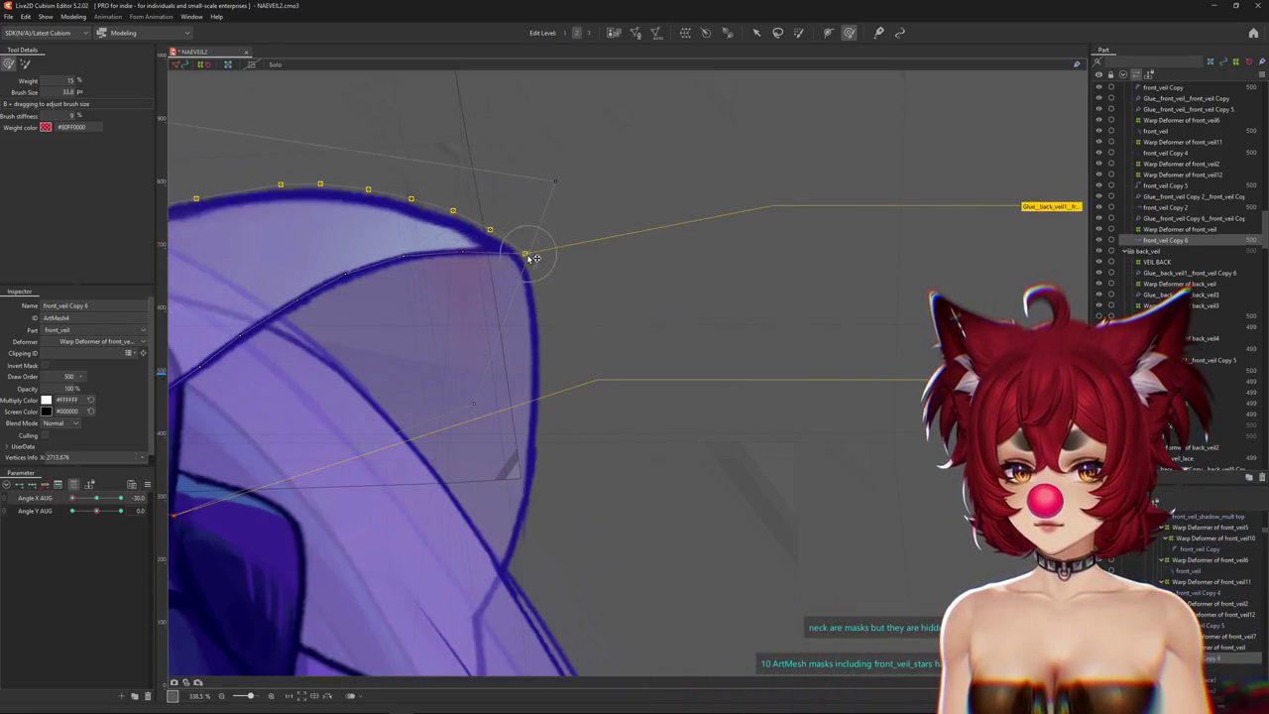
pyautogui.scroll(-2, 512, 268)
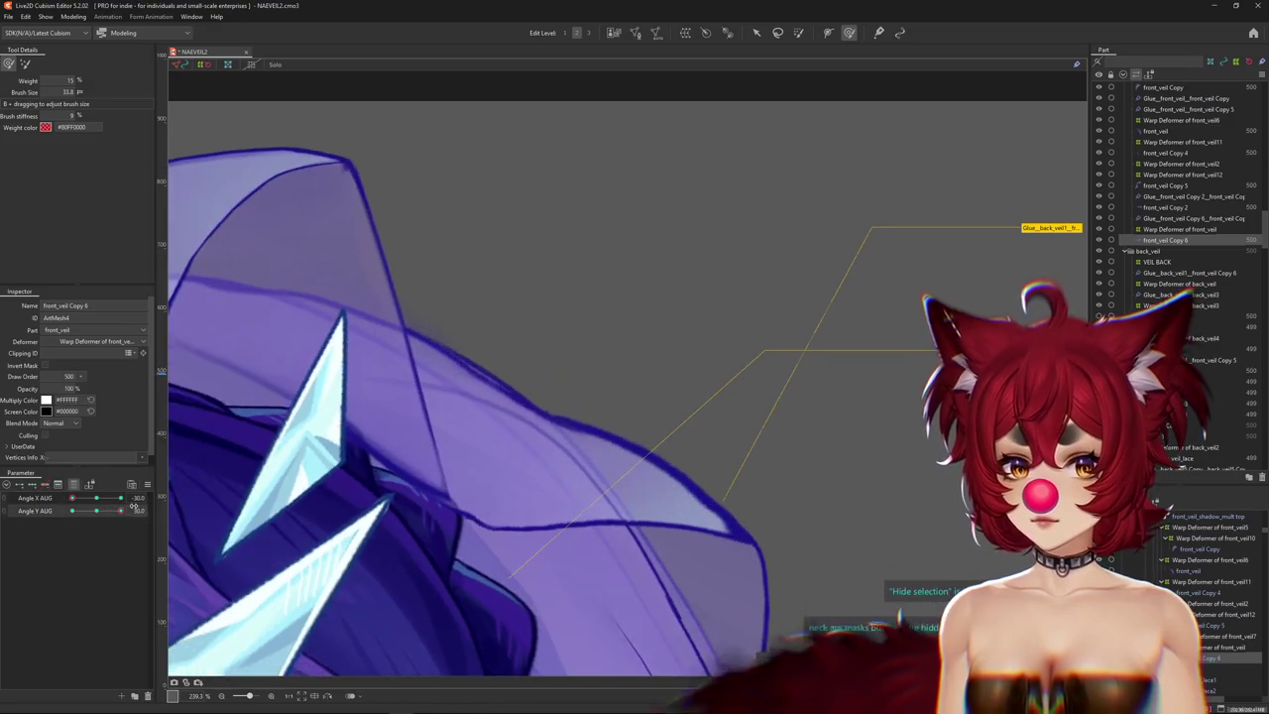
pyautogui.scroll(-2, 575, 484)
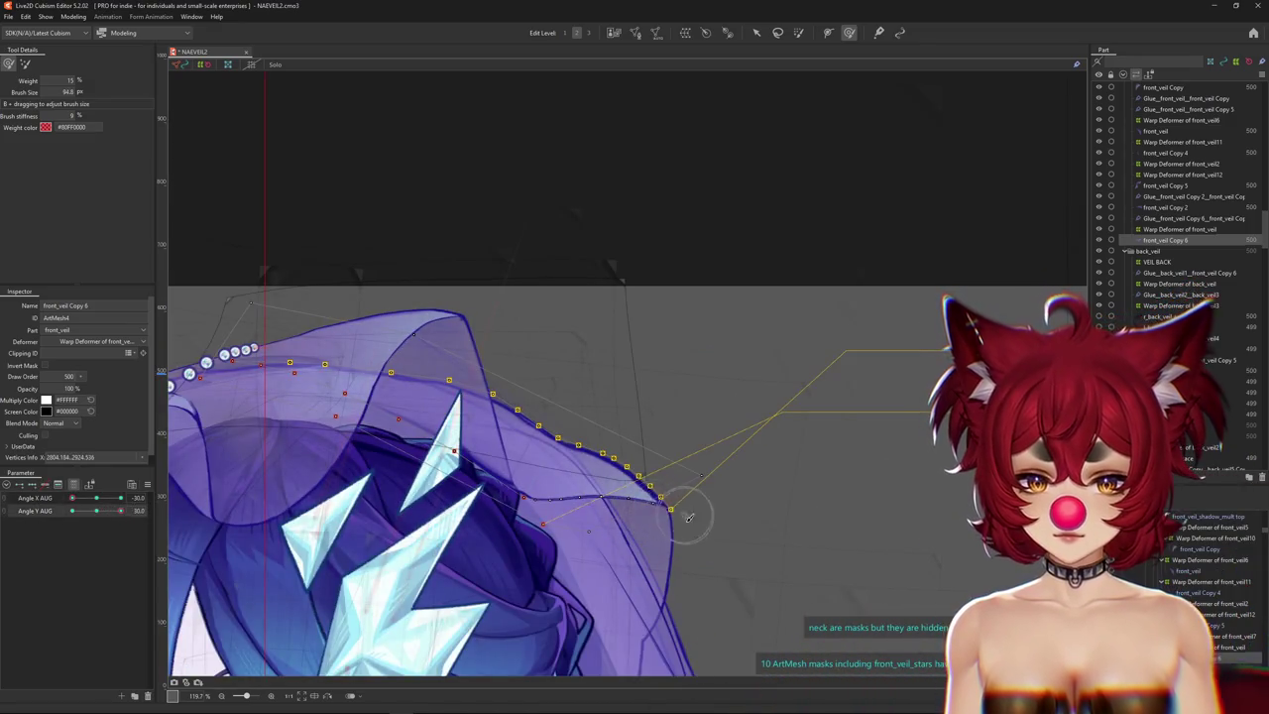
pyautogui.scroll(-2, 690, 516)
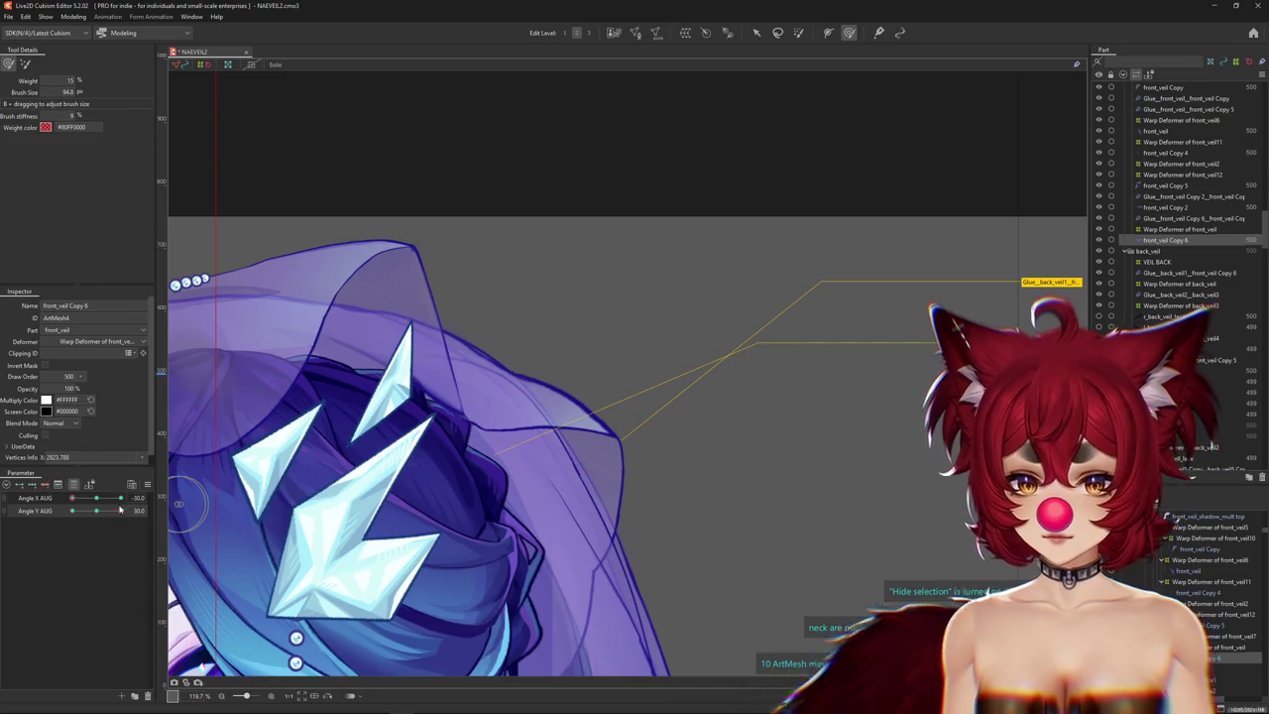
pyautogui.moveTo(122, 509); pyautogui.dragTo(55, 518)
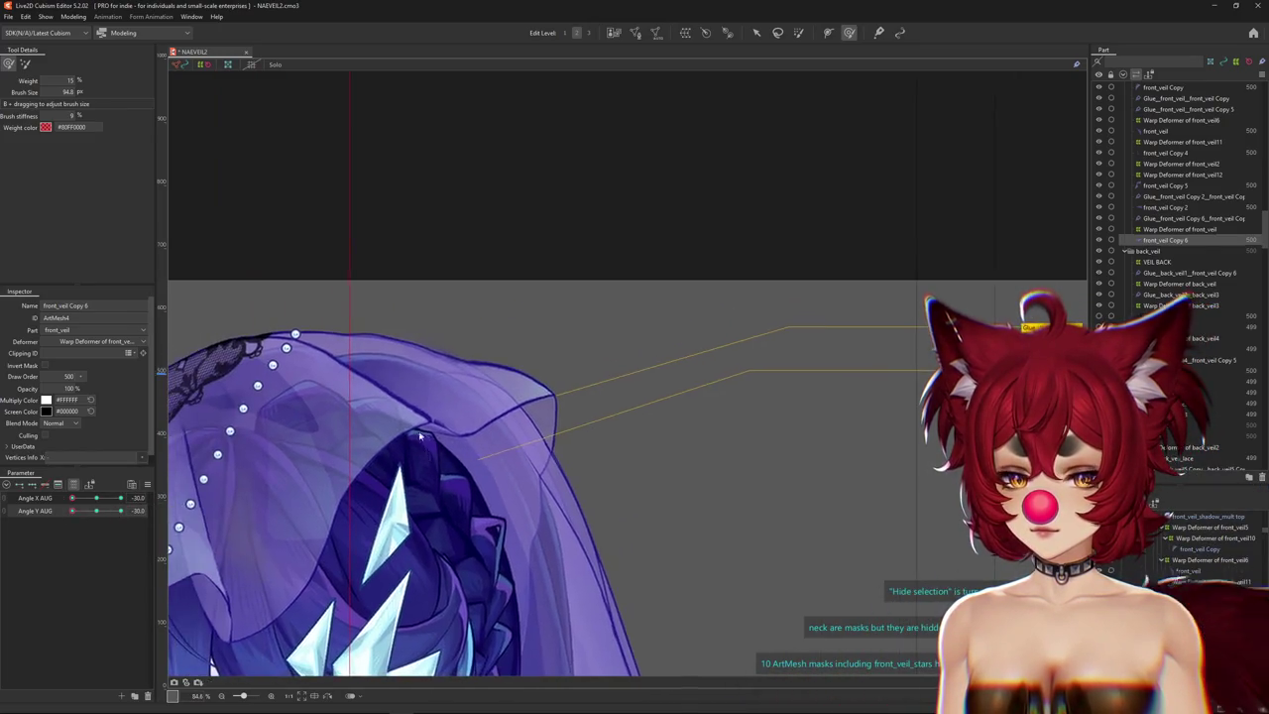
pyautogui.scroll(2, 467, 415)
# Pick front_veil Copy 6 from the overlapping meshes, test Angle Y/X AUG, and reset Angle Y to 0.
pyautogui.rightClick(467, 416)
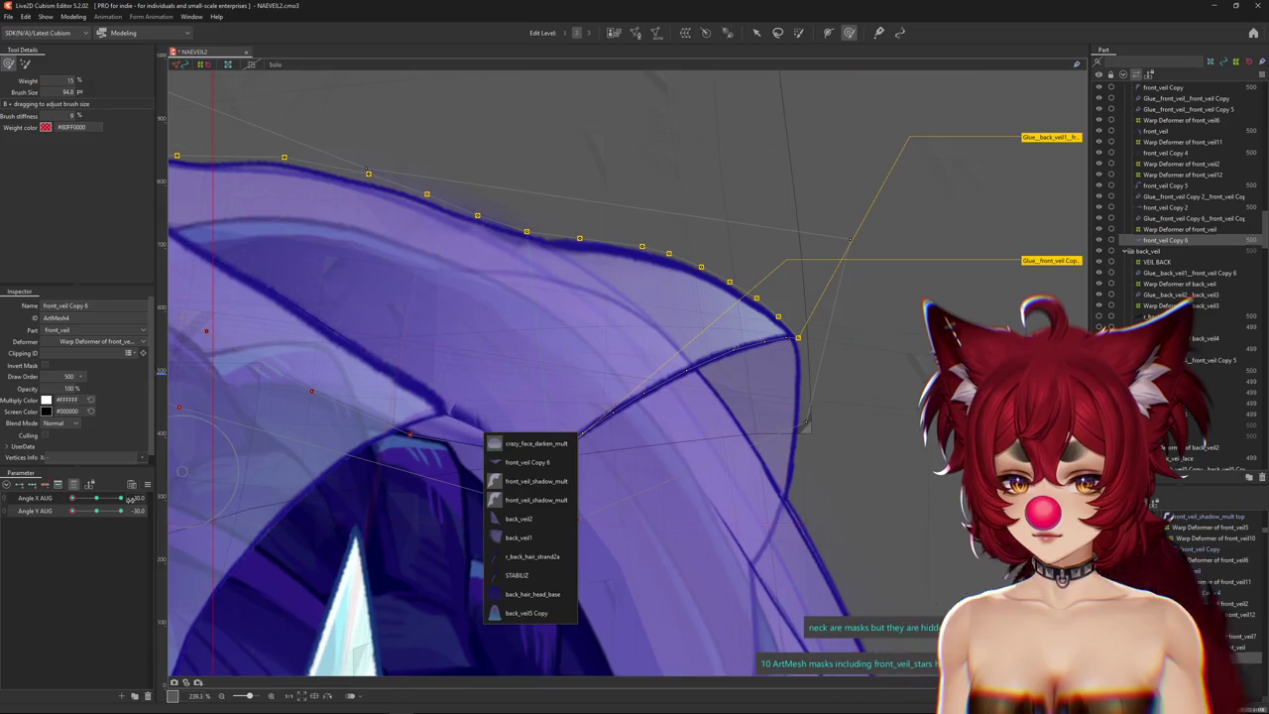
pyautogui.click(97, 512)
pyautogui.moveTo(96, 512); pyautogui.dragTo(89, 514)
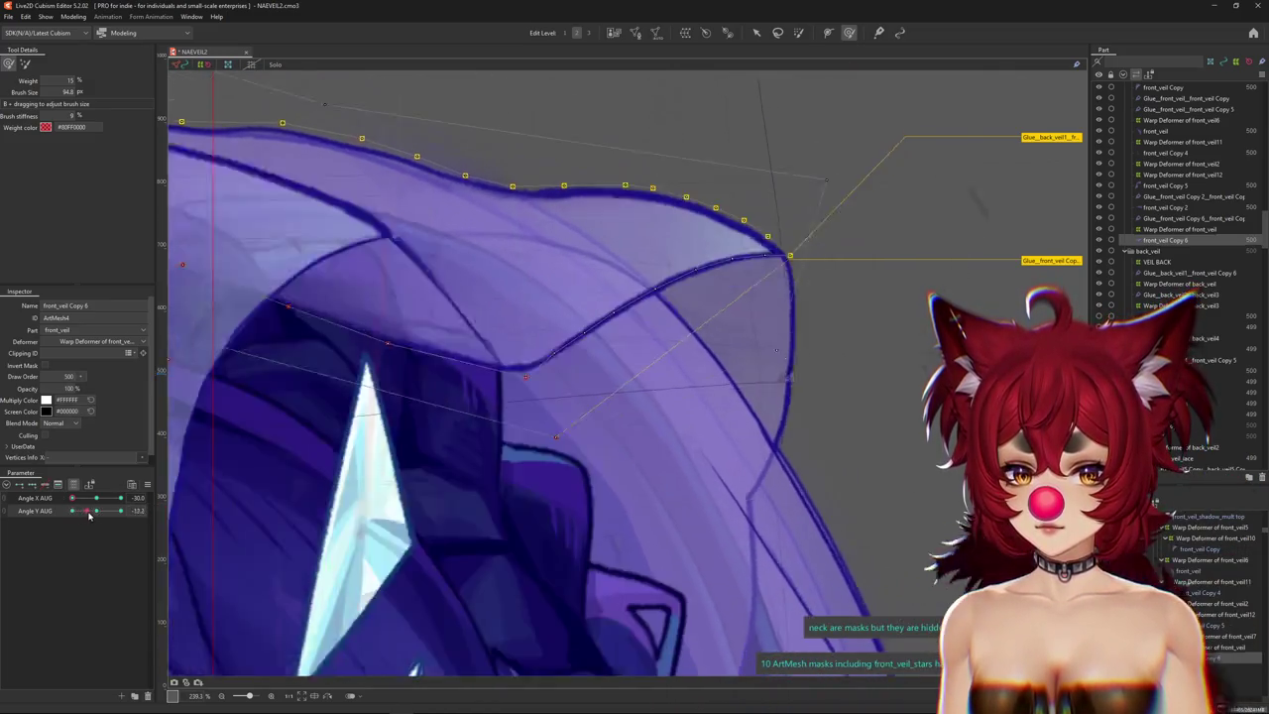
pyautogui.click(96, 512)
pyautogui.scroll(-5, 195, 503)
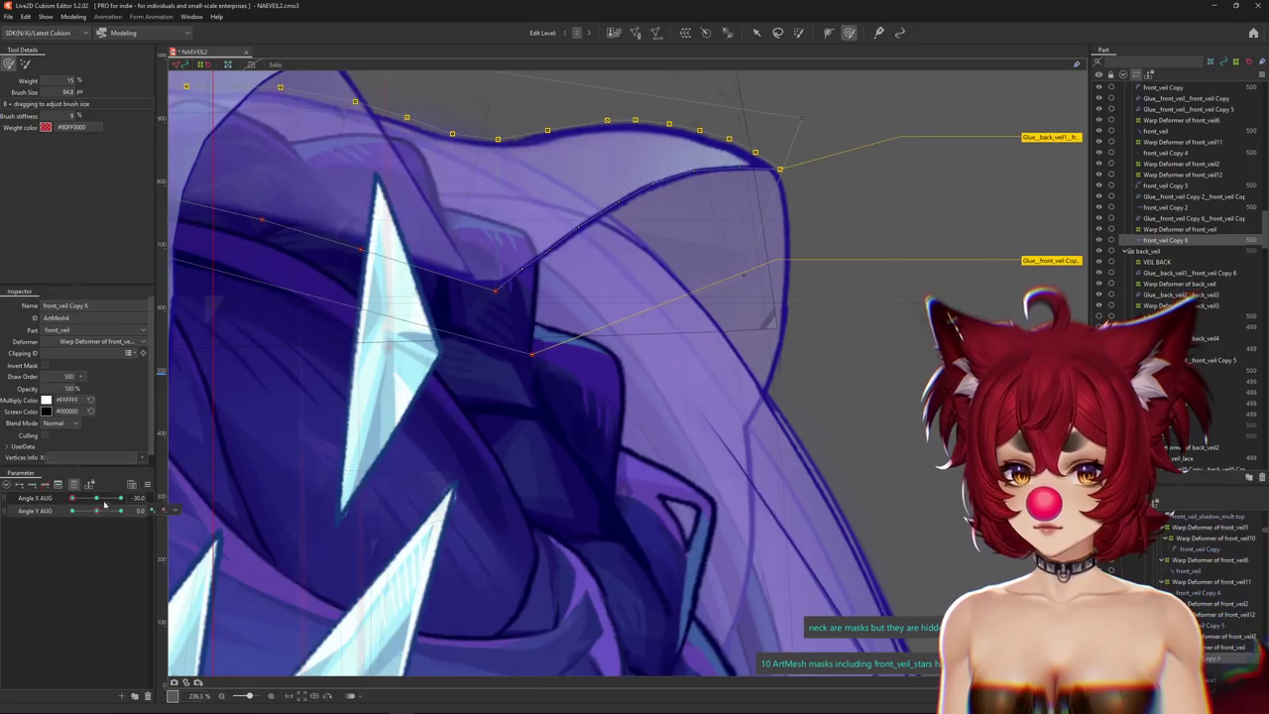
pyautogui.moveTo(86, 502); pyautogui.dragTo(169, 496)
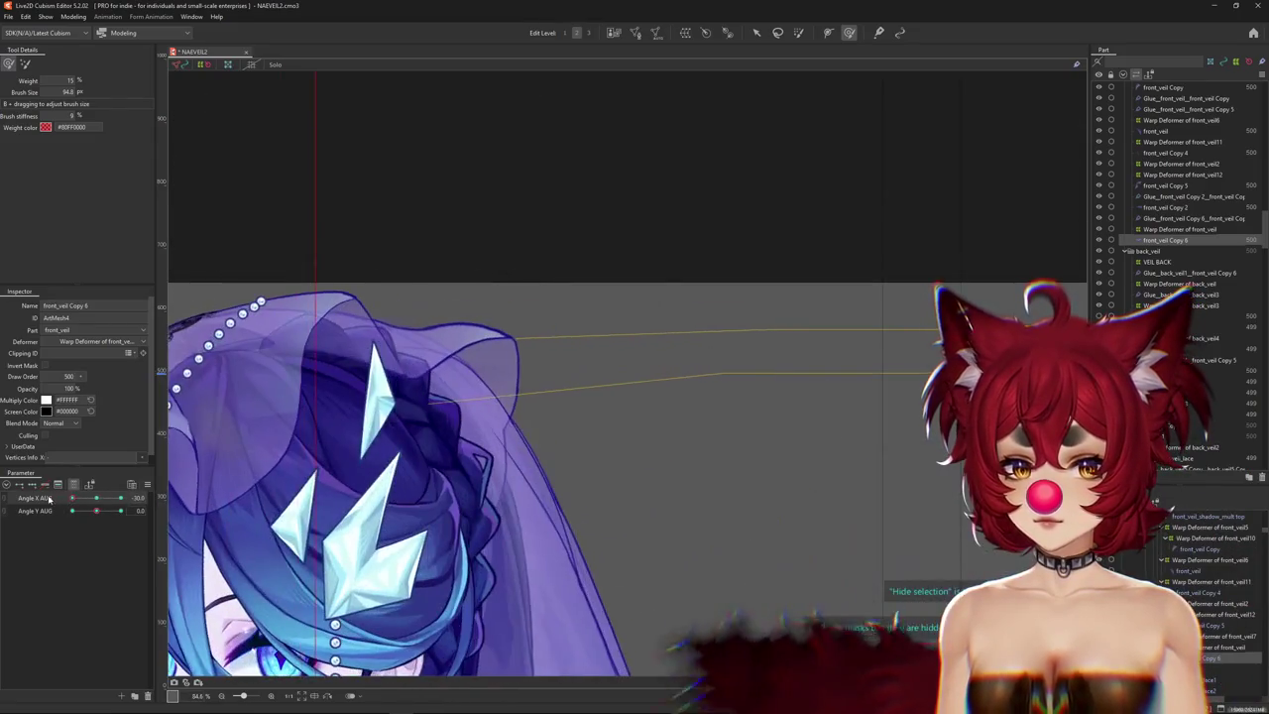
pyautogui.click(1157, 262)
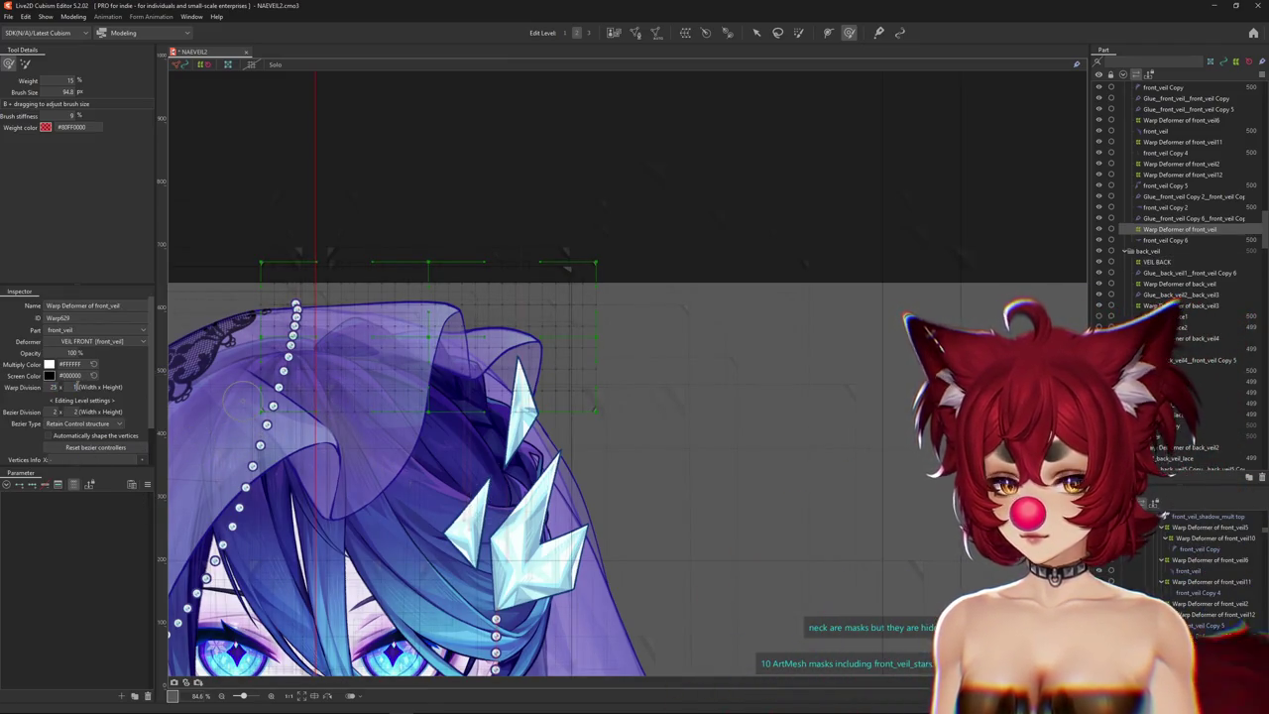
# At Angle X AUG 30, move the front veil warp deformer left over the veil and nudge it up.
pyautogui.click(74, 487)
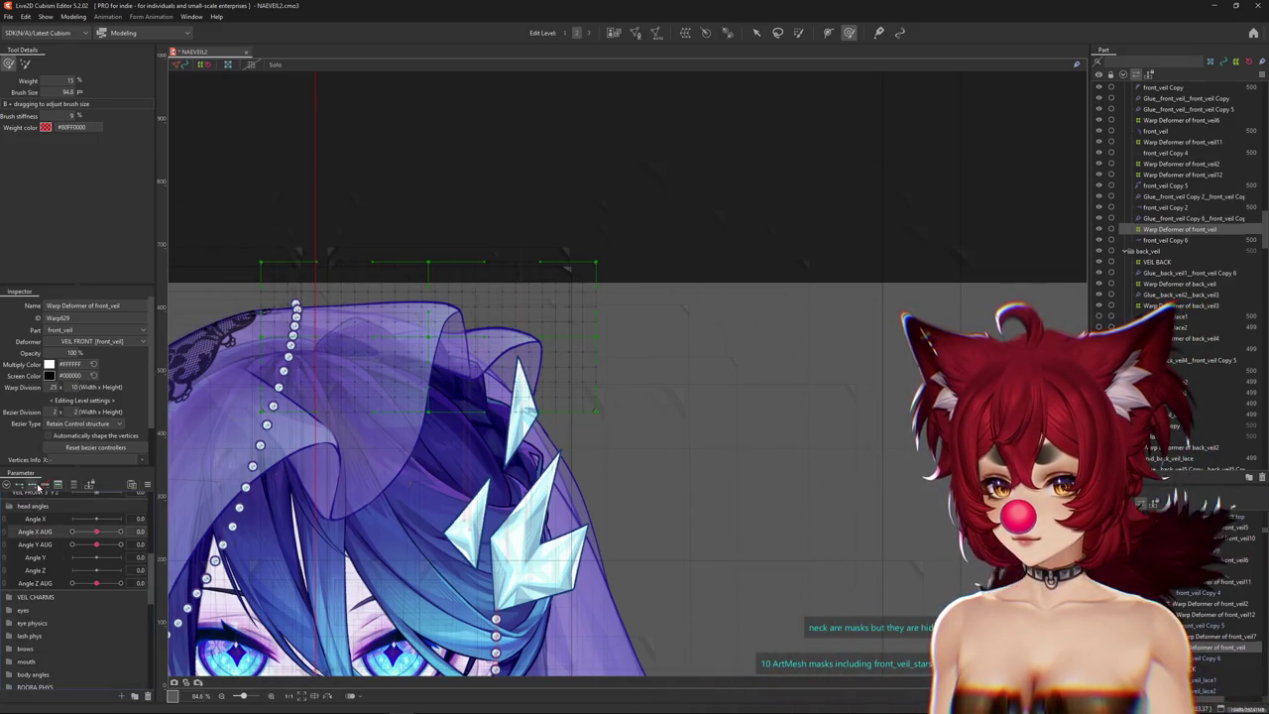
pyautogui.moveTo(96, 532)
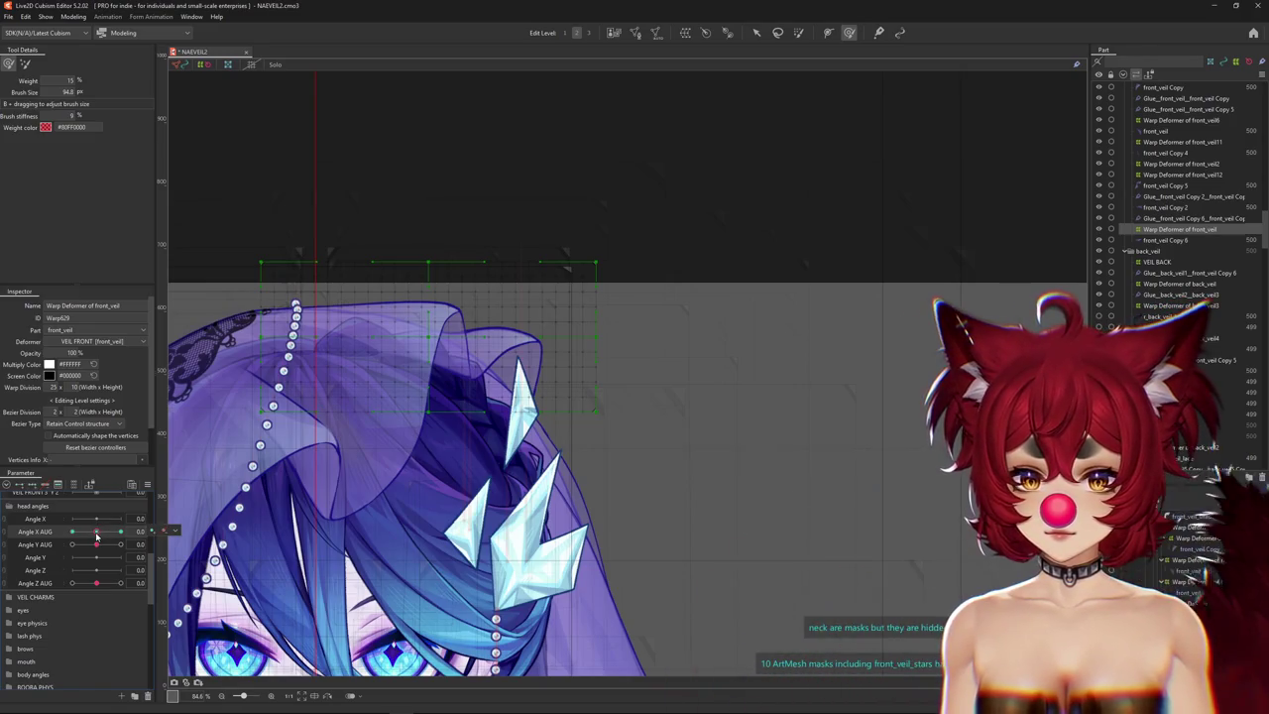
pyautogui.moveTo(97, 537); pyautogui.dragTo(120, 531)
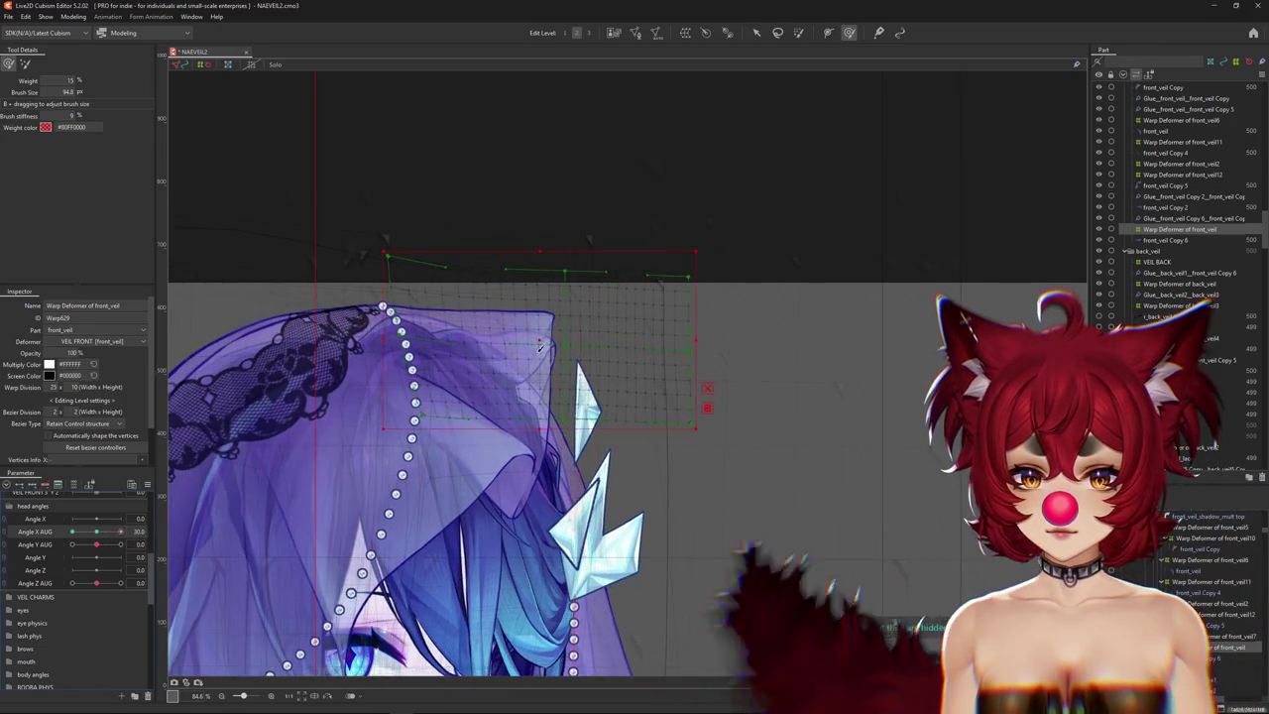
pyautogui.moveTo(541, 347); pyautogui.dragTo(488, 347)
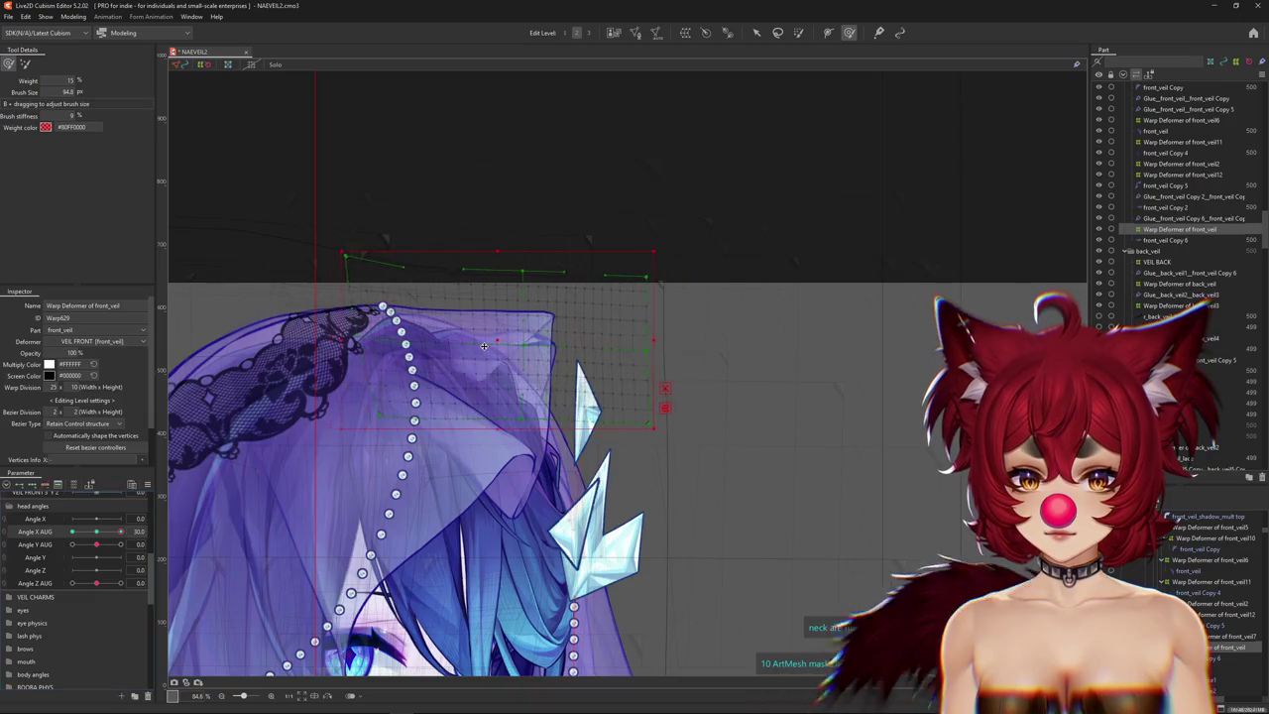
pyautogui.click(753, 37)
pyautogui.hotkey('ctrl', 'z')
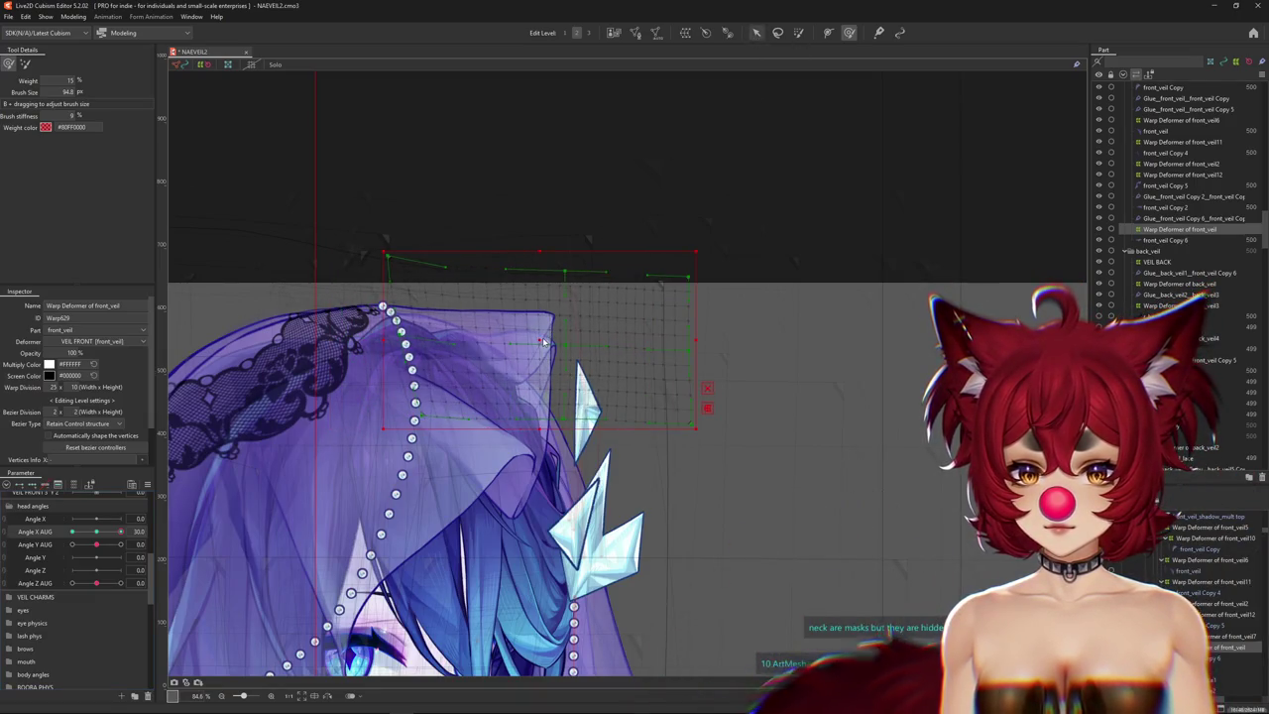
pyautogui.moveTo(540, 336); pyautogui.dragTo(463, 337)
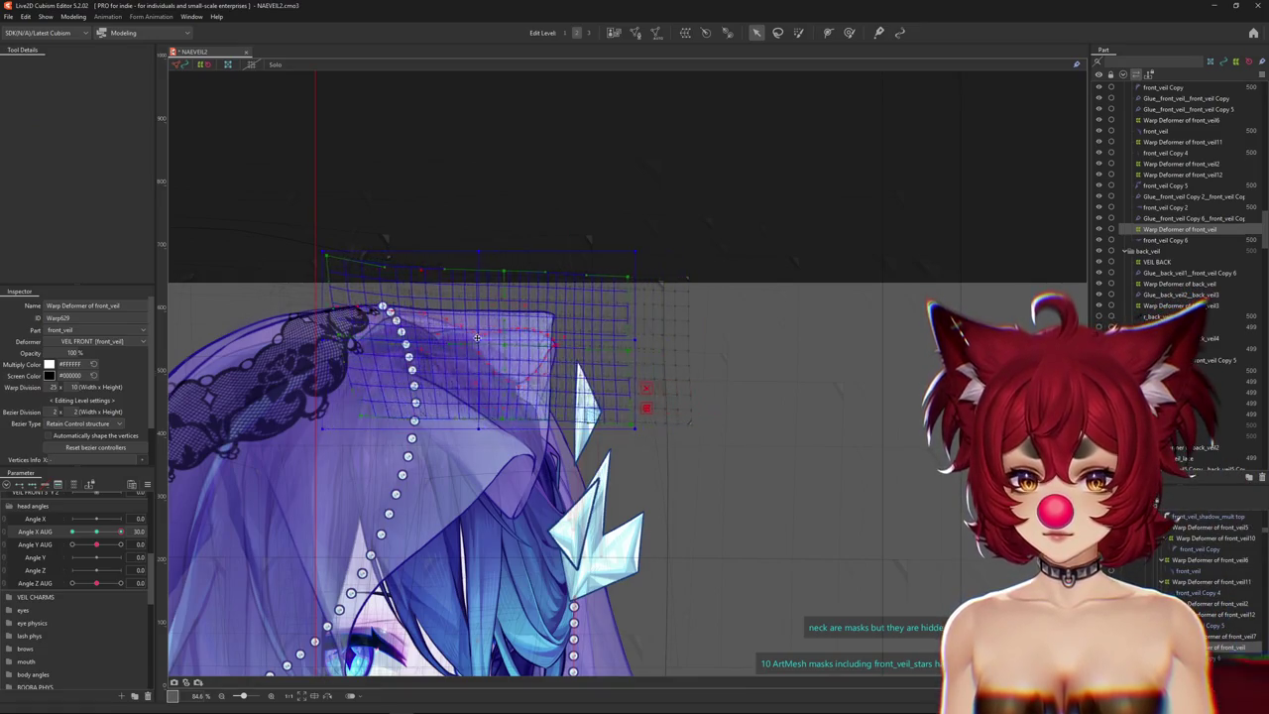
pyautogui.moveTo(120, 531)
pyautogui.mouseDown()
pyautogui.moveTo(103, 535)
pyautogui.moveTo(120, 532)
pyautogui.mouseUp()
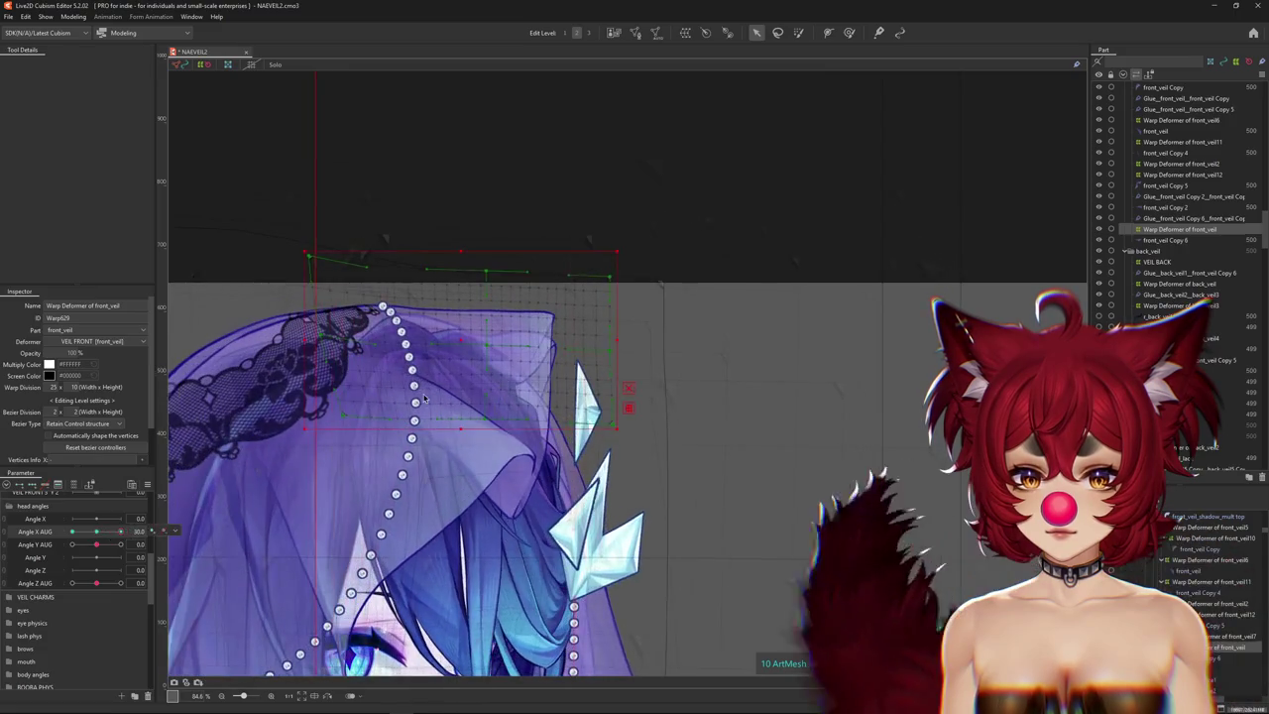
pyautogui.moveTo(453, 339); pyautogui.dragTo(455, 332)
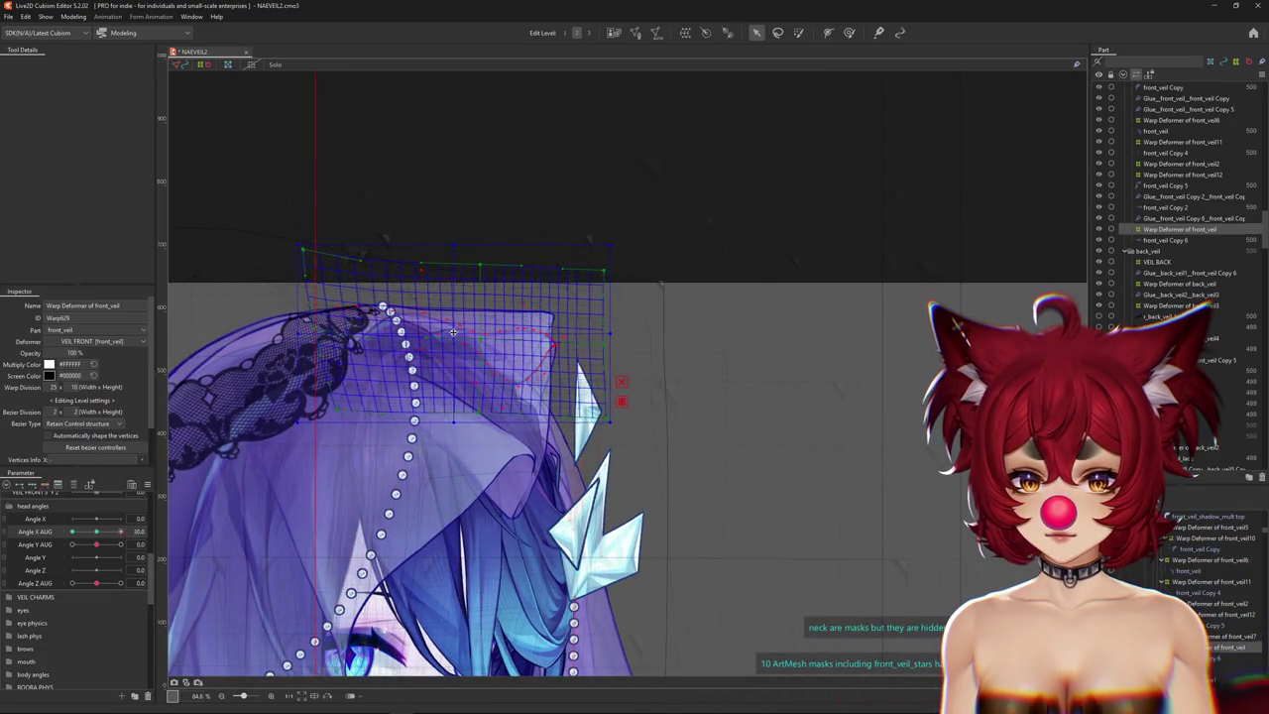
# Preview other head angles, shifting the warp deformer right and down and tilting its right edge.
pyautogui.moveTo(120, 531)
pyautogui.mouseDown()
pyautogui.moveTo(134, 533)
pyautogui.moveTo(71, 533)
pyautogui.mouseUp()
pyautogui.moveTo(328, 331); pyautogui.dragTo(386, 355)
pyautogui.moveTo(393, 359); pyautogui.dragTo(397, 362)
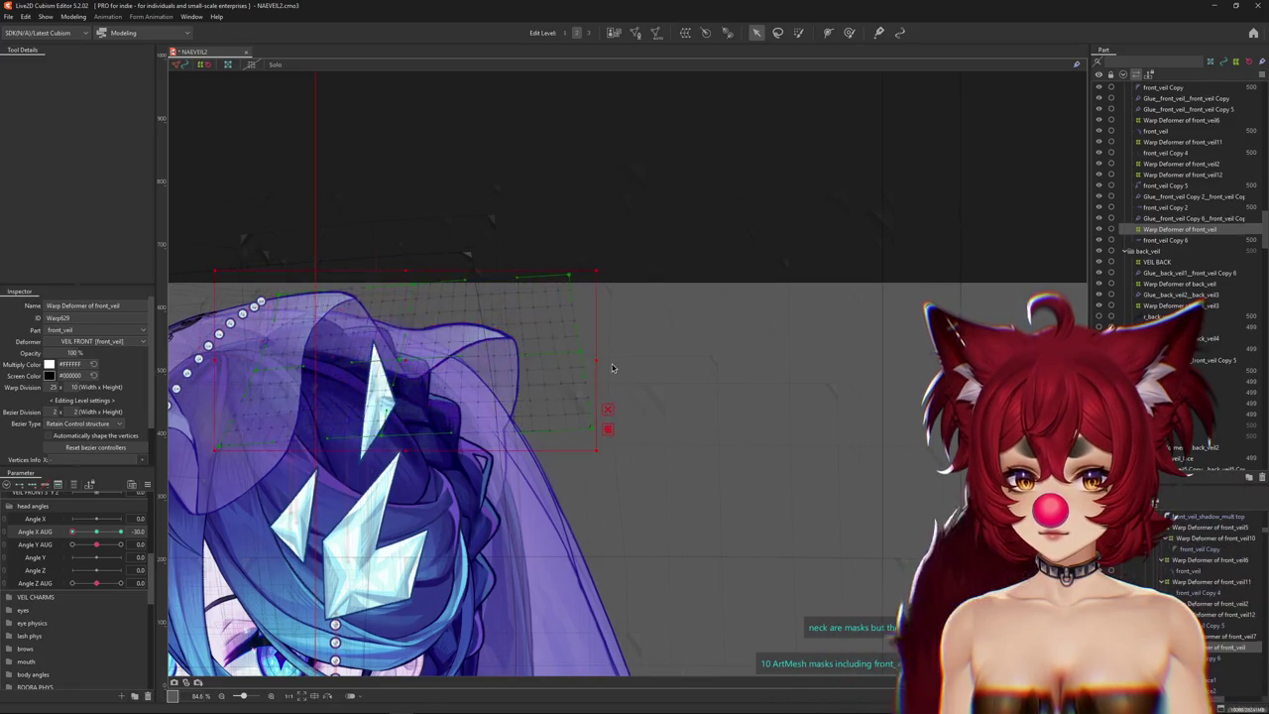
pyautogui.moveTo(597, 450); pyautogui.dragTo(609, 380)
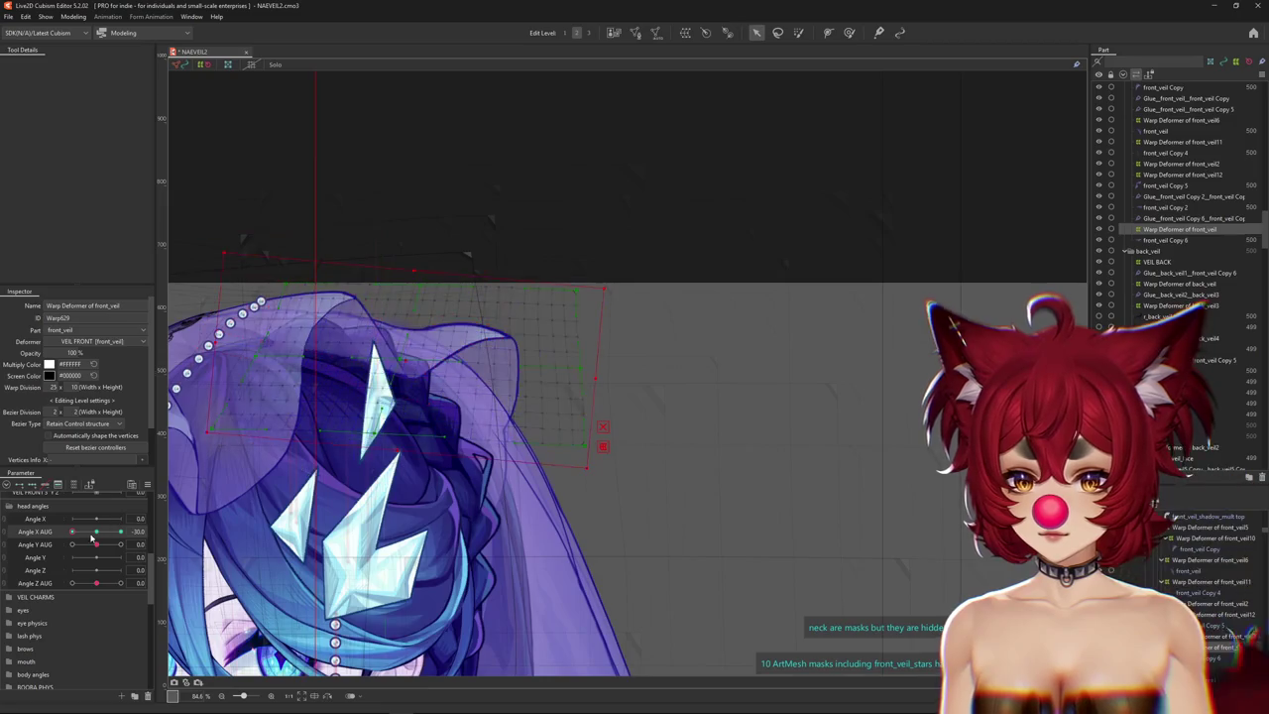
pyautogui.moveTo(96, 532); pyautogui.dragTo(68, 535)
pyautogui.click(396, 354)
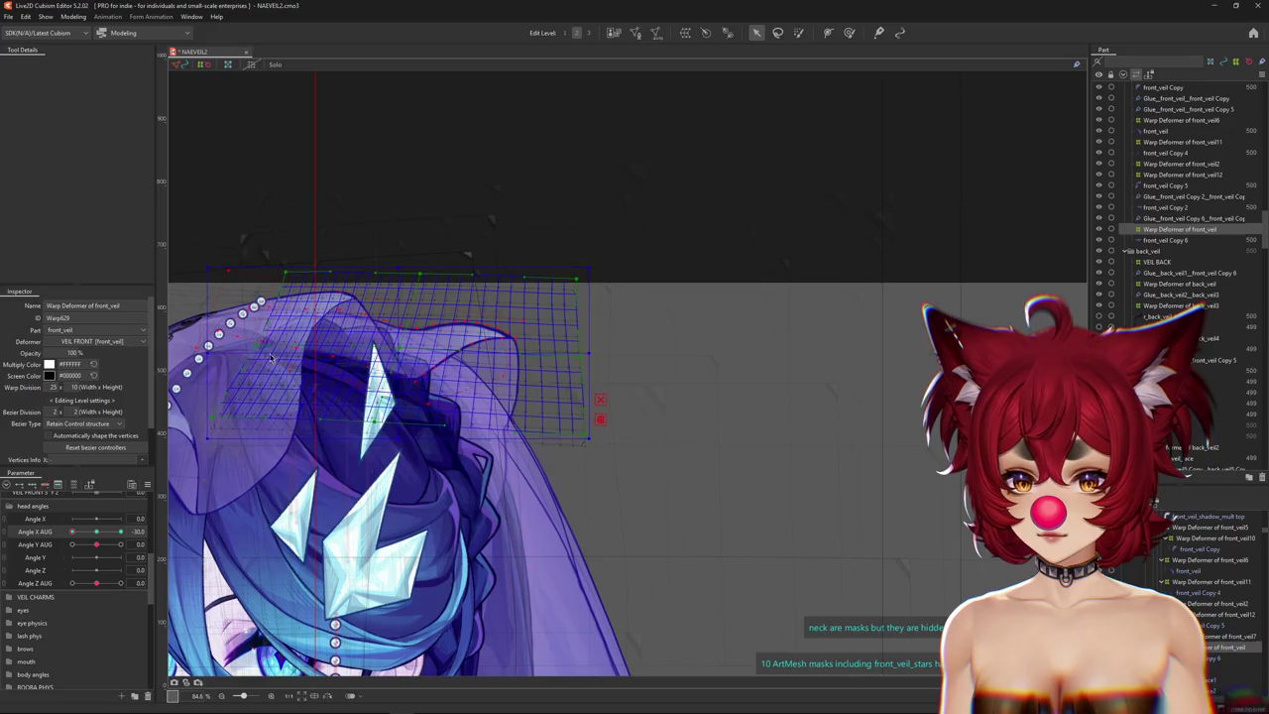
pyautogui.click(211, 354)
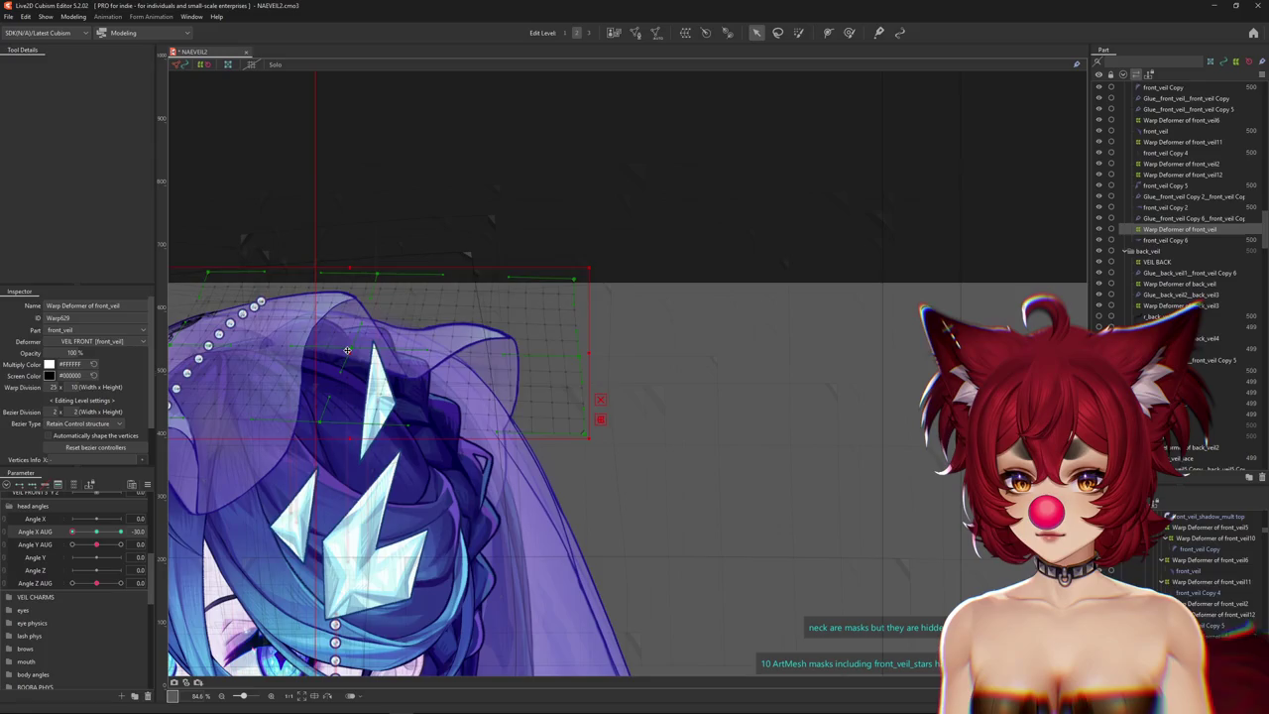
# Turn Angle X AUG to -30, nudge the front veil lattice upward, then return the head to 0.
pyautogui.moveTo(71, 532); pyautogui.dragTo(95, 533)
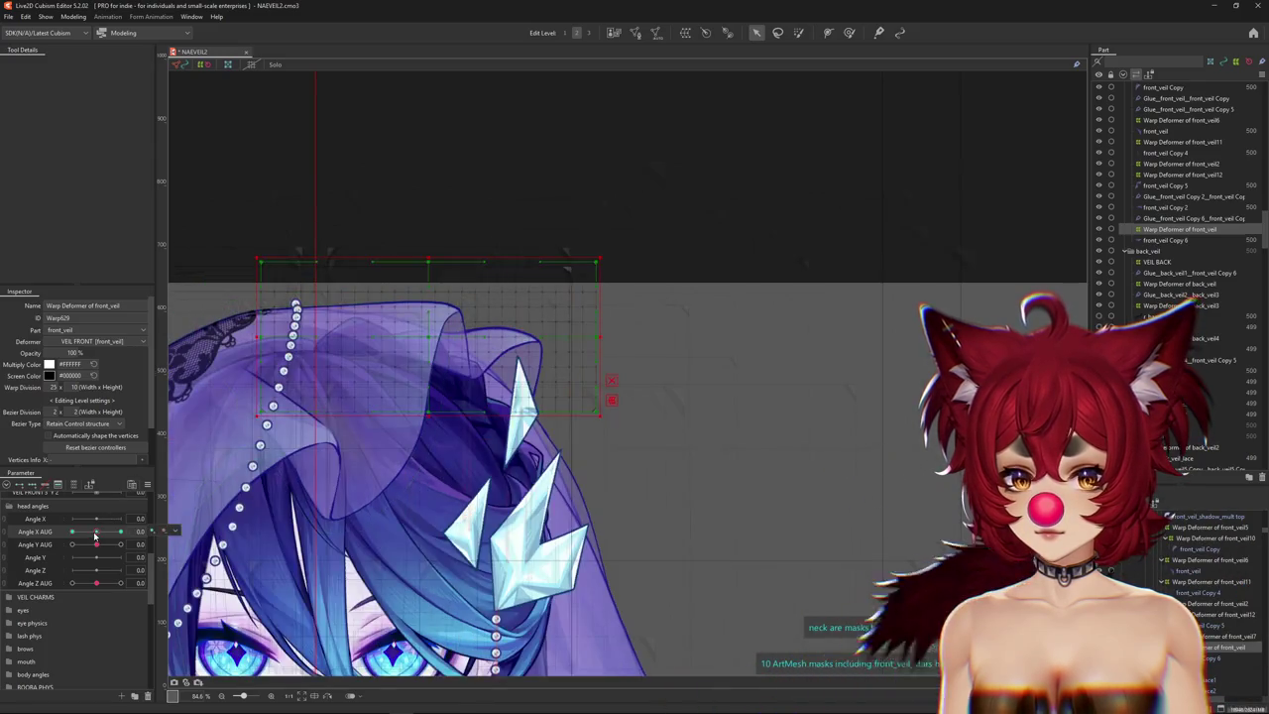
pyautogui.click(428, 337)
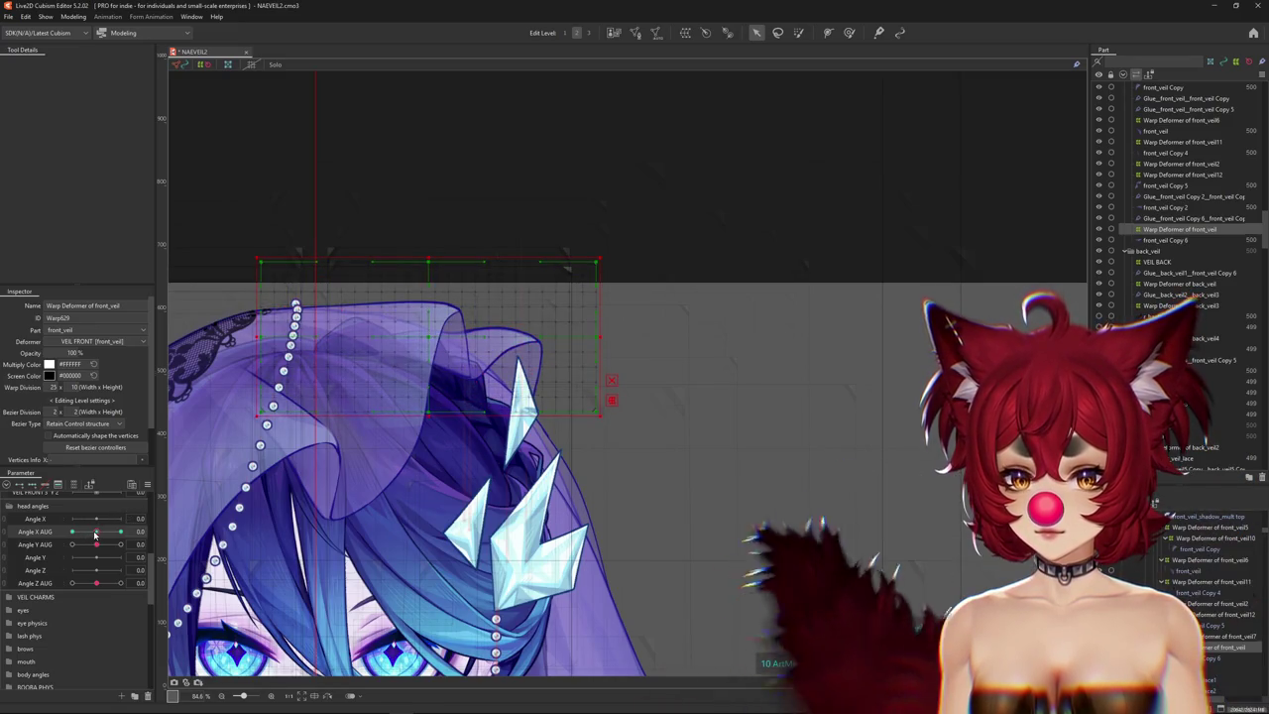
pyautogui.moveTo(95, 532); pyautogui.dragTo(56, 542)
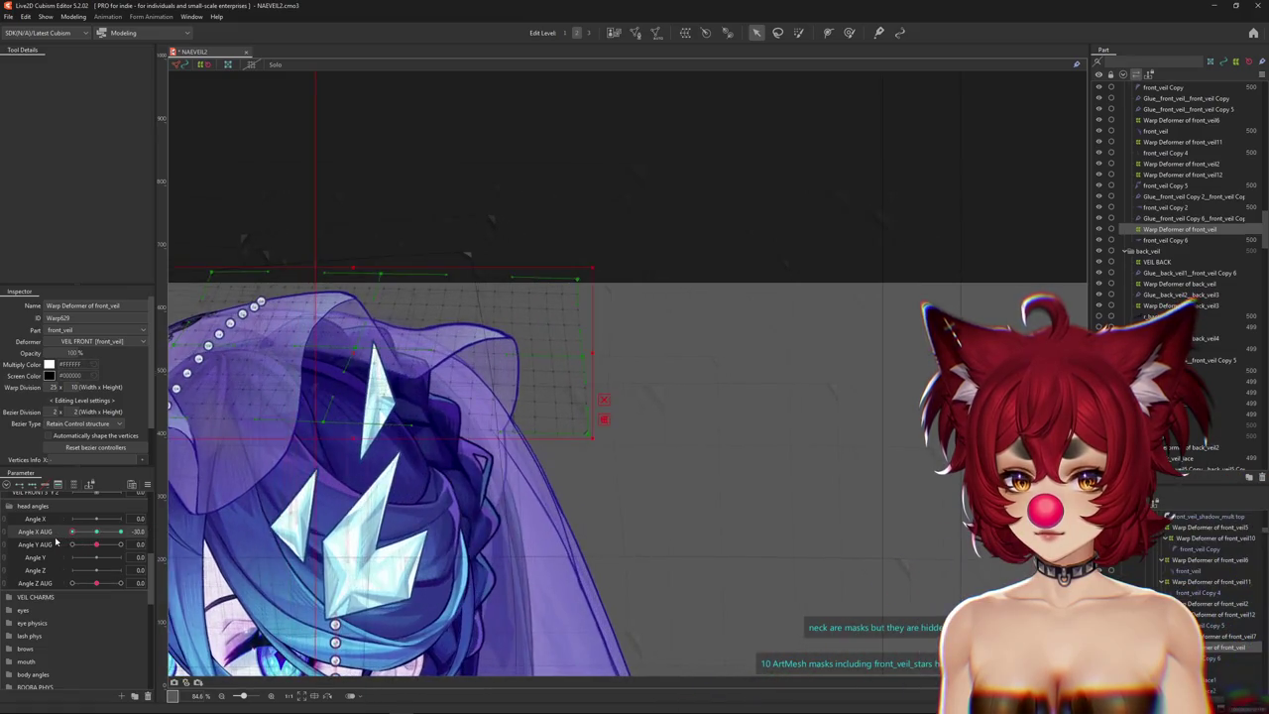
pyautogui.moveTo(364, 369); pyautogui.dragTo(364, 361)
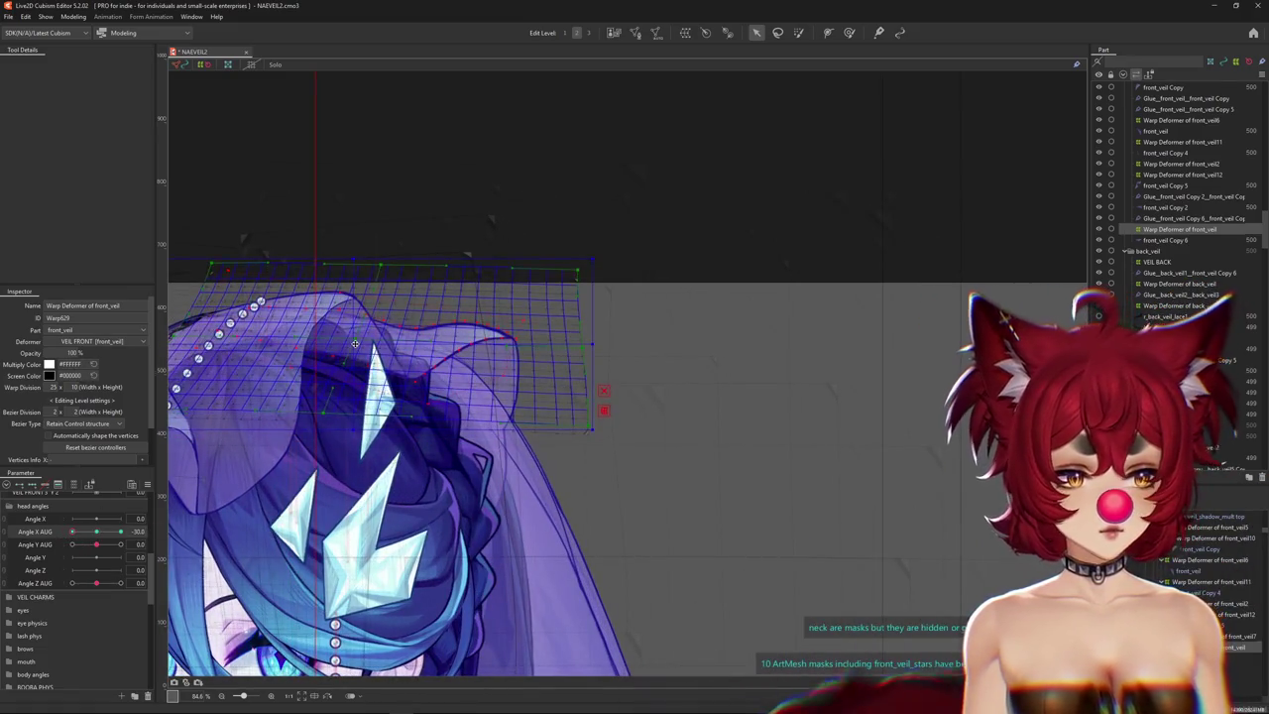
pyautogui.moveTo(72, 532)
pyautogui.mouseDown()
pyautogui.moveTo(86, 542)
pyautogui.moveTo(65, 541)
pyautogui.moveTo(126, 541)
pyautogui.mouseUp()
pyautogui.click(120, 532)
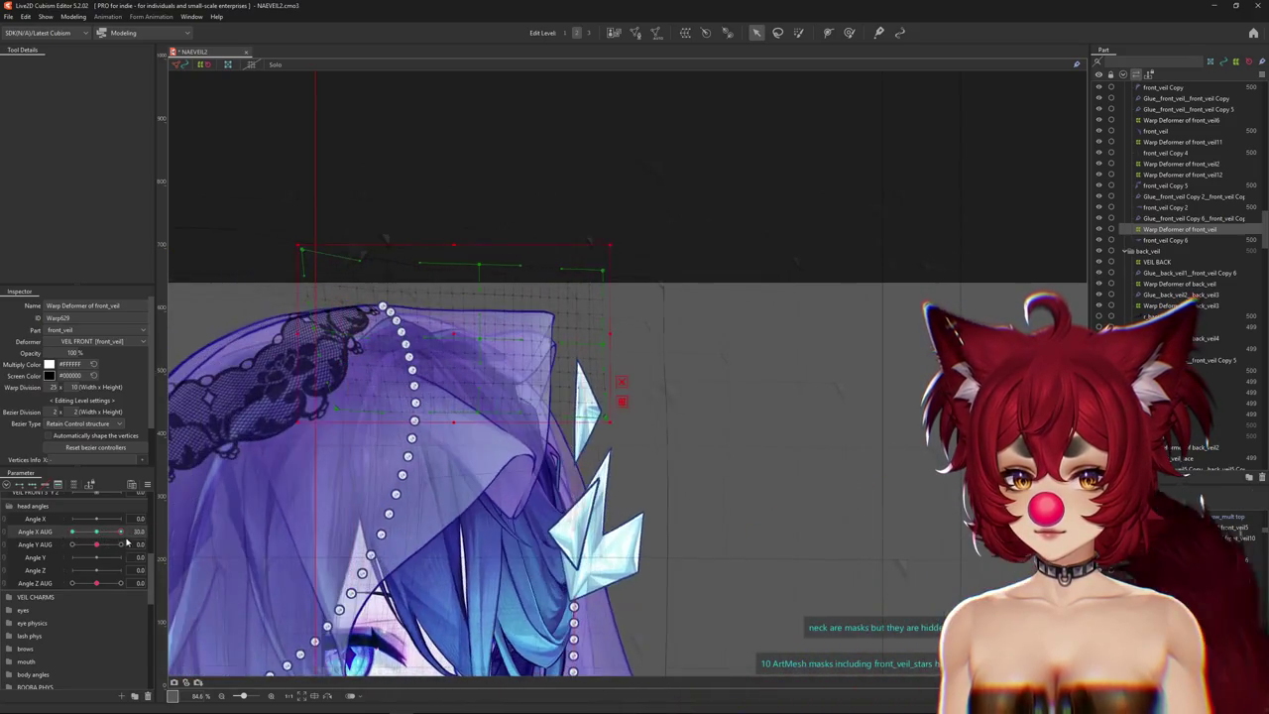
pyautogui.click(97, 535)
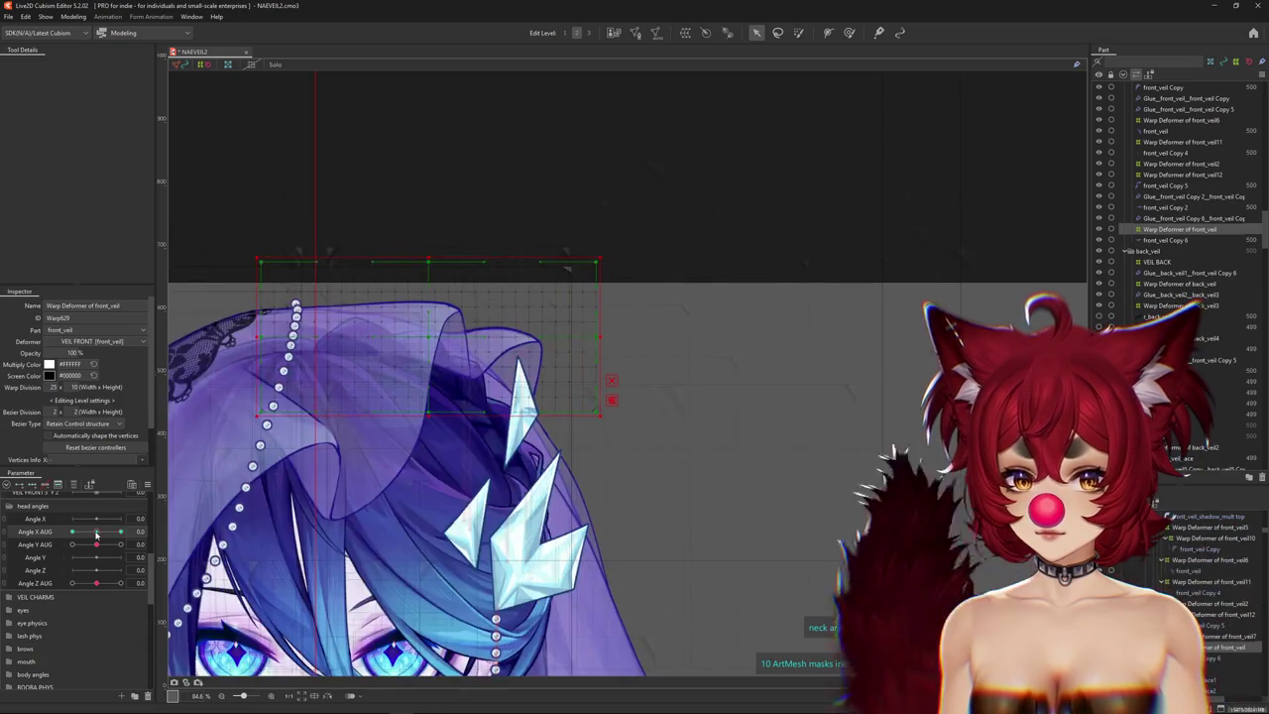
pyautogui.moveTo(97, 536)
pyautogui.mouseDown()
pyautogui.moveTo(124, 535)
pyautogui.moveTo(97, 532)
pyautogui.mouseUp()
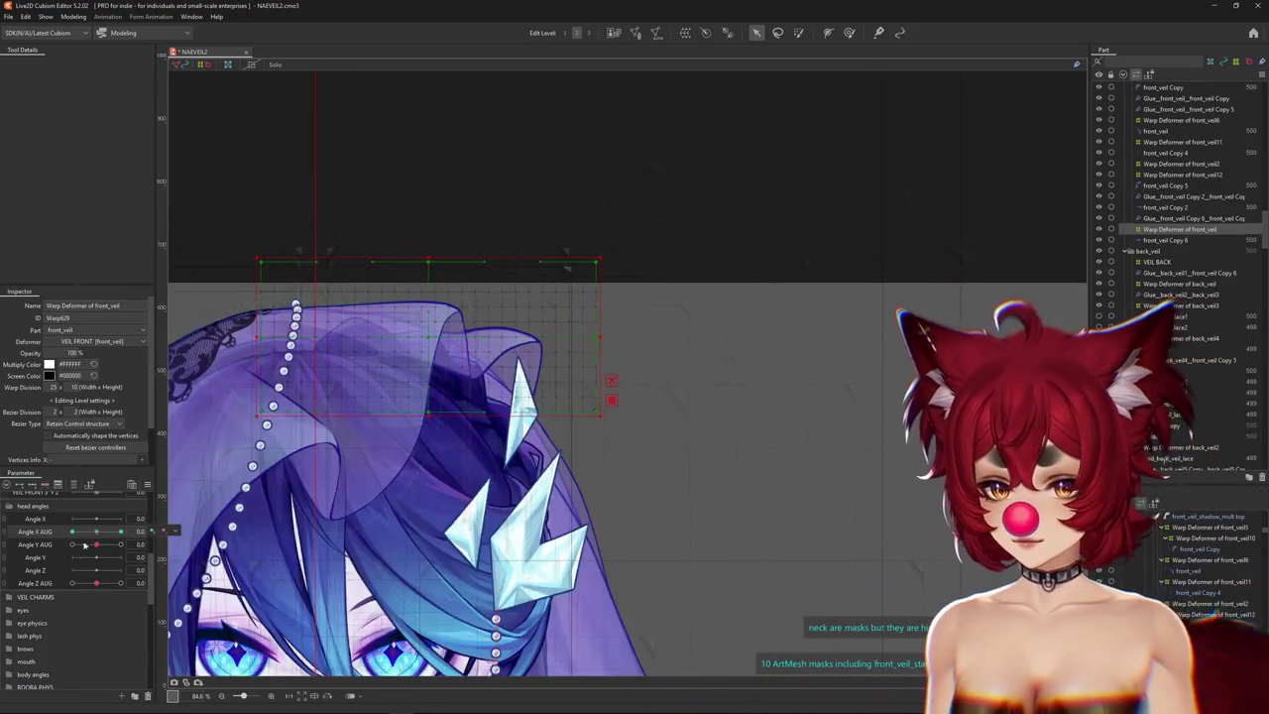
# Pose the veil with VEIL FRONT 2 XY 1, hide the selection grid, and enlarge the deform brush.
pyautogui.scroll(5, 79, 565)
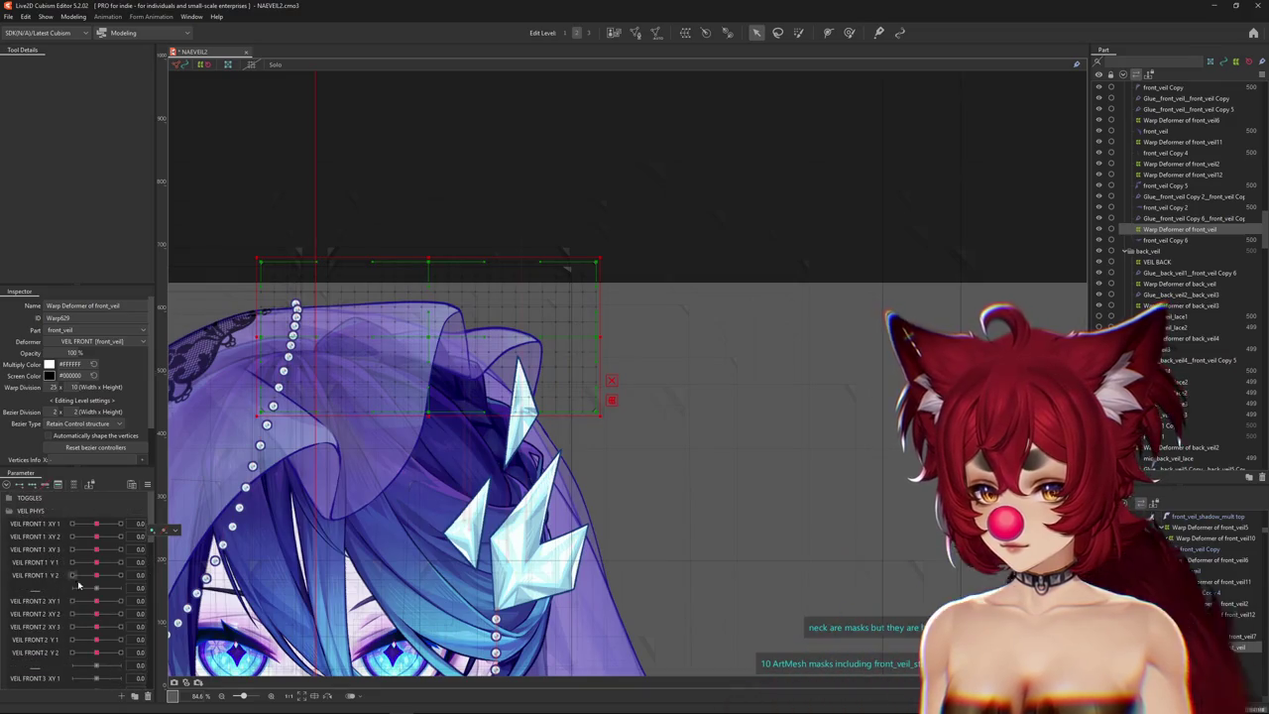
pyautogui.scroll(-1, 99, 612)
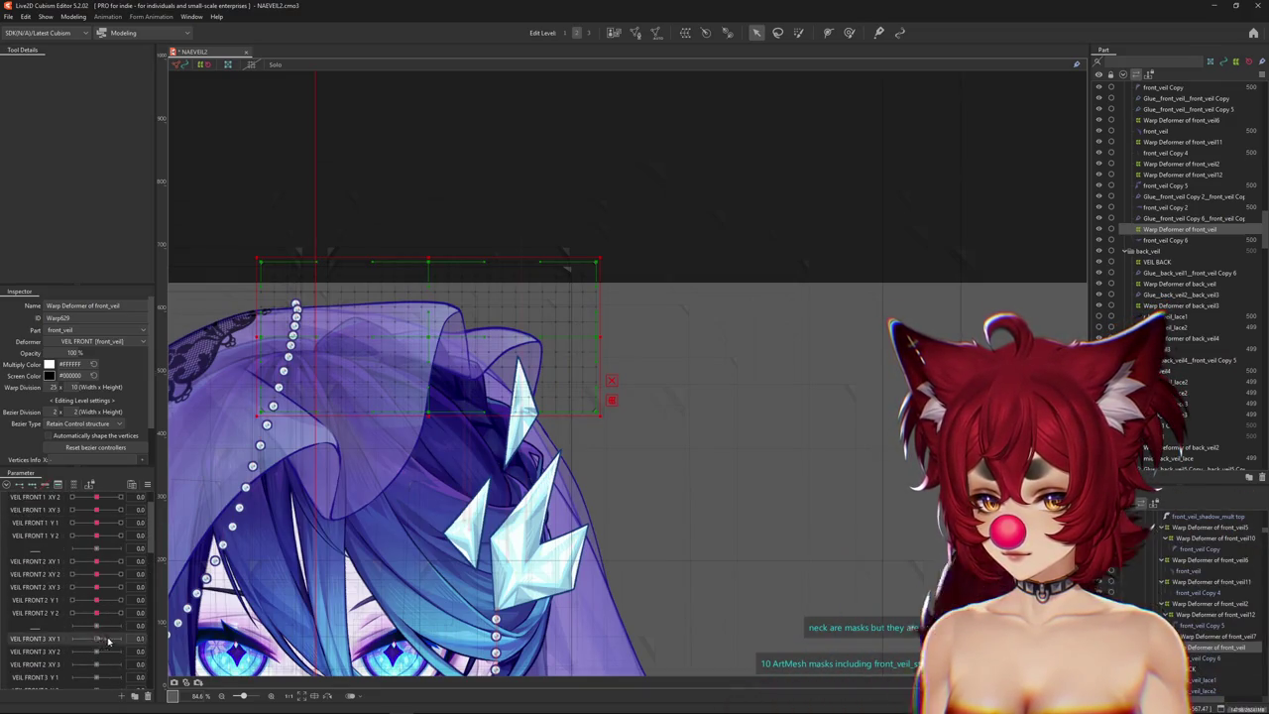
pyautogui.moveTo(96, 562); pyautogui.dragTo(109, 564)
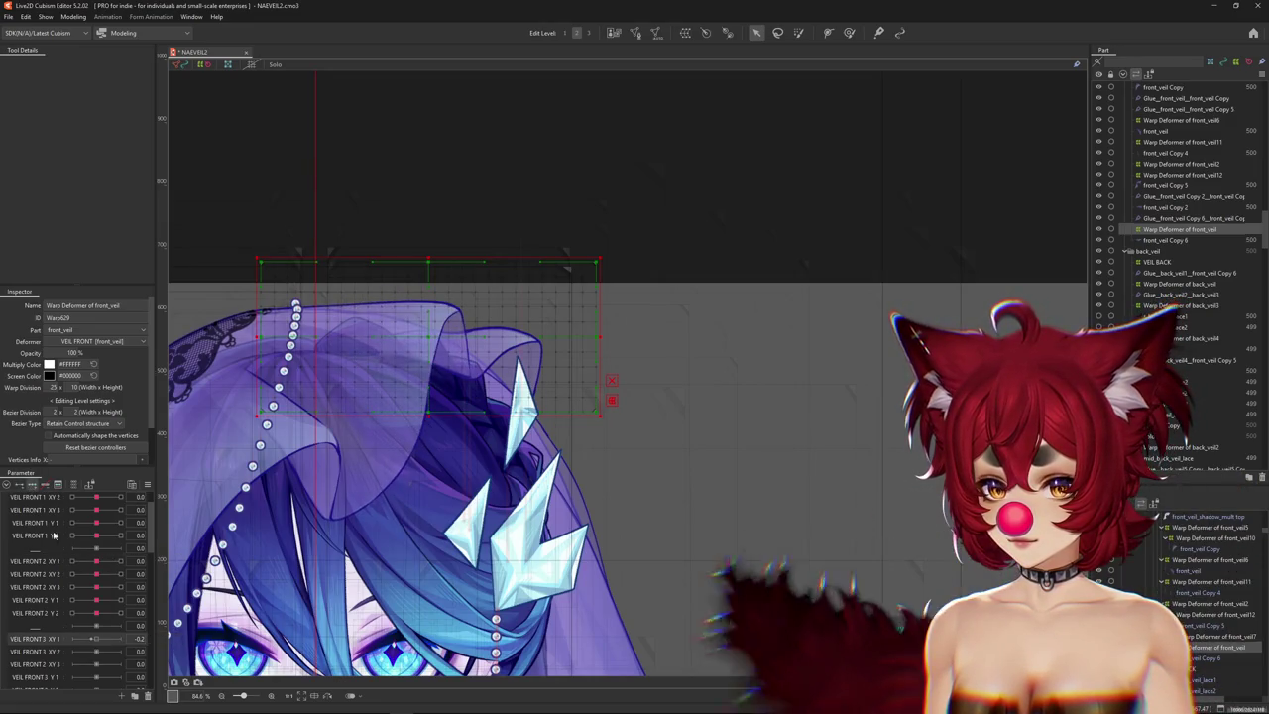
pyautogui.click(850, 33)
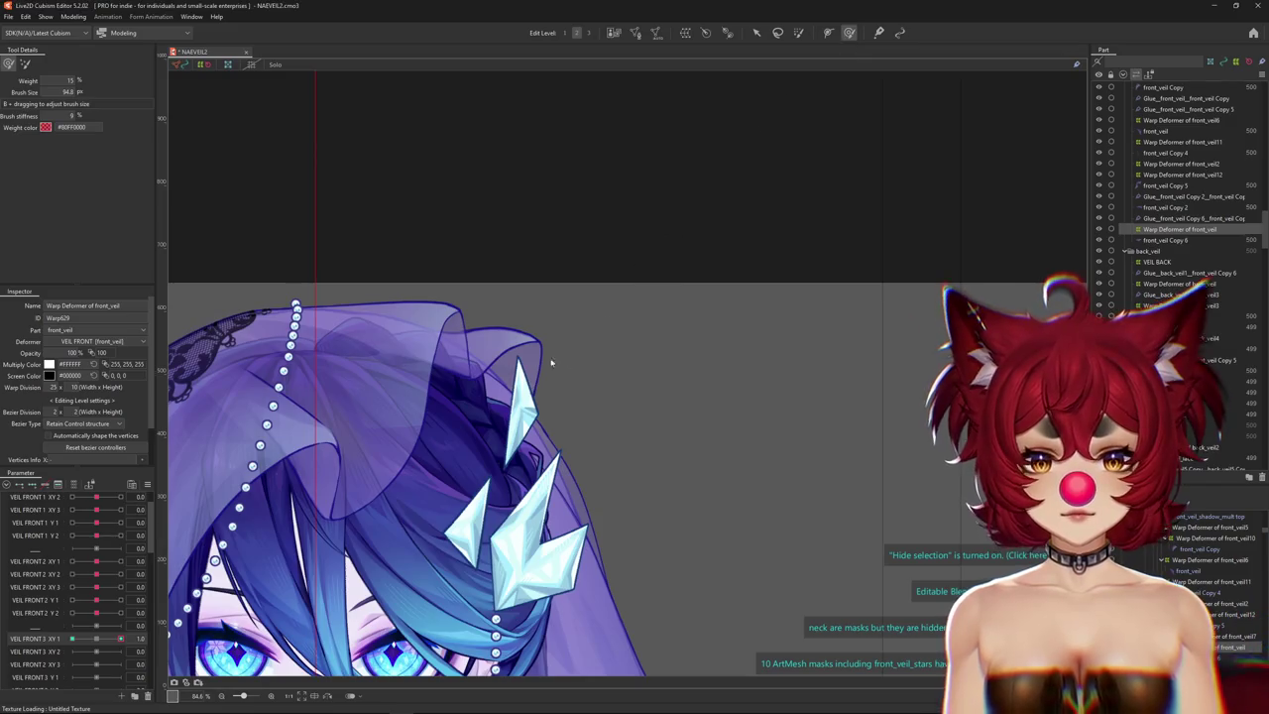
pyautogui.scroll(3, 554, 358)
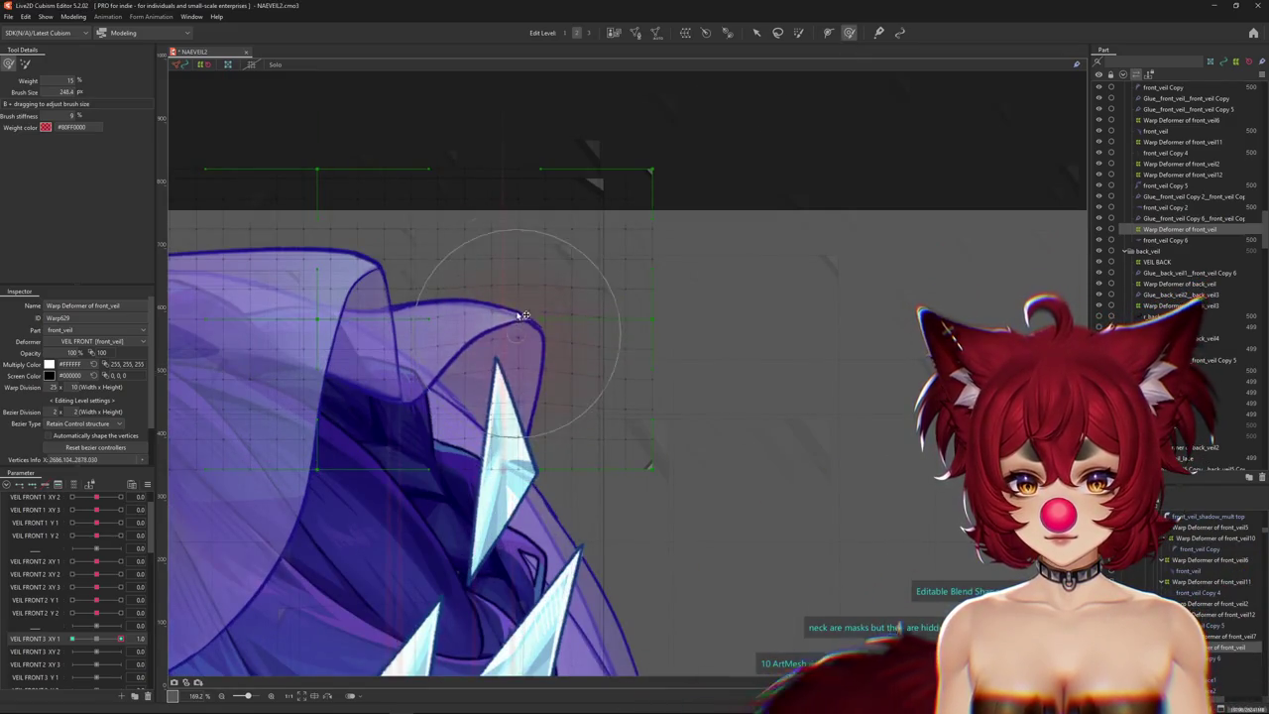
pyautogui.moveTo(518, 350); pyautogui.dragTo(508, 363)
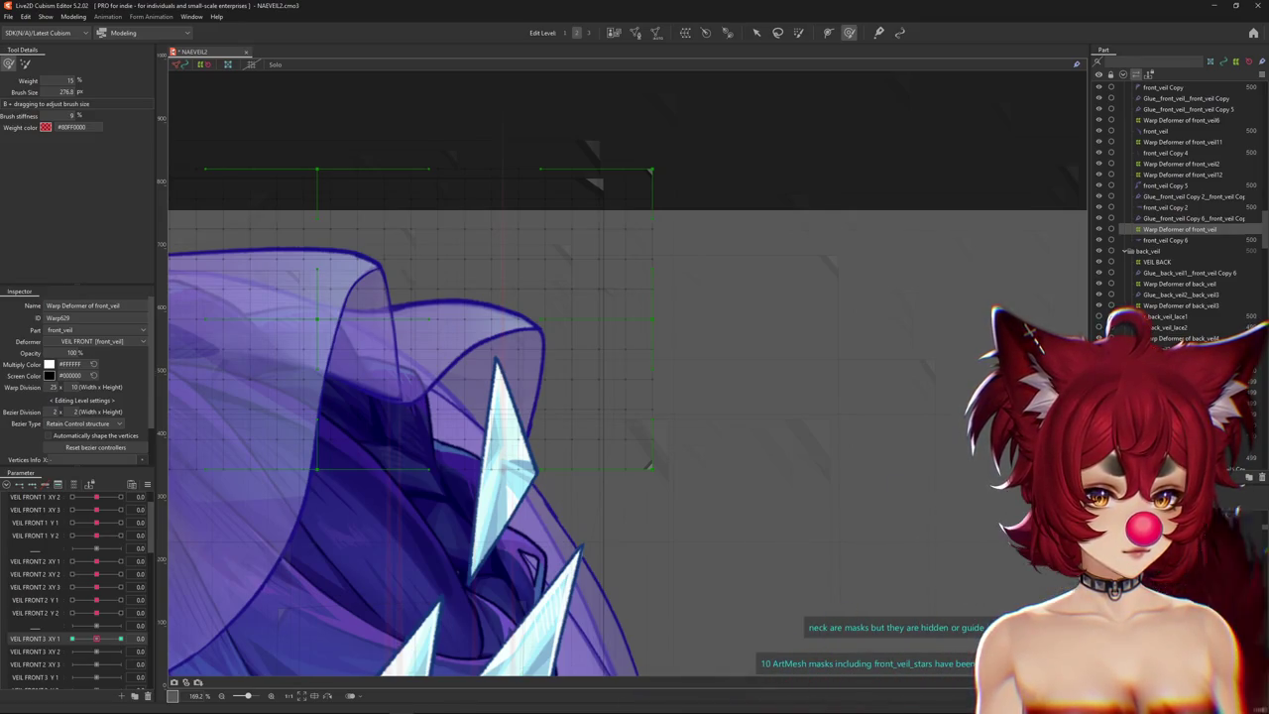
# Pick the back veil on the canvas and select the Warp Deformer of back_veil.
pyautogui.click(555, 395)
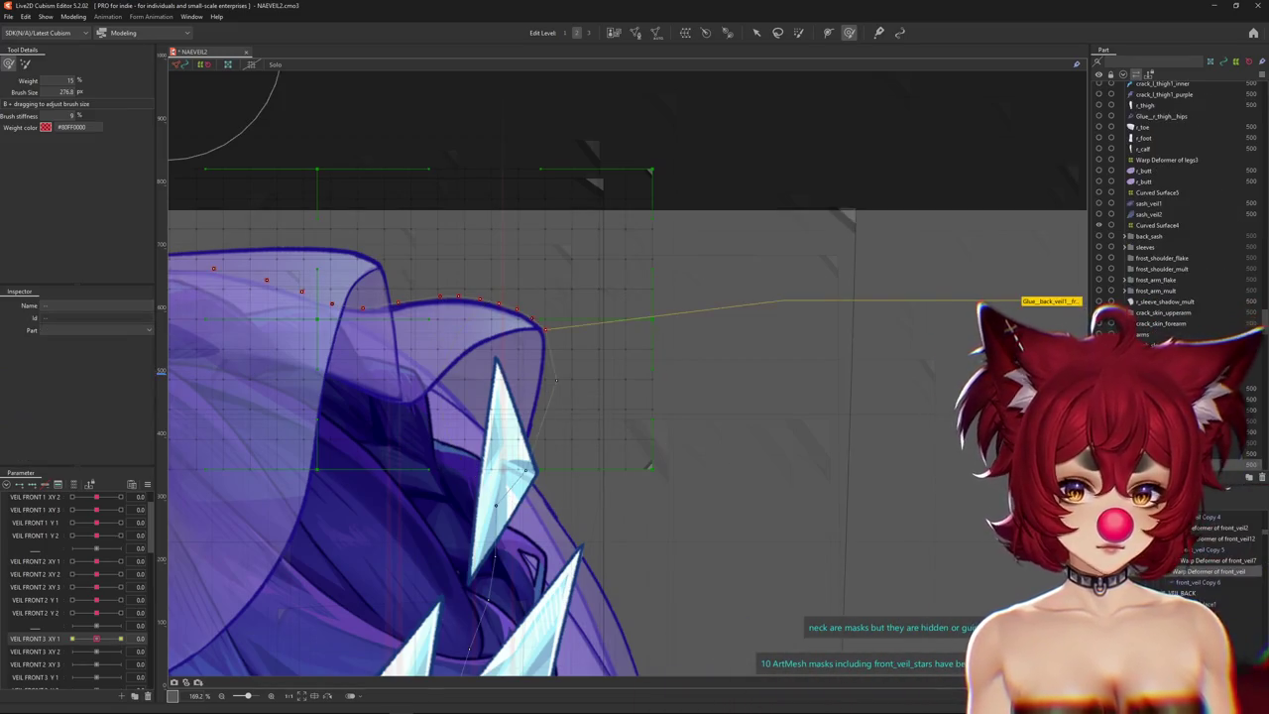
pyautogui.scroll(-4, 646, 326)
pyautogui.scroll(2, 657, 334)
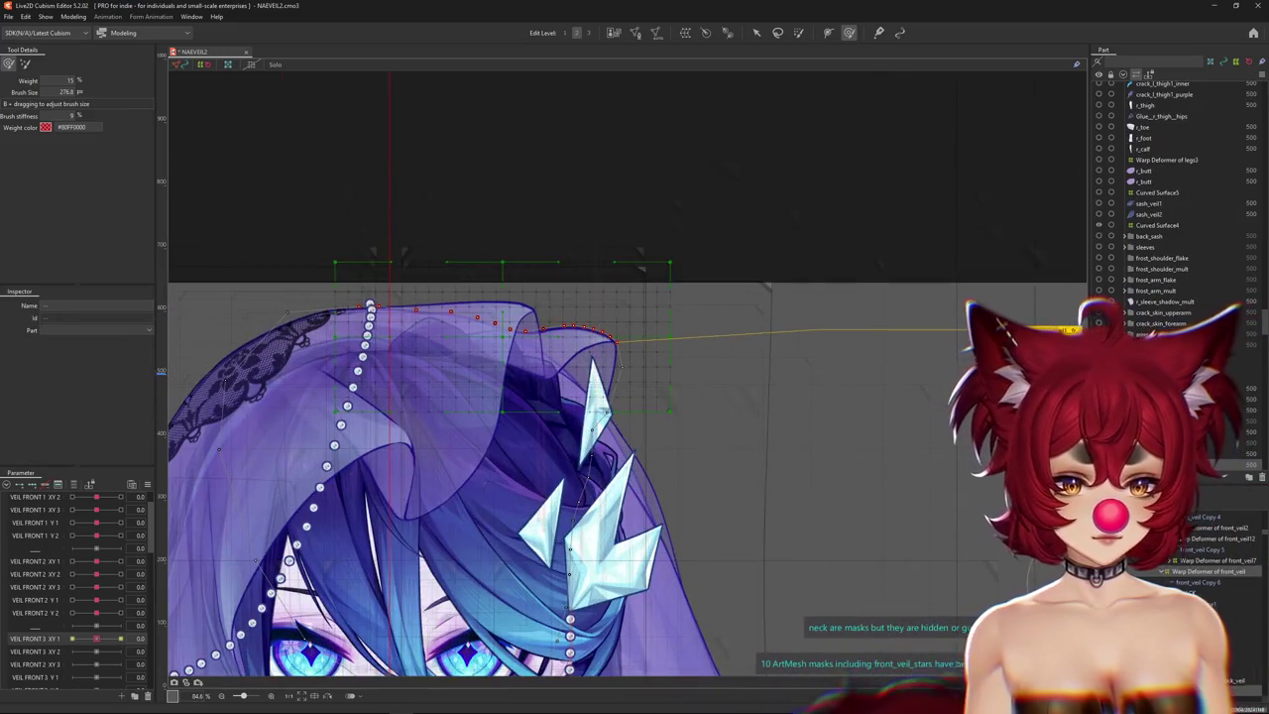
pyautogui.click(1190, 591)
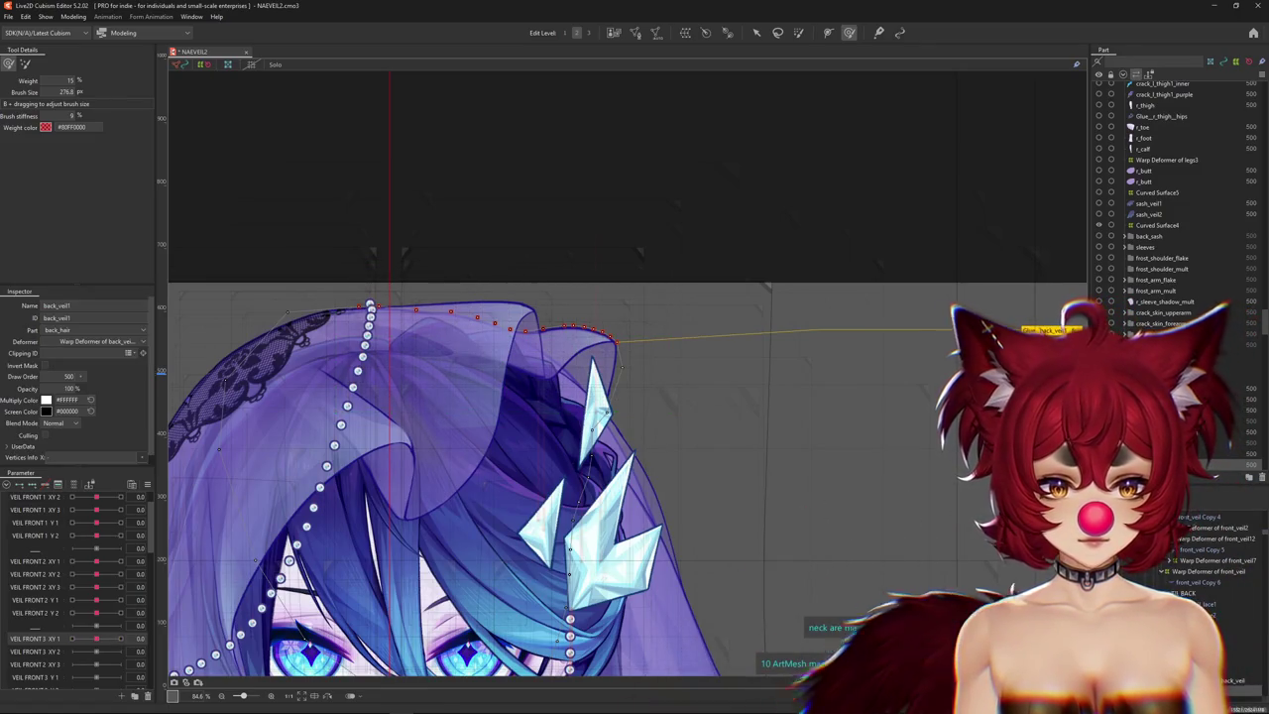
pyautogui.click(1205, 603)
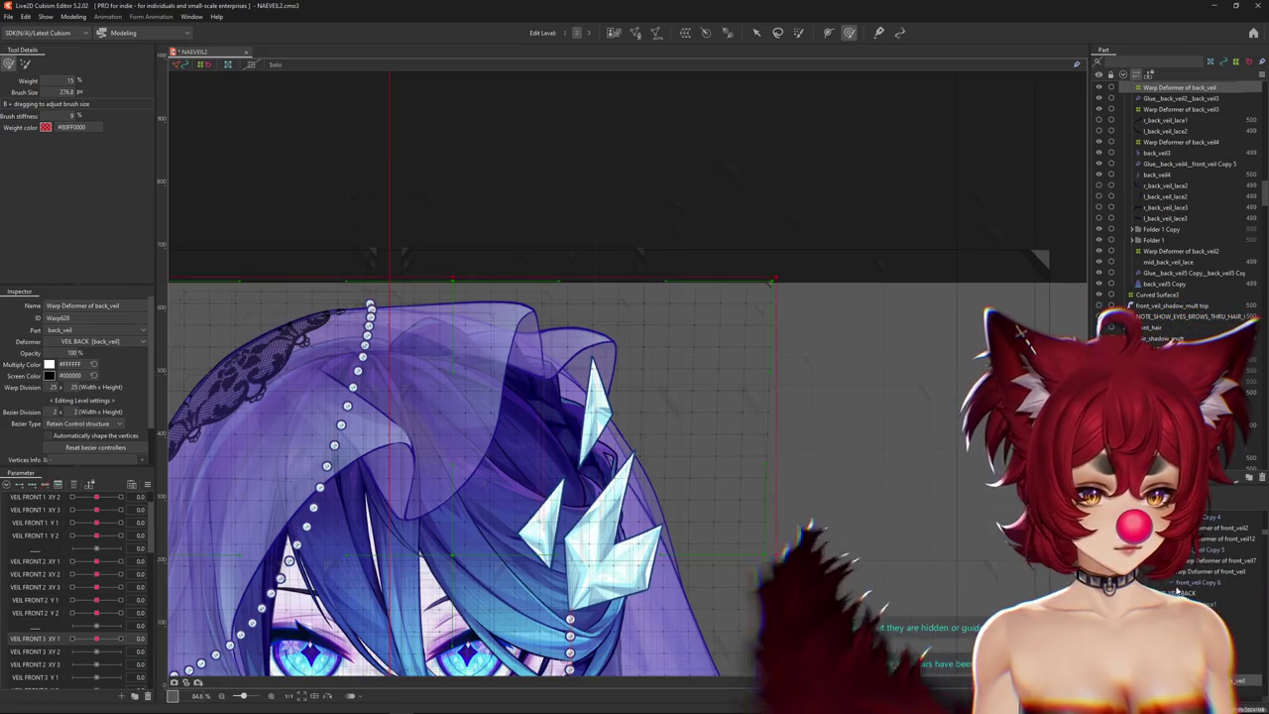
# With VEIL FRONT 3 XY 1 at 1.0, round off and narrow the right veil lobe's tip.
pyautogui.scroll(3, 645, 332)
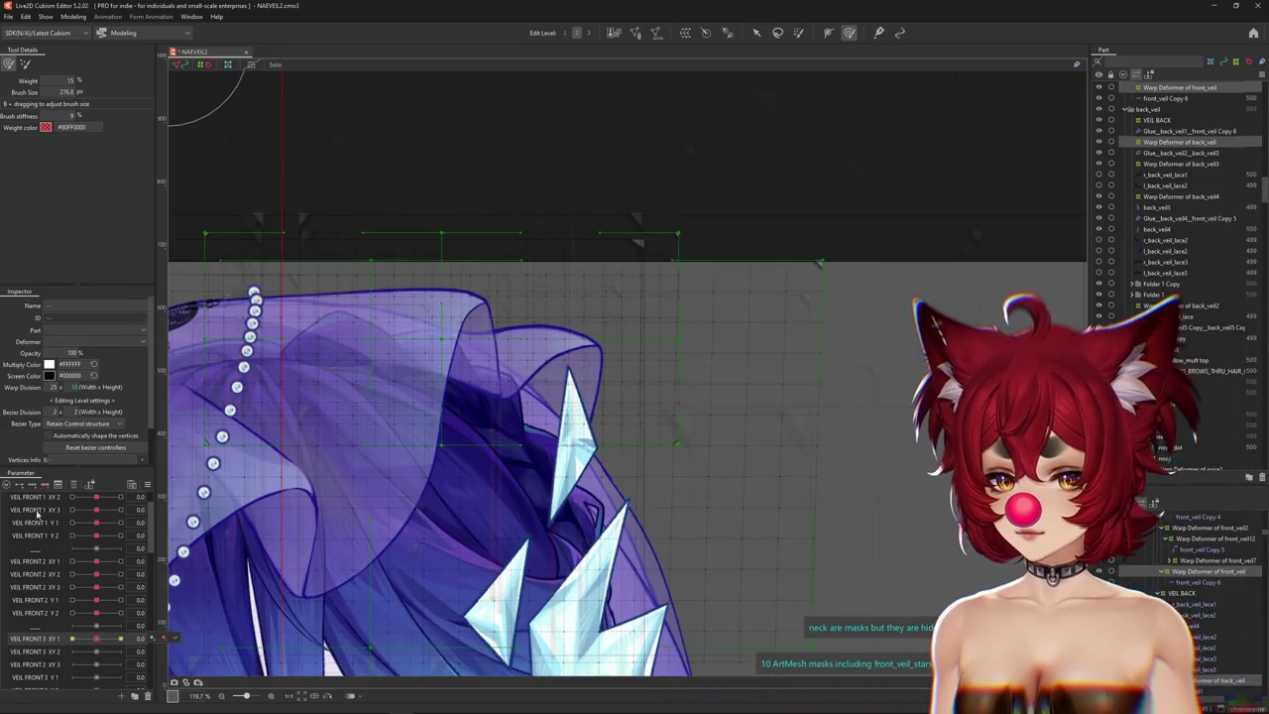
pyautogui.hotkey('ctrl', 'h')
pyautogui.click(102, 639)
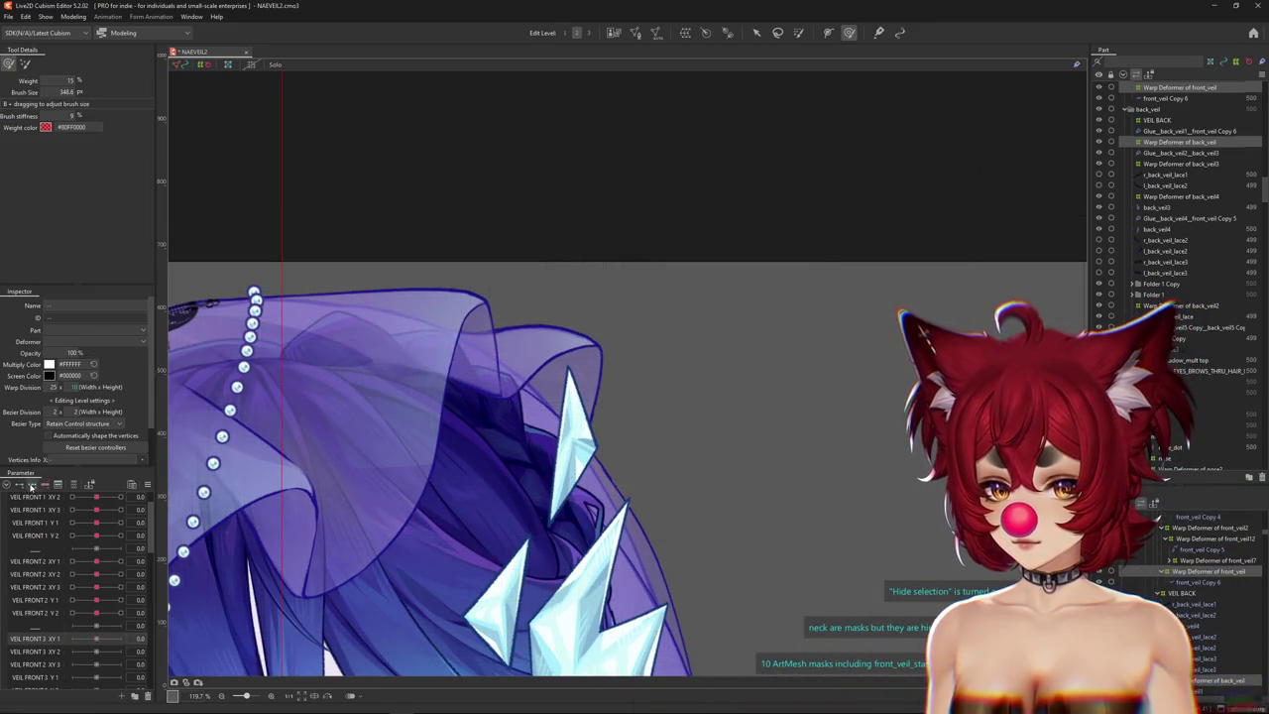
pyautogui.moveTo(99, 645); pyautogui.dragTo(120, 639)
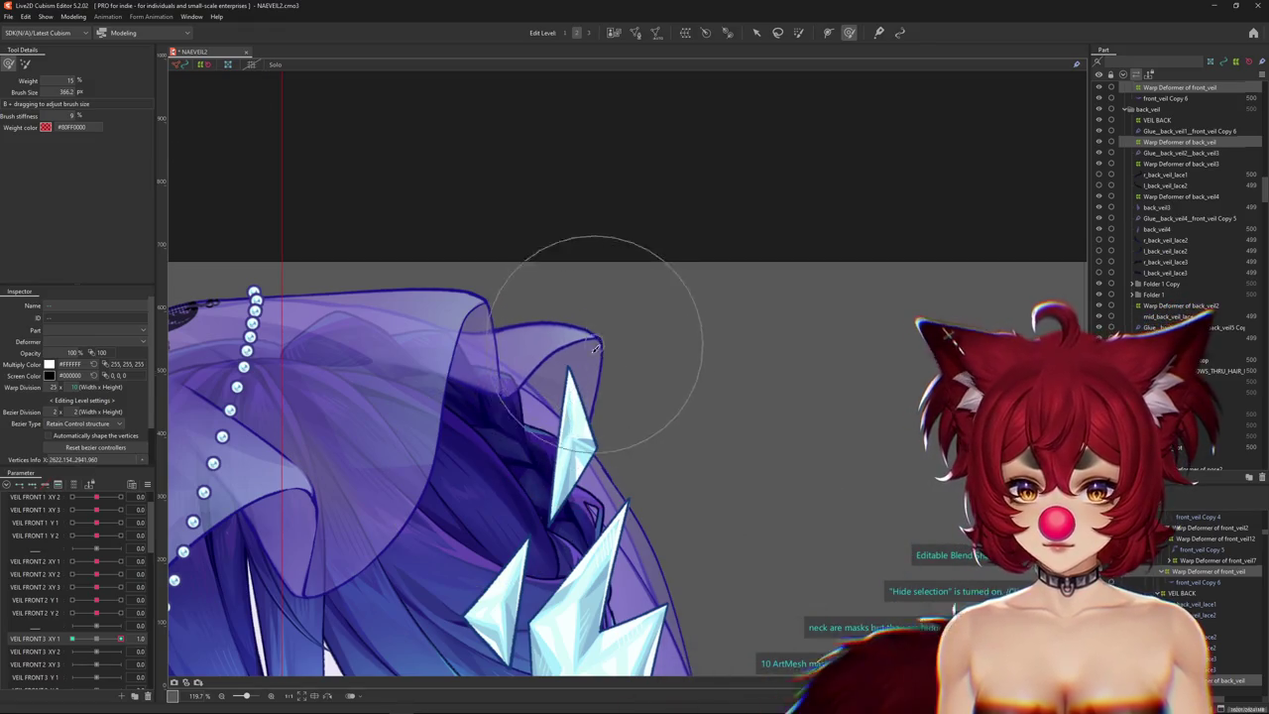
pyautogui.moveTo(602, 335); pyautogui.dragTo(602, 342)
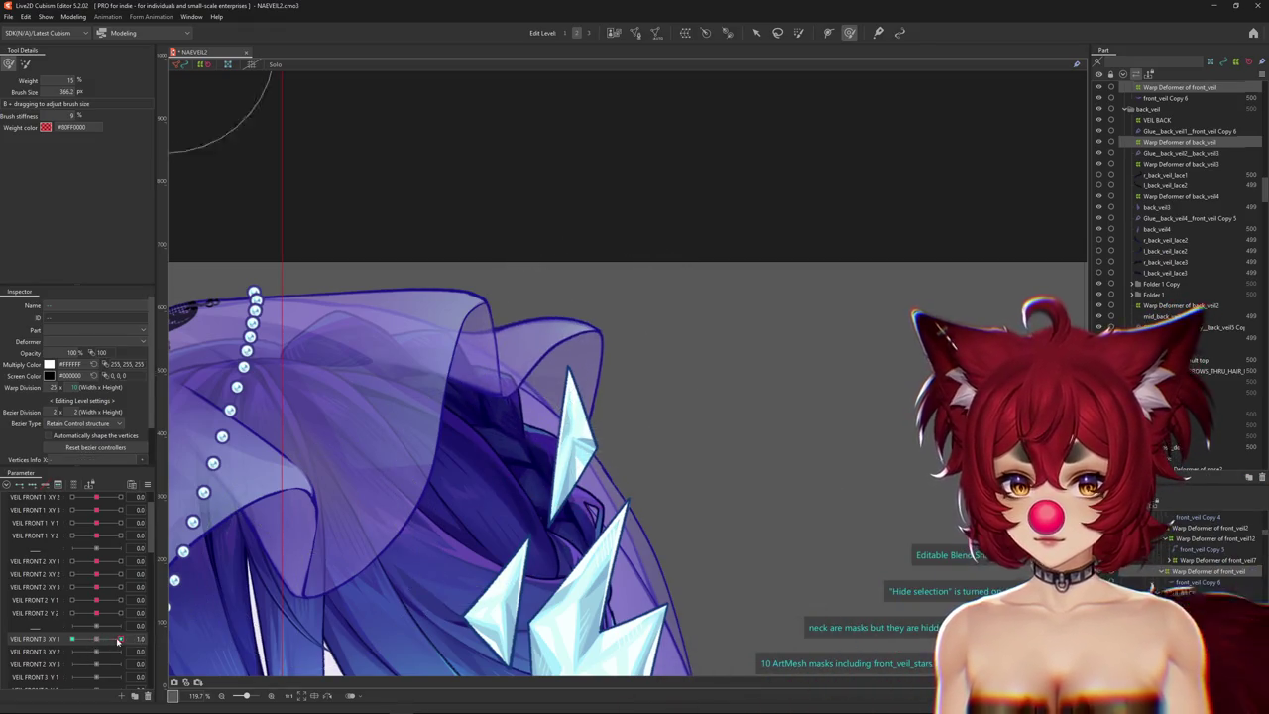
pyautogui.moveTo(581, 297)
pyautogui.mouseDown()
pyautogui.moveTo(588, 405)
pyautogui.moveTo(543, 363)
pyautogui.moveTo(526, 416)
pyautogui.mouseUp()
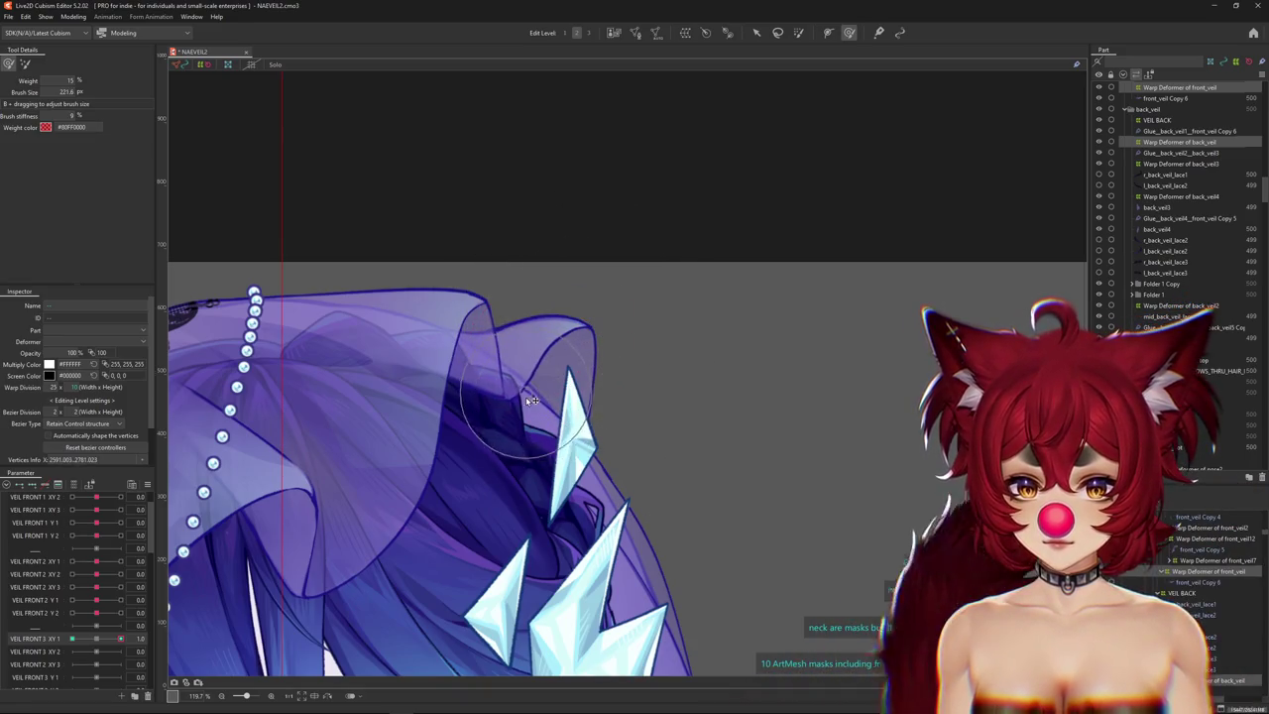
pyautogui.moveTo(97, 645)
pyautogui.mouseDown()
pyautogui.moveTo(146, 638)
pyautogui.moveTo(97, 640)
pyautogui.mouseUp()
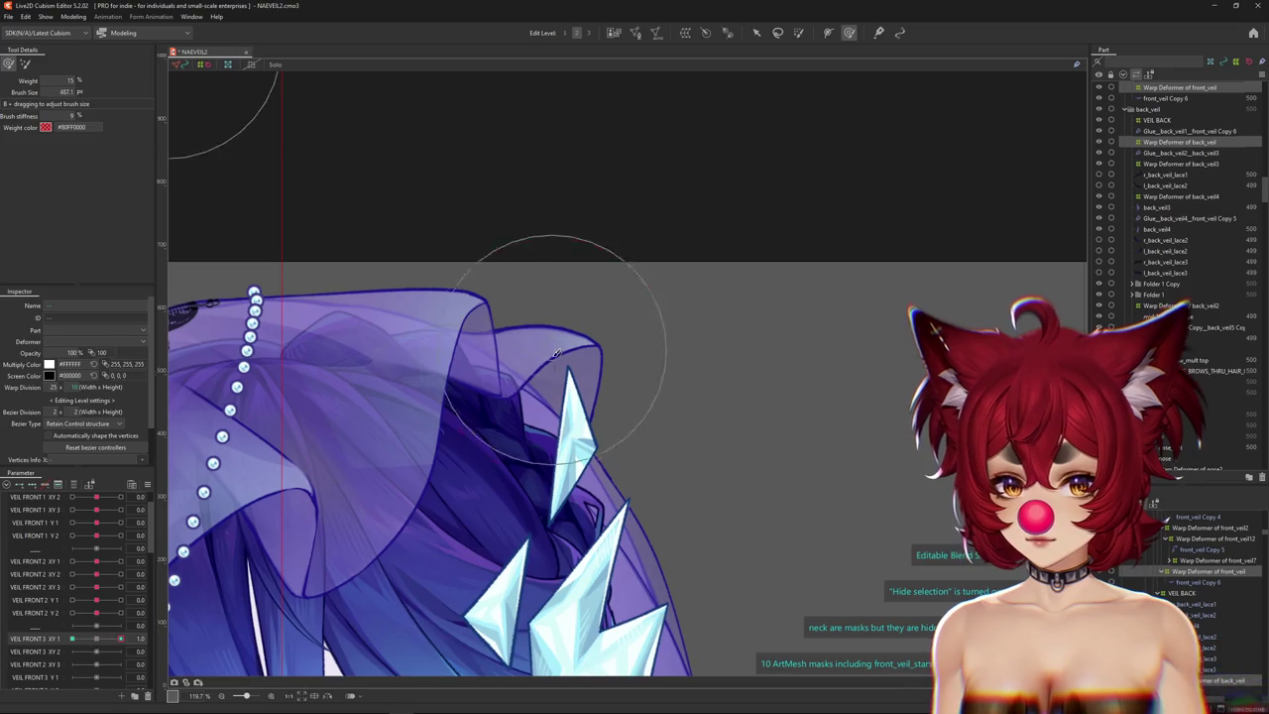
# Pose the veil with VEIL FRONT 2 XY 1 and brush the right veil lobe and edge.
pyautogui.moveTo(96, 560)
pyautogui.mouseDown()
pyautogui.moveTo(124, 556)
pyautogui.moveTo(96, 562)
pyautogui.mouseUp()
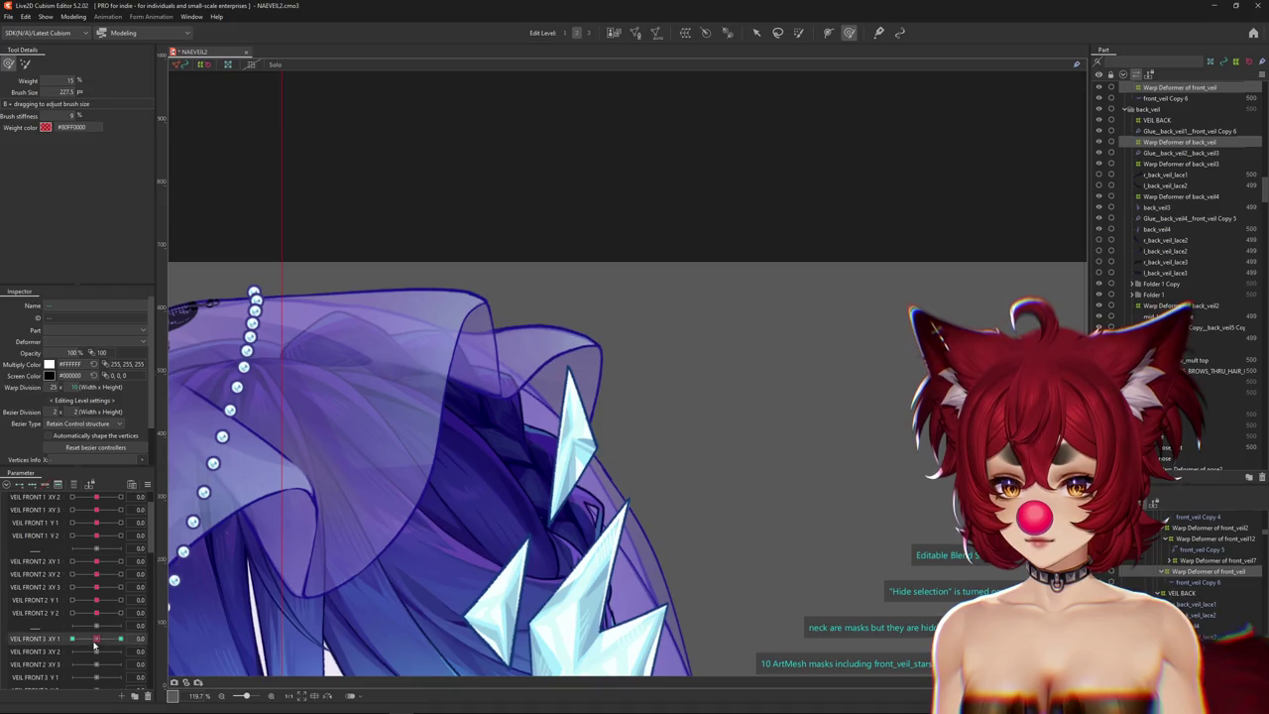
pyautogui.moveTo(595, 337)
pyautogui.mouseDown()
pyautogui.moveTo(581, 326)
pyautogui.moveTo(601, 289)
pyautogui.mouseUp()
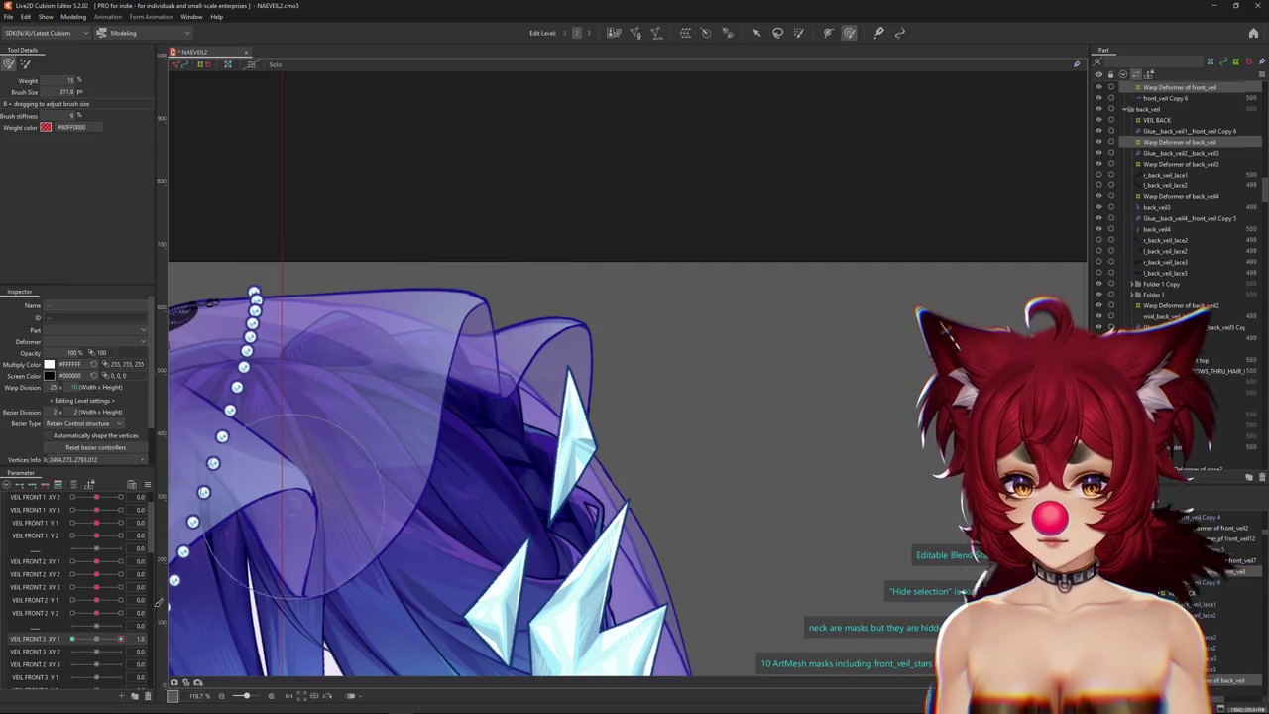
pyautogui.moveTo(425, 311); pyautogui.dragTo(433, 315)
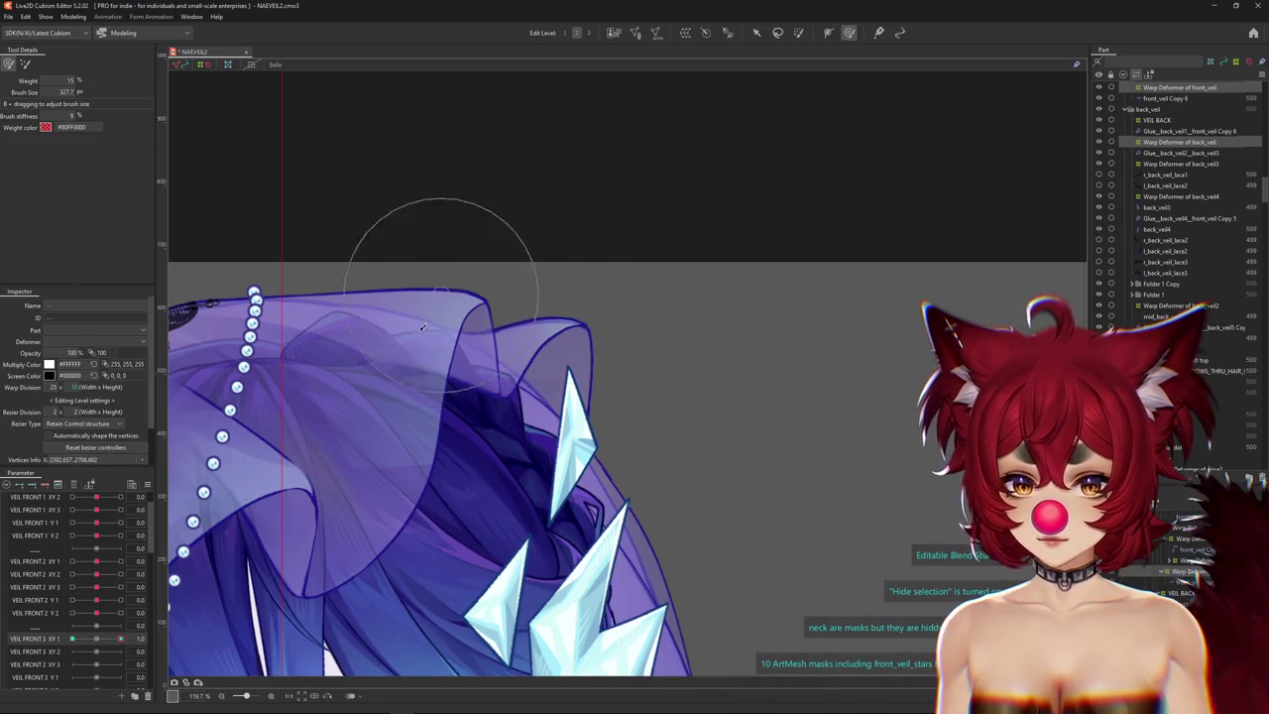
pyautogui.moveTo(566, 278)
pyautogui.mouseDown()
pyautogui.moveTo(605, 412)
pyautogui.moveTo(513, 428)
pyautogui.mouseUp()
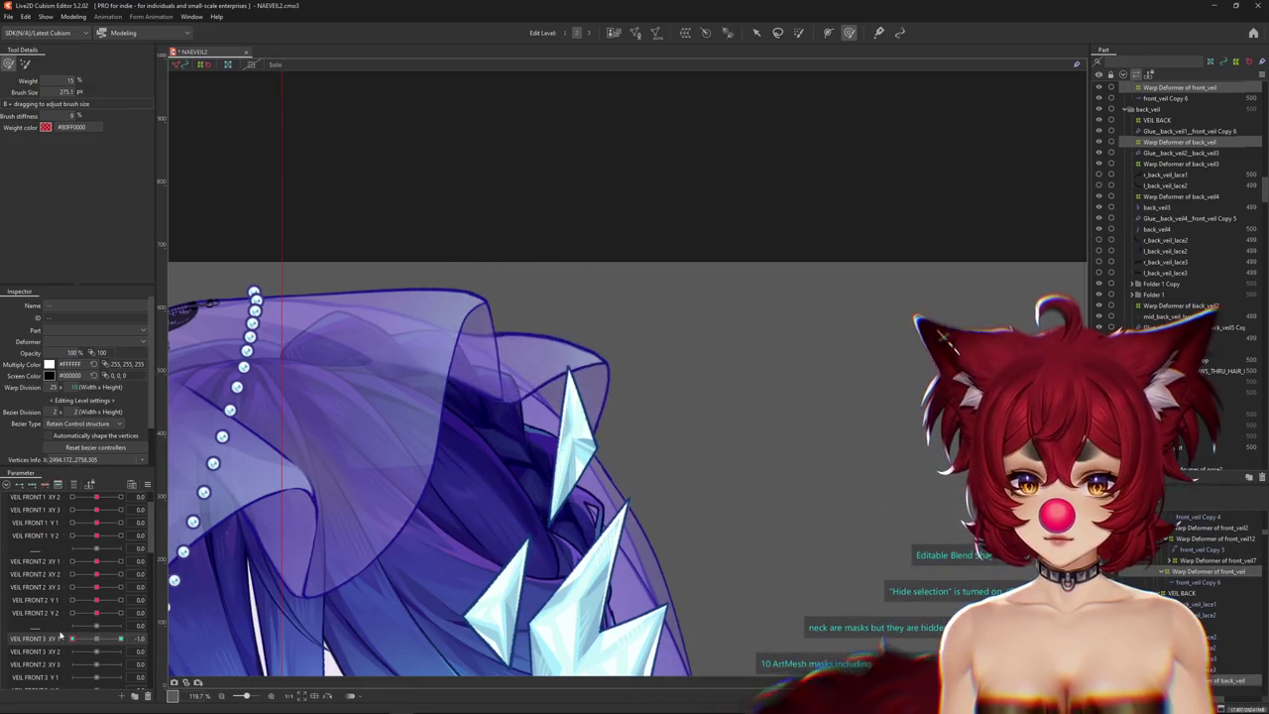
pyautogui.click(119, 650)
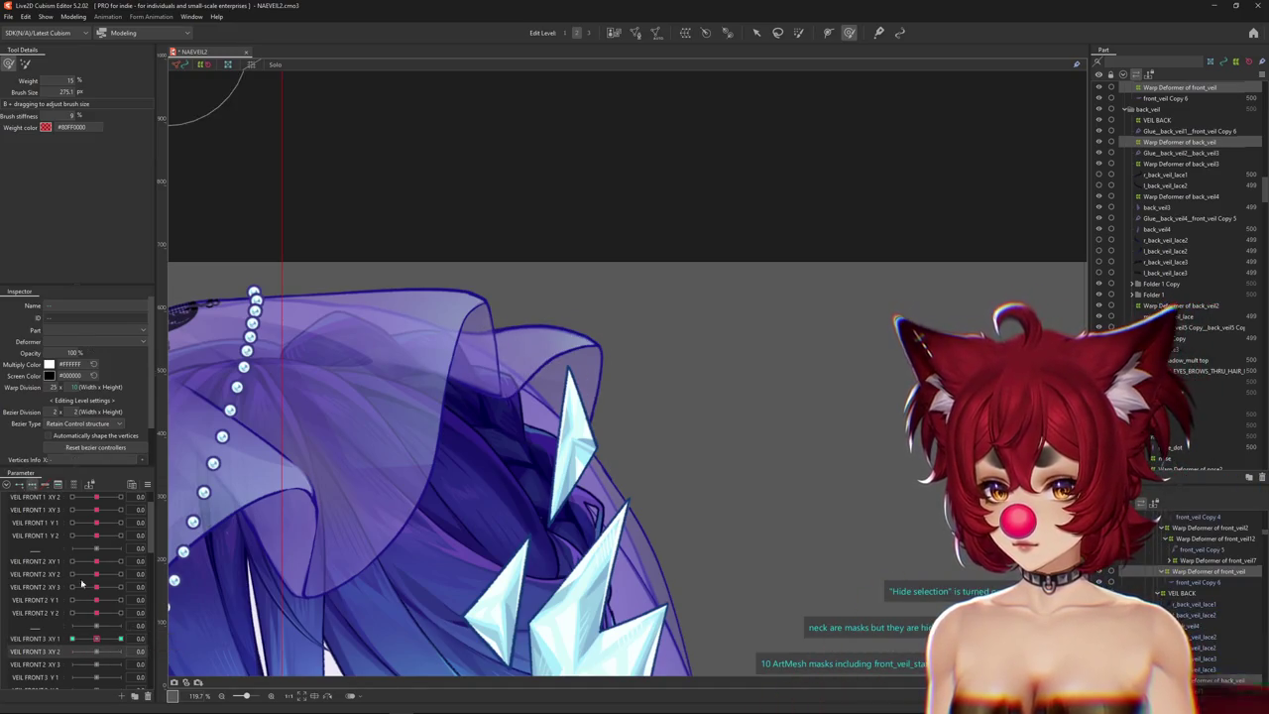
pyautogui.moveTo(426, 327); pyautogui.dragTo(556, 367)
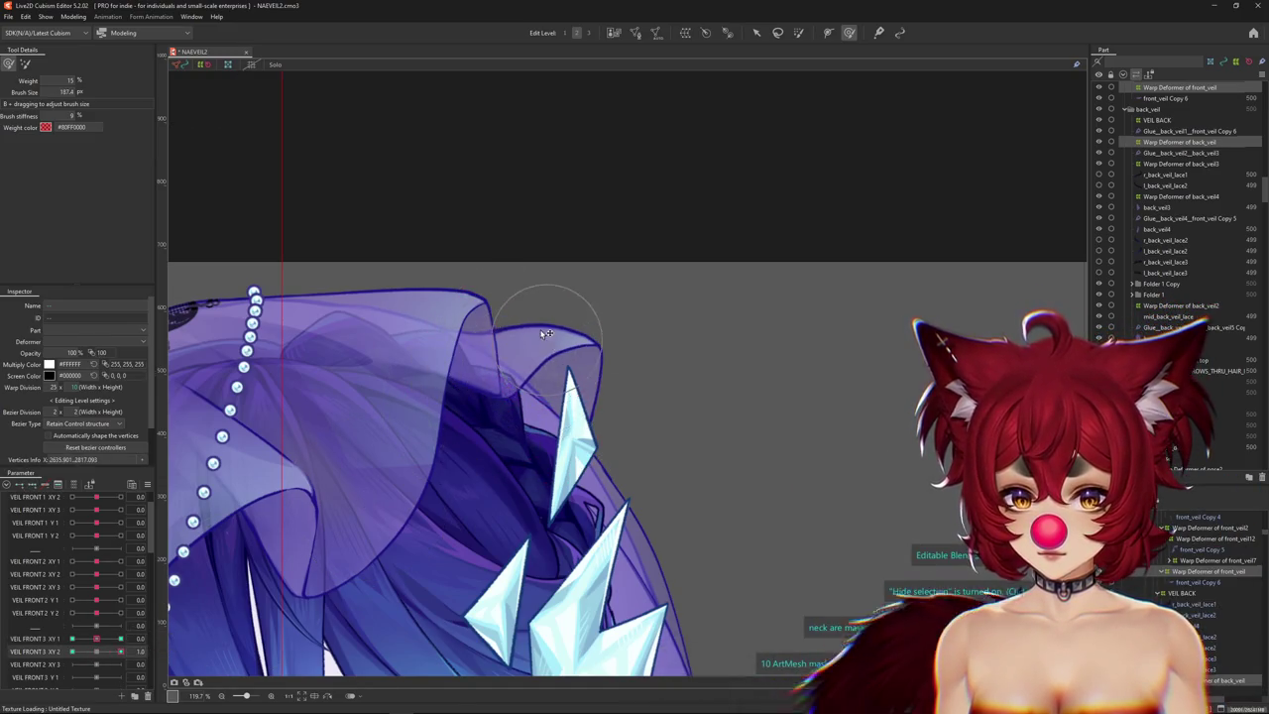
pyautogui.moveTo(556, 311)
pyautogui.mouseDown()
pyautogui.moveTo(523, 368)
pyautogui.moveTo(543, 339)
pyautogui.mouseUp()
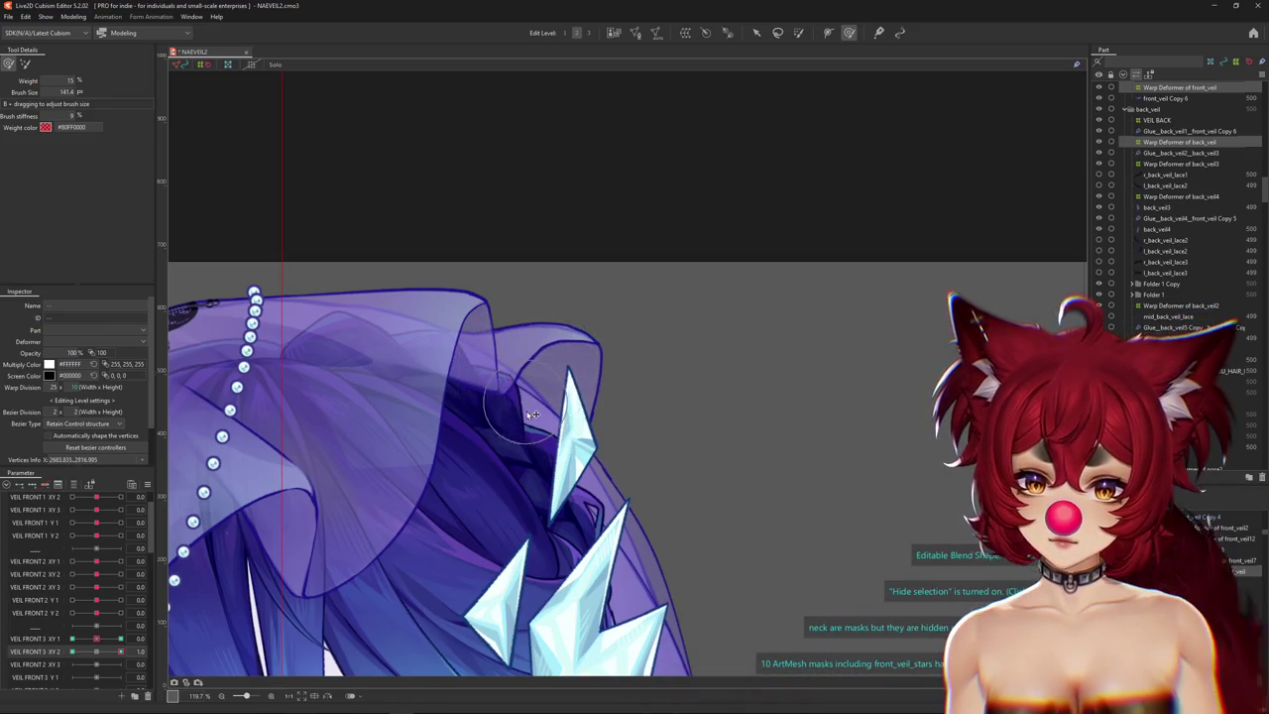
# Set VEIL FRONT 3 XY 2 to -1, hide the grid, and test the sway on VEIL FRONT 3 XY 1.
pyautogui.click(38, 651)
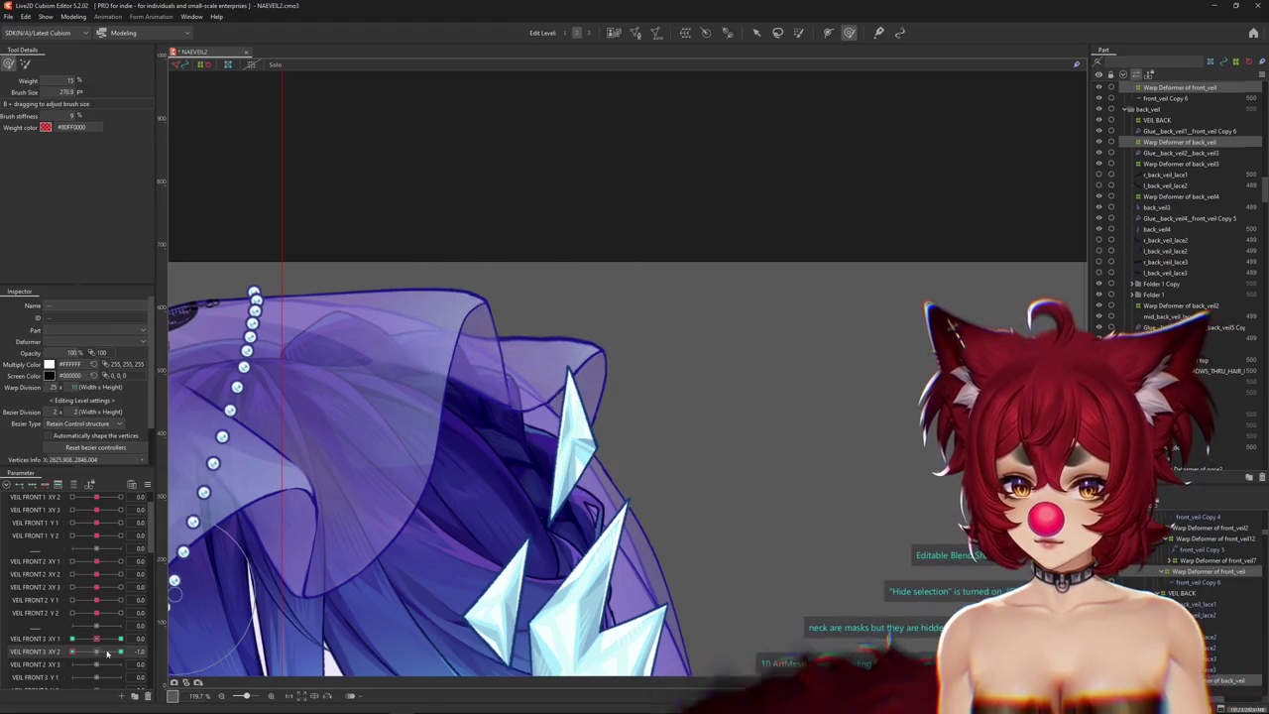
pyautogui.click(538, 359)
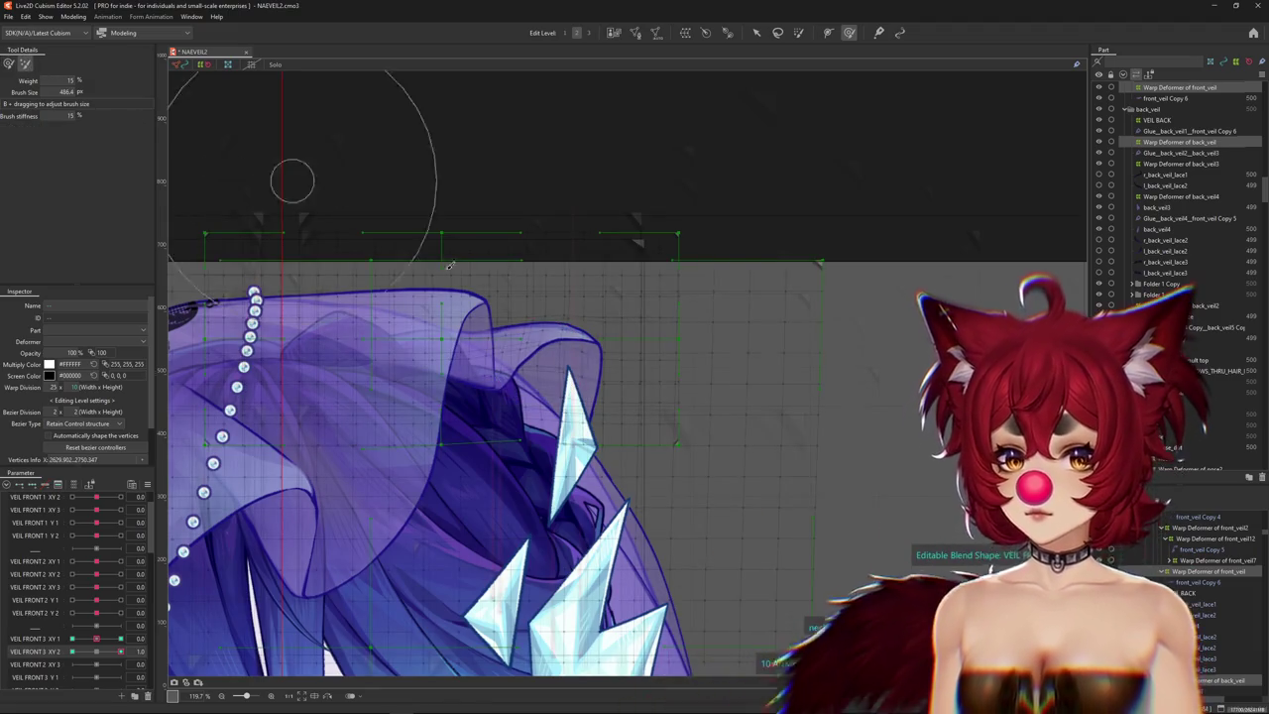
pyautogui.hotkey('ctrl', 'h')
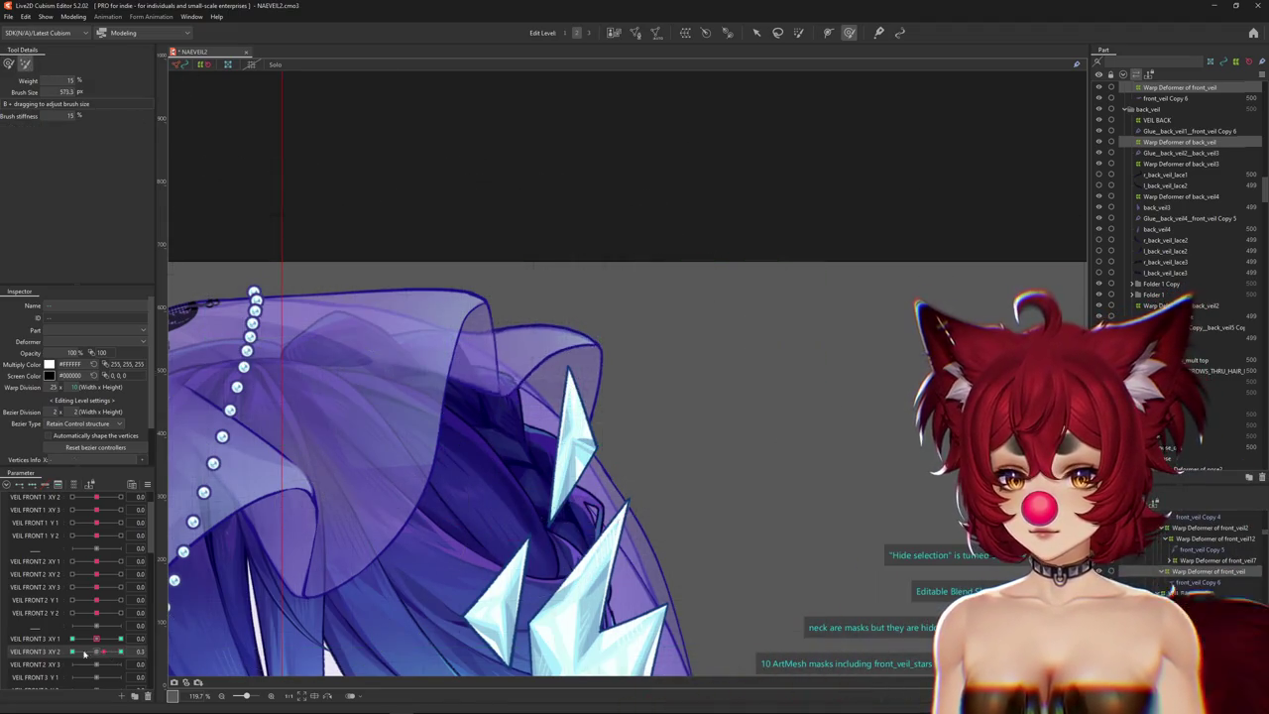
pyautogui.moveTo(90, 654); pyautogui.dragTo(31, 655)
pyautogui.click(9, 65)
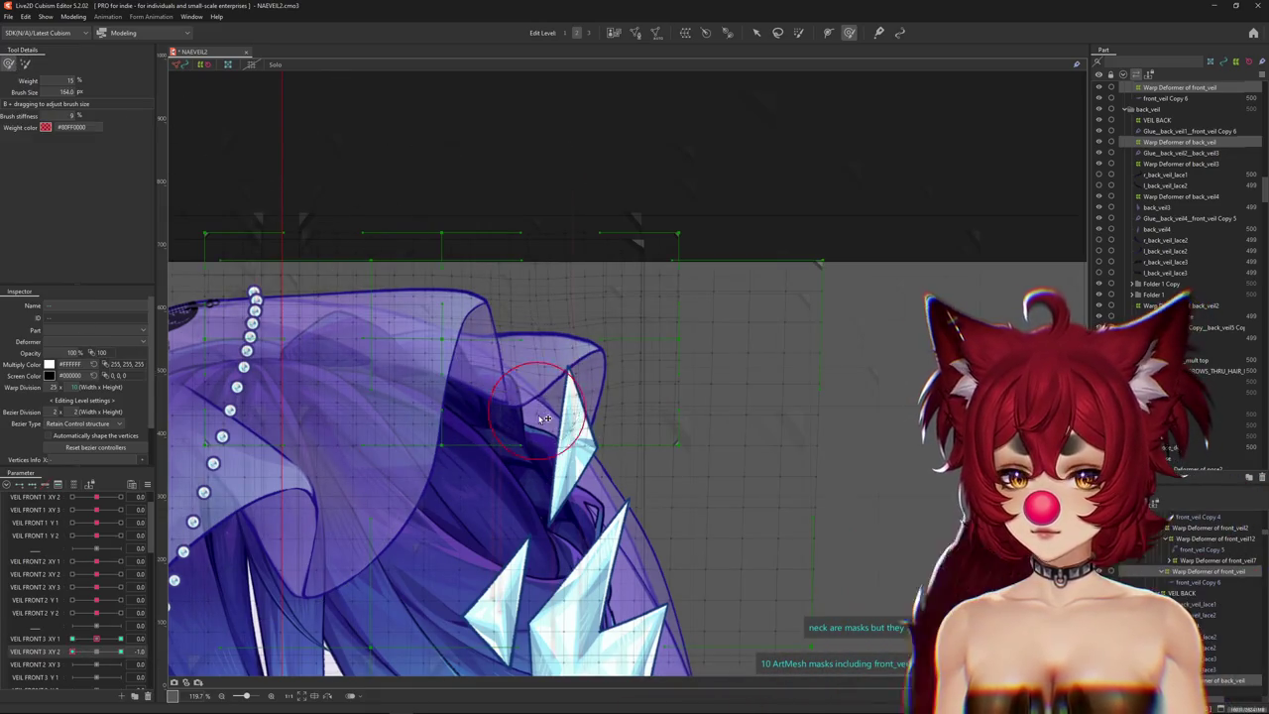
pyautogui.click(72, 654)
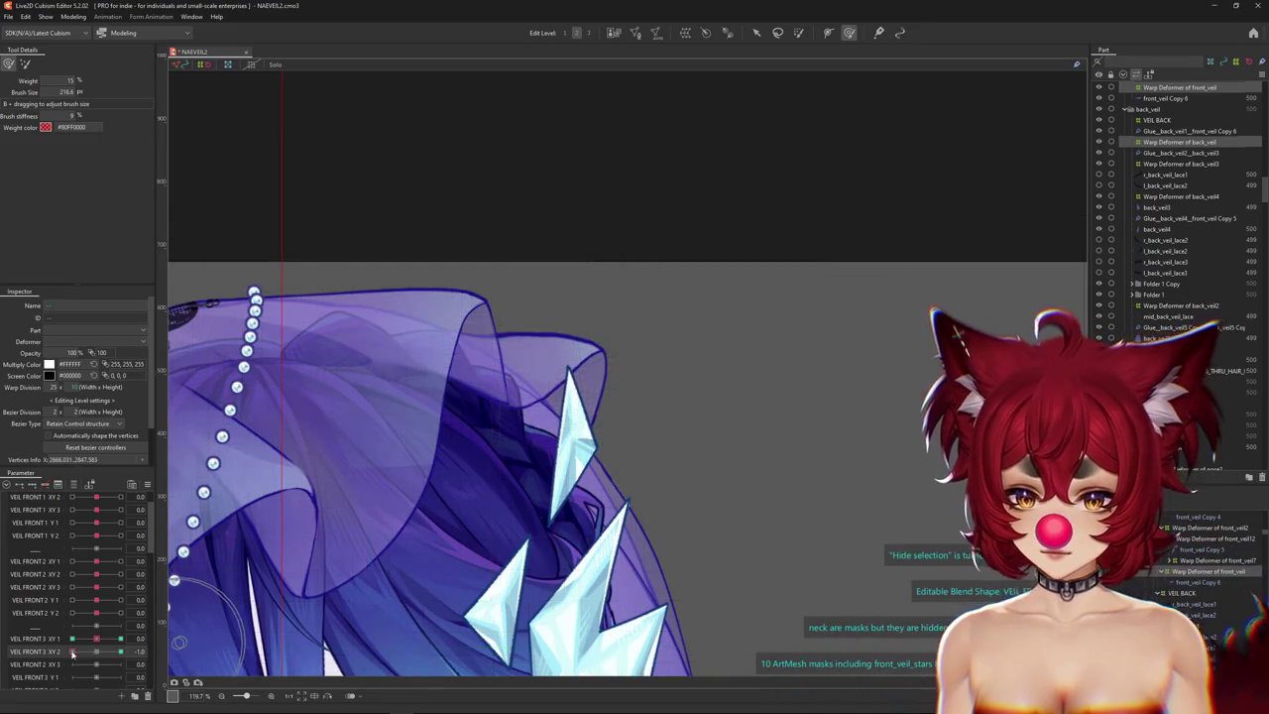
pyautogui.moveTo(99, 642)
pyautogui.mouseDown()
pyautogui.moveTo(141, 638)
pyautogui.moveTo(99, 653)
pyautogui.mouseUp()
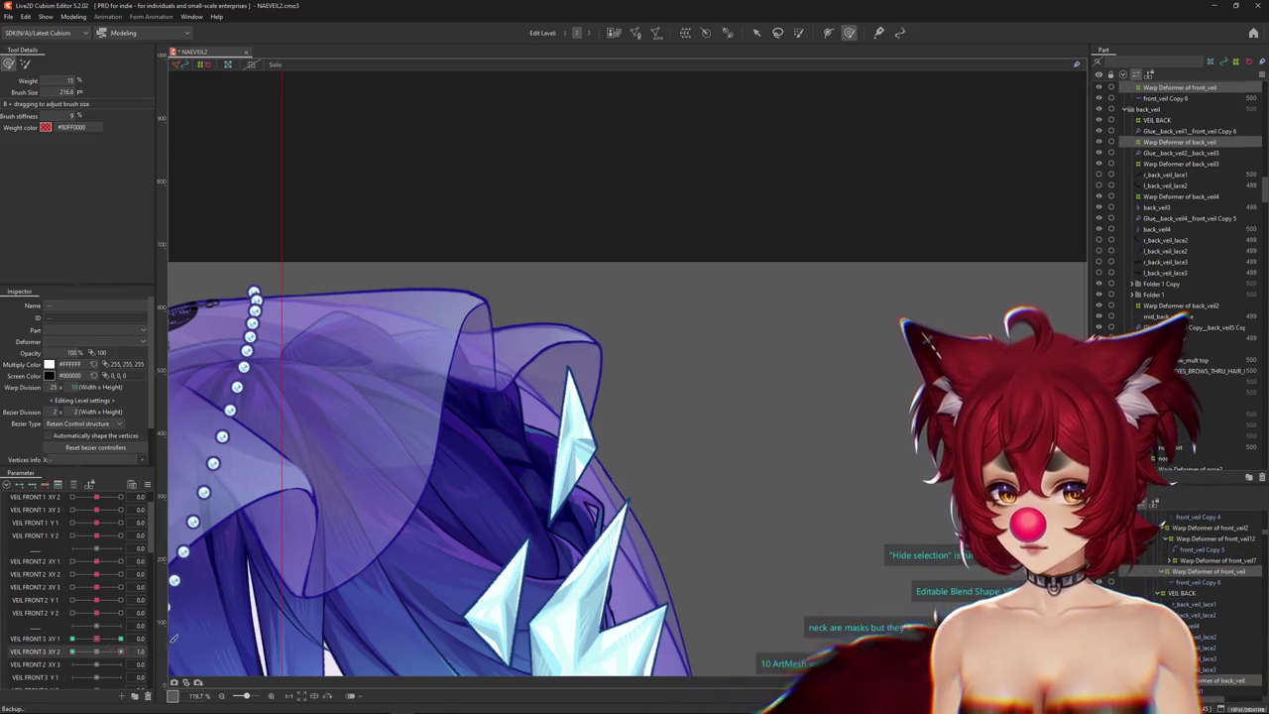
pyautogui.click(105, 658)
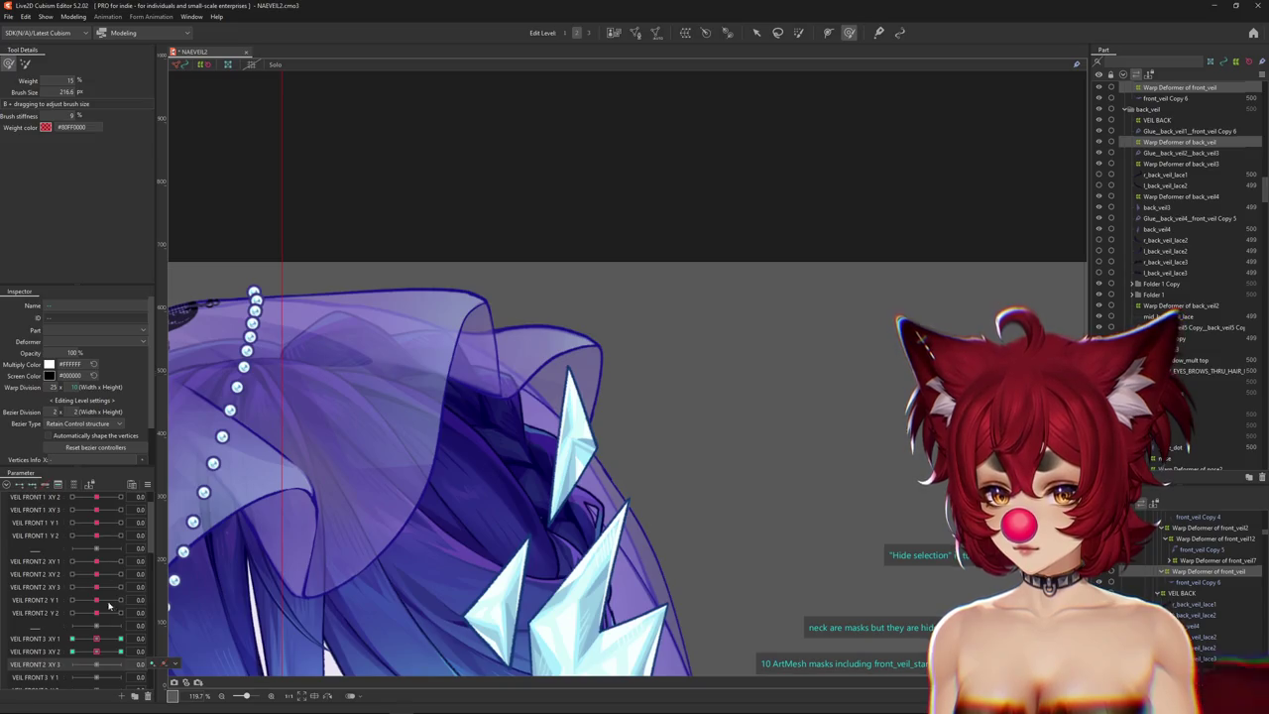
# Zero VEIL FRONT 2 XY 3, set VEIL FRONT 3 XY 3 to 1, and brush the upper right fold.
pyautogui.click(112, 589)
pyautogui.moveTo(112, 589); pyautogui.dragTo(86, 592)
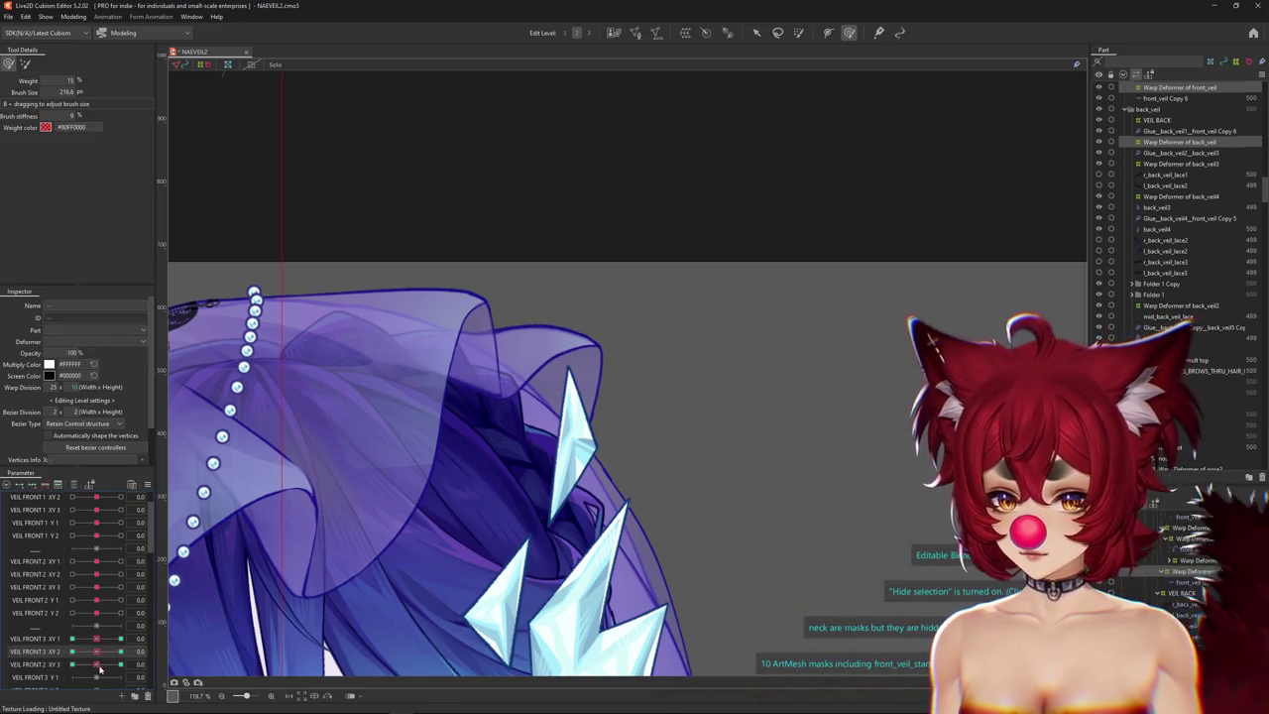
pyautogui.click(97, 667)
pyautogui.moveTo(464, 365); pyautogui.dragTo(421, 421)
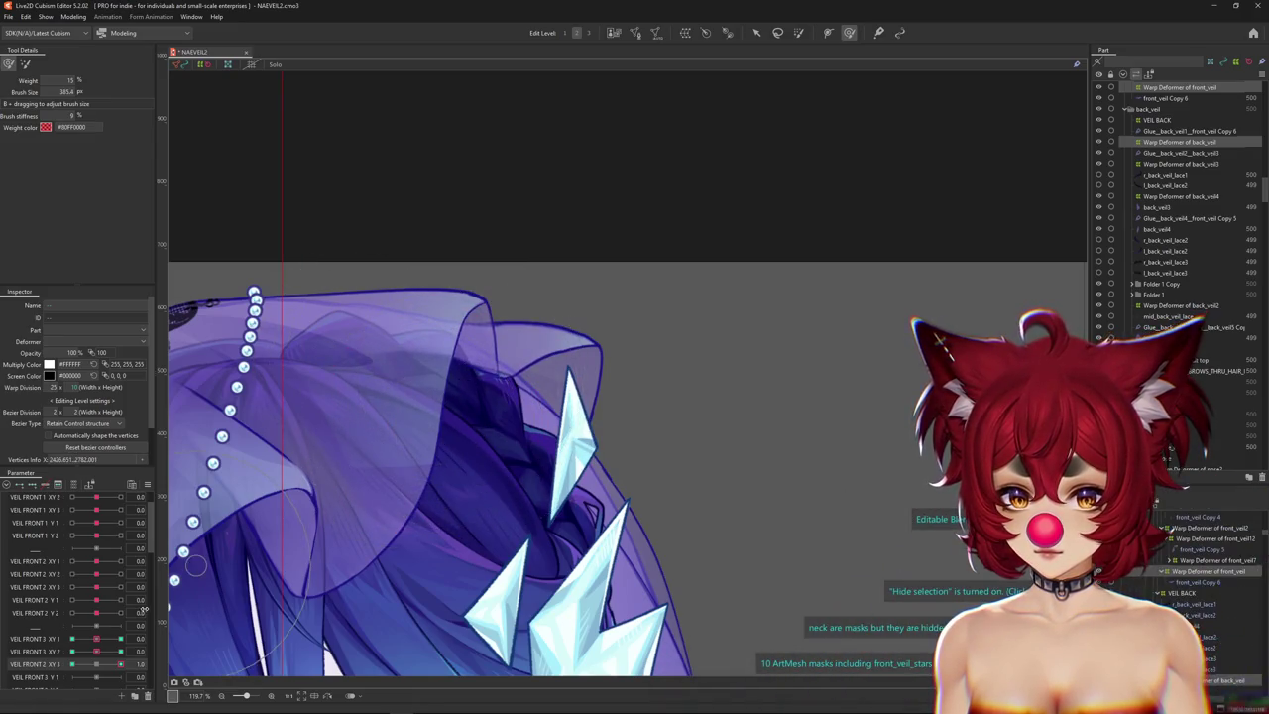
pyautogui.moveTo(372, 426); pyautogui.dragTo(437, 467)
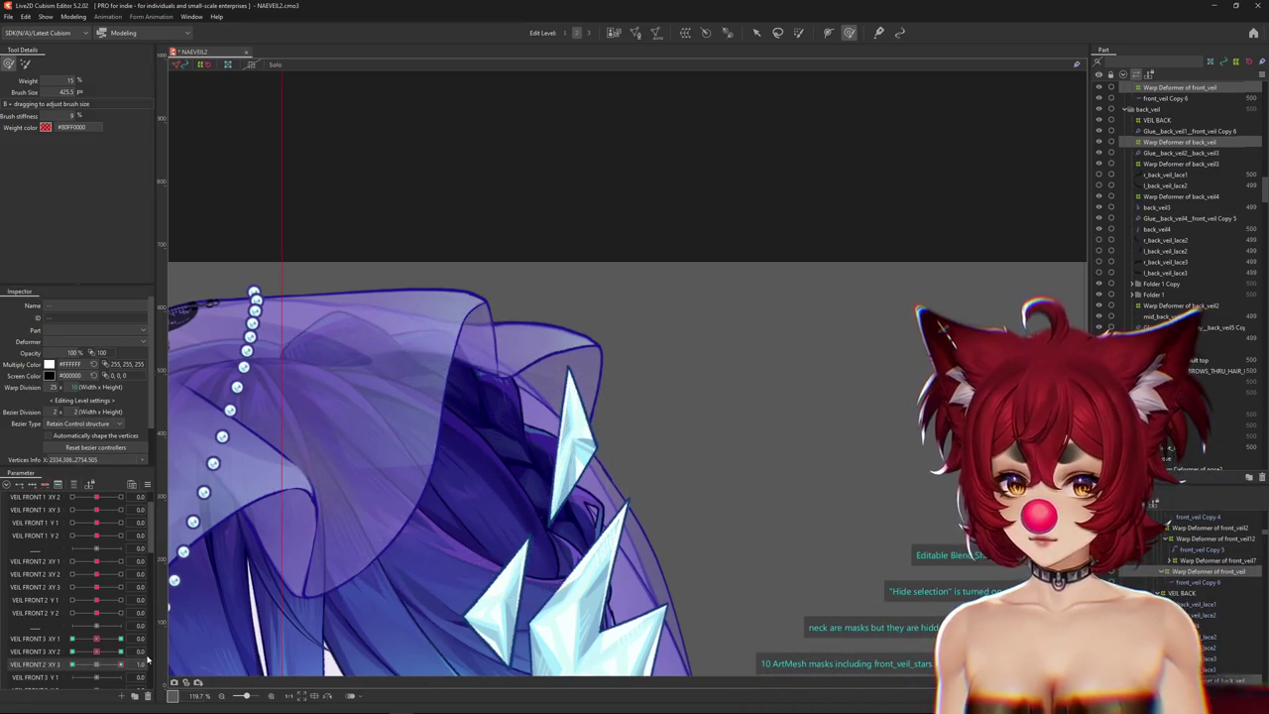
pyautogui.moveTo(466, 416)
pyautogui.mouseDown()
pyautogui.moveTo(552, 362)
pyautogui.moveTo(533, 468)
pyautogui.mouseUp()
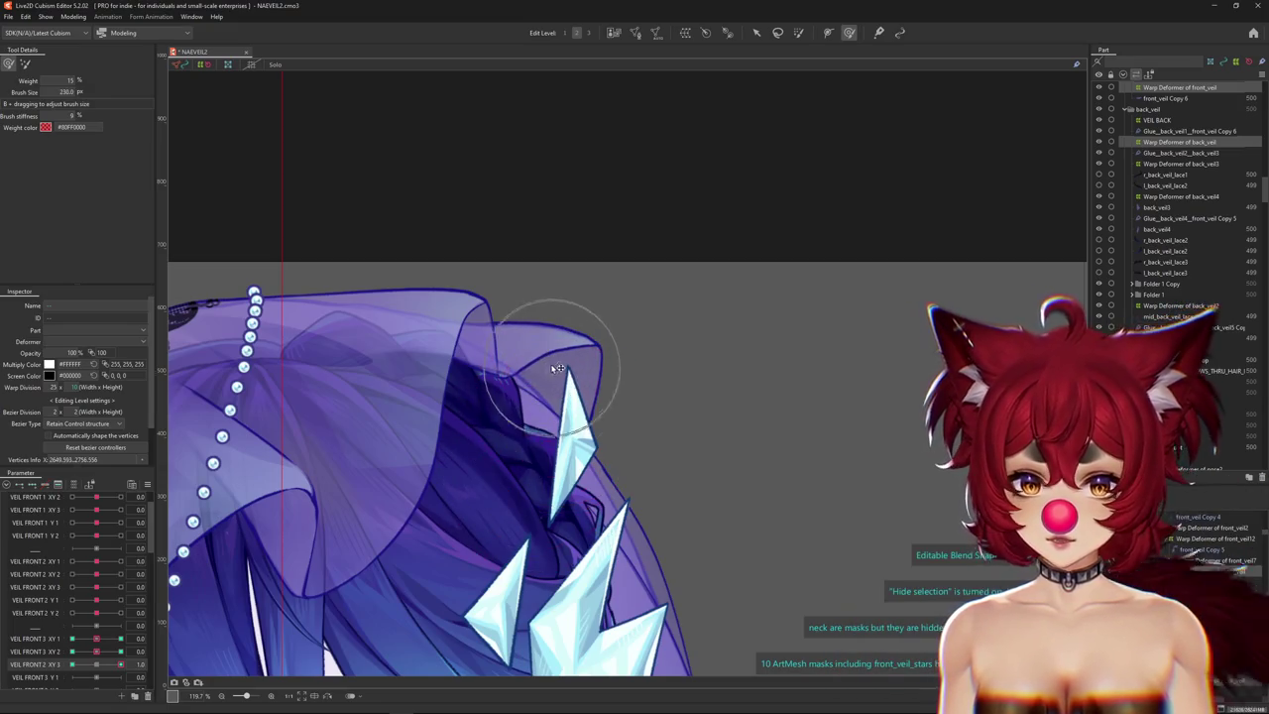
pyautogui.moveTo(535, 287); pyautogui.dragTo(525, 330)
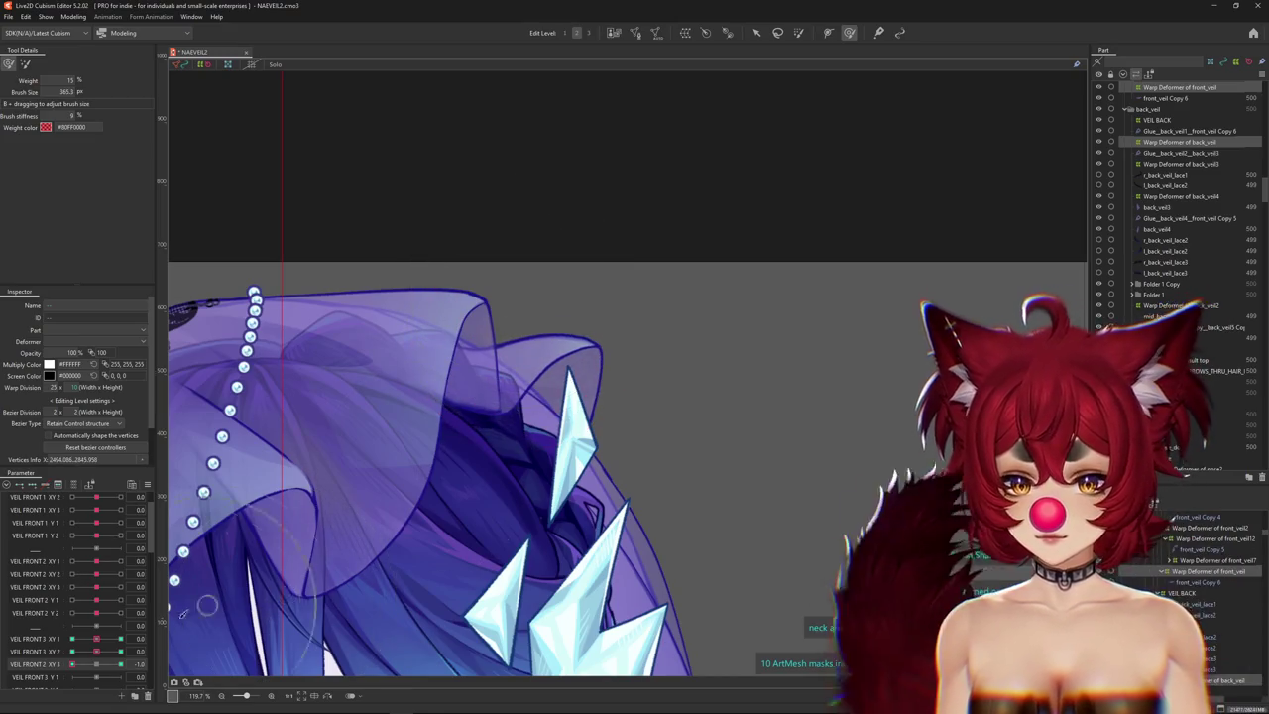
pyautogui.moveTo(506, 271); pyautogui.dragTo(456, 242)
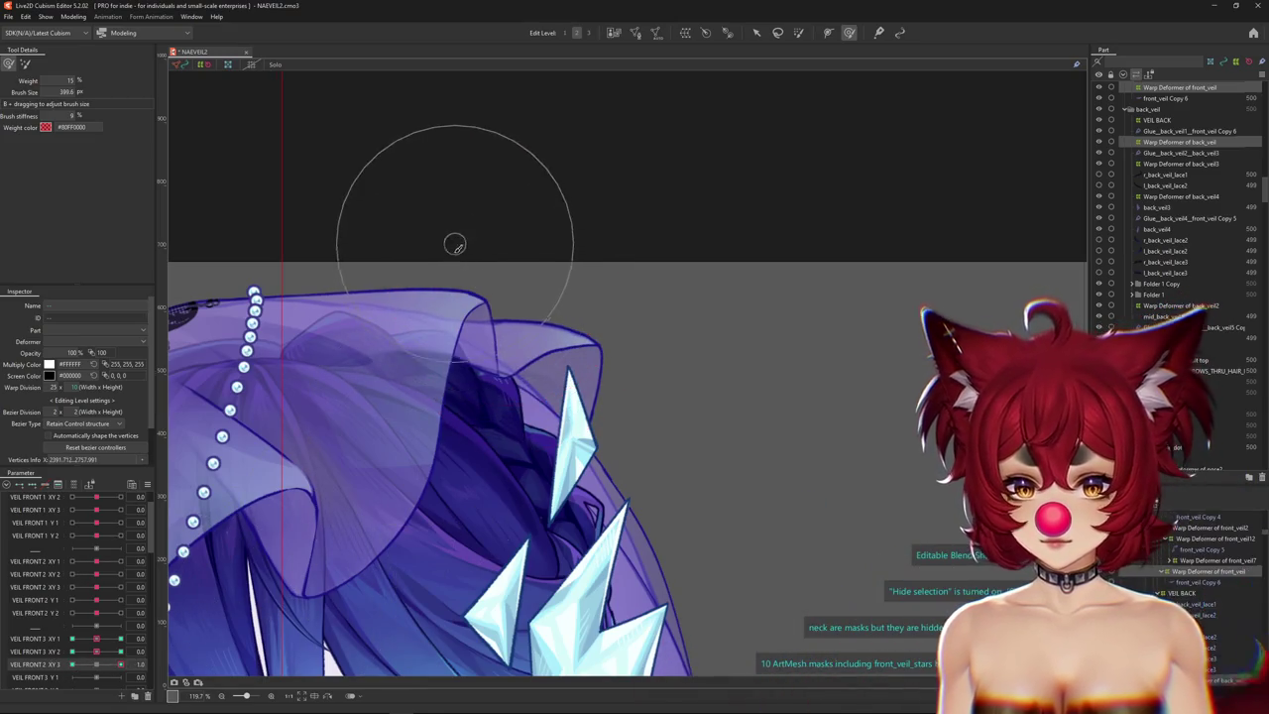
pyautogui.click(33, 644)
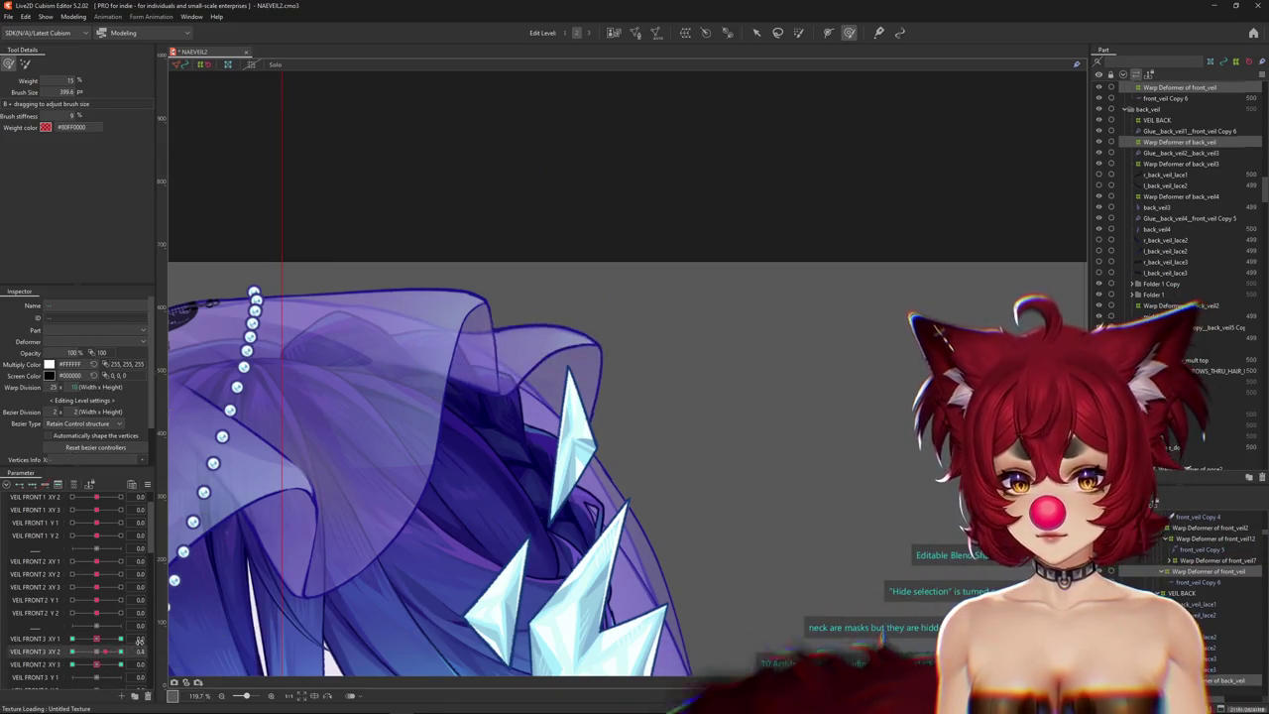
pyautogui.moveTo(79, 652)
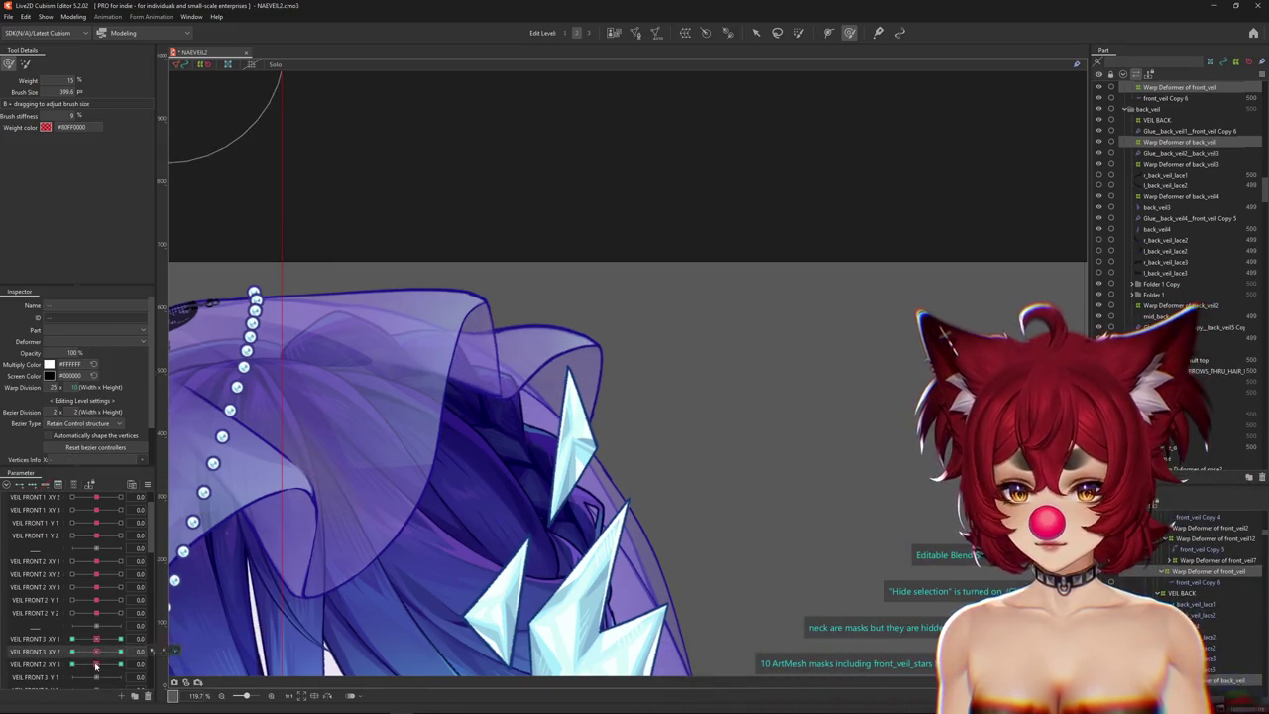
pyautogui.rightClick(456, 346)
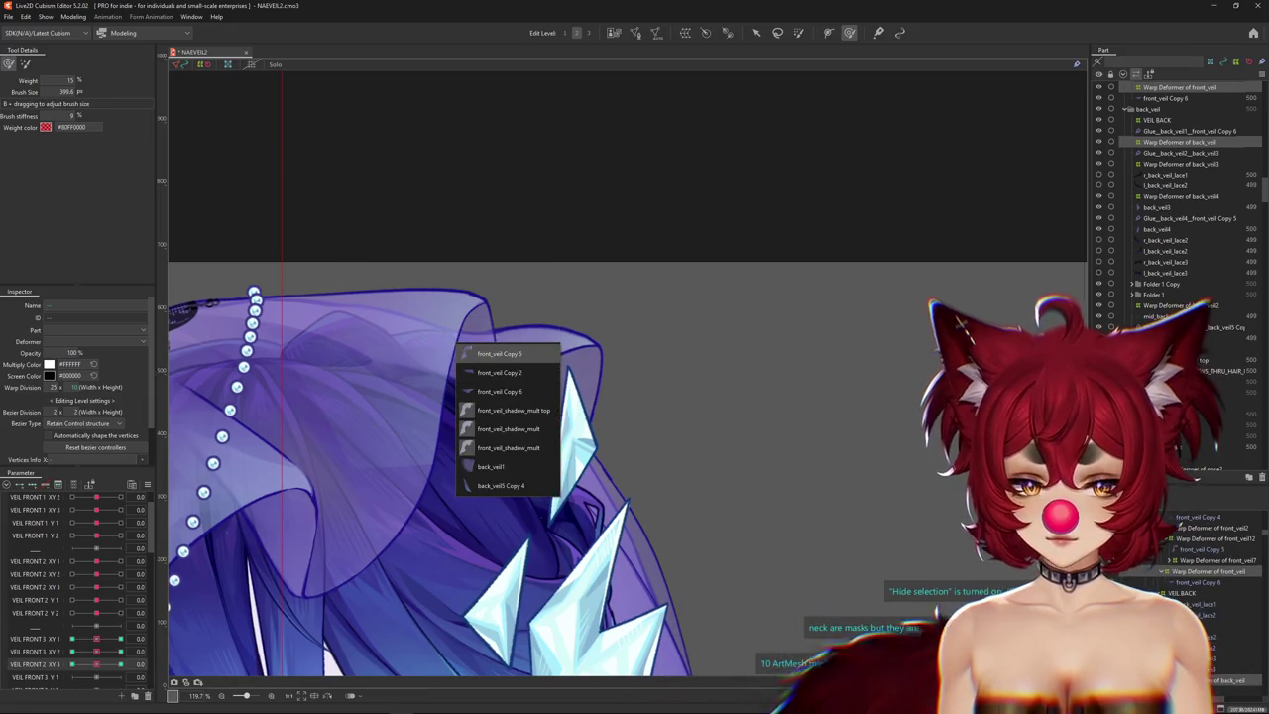
# Select front_veil Copy 5's parent Warp Deformer of front_veil12 and flatten the veil's top.
pyautogui.click(499, 354)
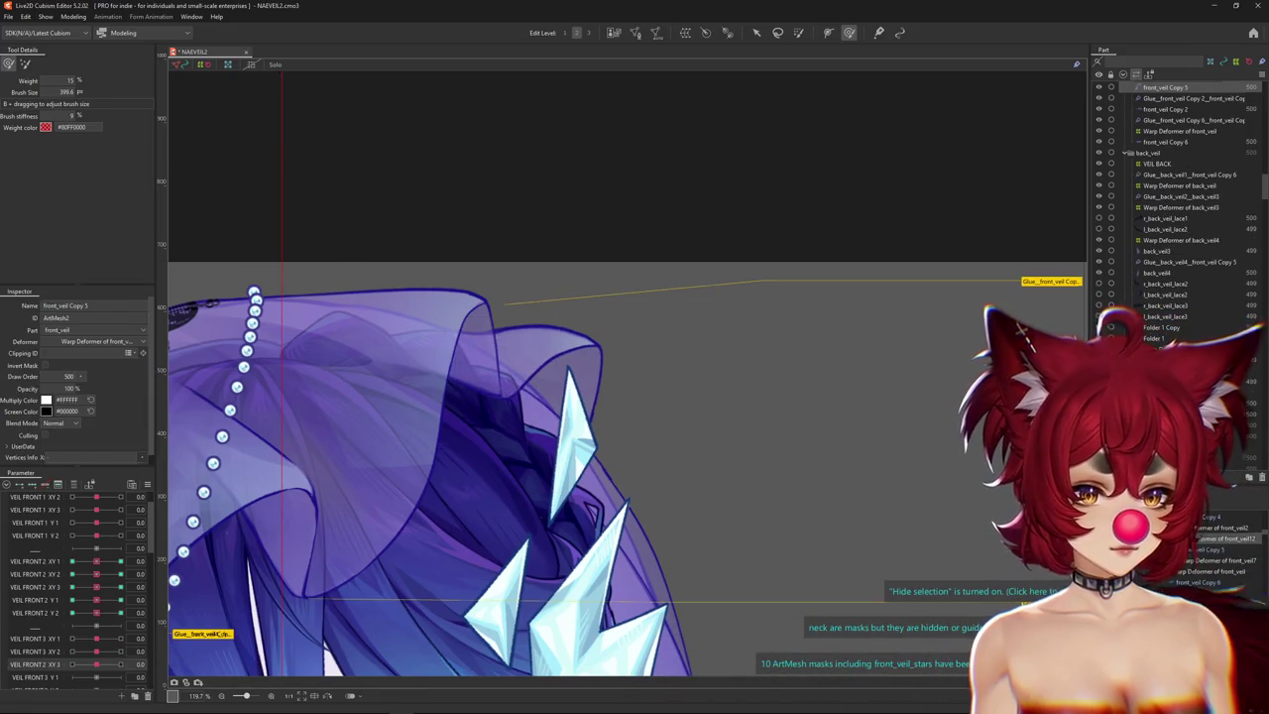
pyautogui.click(100, 342)
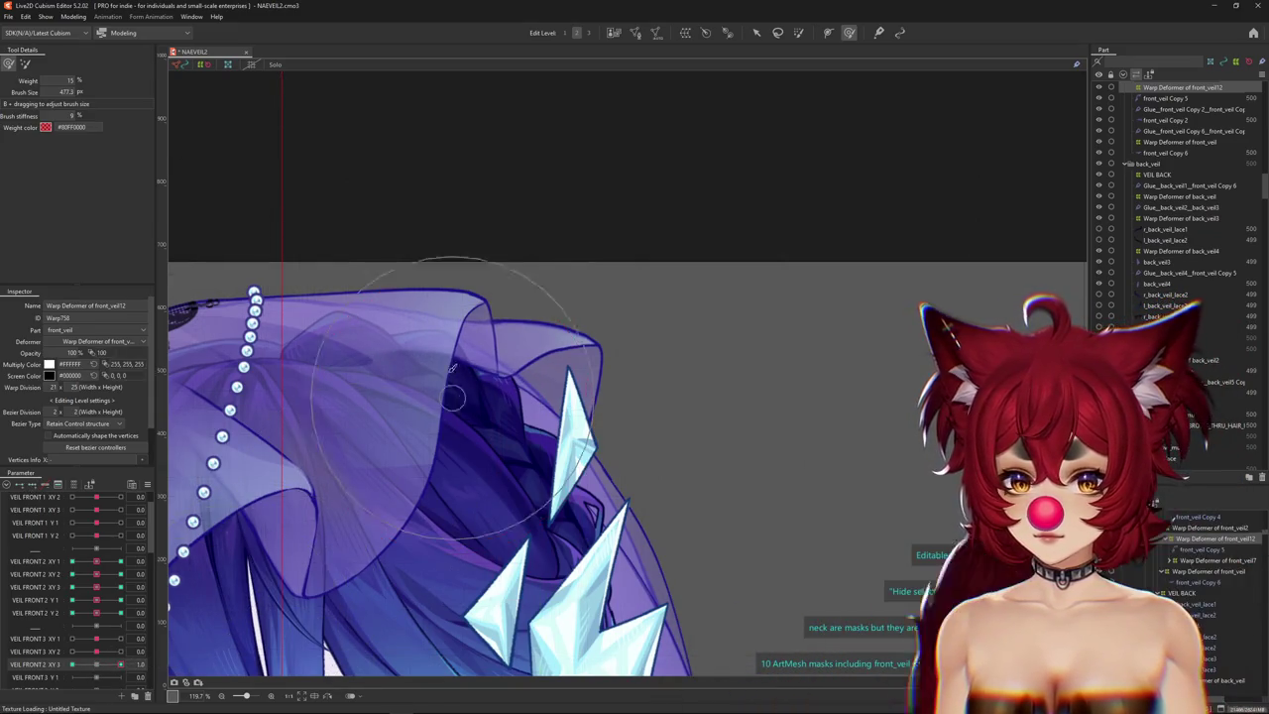
pyautogui.moveTo(406, 441); pyautogui.dragTo(323, 545)
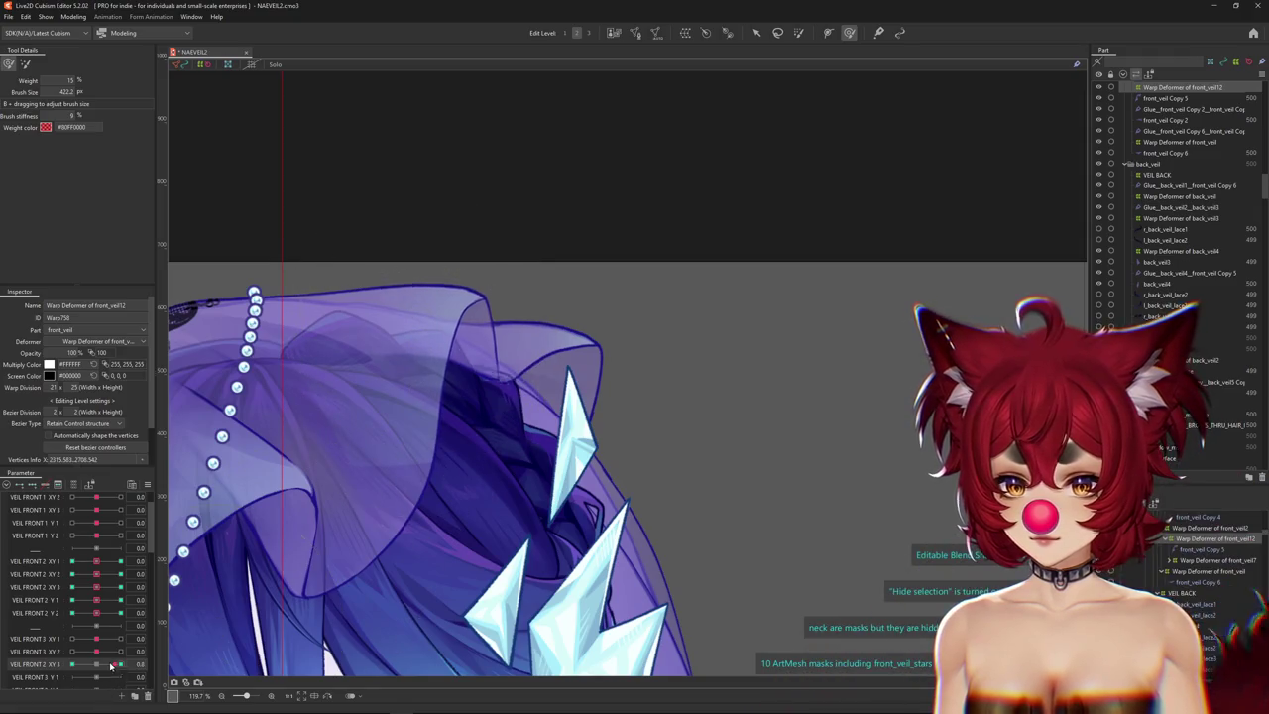
pyautogui.moveTo(443, 367); pyautogui.dragTo(397, 297)
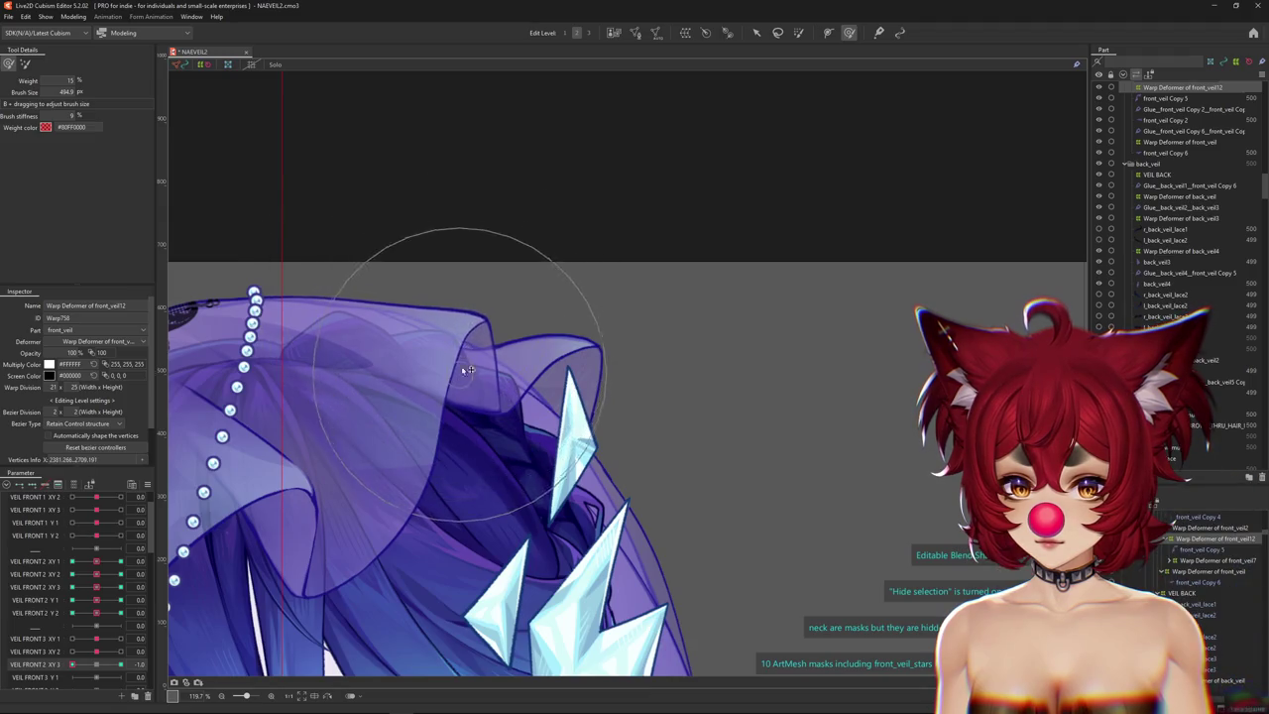
pyautogui.moveTo(485, 322); pyautogui.dragTo(426, 335)
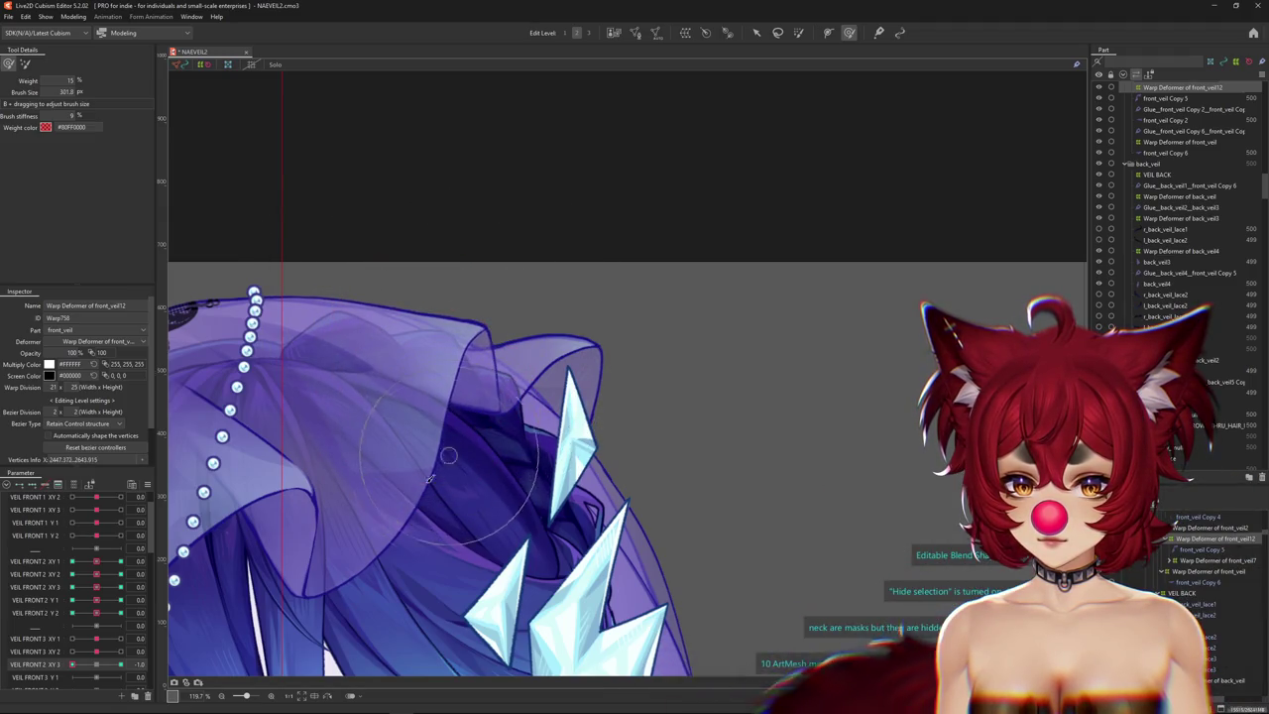
# Brush the veil's top edge and upper right fold at VEIL FRONT 2 XY 3 values 1 and -1.
pyautogui.click(120, 664)
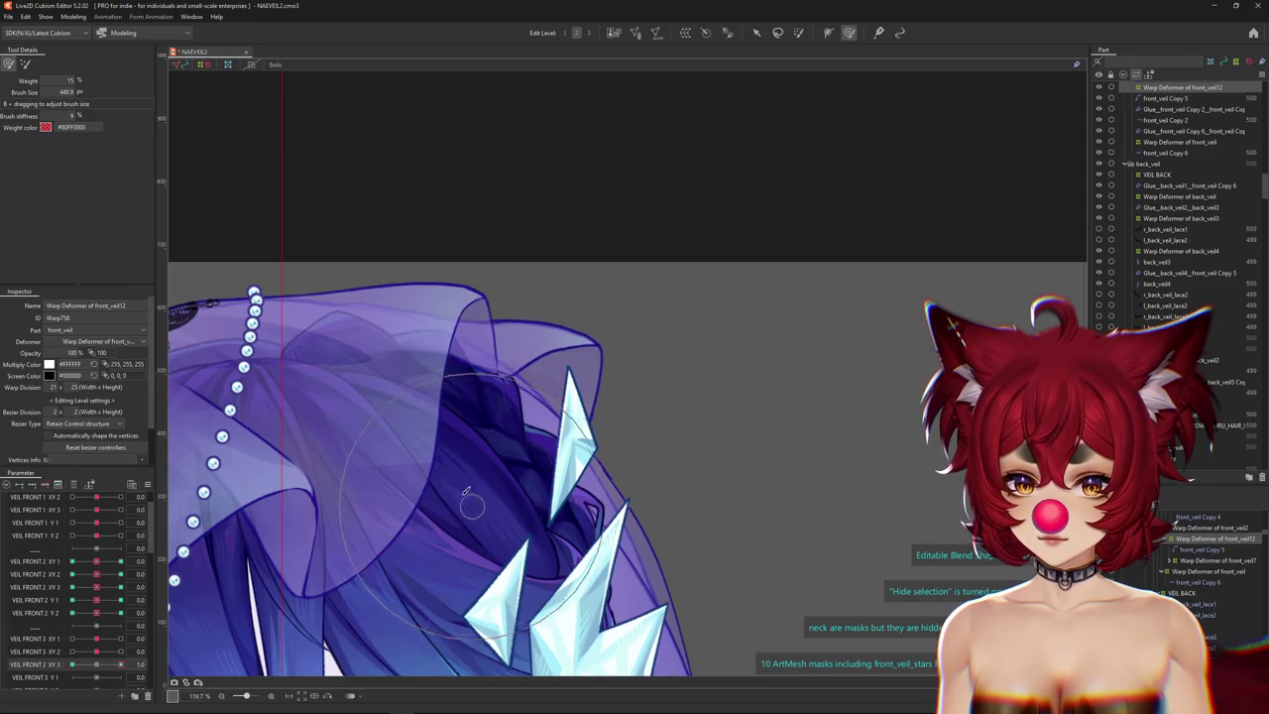
pyautogui.moveTo(467, 504); pyautogui.dragTo(443, 367)
pyautogui.click(72, 664)
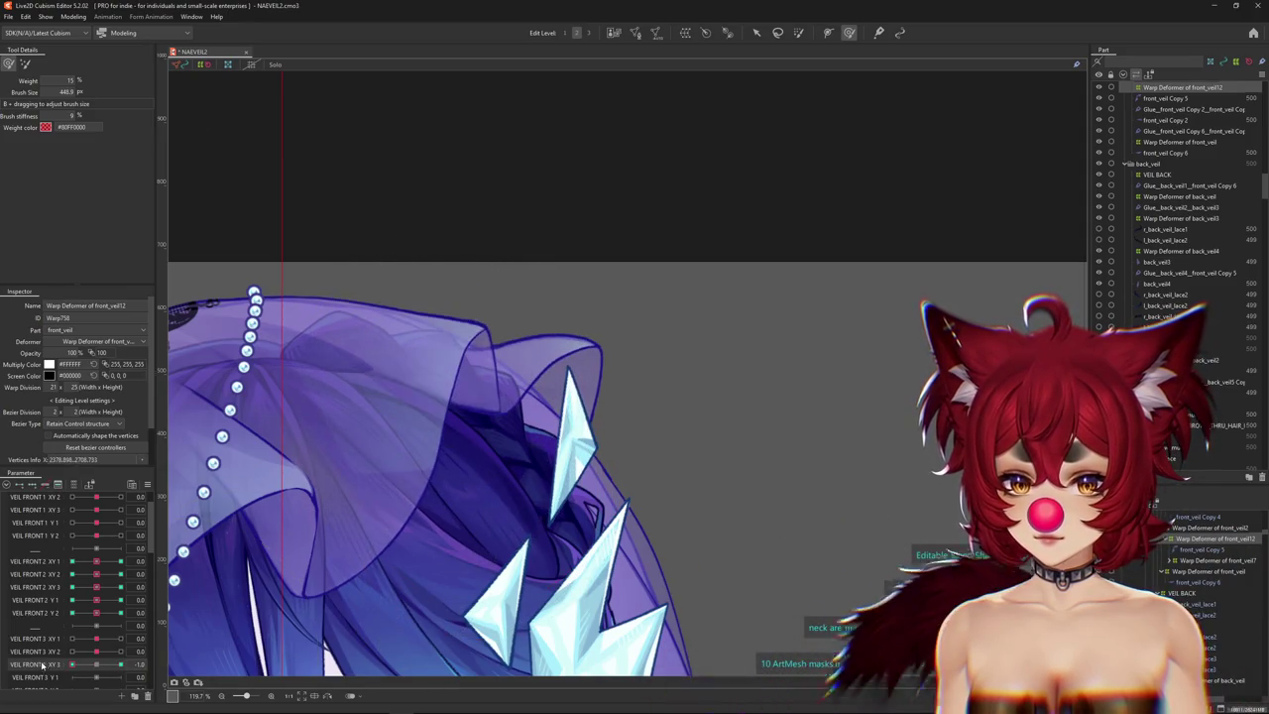
pyautogui.moveTo(419, 243); pyautogui.dragTo(425, 255)
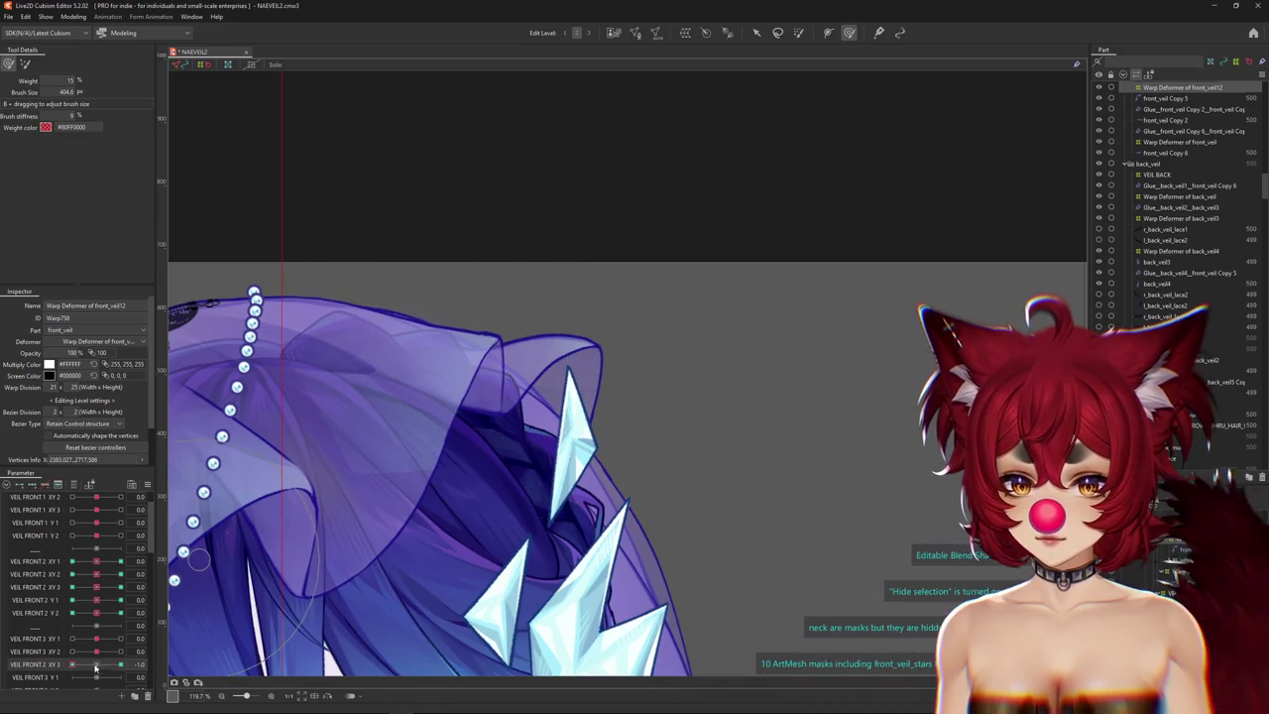
pyautogui.click(120, 663)
pyautogui.moveTo(515, 227)
pyautogui.mouseDown()
pyautogui.moveTo(386, 248)
pyautogui.moveTo(381, 361)
pyautogui.mouseUp()
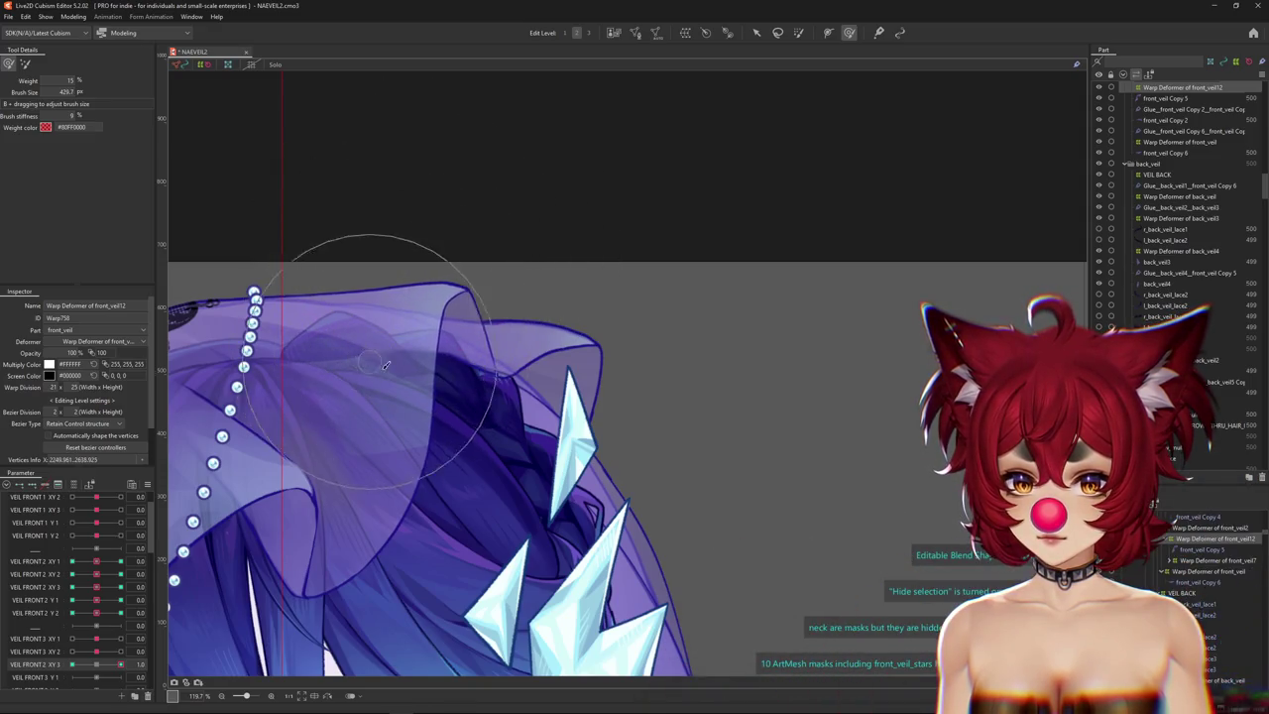
pyautogui.moveTo(120, 664); pyautogui.dragTo(72, 664)
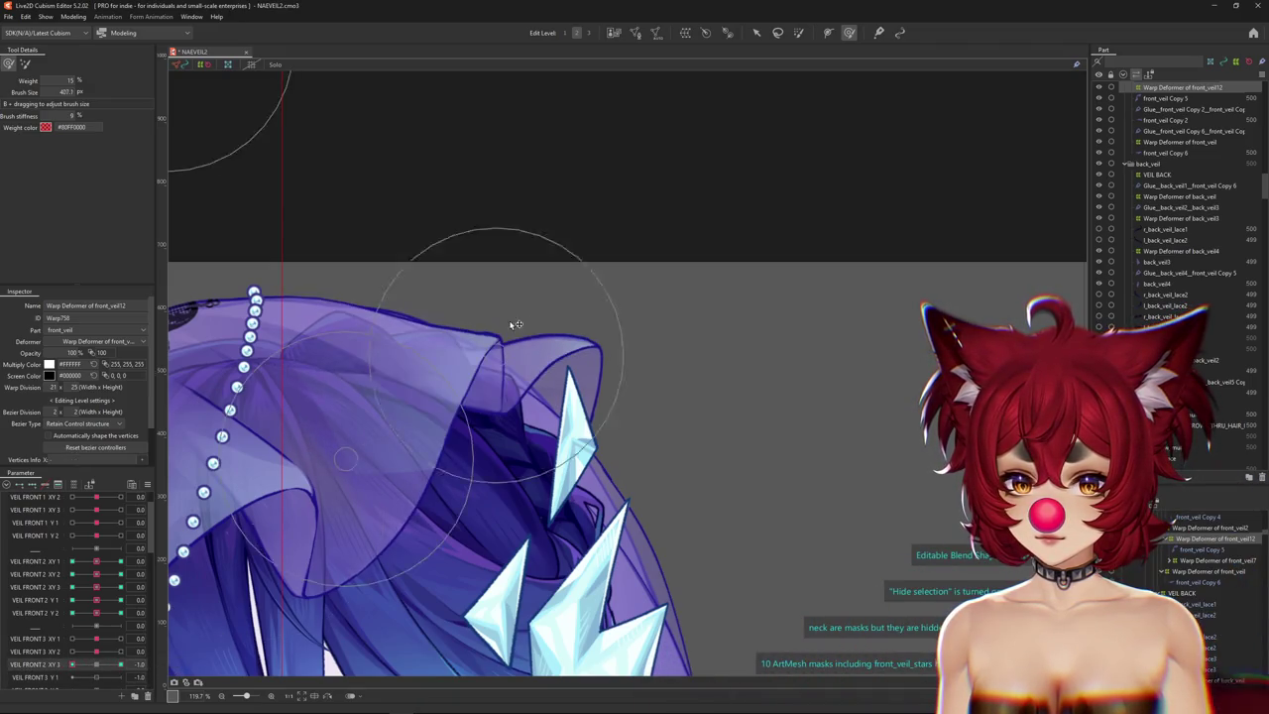
pyautogui.moveTo(476, 368)
pyautogui.mouseDown()
pyautogui.moveTo(472, 430)
pyautogui.moveTo(518, 394)
pyautogui.mouseUp()
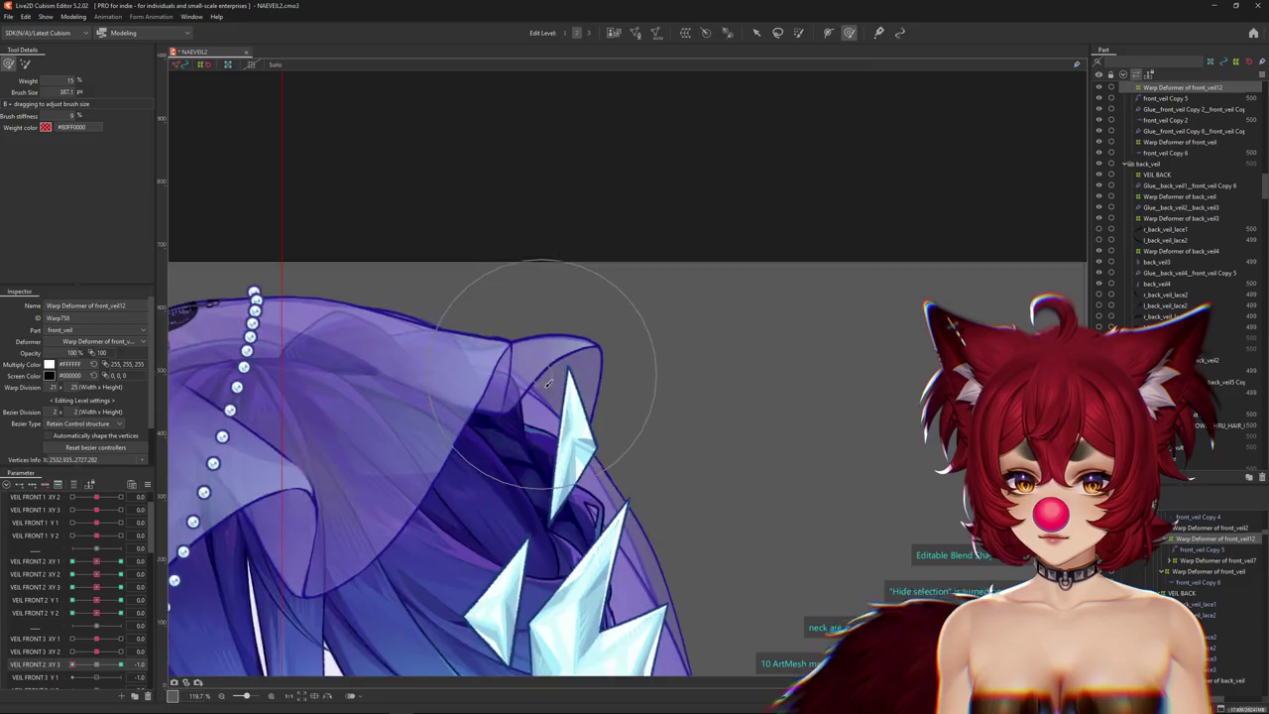
pyautogui.scroll(-3, 545, 379)
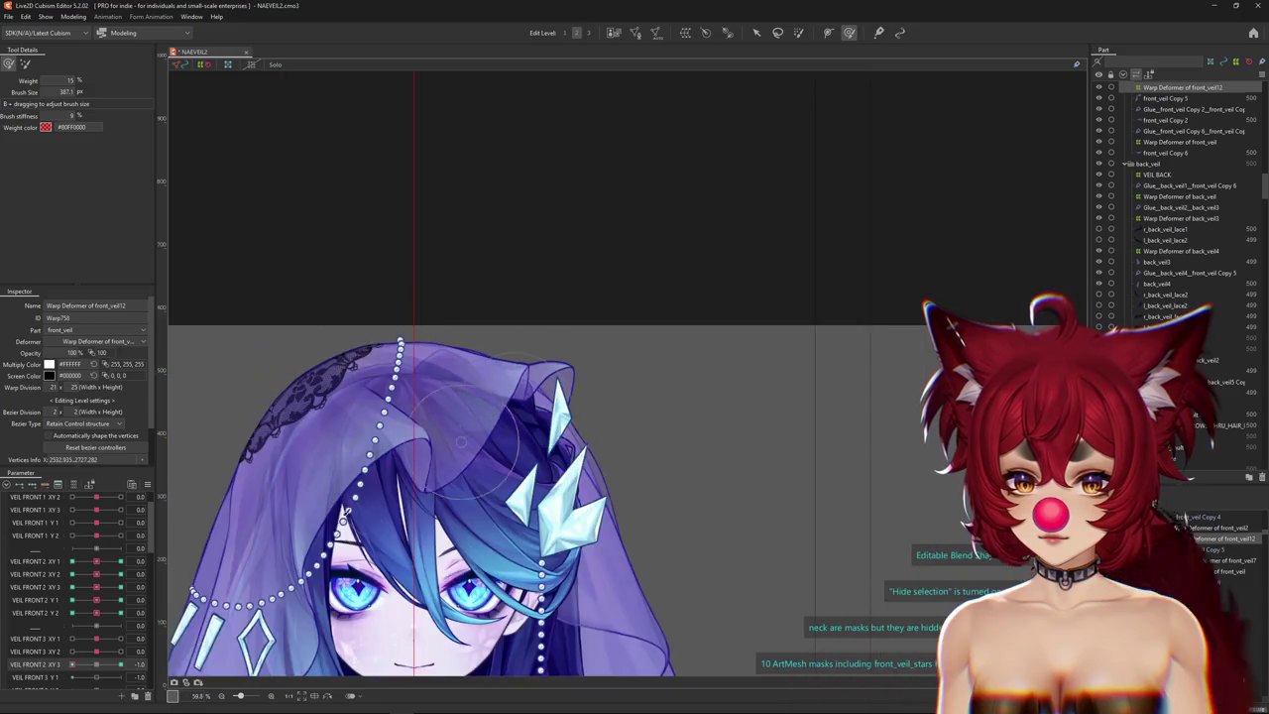
# With VEIL FRONT 2 XY 3 at 1 and the grid hidden, resize the brush and shape the veil top.
pyautogui.click(121, 662)
pyautogui.click(23, 66)
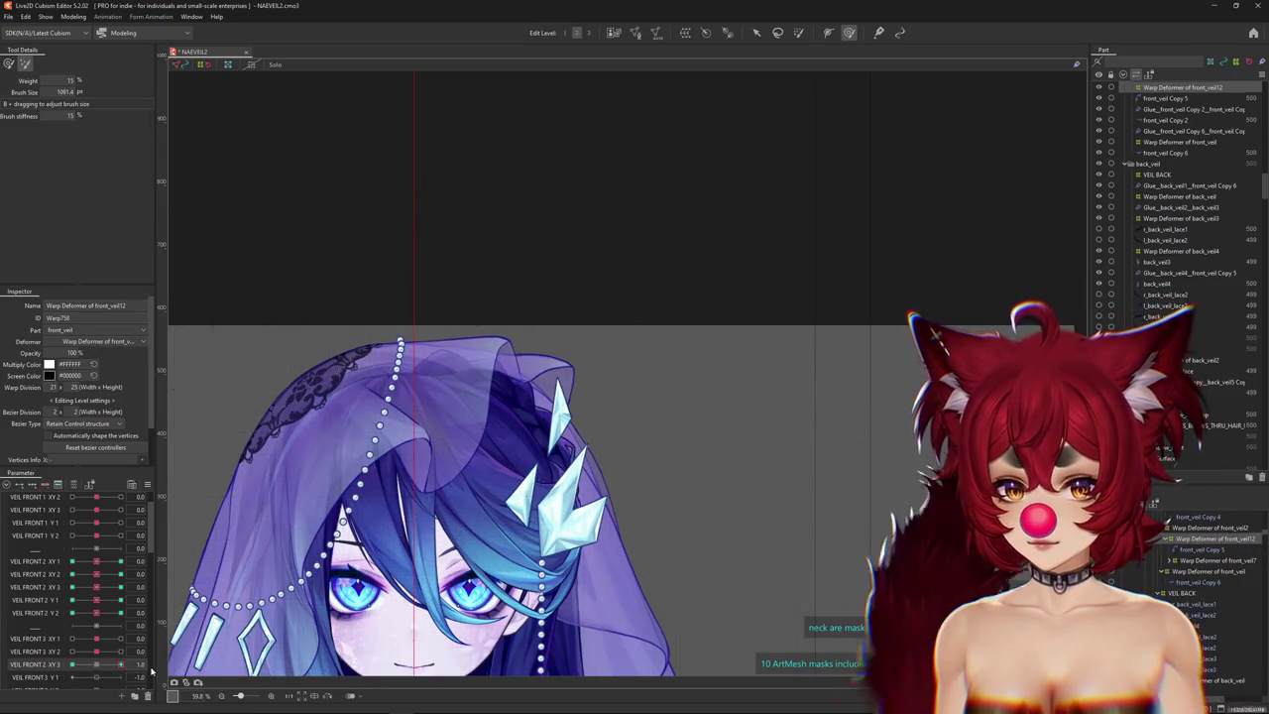
pyautogui.hotkey('ctrl', 'h')
pyautogui.moveTo(398, 152); pyautogui.dragTo(445, 254)
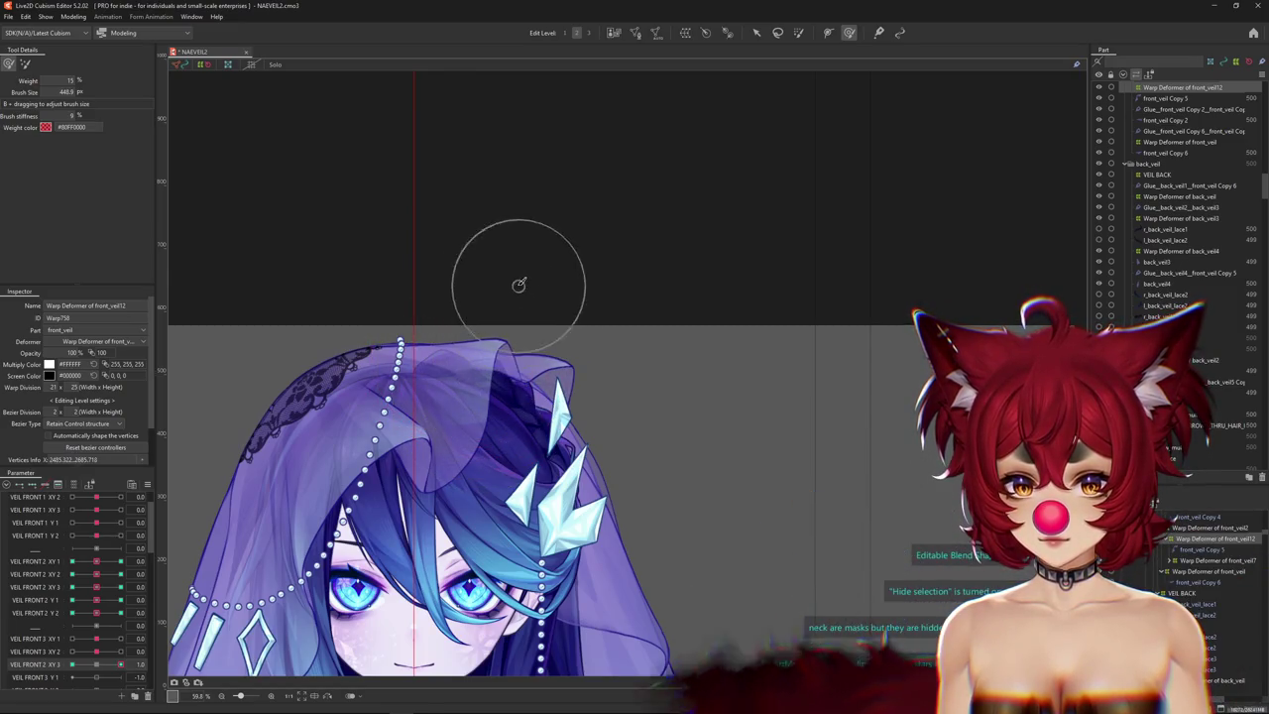
pyautogui.moveTo(488, 318)
pyautogui.mouseDown()
pyautogui.moveTo(542, 314)
pyautogui.moveTo(494, 301)
pyautogui.mouseUp()
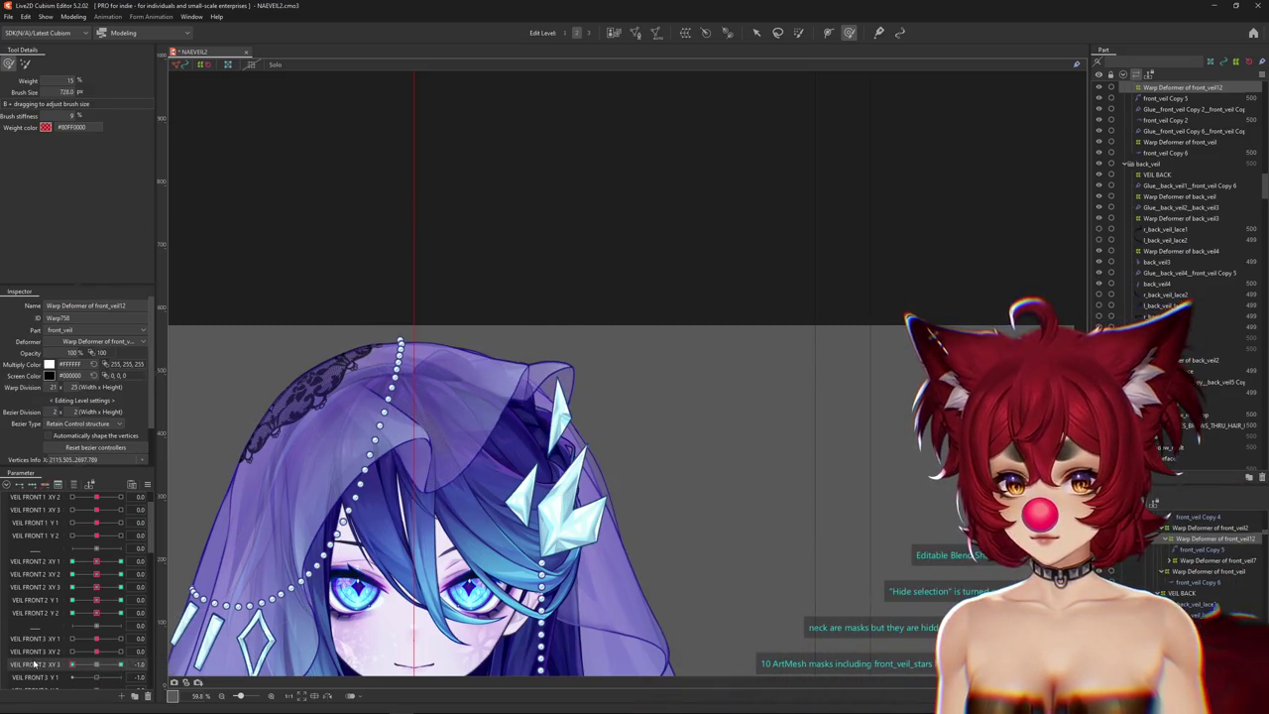
pyautogui.moveTo(496, 305); pyautogui.dragTo(476, 342)
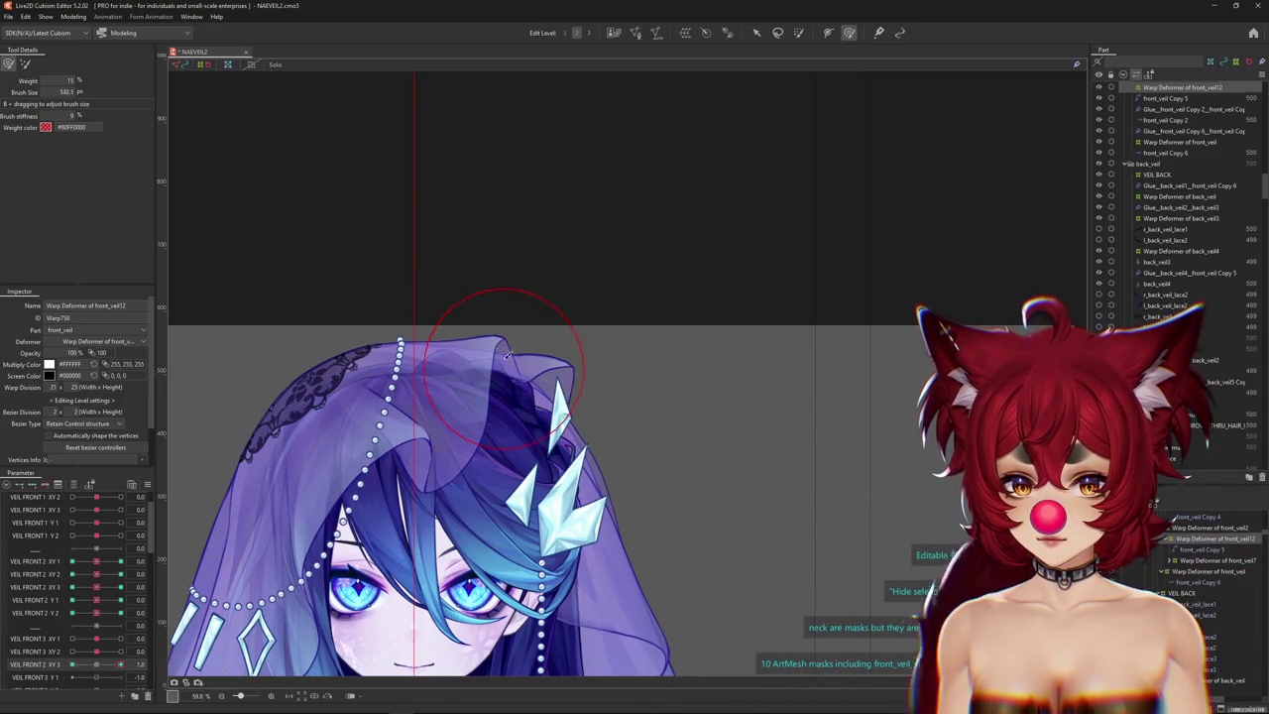
pyautogui.moveTo(524, 298); pyautogui.dragTo(474, 359)
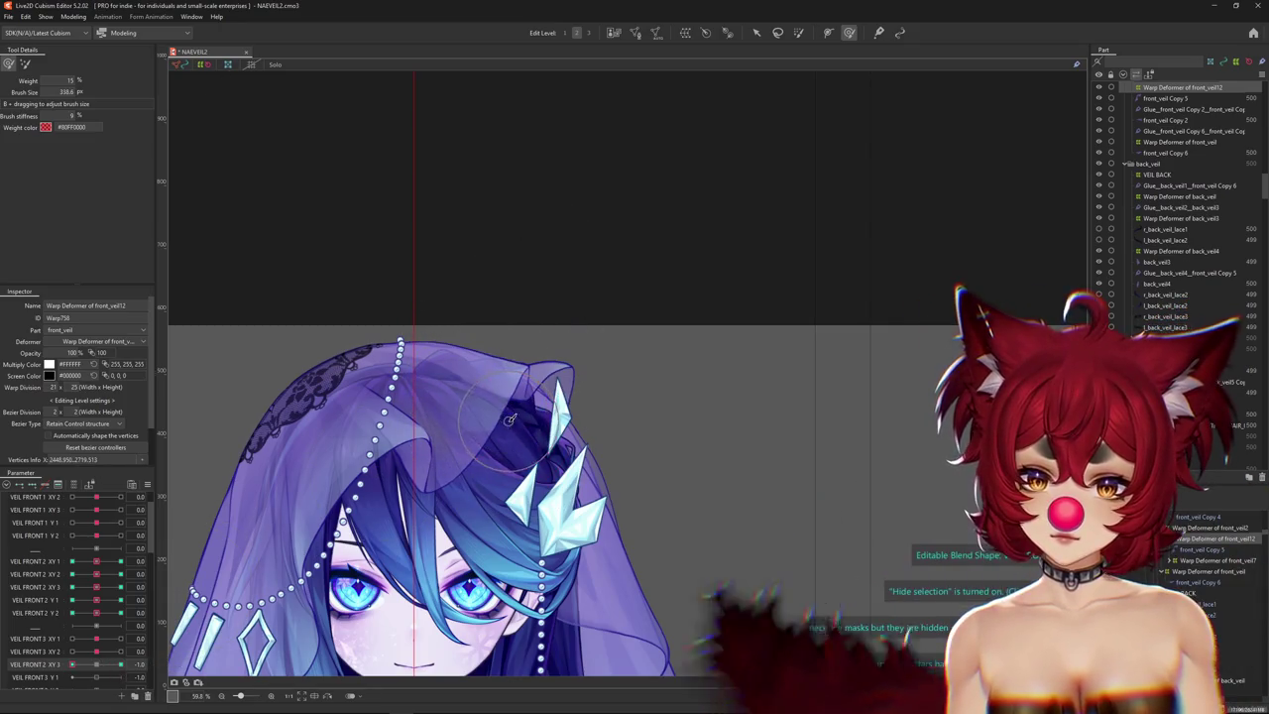
pyautogui.scroll(2, 501, 404)
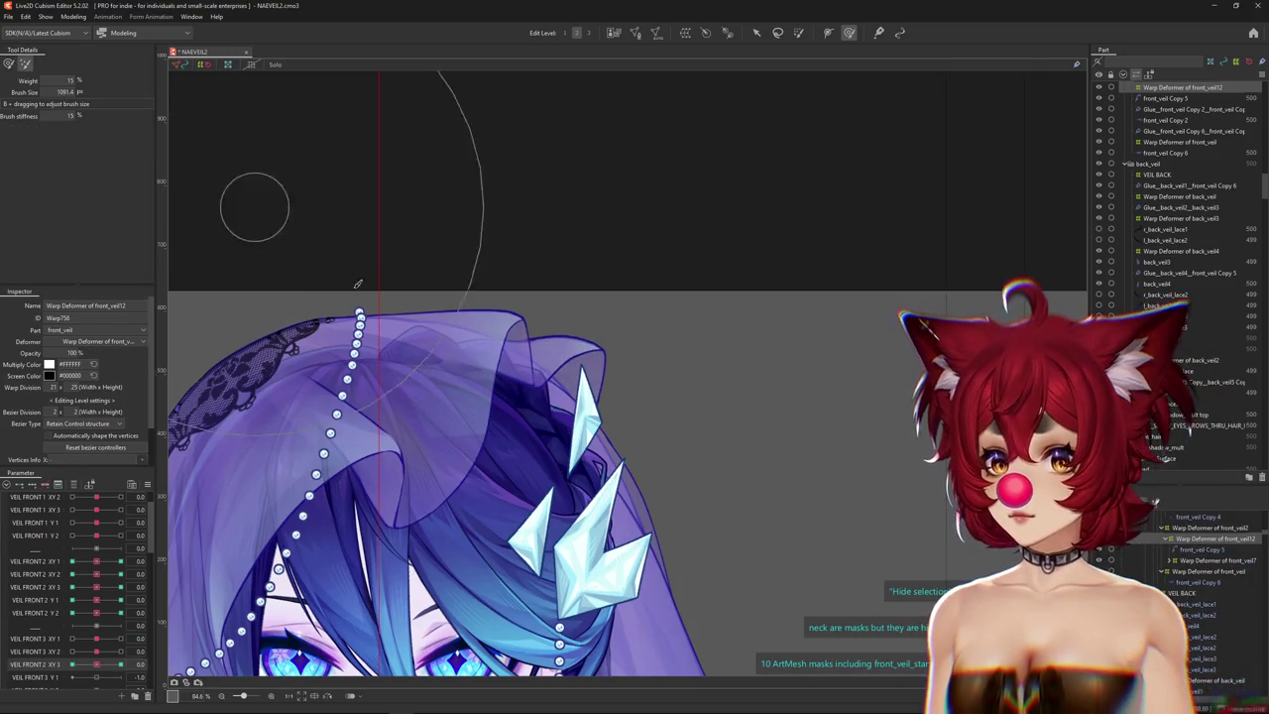
pyautogui.moveTo(378, 380); pyautogui.dragTo(367, 257)
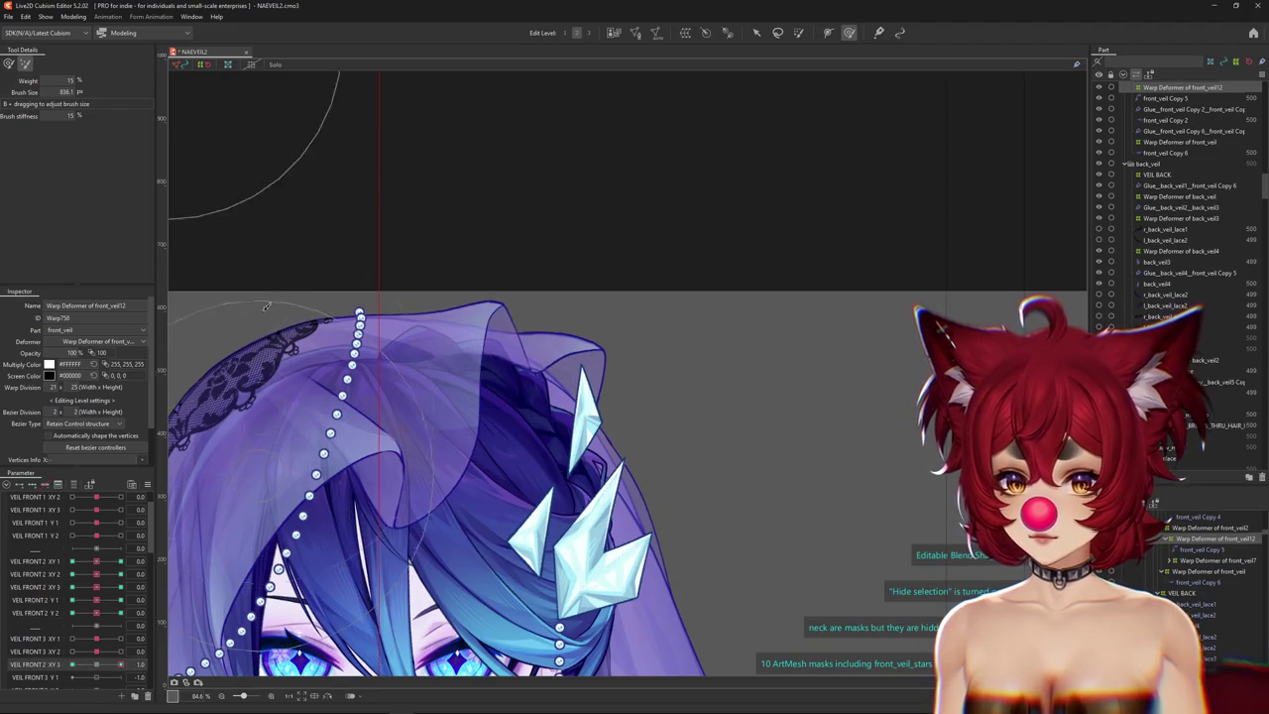
# Switch VEIL FRONT 2 XY 3 to its -1 key to check the veil's top edge there.
pyautogui.click(73, 664)
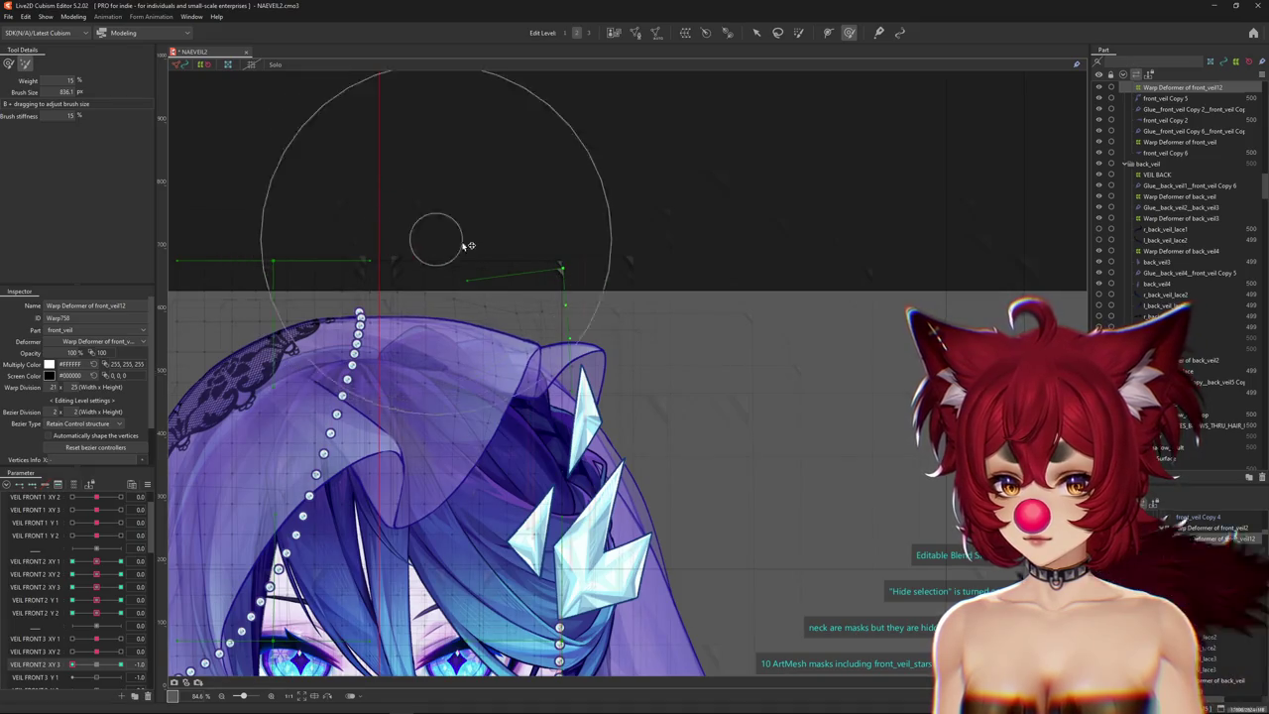
pyautogui.hotkey('ctrl', 'z')
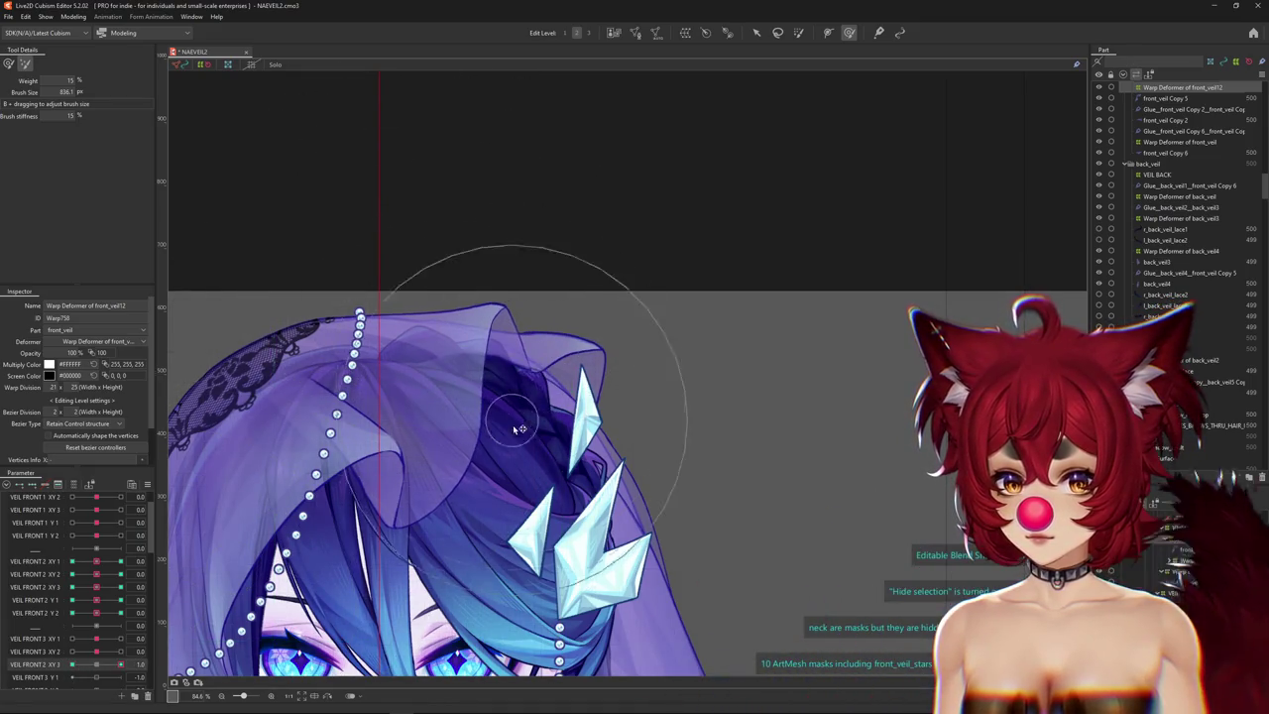
pyautogui.click(120, 664)
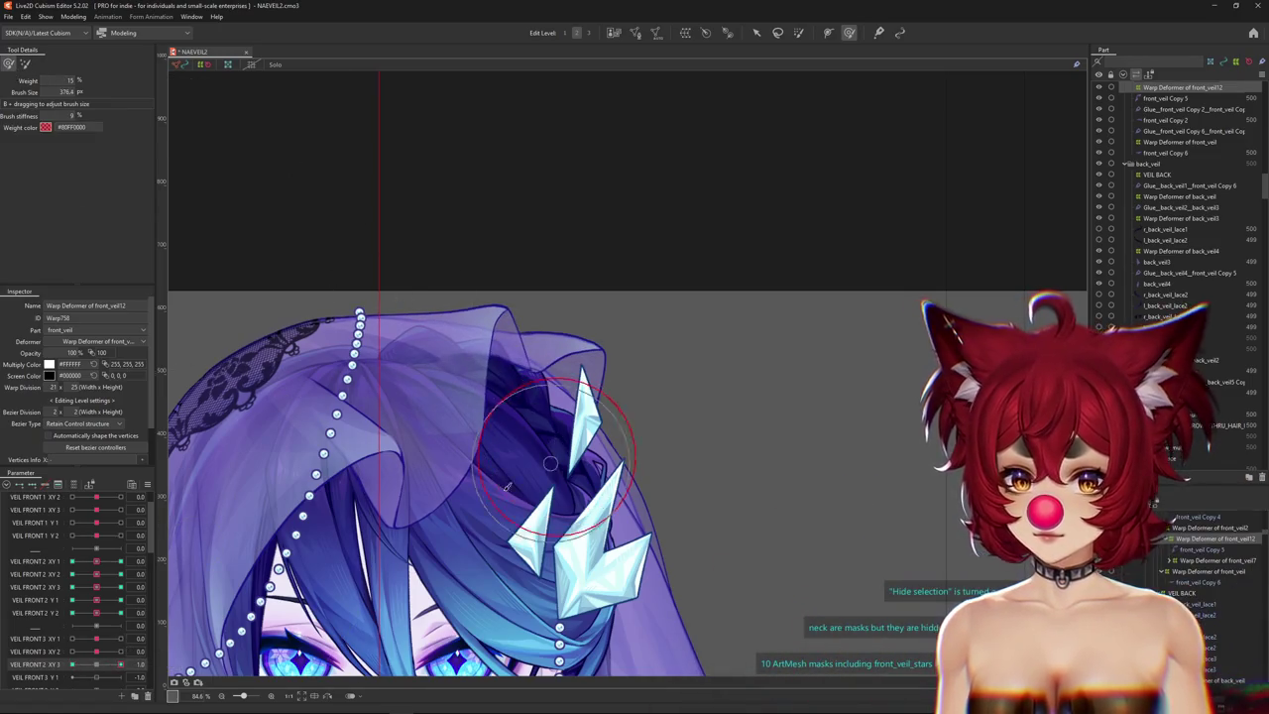
pyautogui.moveTo(111, 668); pyautogui.dragTo(7, 665)
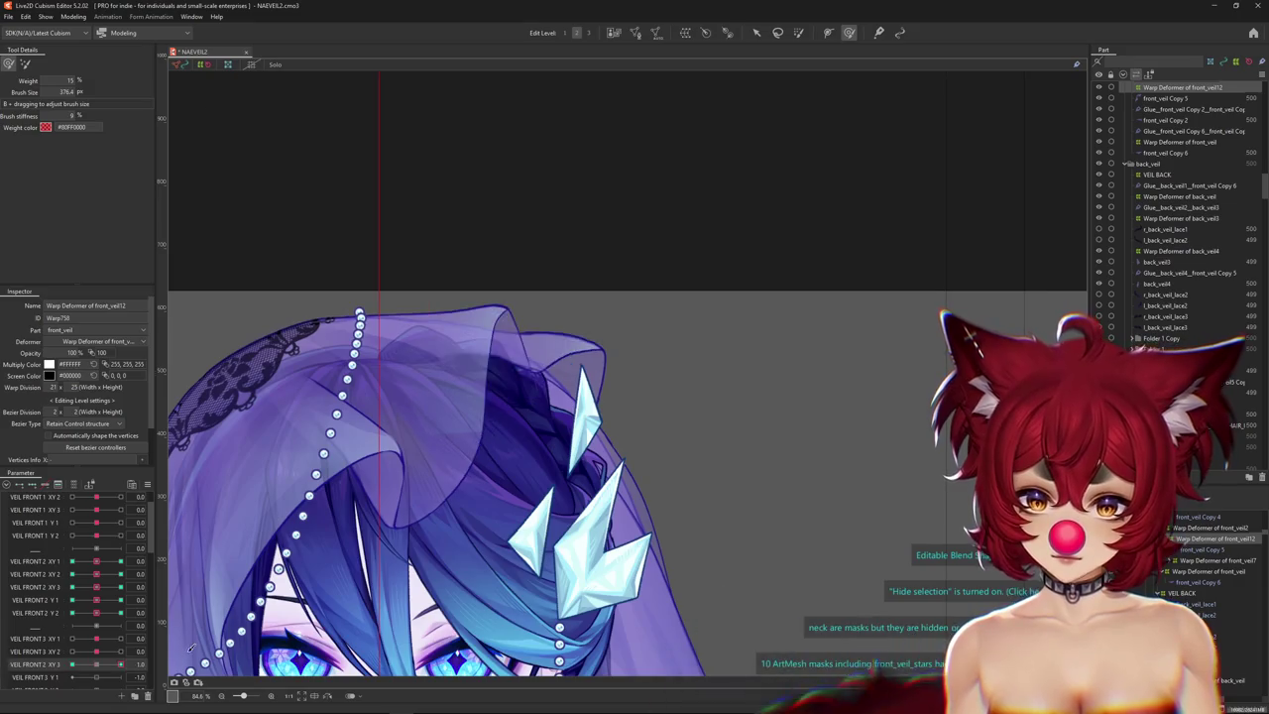
pyautogui.scroll(3, 548, 338)
pyautogui.click(549, 338)
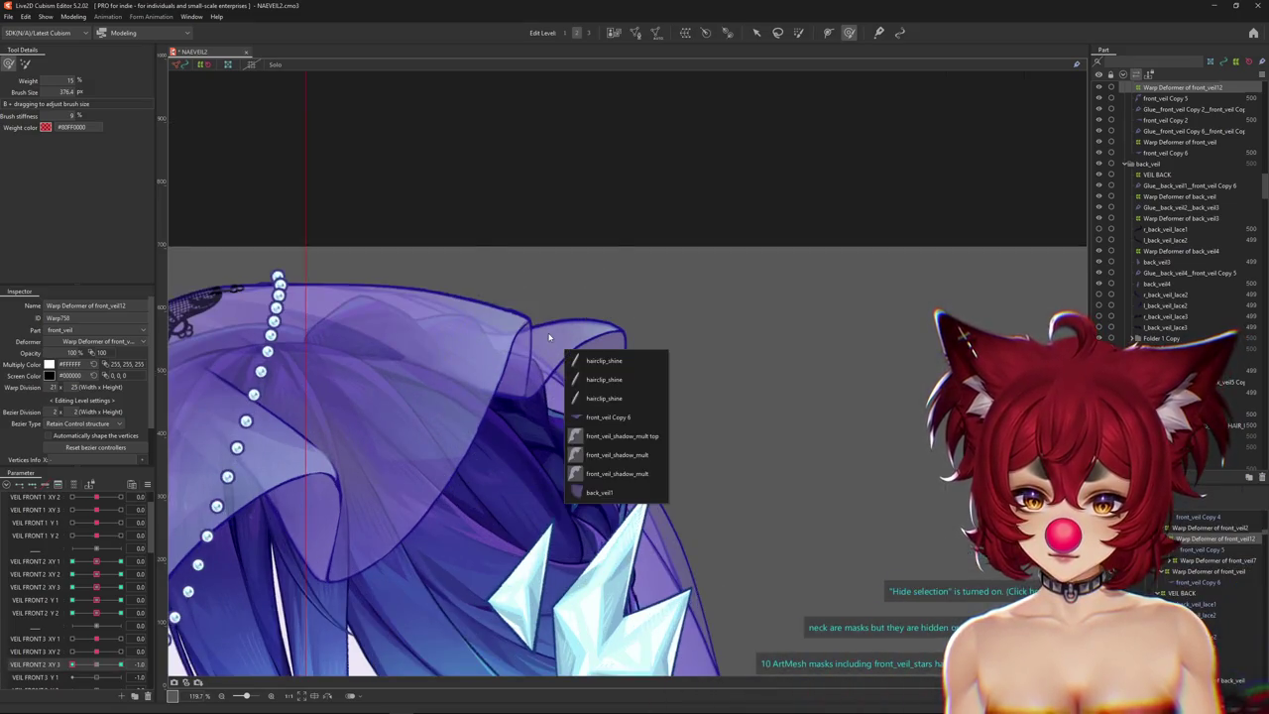
# Select the back veil's warp deformer and enlarge the deform brush.
pyautogui.click(607, 416)
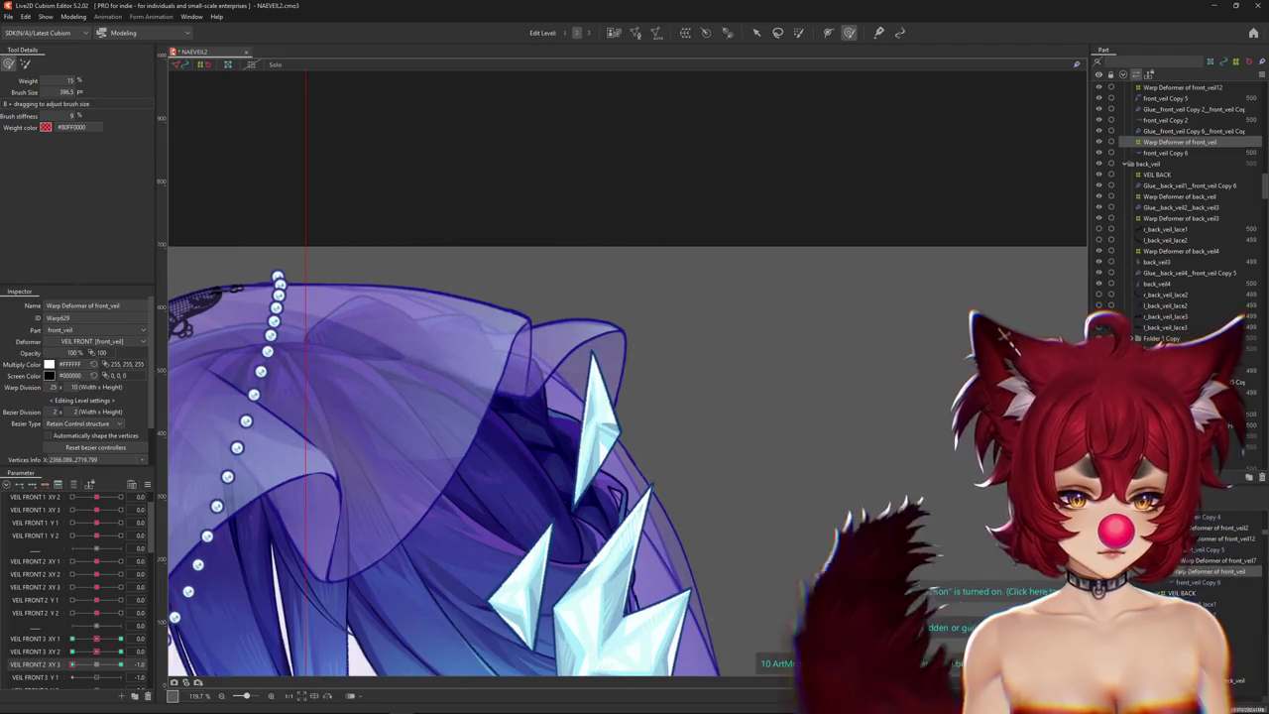
pyautogui.click(1180, 197)
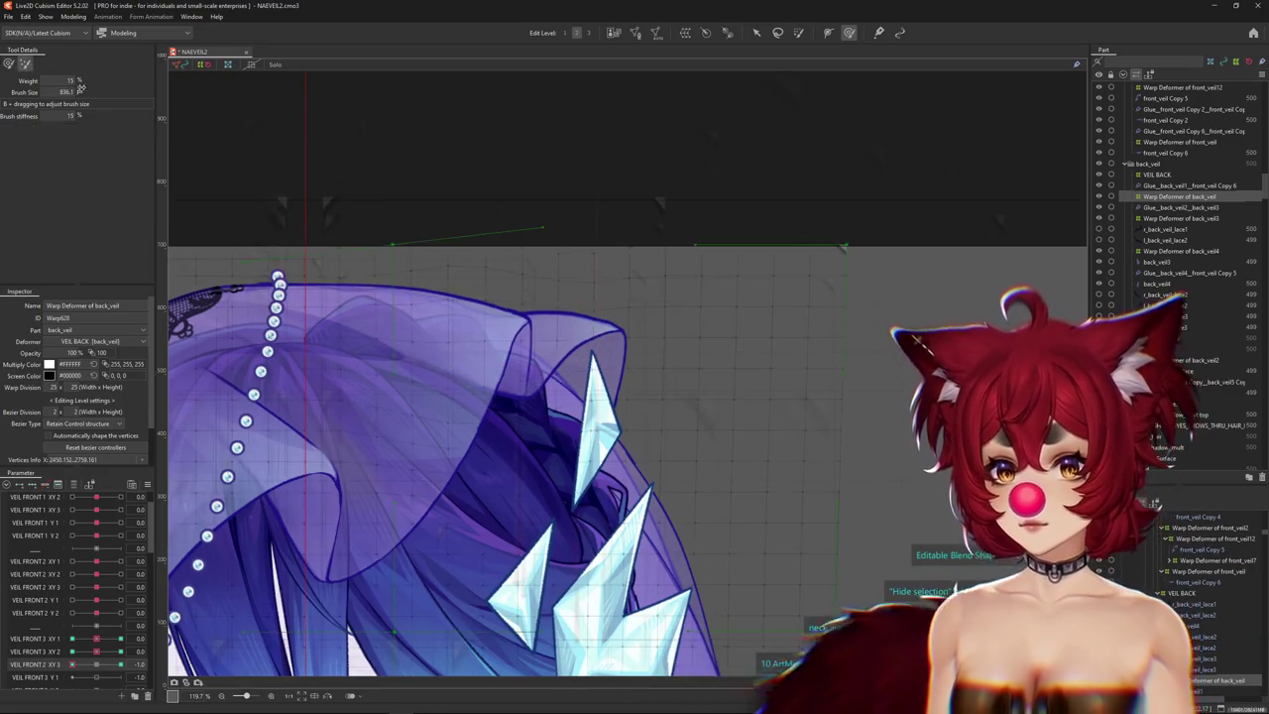
pyautogui.moveTo(501, 286); pyautogui.dragTo(437, 198)
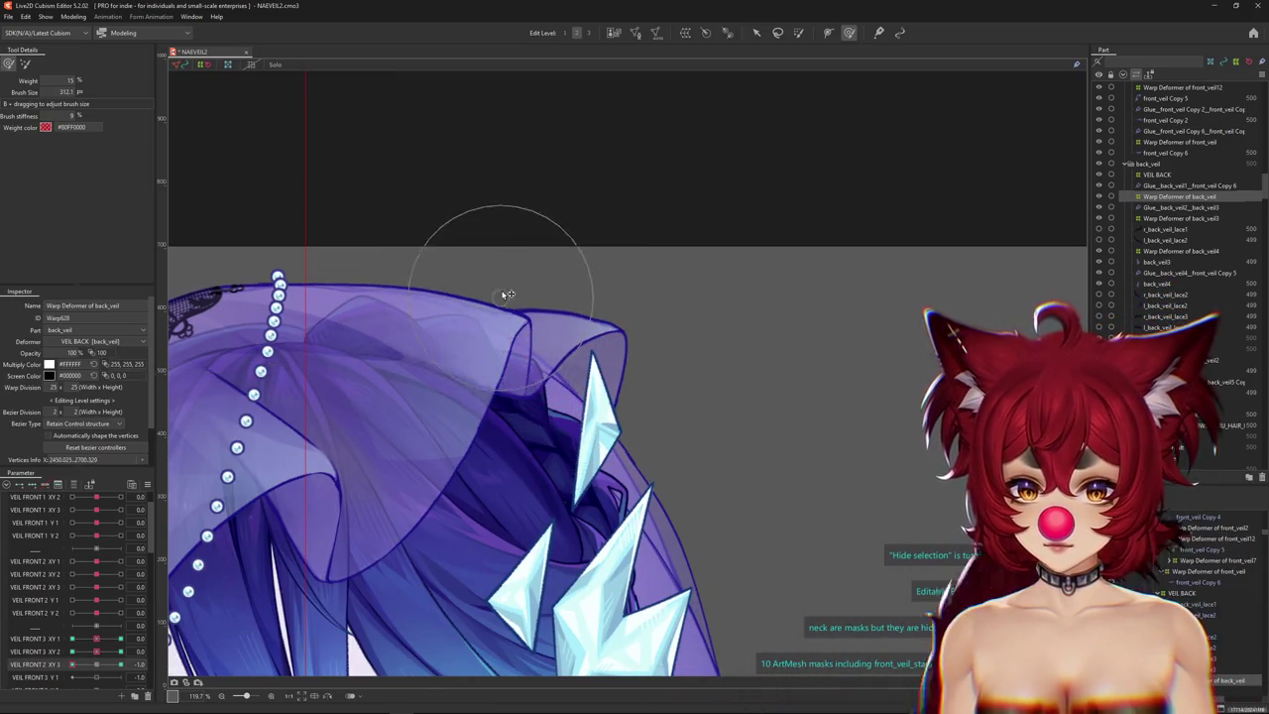
pyautogui.moveTo(504, 290); pyautogui.dragTo(428, 290)
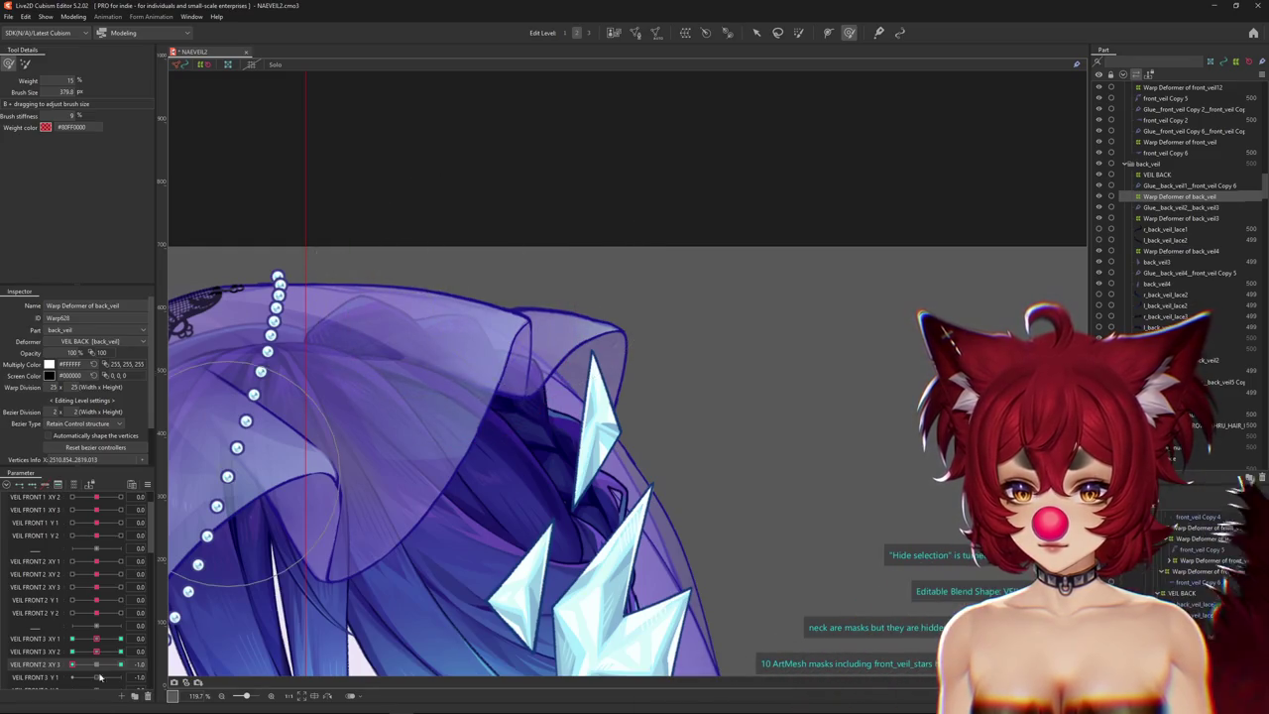
# Pull the back veil's top edge upward at the VEIL FRONT 2 XY 3 key.
pyautogui.click(98, 664)
pyautogui.moveTo(473, 322); pyautogui.dragTo(380, 415)
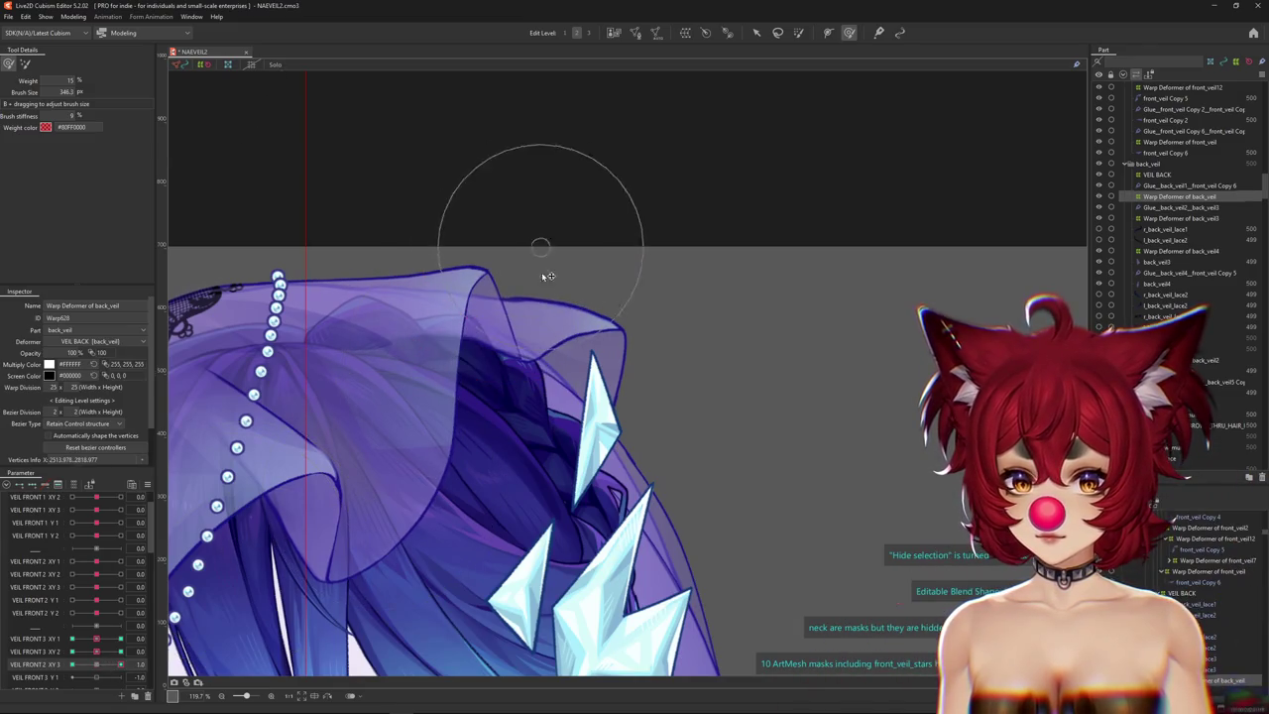
pyautogui.hotkey('ctrl', 'z')
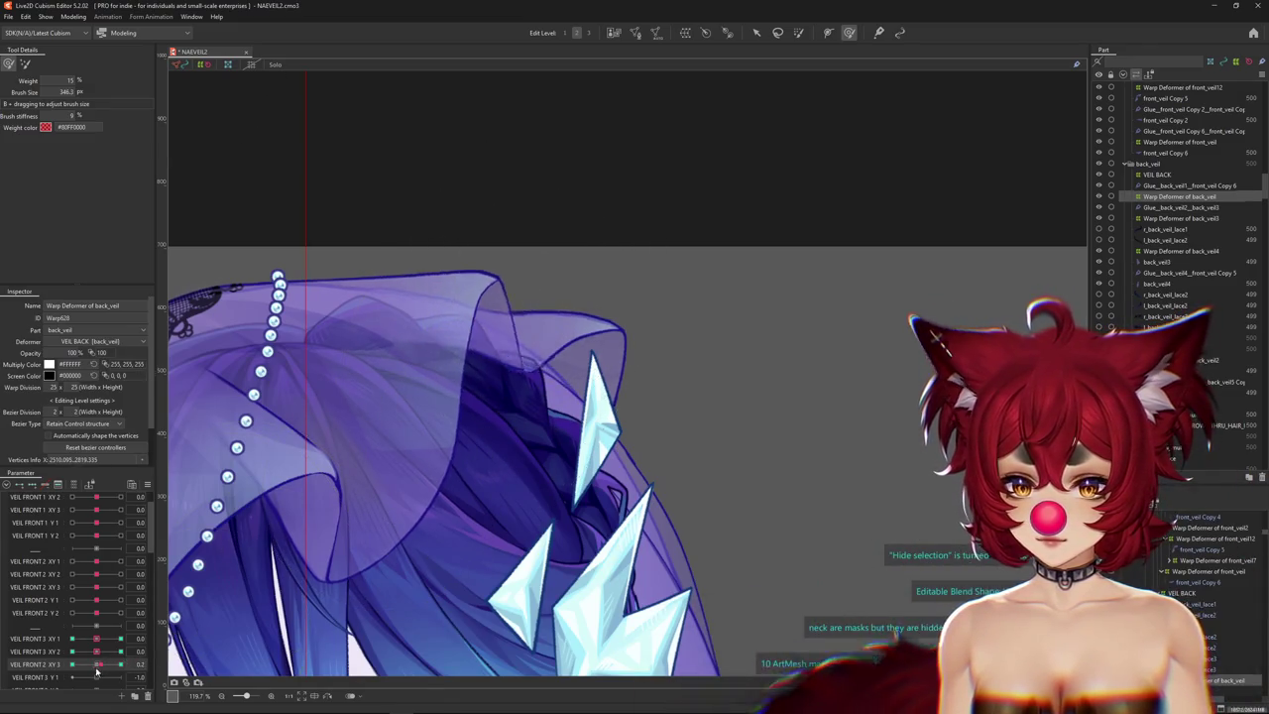
pyautogui.click(68, 666)
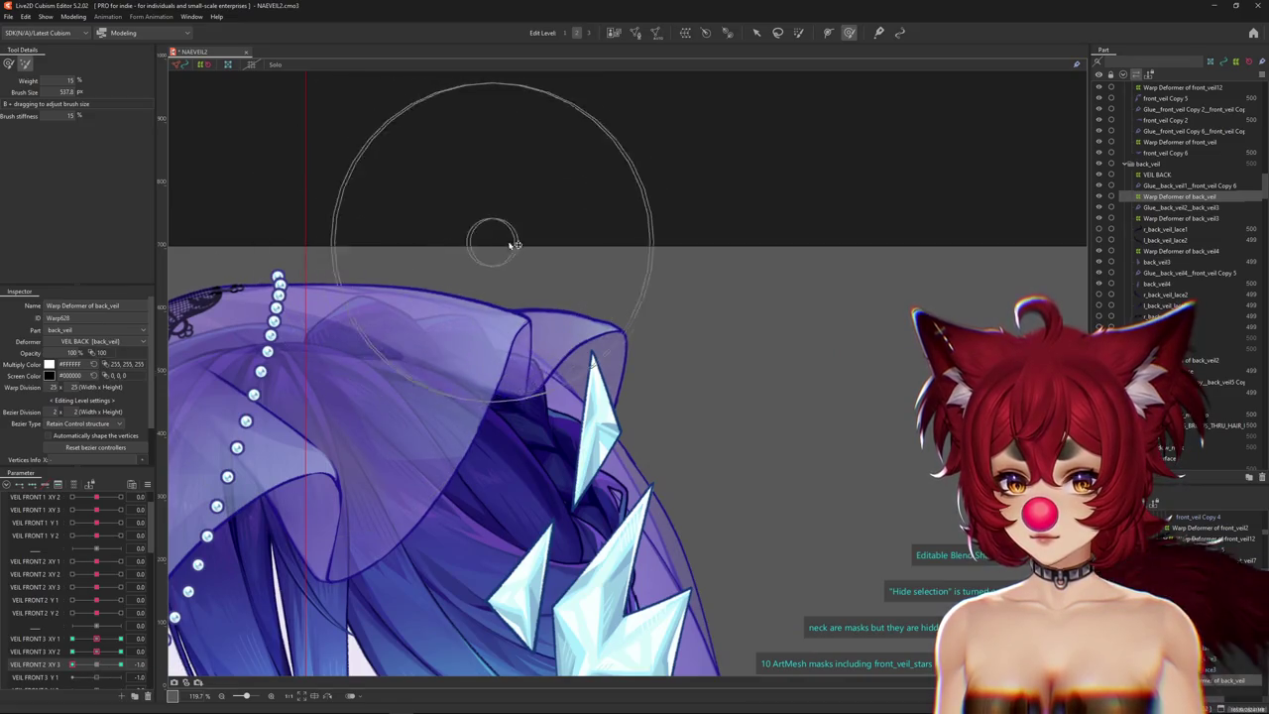
pyautogui.moveTo(508, 246); pyautogui.dragTo(397, 228)
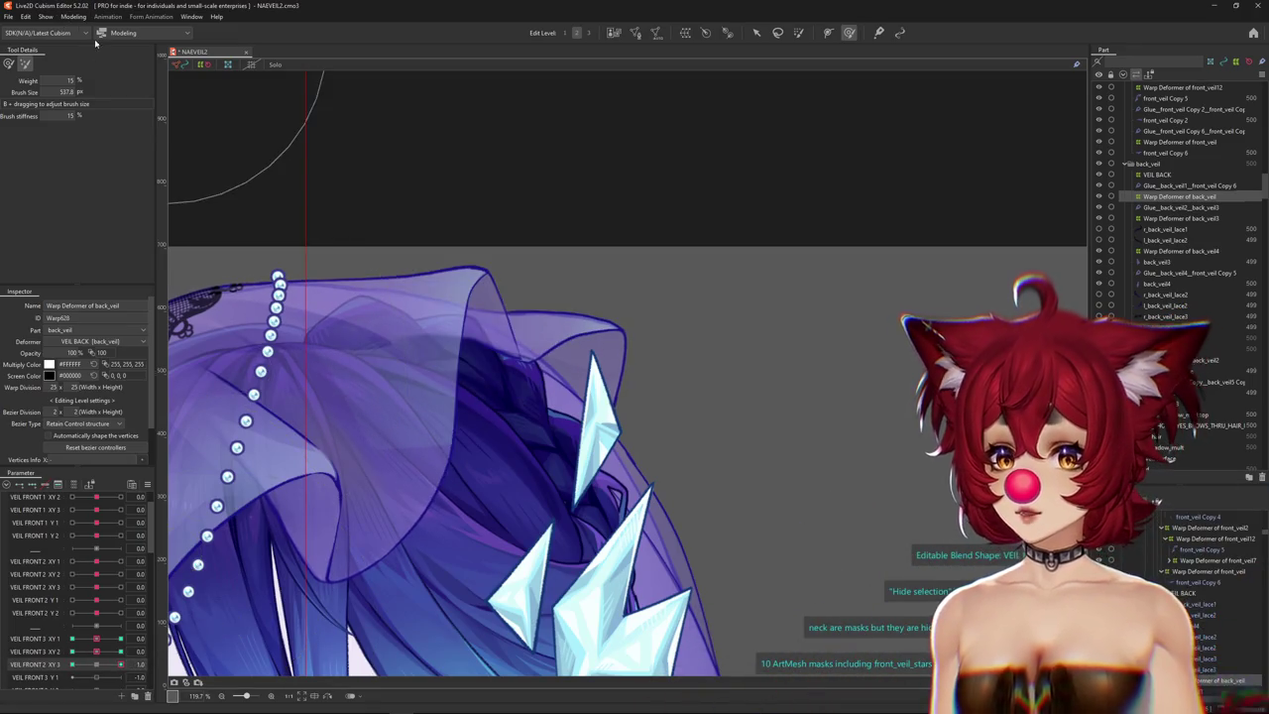
pyautogui.click(73, 17)
# In Physics Settings, duplicate VEIL 2 XY as 'VEIL 3 XY' and go to its output parameters.
pyautogui.click(107, 240)
pyautogui.click(94, 83)
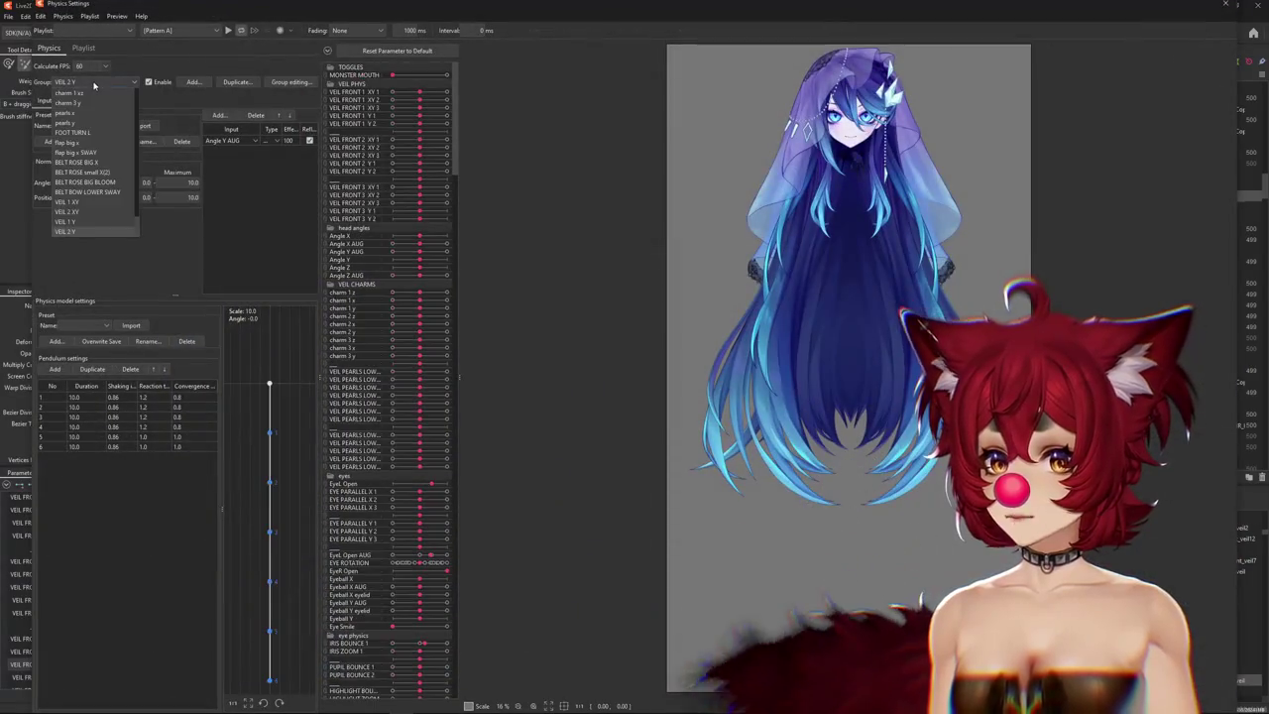
pyautogui.click(94, 212)
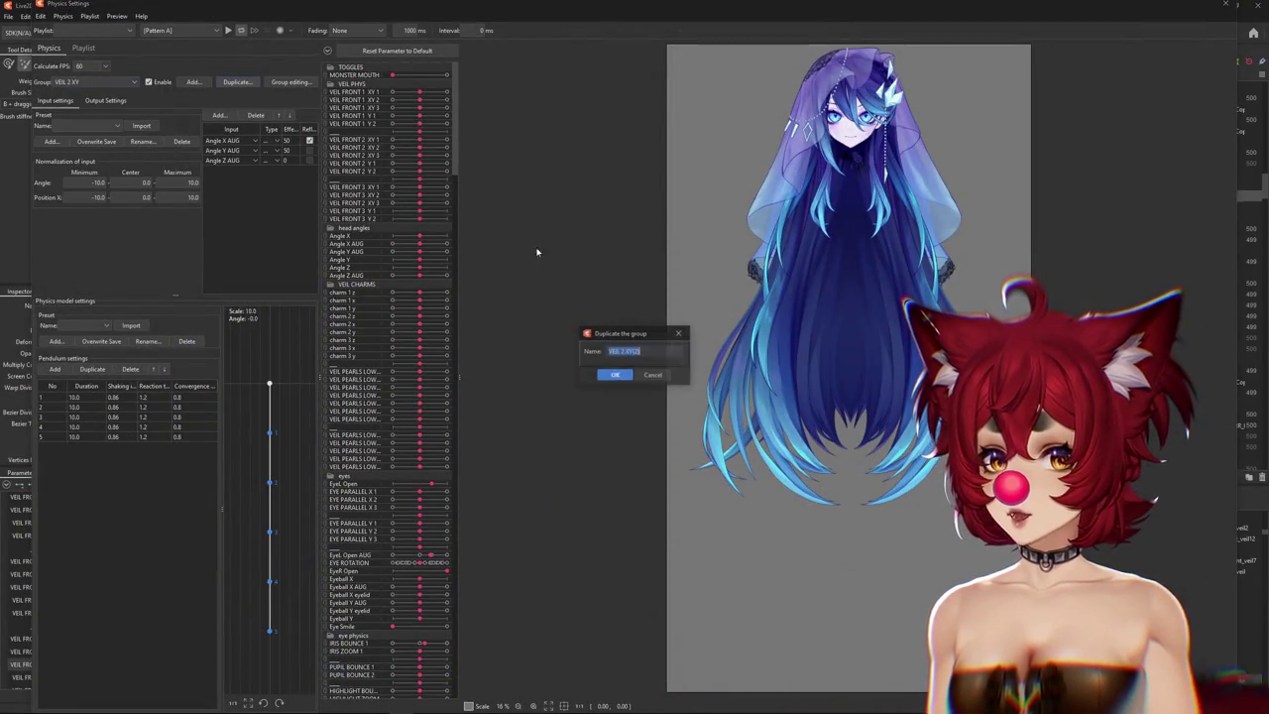
pyautogui.click(615, 351)
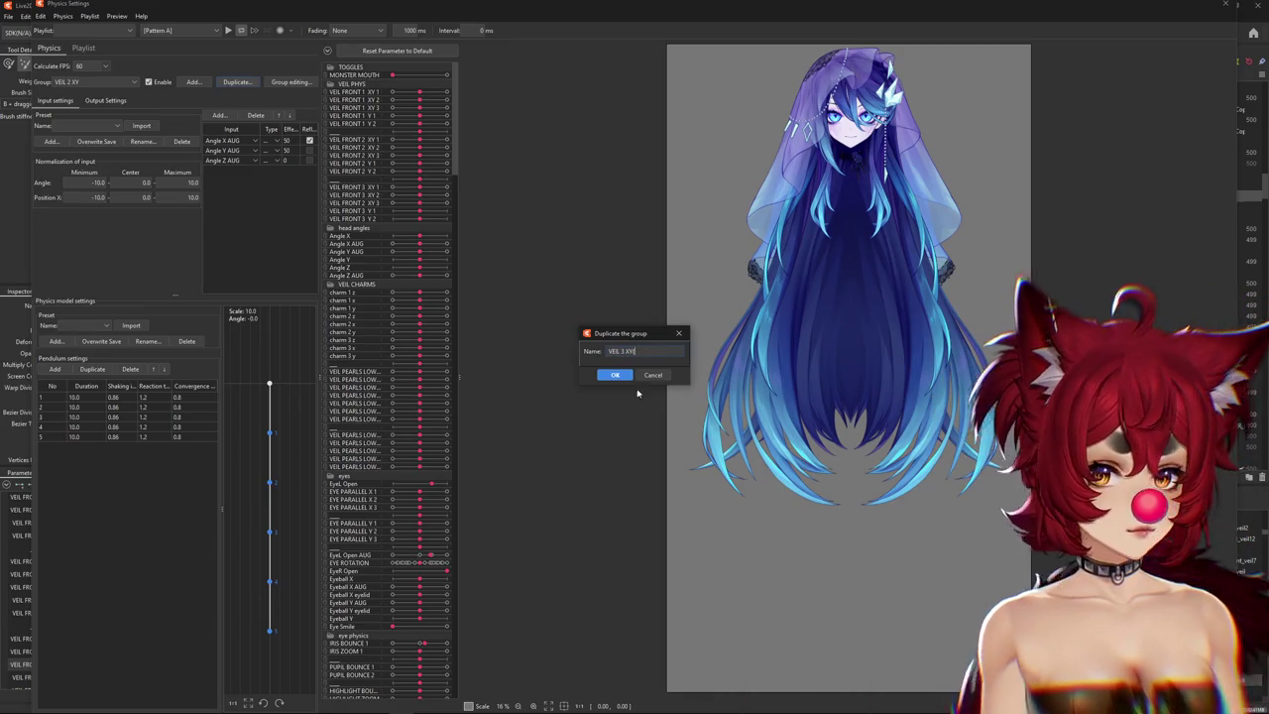
pyautogui.press('BackSpace')
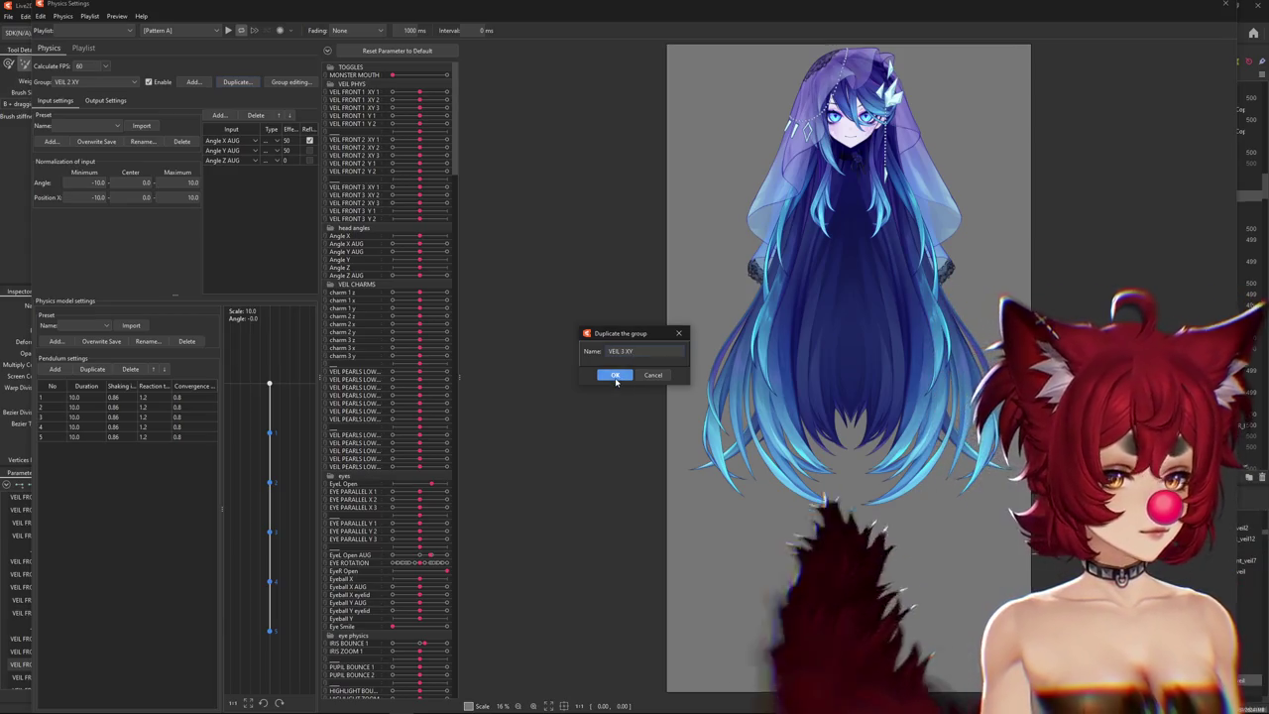
pyautogui.click(615, 376)
pyautogui.click(105, 101)
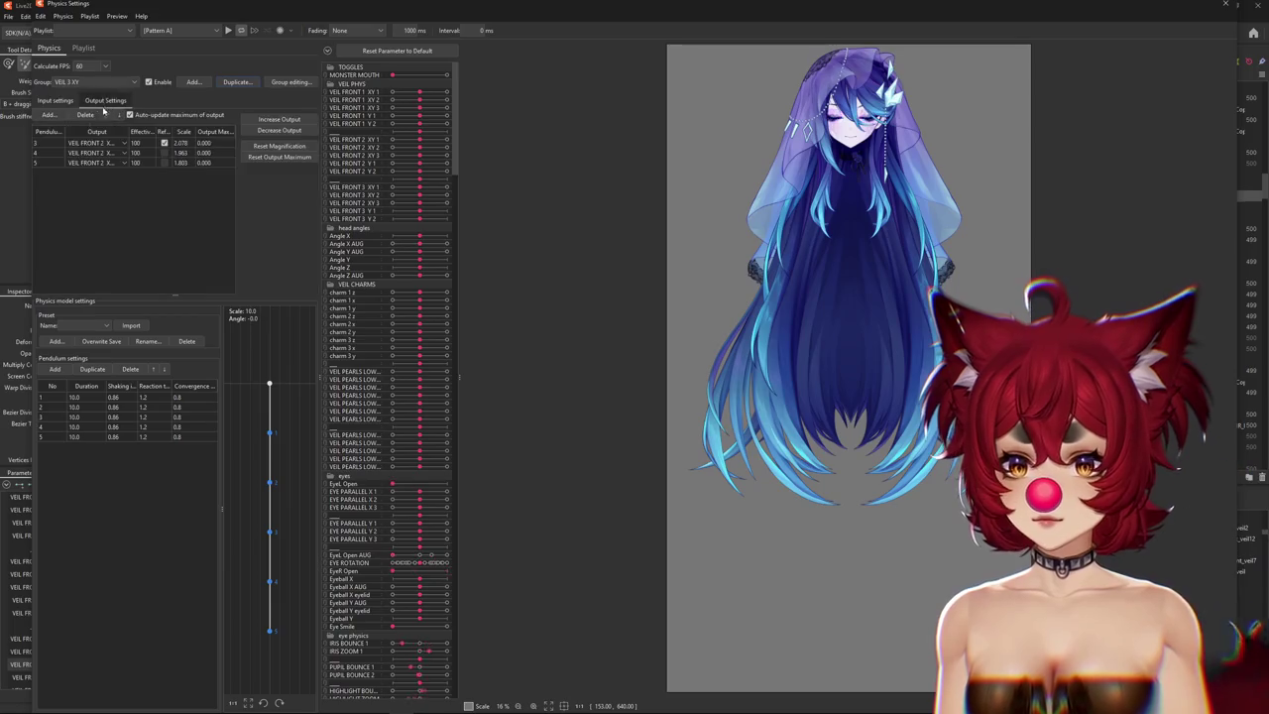
pyautogui.click(48, 115)
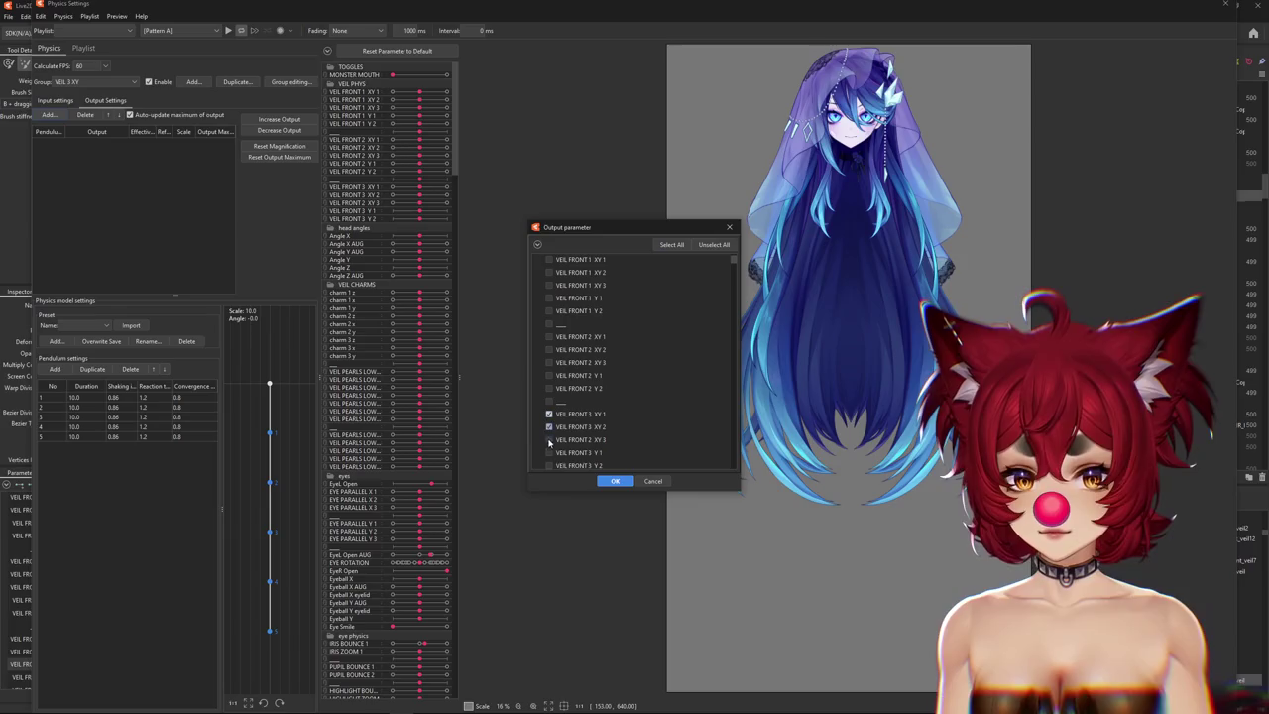
# Add the VEIL FRONT 3 outputs and set every pendulum to shaking 0.85, reaction 1.2, convergence 0.8.
pyautogui.click(613, 481)
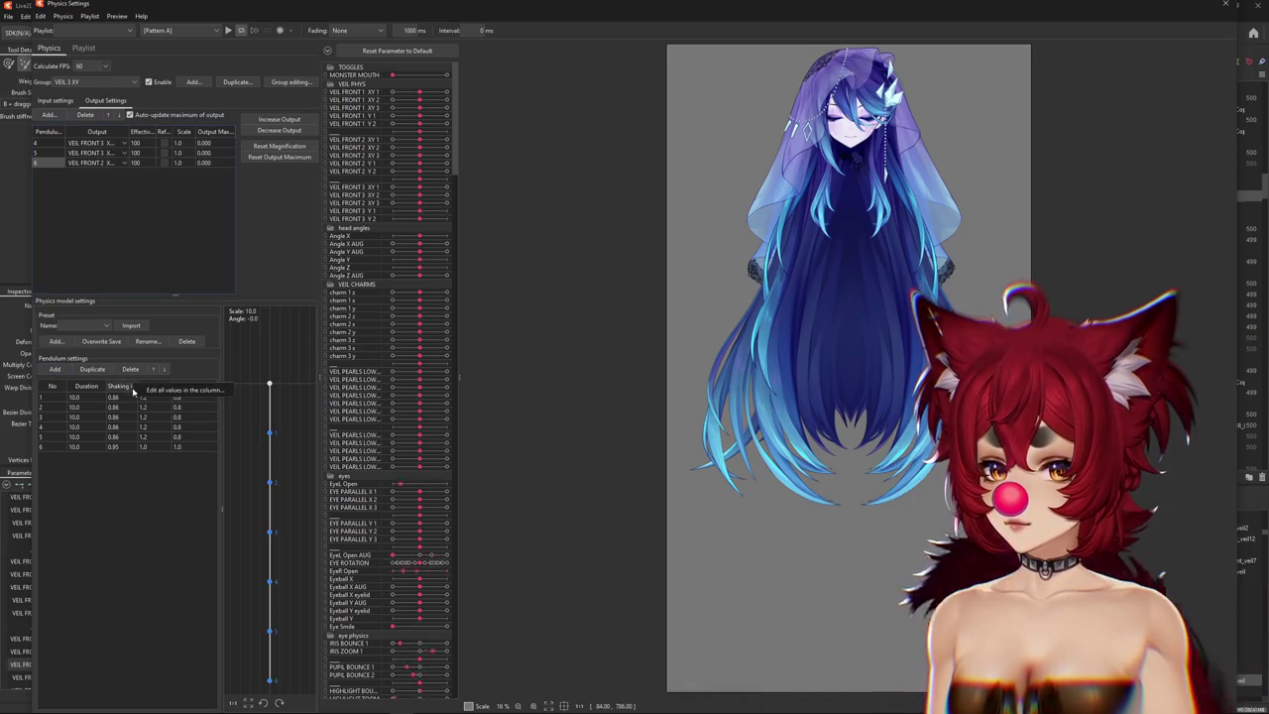
pyautogui.click(133, 388)
pyautogui.press('Return')
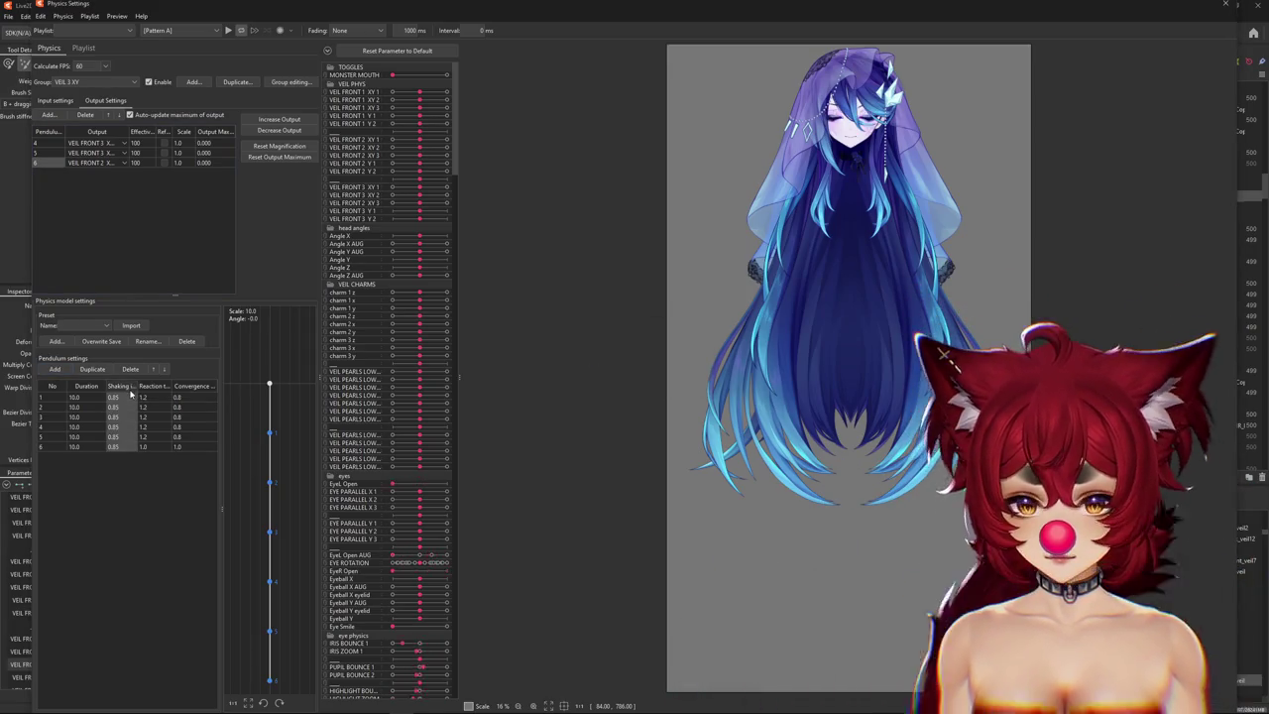
pyautogui.click(157, 388)
pyautogui.press('Return')
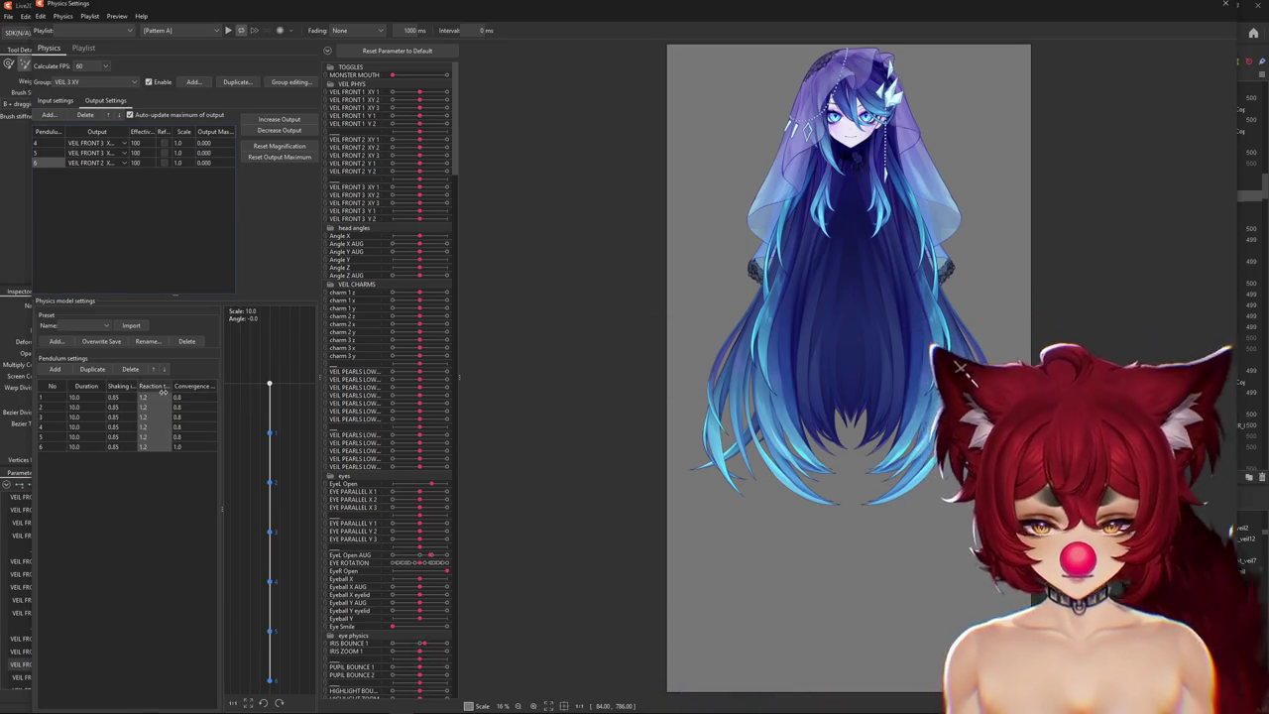
pyautogui.press('Return')
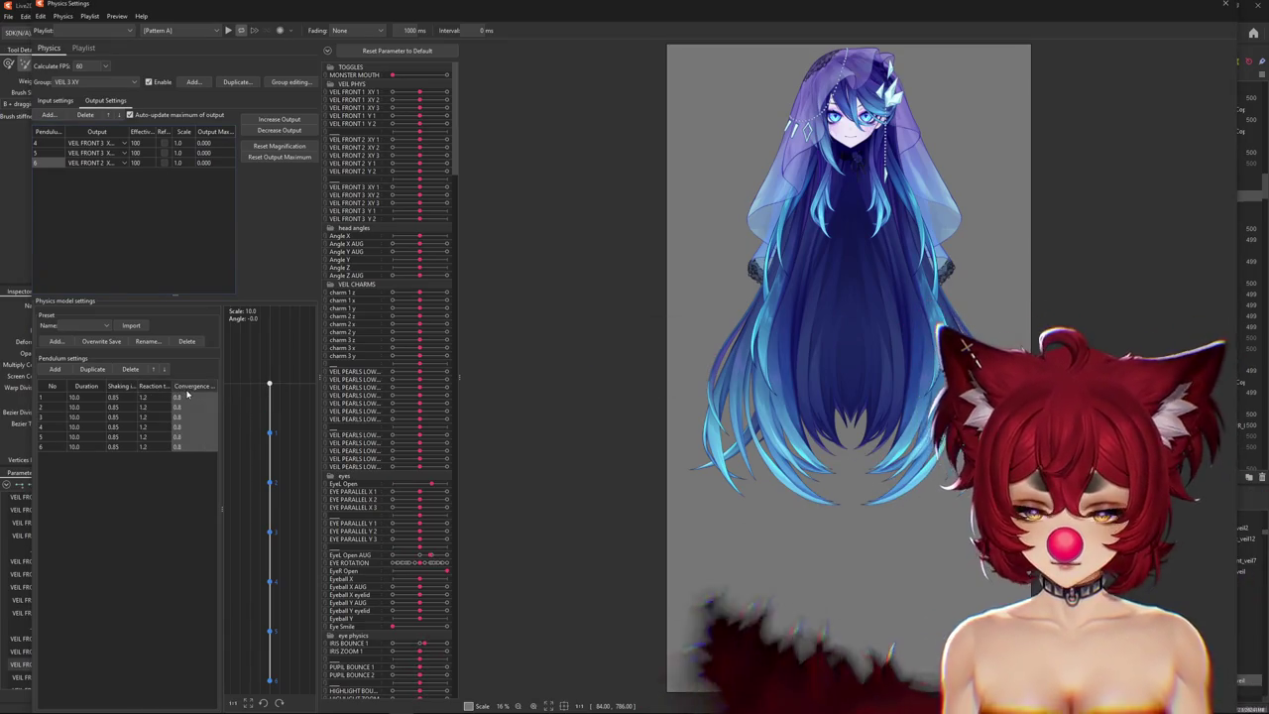
pyautogui.scroll(3, 623, 153)
# Swing the head in the physics preview to test VEIL 3 XY's veil sway.
pyautogui.scroll(2, 694, 189)
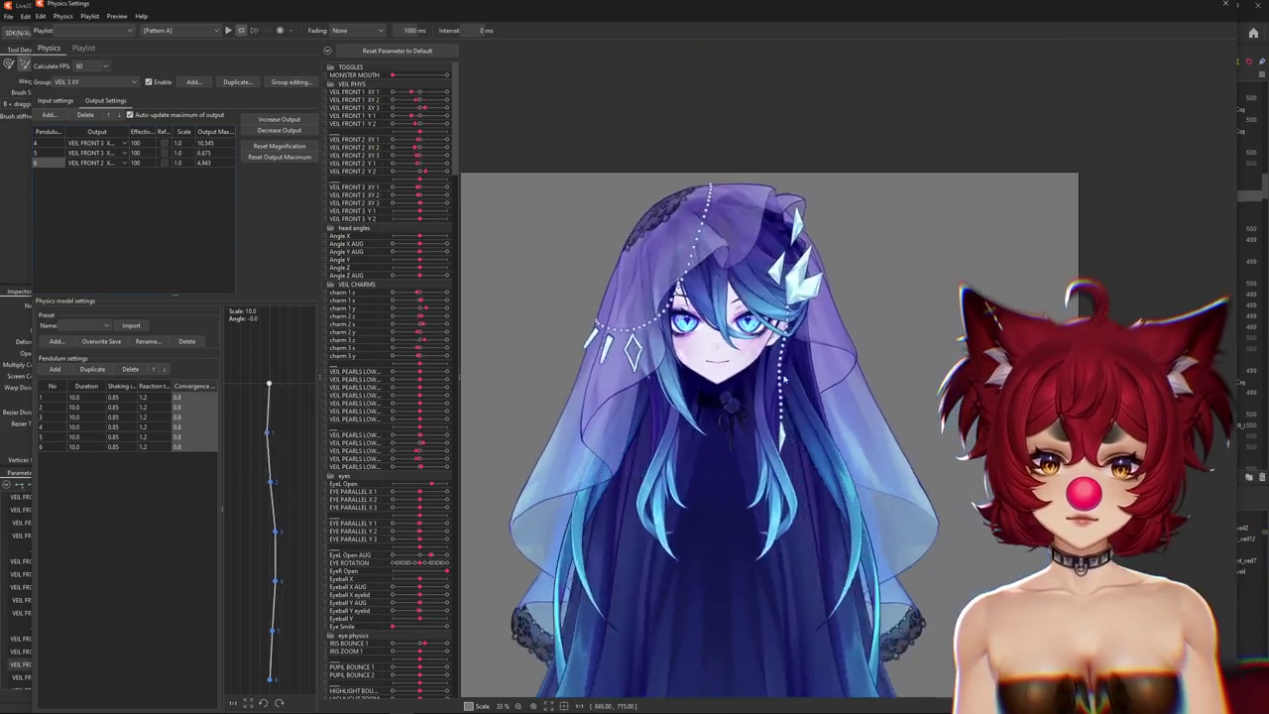
pyautogui.scroll(2, 798, 225)
pyautogui.scroll(2, 630, 366)
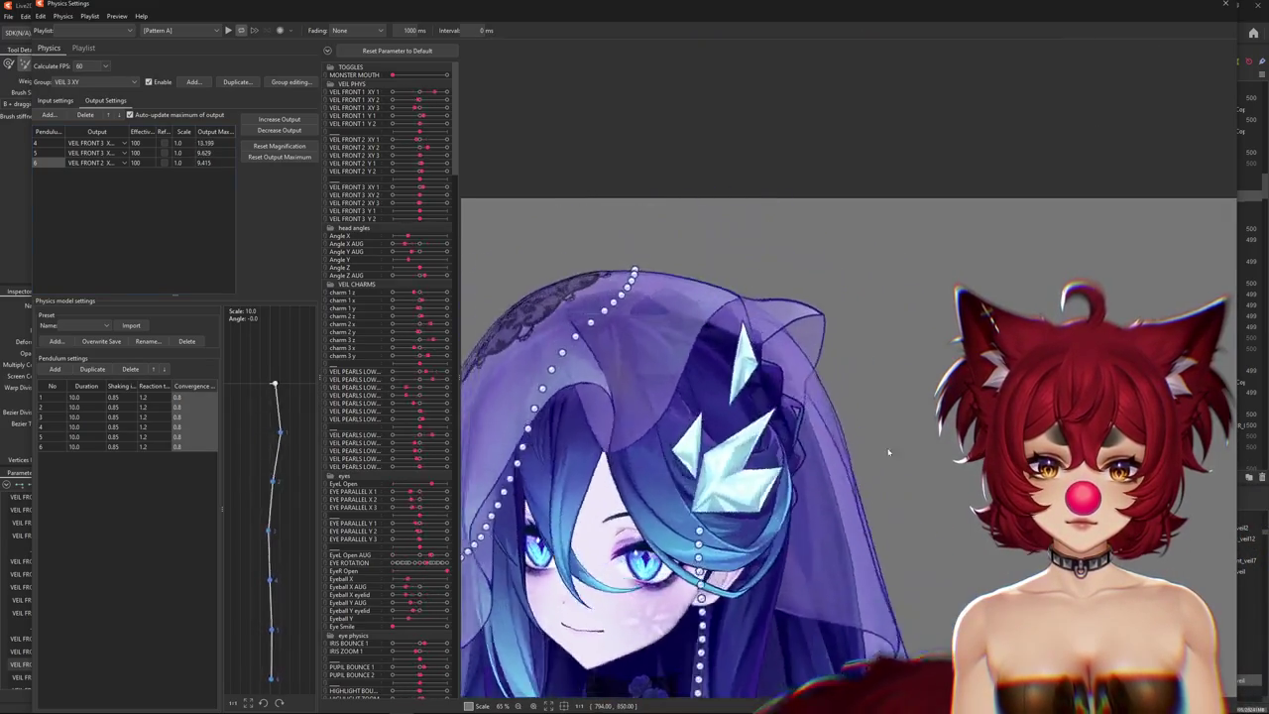
pyautogui.moveTo(631, 366); pyautogui.dragTo(905, 310)
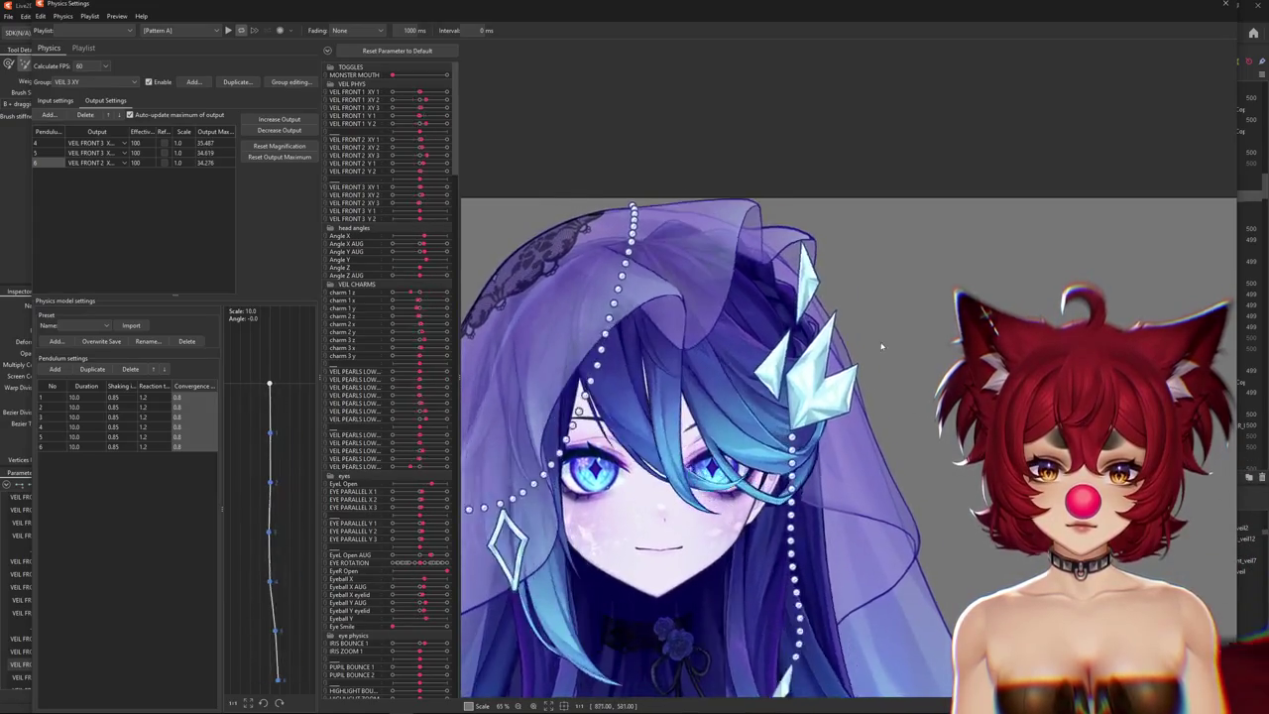
pyautogui.moveTo(850, 242)
pyautogui.mouseDown()
pyautogui.moveTo(946, 519)
pyautogui.moveTo(1059, 437)
pyautogui.mouseUp()
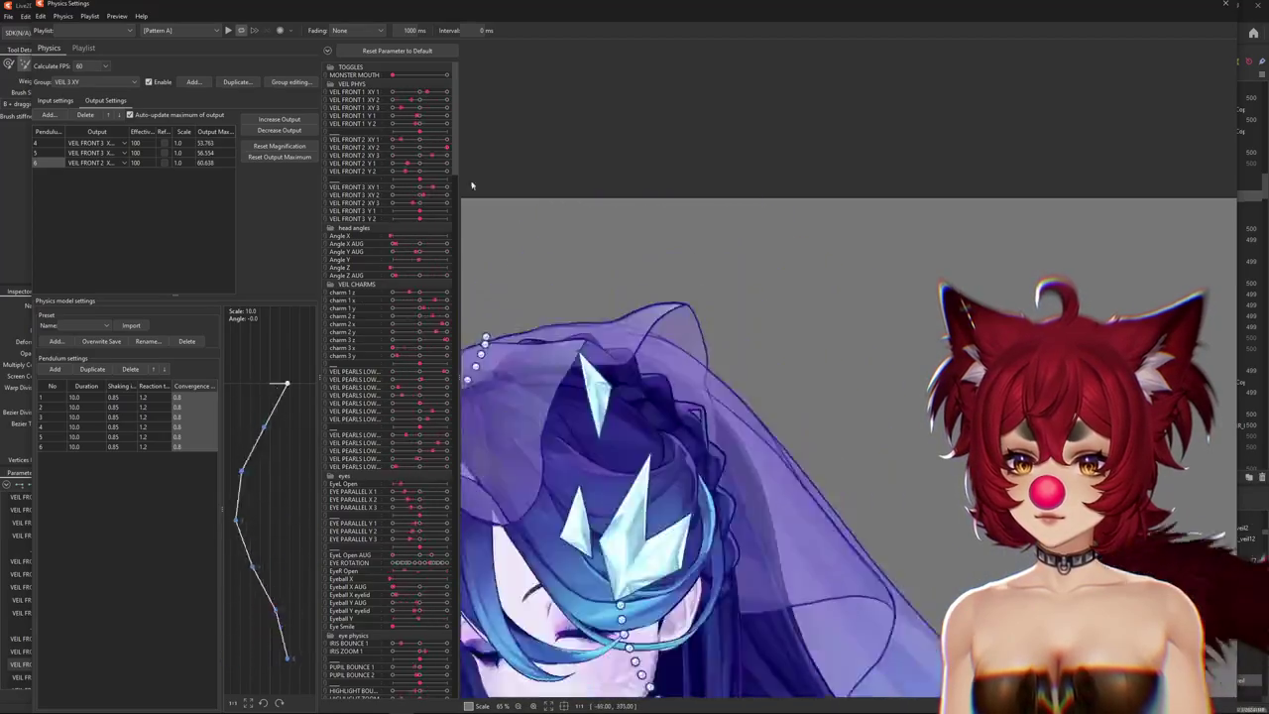
pyautogui.moveTo(436, 211); pyautogui.dragTo(1045, 268)
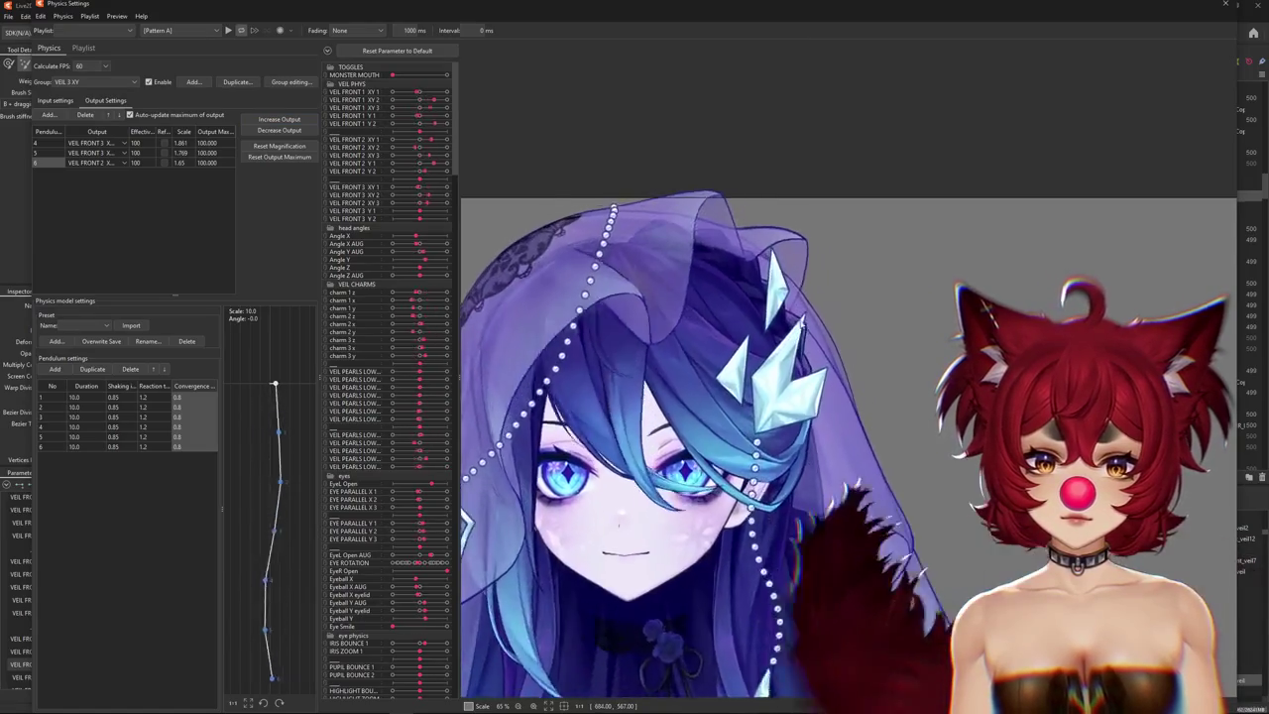
pyautogui.moveTo(804, 322); pyautogui.dragTo(722, 368)
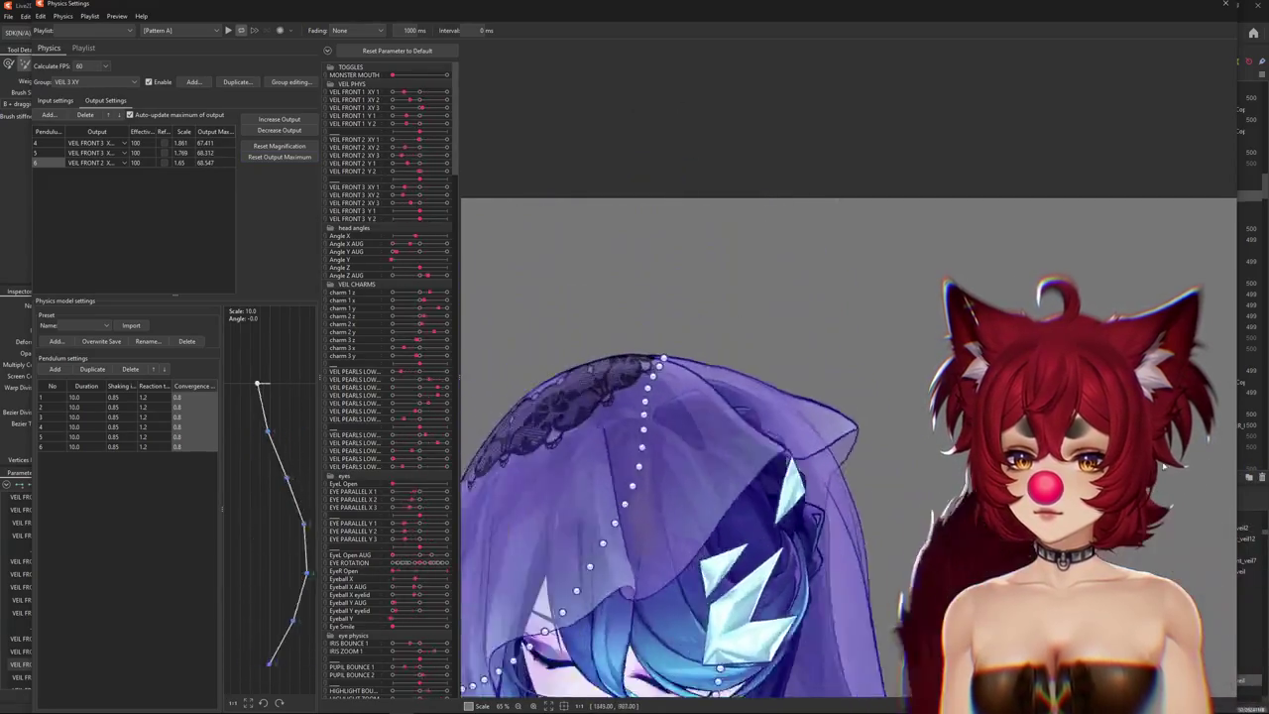
# Refit VEIL 3 XY's output magnifications to the parameter range and show its input settings.
pyautogui.click(278, 146)
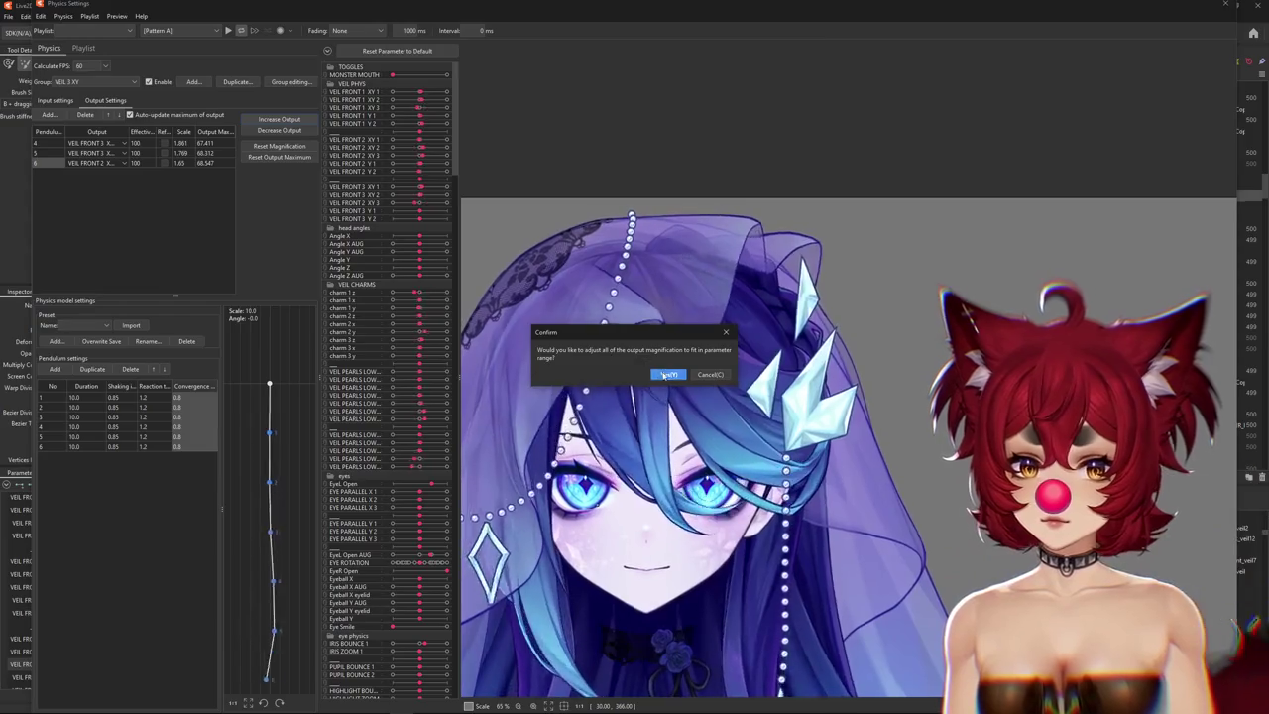
pyautogui.click(668, 374)
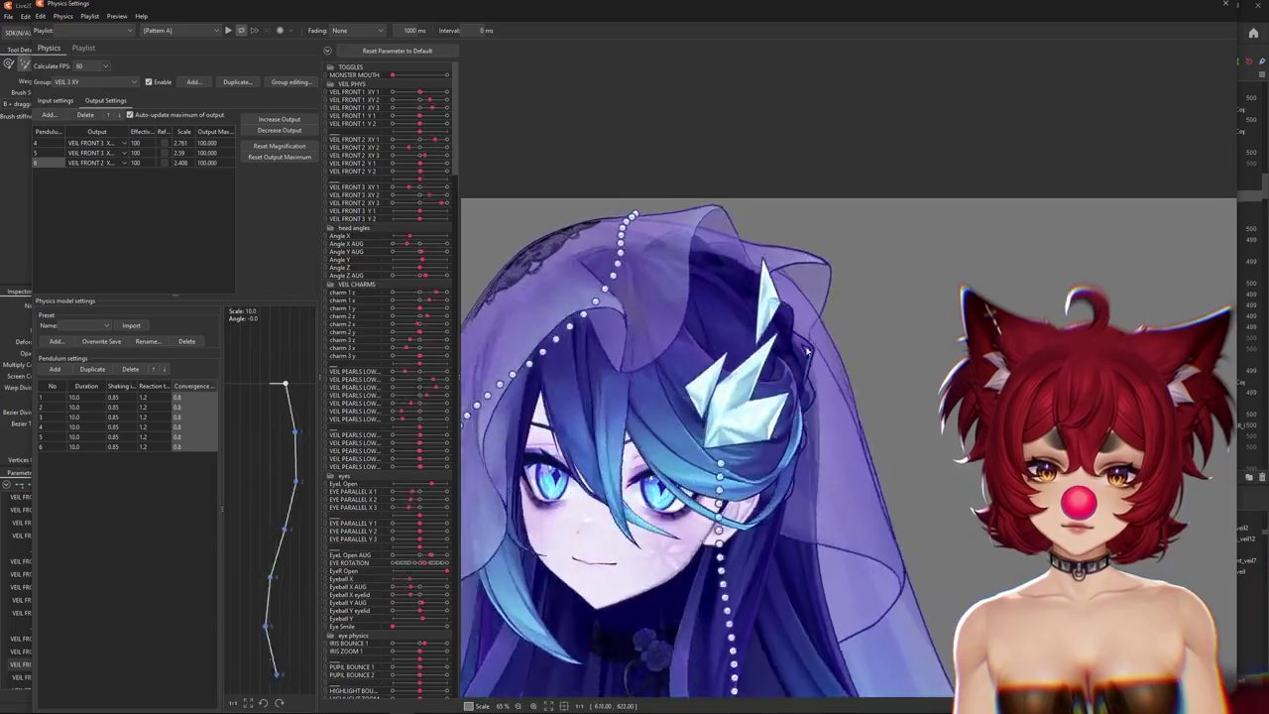
pyautogui.click(54, 100)
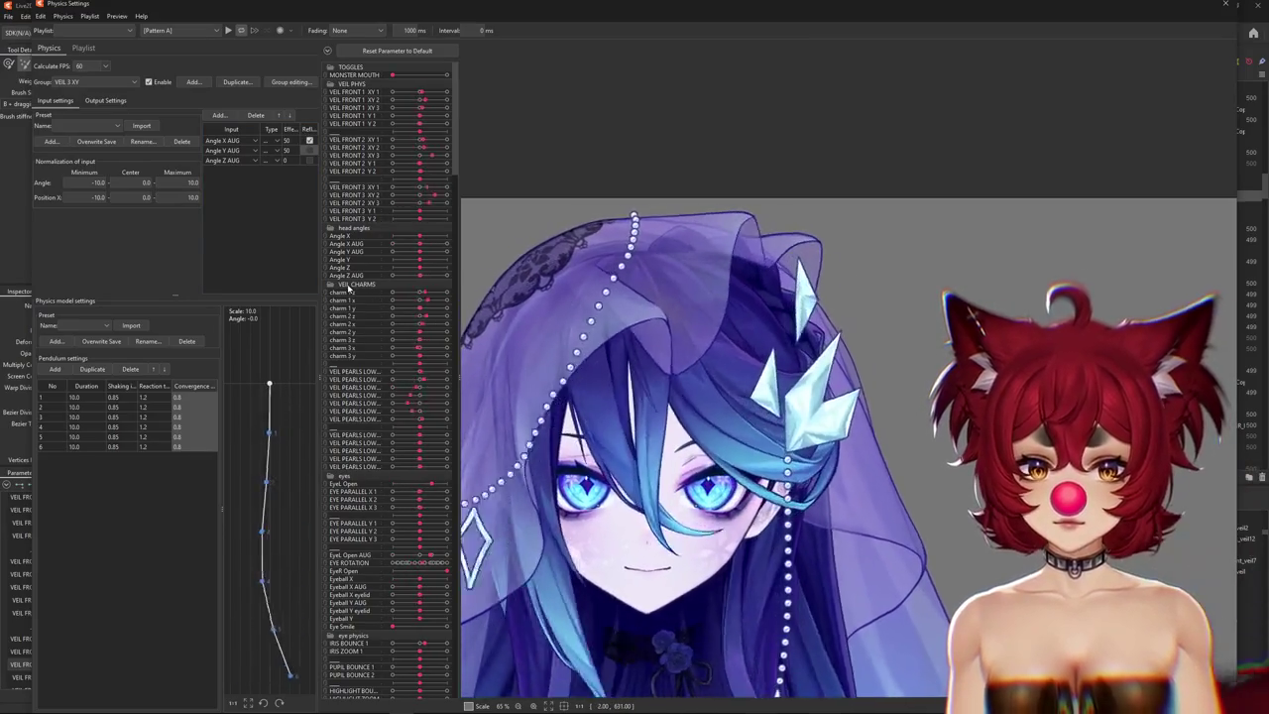
# Adjust VEIL 3 XY's Angle Z AUG input and swing the head to test the sway.
pyautogui.click(274, 159)
pyautogui.write('25')
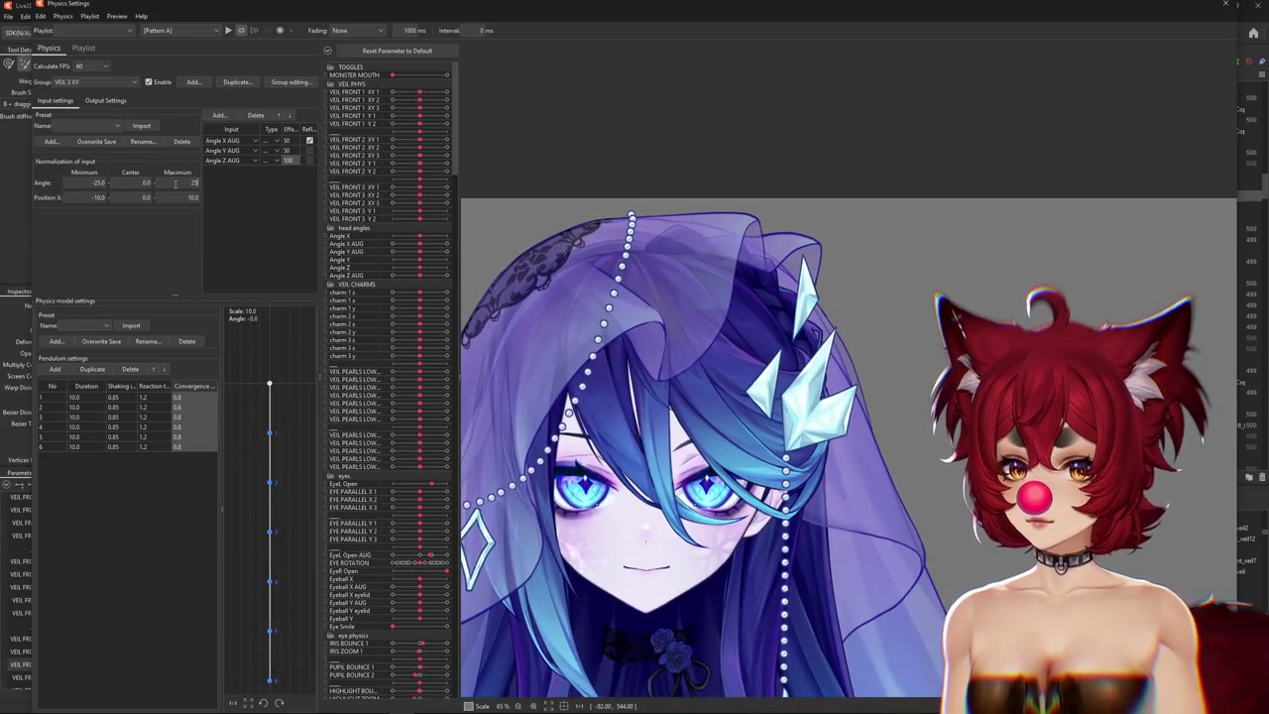
pyautogui.moveTo(1229, 377); pyautogui.dragTo(504, 323)
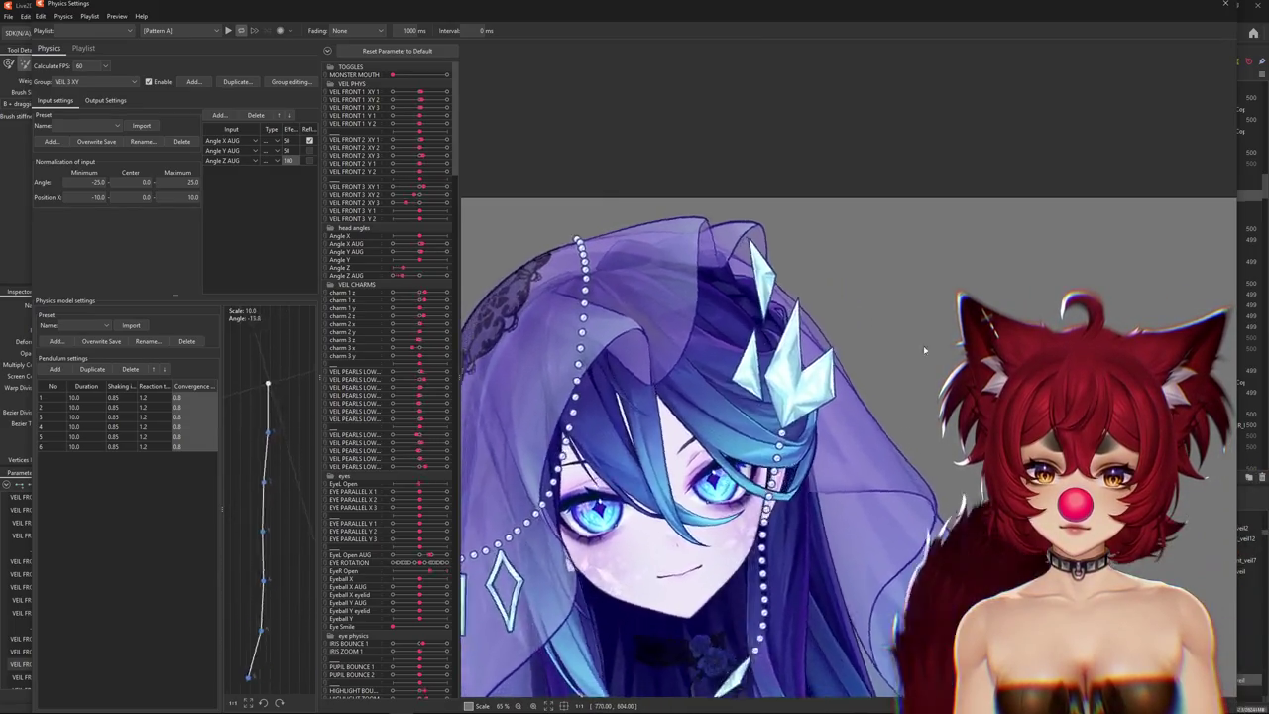
pyautogui.moveTo(505, 323)
pyautogui.mouseDown()
pyautogui.moveTo(607, 331)
pyautogui.moveTo(595, 328)
pyautogui.mouseUp()
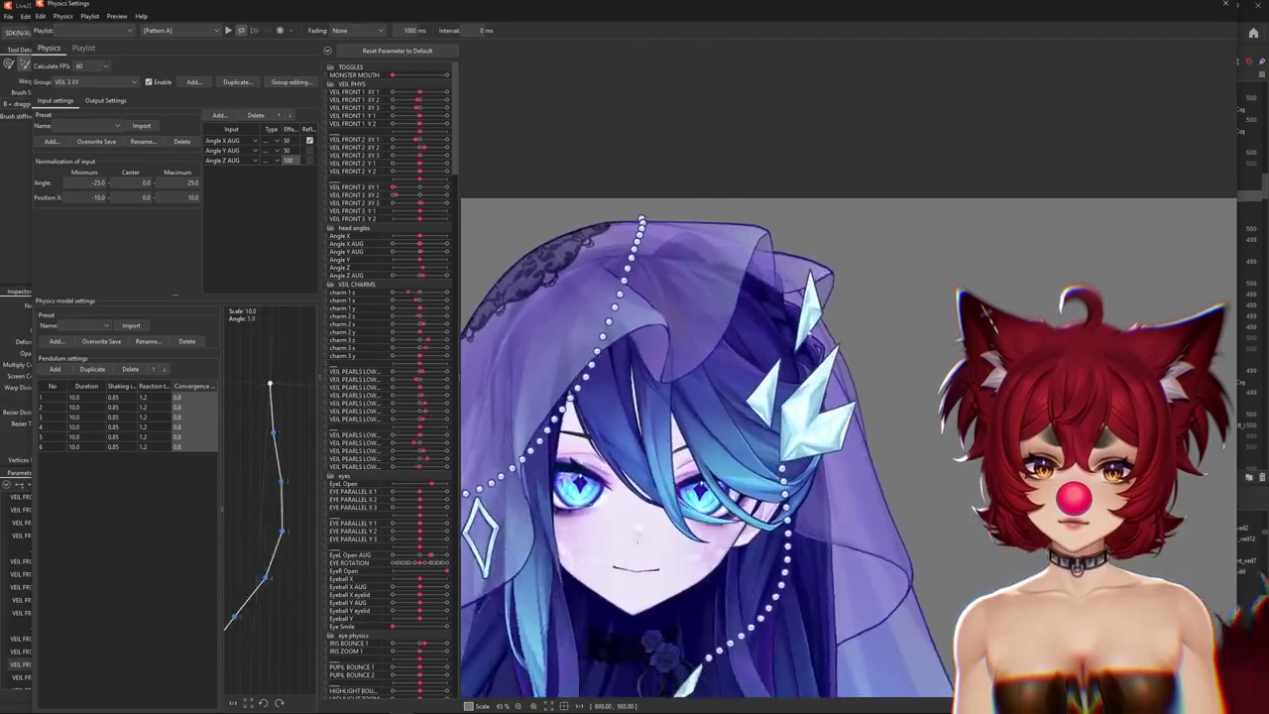
# Retest the sway and refit VEIL 3 XY's output magnifications to the parameter range.
pyautogui.click(105, 100)
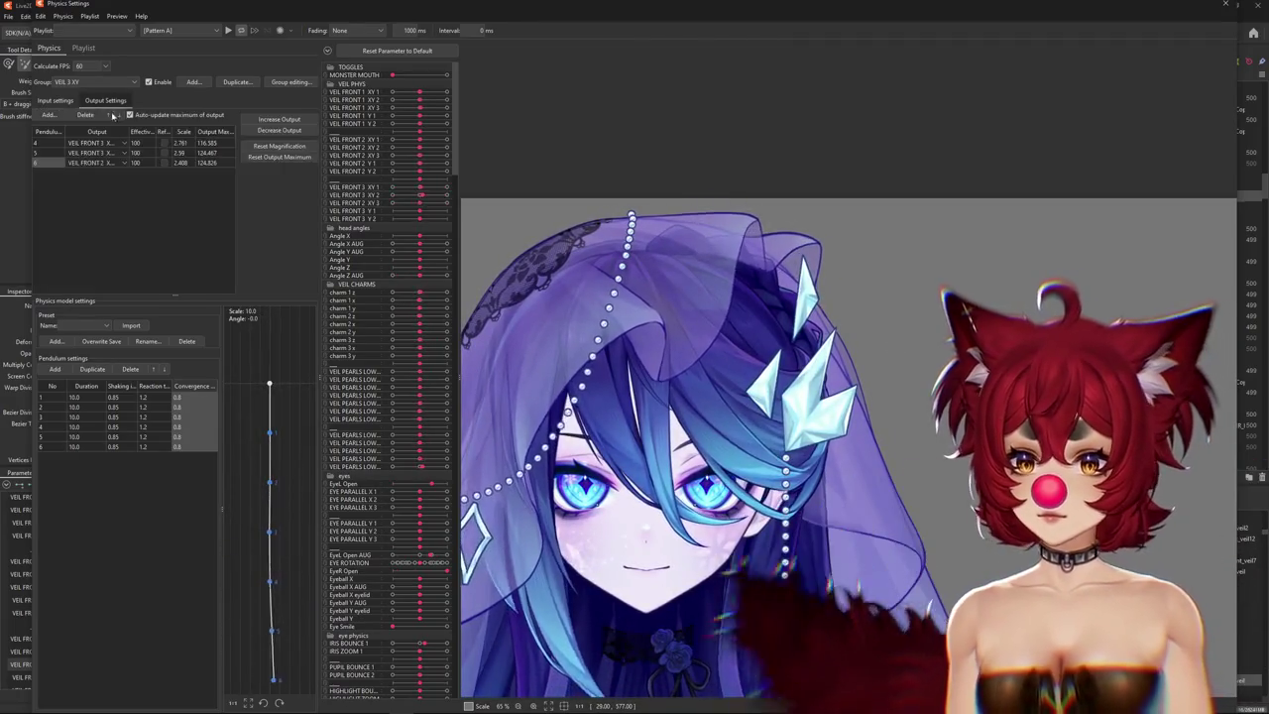
pyautogui.click(280, 158)
pyautogui.moveTo(634, 397); pyautogui.dragTo(719, 423)
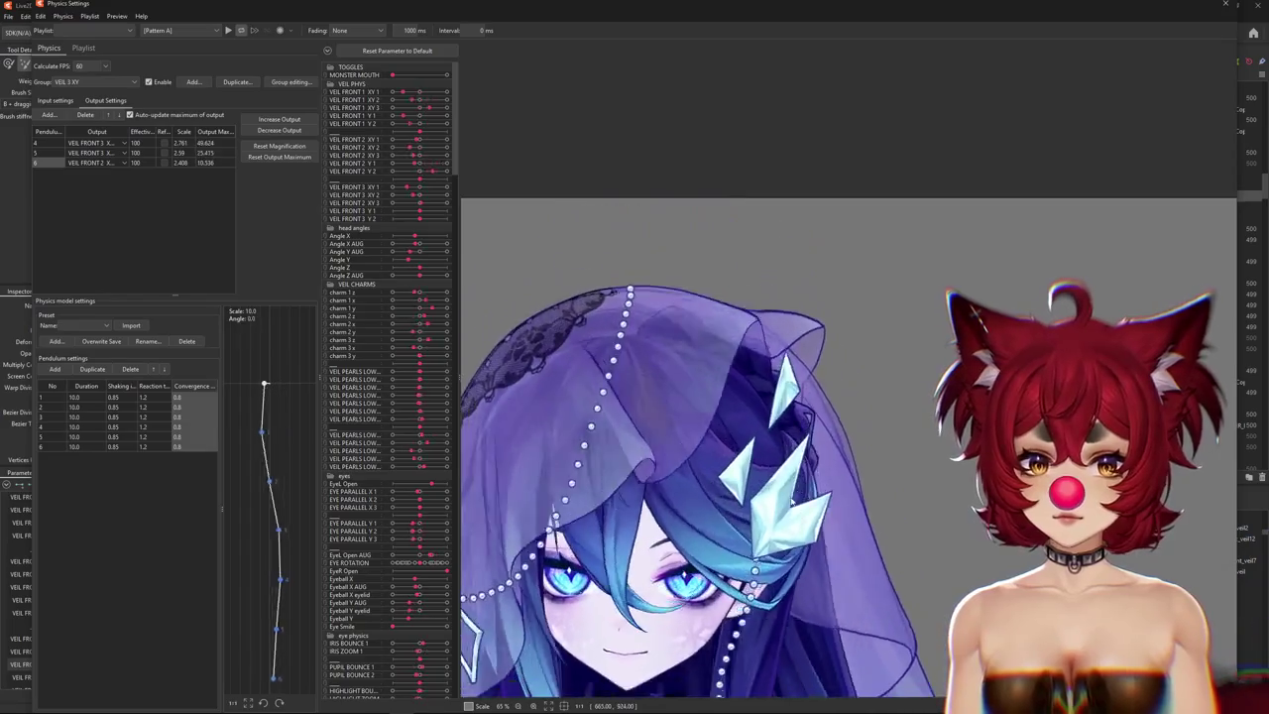
pyautogui.moveTo(719, 423); pyautogui.dragTo(984, 320)
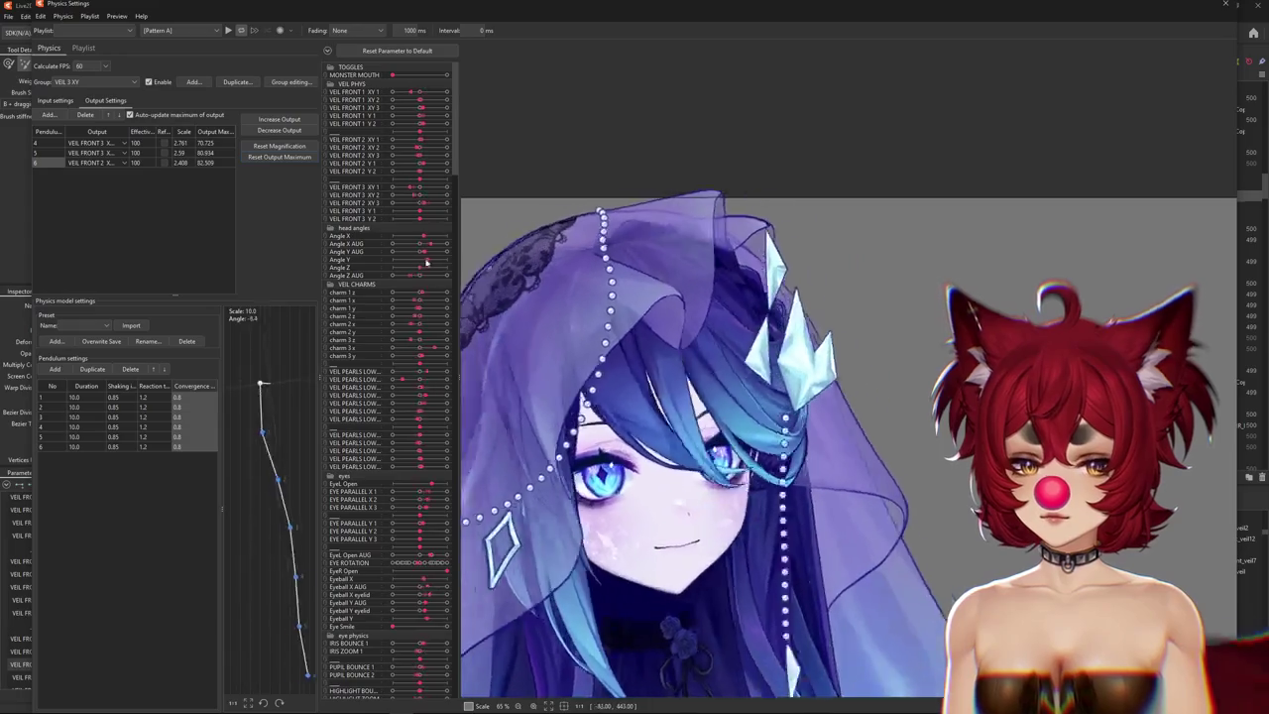
pyautogui.click(280, 130)
pyautogui.click(668, 373)
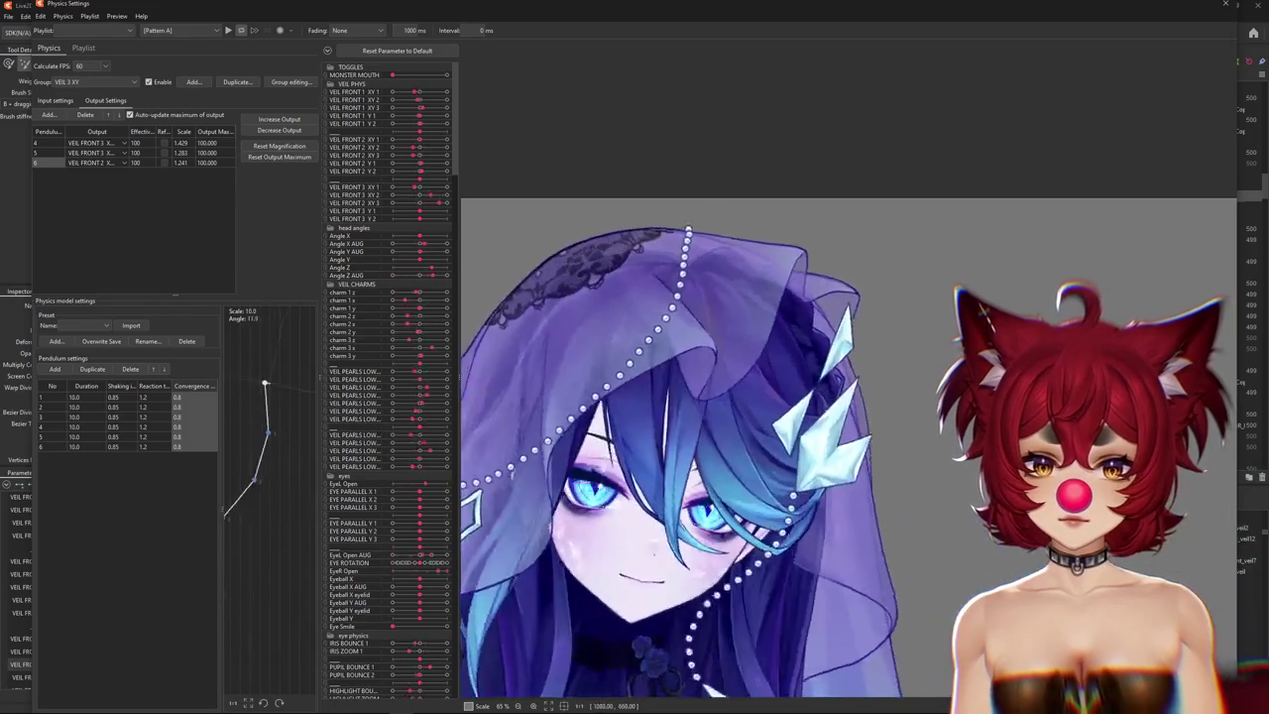
# Recheck the inputs, test the head tilt again, and refit the outputs to scales 1.847, 1.794, 1.72.
pyautogui.click(54, 101)
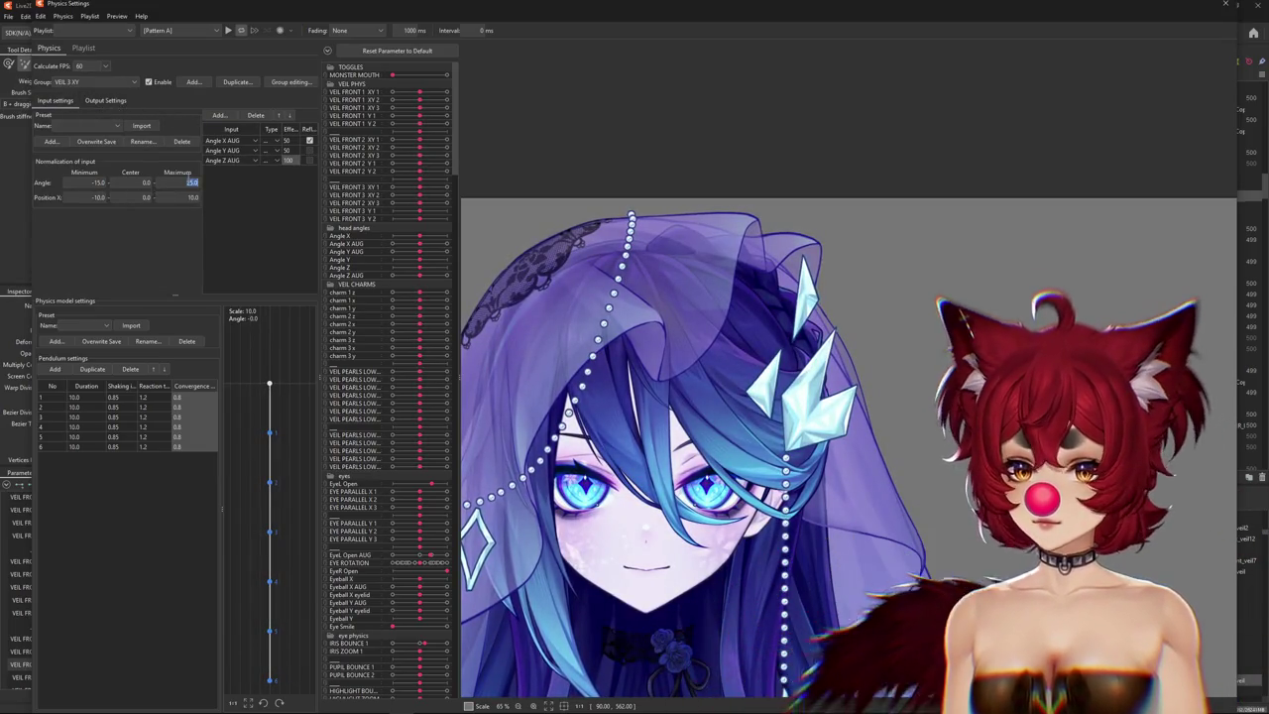
pyautogui.click(105, 100)
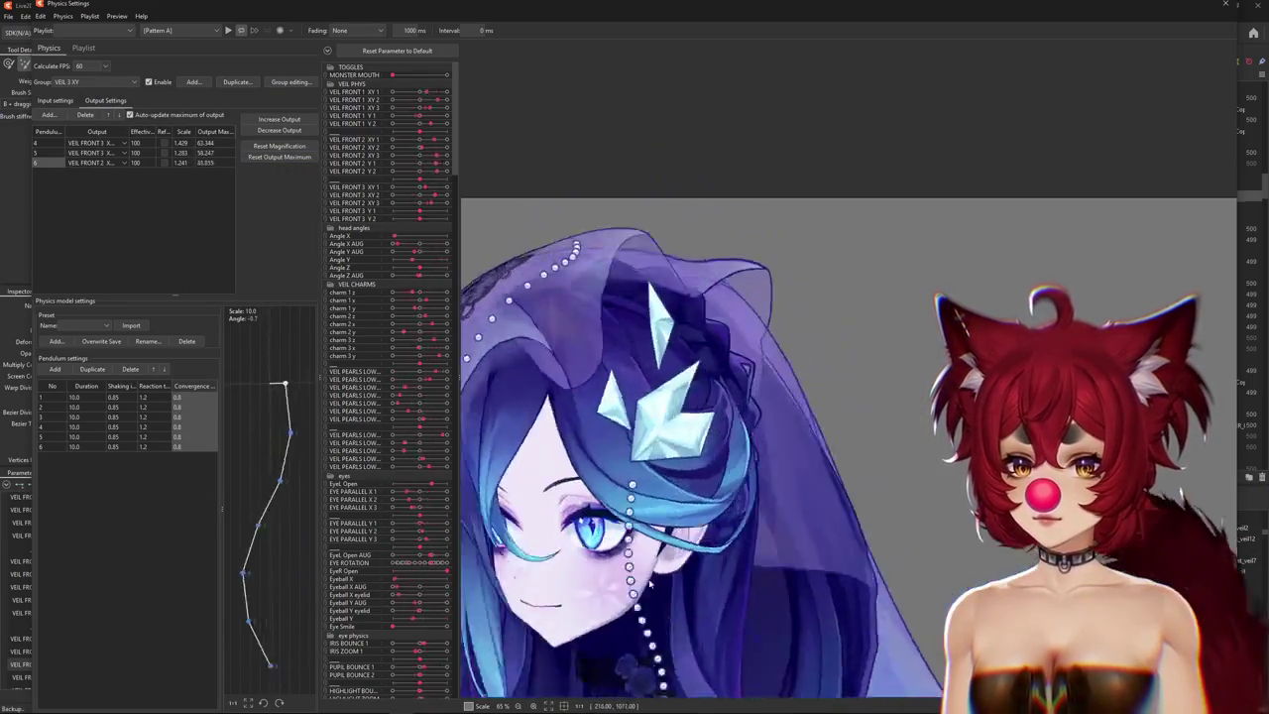
pyautogui.moveTo(770, 137); pyautogui.dragTo(654, 626)
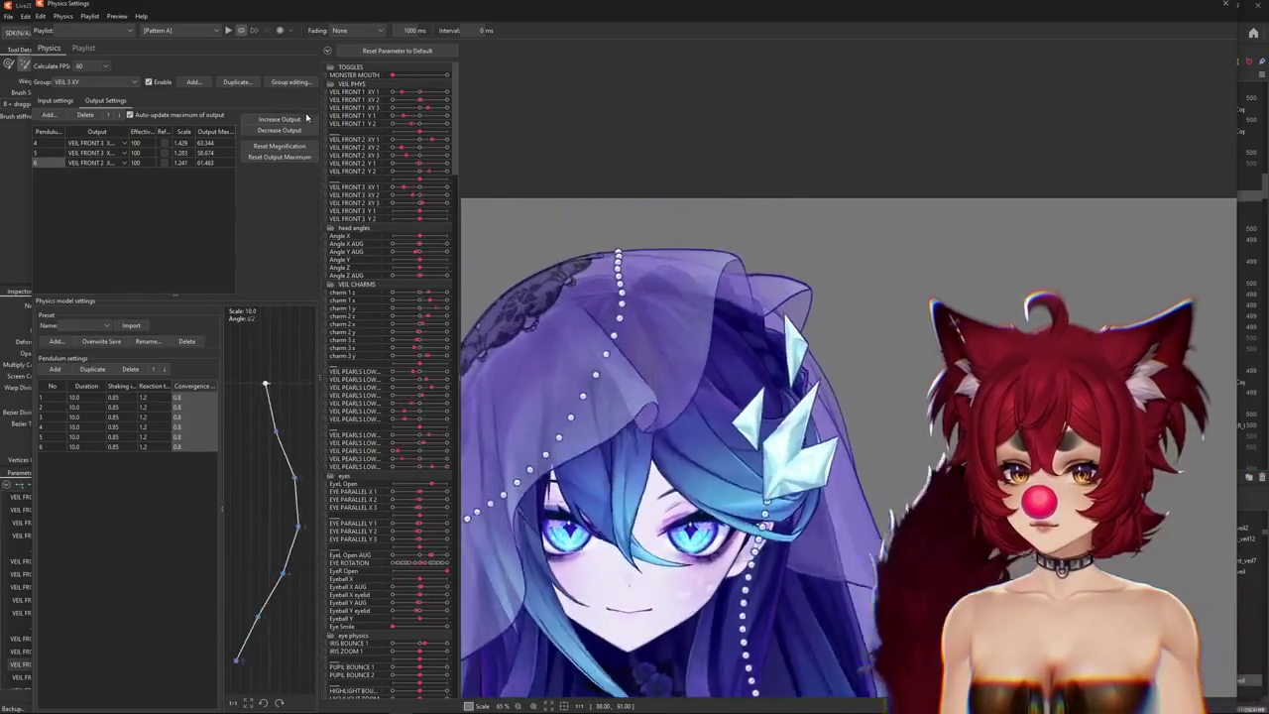
pyautogui.moveTo(591, 363); pyautogui.dragTo(811, 349)
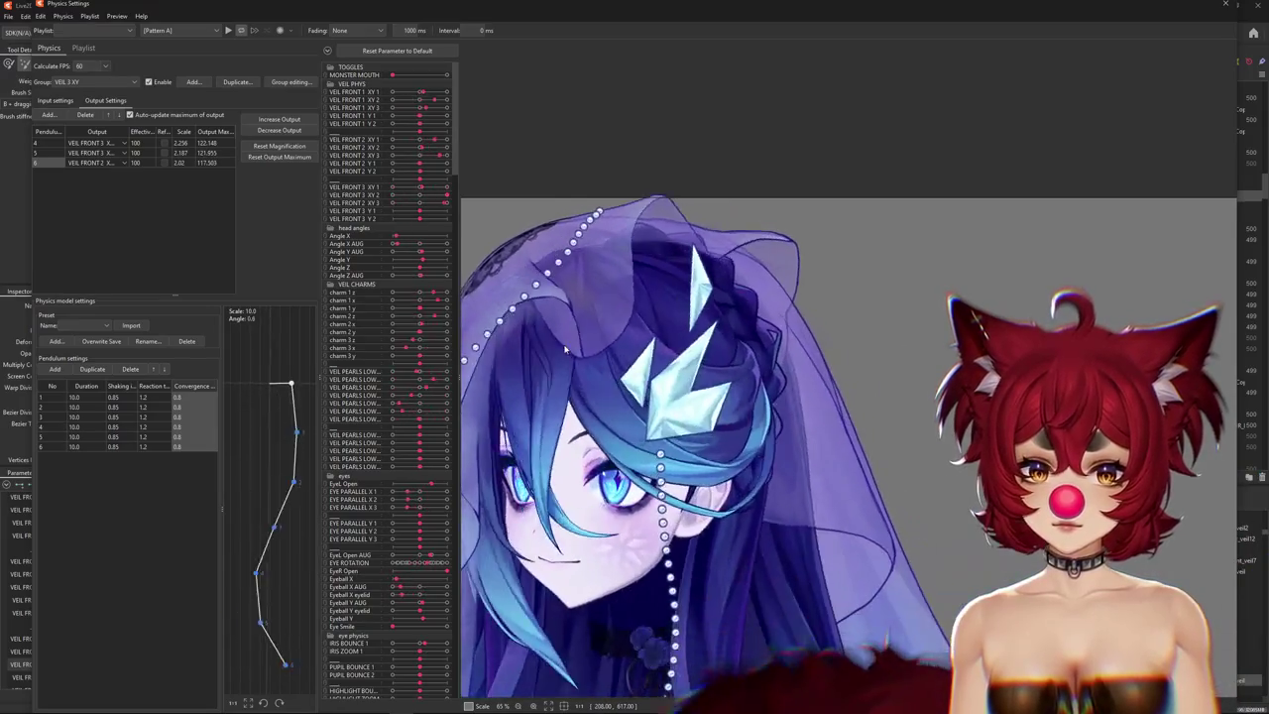
pyautogui.click(287, 146)
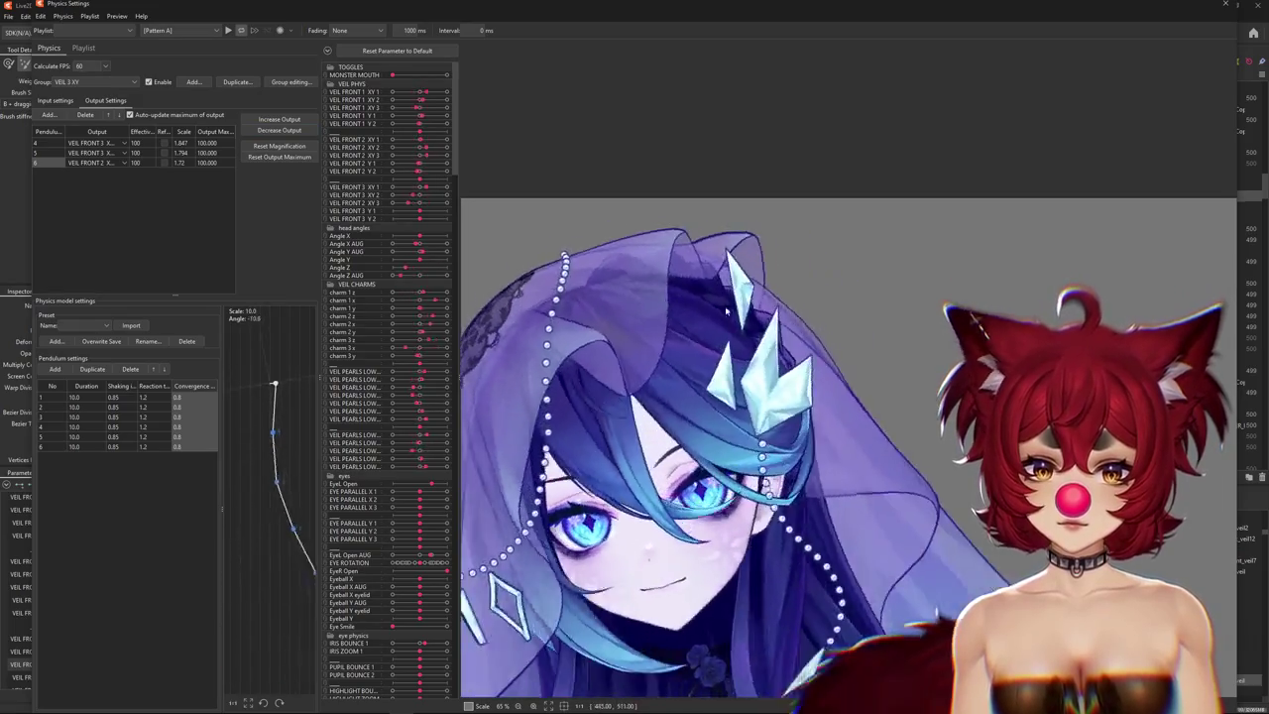
pyautogui.click(99, 82)
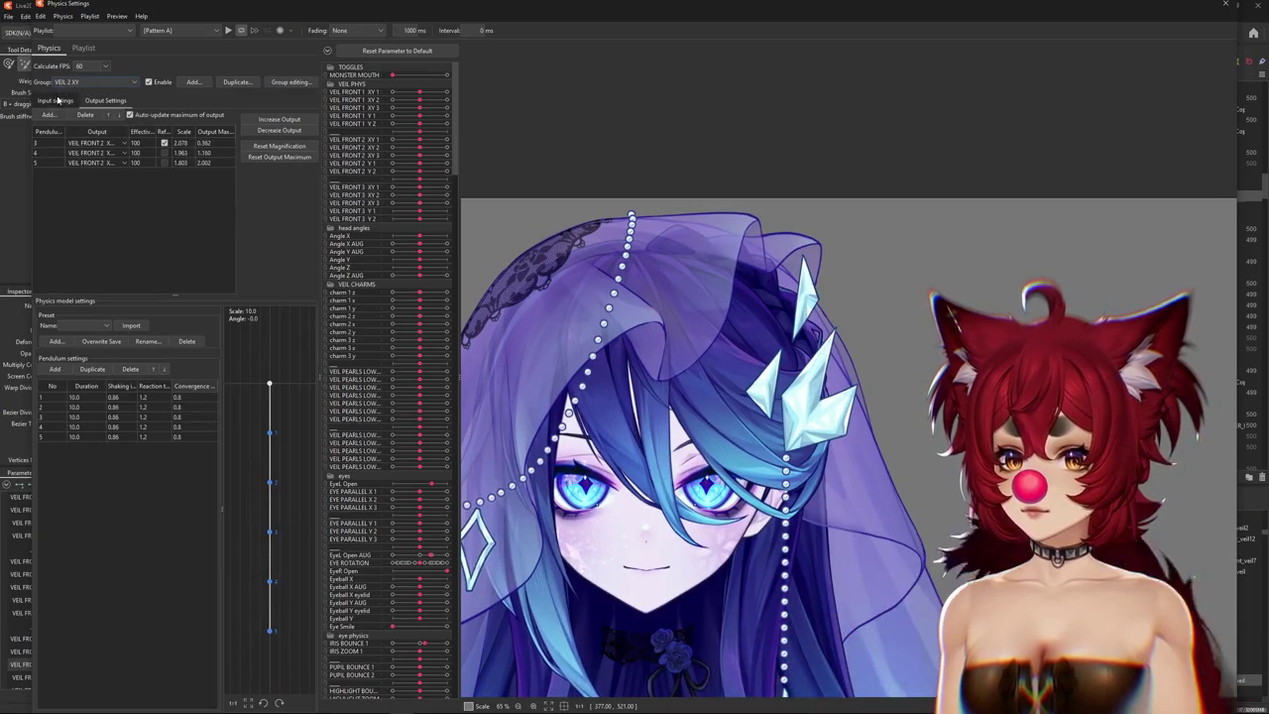
# Refit VEIL 2 XY's output magnifications, then switch to VEIL 1 XY's input settings.
pyautogui.click(57, 101)
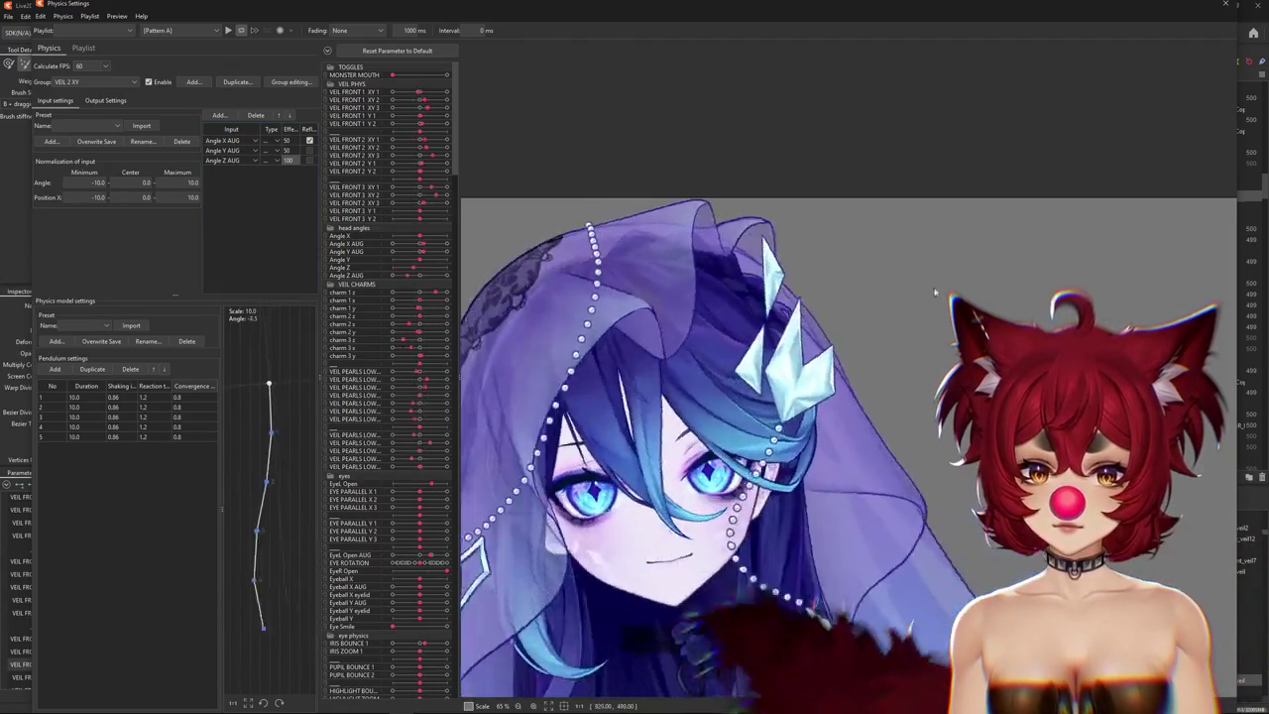
pyautogui.click(107, 100)
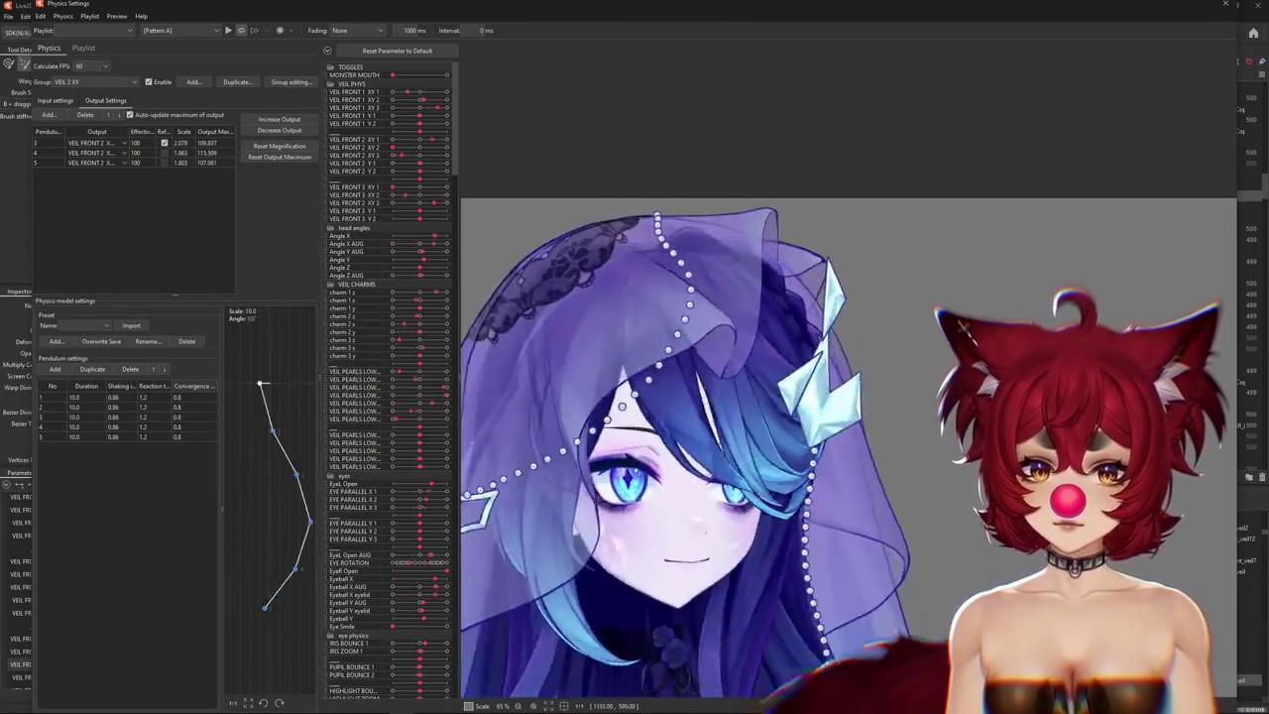
pyautogui.click(287, 145)
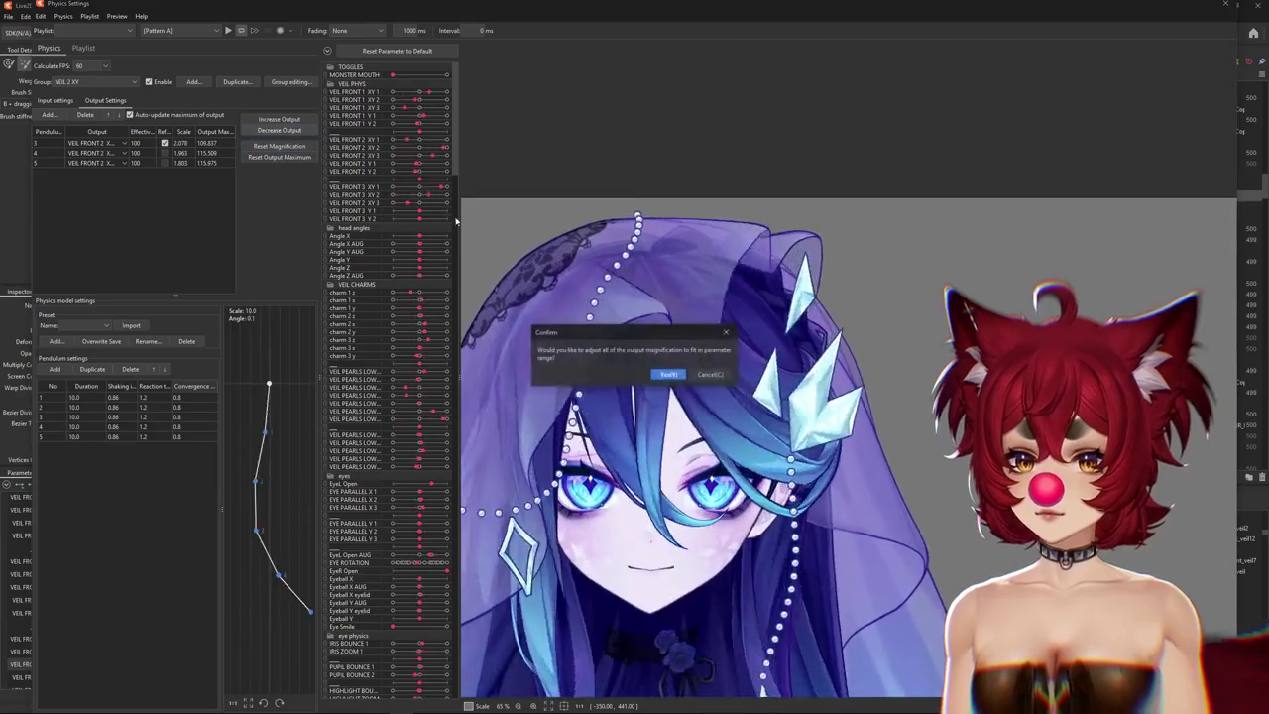
pyautogui.press('Return')
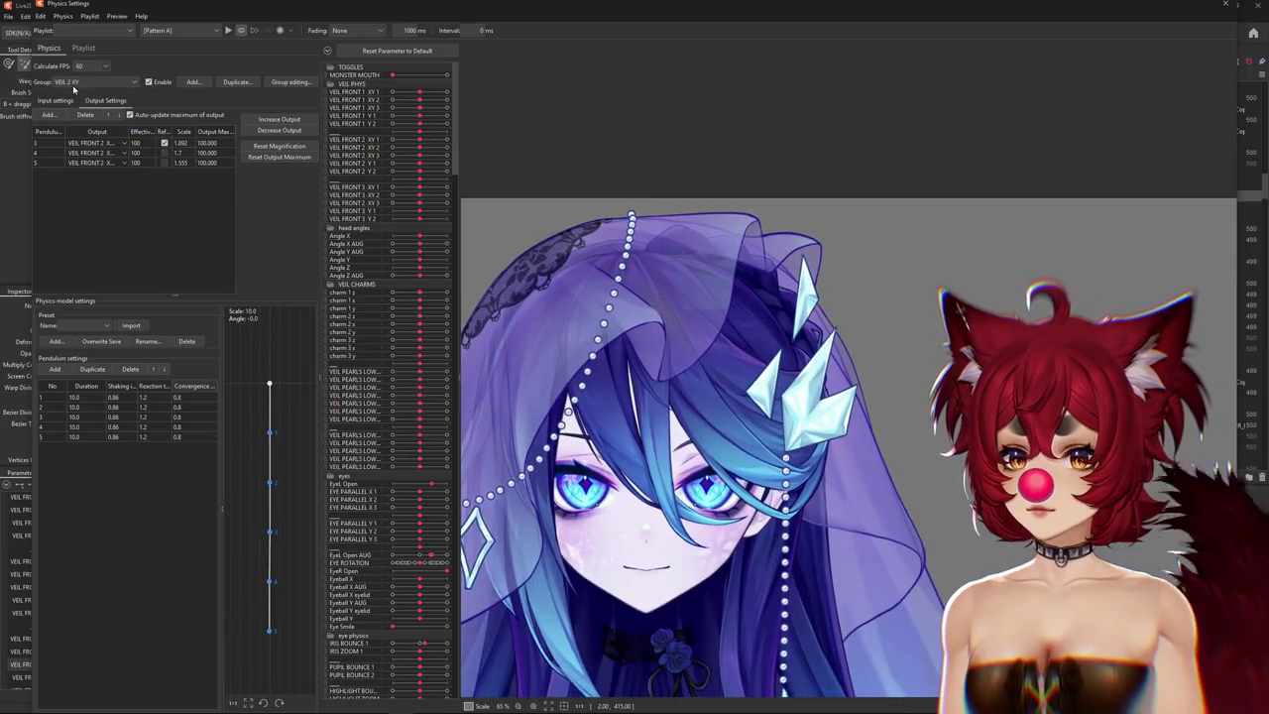
pyautogui.click(67, 201)
pyautogui.click(56, 101)
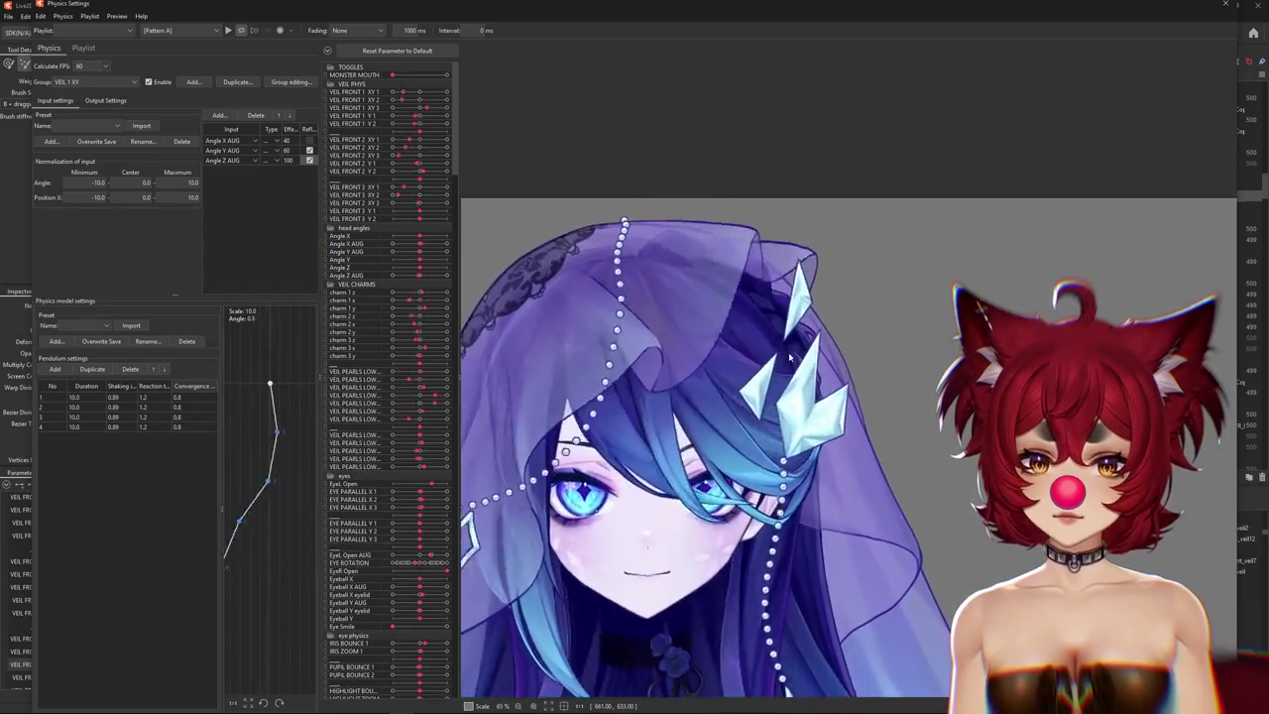
# Test VEIL 1 XY's sway and refit its outputs to scales 2.122, 1.908 and 1.501.
pyautogui.moveTo(790, 357); pyautogui.dragTo(735, 283)
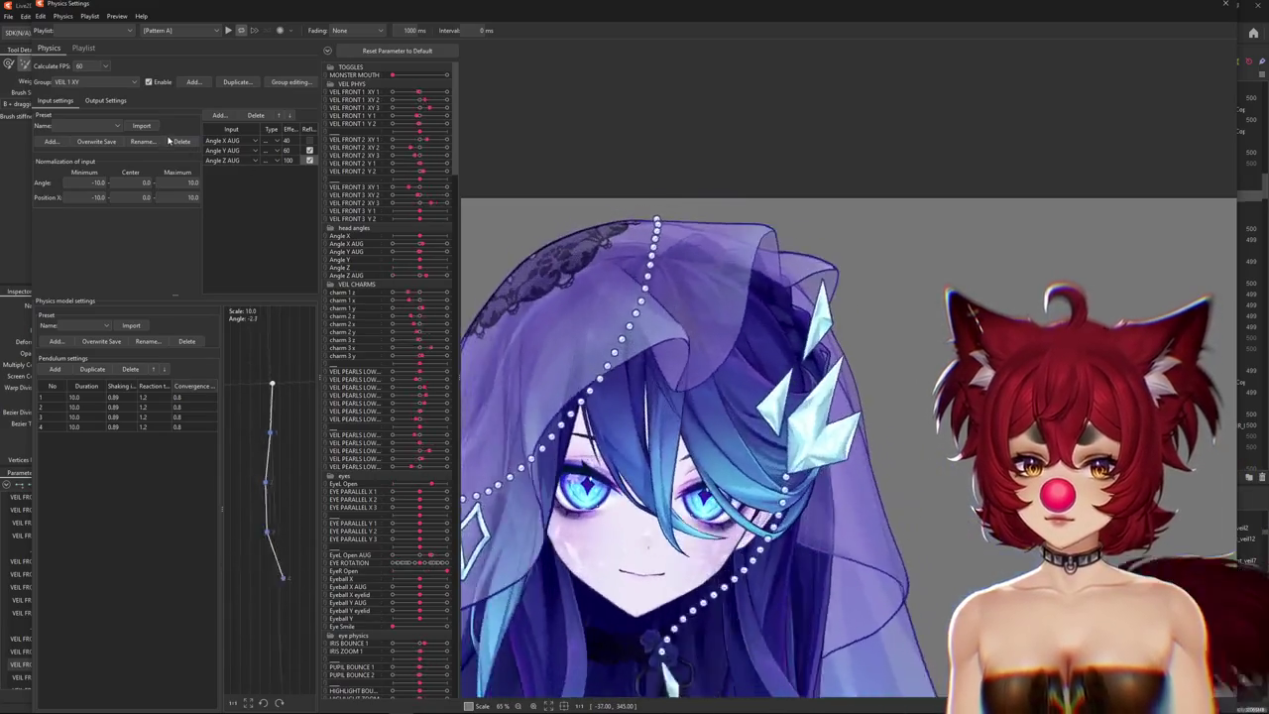
pyautogui.click(105, 101)
pyautogui.scroll(-3, 819, 337)
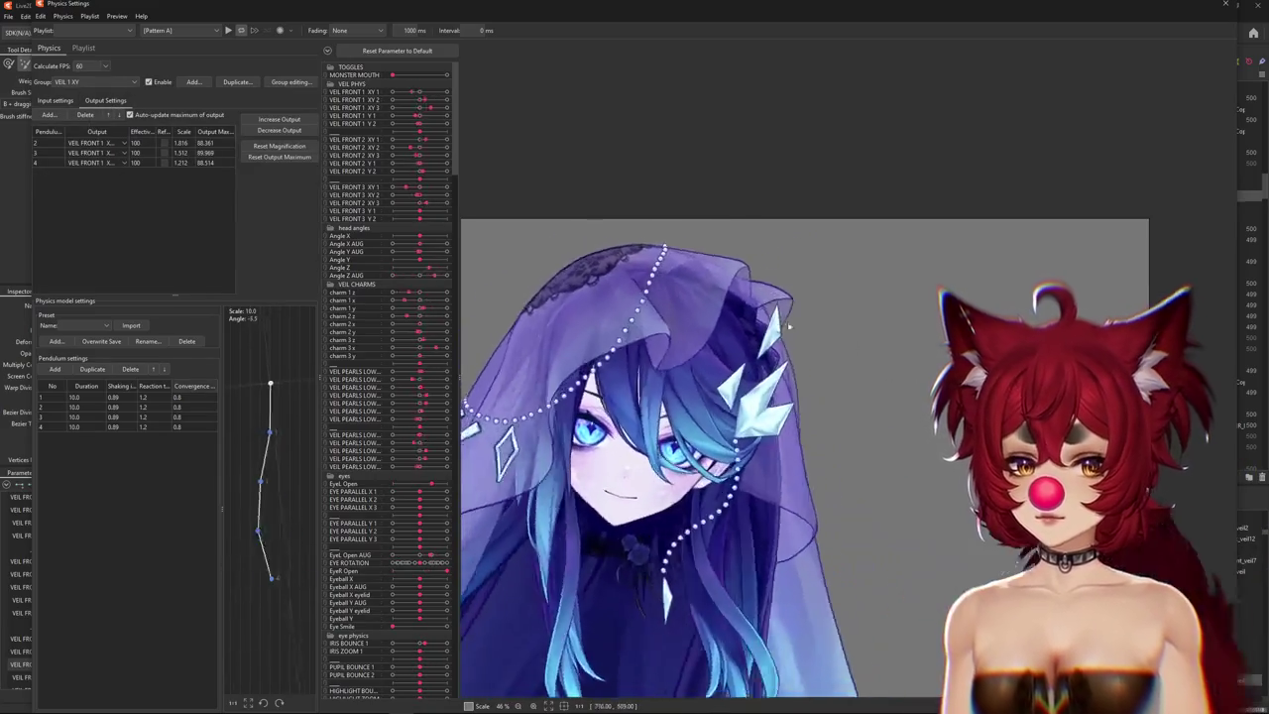
pyautogui.scroll(3, 818, 337)
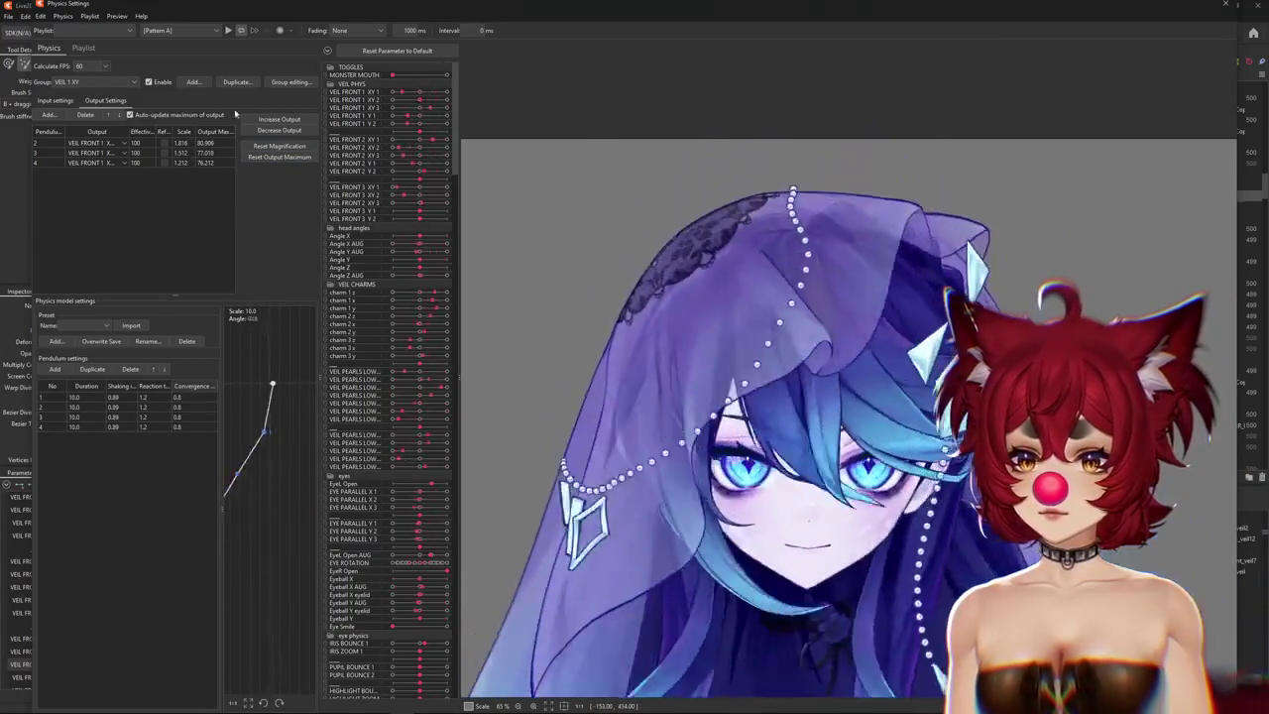
pyautogui.click(279, 157)
pyautogui.click(664, 371)
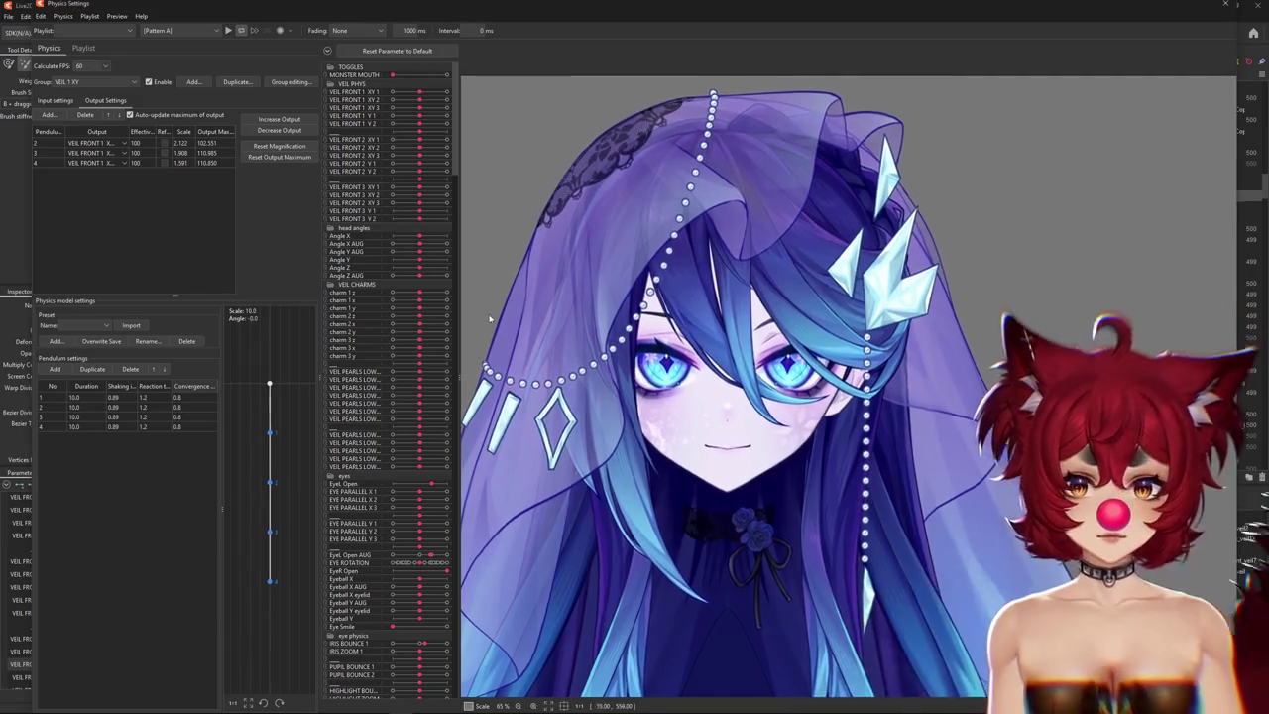
pyautogui.moveTo(324, 299); pyautogui.dragTo(209, 298)
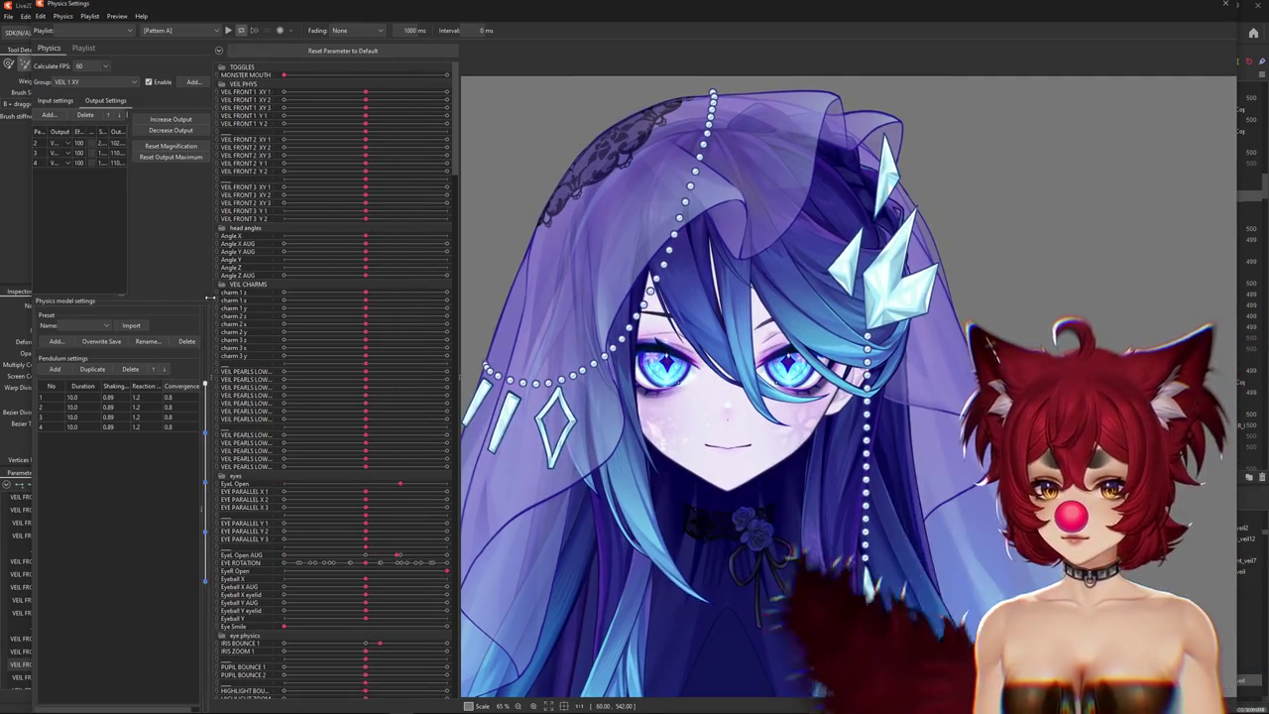
# Drag the parameter list dividers to enlarge the physics preview, then zoom the preview out.
pyautogui.moveTo(457, 290); pyautogui.dragTo(352, 291)
pyautogui.moveTo(213, 291); pyautogui.dragTo(250, 291)
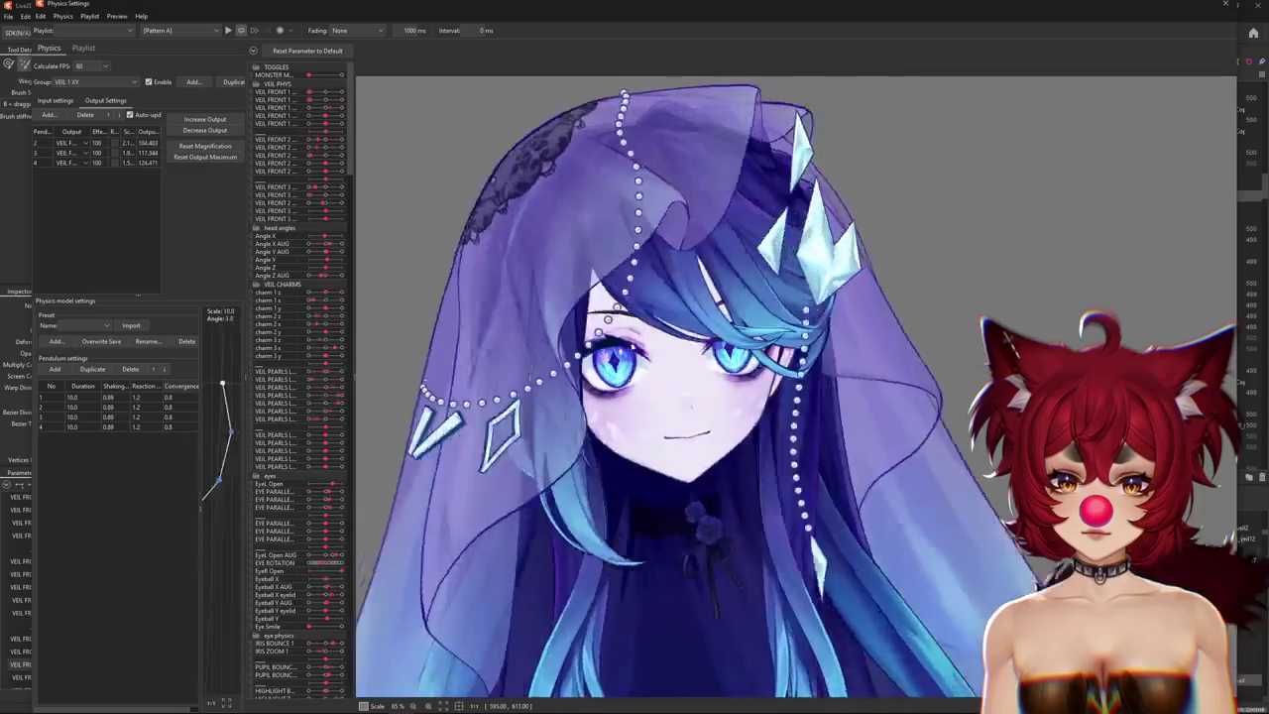
pyautogui.scroll(-3, 731, 347)
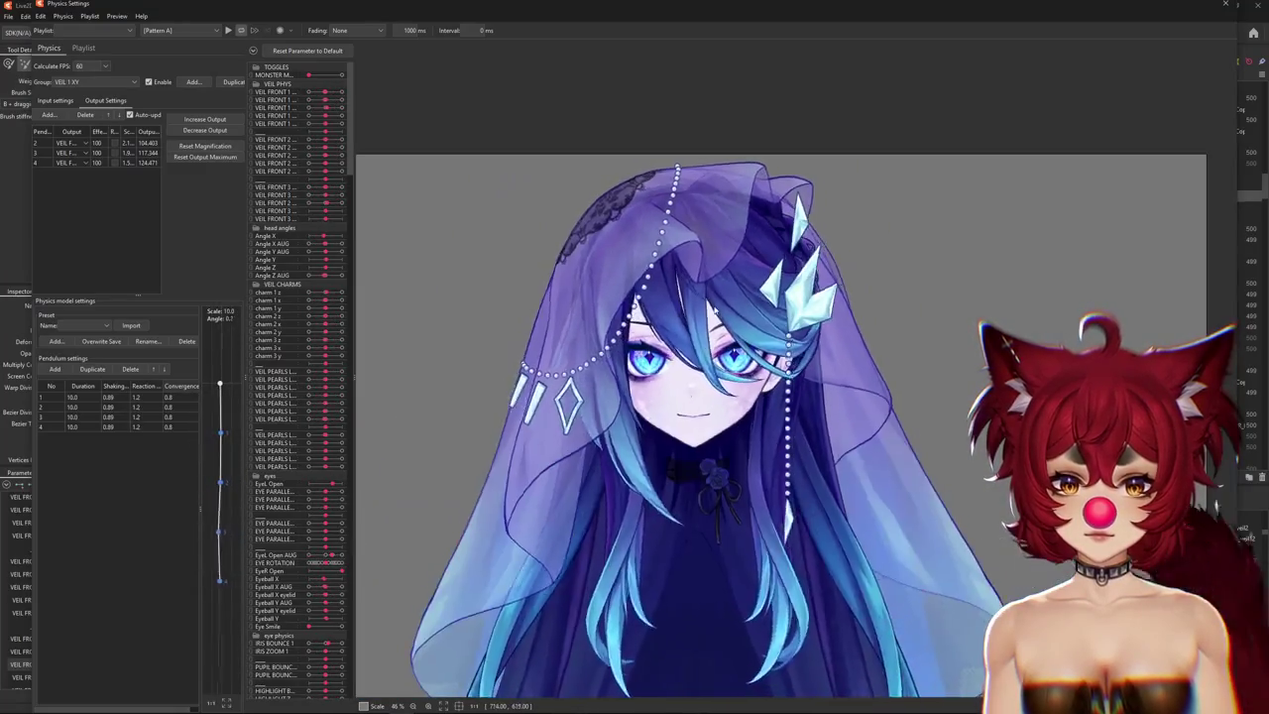
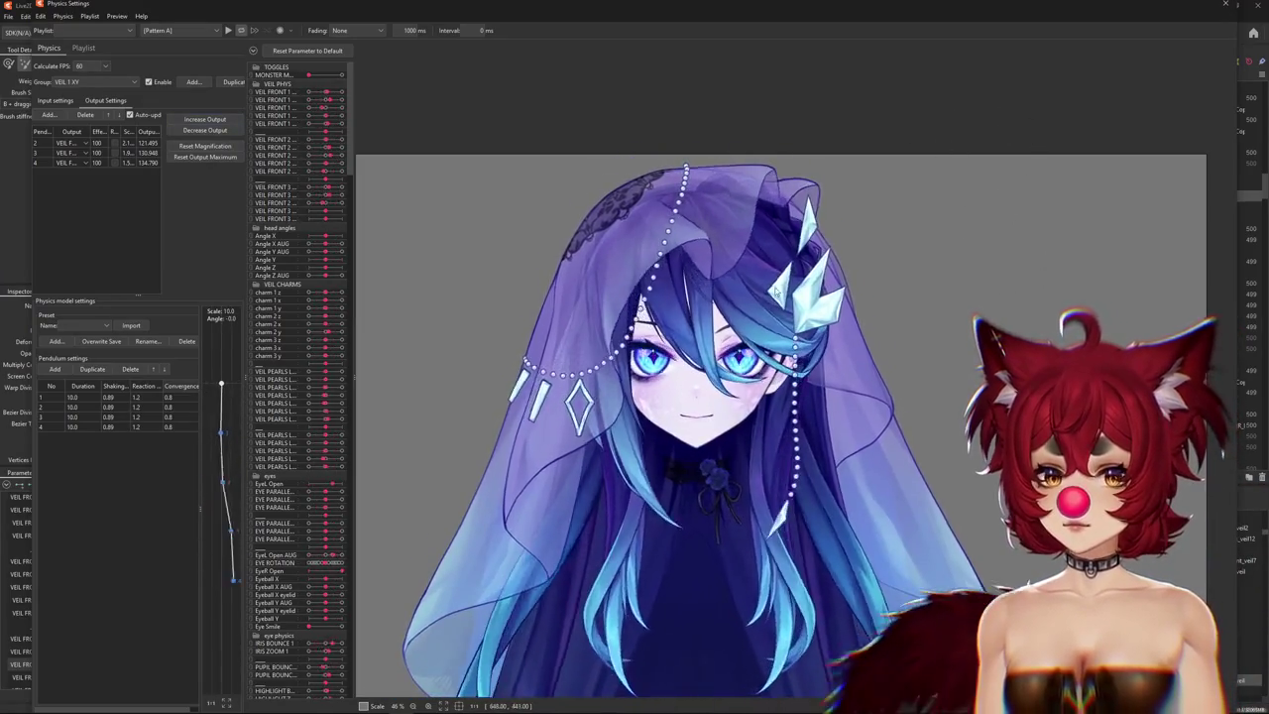
# Preview the veil sway, reset VEIL 1 XY output magnification to fit ranges, and close Physics Settings.
pyautogui.moveTo(727, 279); pyautogui.dragTo(1010, 537)
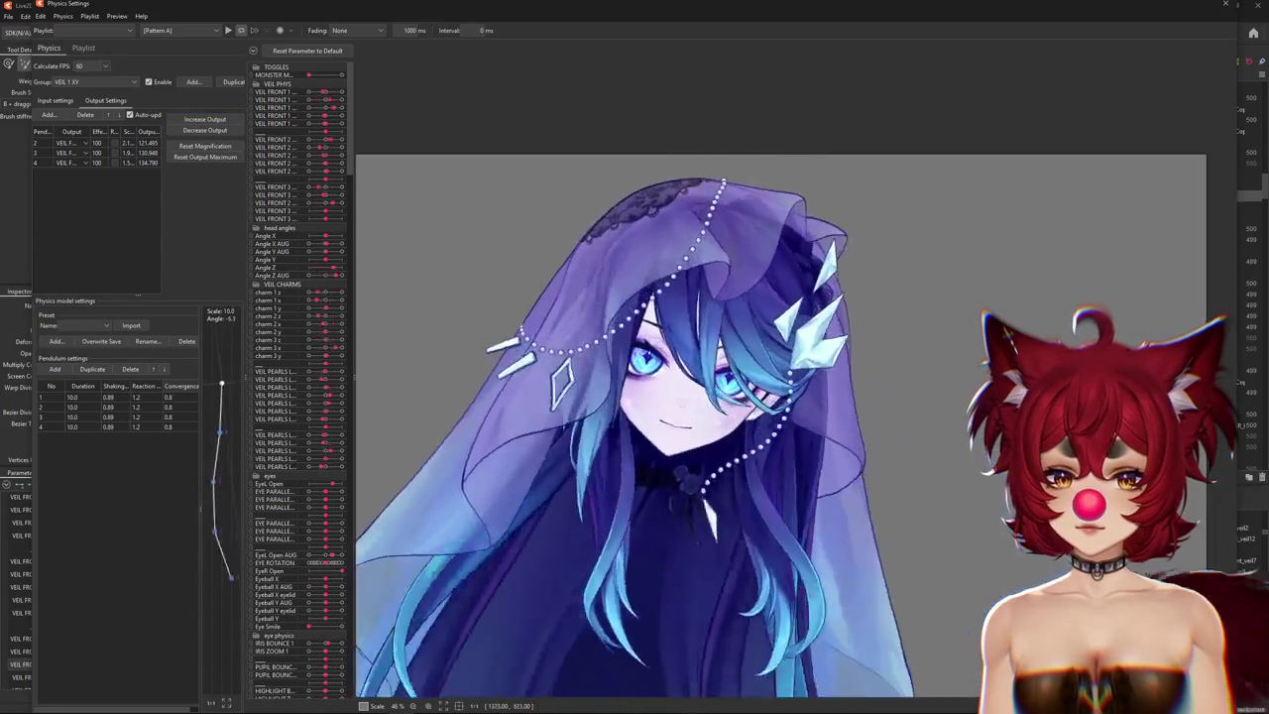
pyautogui.click(54, 100)
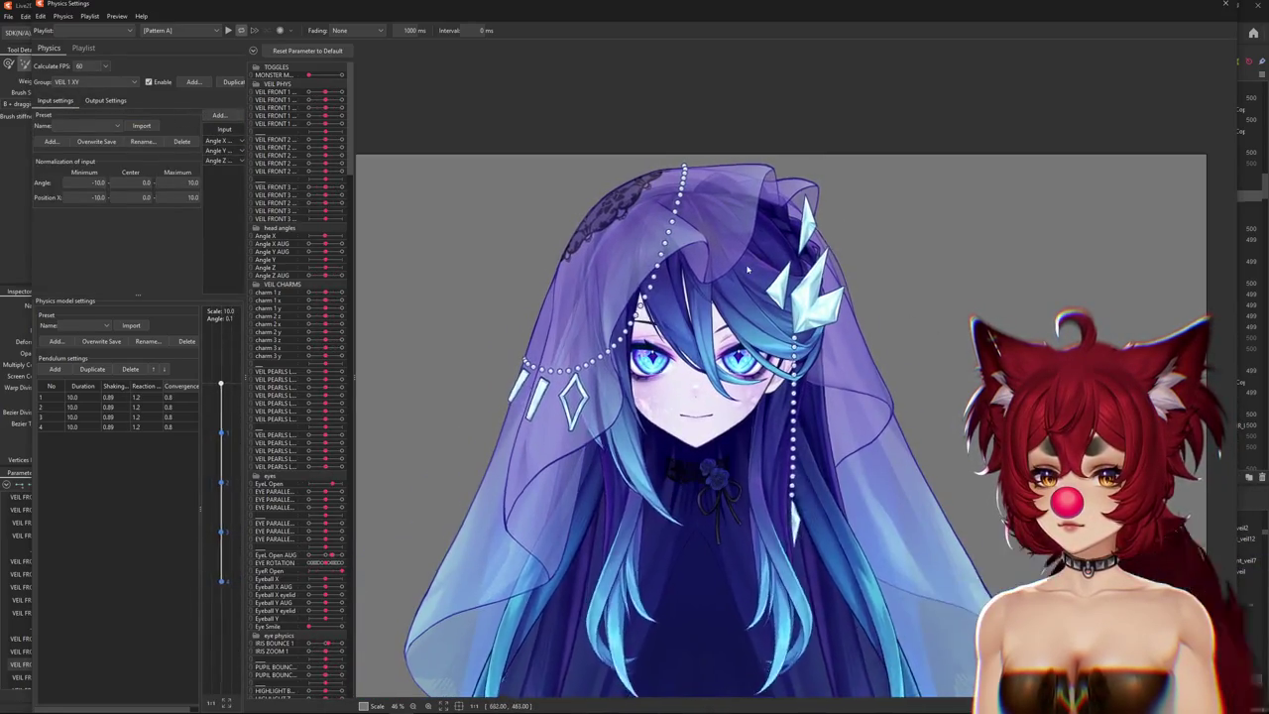
pyautogui.click(105, 100)
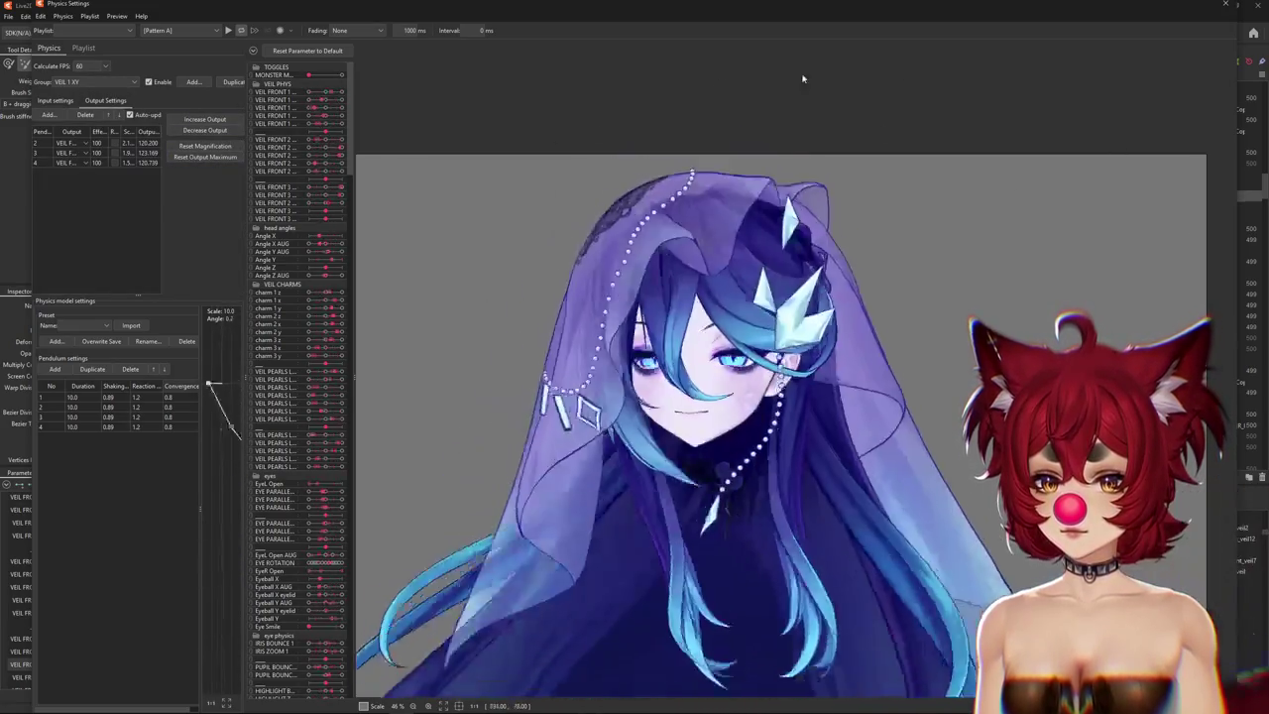
pyautogui.click(208, 145)
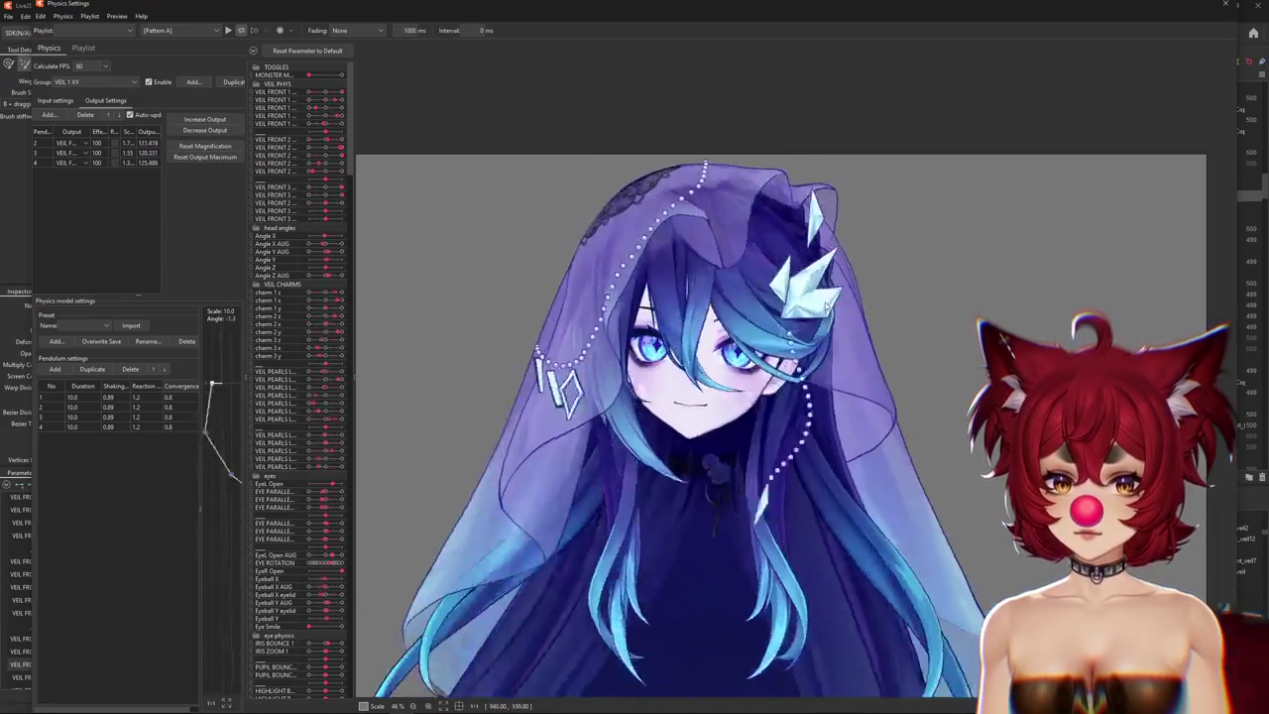
pyautogui.click(1225, 4)
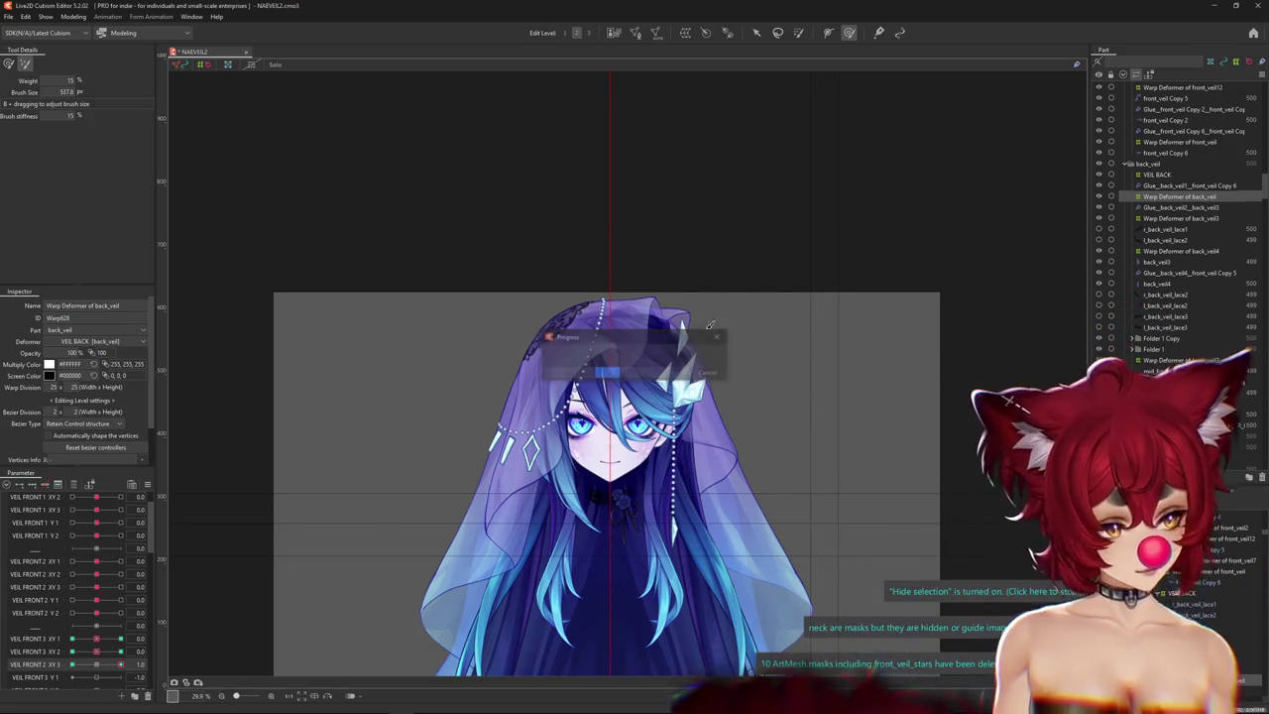
# Select the front_veil Copy 5 mesh and start a 21 × 25 Warp Deformer of front_veil13.
pyautogui.scroll(3, 526, 486)
pyautogui.rightClick(568, 479)
pyautogui.click(601, 485)
pyautogui.click(703, 556)
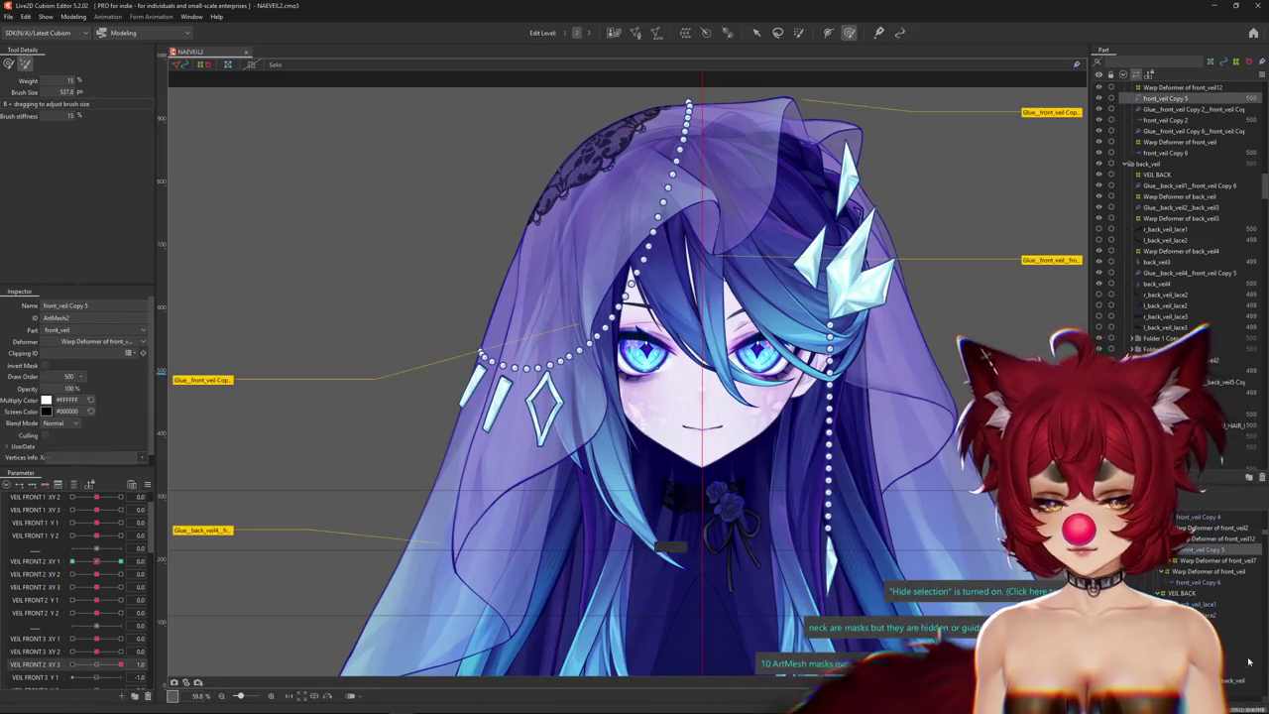
pyautogui.click(1180, 87)
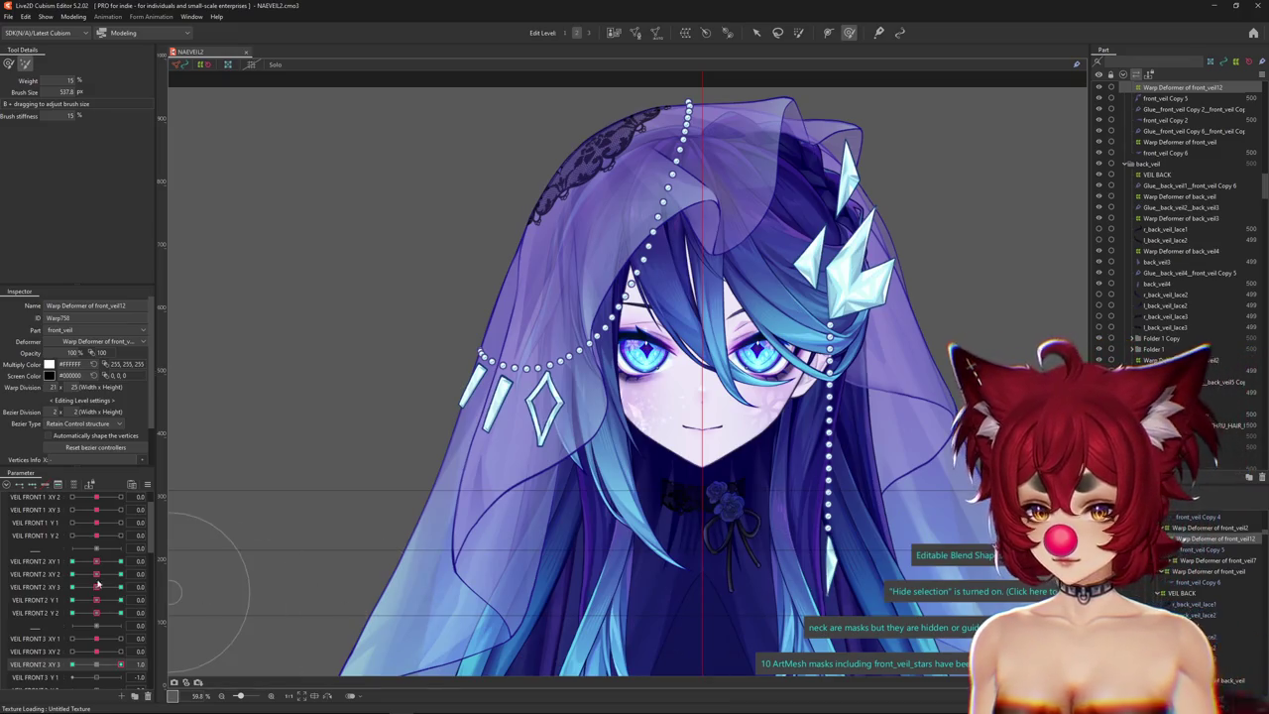
pyautogui.moveTo(82, 563); pyautogui.dragTo(85, 562)
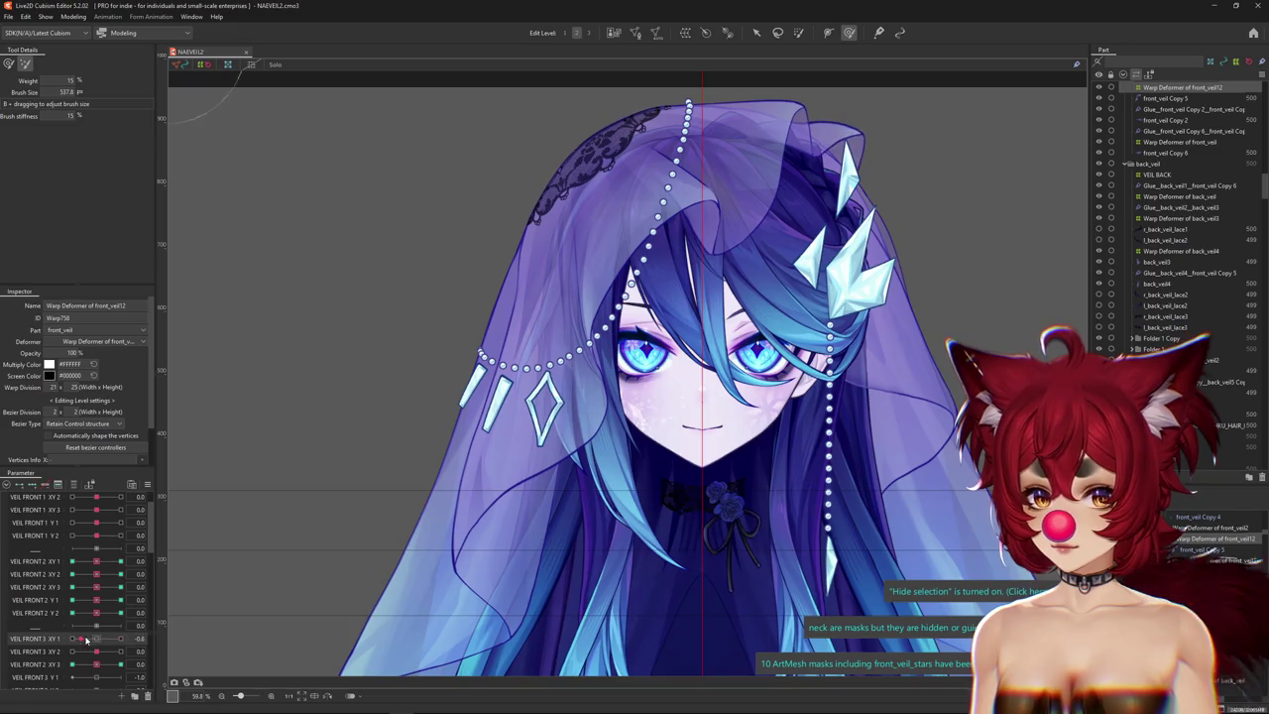
pyautogui.click(1257, 548)
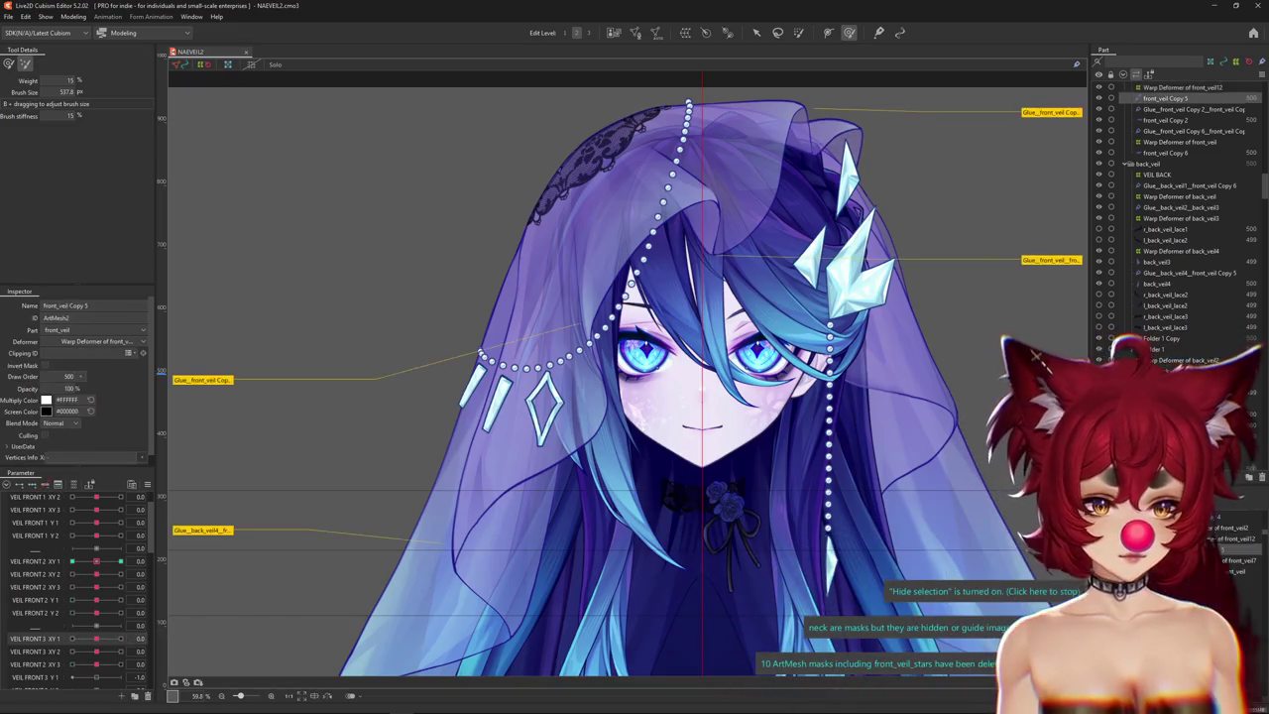
pyautogui.click(684, 34)
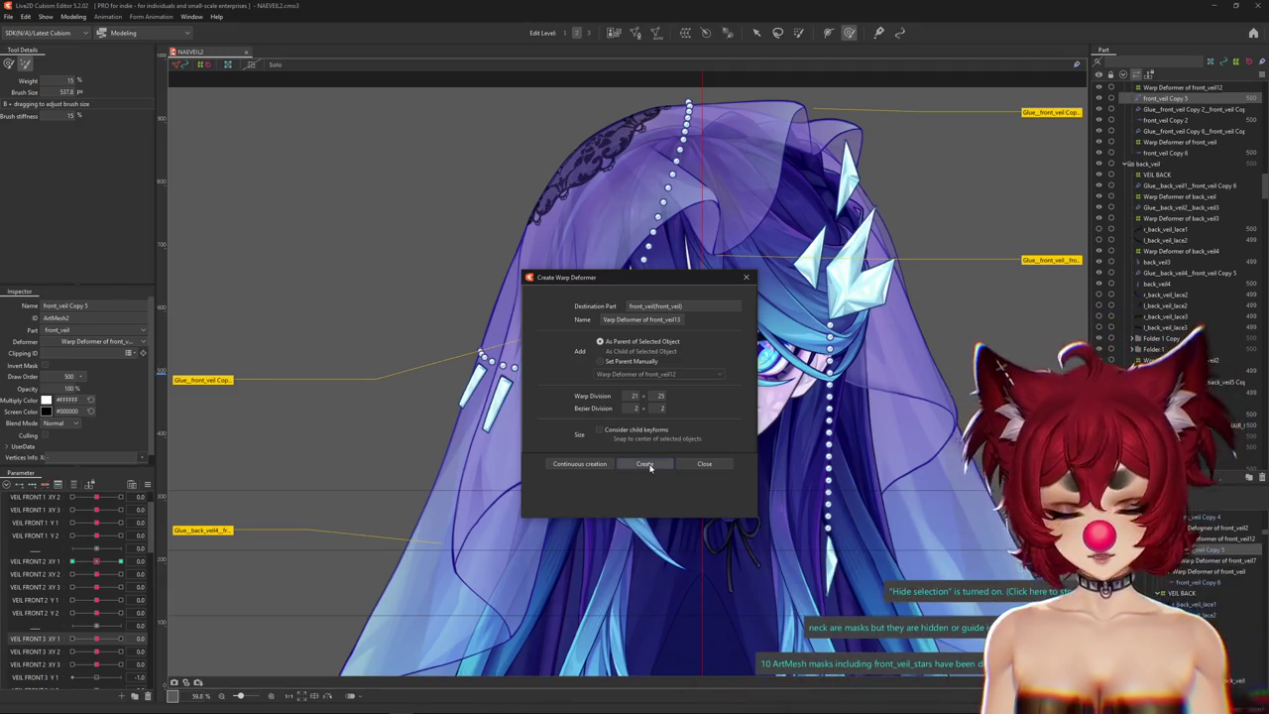
# Create the Warp Deformer of front_veil13 and pick the VEIL FRONT 3 key at 1.0.
pyautogui.click(645, 464)
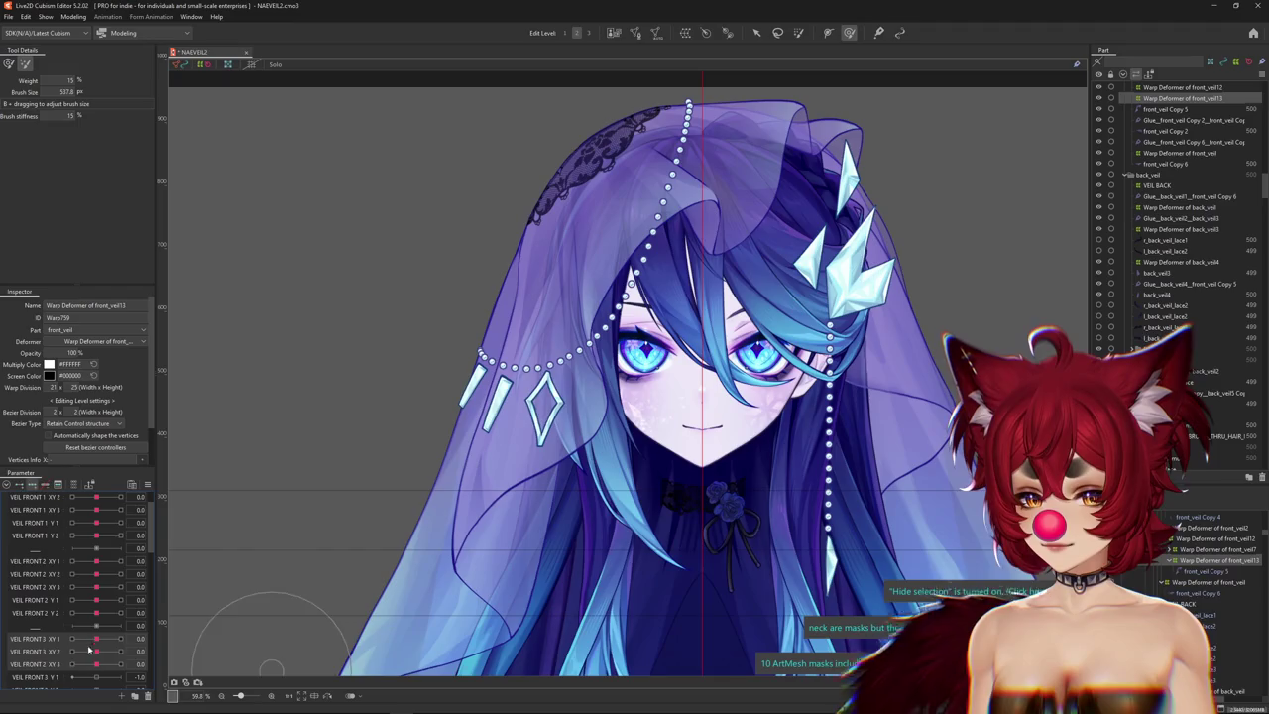
pyautogui.scroll(2, 606, 363)
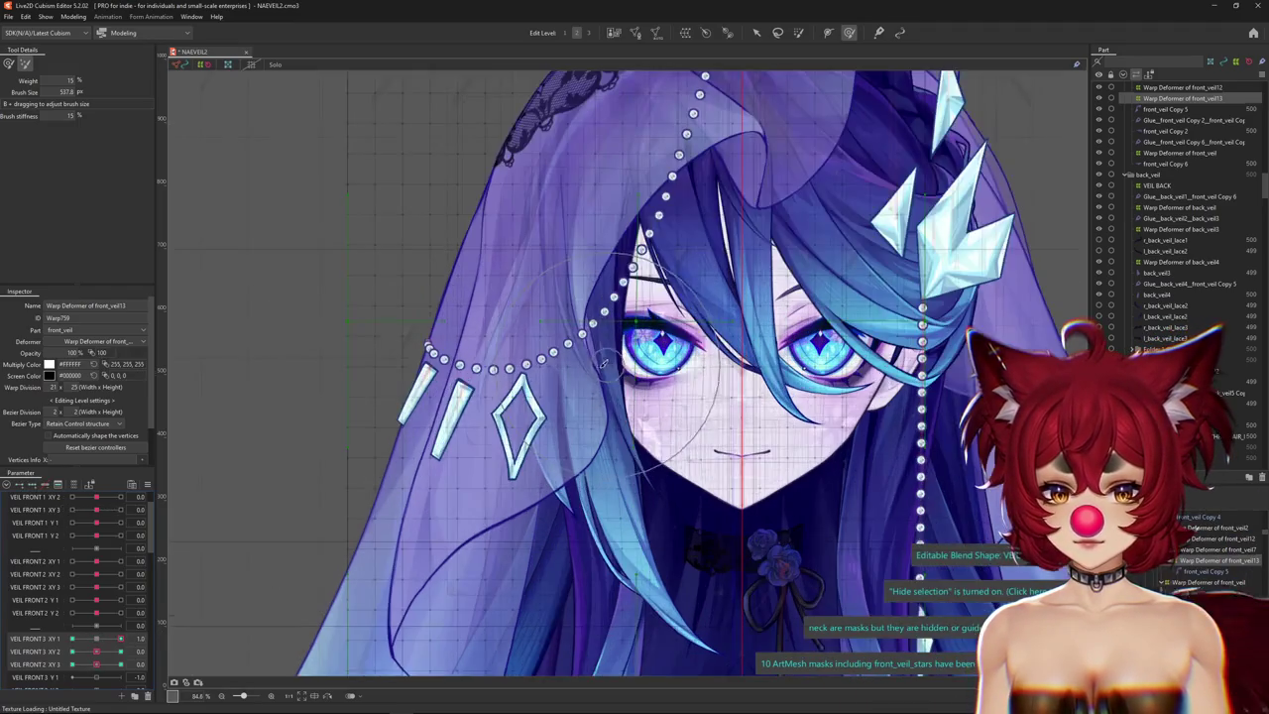
pyautogui.moveTo(599, 429); pyautogui.dragTo(598, 430)
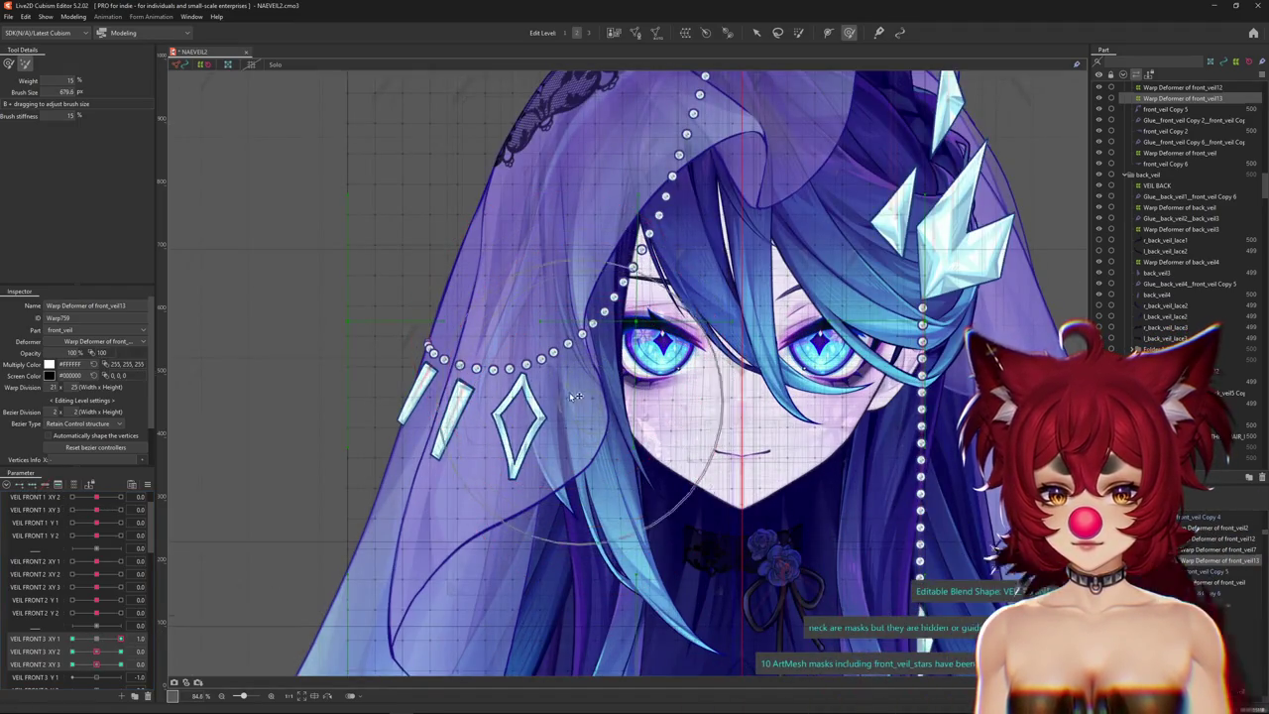
pyautogui.click(98, 641)
pyautogui.hotkey('ctrl', 'h')
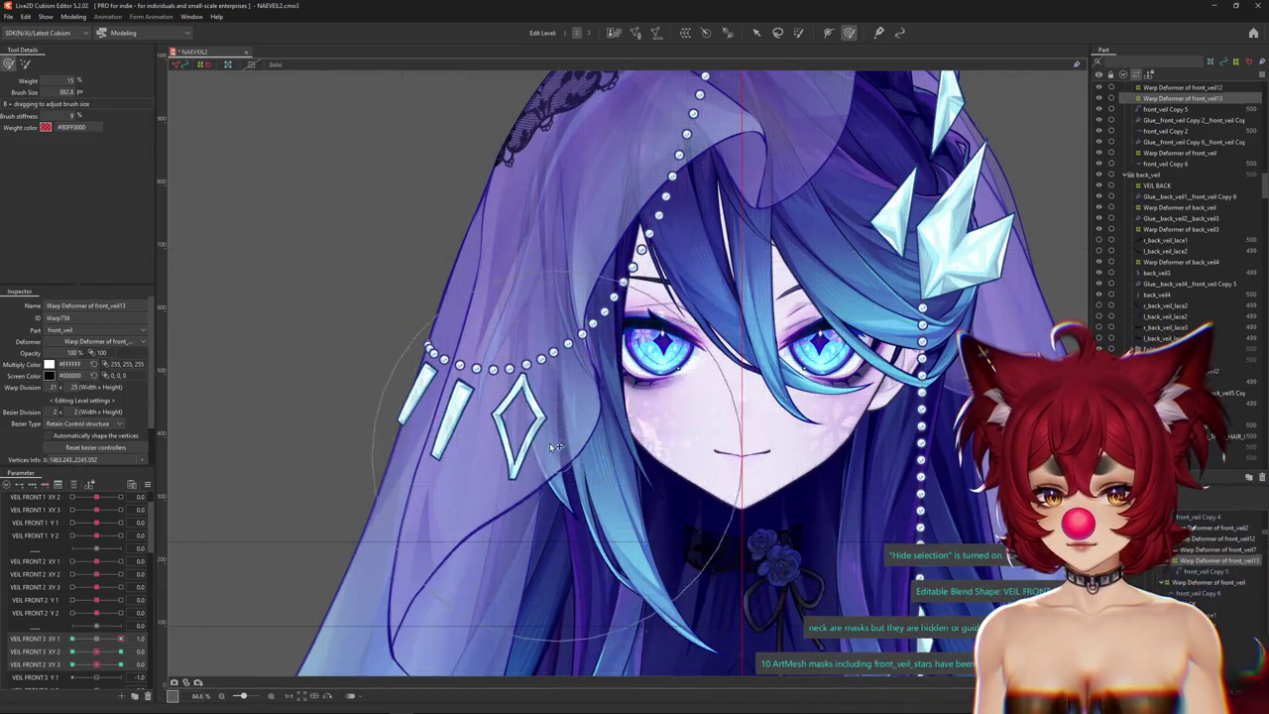
# Shrink the brush, select the VEIL FRONT 3 parameters, and set VEIL FRONT 2 XY 1 to -1.0.
pyautogui.moveTo(589, 367); pyautogui.dragTo(592, 428)
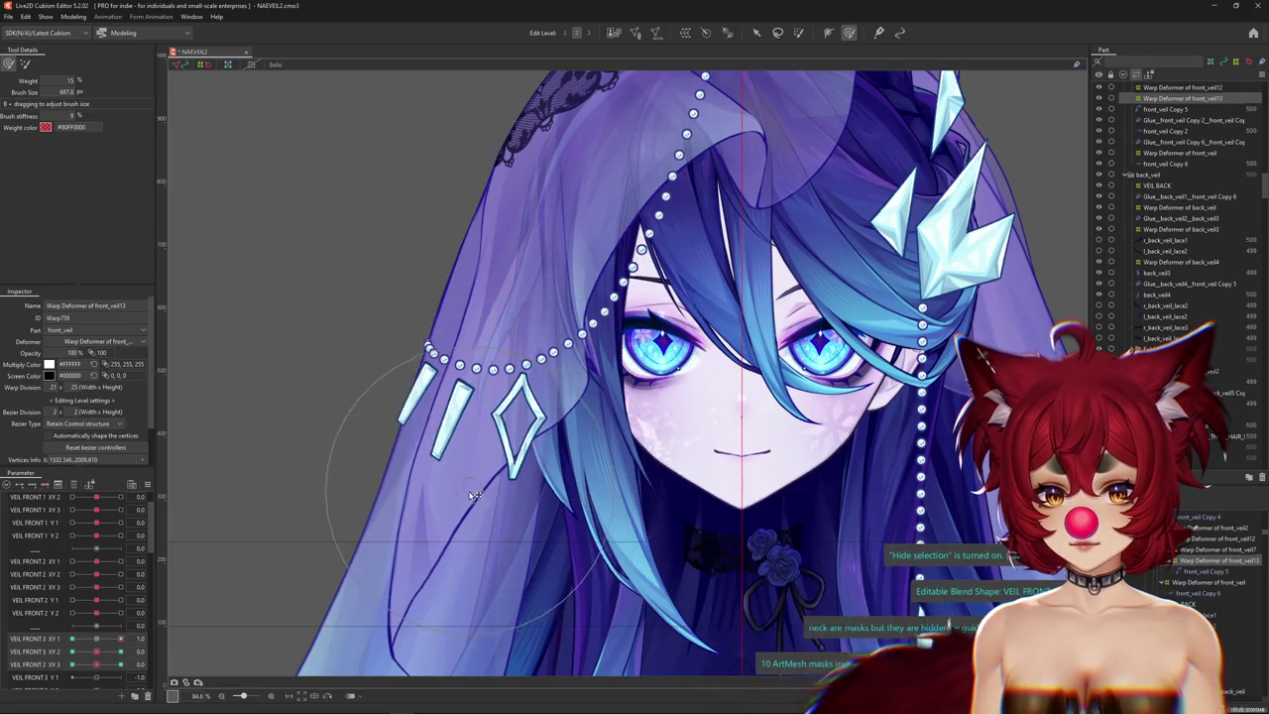
pyautogui.scroll(-2, 476, 563)
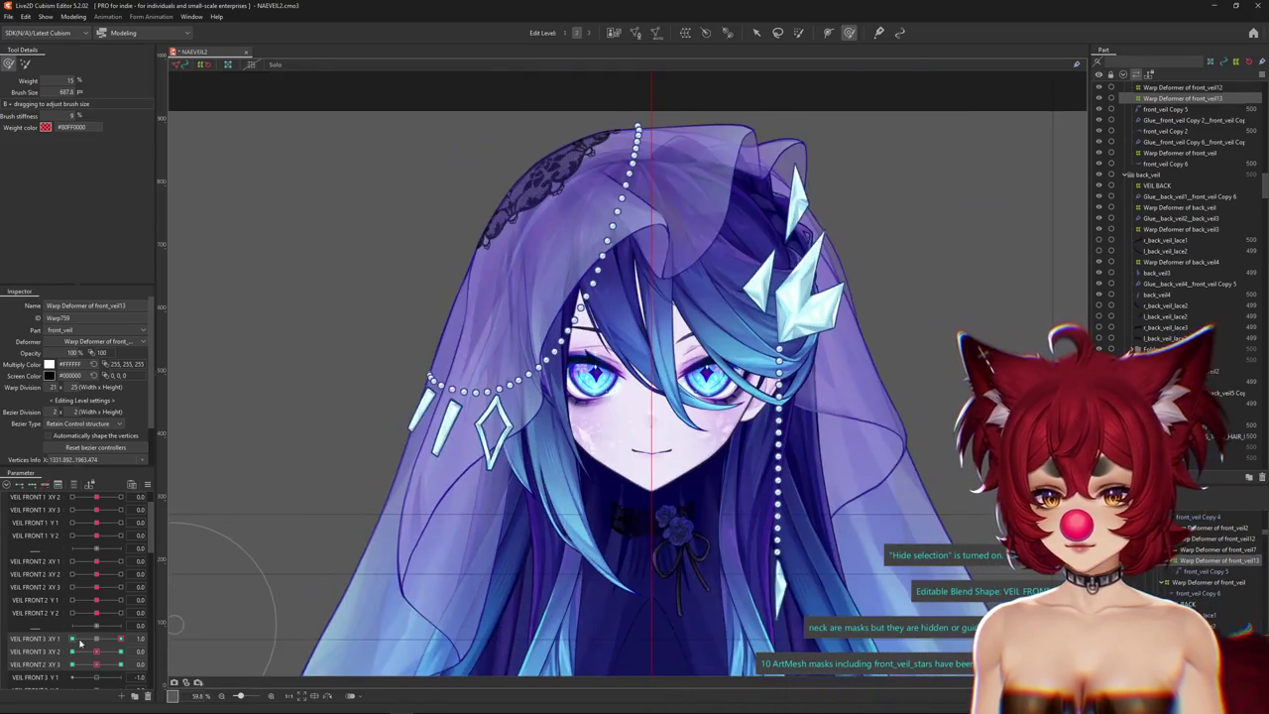
pyautogui.click(106, 647)
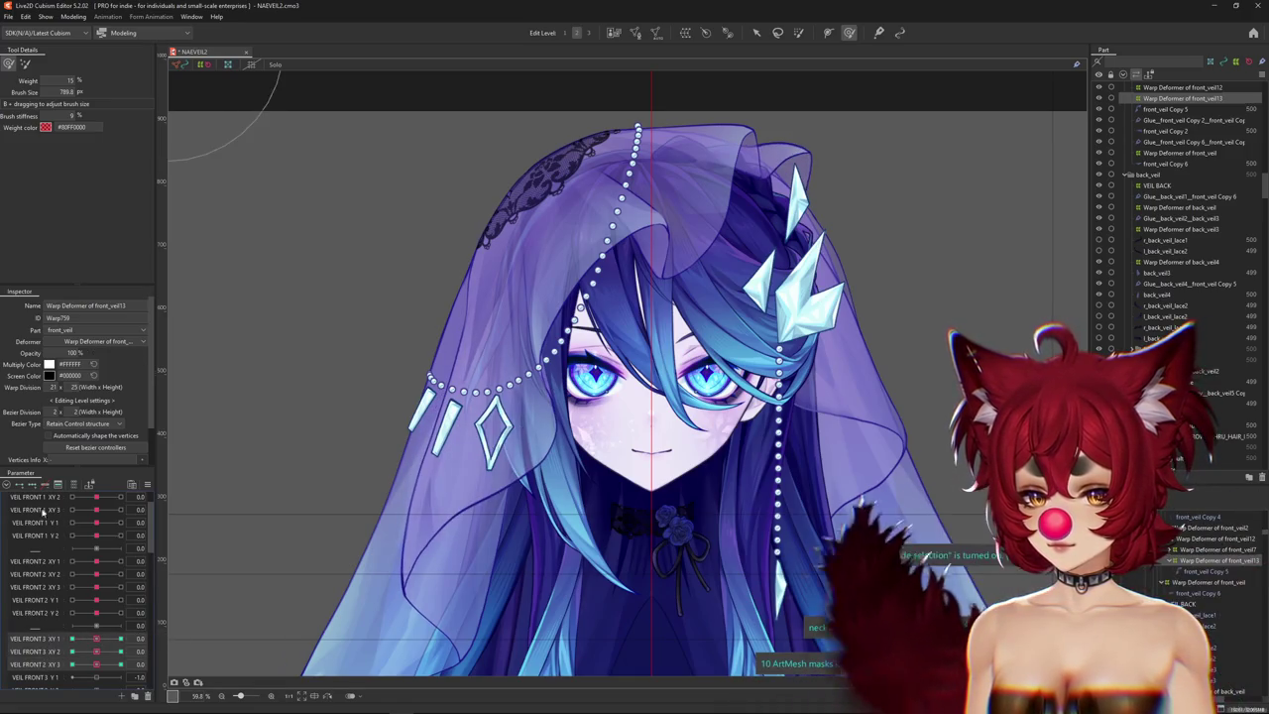
pyautogui.scroll(-2, 76, 636)
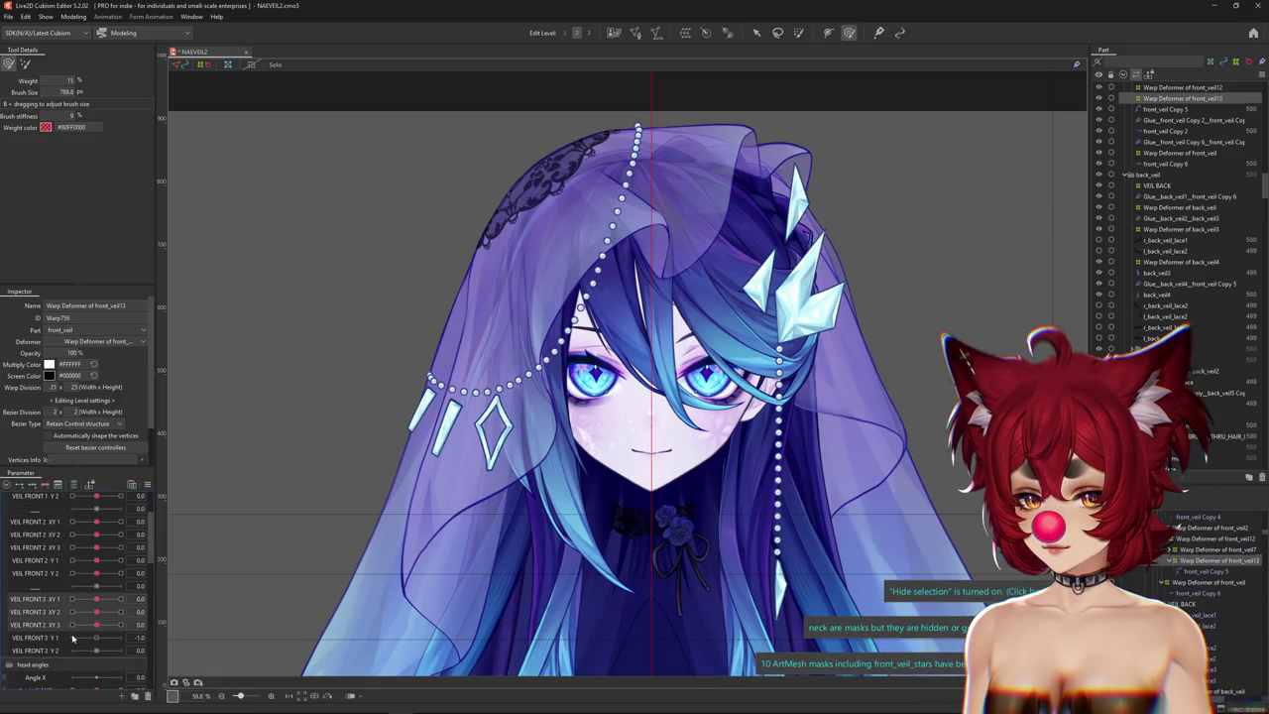
pyautogui.moveTo(97, 601); pyautogui.dragTo(73, 599)
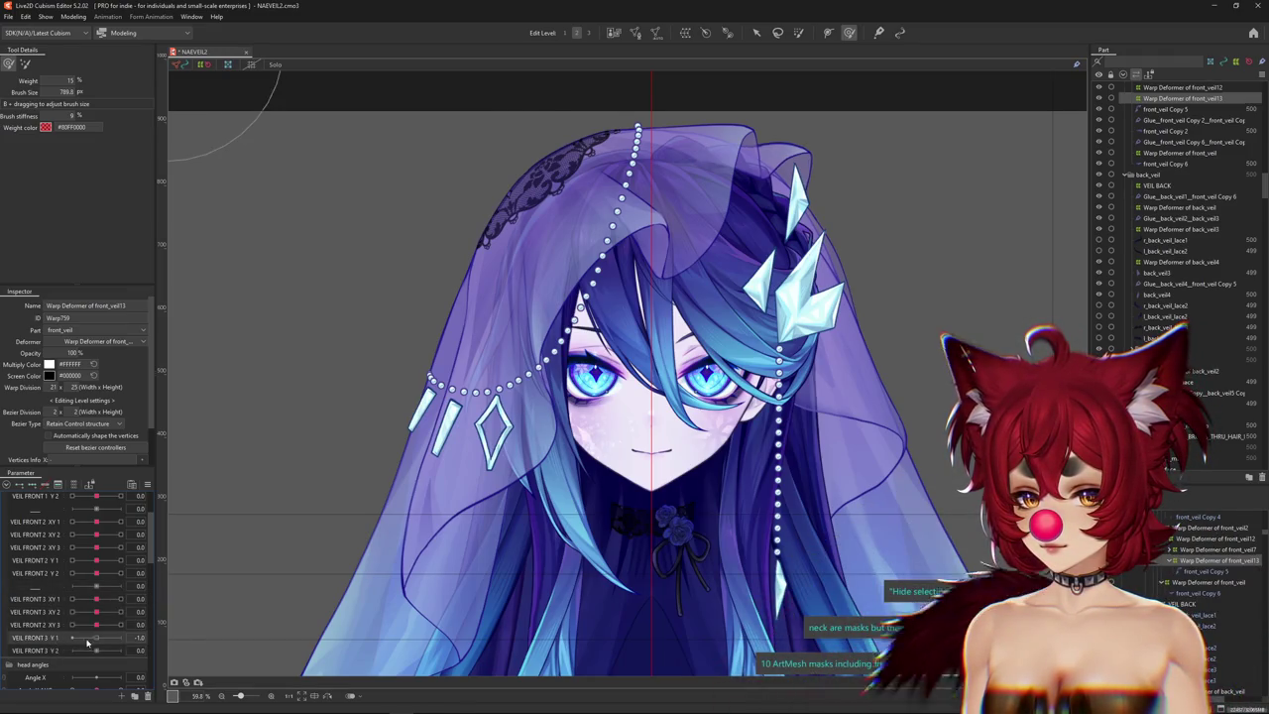
pyautogui.scroll(4, 773, 217)
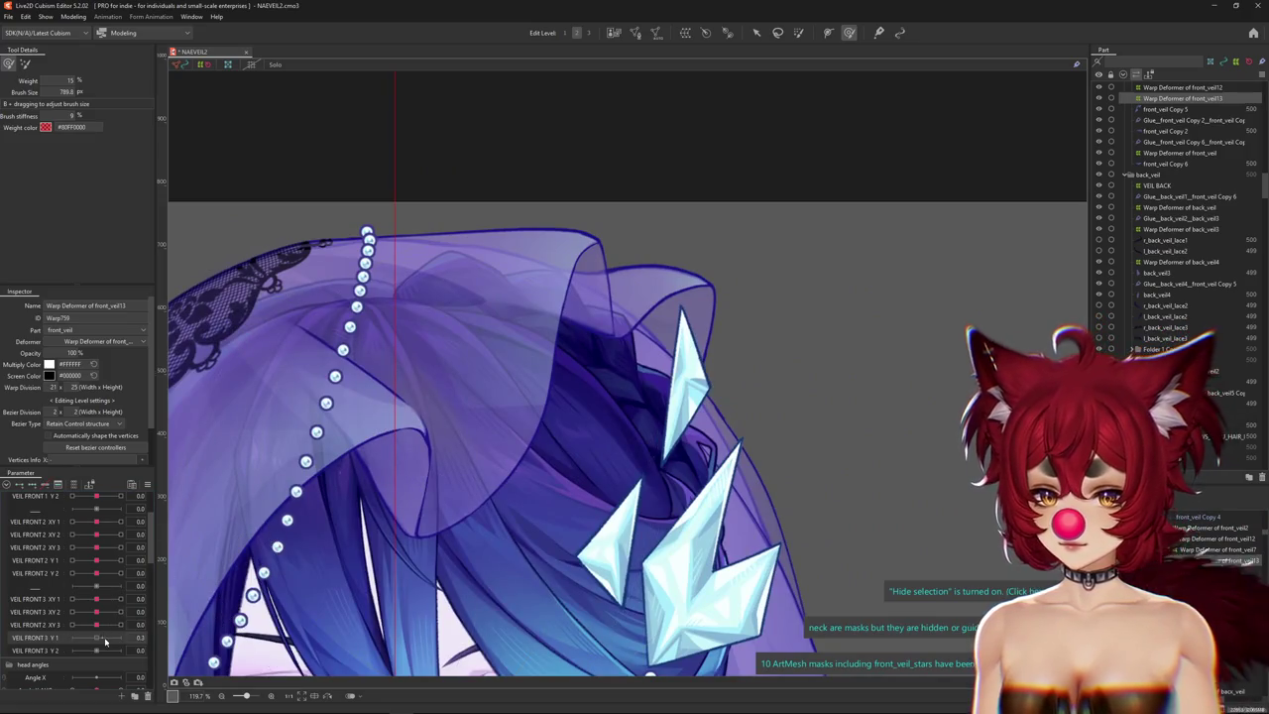
# Reset VEIL FRONT 3 Y 1, select the veil's warp deformer, and move VEIL FRONT 3 Y 1 to its 1.0 key.
pyautogui.moveTo(105, 642); pyautogui.dragTo(174, 636)
pyautogui.click(97, 627)
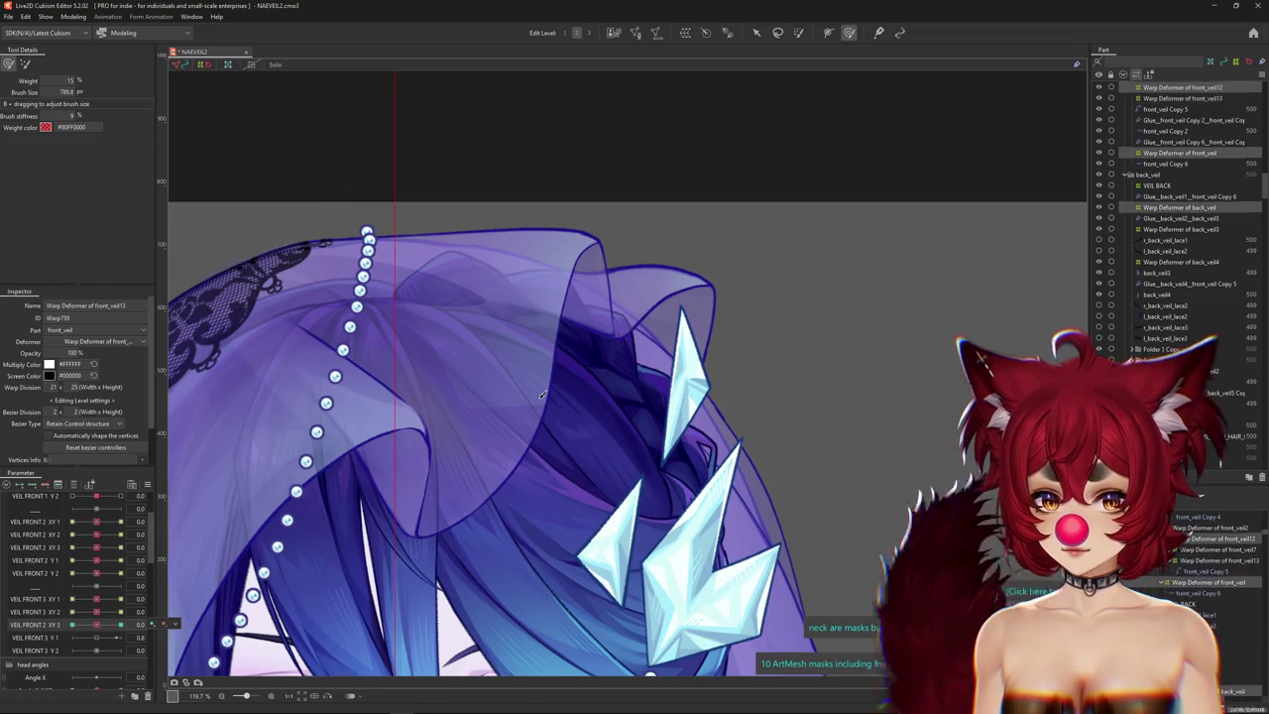
pyautogui.scroll(-5, 543, 395)
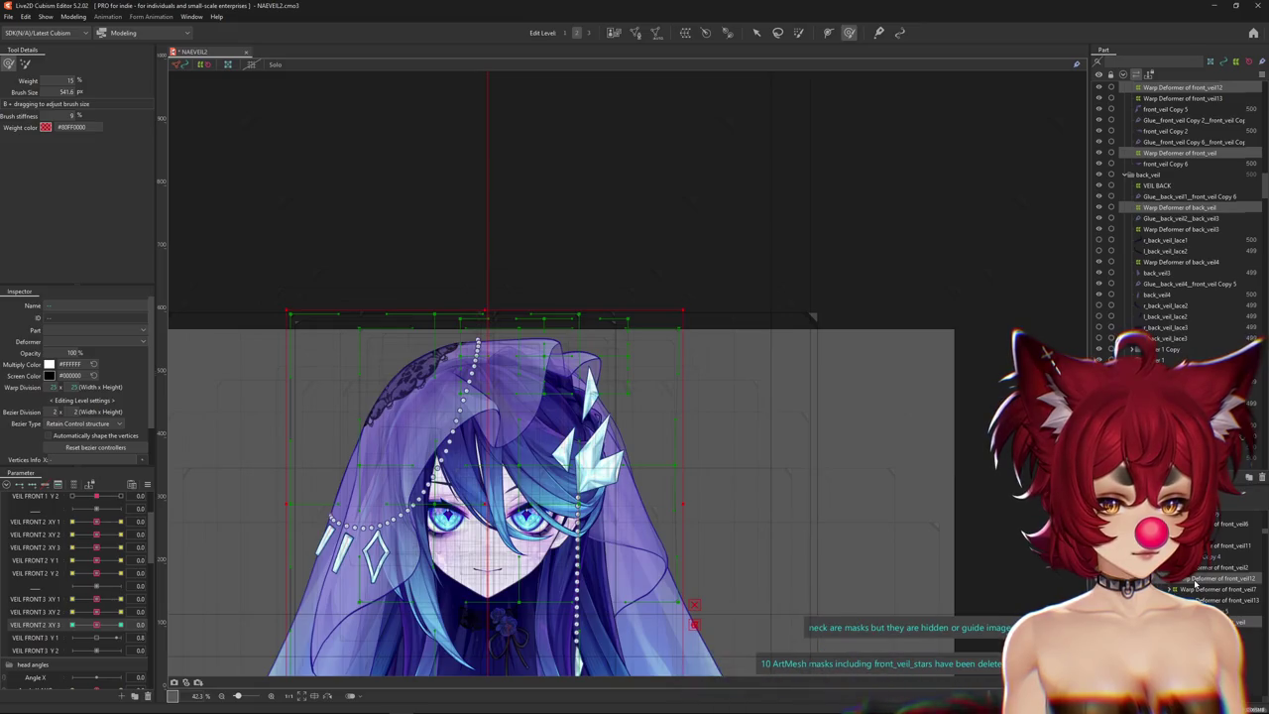
pyautogui.click(694, 595)
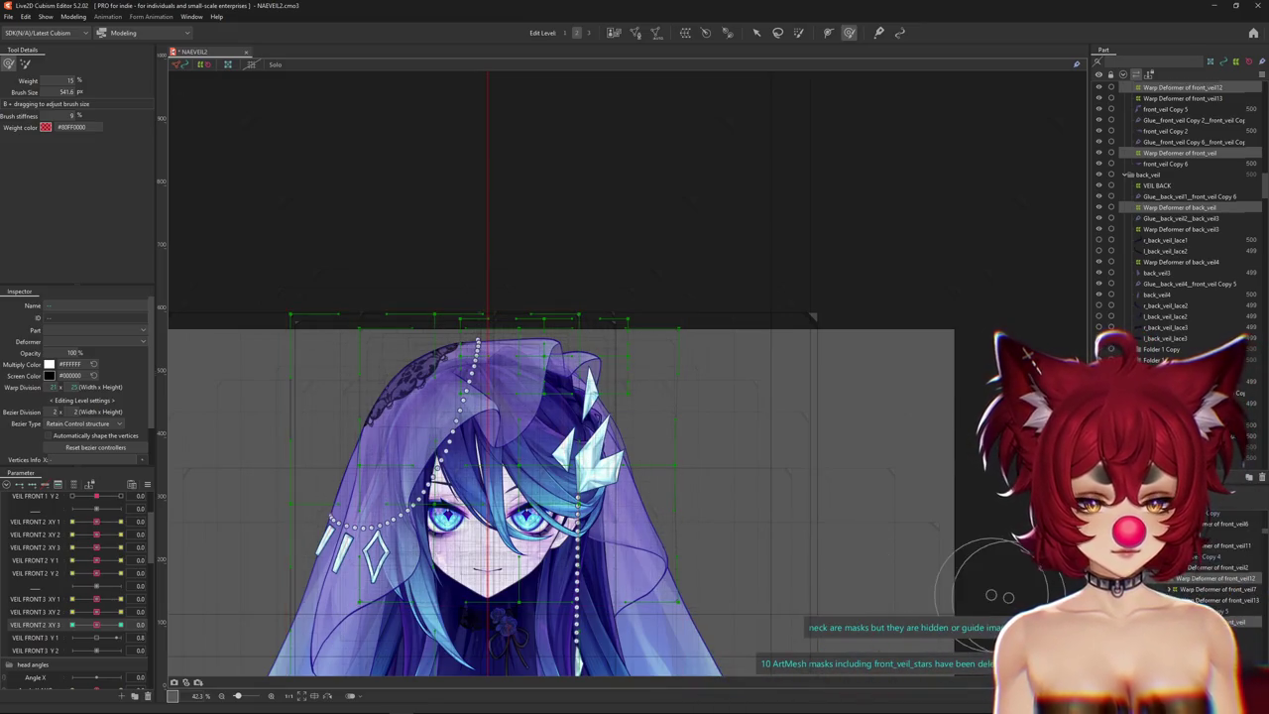
pyautogui.scroll(2, 728, 509)
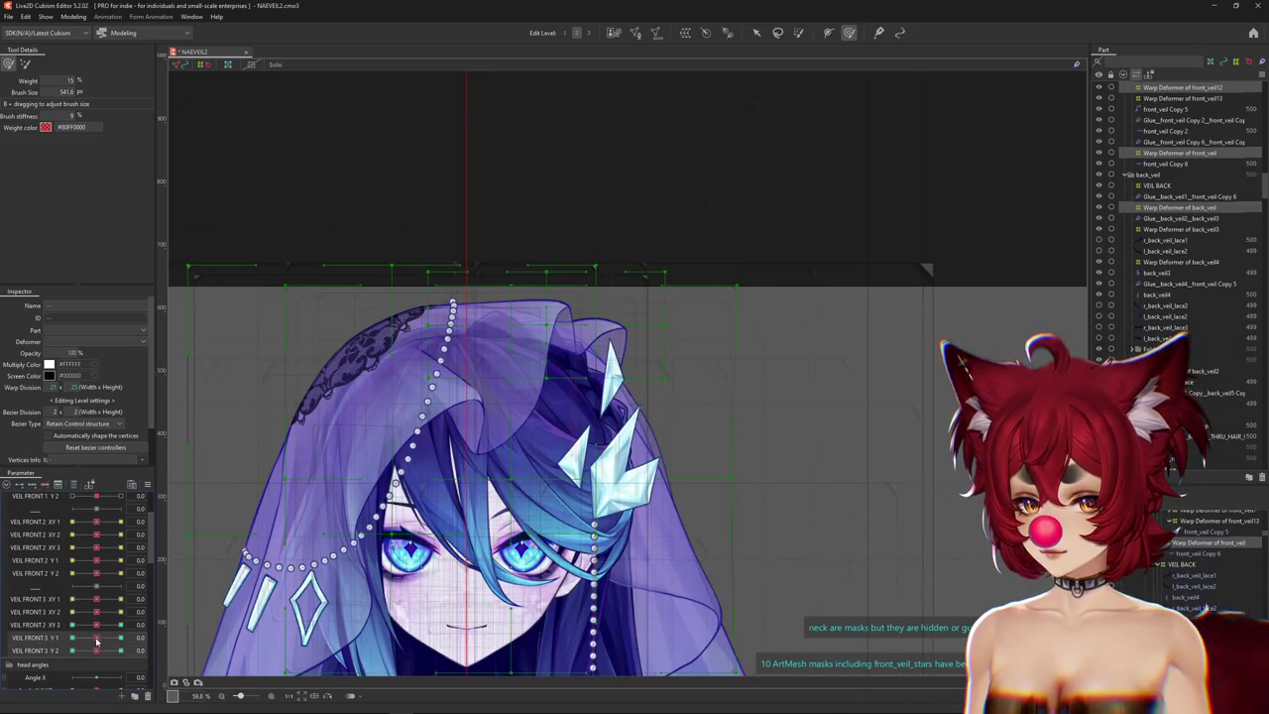
pyautogui.click(99, 561)
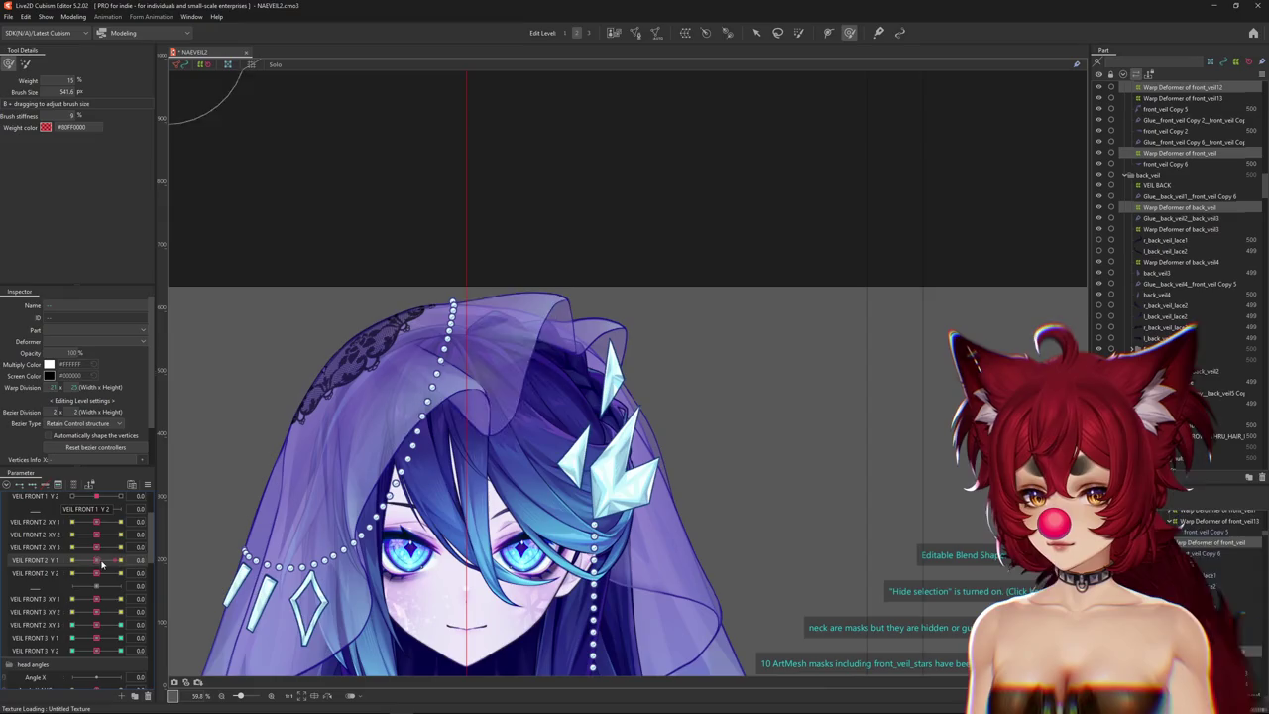
pyautogui.scroll(1, 97, 545)
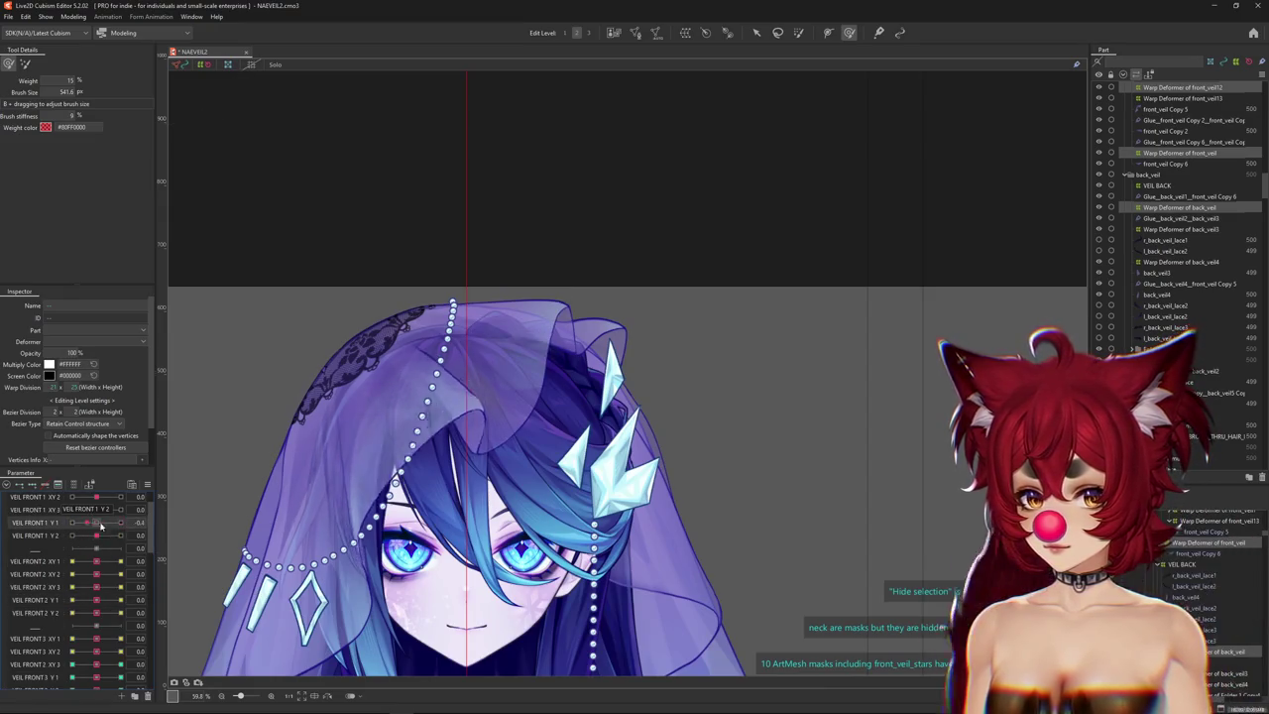
pyautogui.scroll(-1, 96, 635)
pyautogui.click(96, 640)
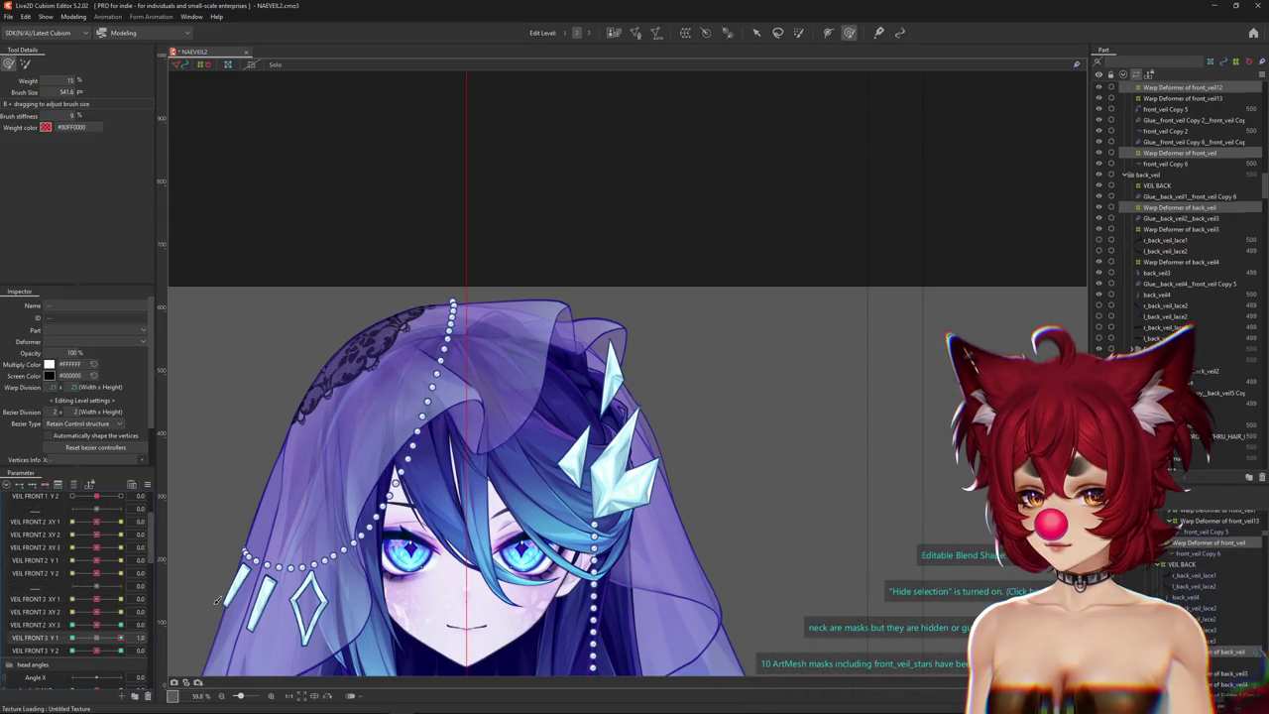
pyautogui.scroll(4, 594, 364)
# Paint blend-shape weight onto the veil top at adjusted brush sizes, hiding the mesh lines.
pyautogui.moveTo(626, 373)
pyautogui.mouseDown()
pyautogui.moveTo(532, 376)
pyautogui.moveTo(607, 352)
pyautogui.mouseUp()
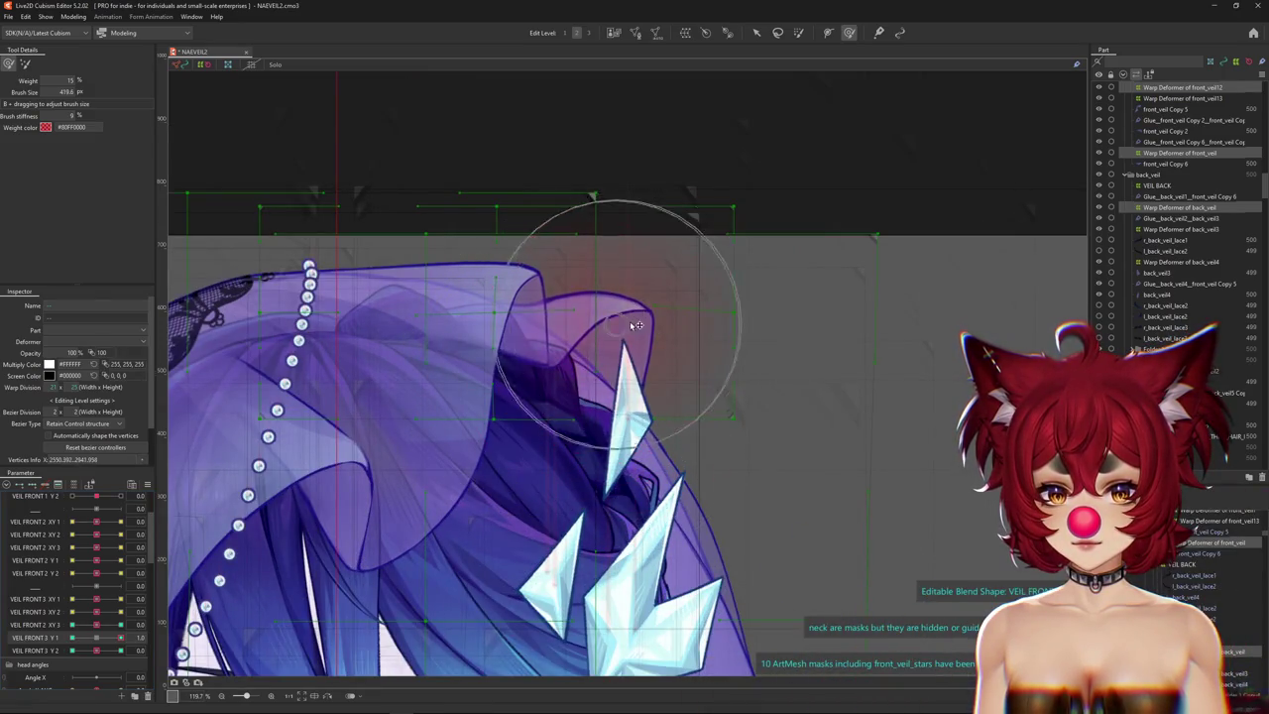
pyautogui.moveTo(730, 391); pyautogui.dragTo(660, 426)
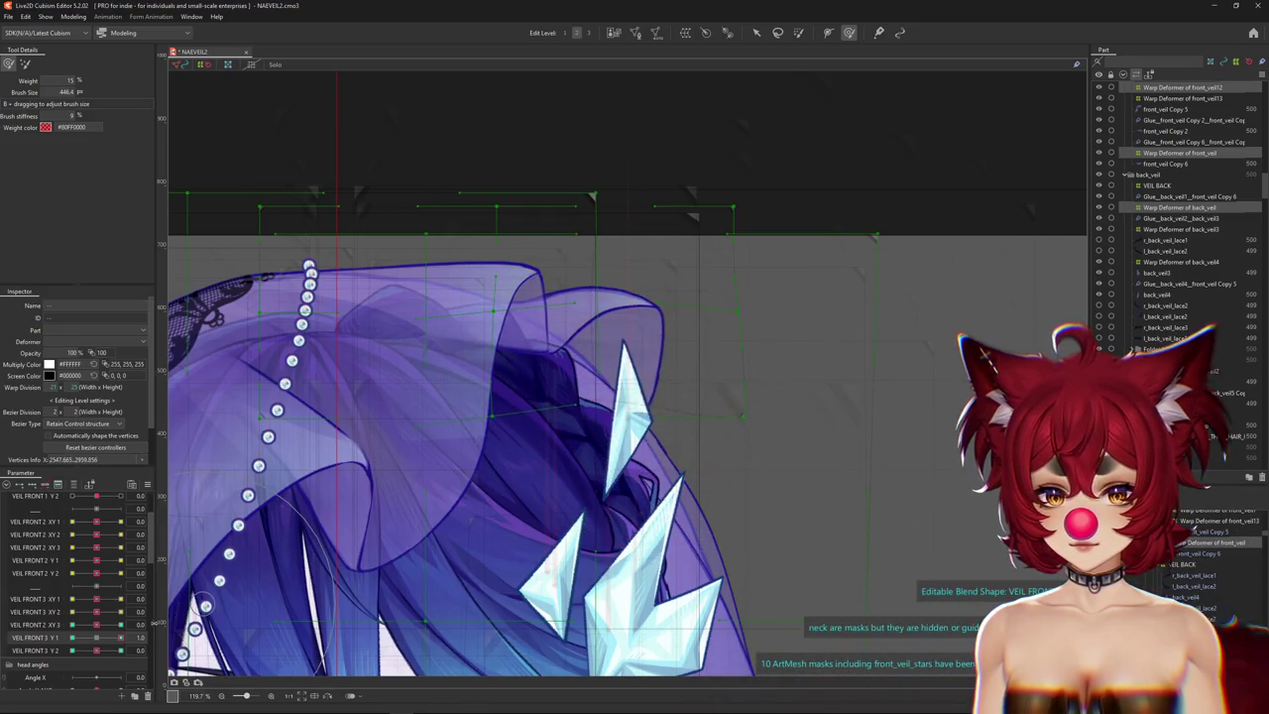
pyautogui.moveTo(524, 383); pyautogui.dragTo(571, 216)
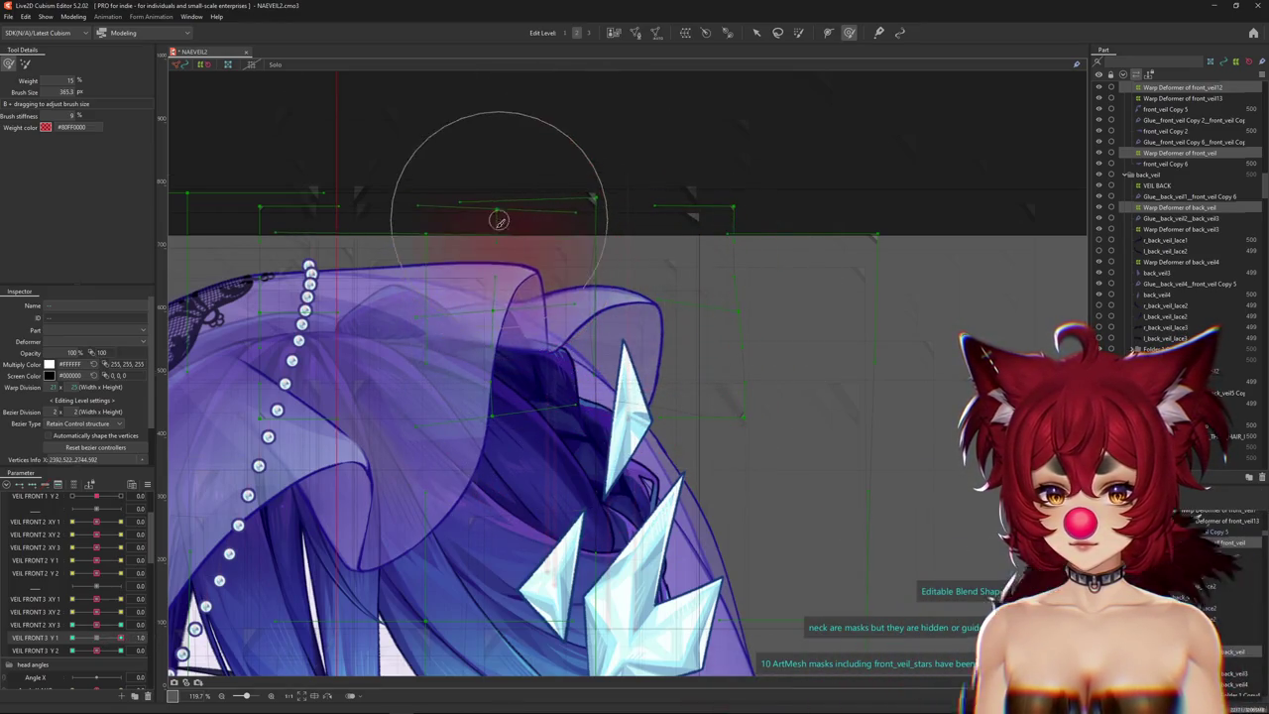
pyautogui.hotkey('ctrl', 'h')
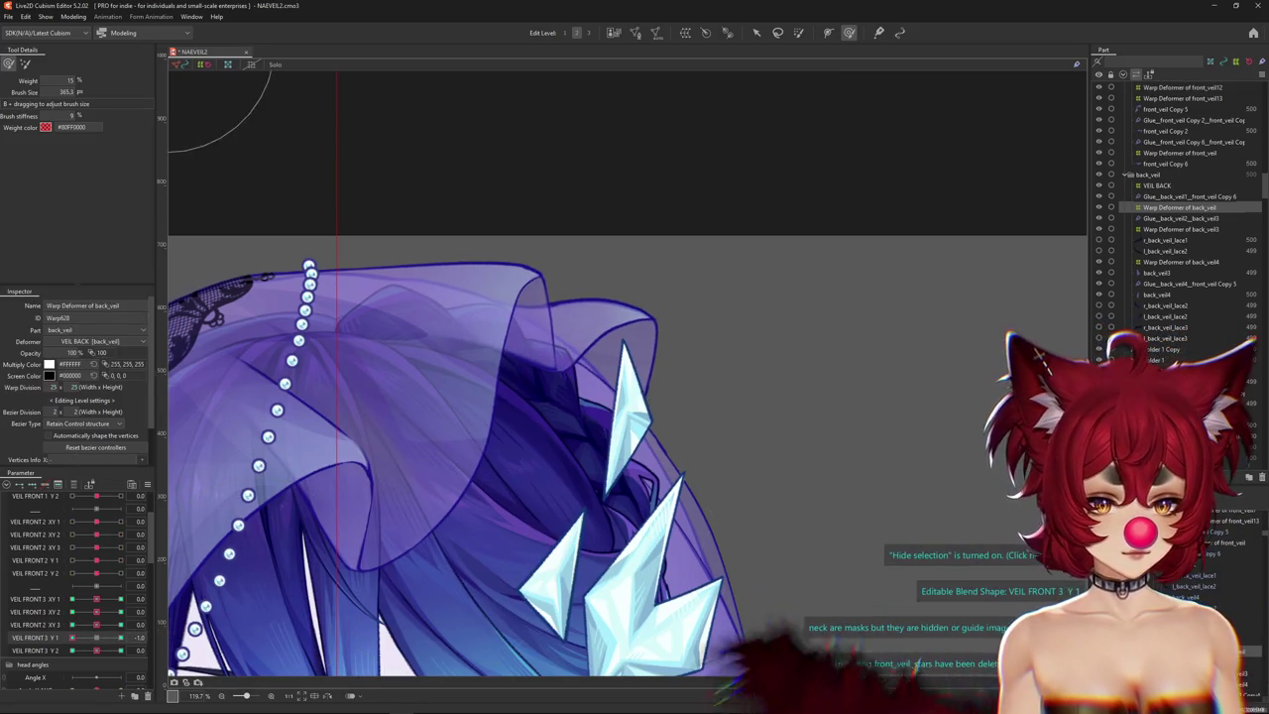
# Reshape the veil's upper-right fold on VEIL FRONT 3 Y1 and scrub its keys to test it.
pyautogui.moveTo(76, 646); pyautogui.dragTo(142, 640)
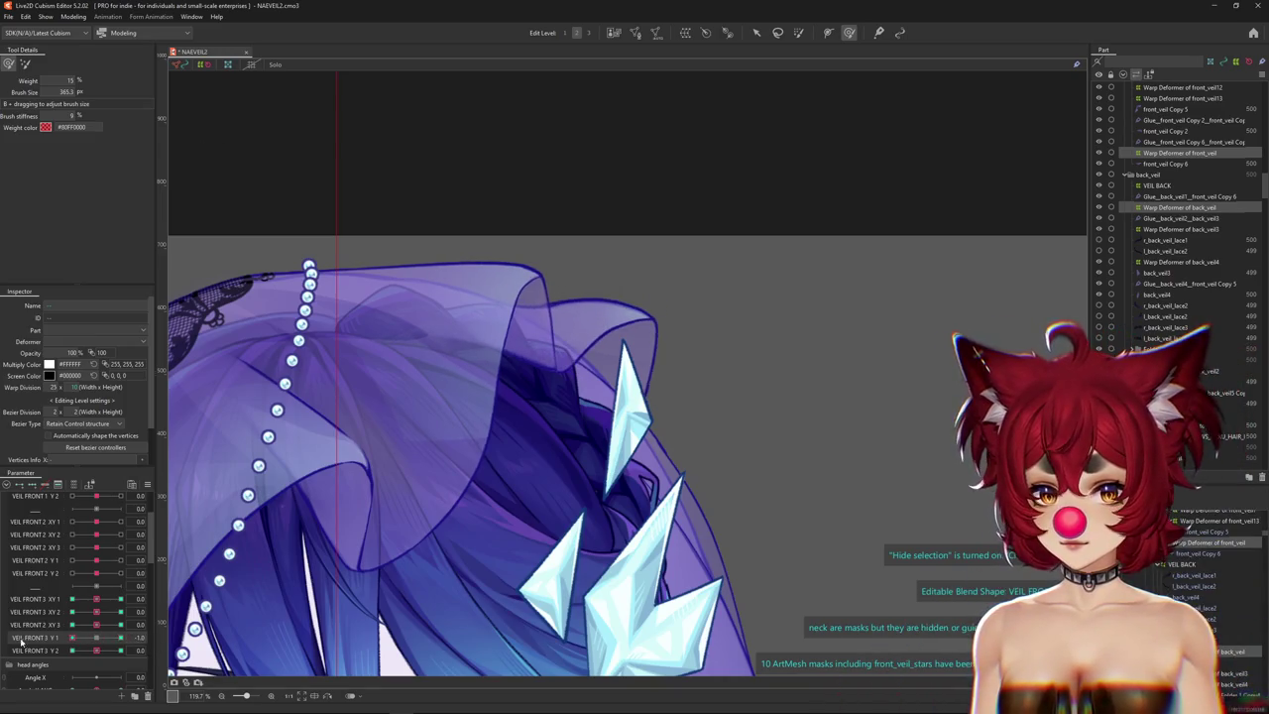
pyautogui.moveTo(592, 324); pyautogui.dragTo(692, 402)
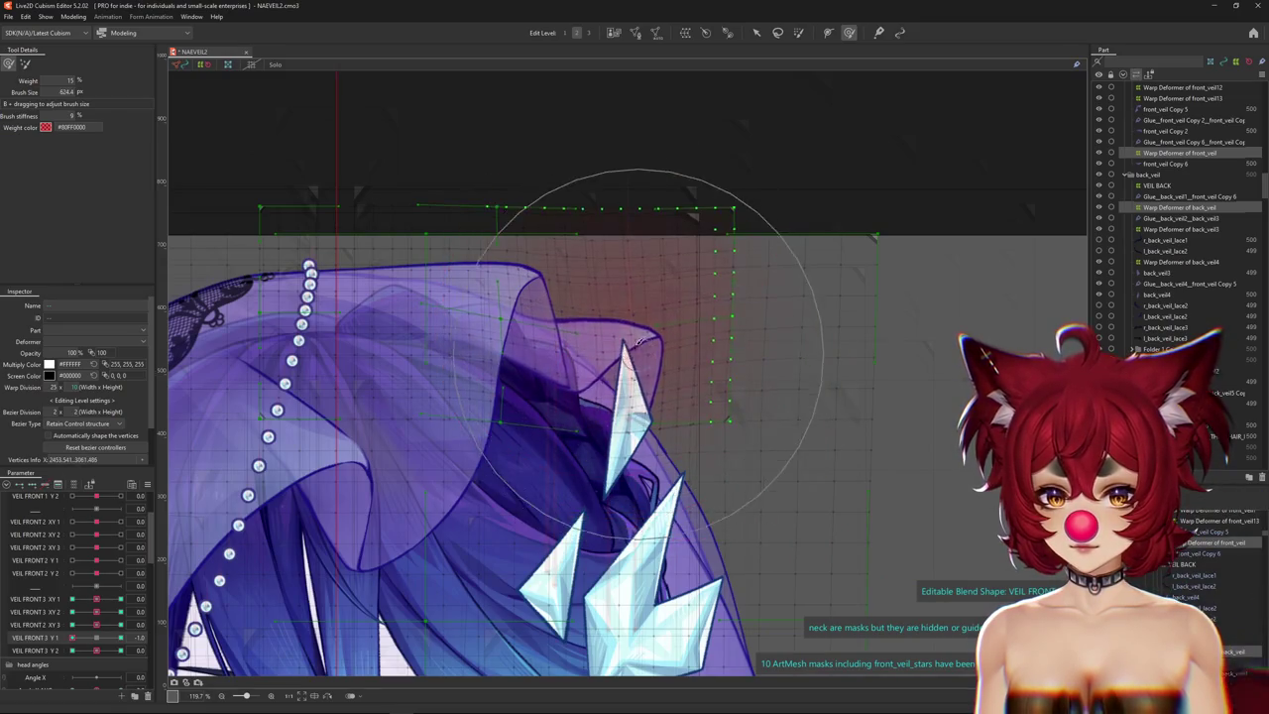
pyautogui.moveTo(693, 402)
pyautogui.mouseDown()
pyautogui.moveTo(640, 401)
pyautogui.moveTo(702, 410)
pyautogui.moveTo(615, 354)
pyautogui.mouseUp()
pyautogui.hotkey('ctrl', 'h')
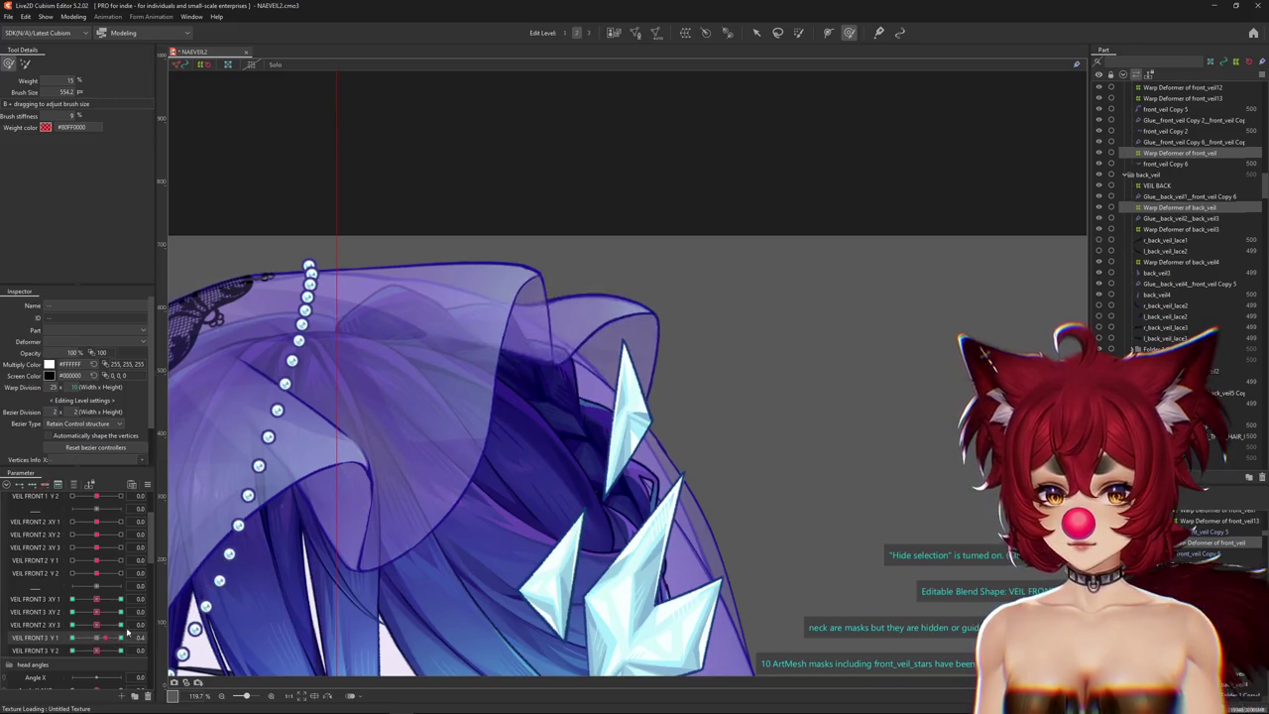
pyautogui.moveTo(119, 633); pyautogui.dragTo(129, 637)
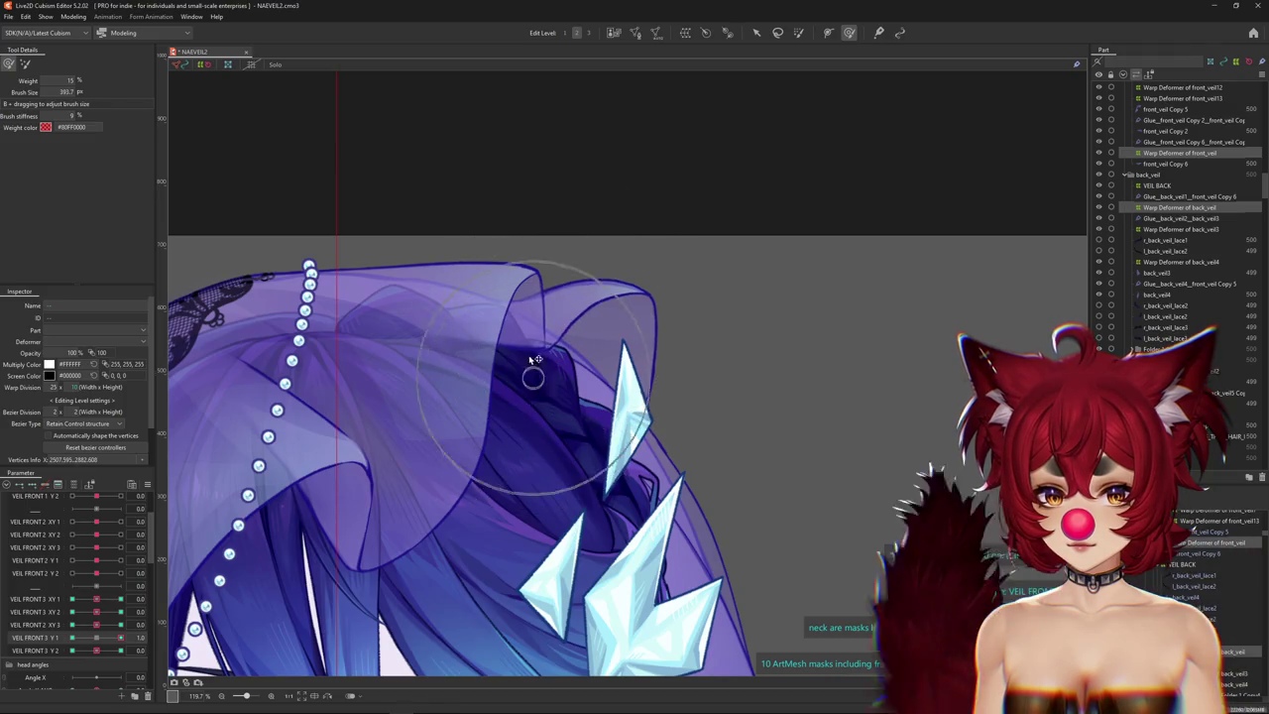
pyautogui.click(109, 647)
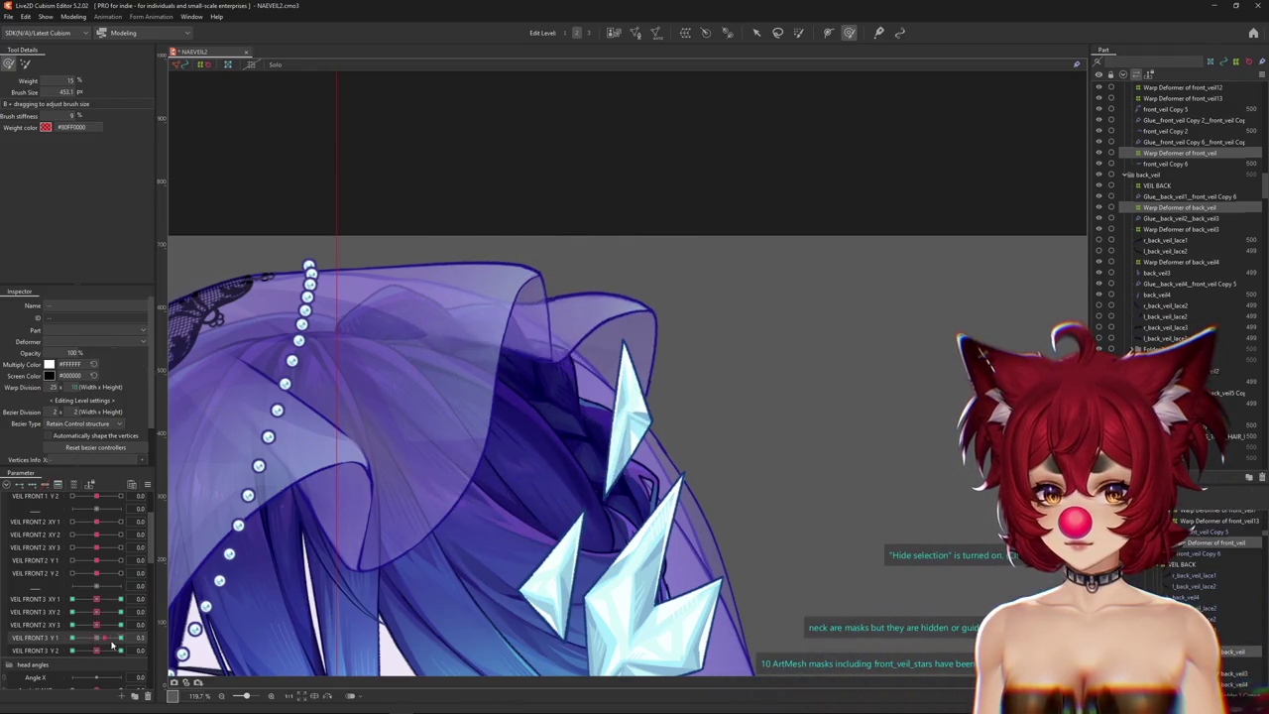
pyautogui.click(91, 640)
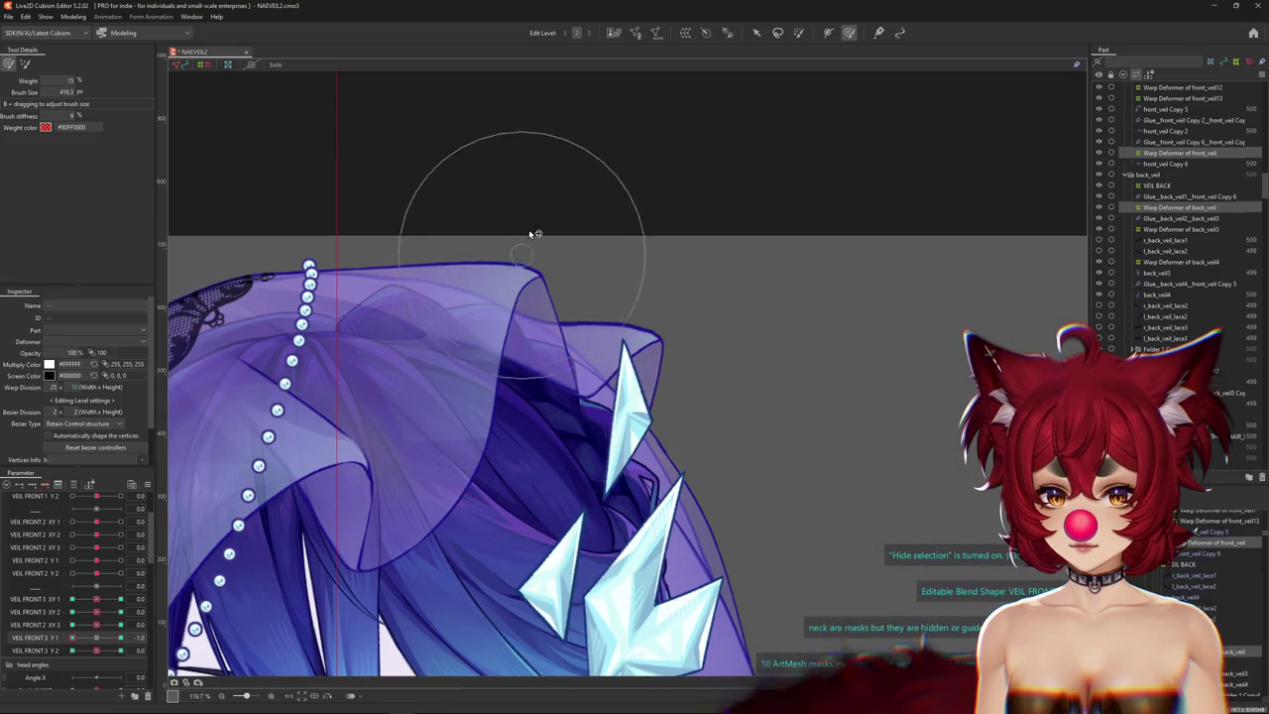
# Refine the fold with the deform brush at several brush sizes, hiding the deformer overlay.
pyautogui.moveTo(552, 245)
pyautogui.mouseDown()
pyautogui.moveTo(591, 239)
pyautogui.moveTo(624, 314)
pyautogui.mouseUp()
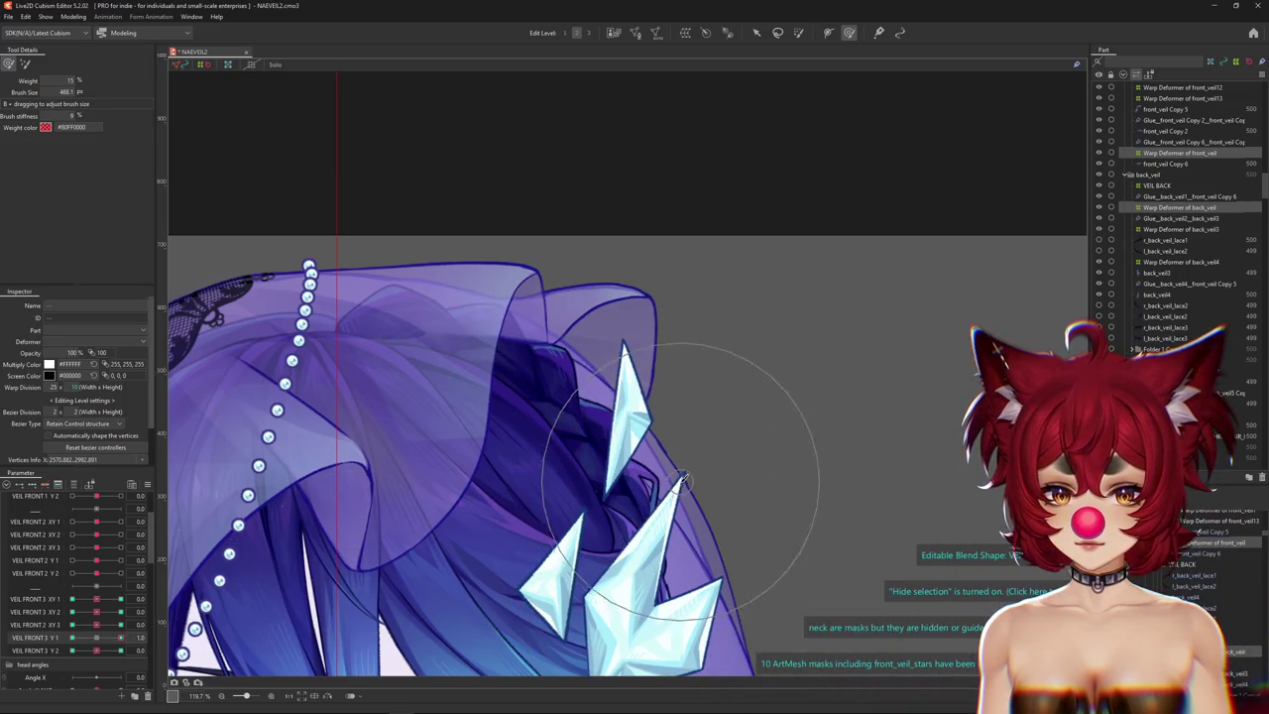
pyautogui.moveTo(624, 505); pyautogui.dragTo(666, 478)
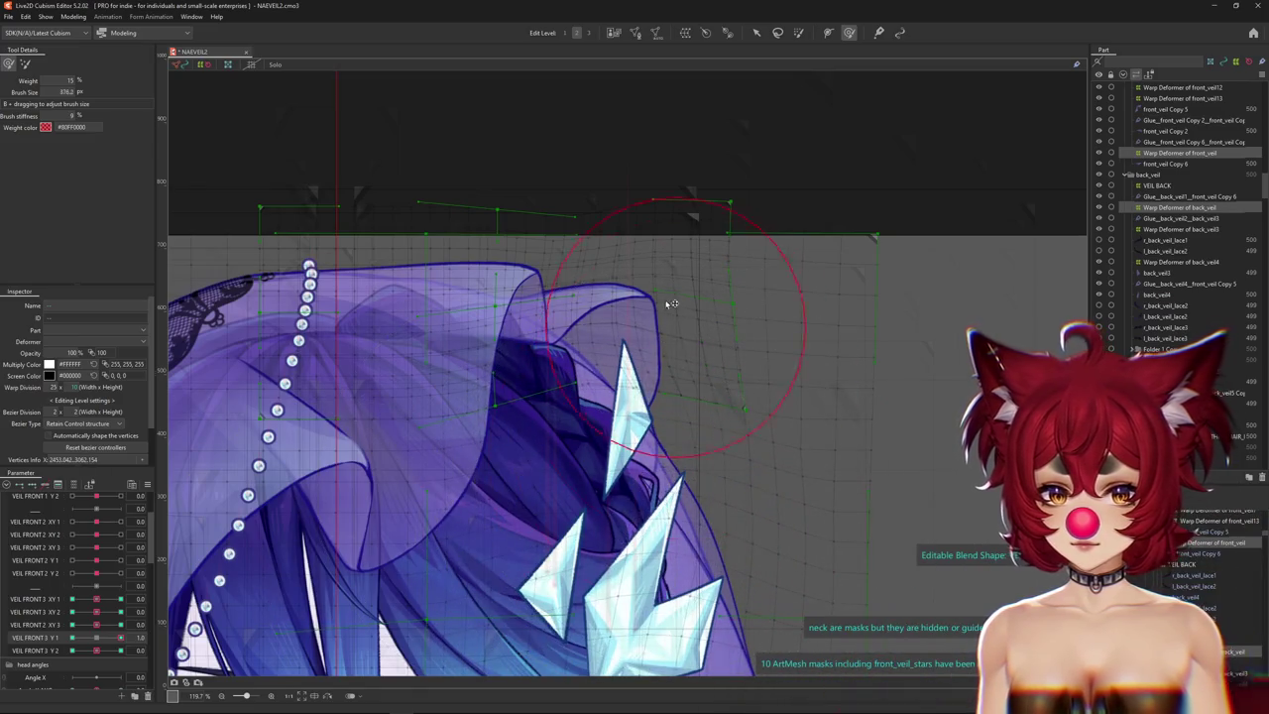
pyautogui.moveTo(624, 359); pyautogui.dragTo(632, 494)
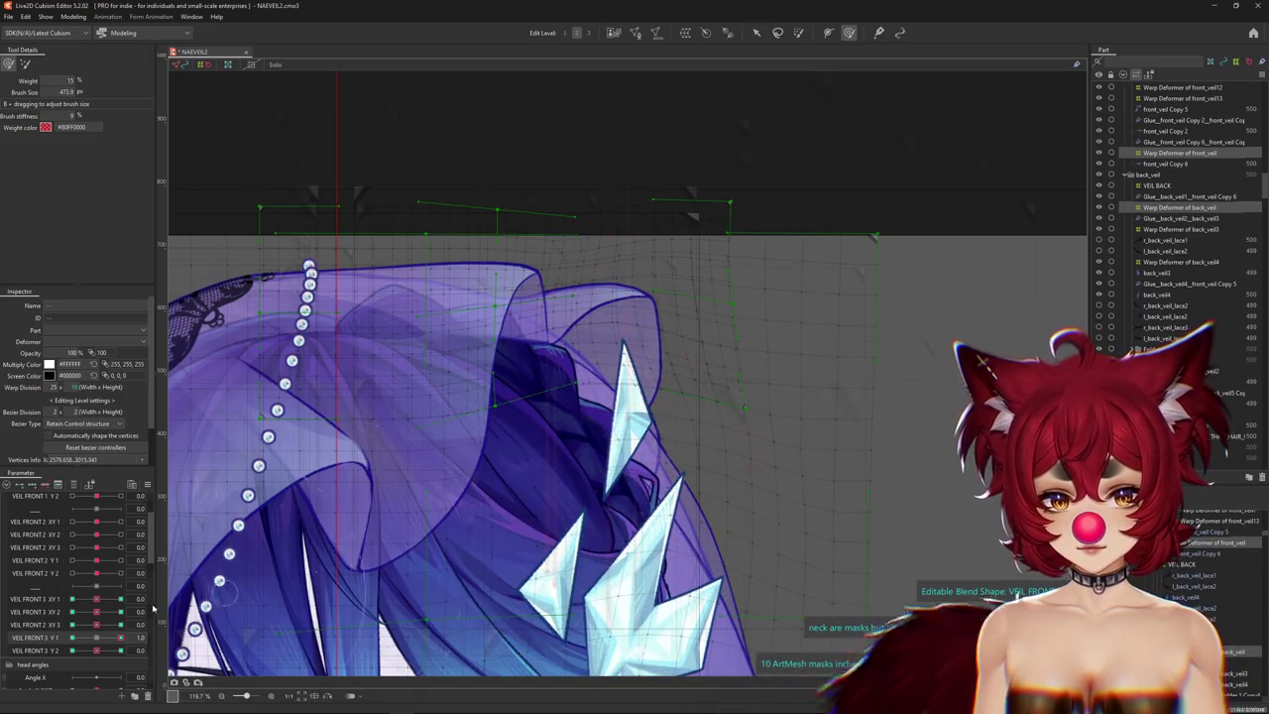
pyautogui.hotkey('ctrl', 'h')
pyautogui.hotkey('ctrl', 'h')
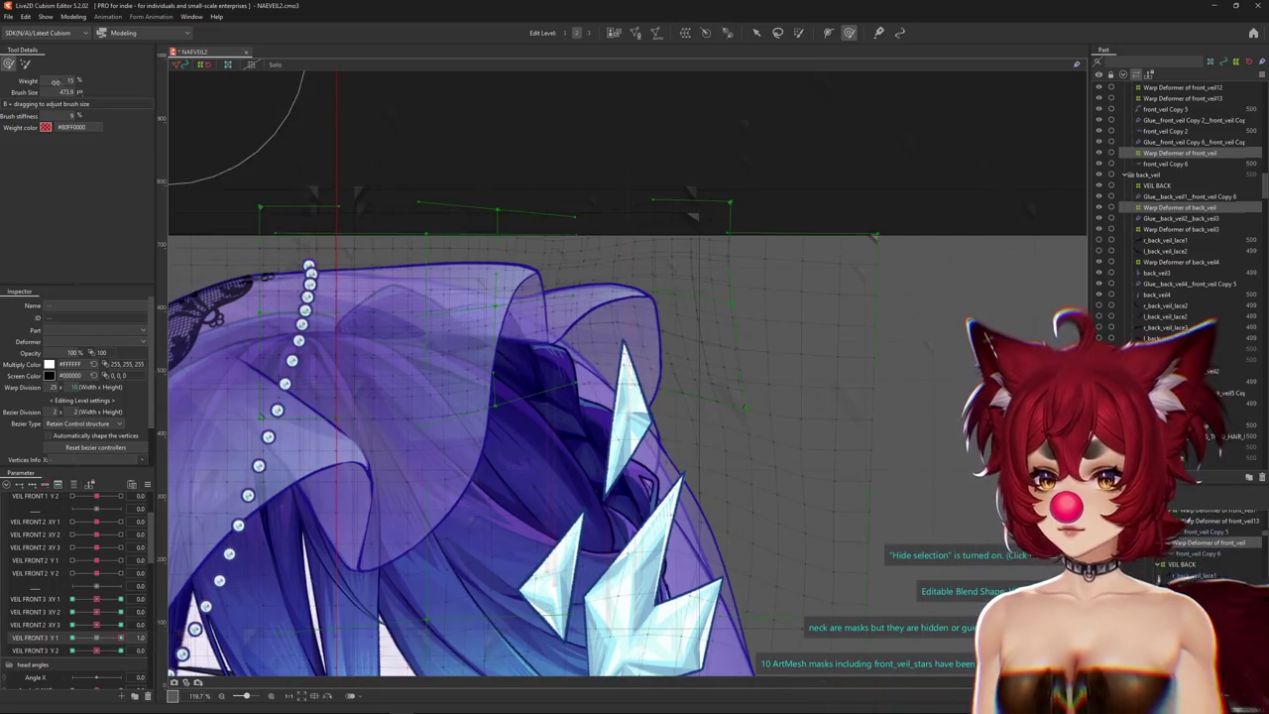
pyautogui.moveTo(680, 426); pyautogui.dragTo(680, 539)
pyautogui.moveTo(755, 416); pyautogui.dragTo(756, 529)
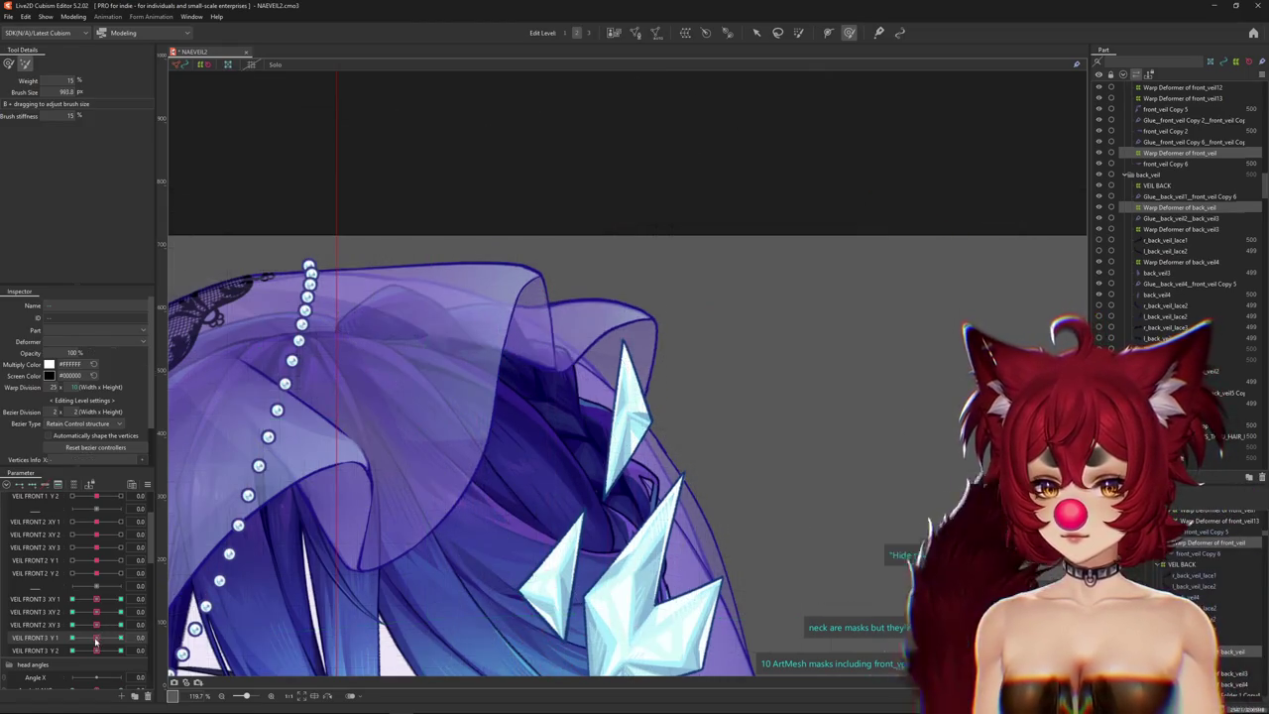
pyautogui.hotkey('ctrl', 'h')
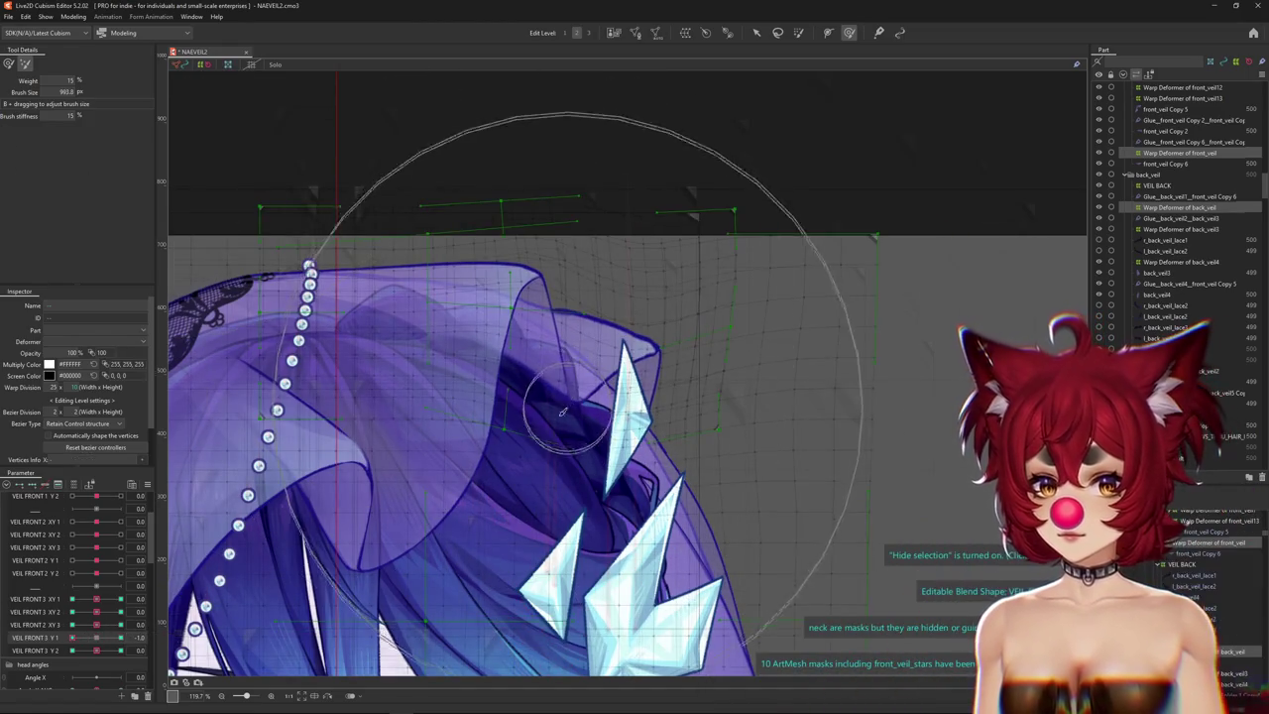
# Sculpt the upper-right veil fold for VEIL FRONT 3 Y1 at its negative end.
pyautogui.click(71, 650)
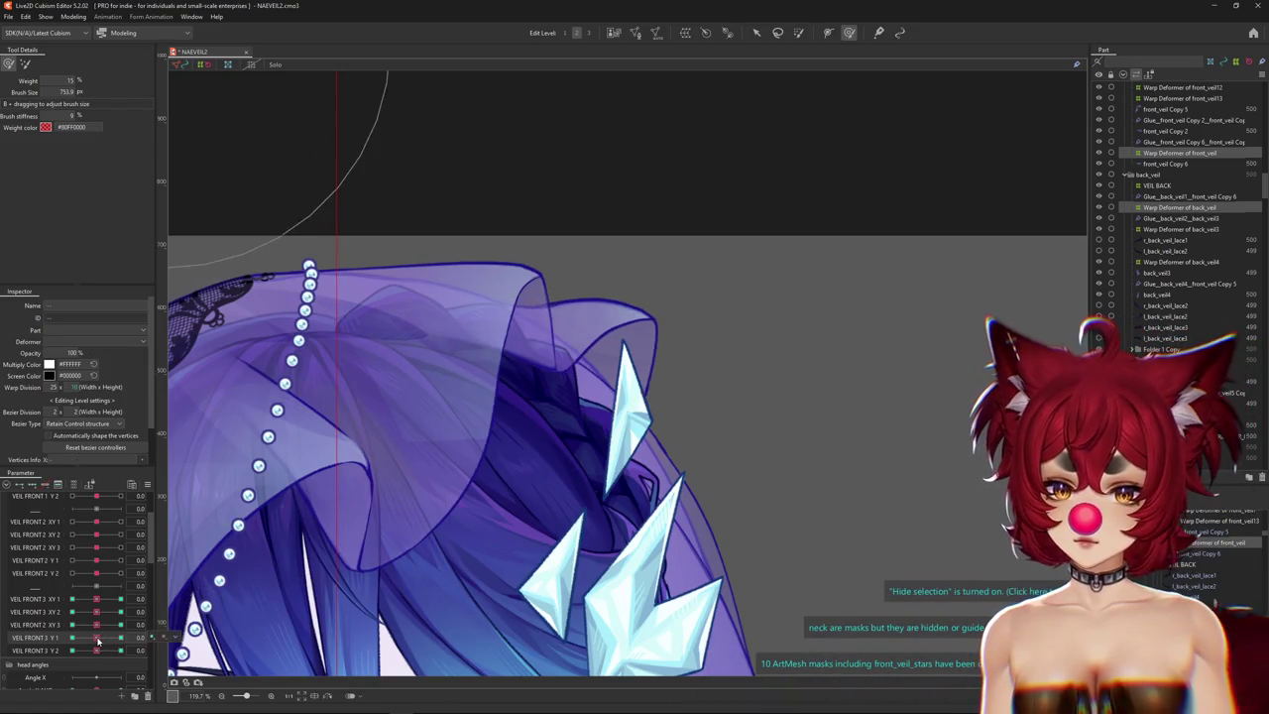
pyautogui.moveTo(453, 363); pyautogui.dragTo(256, 555)
pyautogui.moveTo(112, 644); pyautogui.dragTo(36, 639)
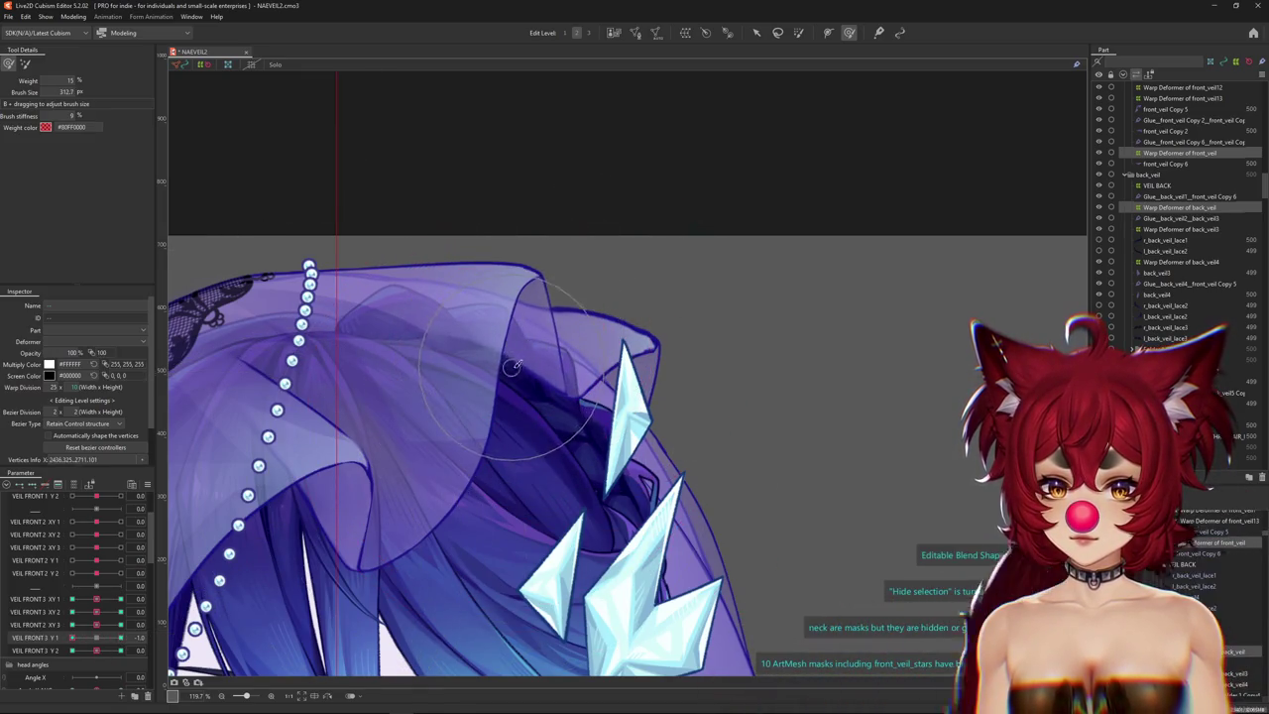
pyautogui.moveTo(517, 370); pyautogui.dragTo(453, 354)
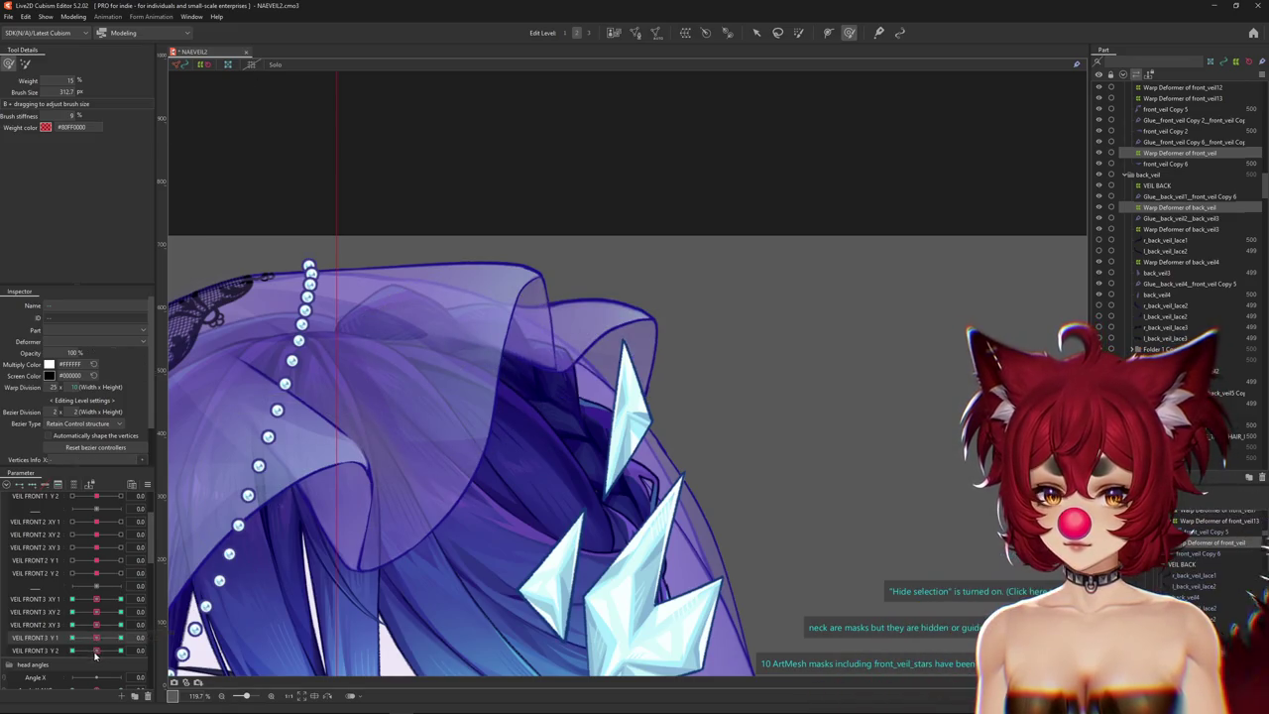
pyautogui.moveTo(561, 353); pyautogui.dragTo(530, 346)
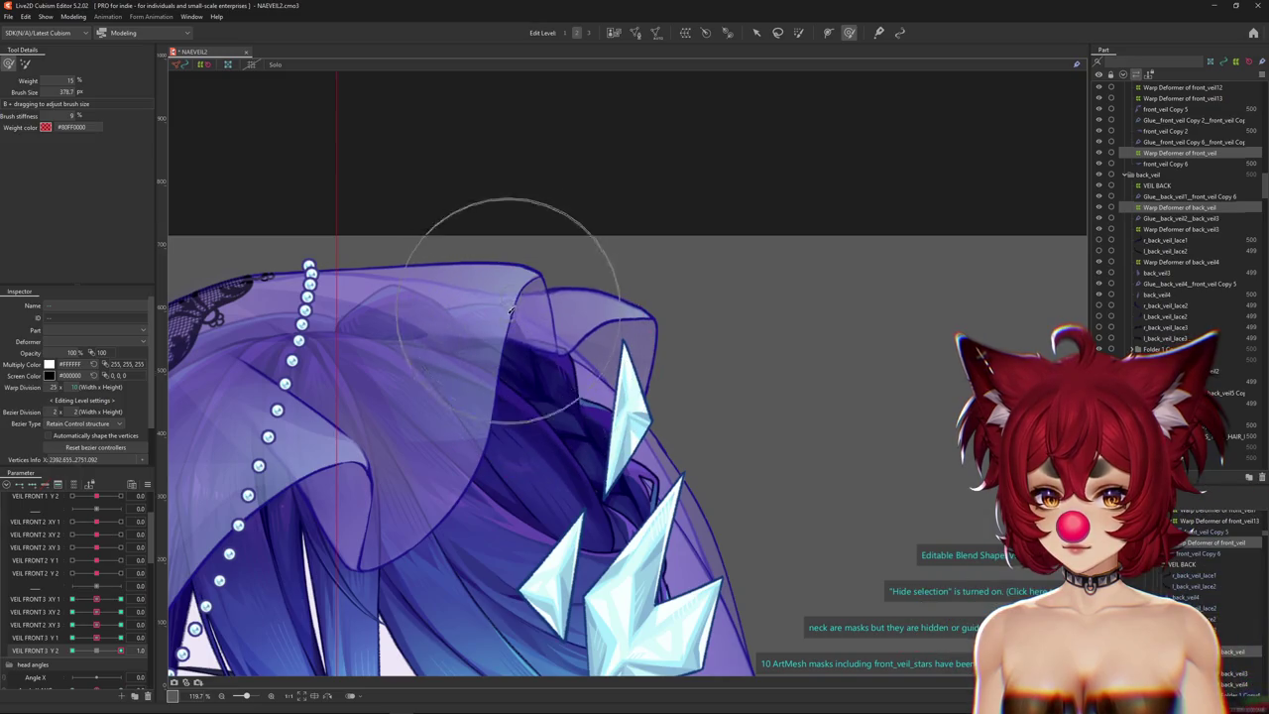
pyautogui.moveTo(516, 256); pyautogui.dragTo(506, 393)
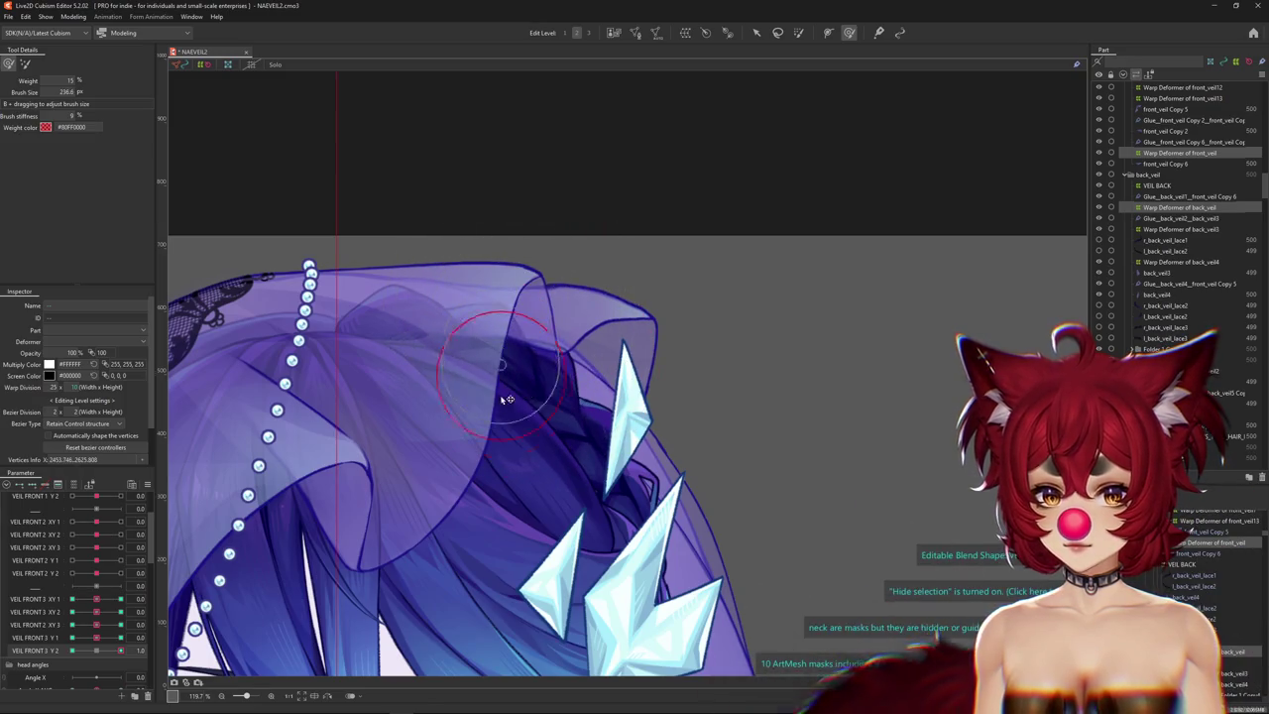
# Push the veil's top fold further outward on the VEIL FRONT 3 Y 2 key at 1.0.
pyautogui.moveTo(101, 650); pyautogui.dragTo(92, 652)
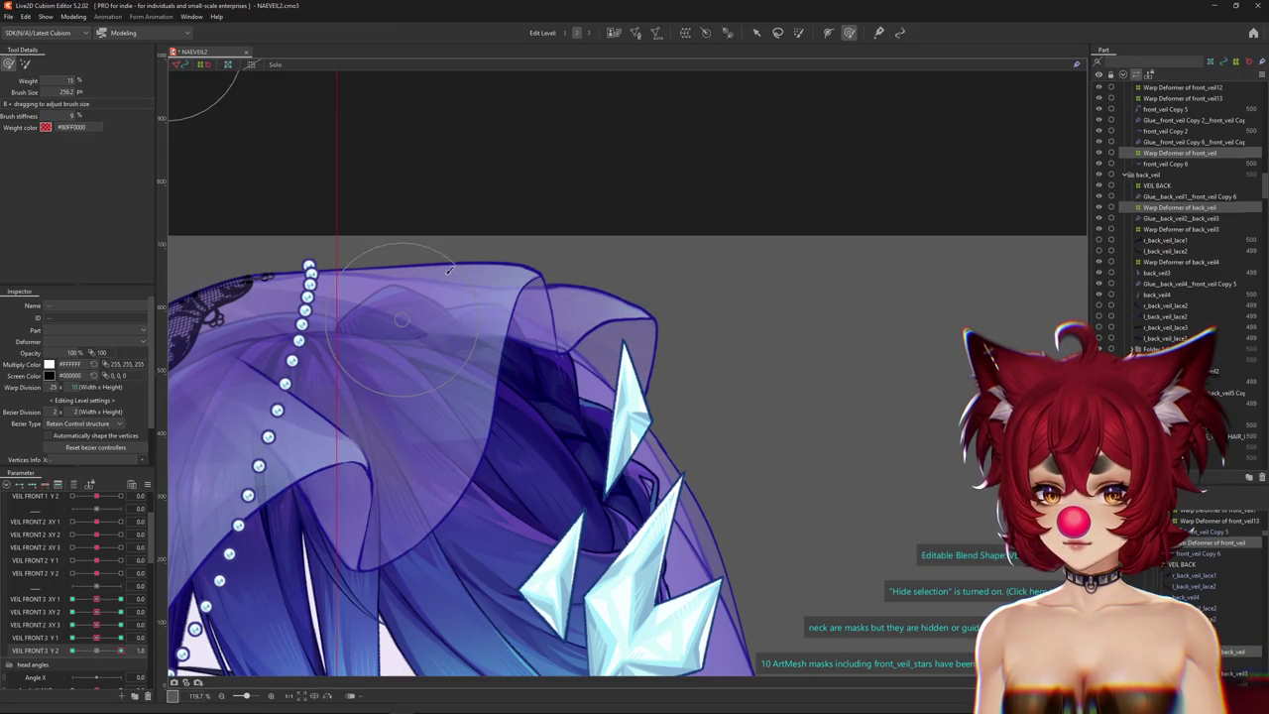
pyautogui.moveTo(397, 245)
pyautogui.mouseDown()
pyautogui.moveTo(507, 253)
pyautogui.moveTo(449, 343)
pyautogui.mouseUp()
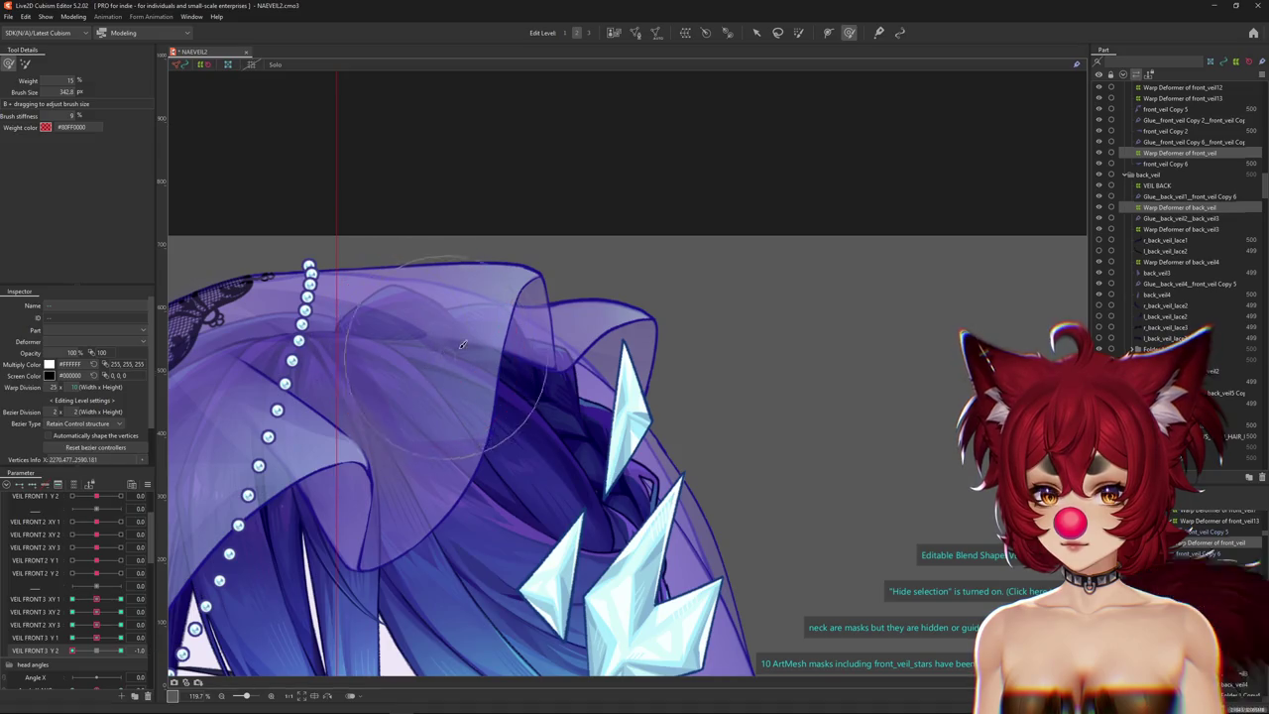
pyautogui.moveTo(474, 251); pyautogui.dragTo(501, 399)
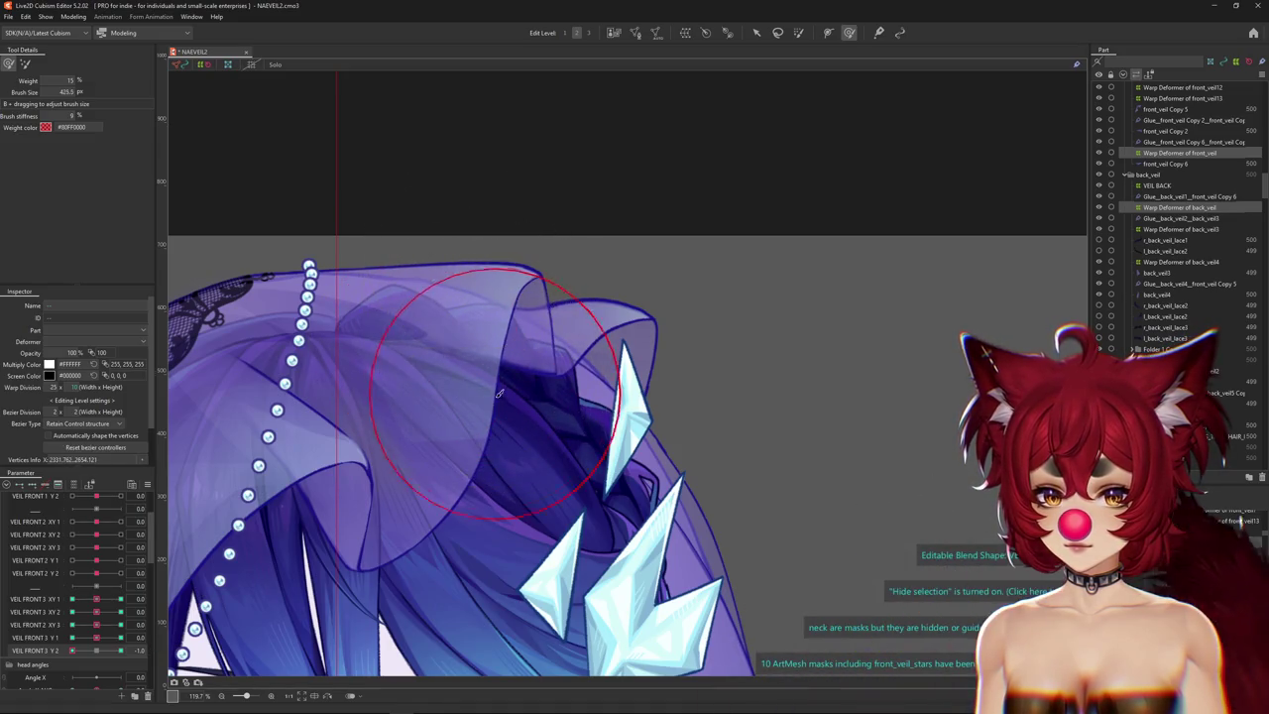
pyautogui.moveTo(630, 362); pyautogui.dragTo(645, 315)
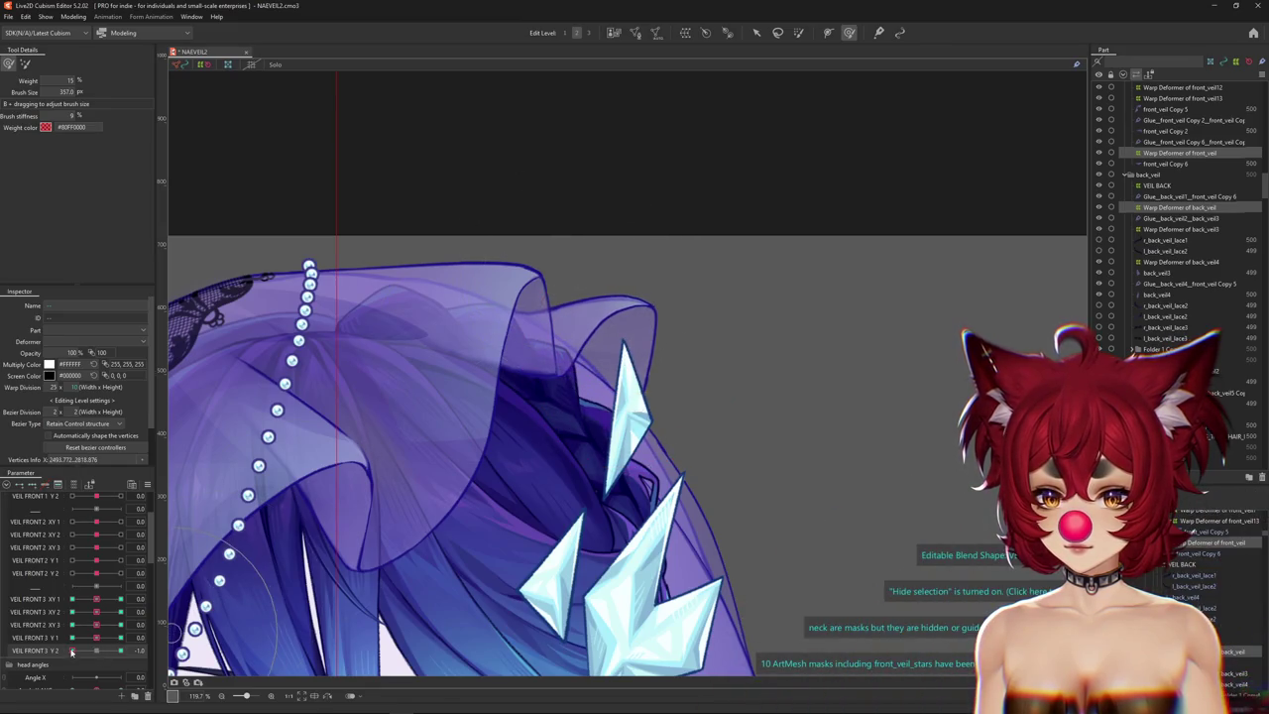
pyautogui.moveTo(591, 308); pyautogui.dragTo(536, 363)
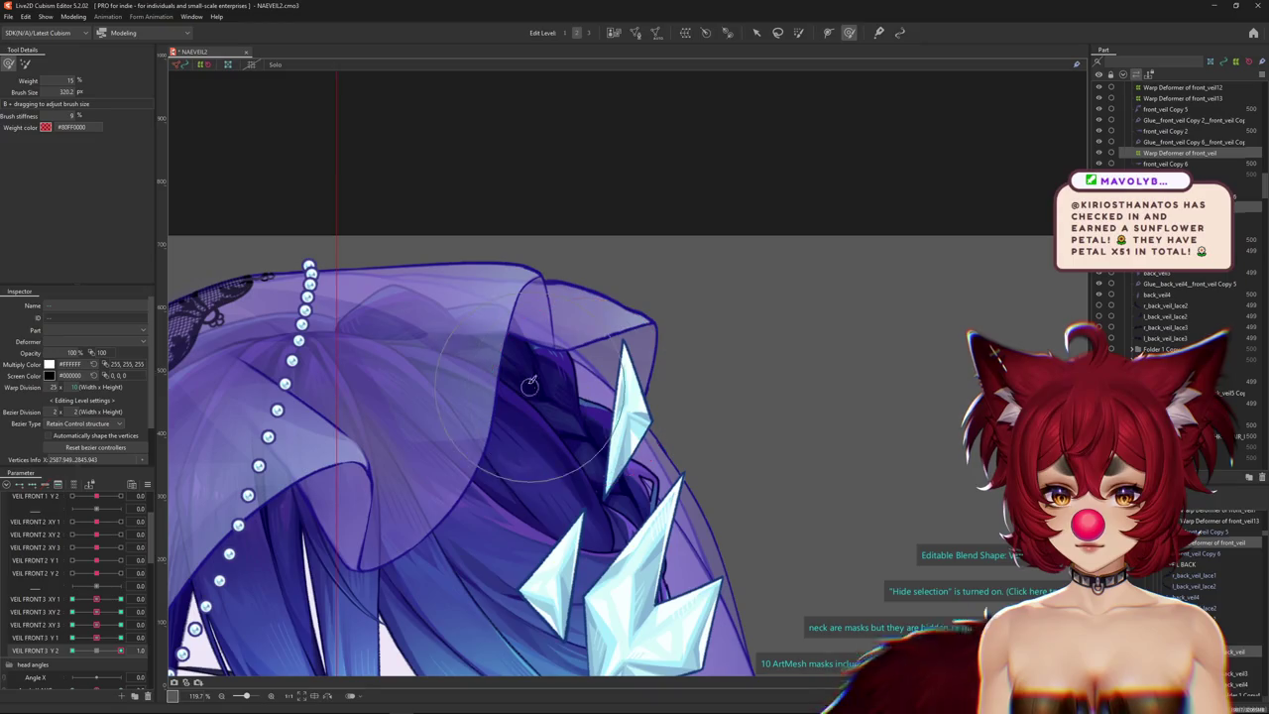
pyautogui.moveTo(619, 345); pyautogui.dragTo(367, 469)
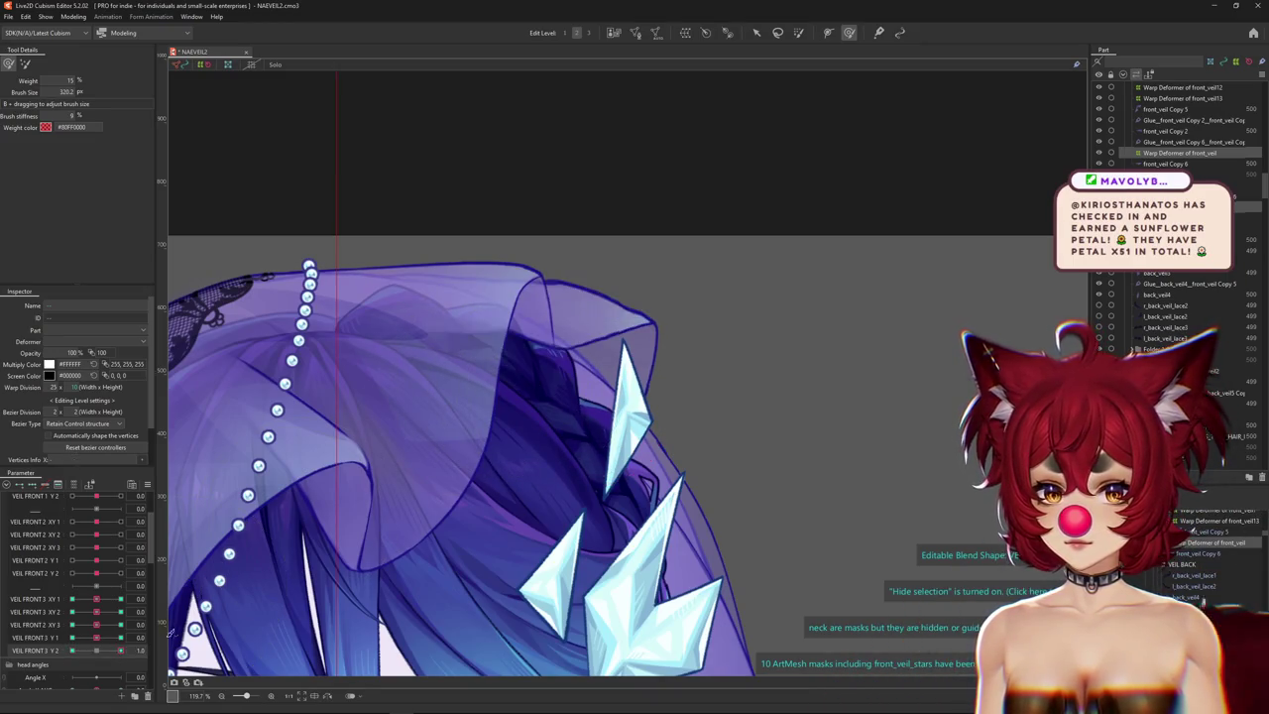
pyautogui.moveTo(463, 340); pyautogui.dragTo(473, 348)
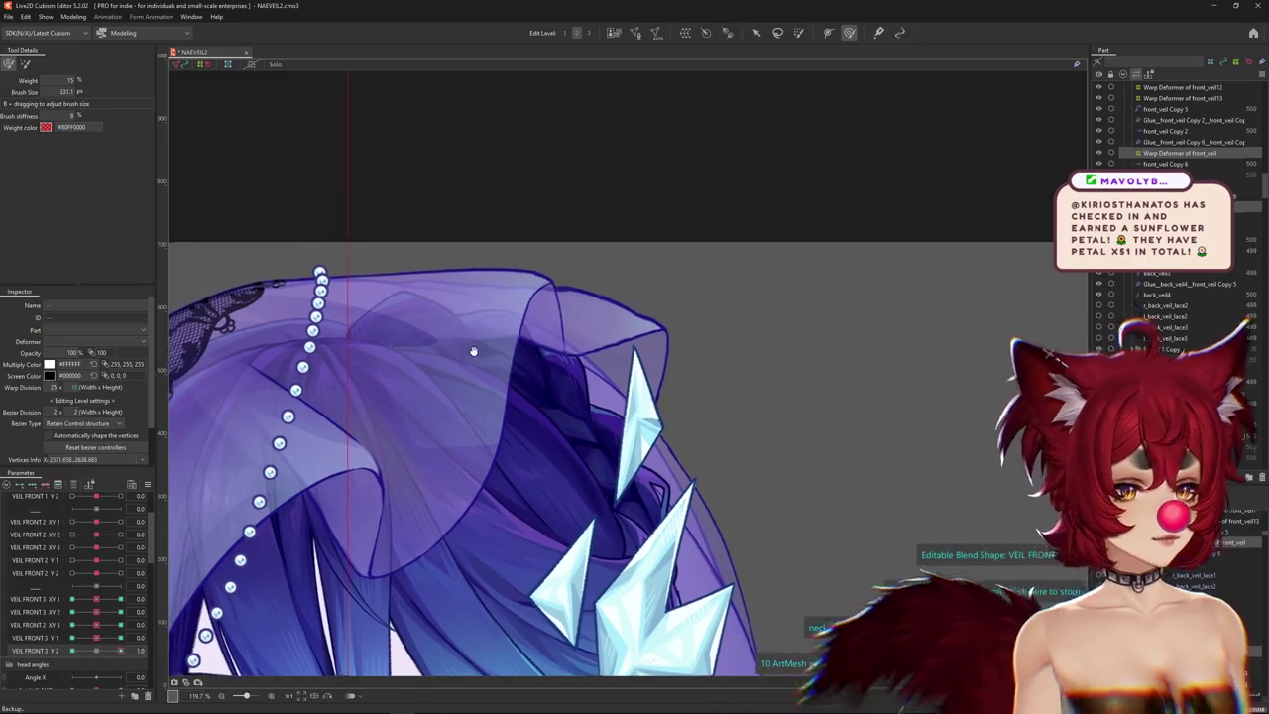
pyautogui.moveTo(329, 161)
pyautogui.mouseDown()
pyautogui.moveTo(338, 176)
pyautogui.moveTo(227, 148)
pyautogui.mouseUp()
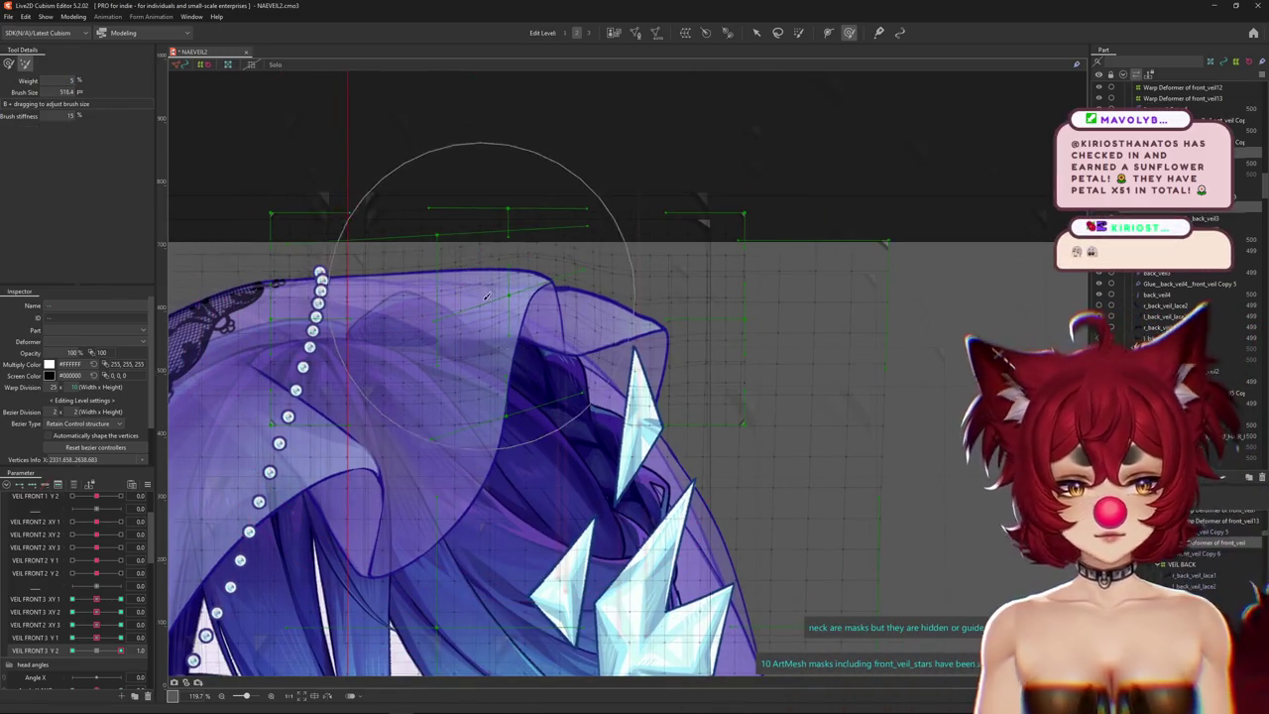
# Make VEIL FRONT 3 Y2 the edited parameter and nudge it slightly negative.
pyautogui.click(115, 652)
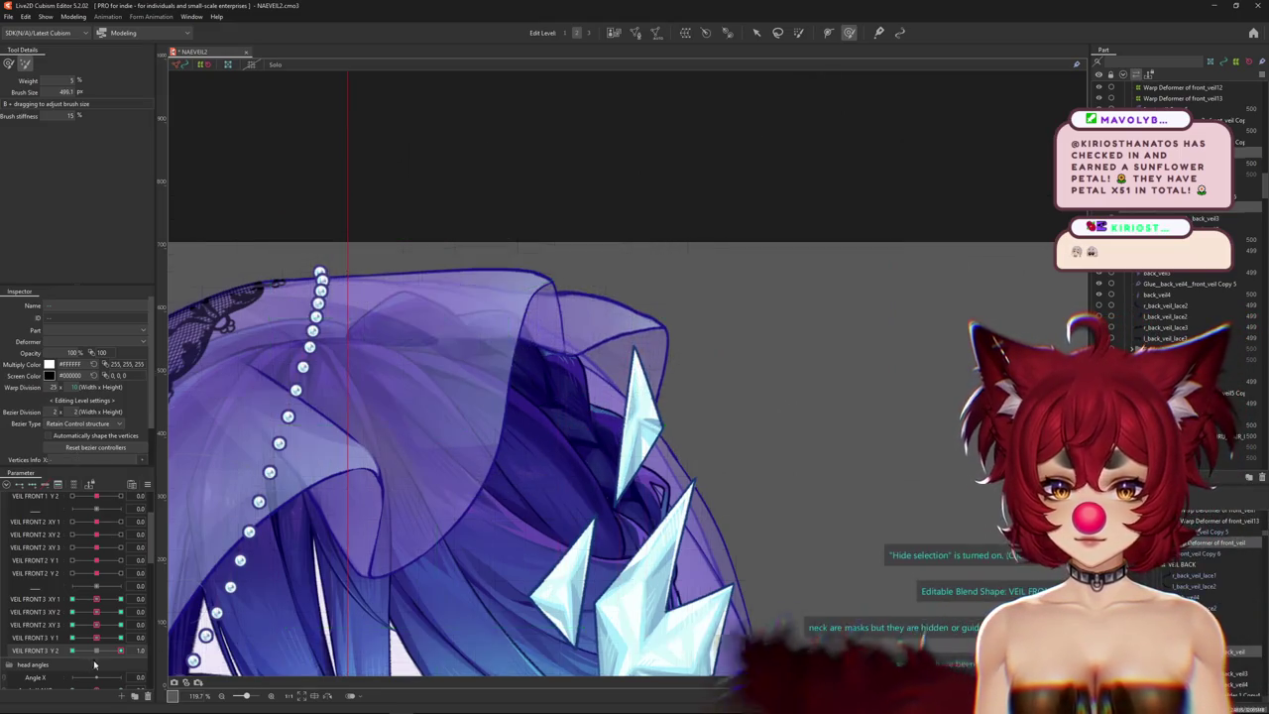
pyautogui.click(72, 650)
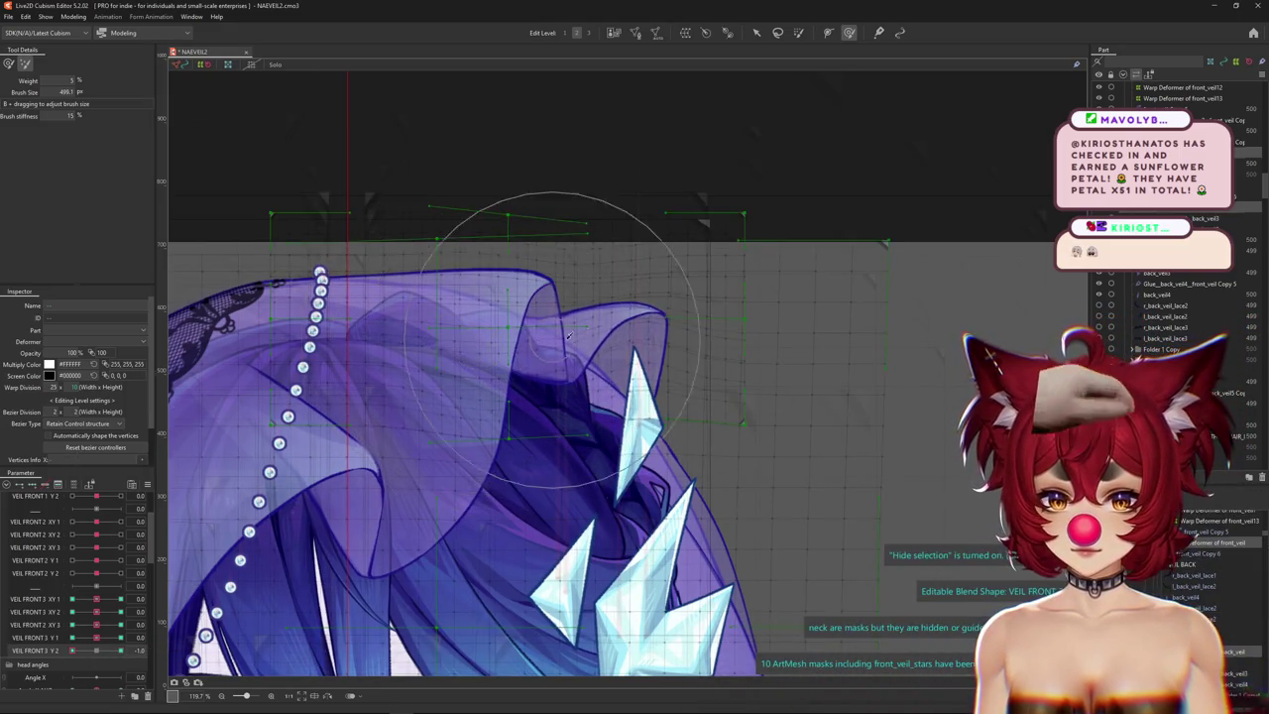
pyautogui.click(96, 651)
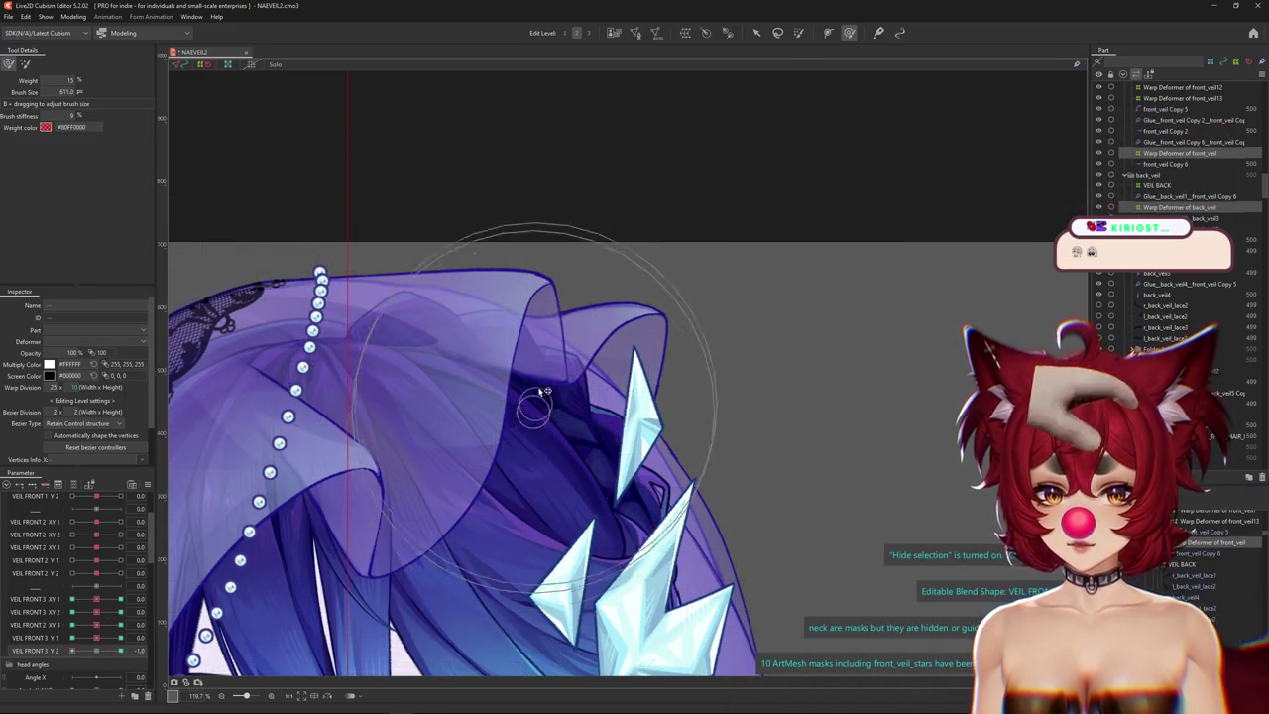
pyautogui.moveTo(544, 399); pyautogui.dragTo(545, 390)
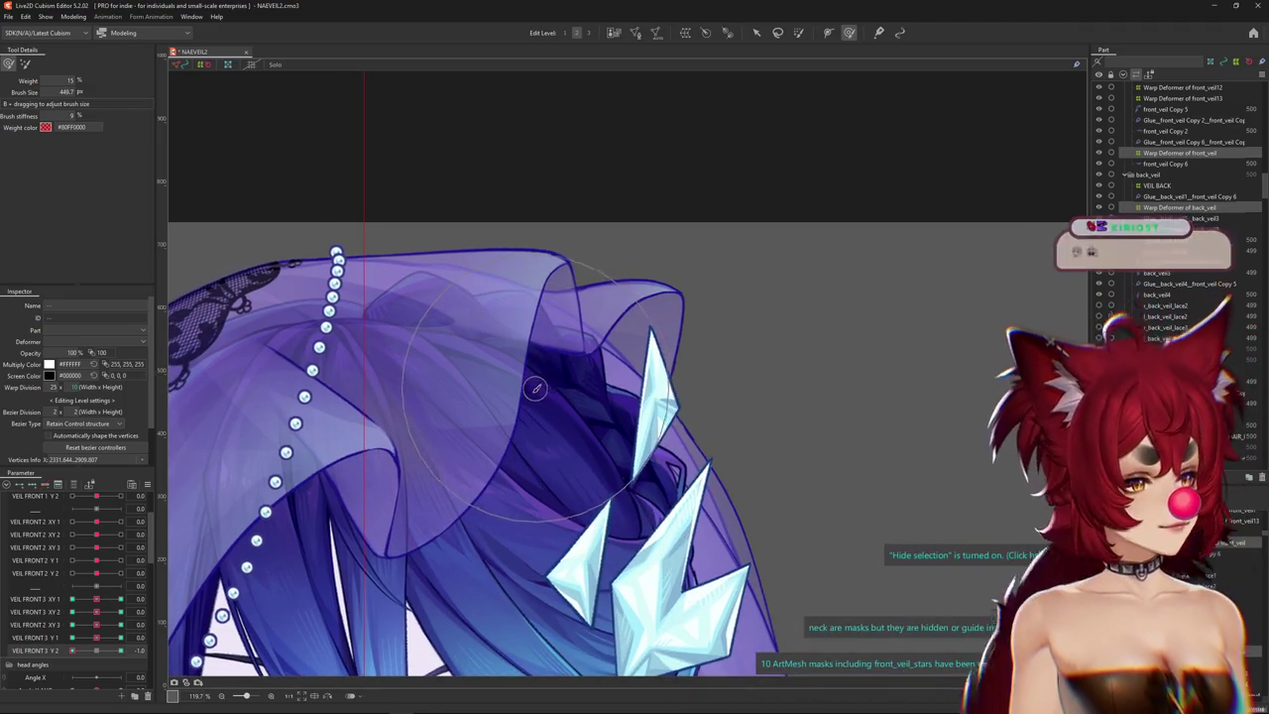
pyautogui.click(87, 653)
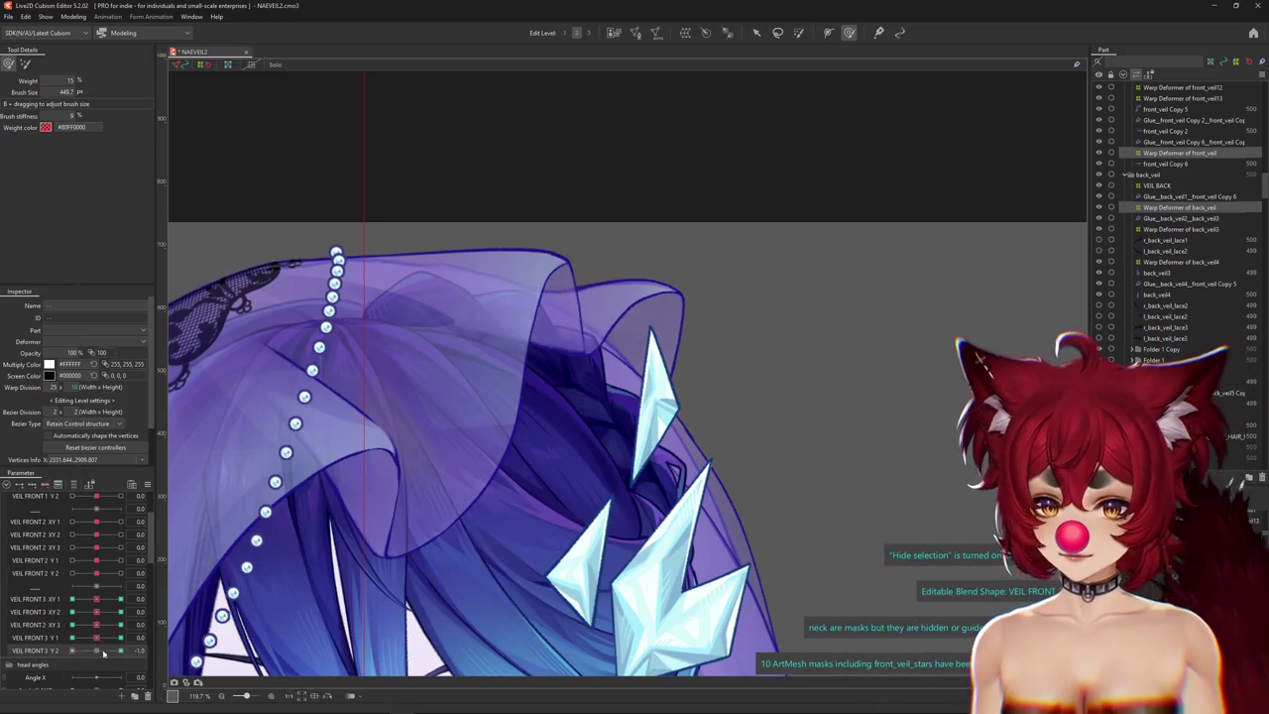
pyautogui.click(34, 651)
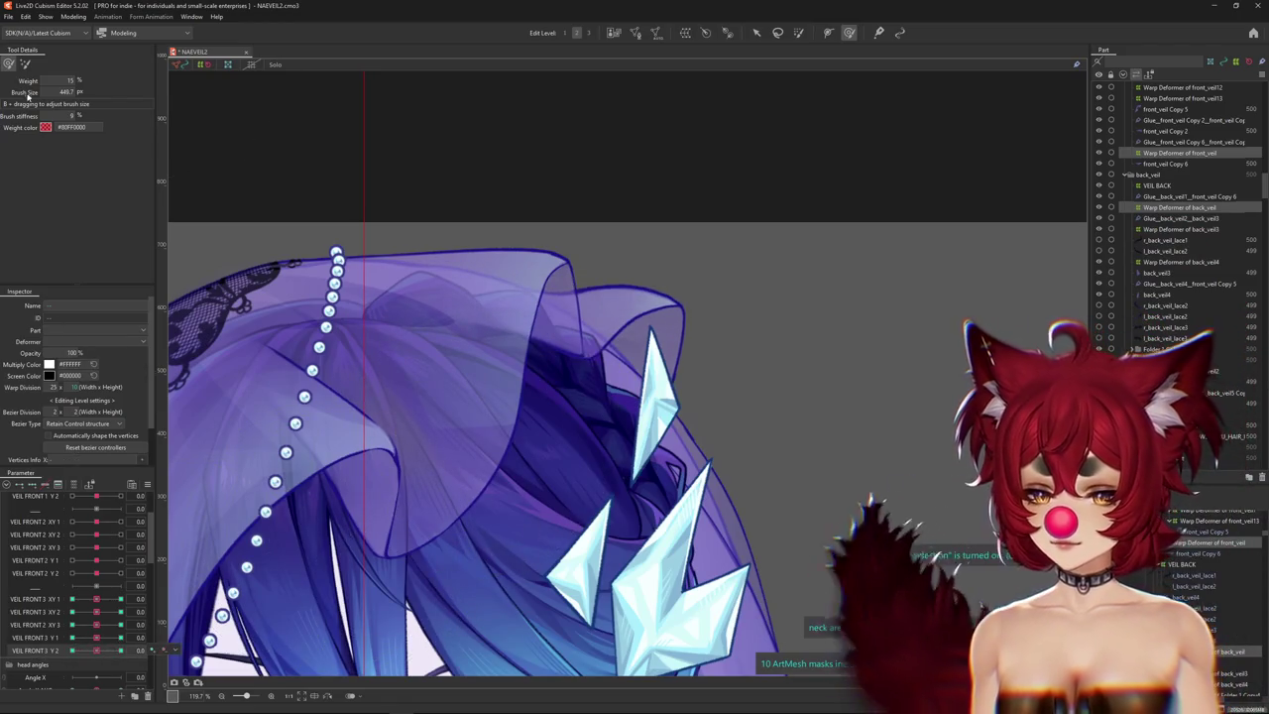
pyautogui.press('b')
pyautogui.moveTo(96, 651); pyautogui.dragTo(85, 650)
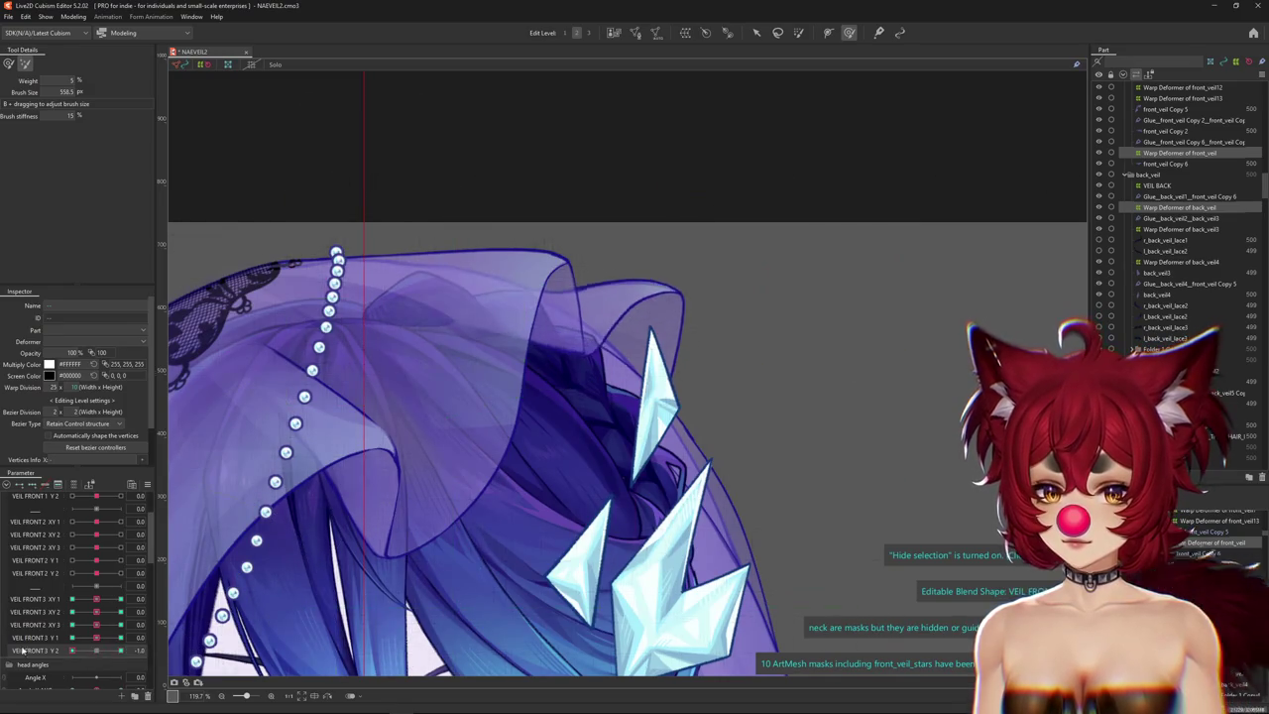
# Switch to brush-based deformation and push the front veil parameter to its opposite extreme.
pyautogui.click(592, 32)
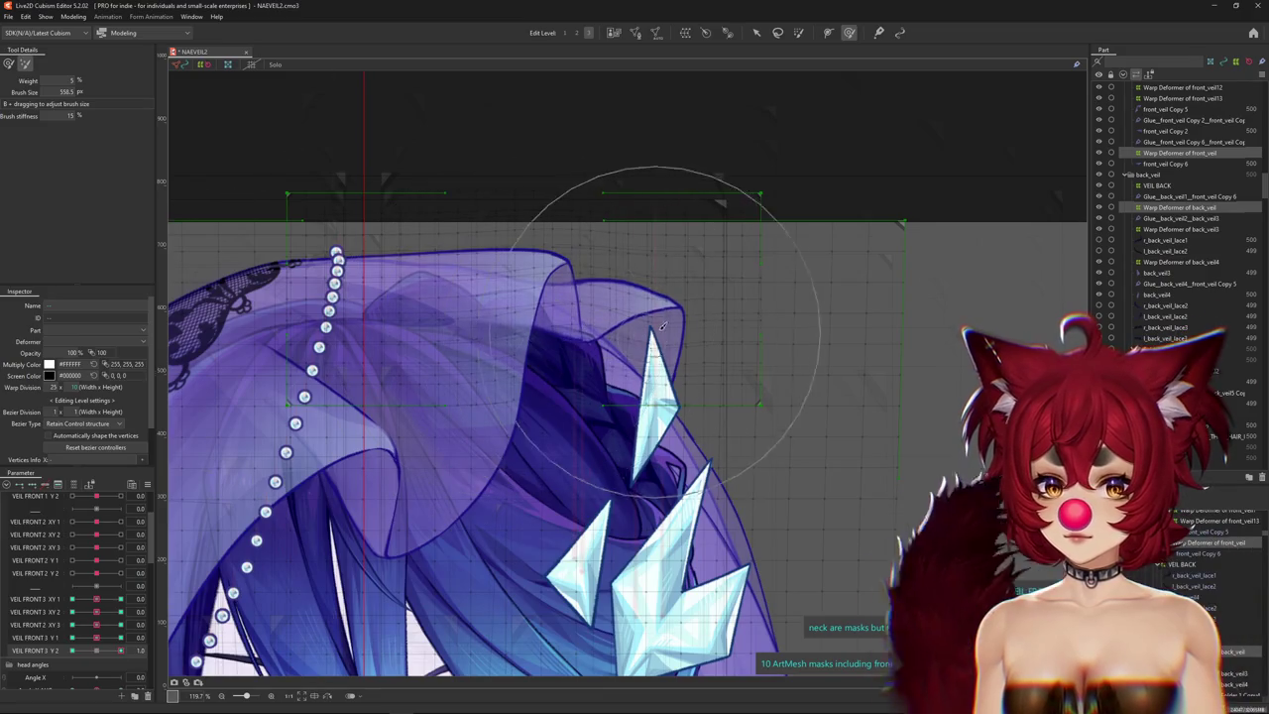
pyautogui.click(120, 650)
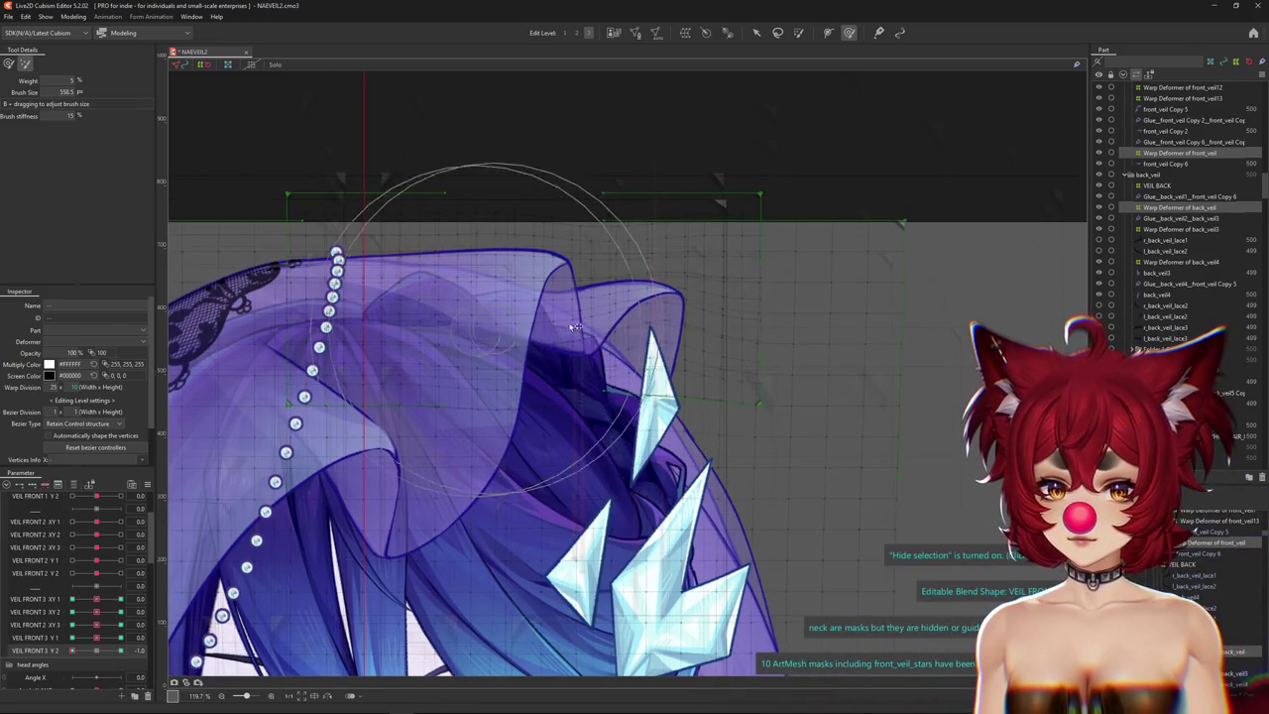
pyautogui.click(116, 631)
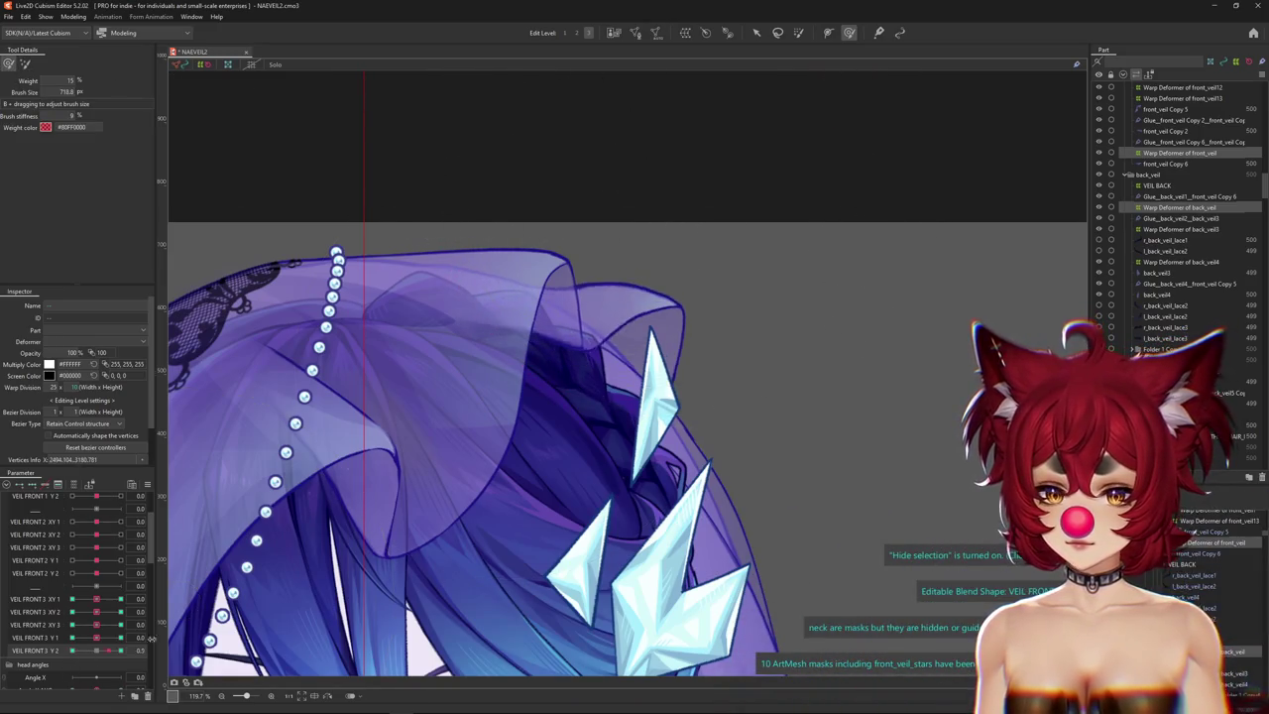
pyautogui.moveTo(656, 288); pyautogui.dragTo(684, 411)
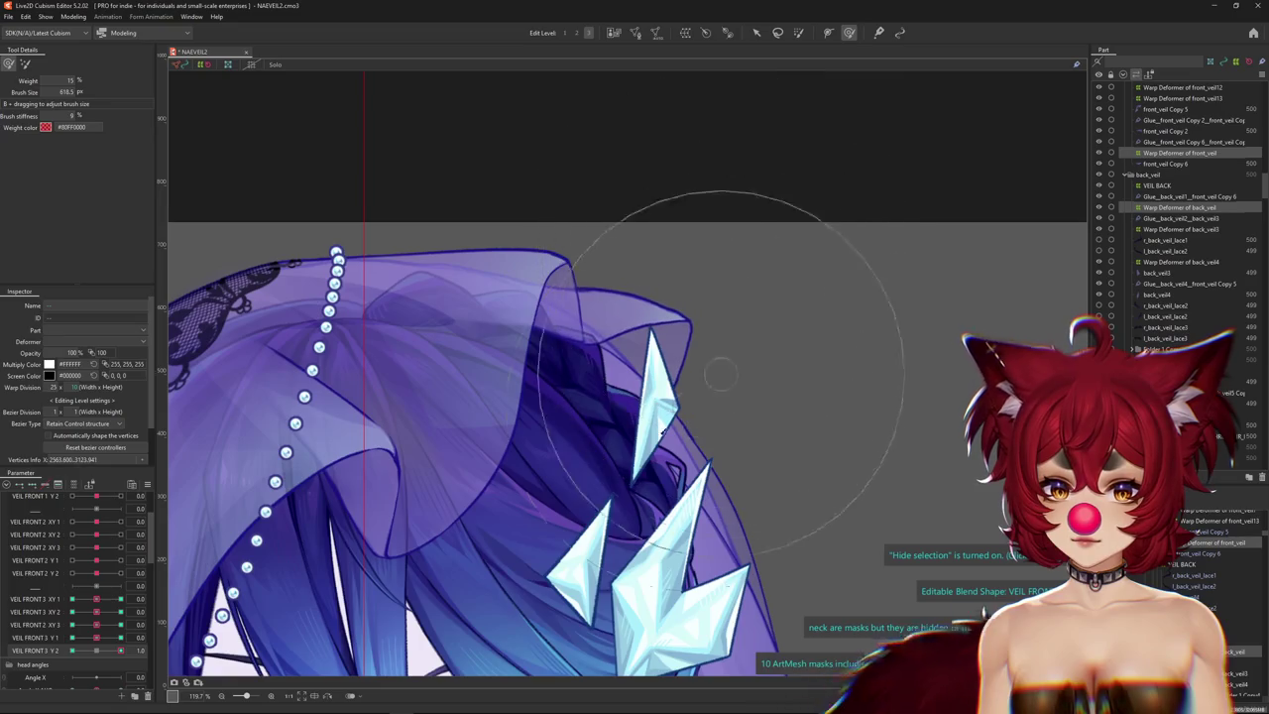
pyautogui.moveTo(120, 651); pyautogui.dragTo(51, 649)
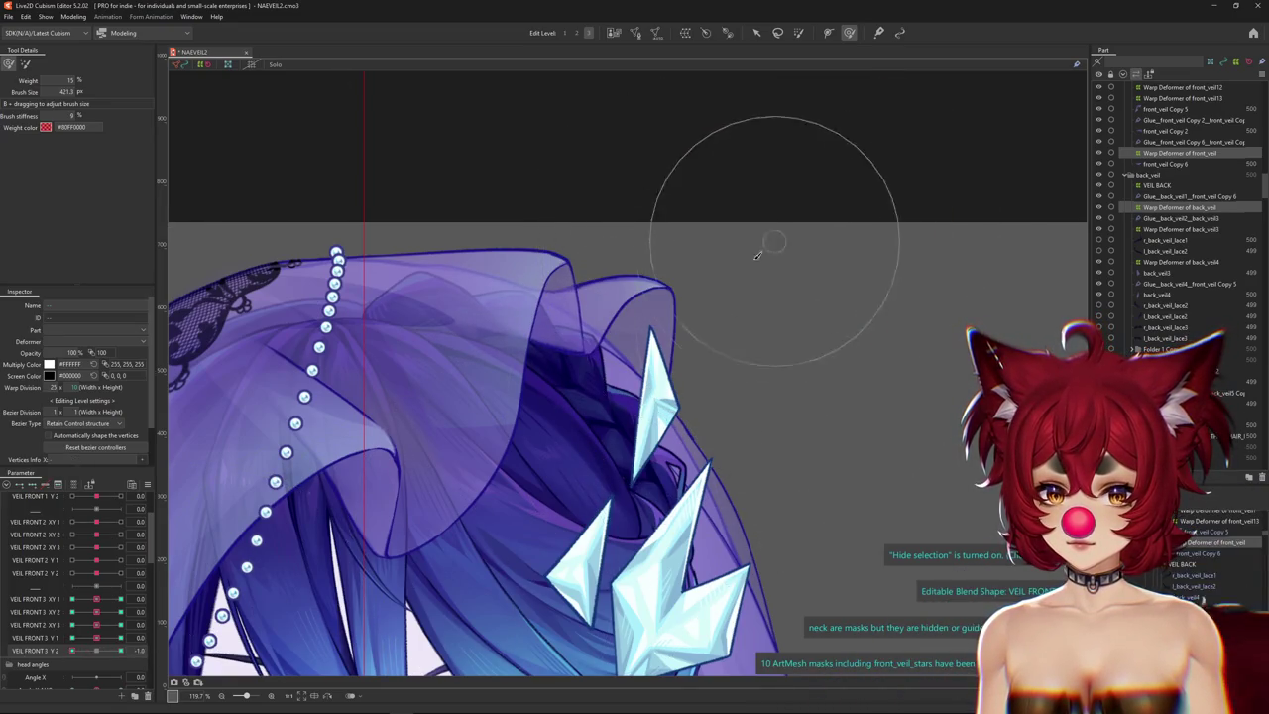
pyautogui.moveTo(760, 252); pyautogui.dragTo(356, 493)
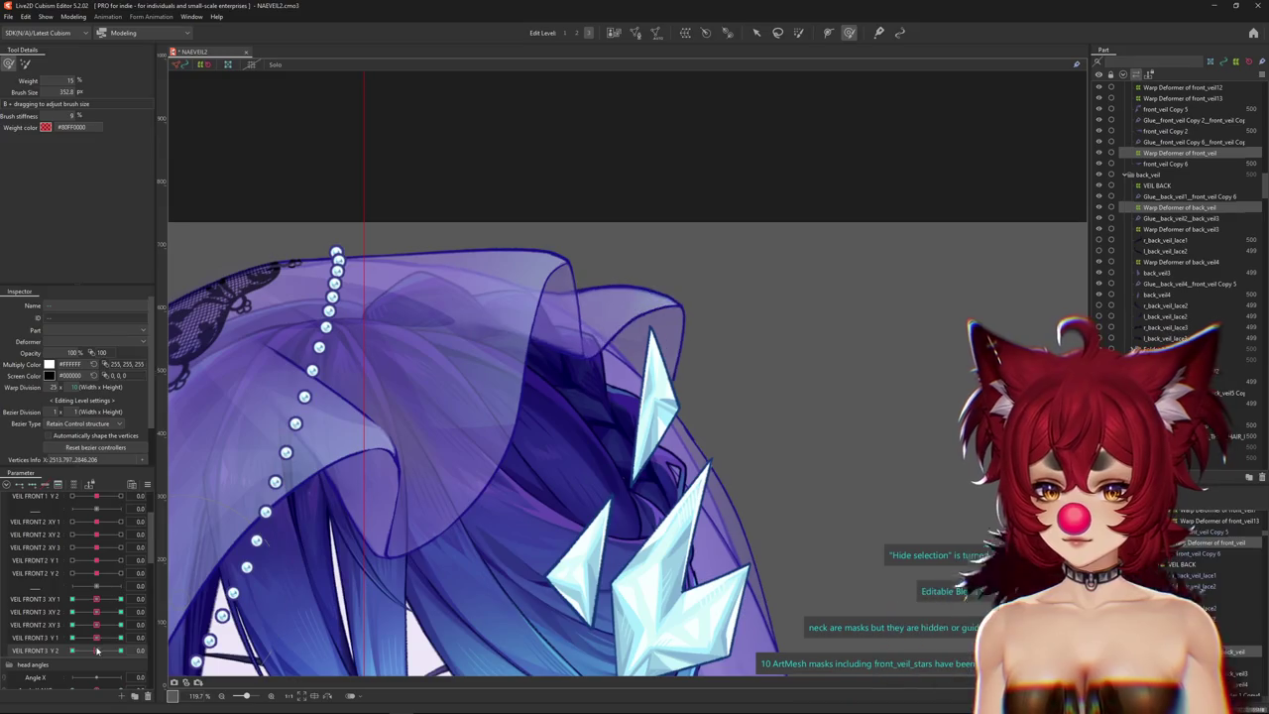
pyautogui.moveTo(97, 651); pyautogui.dragTo(22, 644)
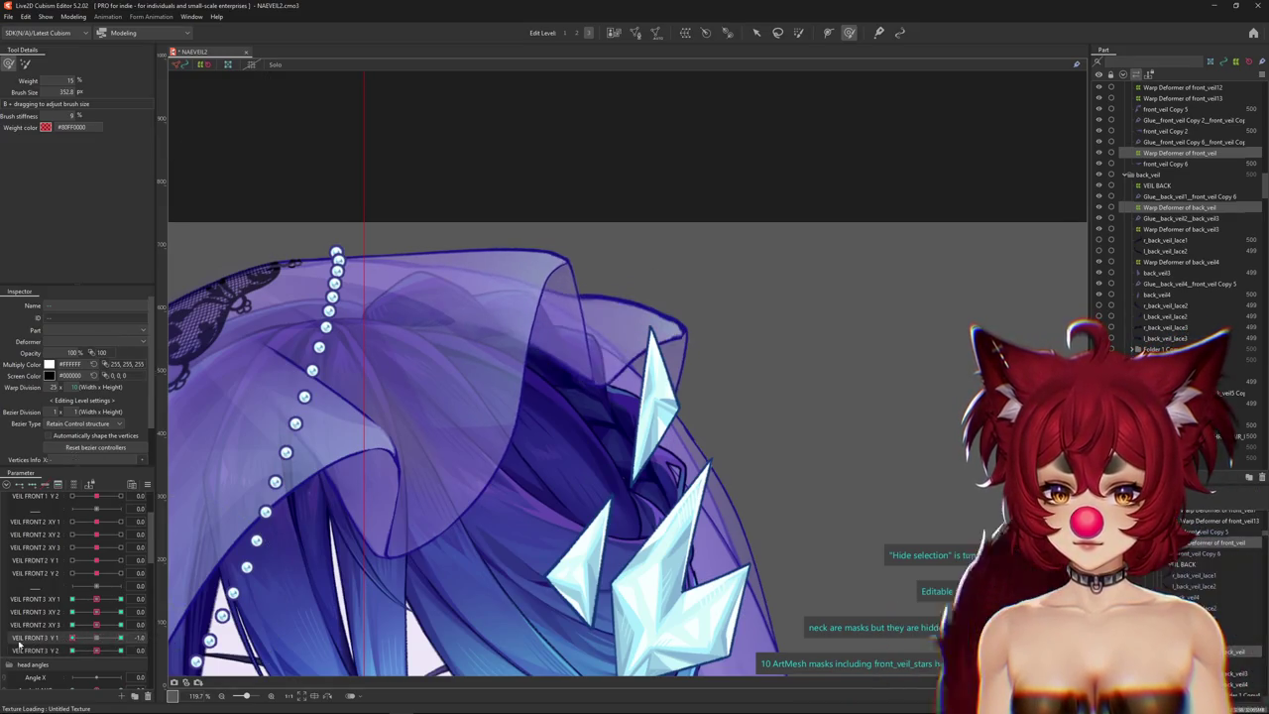
# Warp the veil's upper fold into a new bend with the deform brush.
pyautogui.click(608, 342)
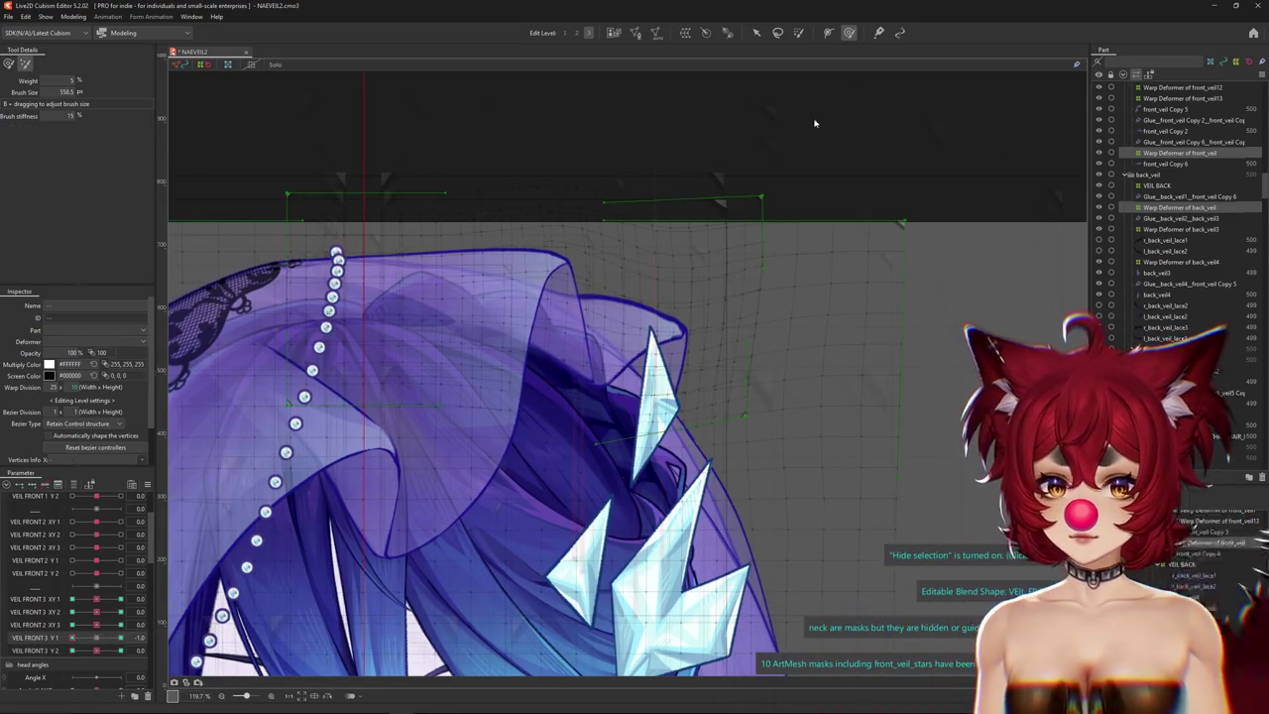
pyautogui.click(799, 31)
pyautogui.click(849, 32)
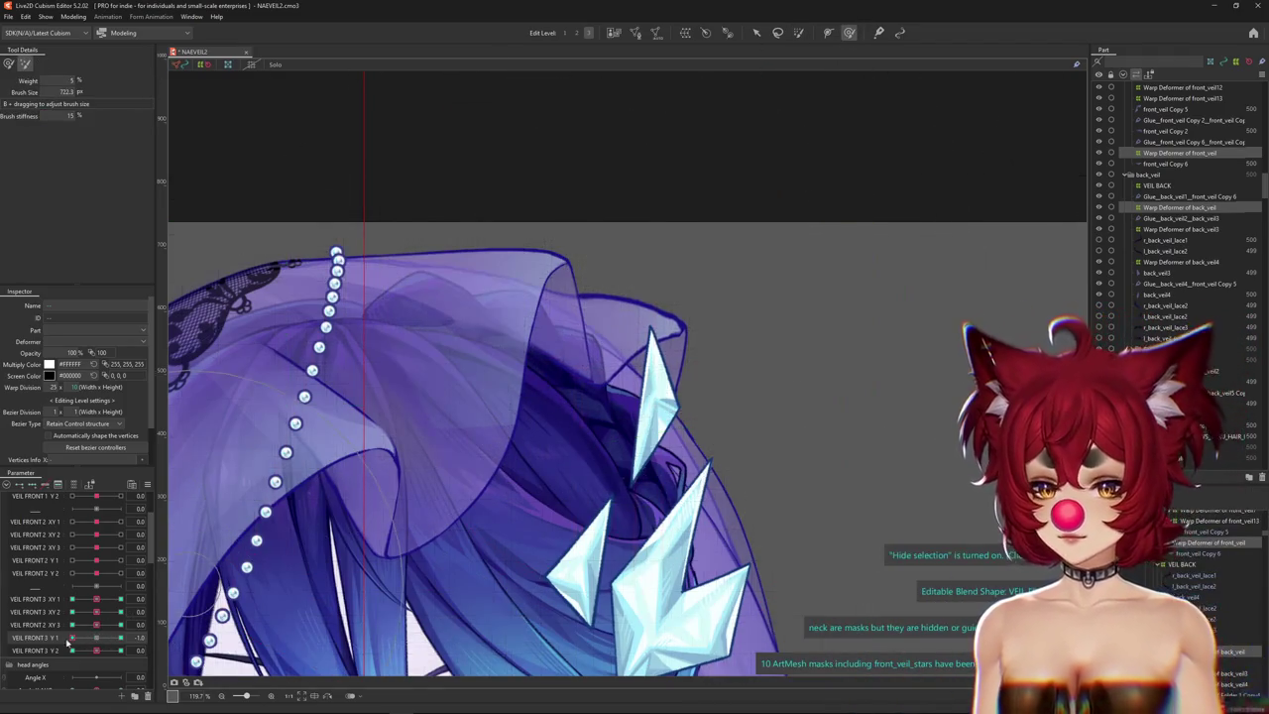
pyautogui.moveTo(645, 318); pyautogui.dragTo(569, 337)
pyautogui.click(73, 16)
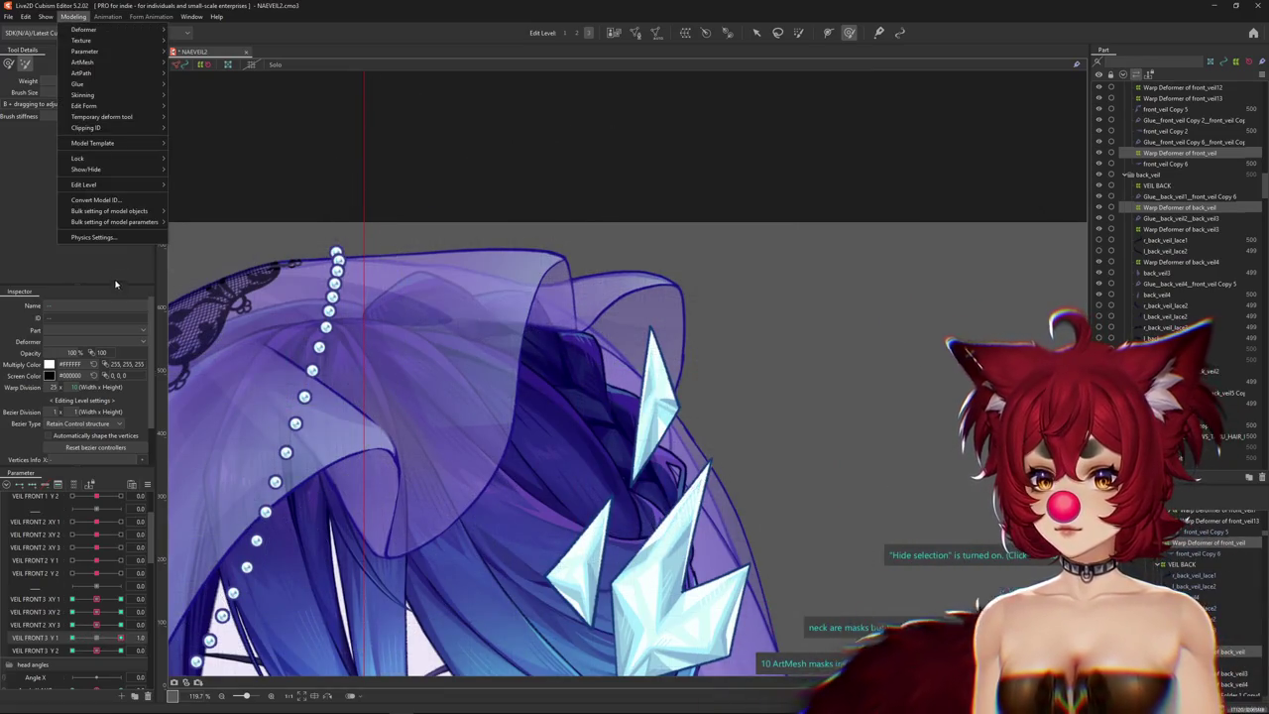
# Duplicate VEIL 2 Y as a new VEIL 3 Y physics group outputting VEIL FRONT 3 Y 1 and Y 2.
pyautogui.click(93, 237)
pyautogui.click(82, 83)
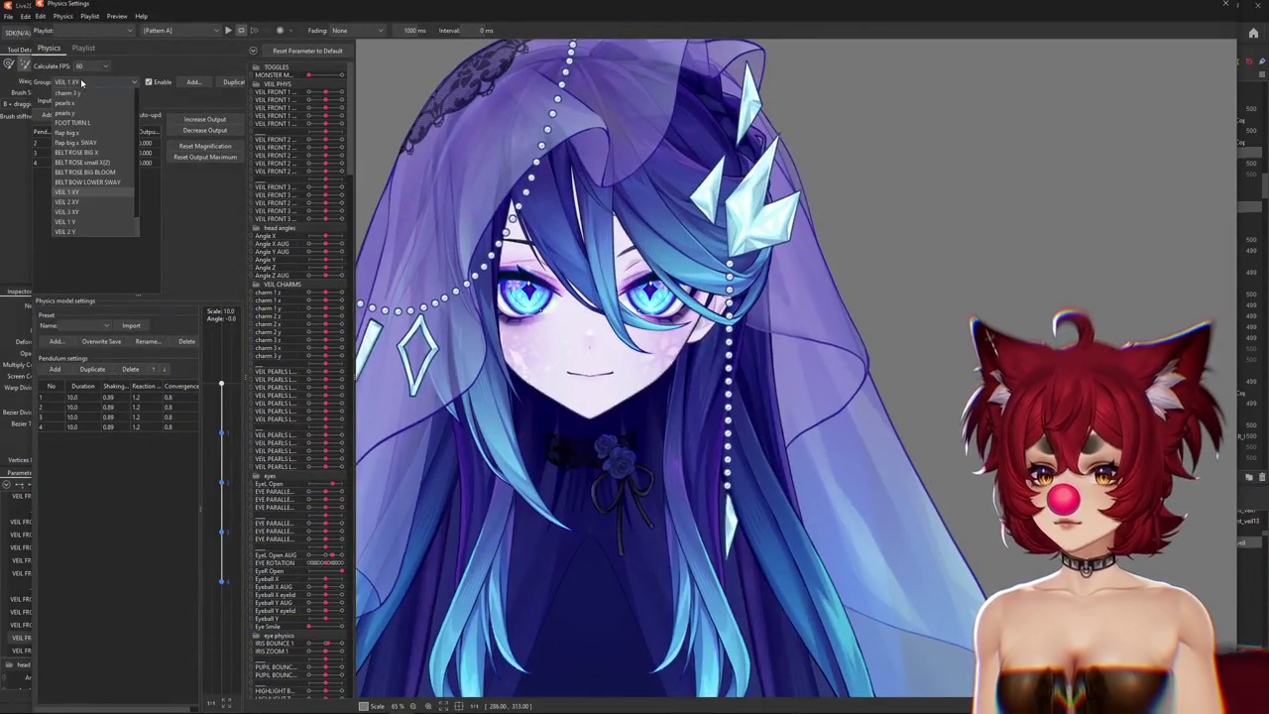
pyautogui.click(69, 232)
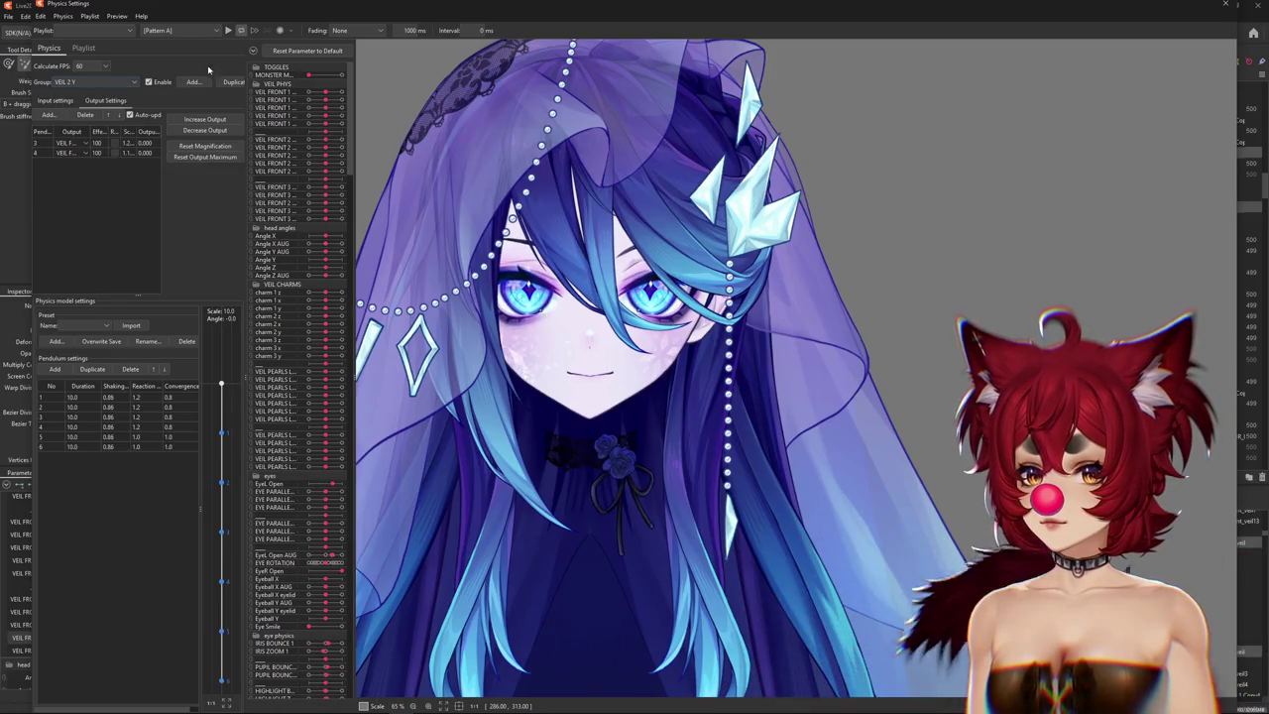
pyautogui.click(233, 83)
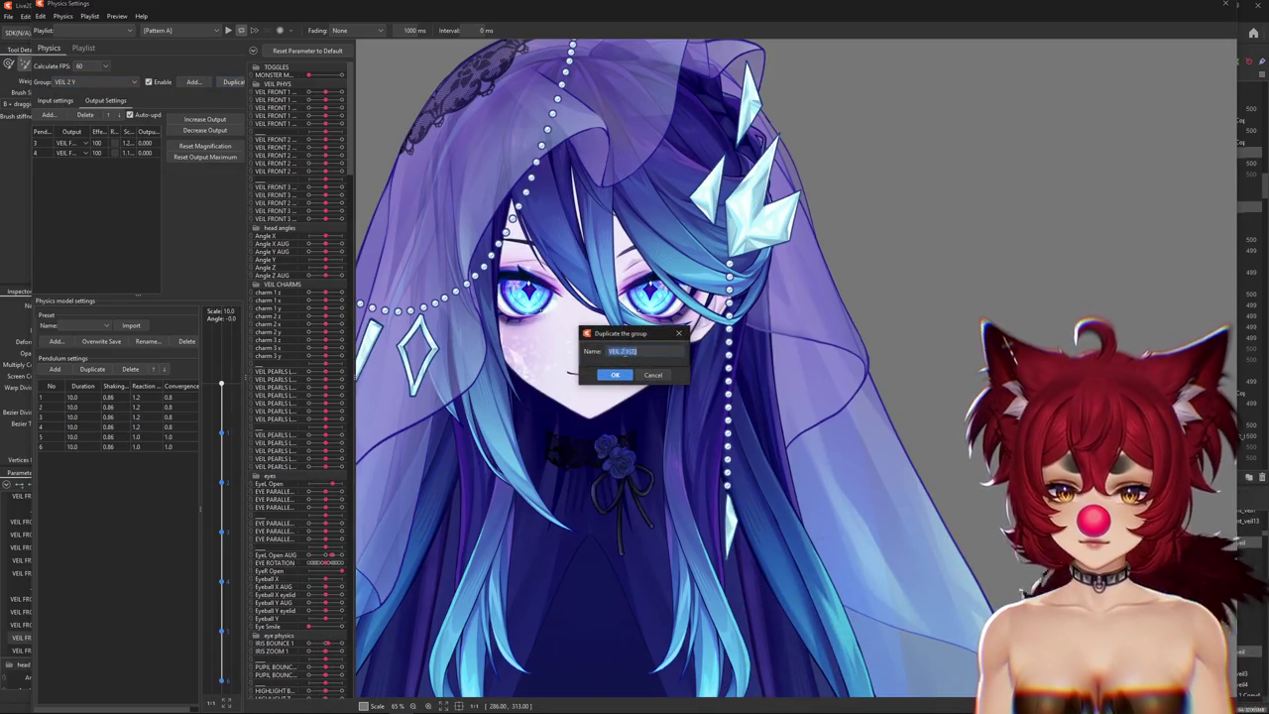
pyautogui.click(623, 351)
pyautogui.write('3')
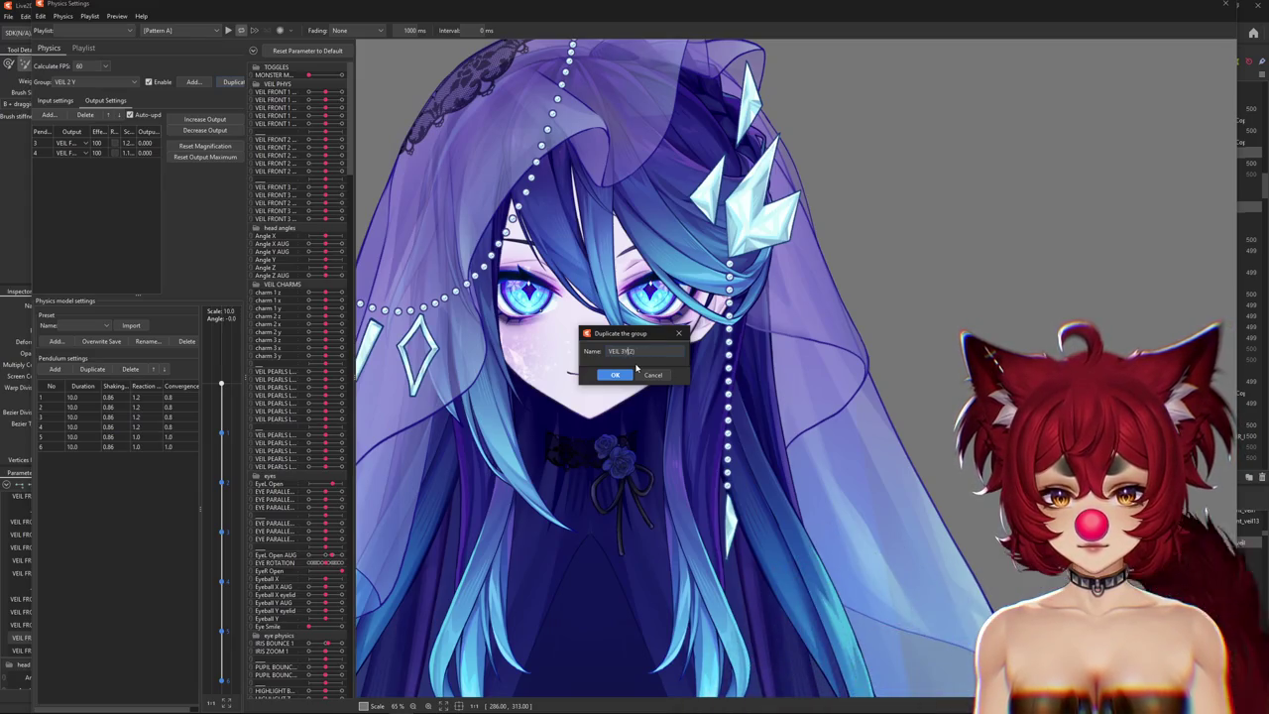
pyautogui.click(615, 375)
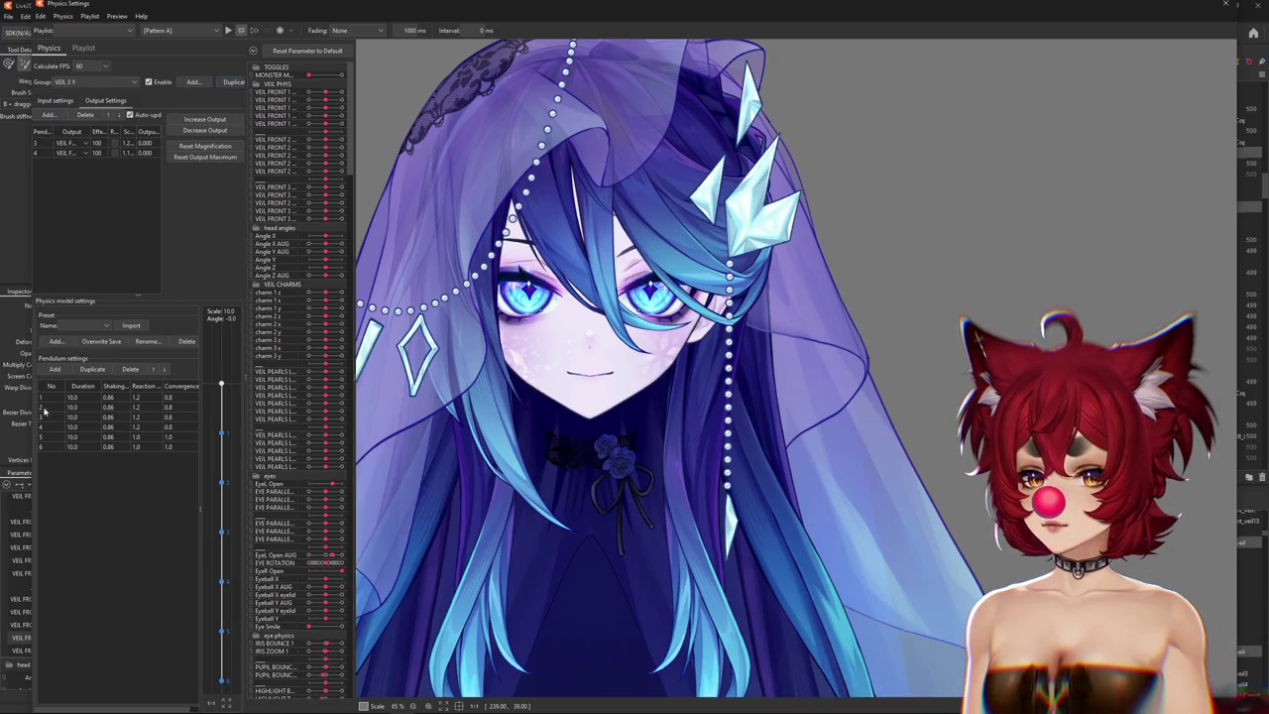
pyautogui.click(85, 114)
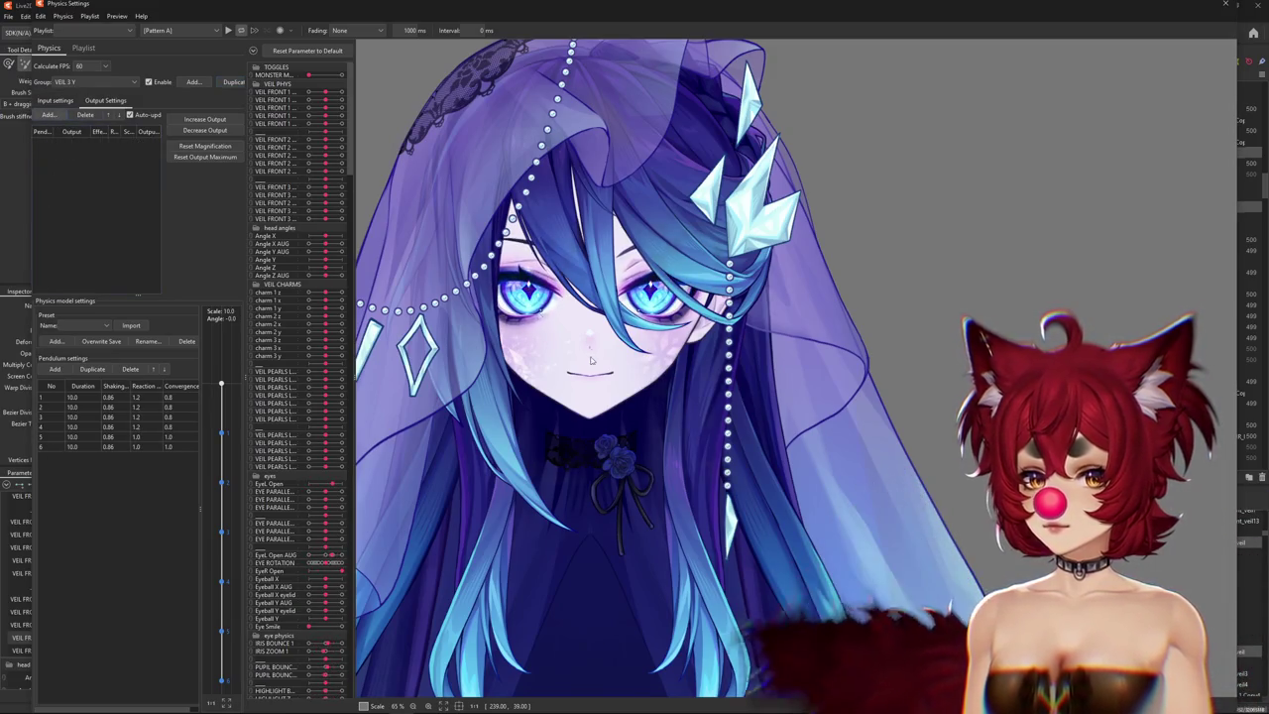
pyautogui.click(49, 114)
pyautogui.scroll(-2, 597, 432)
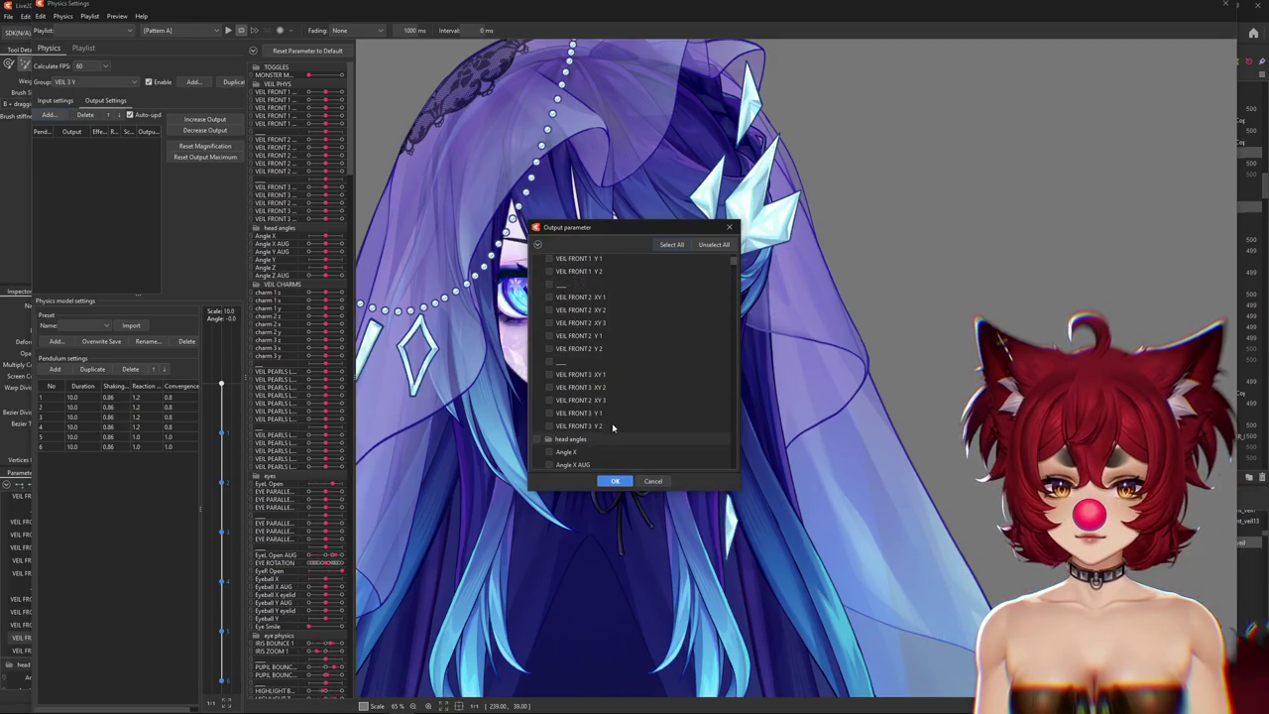
pyautogui.click(549, 425)
pyautogui.click(615, 480)
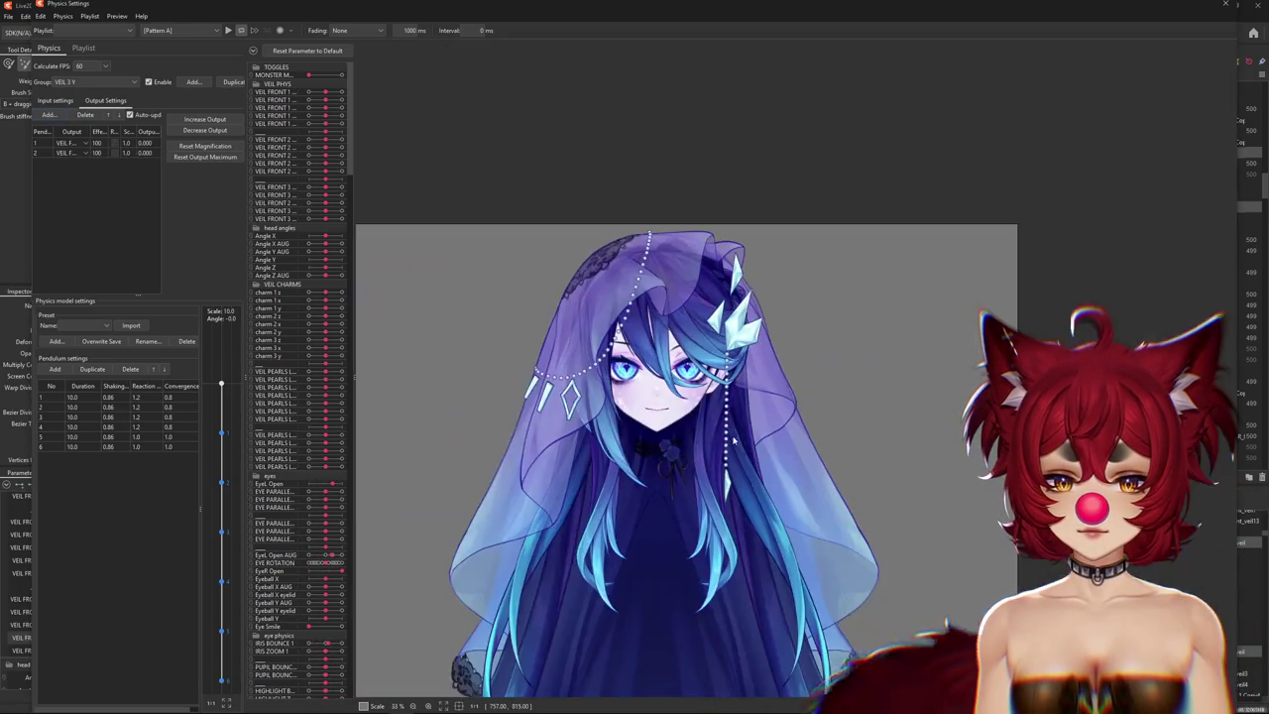
pyautogui.scroll(3, 737, 263)
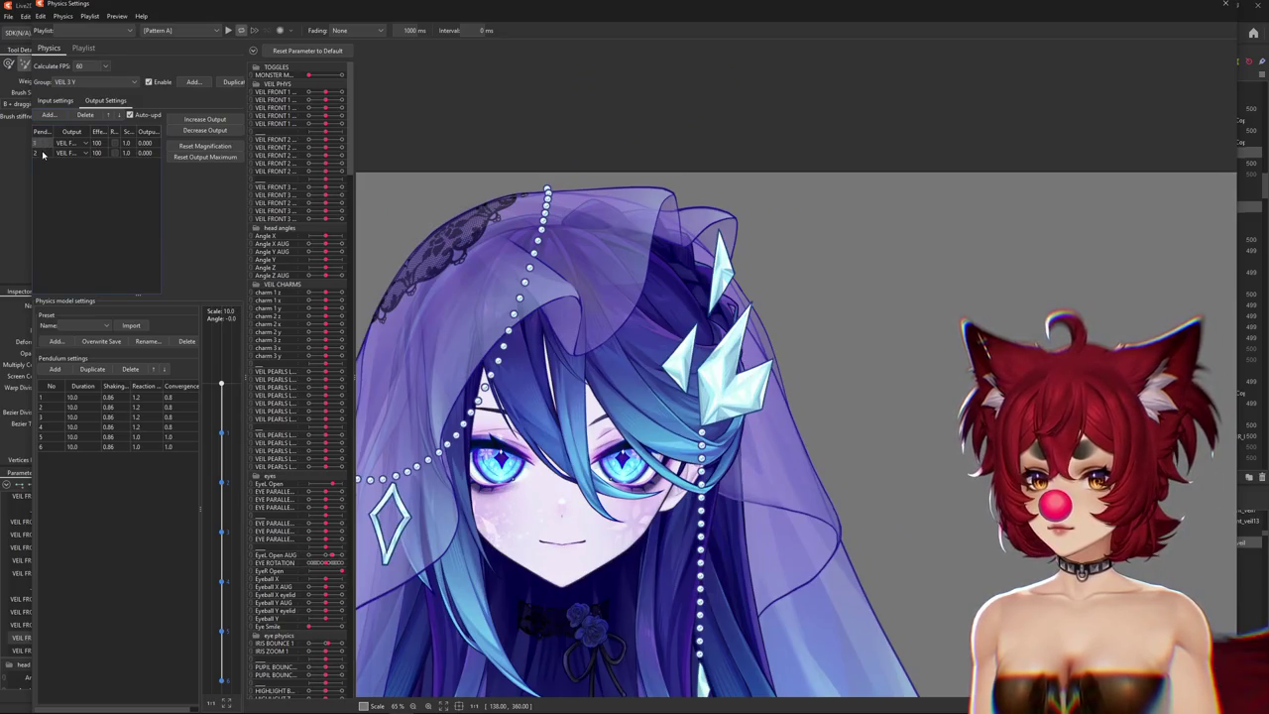
# Compare VEIL 3 Y with VEIL 2 Y and swing the model's head to preview the sway.
pyautogui.click(94, 81)
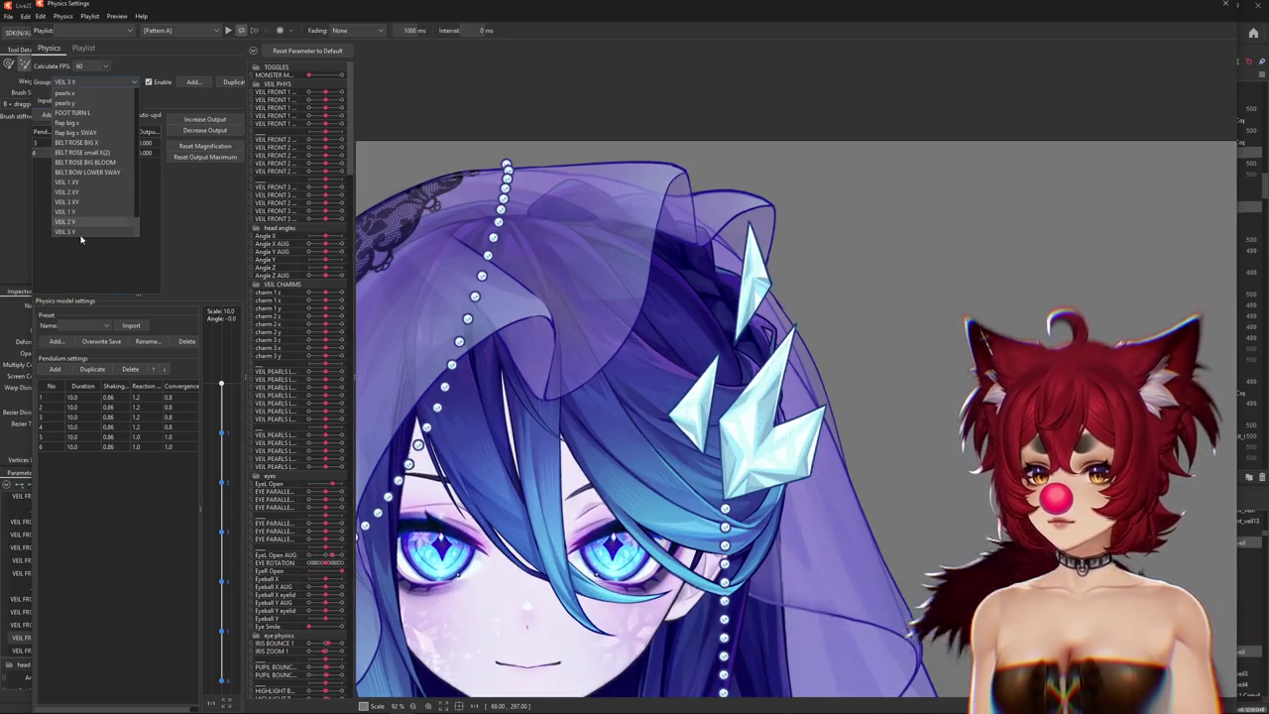
pyautogui.click(64, 207)
pyautogui.click(94, 81)
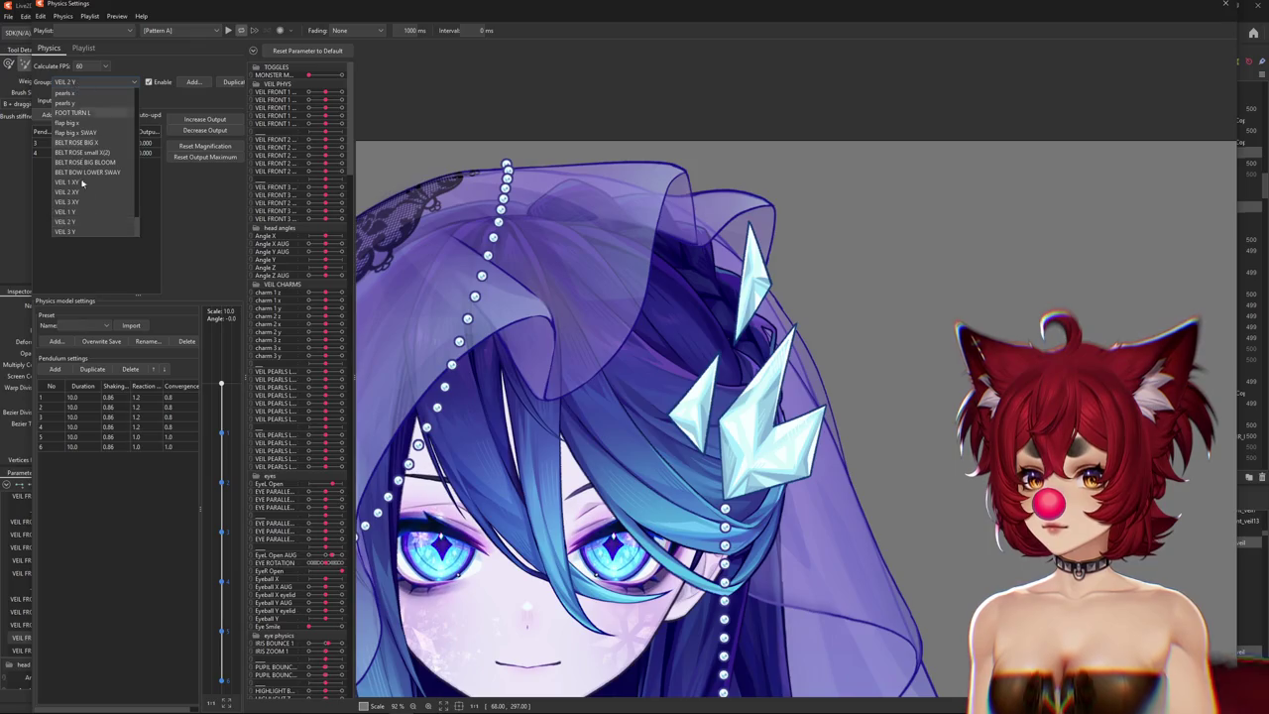
pyautogui.click(83, 233)
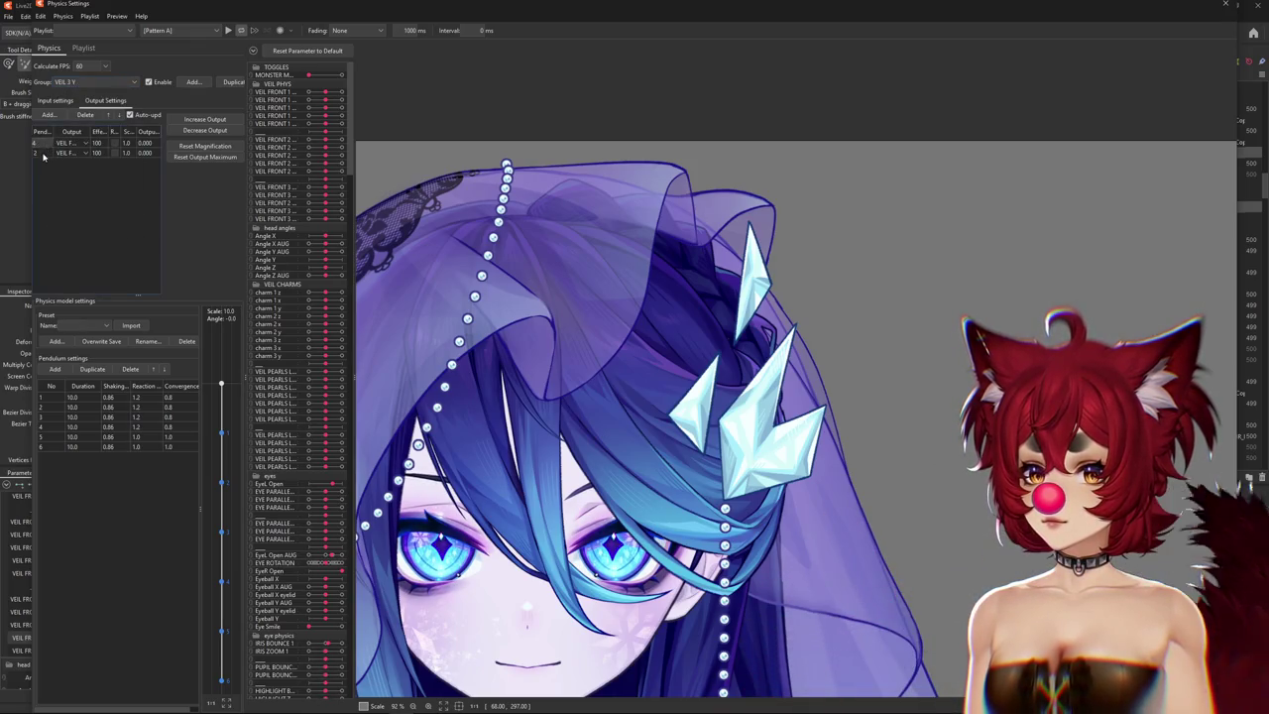
pyautogui.moveTo(757, 272)
pyautogui.mouseDown()
pyautogui.moveTo(735, 493)
pyautogui.moveTo(708, 463)
pyautogui.moveTo(710, 539)
pyautogui.mouseUp()
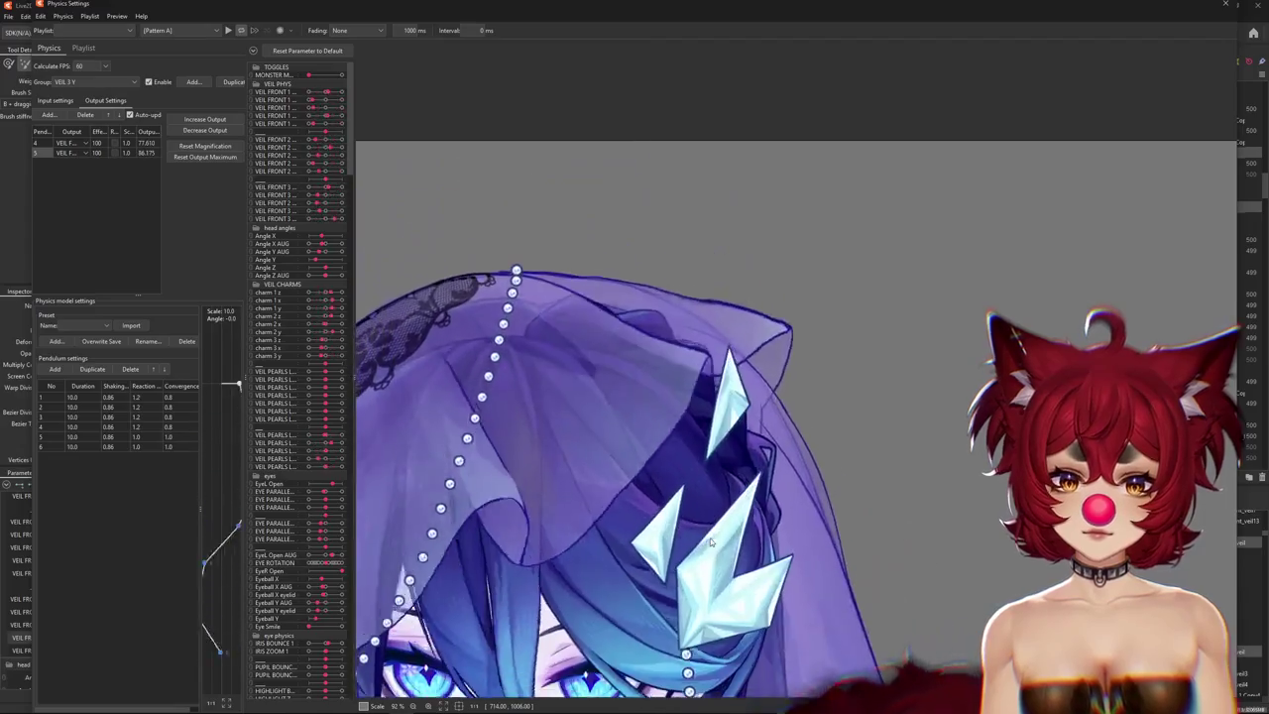
pyautogui.moveTo(711, 538)
pyautogui.mouseDown()
pyautogui.moveTo(685, 351)
pyautogui.moveTo(674, 376)
pyautogui.mouseUp()
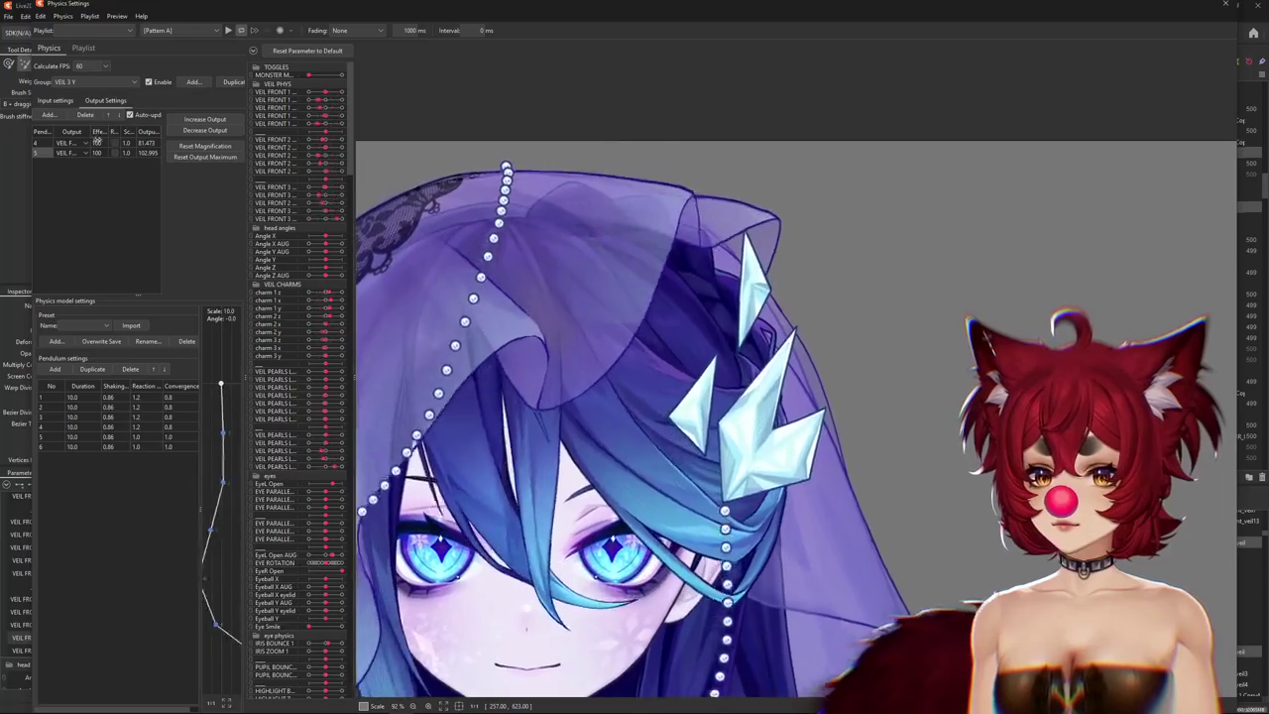
# Review VEIL 3 Y's input and output settings while tilting the head to test physics.
pyautogui.click(56, 100)
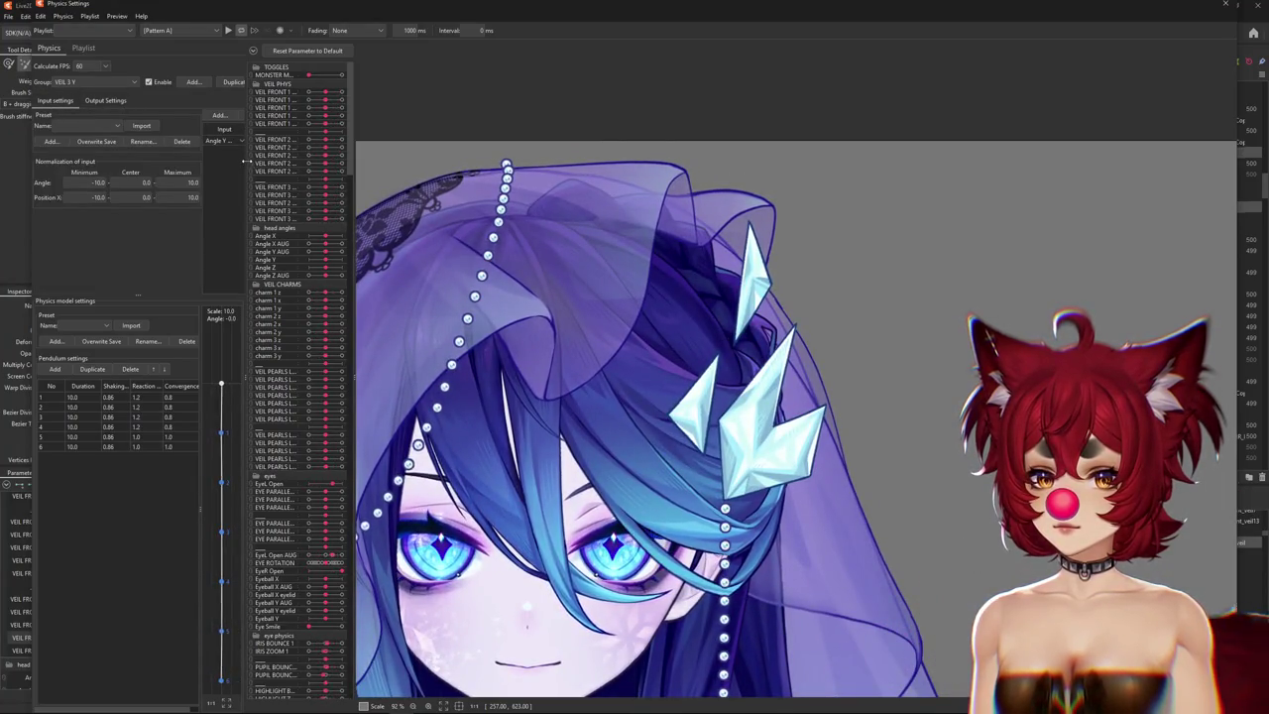
pyautogui.moveTo(244, 161); pyautogui.dragTo(317, 160)
pyautogui.moveTo(734, 397); pyautogui.dragTo(772, 483)
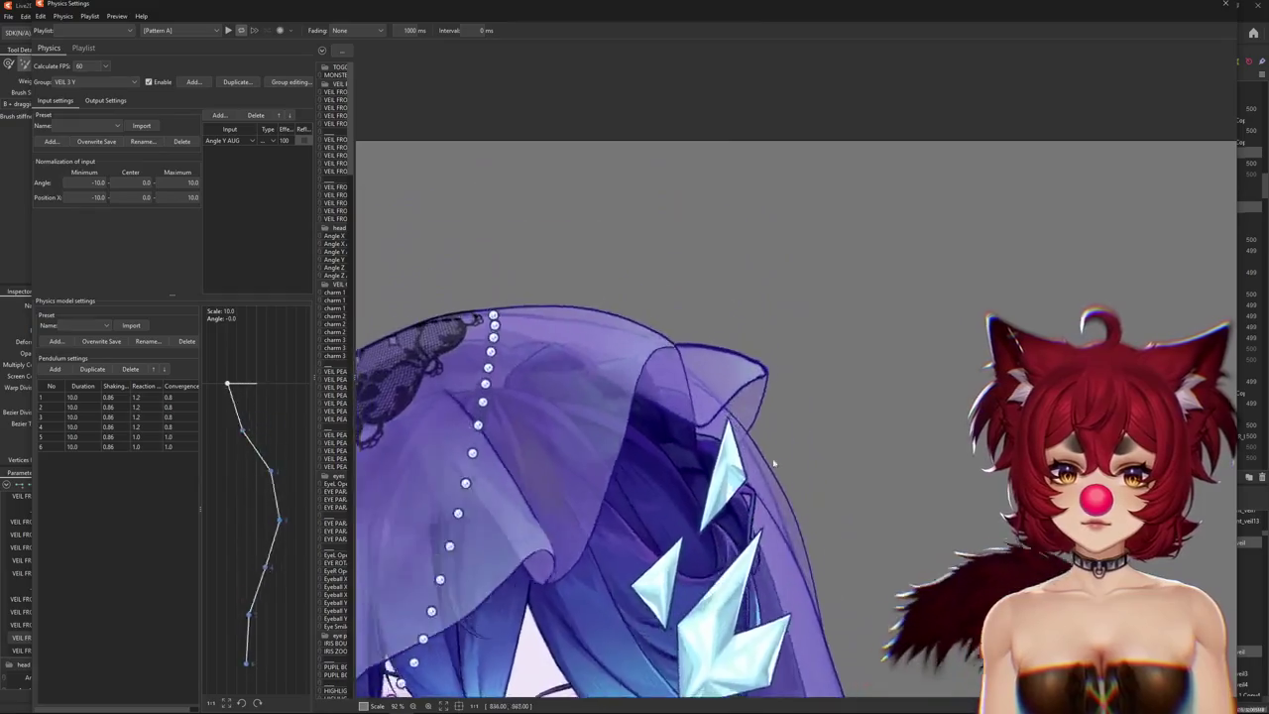
pyautogui.scroll(-3, 778, 486)
pyautogui.scroll(-2, 779, 487)
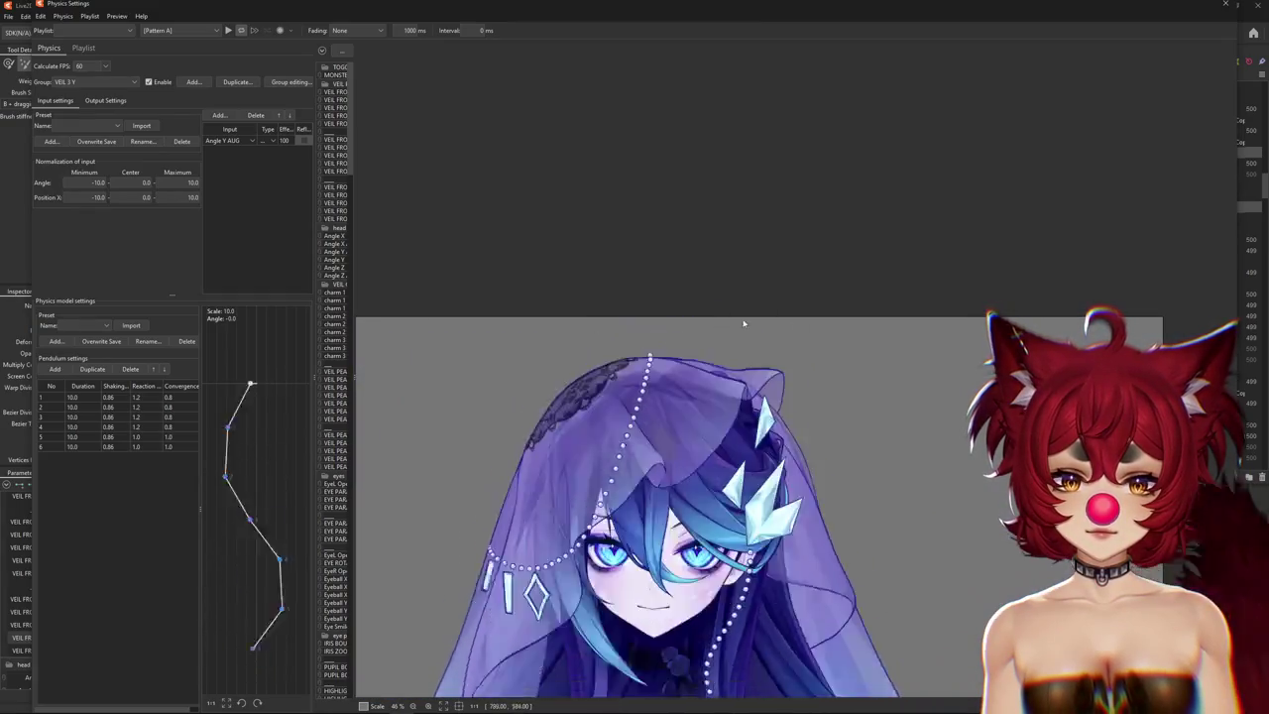
pyautogui.moveTo(720, 352); pyautogui.dragTo(728, 615)
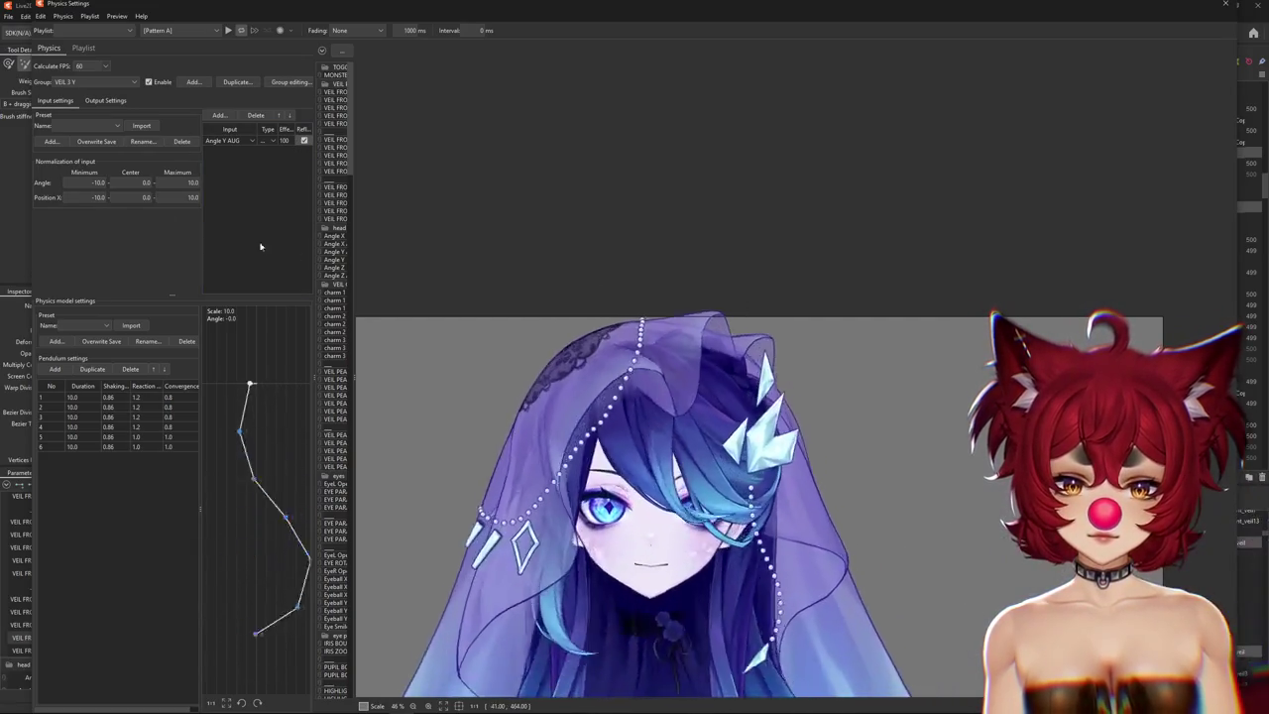
pyautogui.click(105, 100)
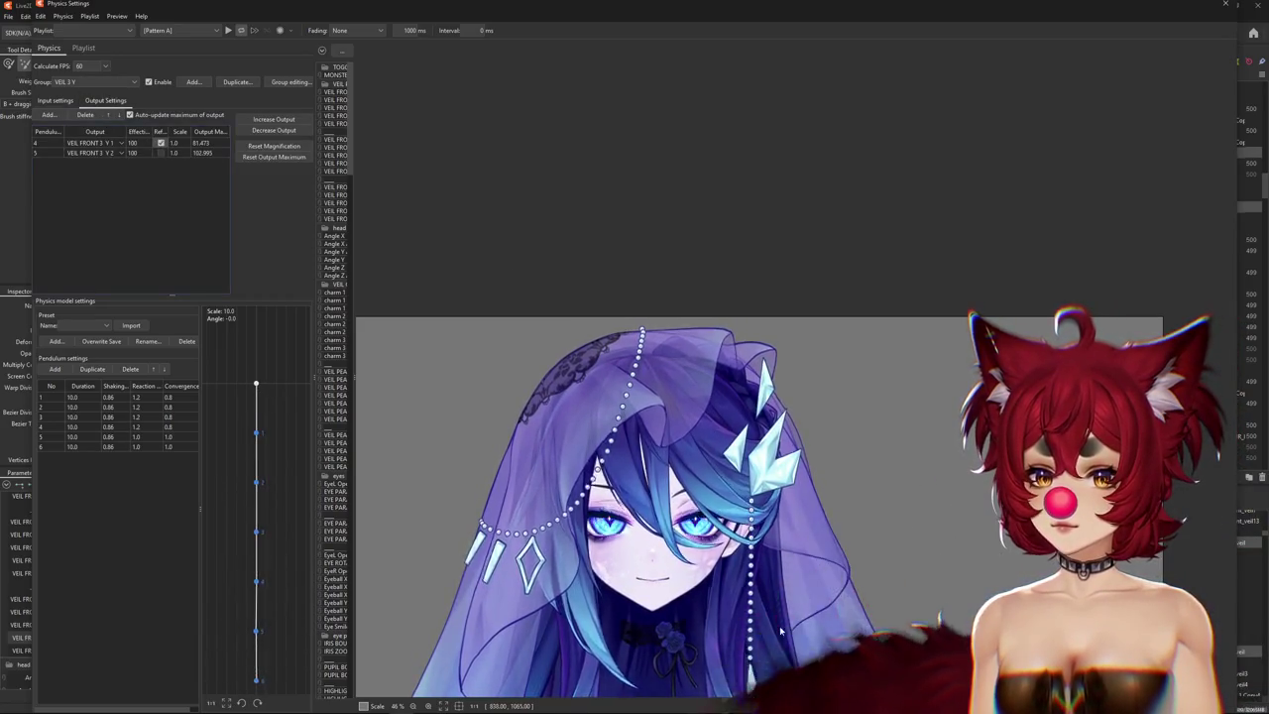
pyautogui.moveTo(781, 625); pyautogui.dragTo(745, 483)
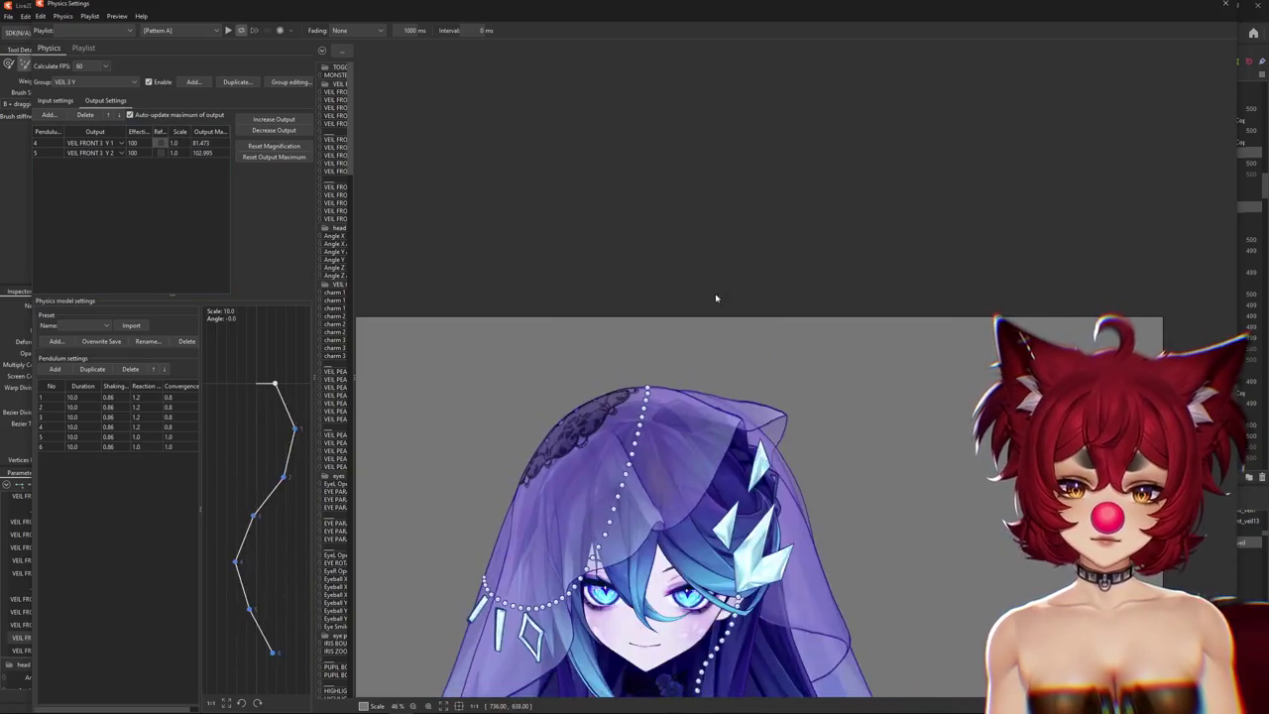
# Fit VEIL 3 Y output magnification to the parameter range and tick Reflect on VEIL FRONT 3 Y 1.
pyautogui.click(274, 119)
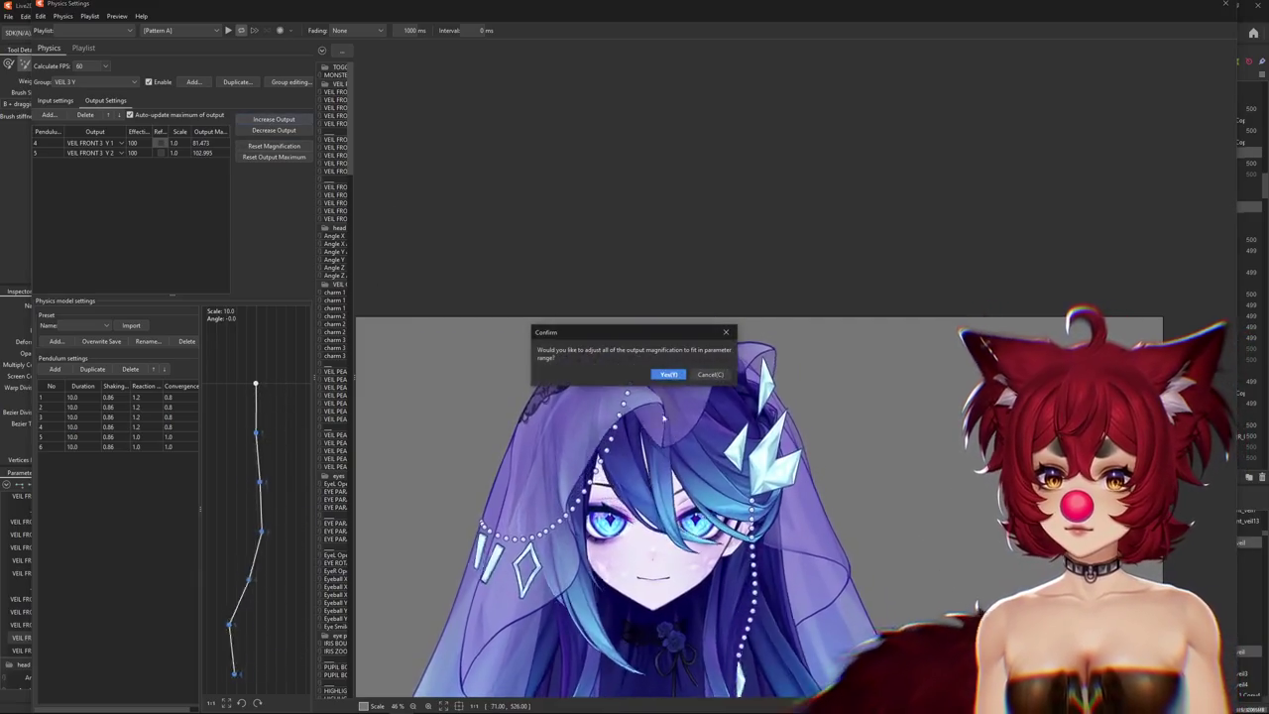
pyautogui.click(668, 374)
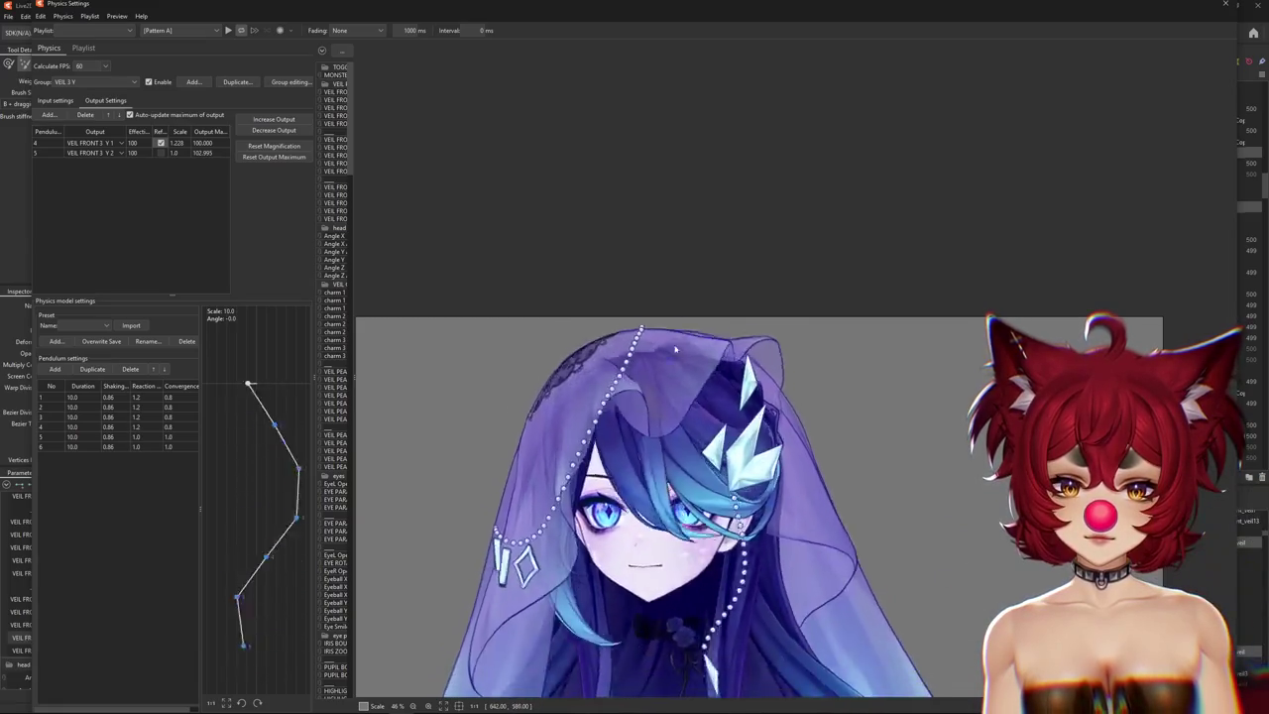
pyautogui.click(56, 100)
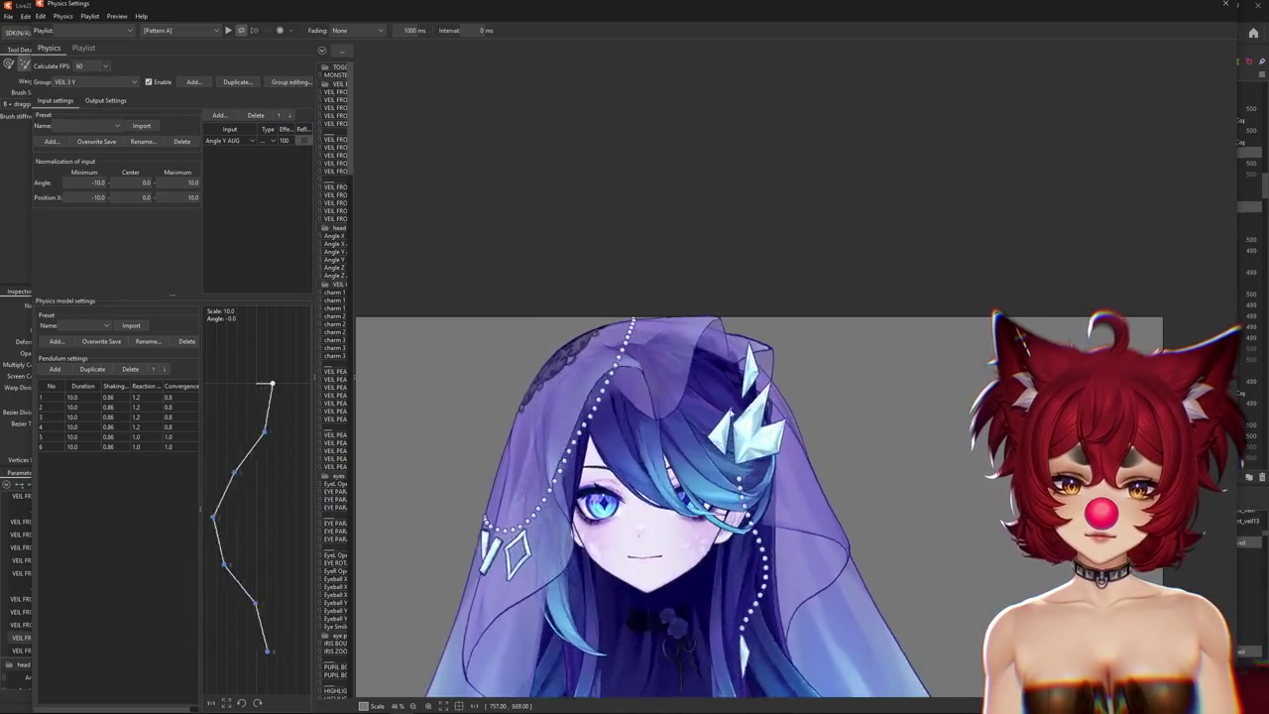
pyautogui.click(105, 101)
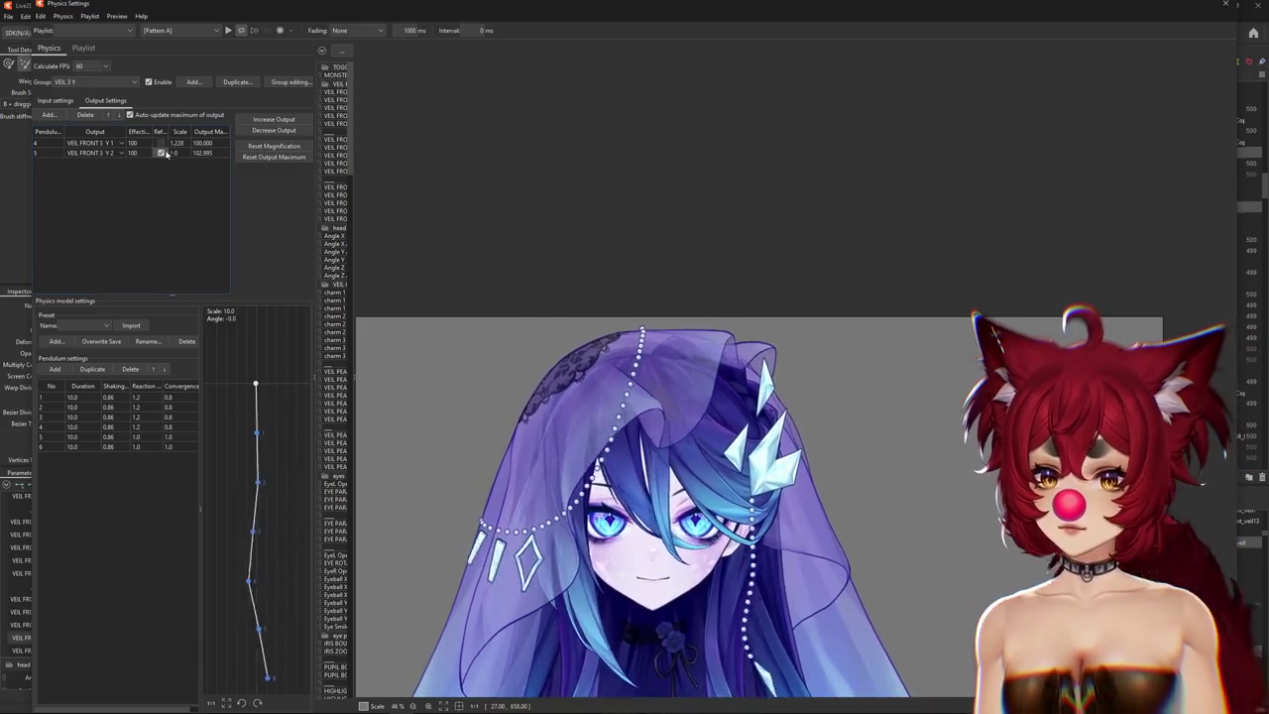
pyautogui.click(160, 143)
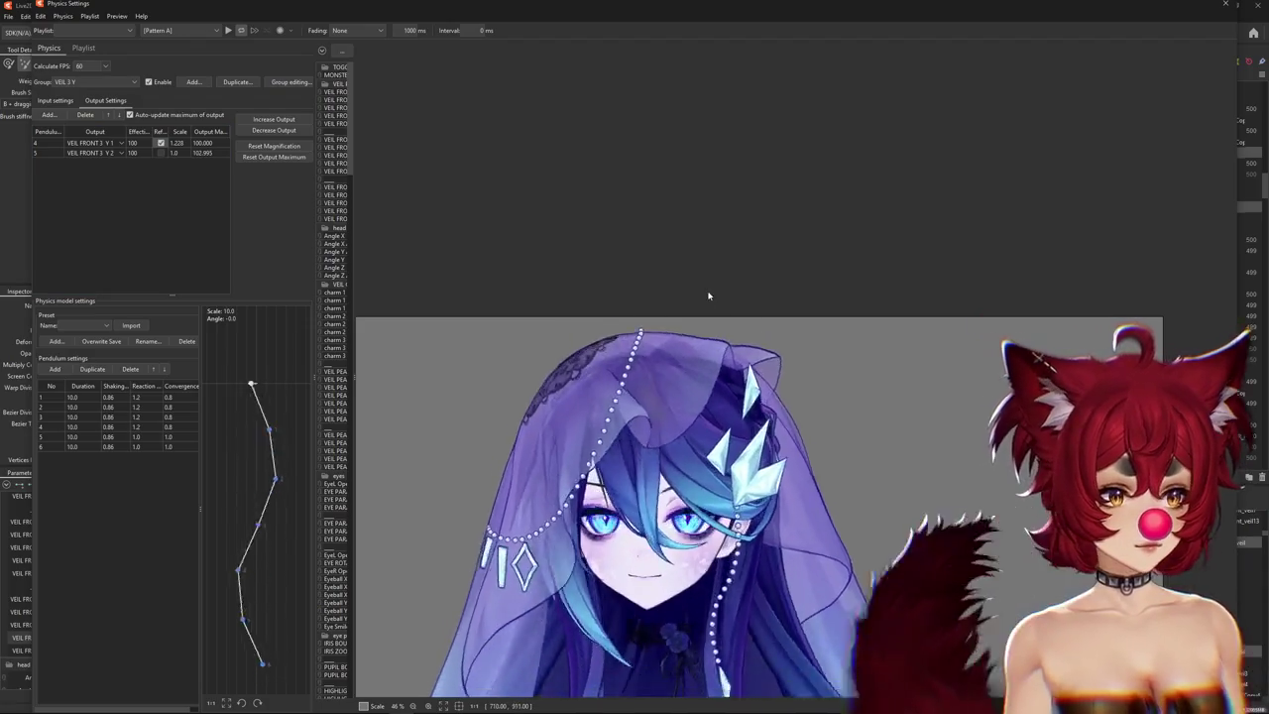
pyautogui.scroll(-2, 694, 466)
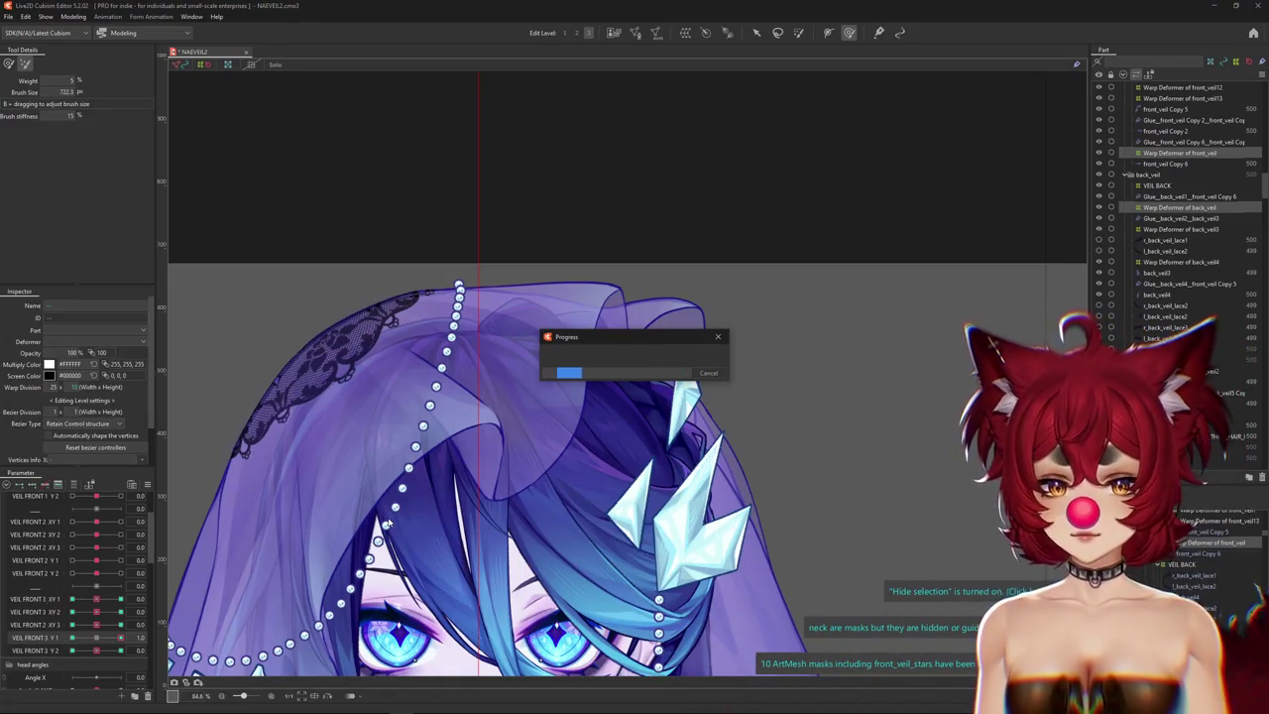
# Replicate the five VEIL FRONT 3 XY and Y parameters in the Parameter palette.
pyautogui.scroll(-3, 387, 522)
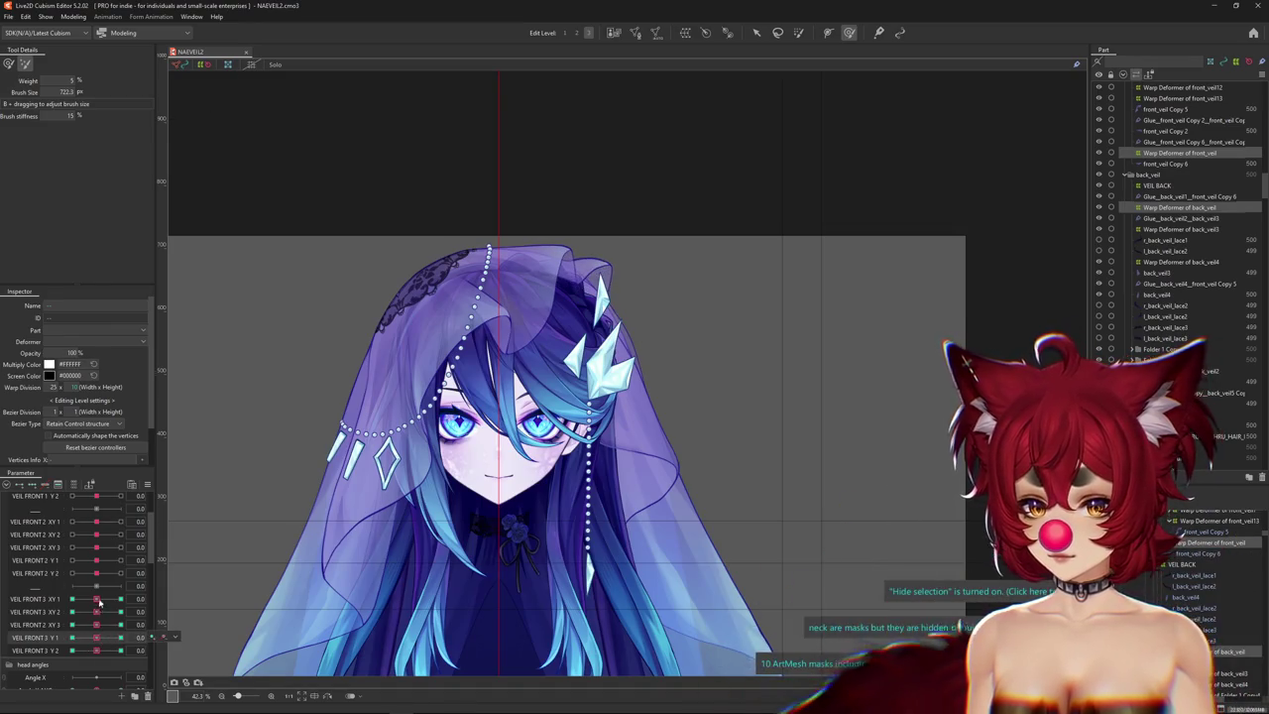
pyautogui.scroll(2, 317, 515)
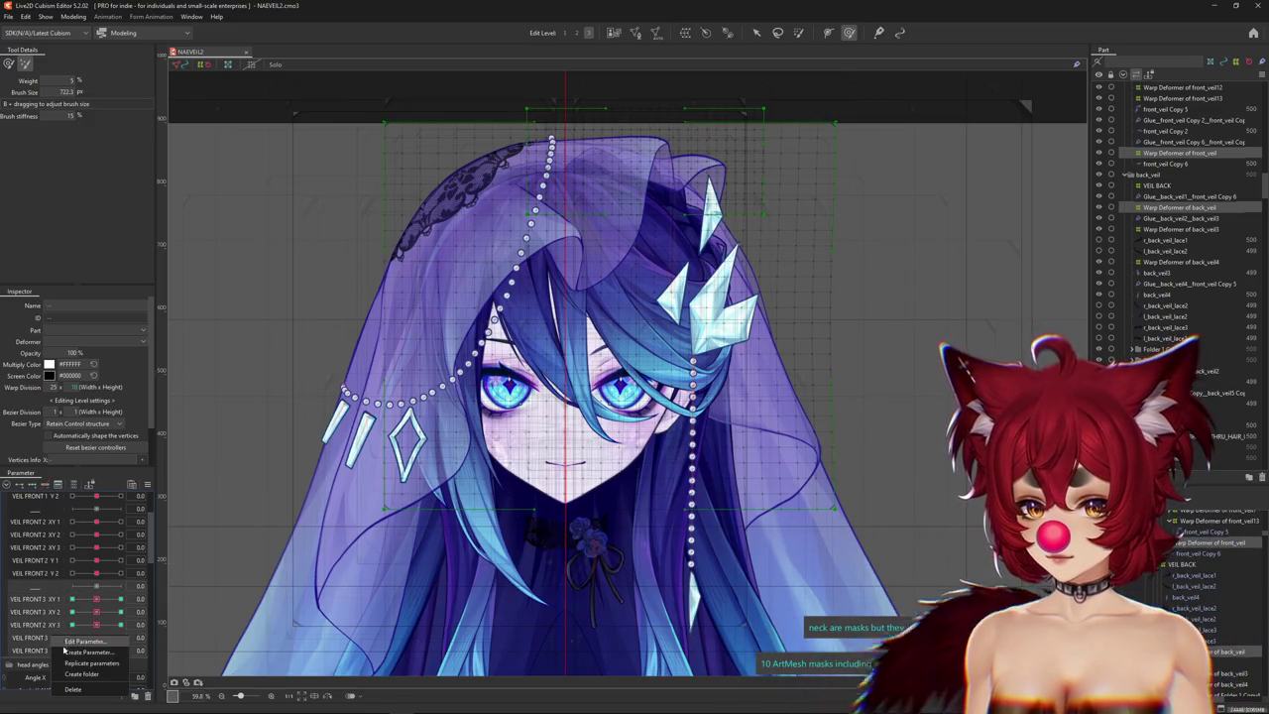
pyautogui.click(79, 663)
pyautogui.scroll(-1, 37, 602)
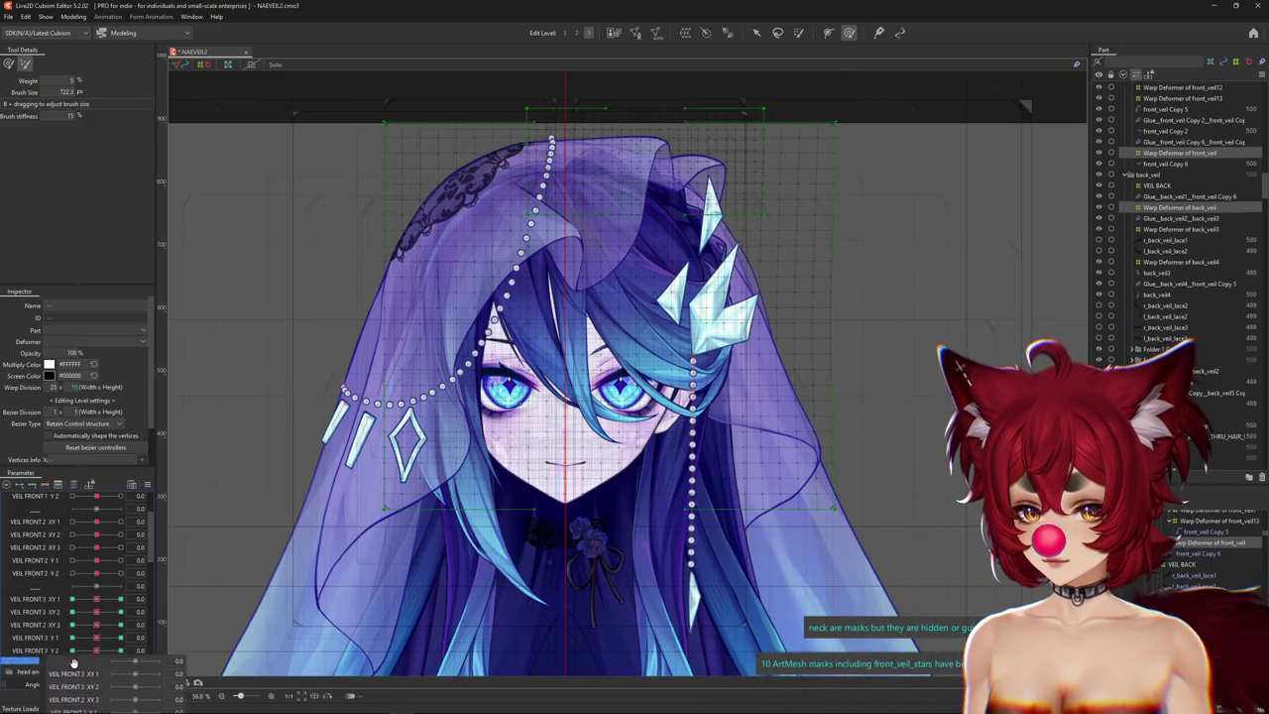
pyautogui.scroll(-1, 64, 654)
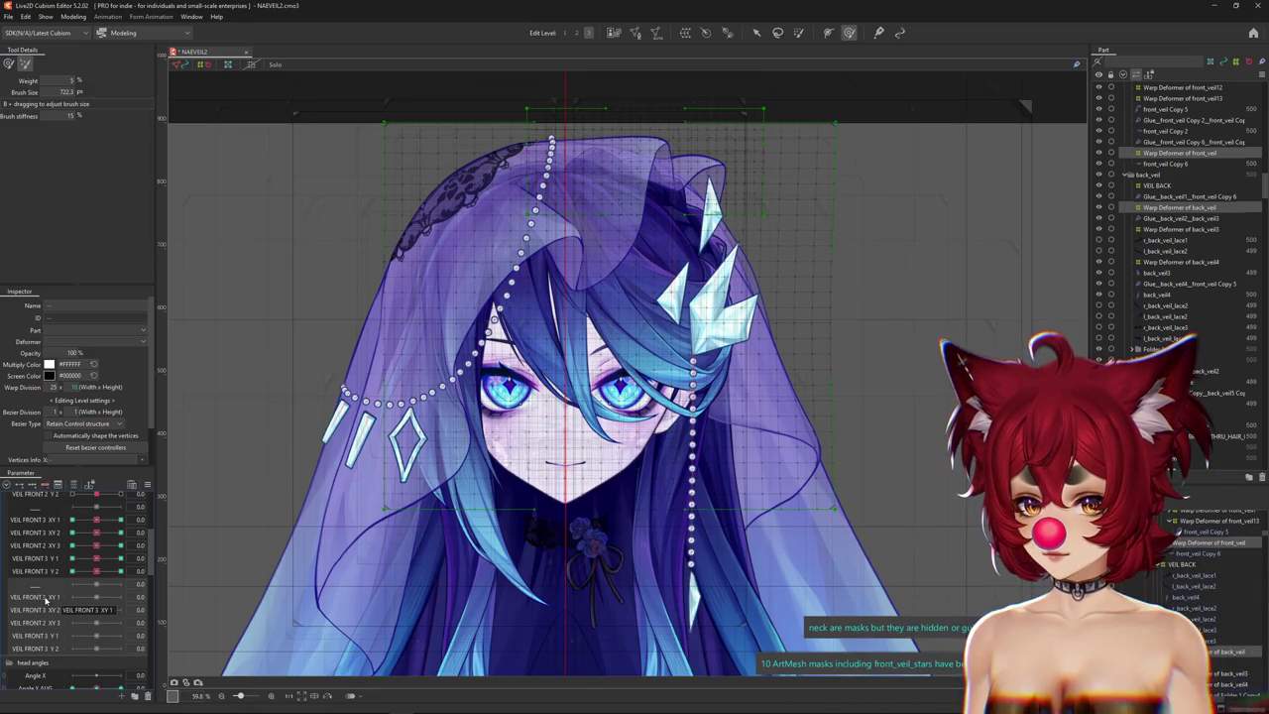
# Rename the XY copies to VEIL FRONT 3 XY 1 L, XY 2 L and XY 3 L.
pyautogui.doubleClick(44, 598)
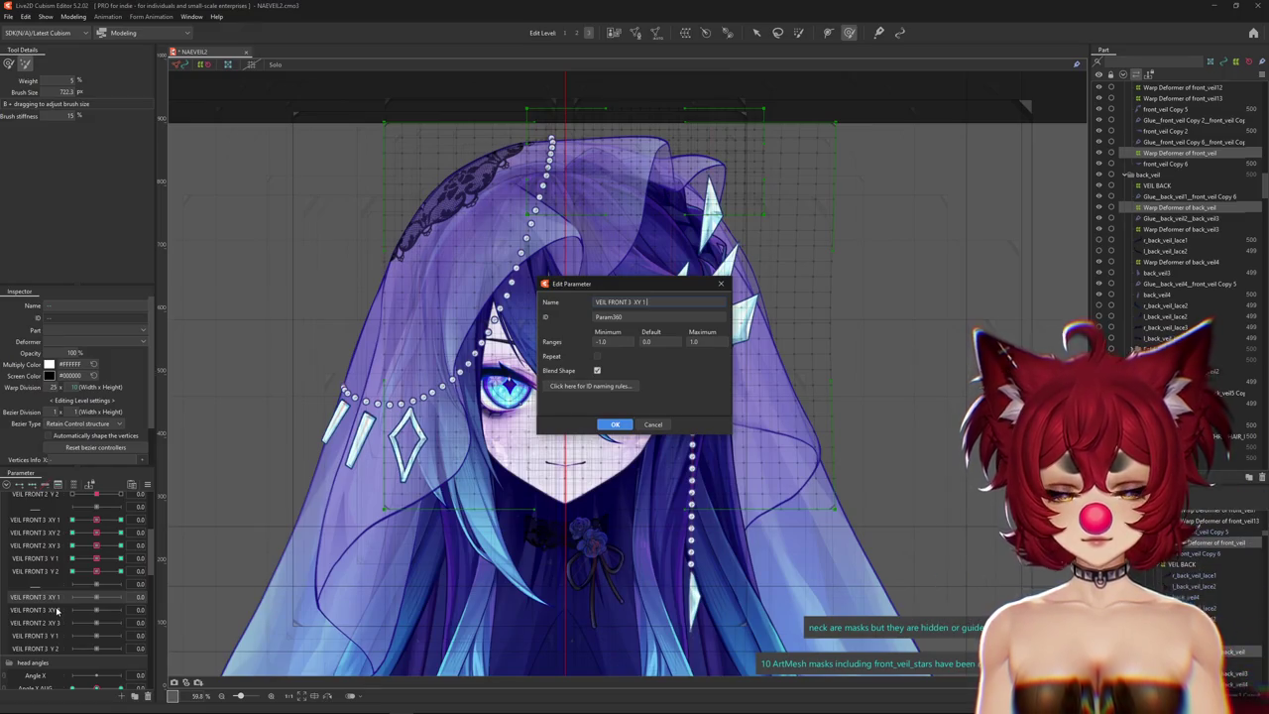
pyautogui.press('Return')
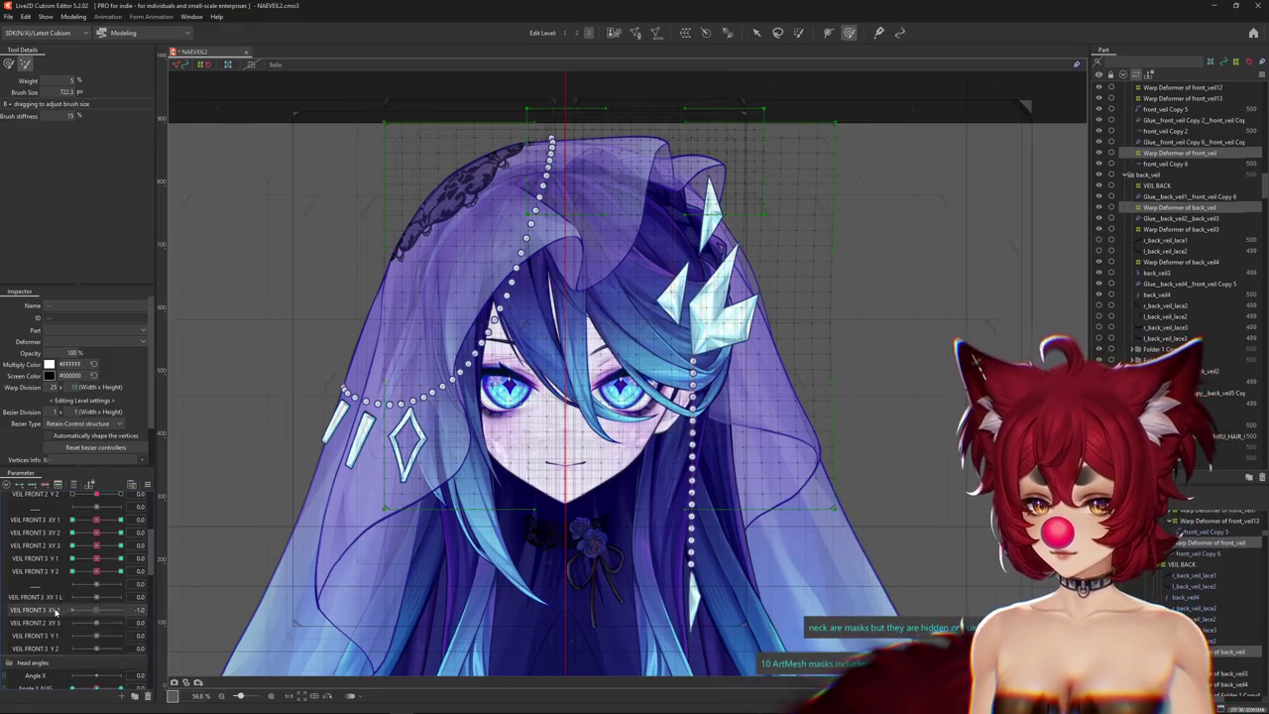
pyautogui.doubleClick(56, 610)
pyautogui.write('L')
pyautogui.press('Return')
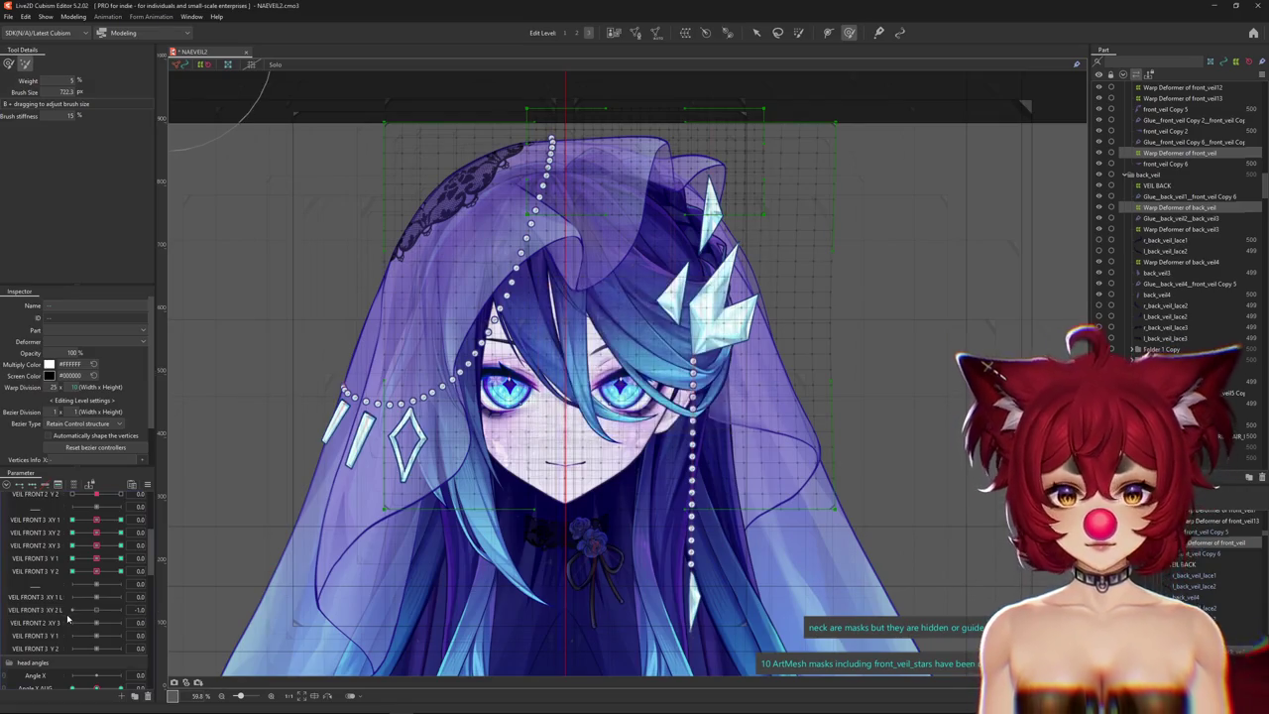
pyautogui.rightClick(49, 624)
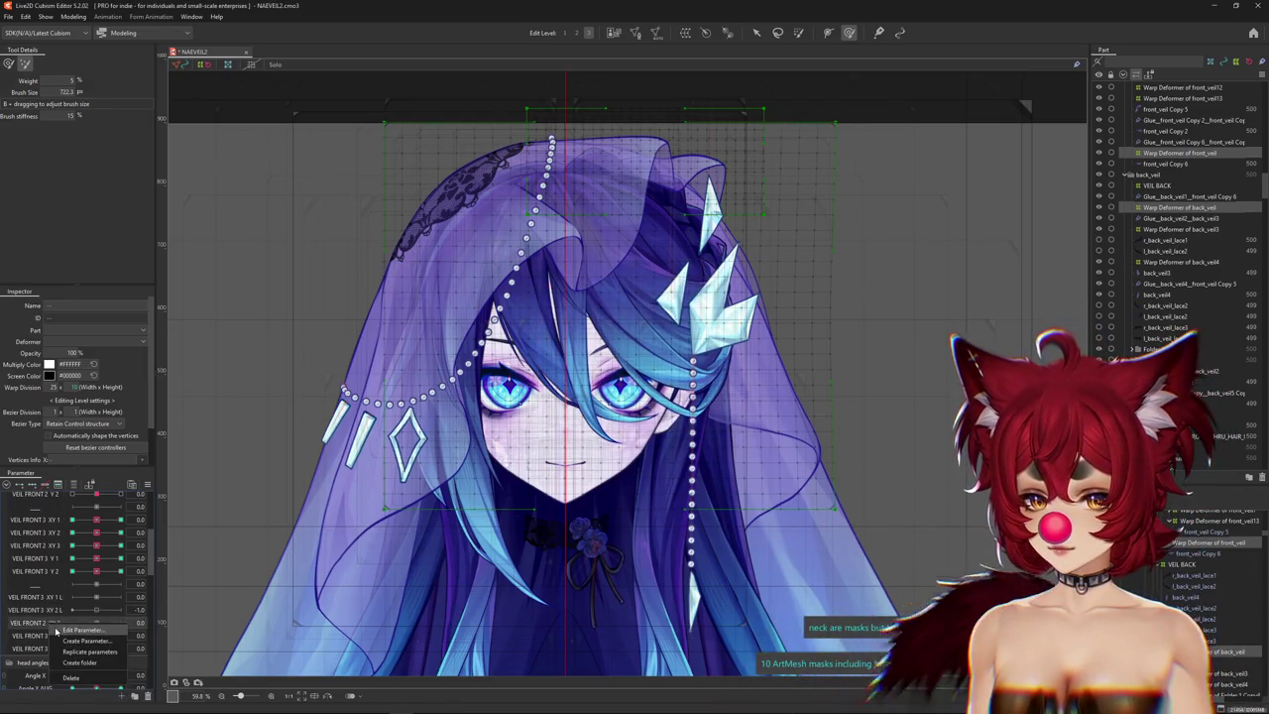
pyautogui.click(61, 631)
pyautogui.write('L')
pyautogui.press('Return')
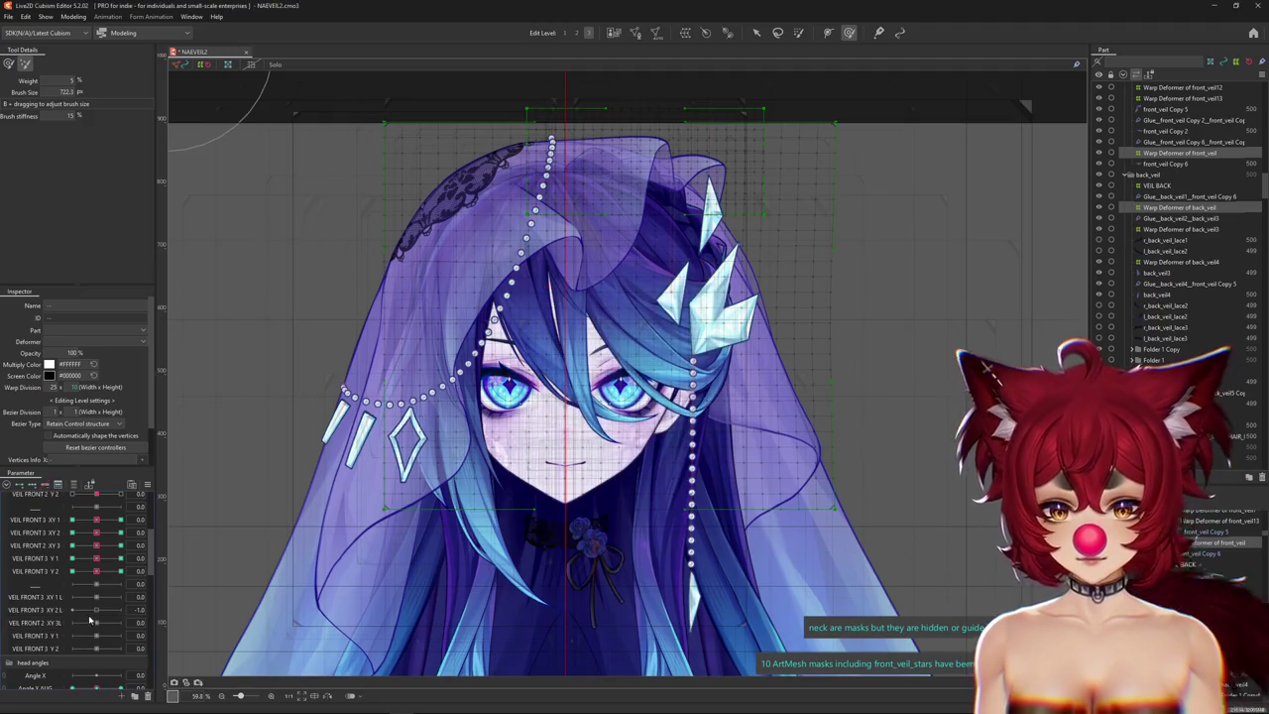
# Rename the Y copies to VEIL FRONT 3 Y 1 L and VEIL FRONT 3 Y 2 L.
pyautogui.doubleClick(66, 635)
pyautogui.write('L')
pyautogui.press('Return')
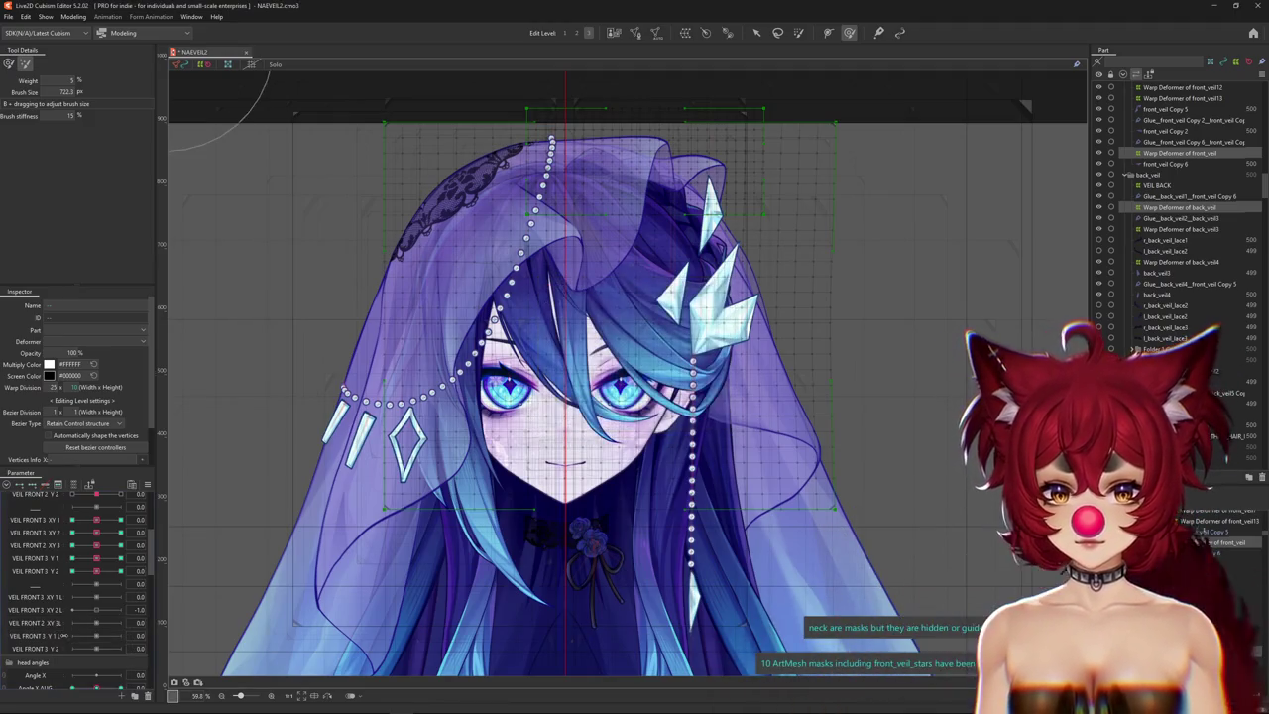
pyautogui.click(69, 655)
pyautogui.write('L FRONT 3 Y 2 L')
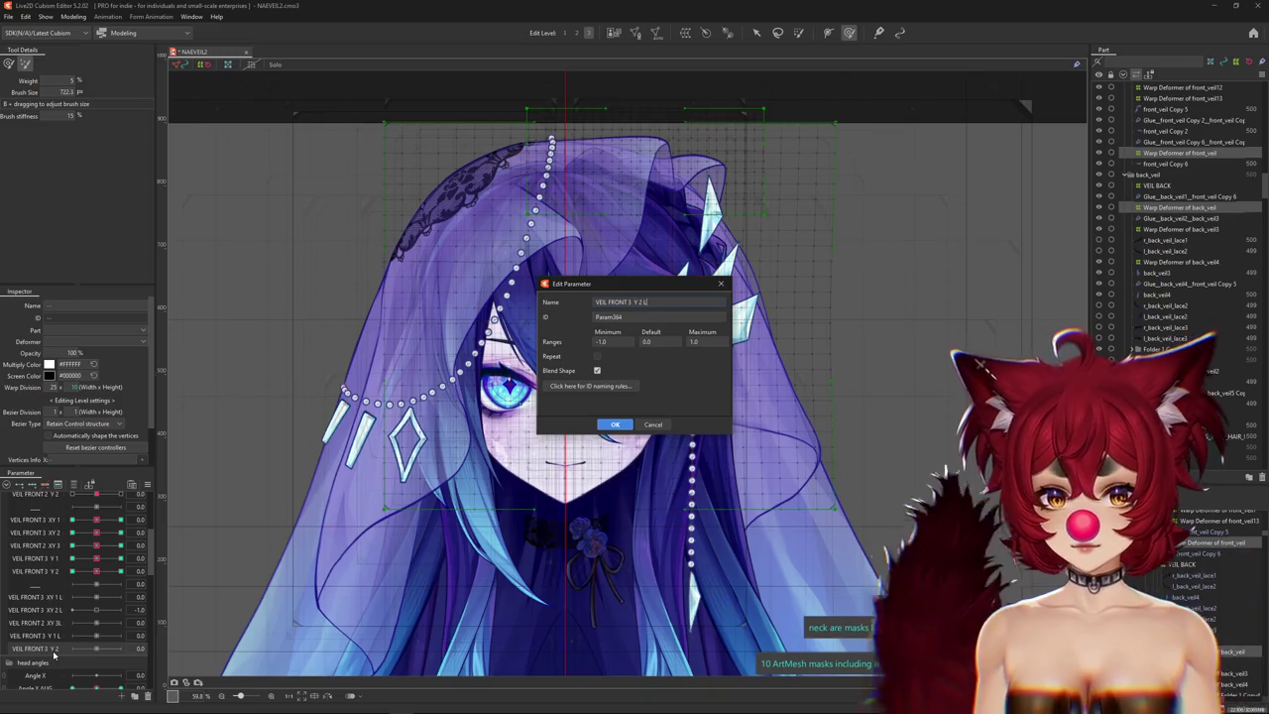
pyautogui.press('Return')
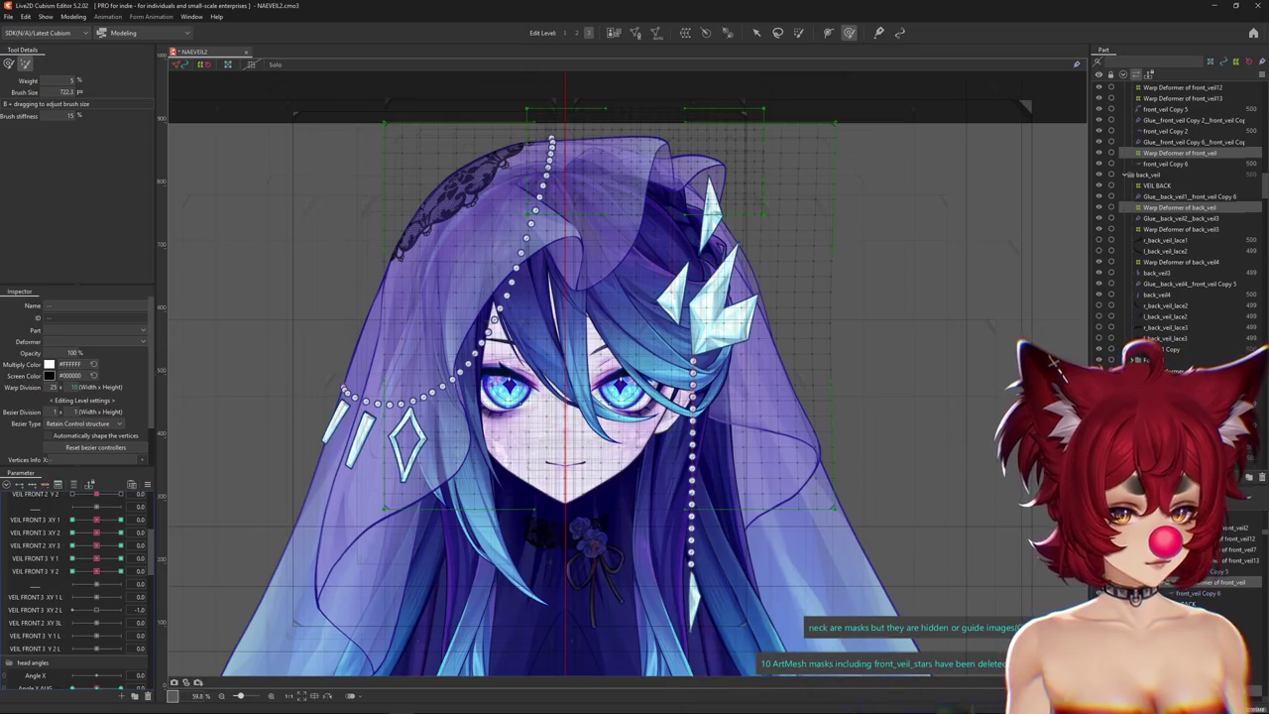
pyautogui.click(1168, 561)
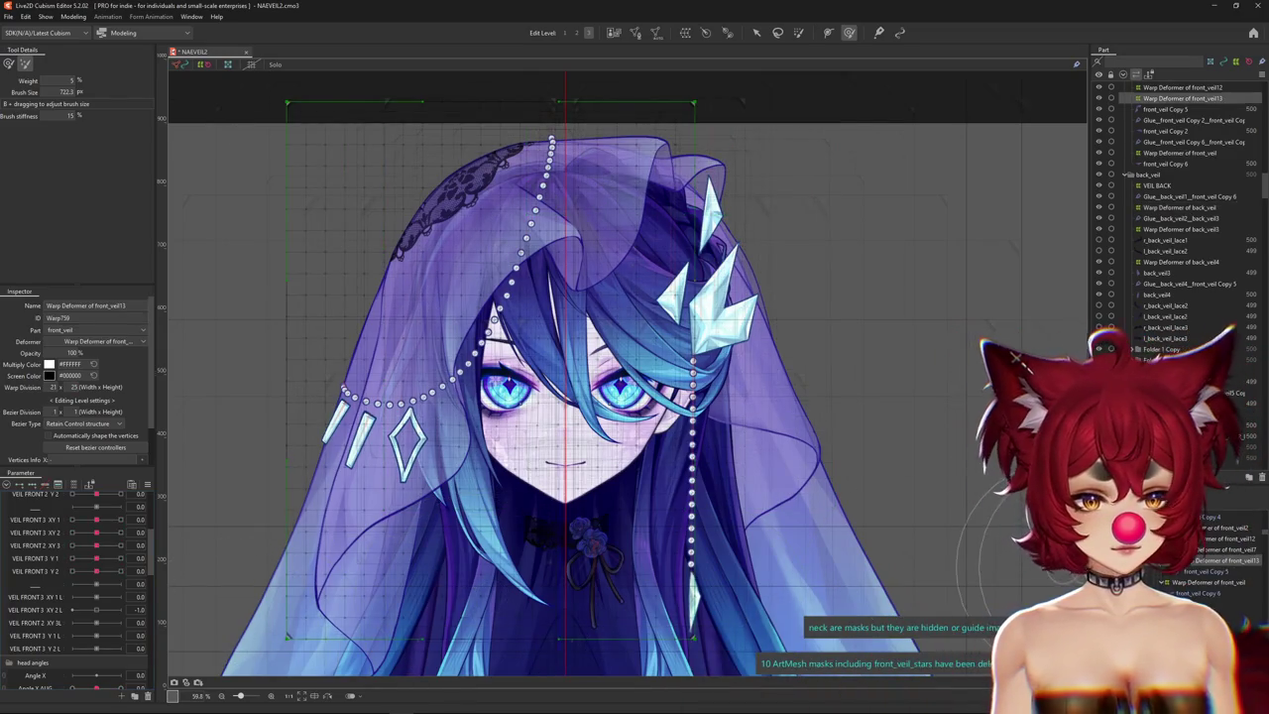
# Select the front_veil13 warp deformer and zoom the canvas in on the face.
pyautogui.click(1195, 550)
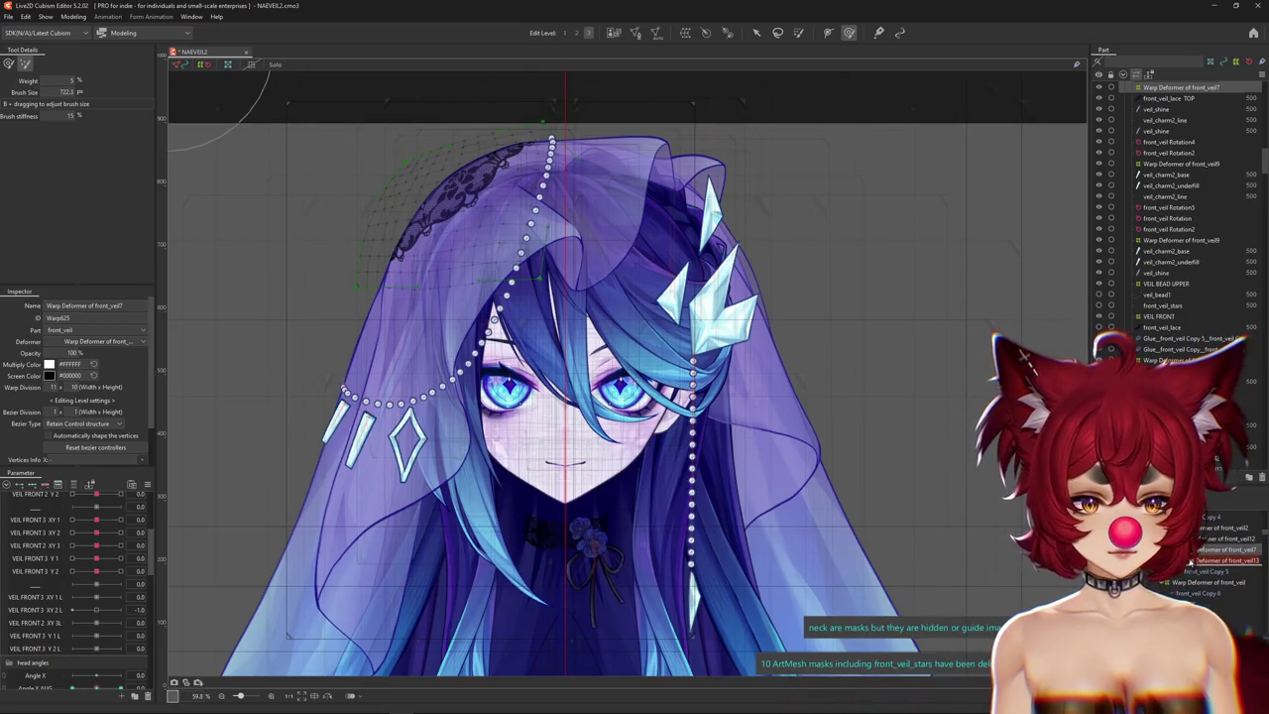
pyautogui.click(1232, 561)
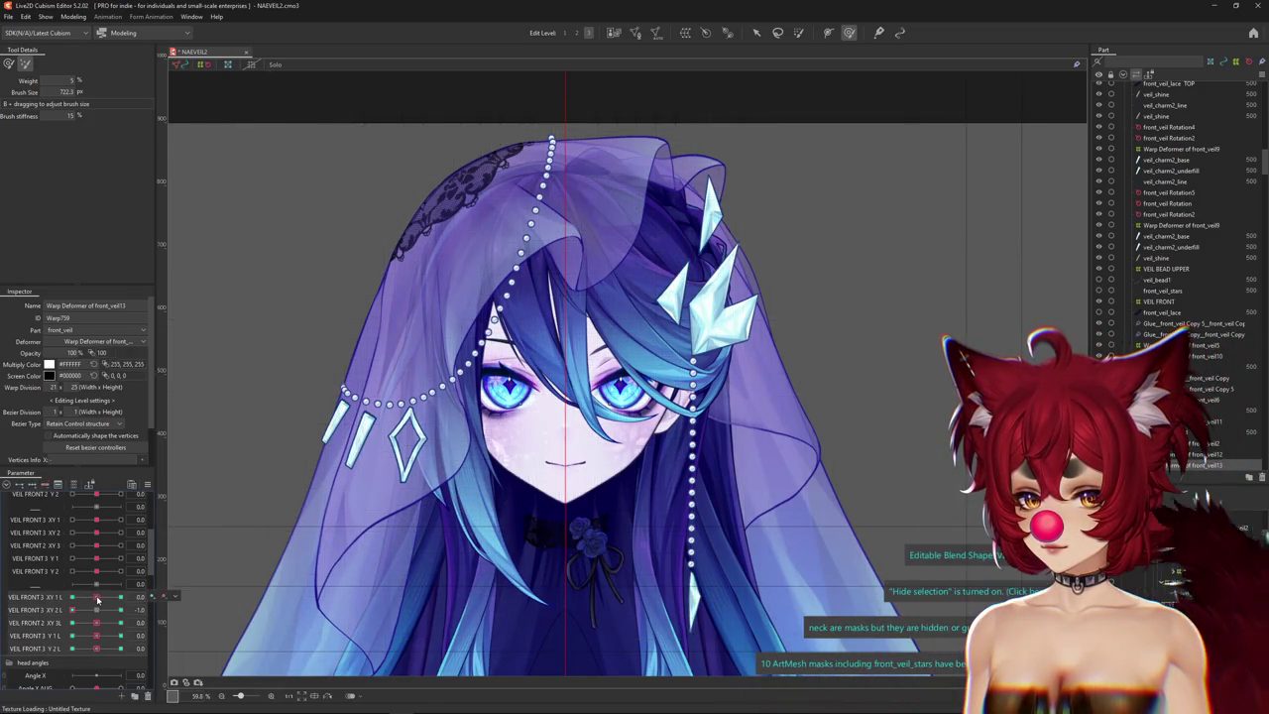
pyautogui.scroll(3, 273, 536)
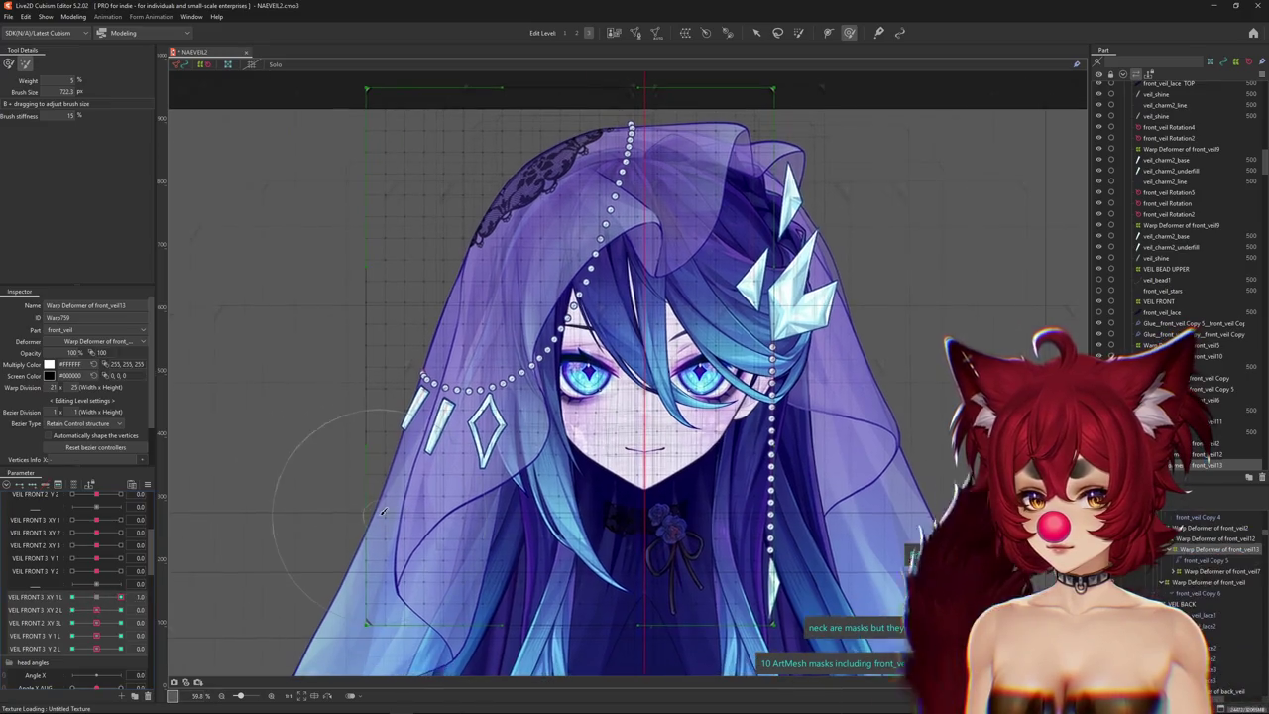
pyautogui.moveTo(562, 454); pyautogui.dragTo(585, 446)
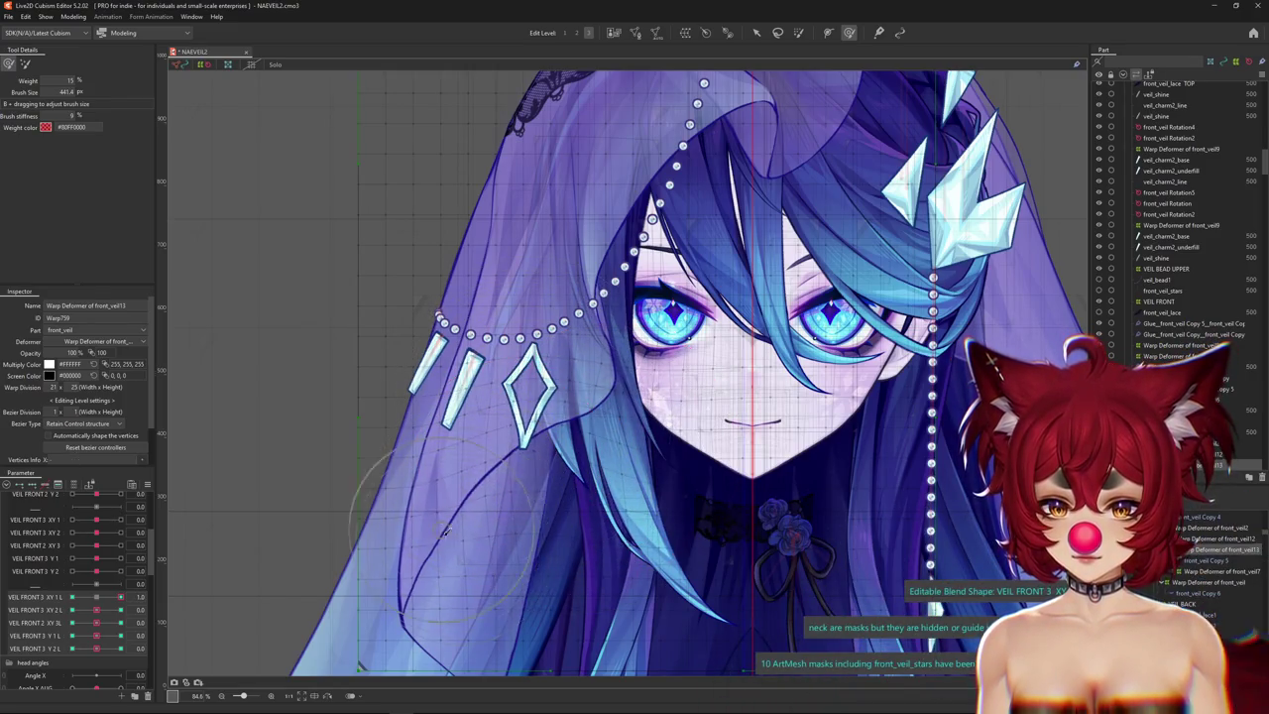
# Hide the mesh overlay and reshape the left veil at the VEIL FRONT 3 XY 1 L key.
pyautogui.moveTo(493, 493); pyautogui.dragTo(552, 400)
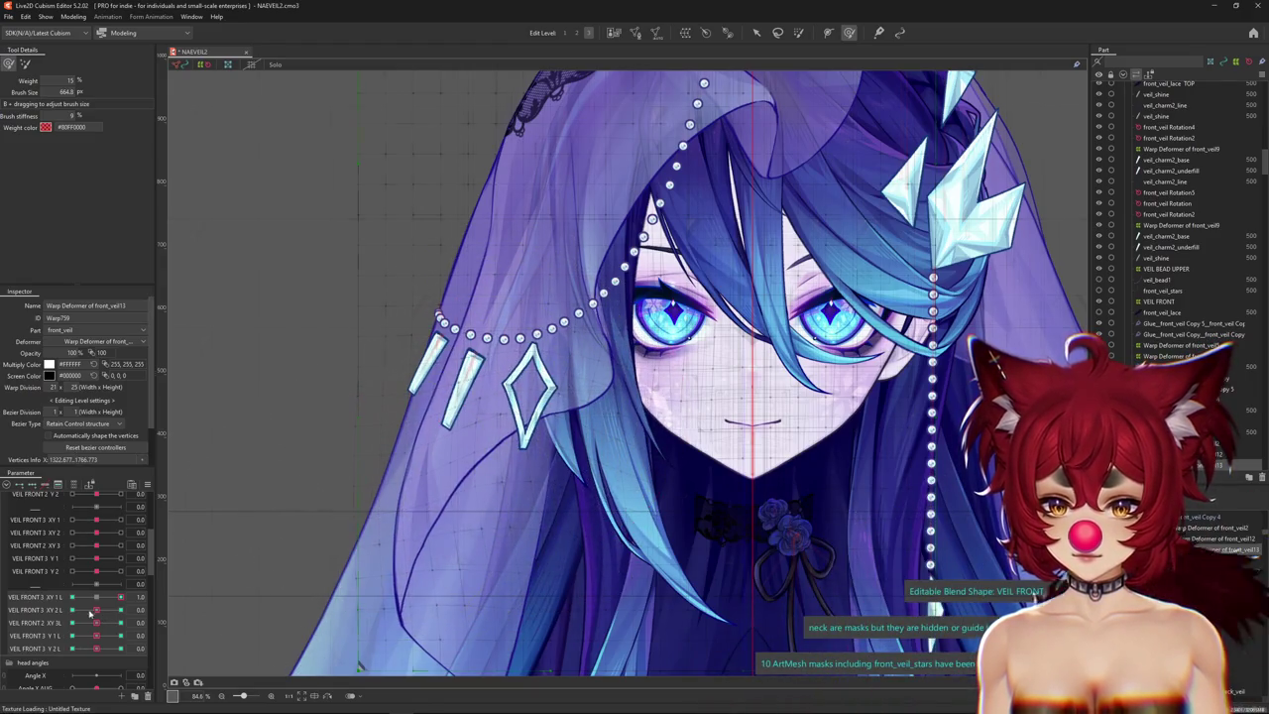
pyautogui.hotkey('ctrl', 'h')
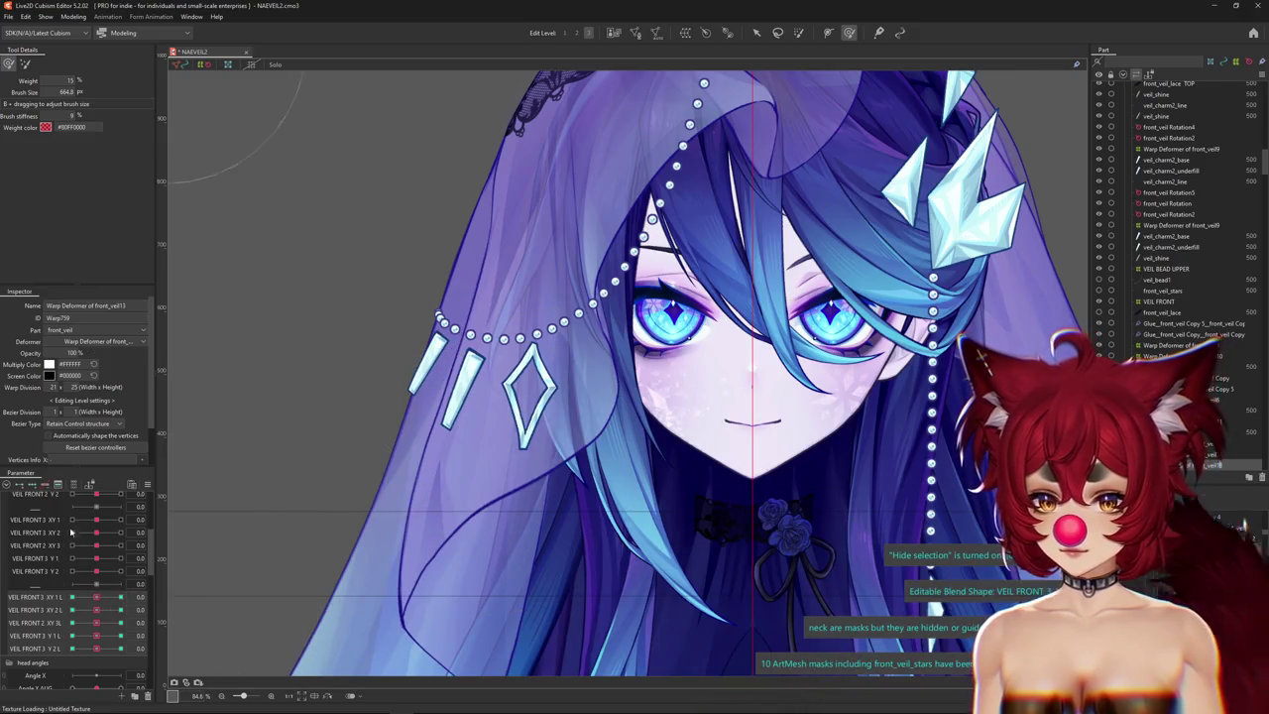
pyautogui.rightClick(94, 600)
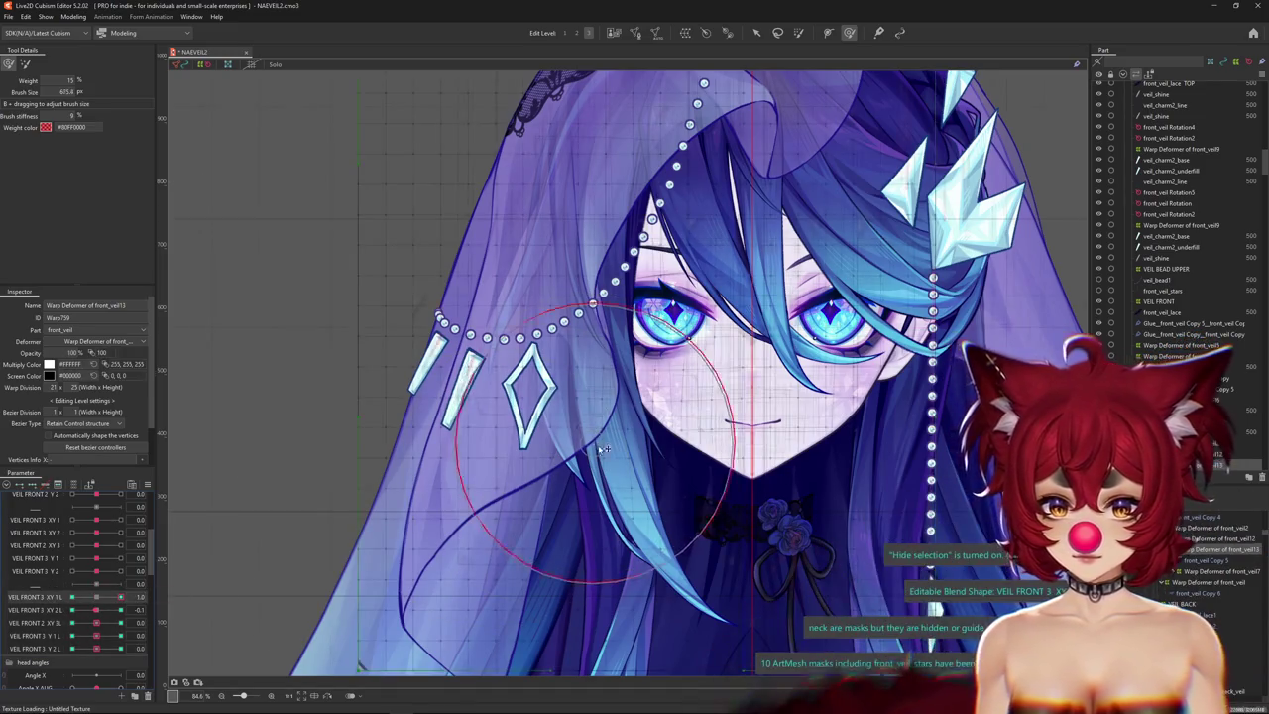
pyautogui.moveTo(236, 541); pyautogui.dragTo(177, 557)
pyautogui.moveTo(535, 410)
pyautogui.mouseDown()
pyautogui.moveTo(570, 432)
pyautogui.moveTo(553, 422)
pyautogui.moveTo(425, 506)
pyautogui.mouseUp()
pyautogui.scroll(-1, 425, 506)
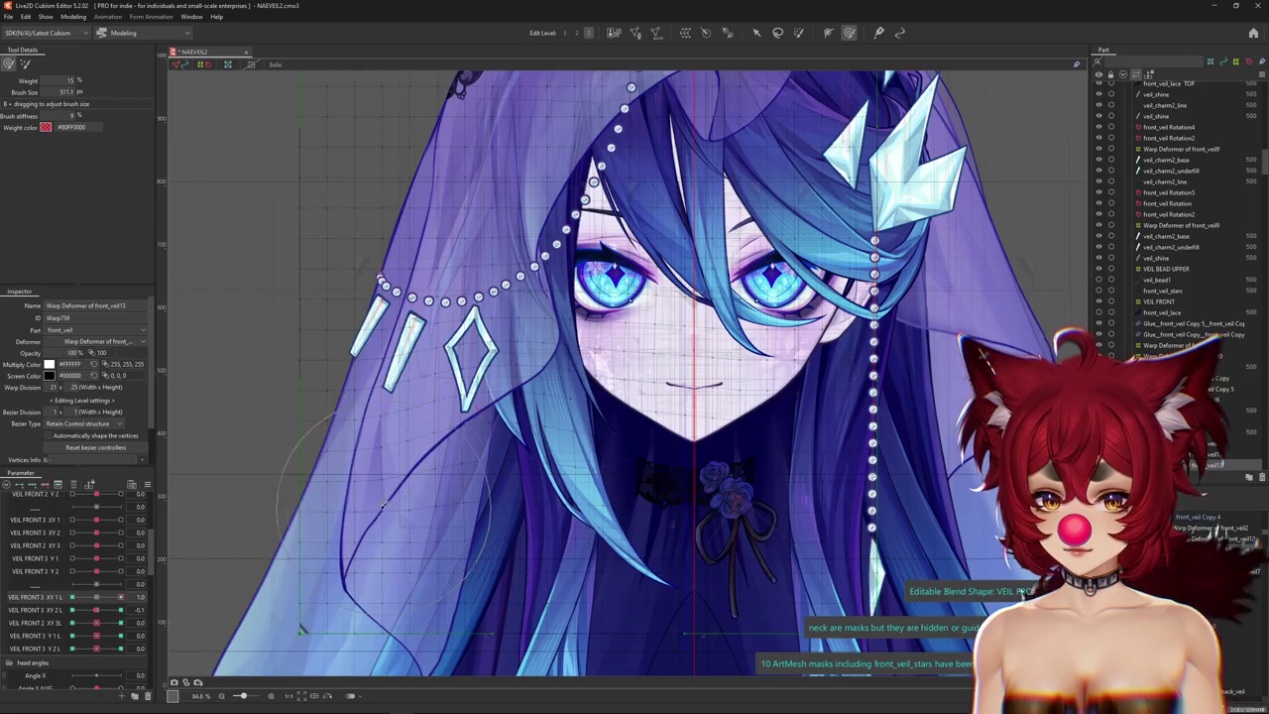
pyautogui.moveTo(384, 504); pyautogui.dragTo(502, 385)
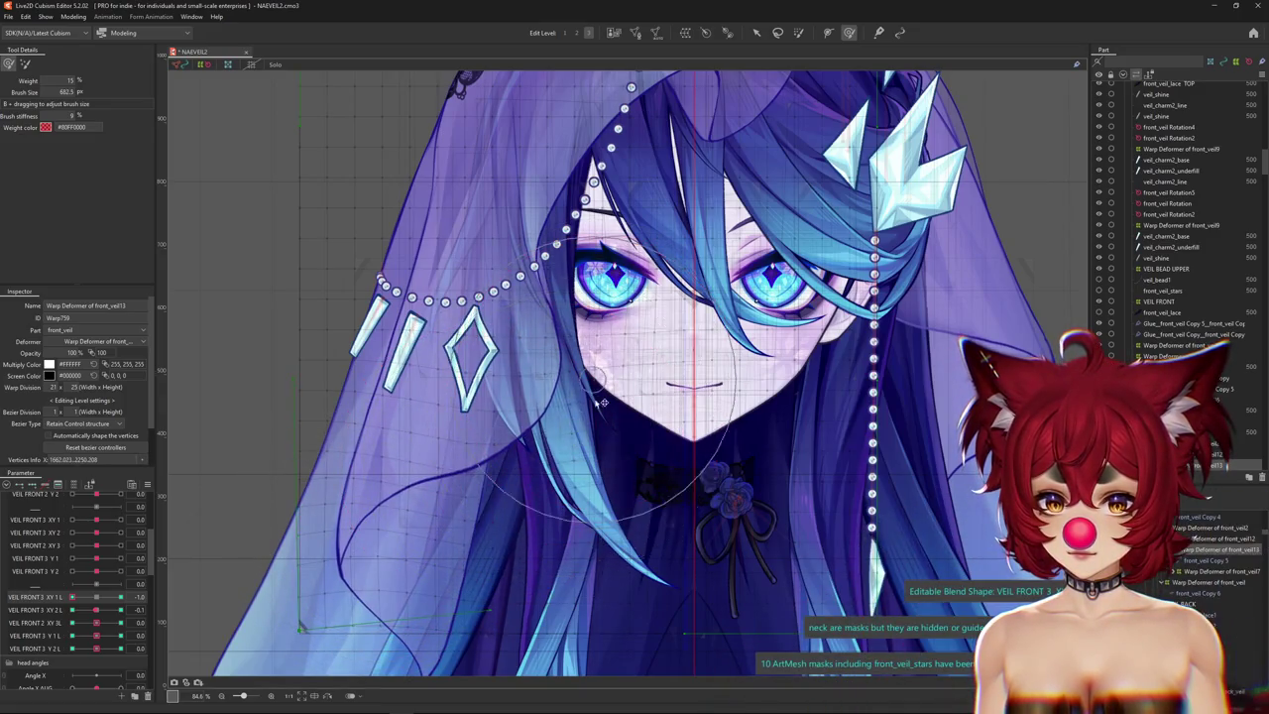
# Test VEIL FRONT 3 XY 1 L at 1.0 and 0, then preview XY 2 L bending the veil.
pyautogui.click(75, 598)
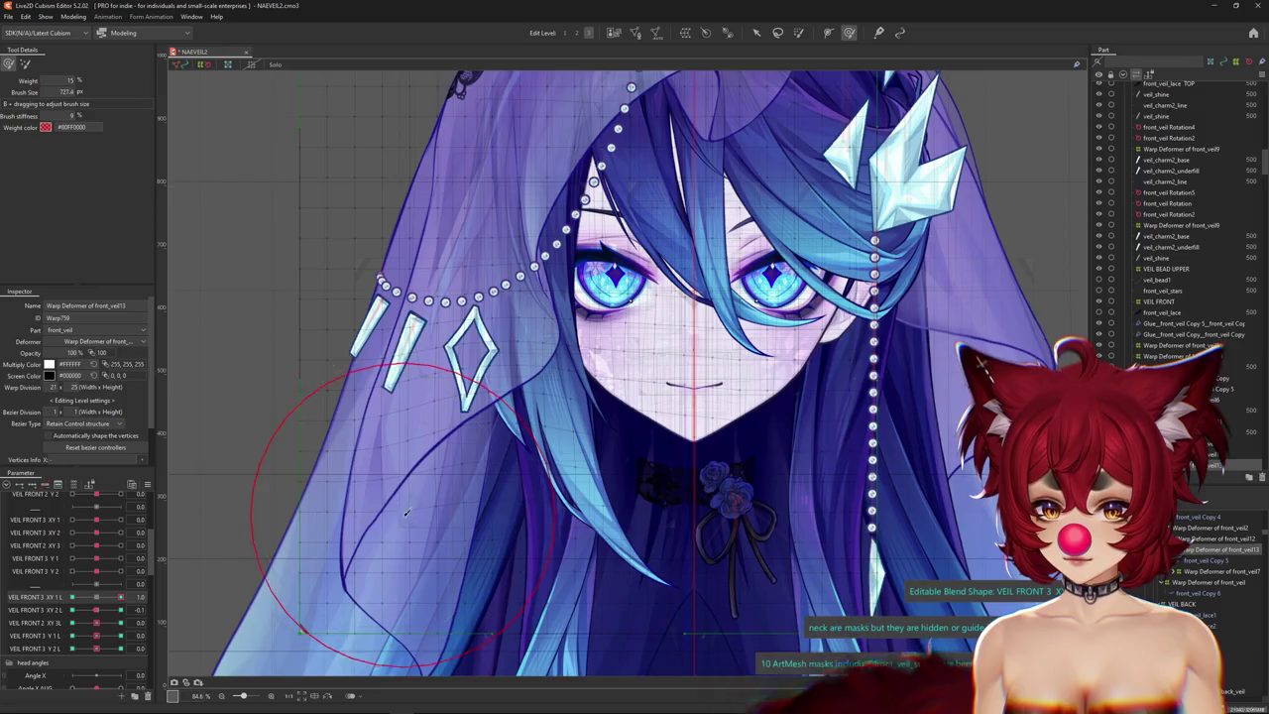
pyautogui.moveTo(321, 520); pyautogui.dragTo(303, 560)
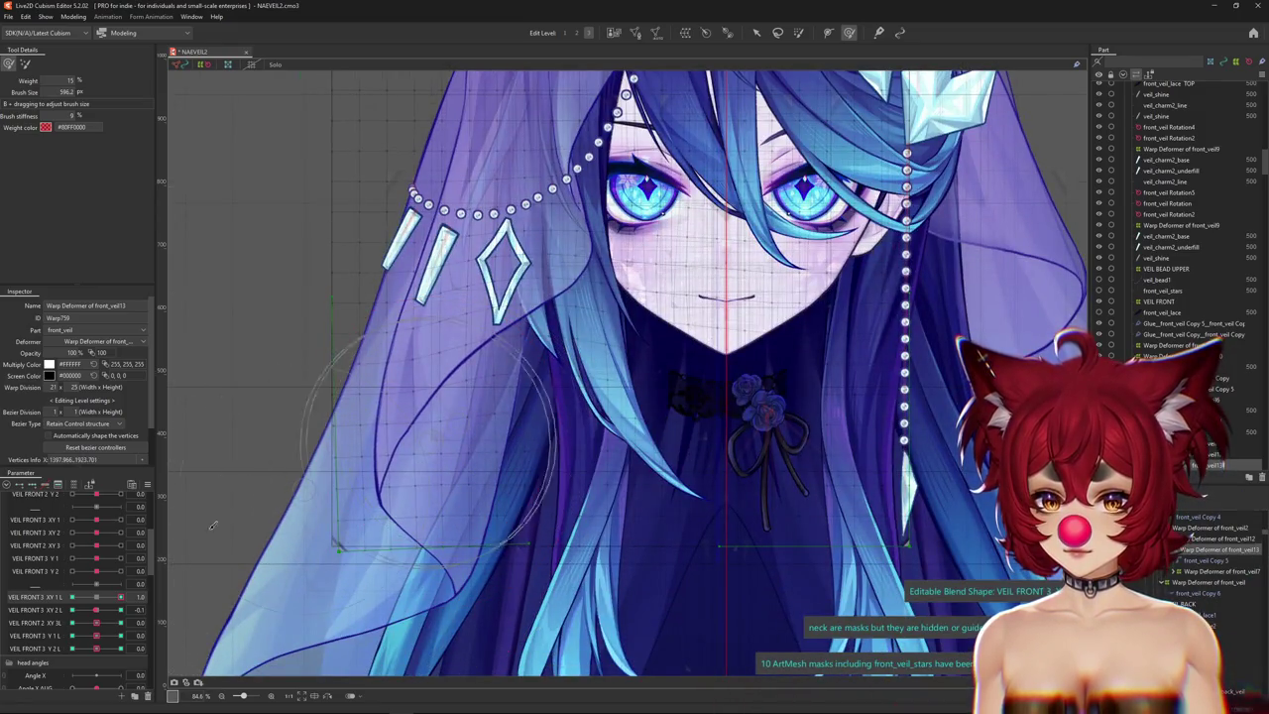
pyautogui.moveTo(100, 602); pyautogui.dragTo(123, 598)
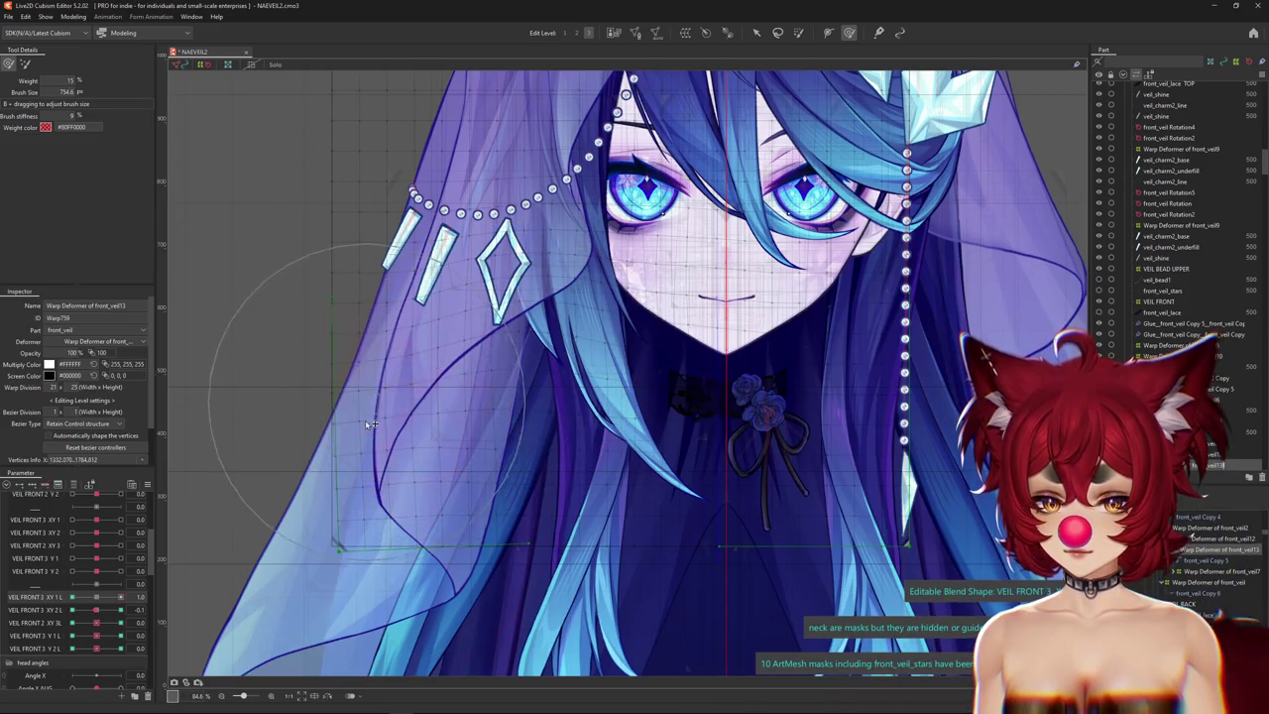
pyautogui.scroll(-3, 357, 526)
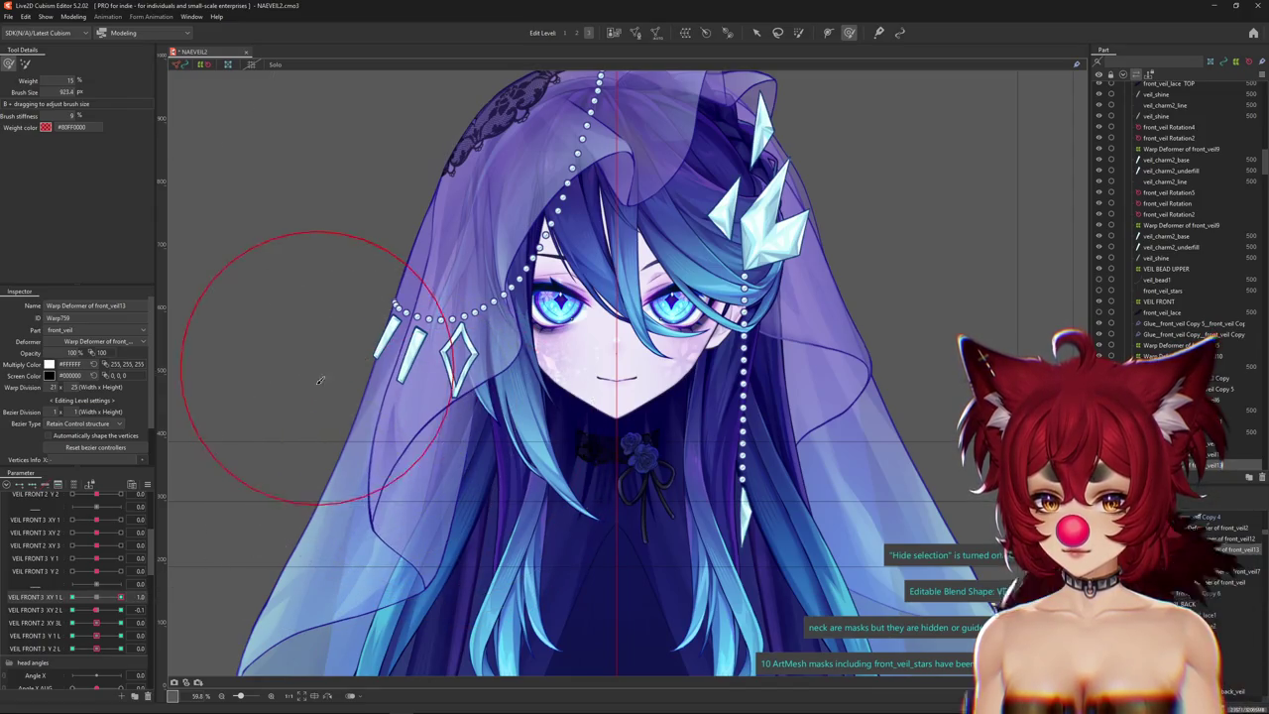
pyautogui.moveTo(120, 597); pyautogui.dragTo(95, 599)
pyautogui.scroll(3, 430, 468)
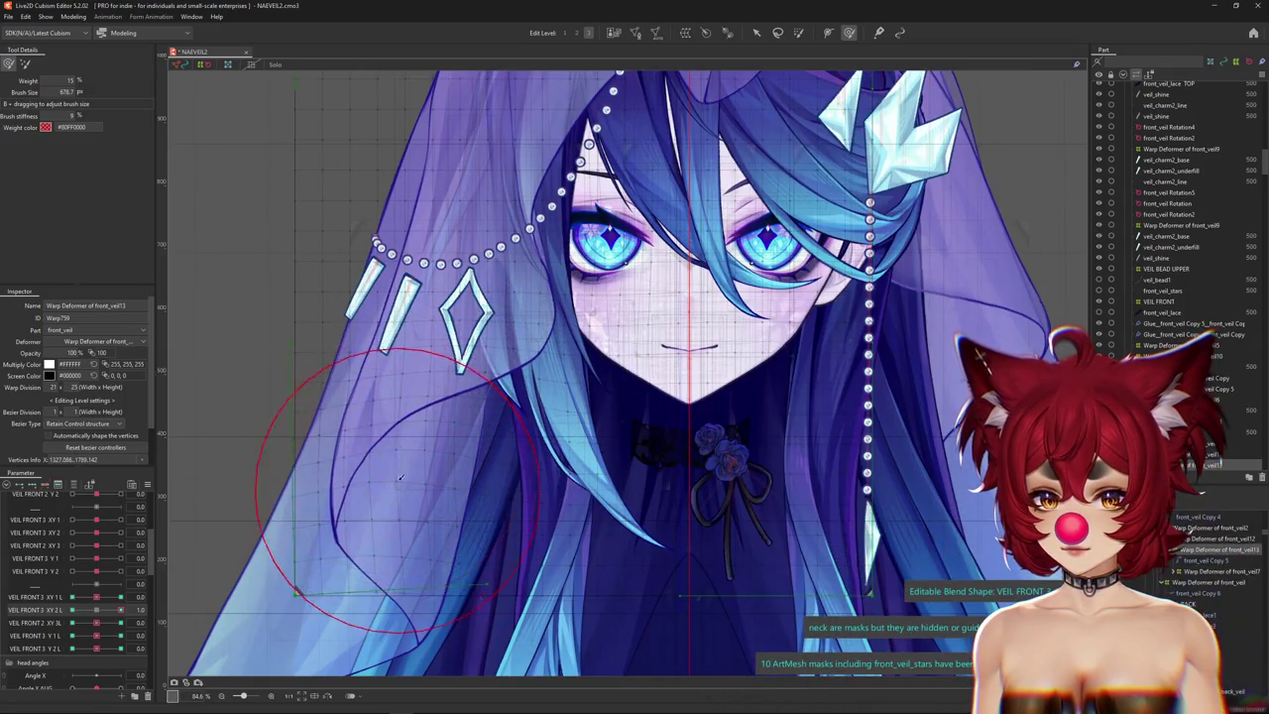
pyautogui.moveTo(91, 608); pyautogui.dragTo(73, 617)
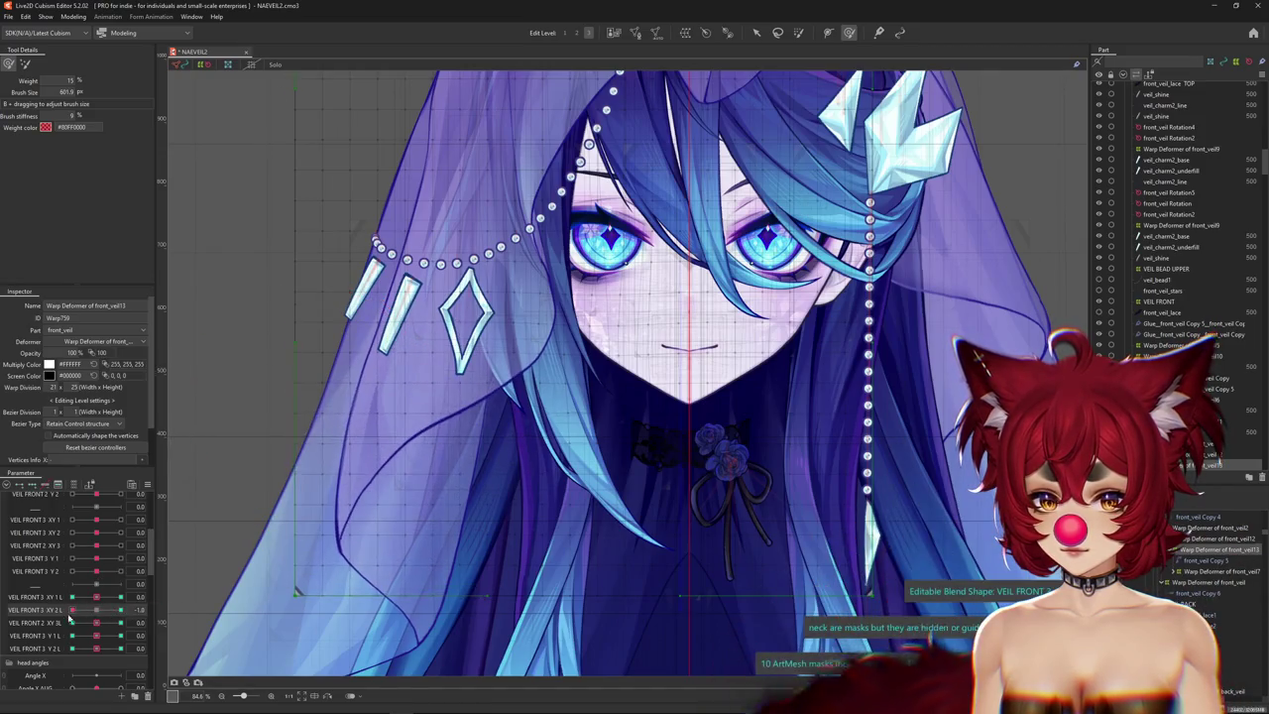
pyautogui.moveTo(394, 427)
pyautogui.mouseDown()
pyautogui.moveTo(410, 452)
pyautogui.moveTo(333, 496)
pyautogui.mouseUp()
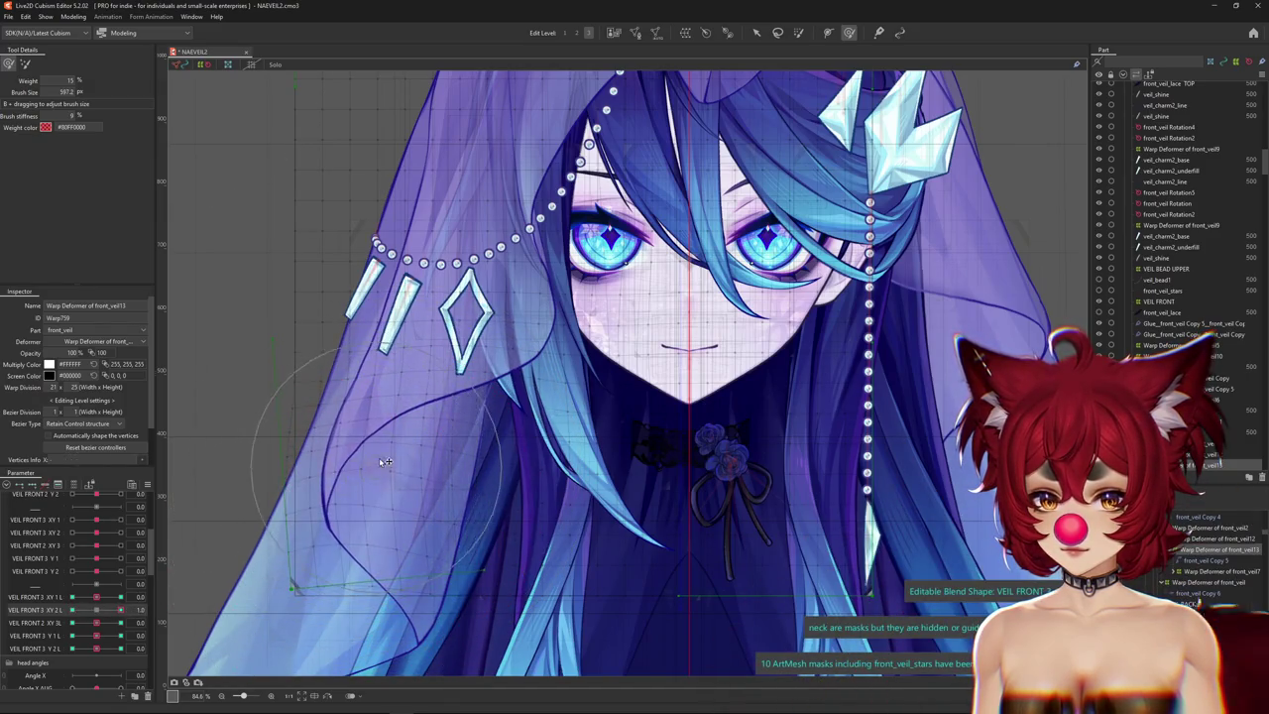
pyautogui.click(122, 616)
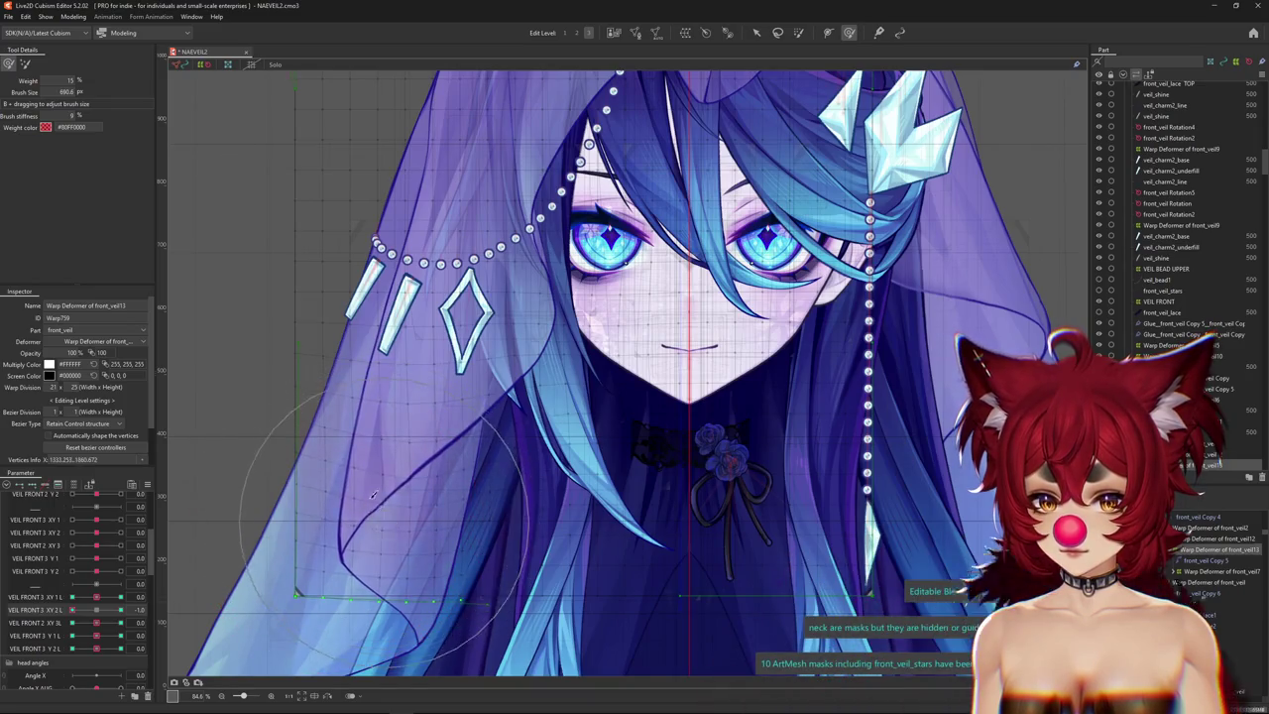
# Make VEIL FRONT 3 XY 1 L the editable blend shape and move it between 1.0 and -1.0.
pyautogui.click(92, 609)
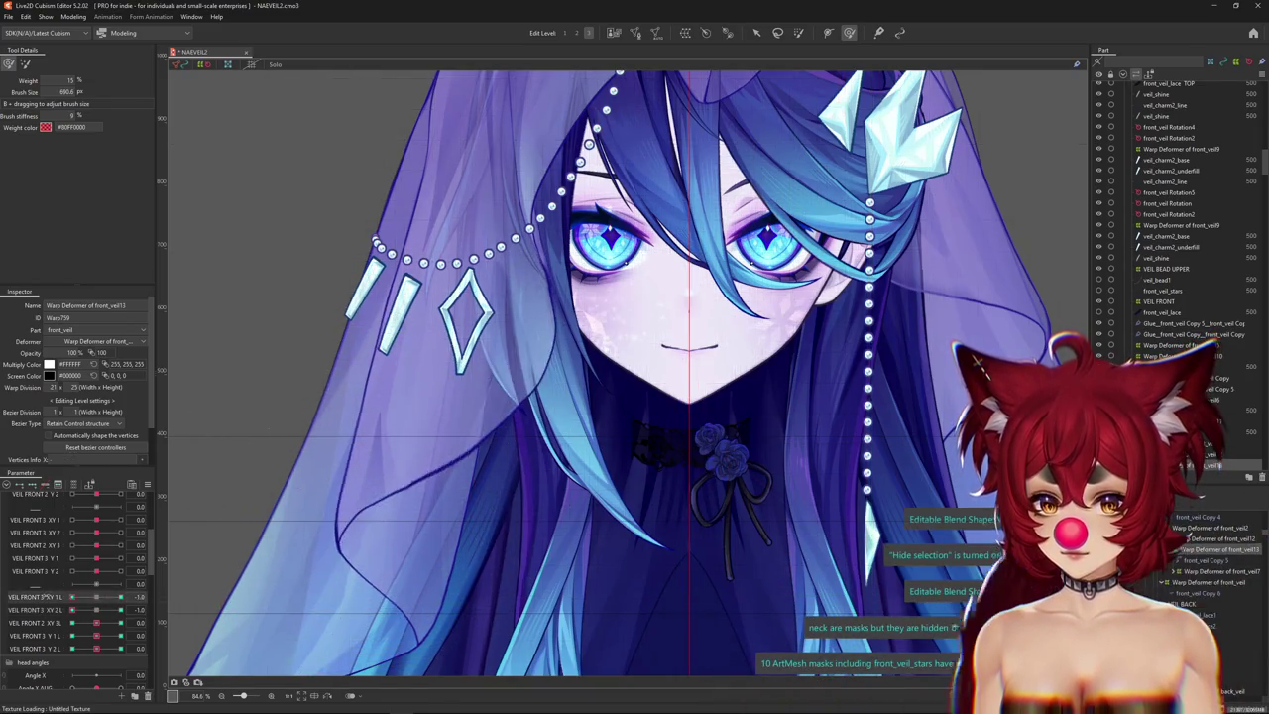
pyautogui.click(120, 598)
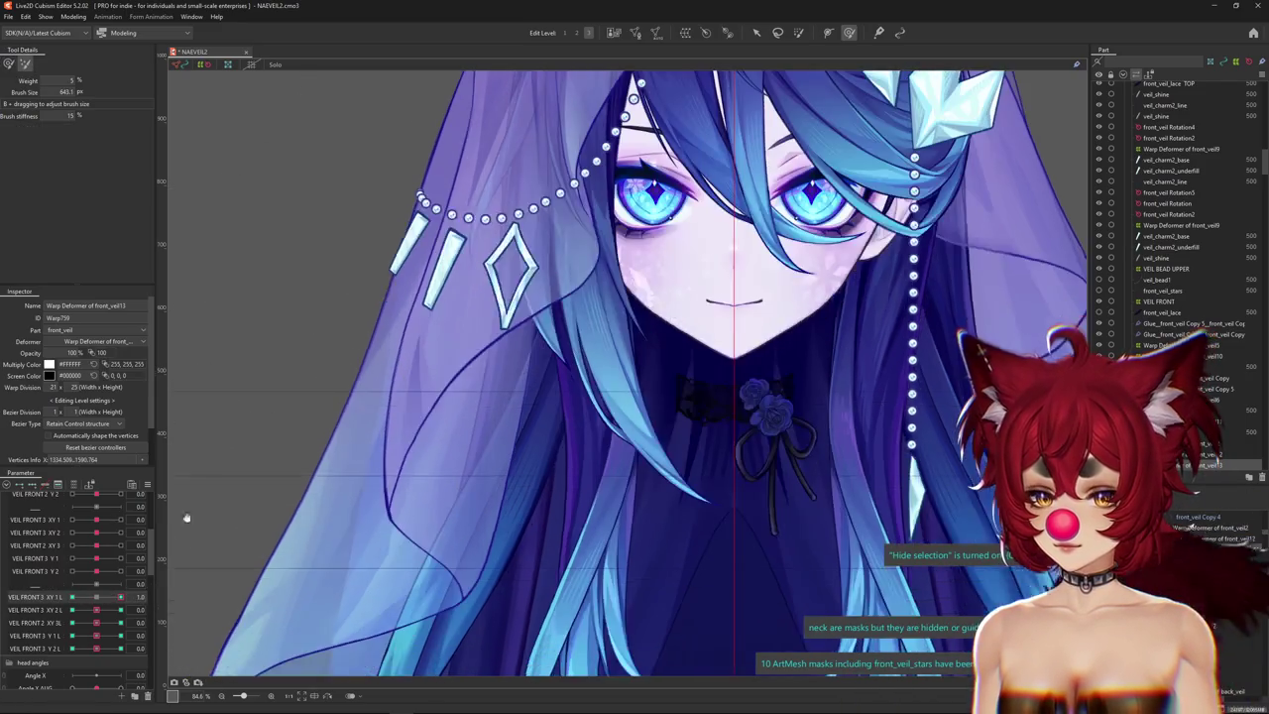
pyautogui.moveTo(120, 598); pyautogui.dragTo(99, 598)
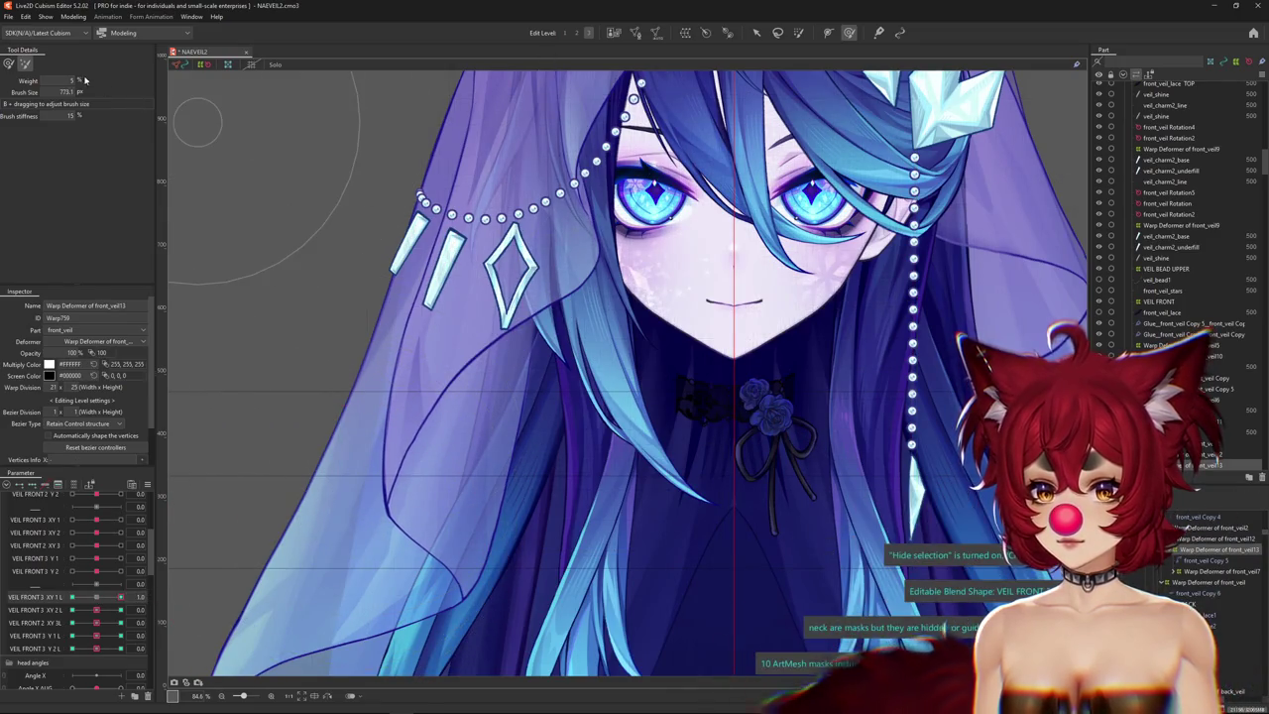
pyautogui.click(162, 596)
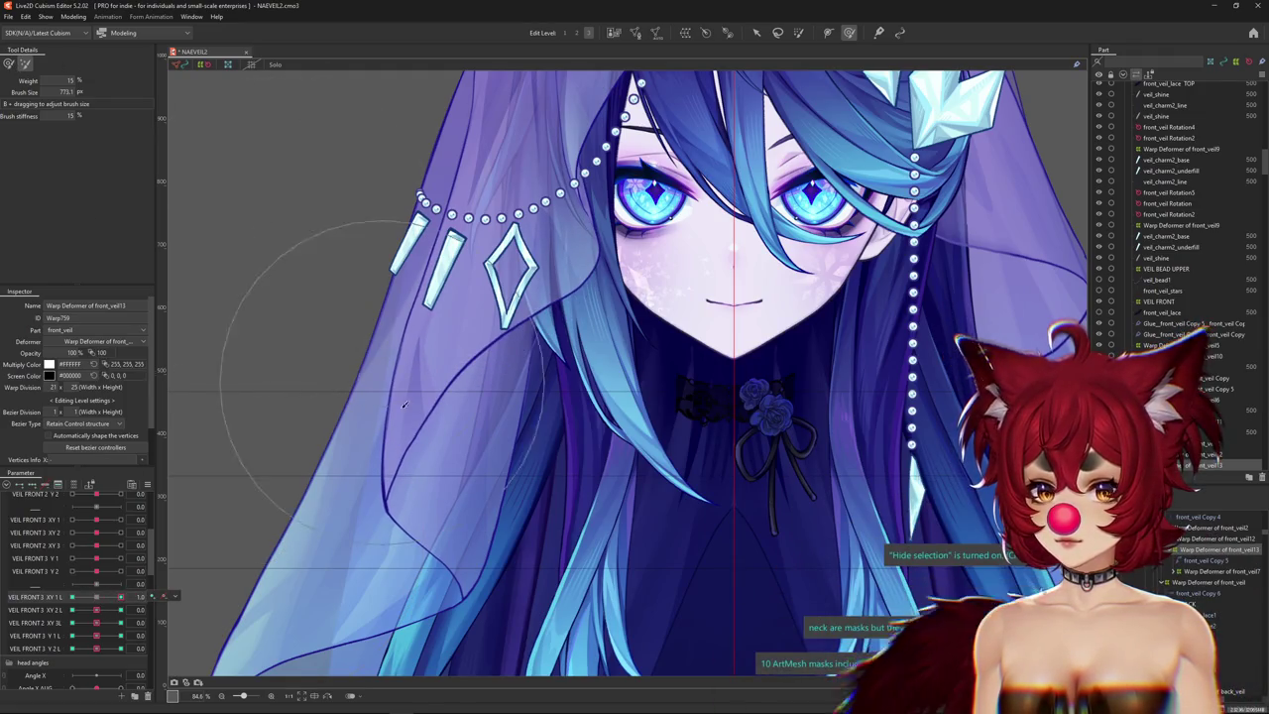
pyautogui.moveTo(400, 399); pyautogui.dragTo(231, 558)
pyautogui.moveTo(101, 598); pyautogui.dragTo(72, 598)
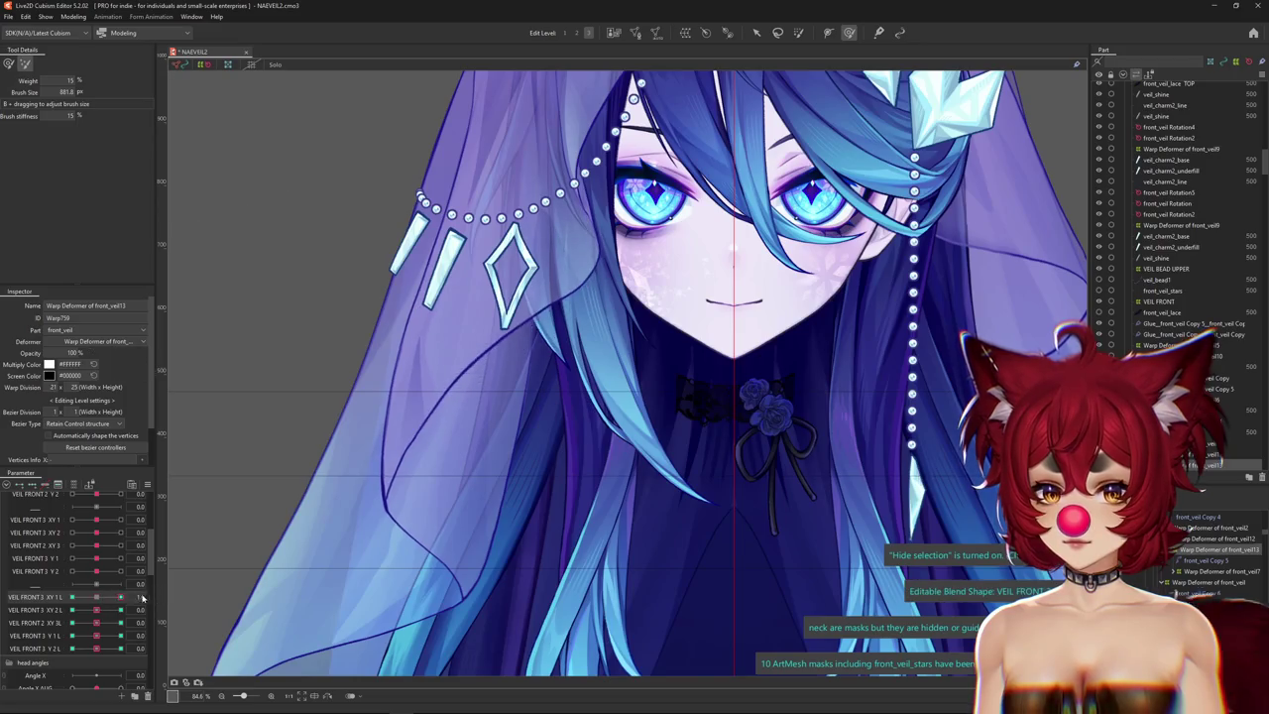
pyautogui.click(8, 63)
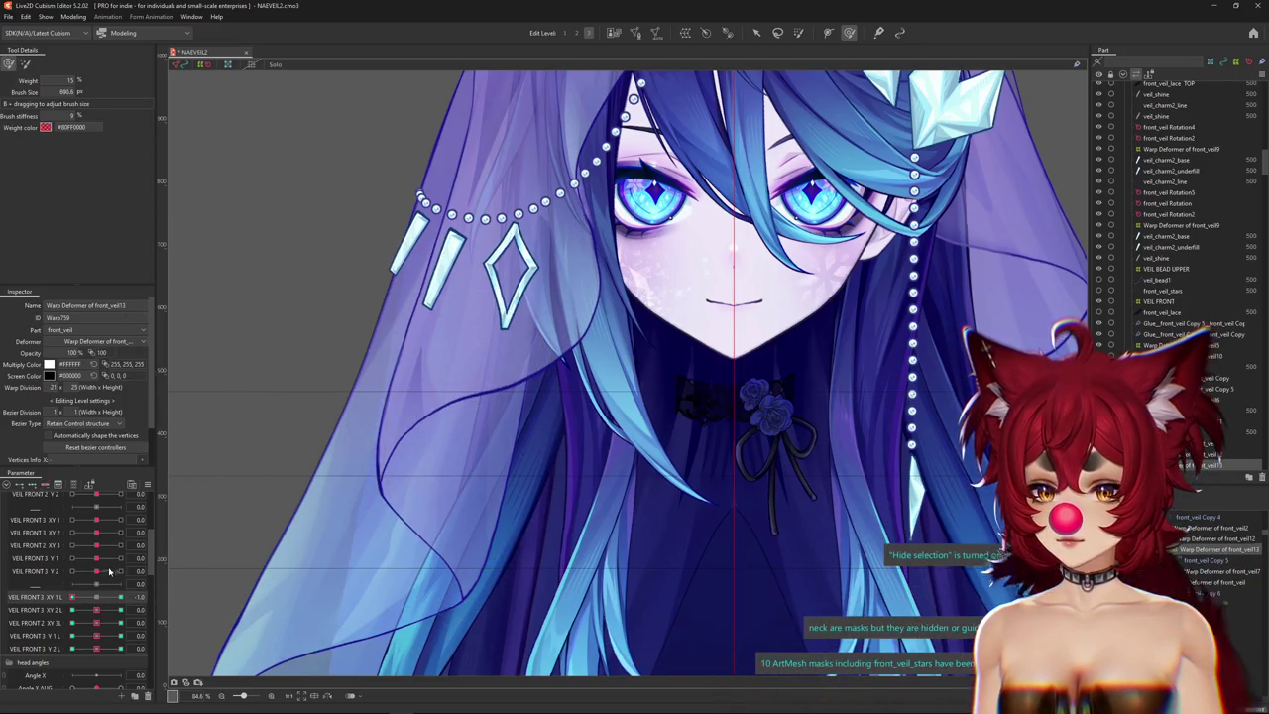
# Push VEIL FRONT 3 XY 1 L to -1.0 and reset XY 2 L to centre.
pyautogui.moveTo(338, 313); pyautogui.dragTo(382, 284)
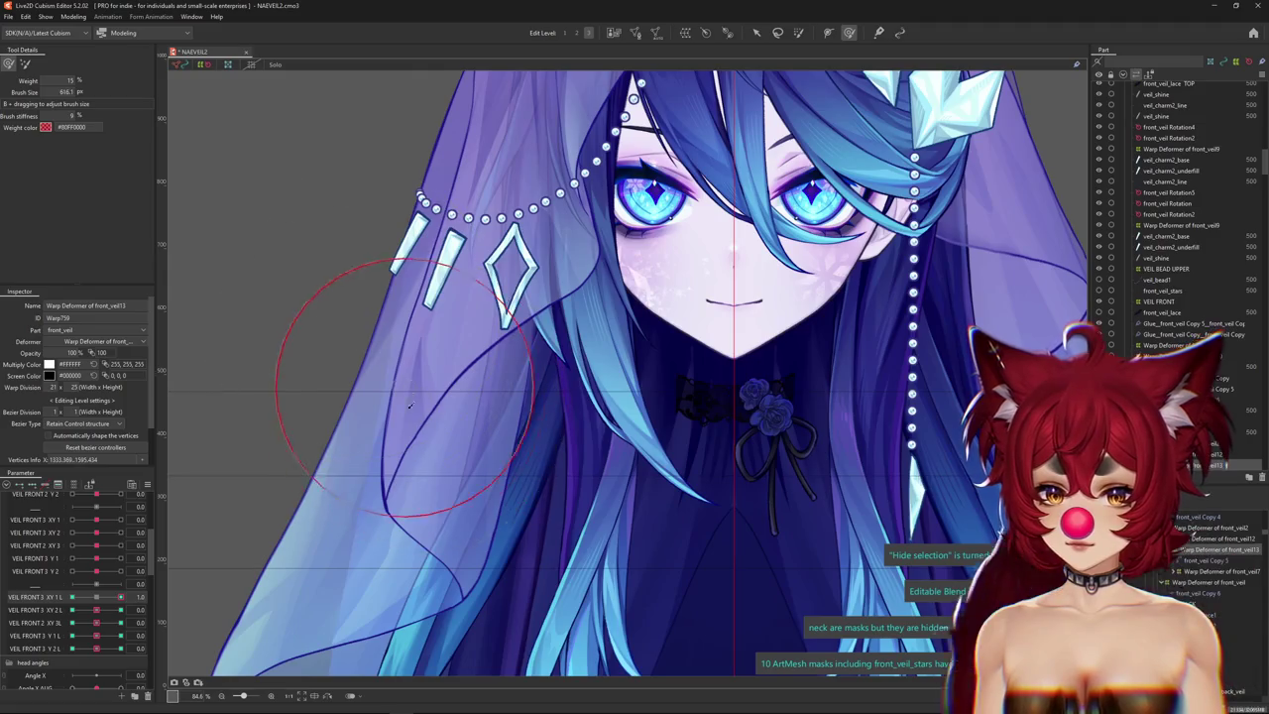
pyautogui.moveTo(93, 598)
pyautogui.mouseDown()
pyautogui.moveTo(72, 598)
pyautogui.moveTo(98, 610)
pyautogui.moveTo(72, 610)
pyautogui.moveTo(96, 610)
pyautogui.mouseUp()
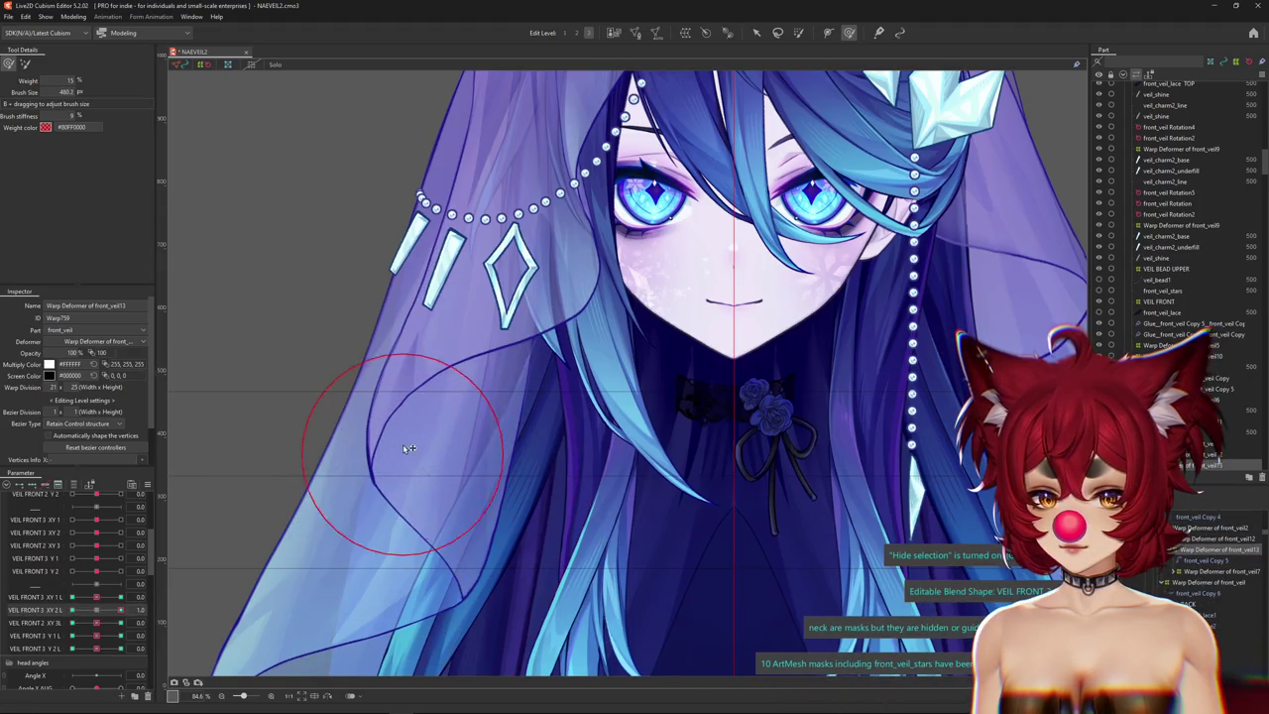
pyautogui.click(97, 616)
pyautogui.moveTo(96, 597)
pyautogui.mouseDown()
pyautogui.moveTo(72, 597)
pyautogui.moveTo(71, 610)
pyautogui.mouseUp()
pyautogui.click(96, 611)
pyautogui.moveTo(421, 510); pyautogui.dragTo(391, 398)
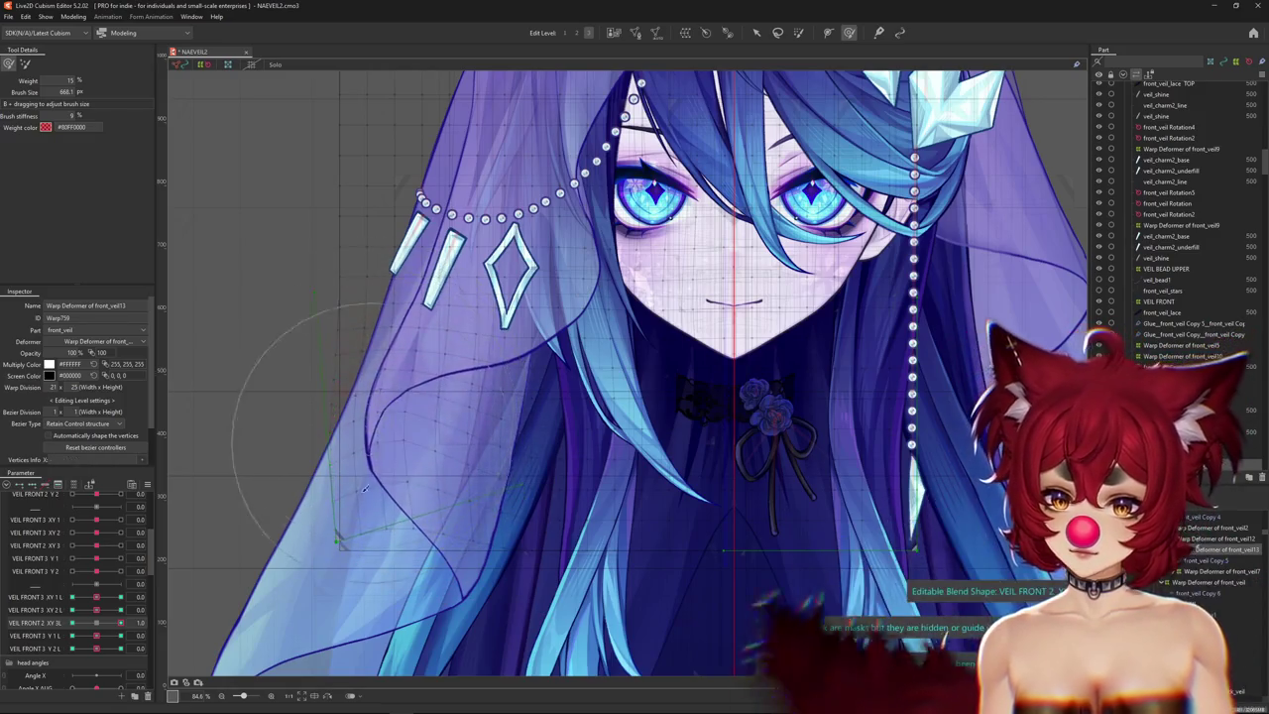
# Hide the warp grid, reshape the left veil edge, and check VEIL FRONT 2 XY 3L at 0.4.
pyautogui.click(117, 620)
pyautogui.hotkey('ctrl', 'h')
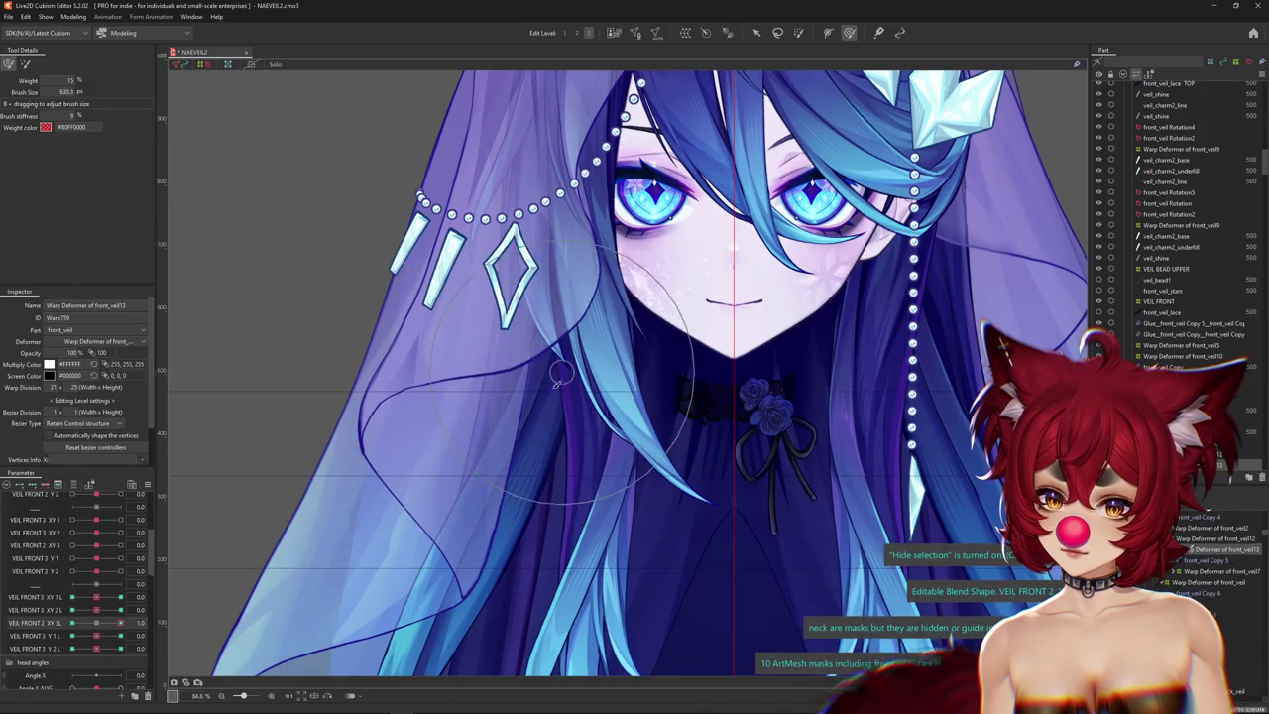
pyautogui.moveTo(359, 315); pyautogui.dragTo(332, 449)
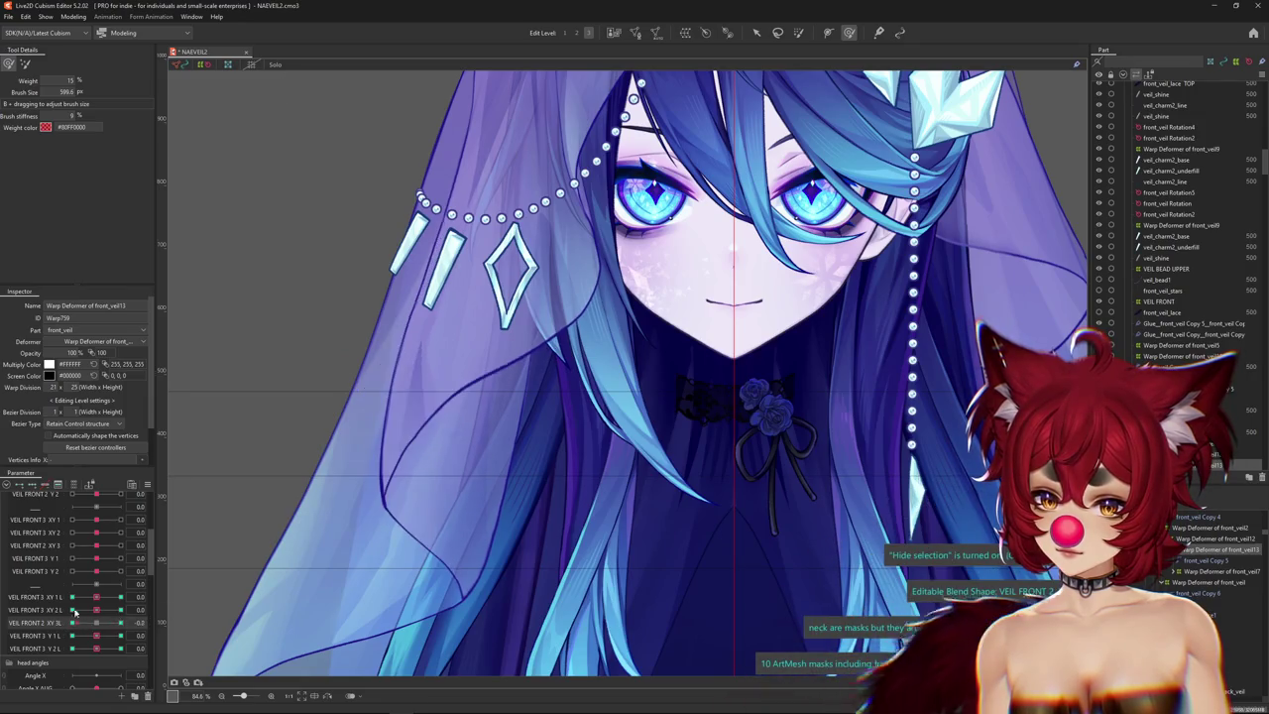
pyautogui.moveTo(486, 347); pyautogui.dragTo(506, 341)
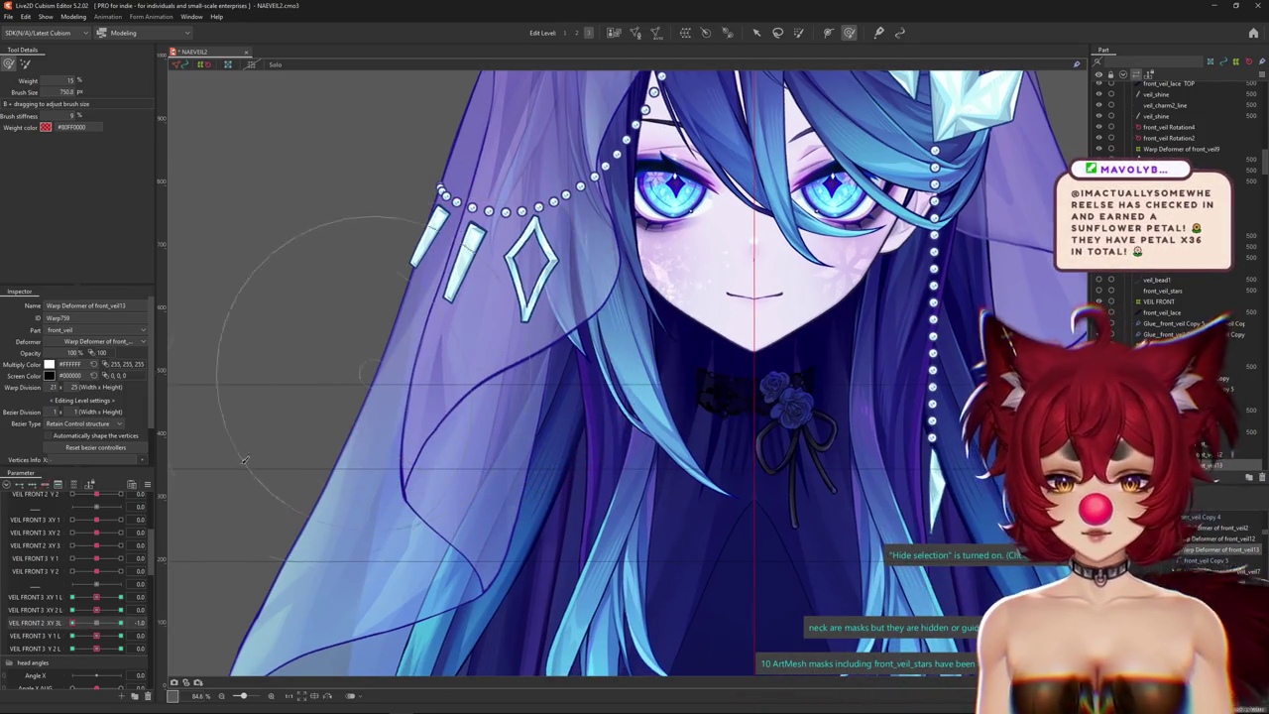
pyautogui.moveTo(279, 432)
pyautogui.mouseDown()
pyautogui.moveTo(450, 410)
pyautogui.moveTo(436, 492)
pyautogui.mouseUp()
pyautogui.moveTo(418, 552); pyautogui.dragTo(386, 389)
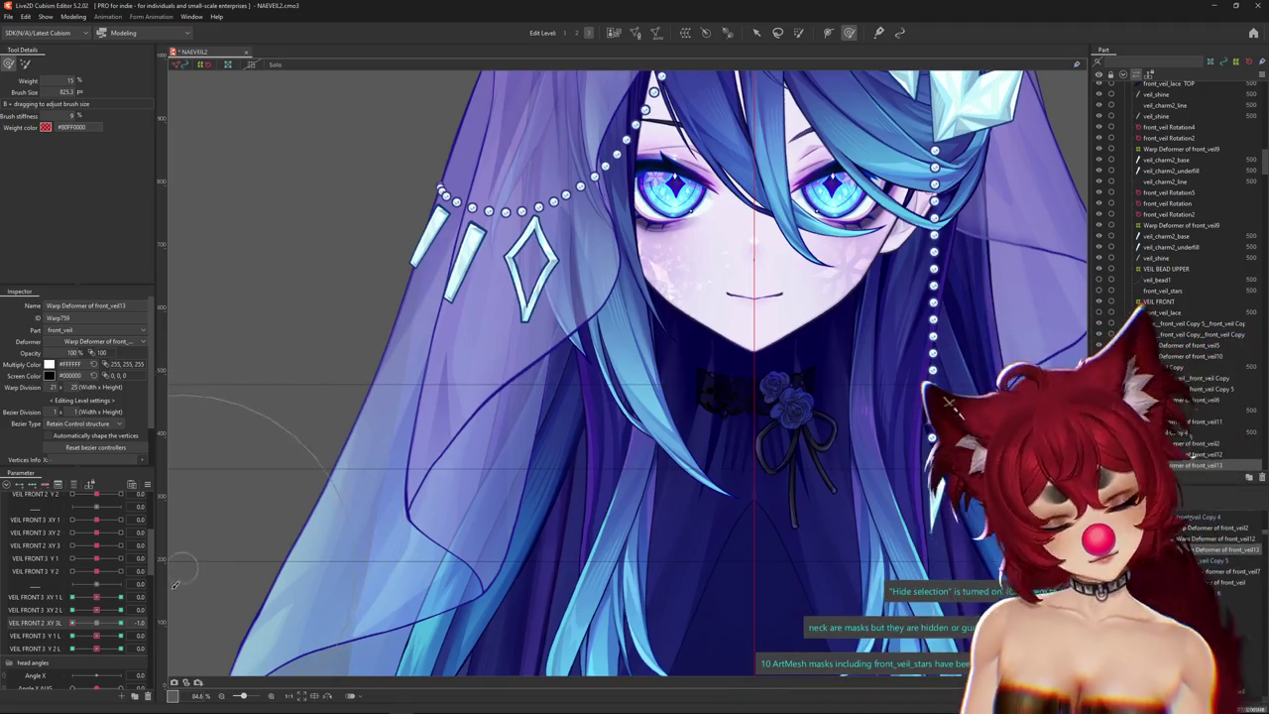
pyautogui.moveTo(72, 623); pyautogui.dragTo(121, 623)
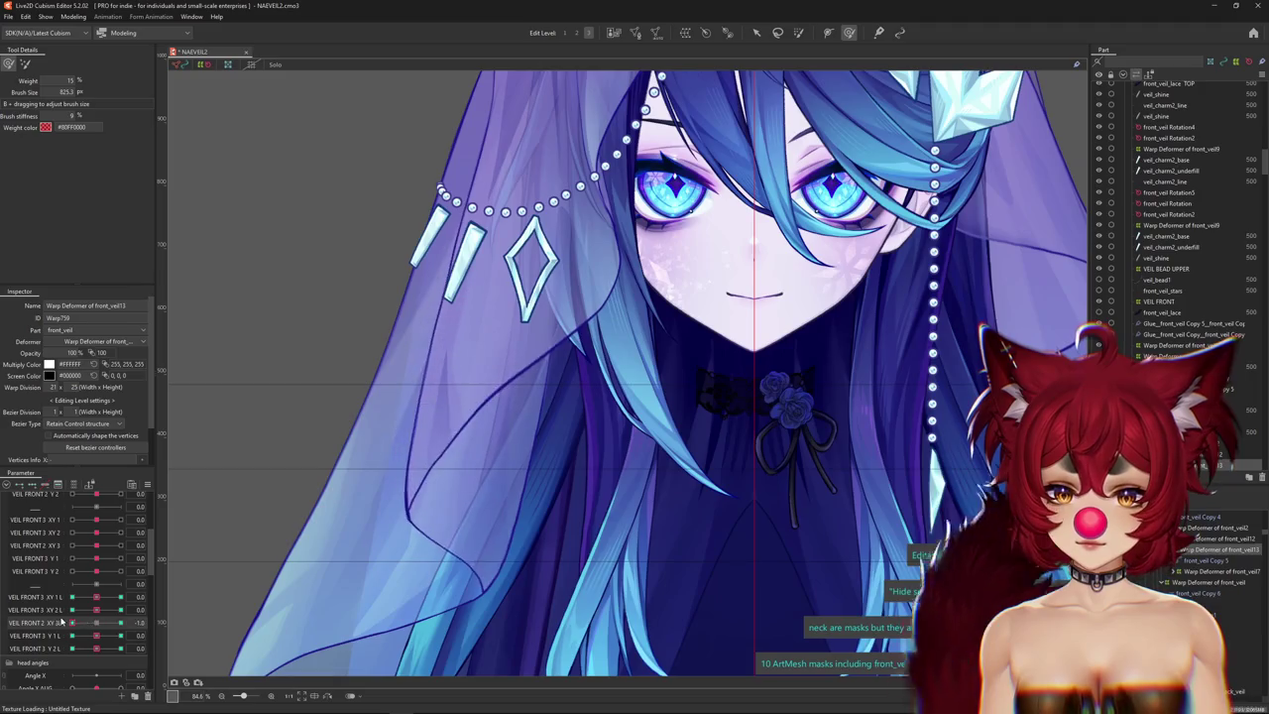
pyautogui.scroll(-2, 381, 319)
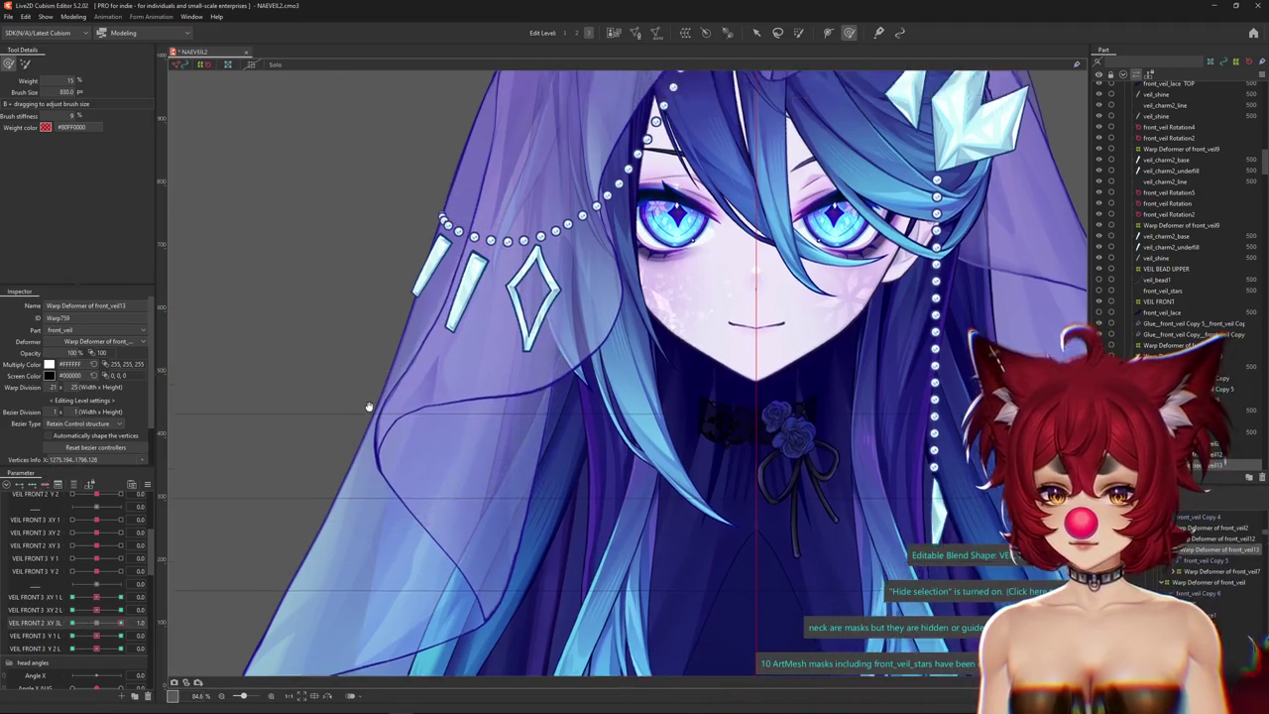
pyautogui.scroll(-2, 345, 479)
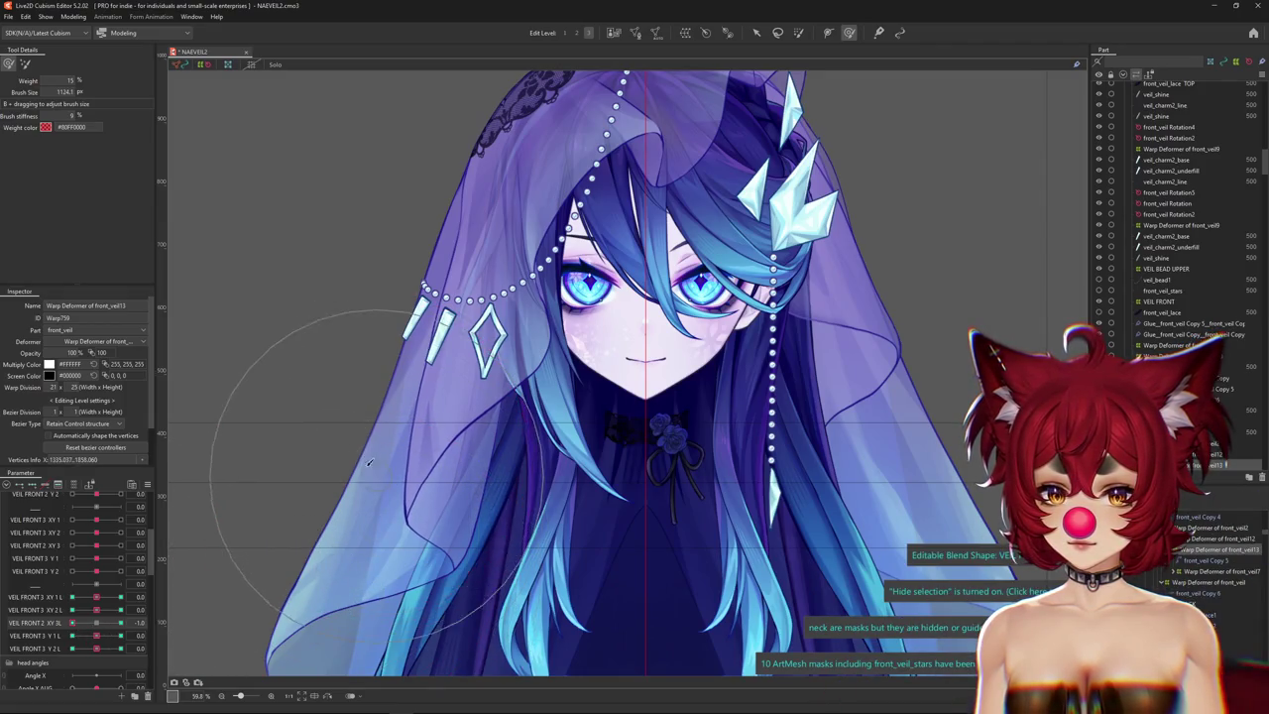
# Set VEIL FRONT 2 XY 3L to 1.0, brush the veil mesh upward, then switch to the chat window.
pyautogui.press('b')
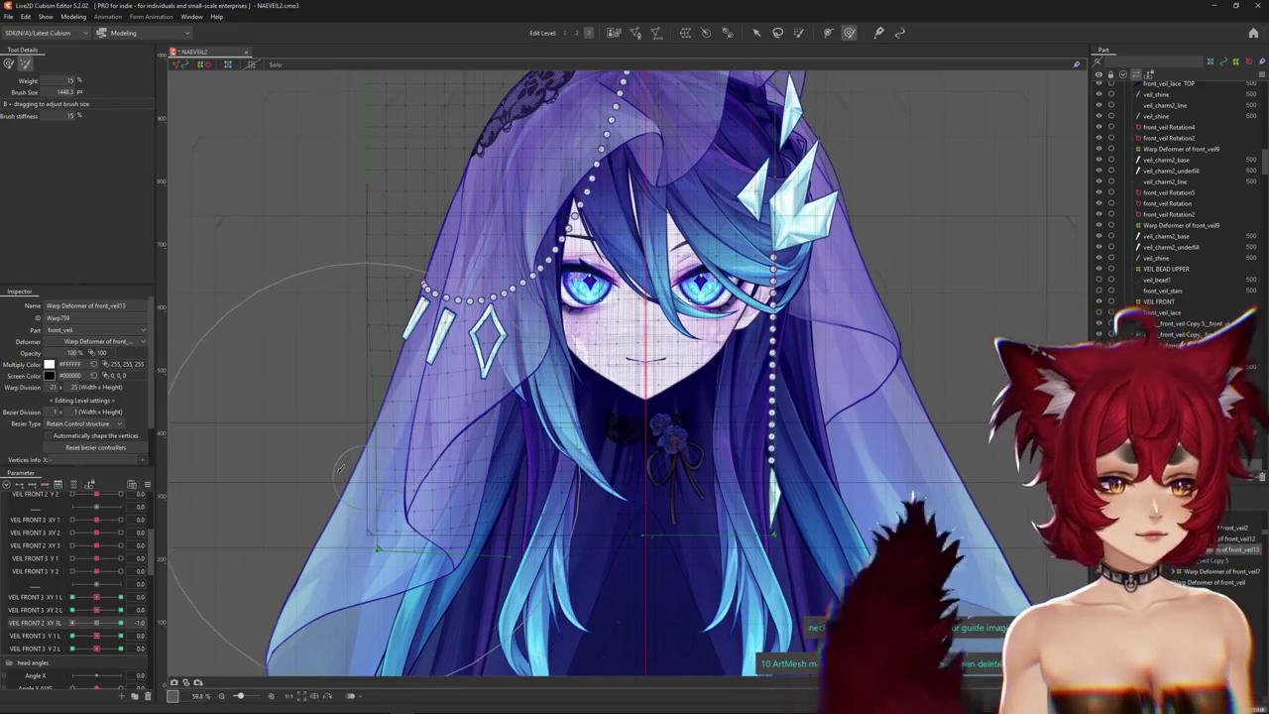
pyautogui.click(69, 623)
pyautogui.click(120, 622)
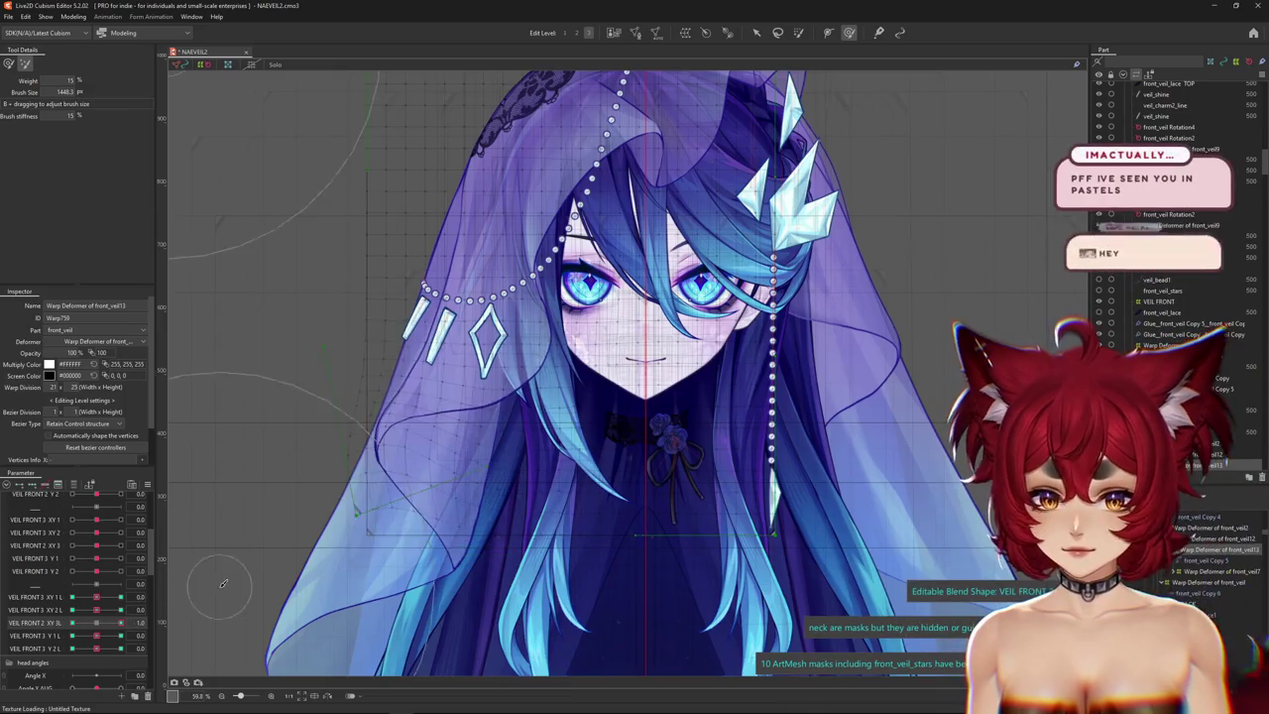
pyautogui.moveTo(352, 444); pyautogui.dragTo(395, 474)
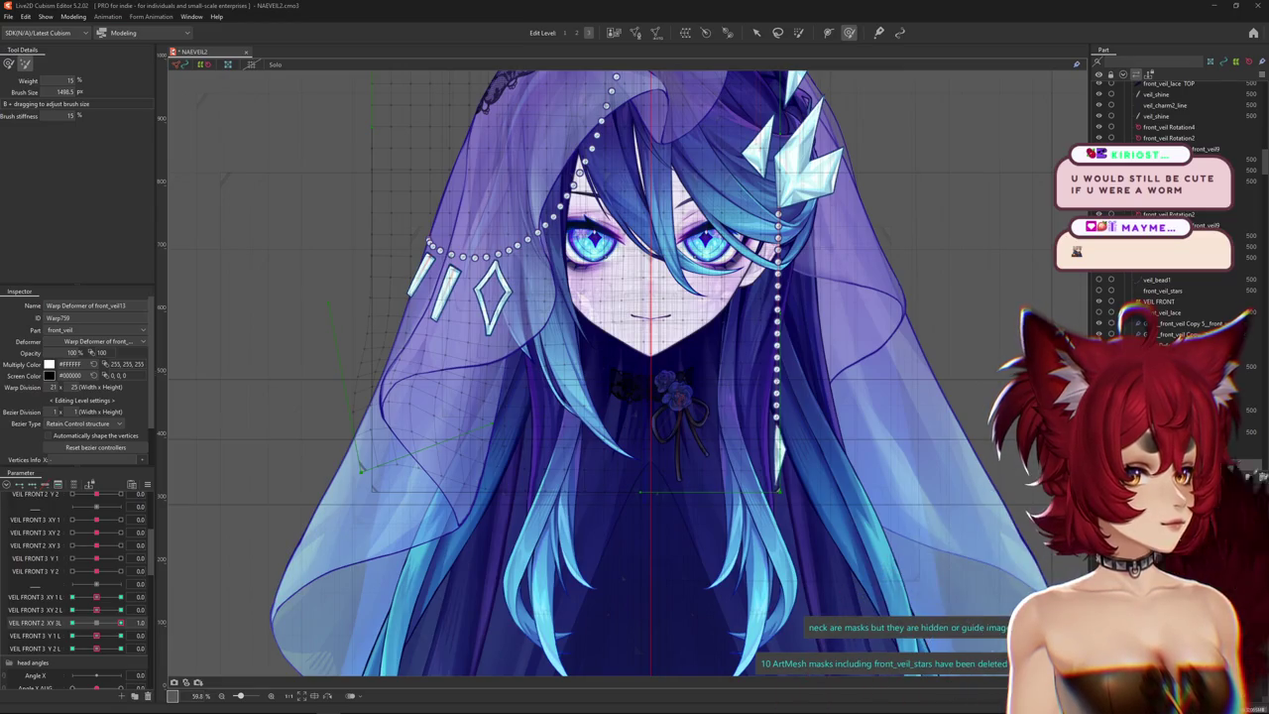
pyautogui.hotkey('alt', 'Tab')
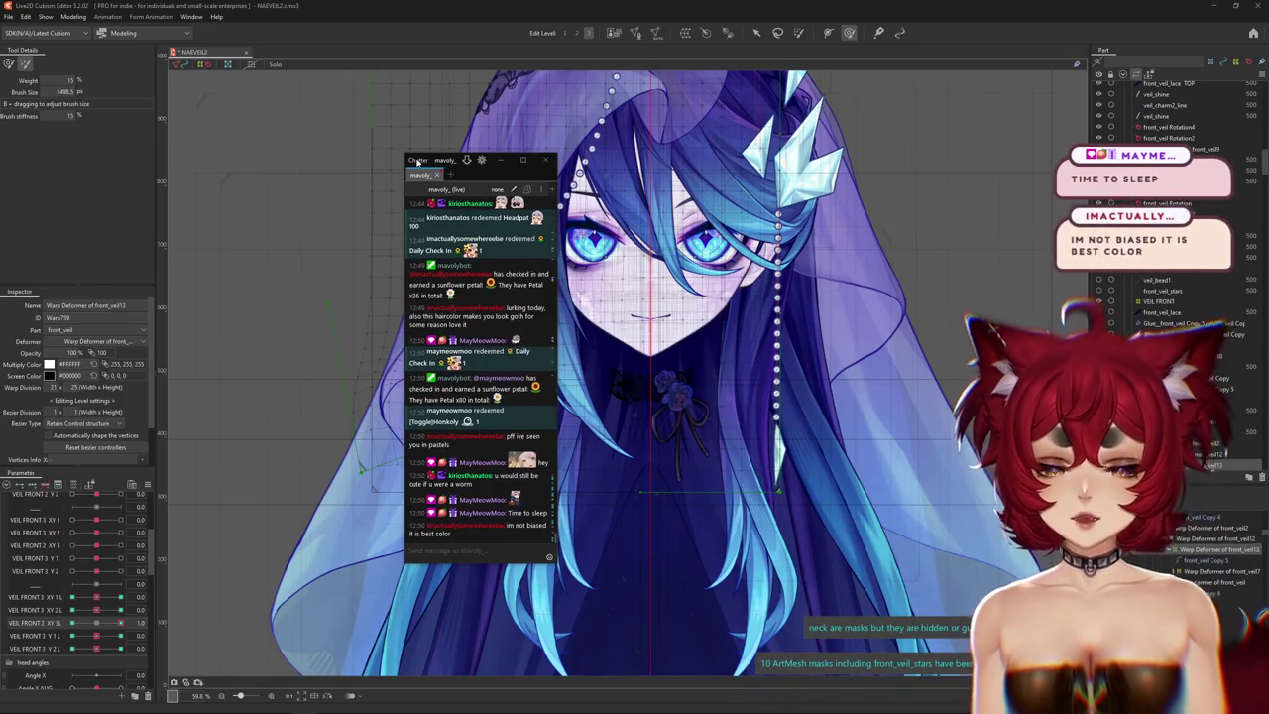
# Move the Chatterino chat window to the right to read the latest messages.
pyautogui.moveTo(417, 162); pyautogui.dragTo(1268, 169)
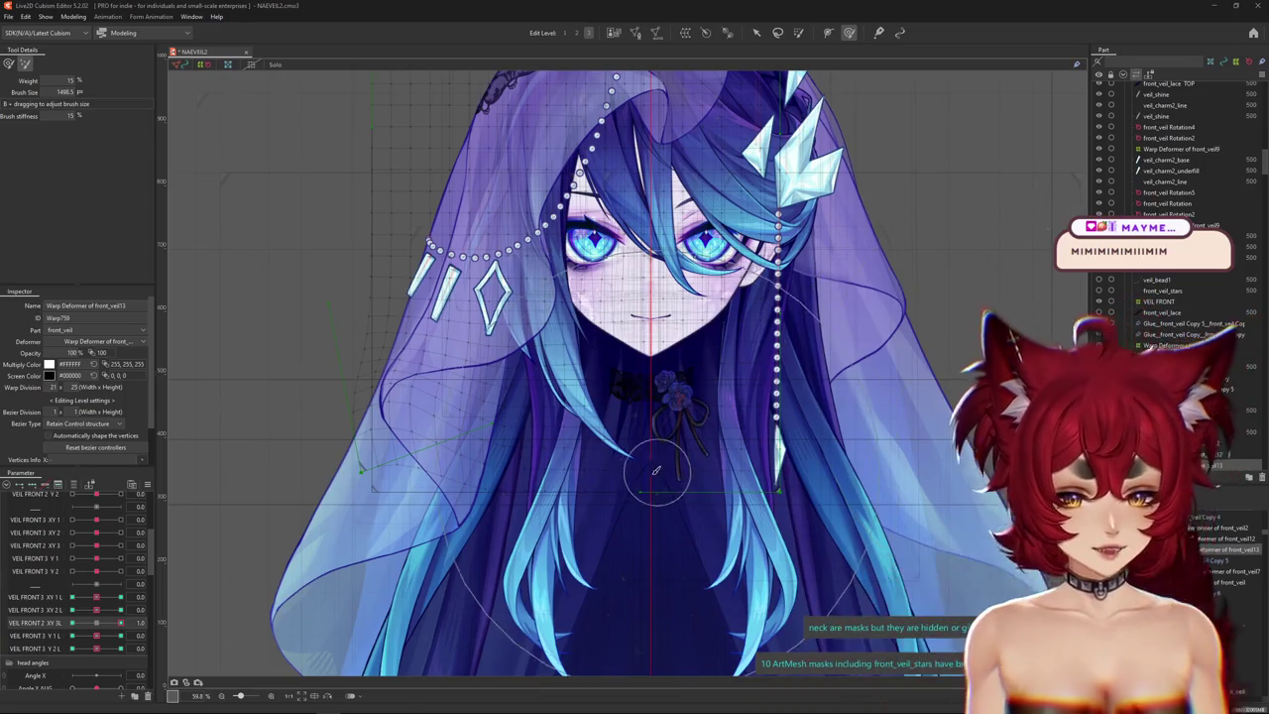
pyautogui.scroll(-2, 657, 470)
pyautogui.hotkey('ctrl', 'h')
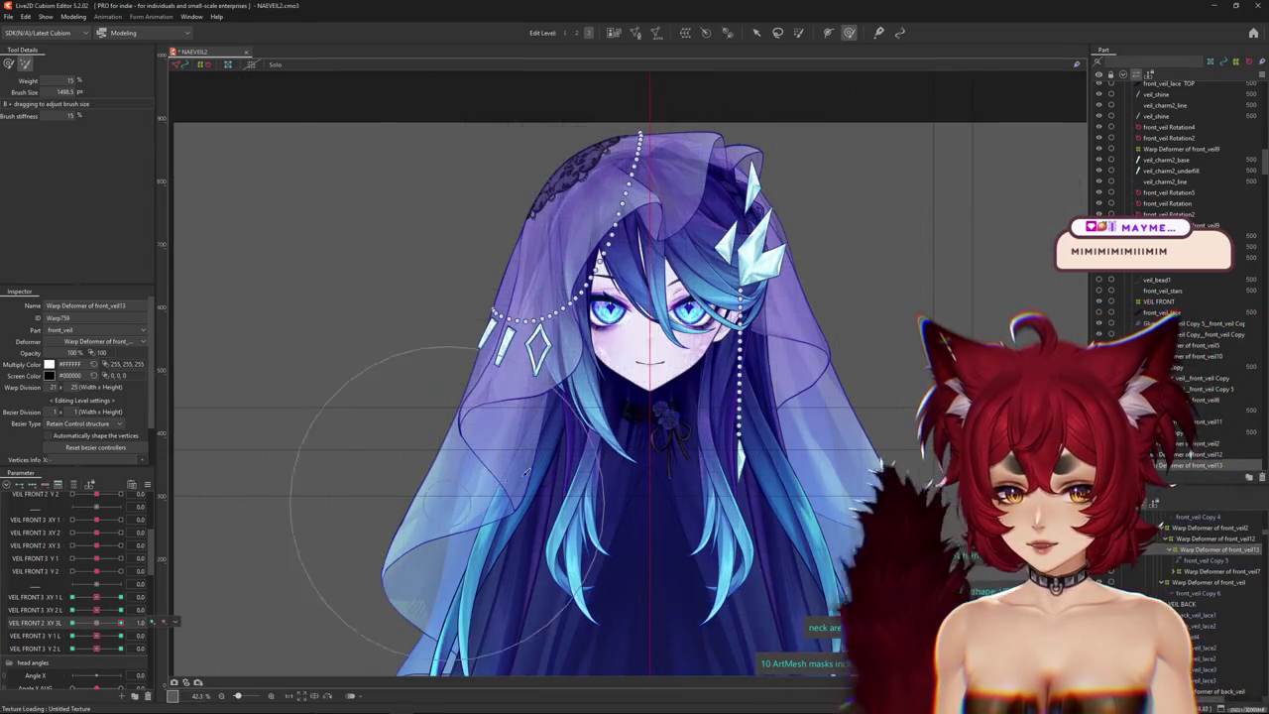
pyautogui.moveTo(117, 627); pyautogui.dragTo(95, 626)
pyautogui.click(95, 627)
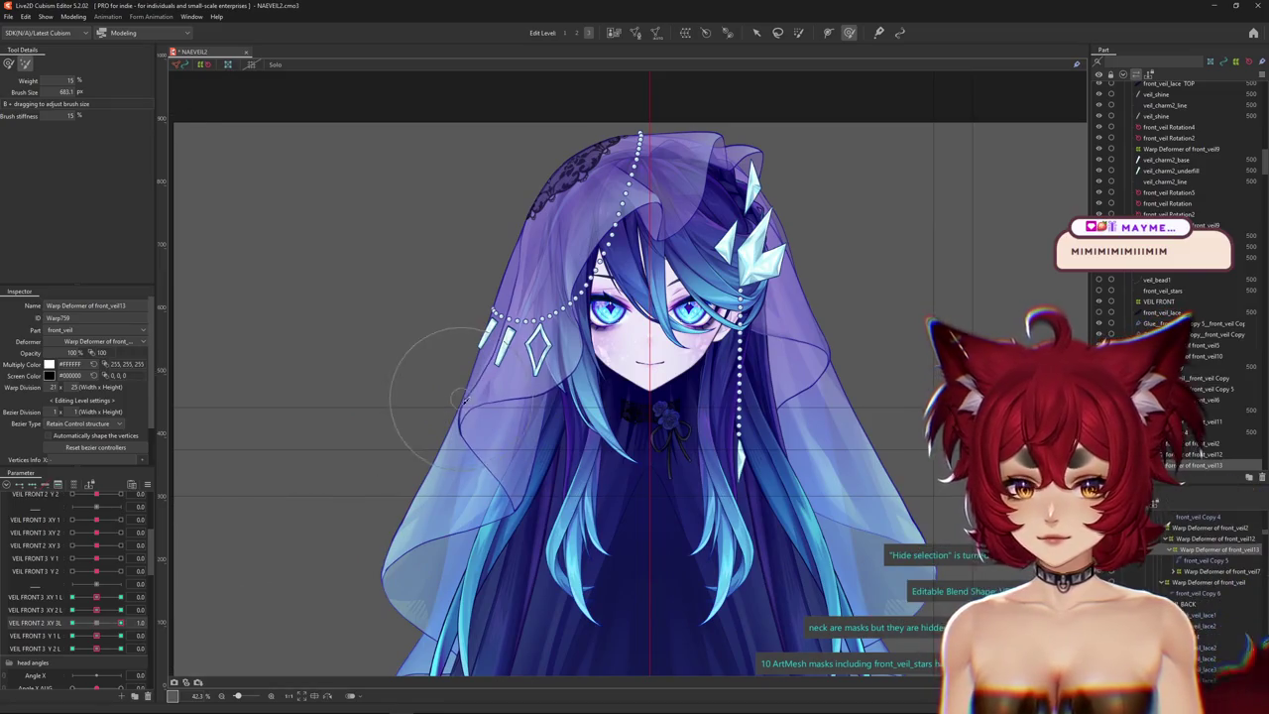
pyautogui.hotkey('ctrl', 'h')
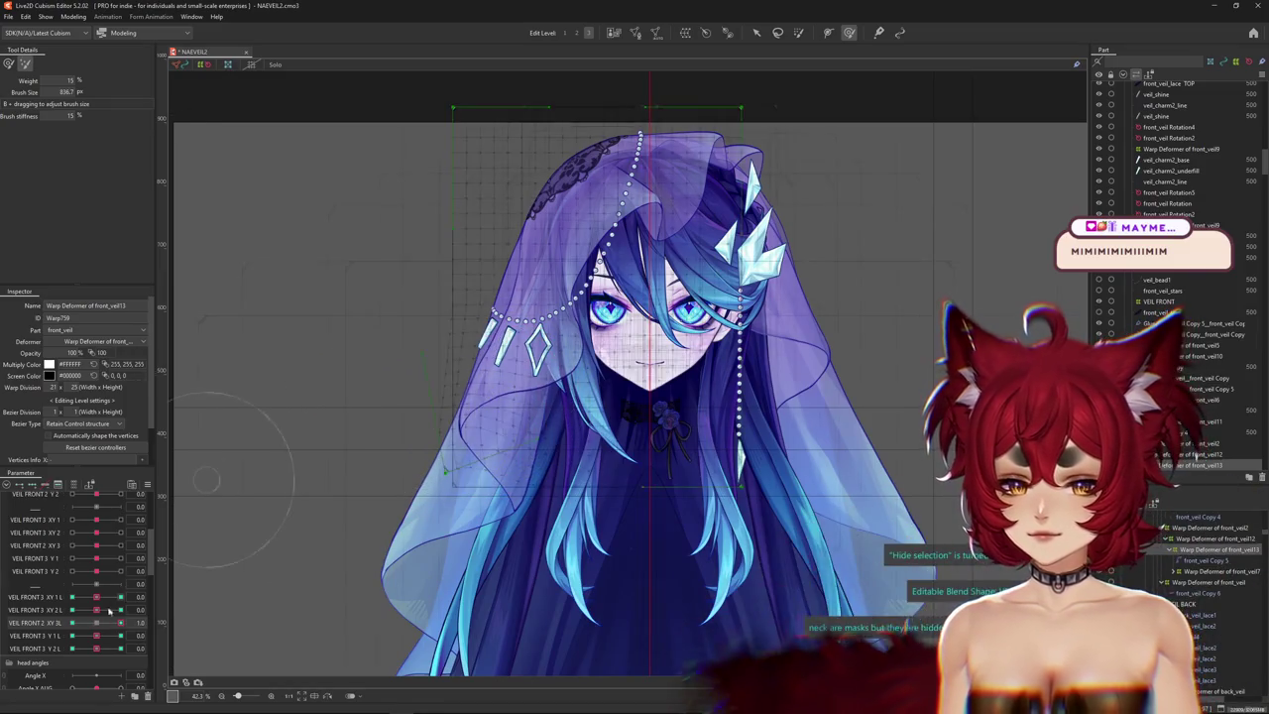
pyautogui.hotkey('ctrl', 'h')
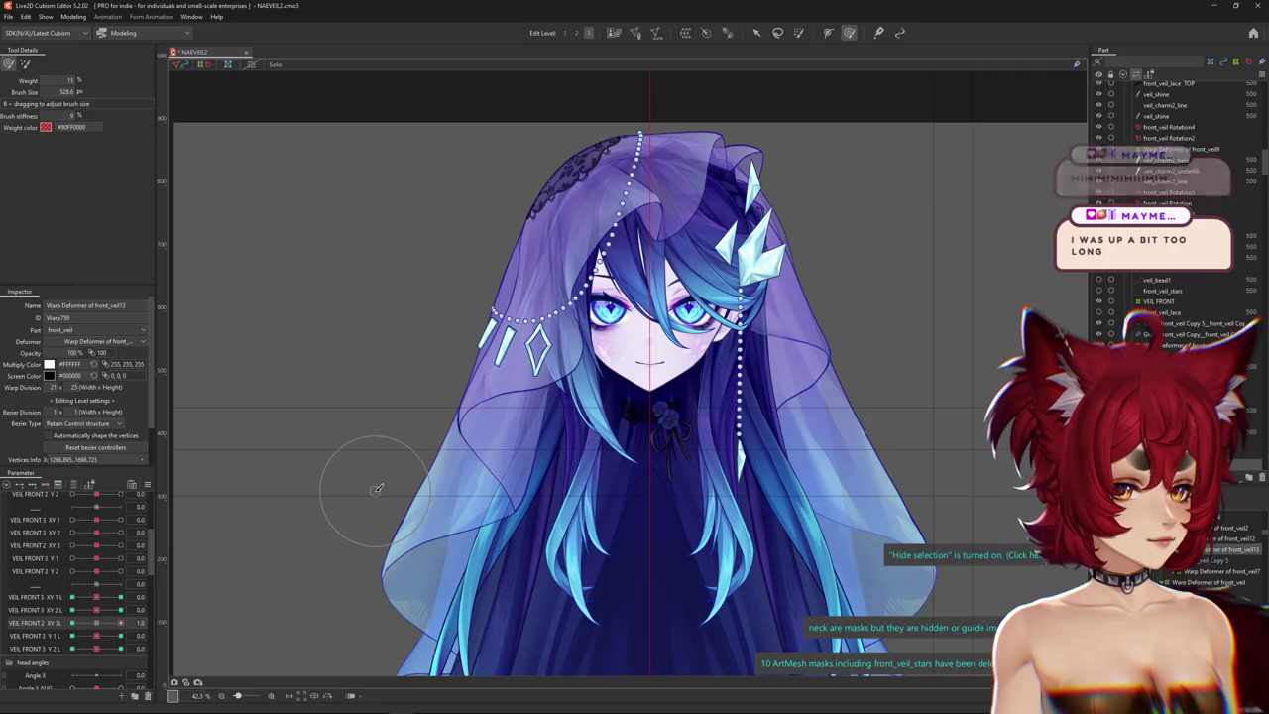
pyautogui.moveTo(427, 436)
pyautogui.mouseDown()
pyautogui.moveTo(433, 446)
pyautogui.moveTo(416, 451)
pyautogui.moveTo(474, 381)
pyautogui.mouseUp()
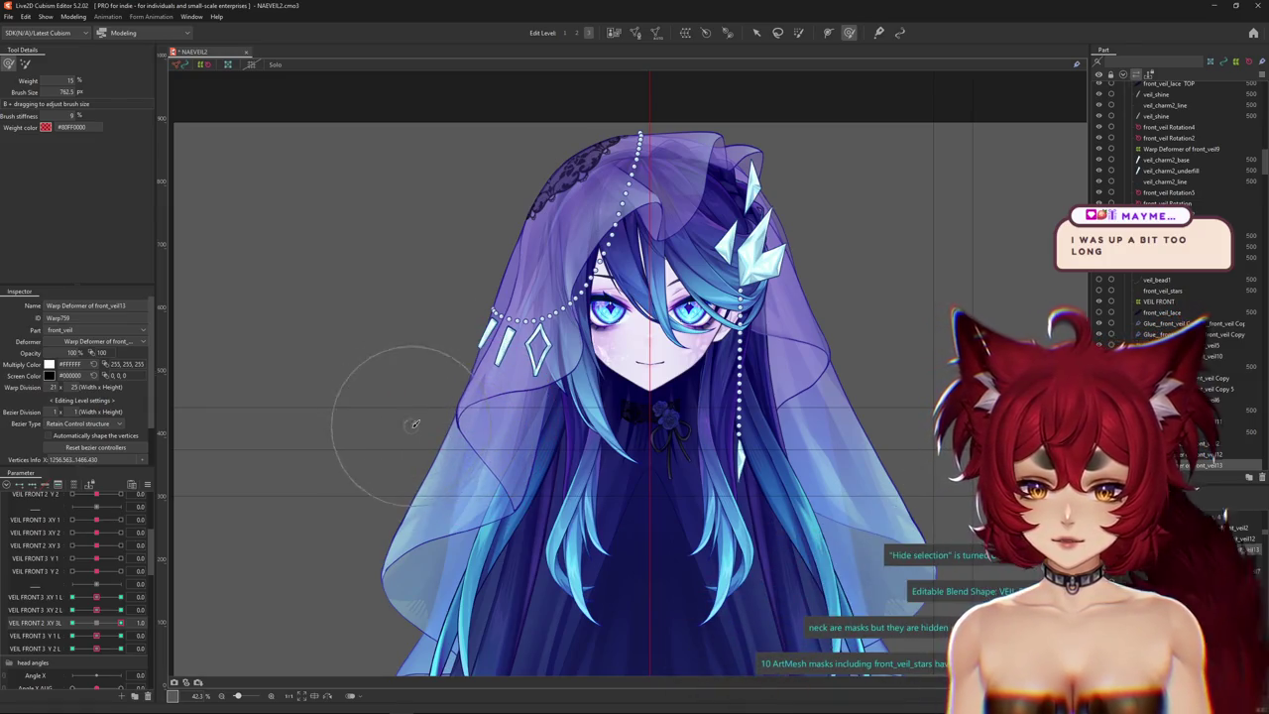
pyautogui.scroll(2, 461, 392)
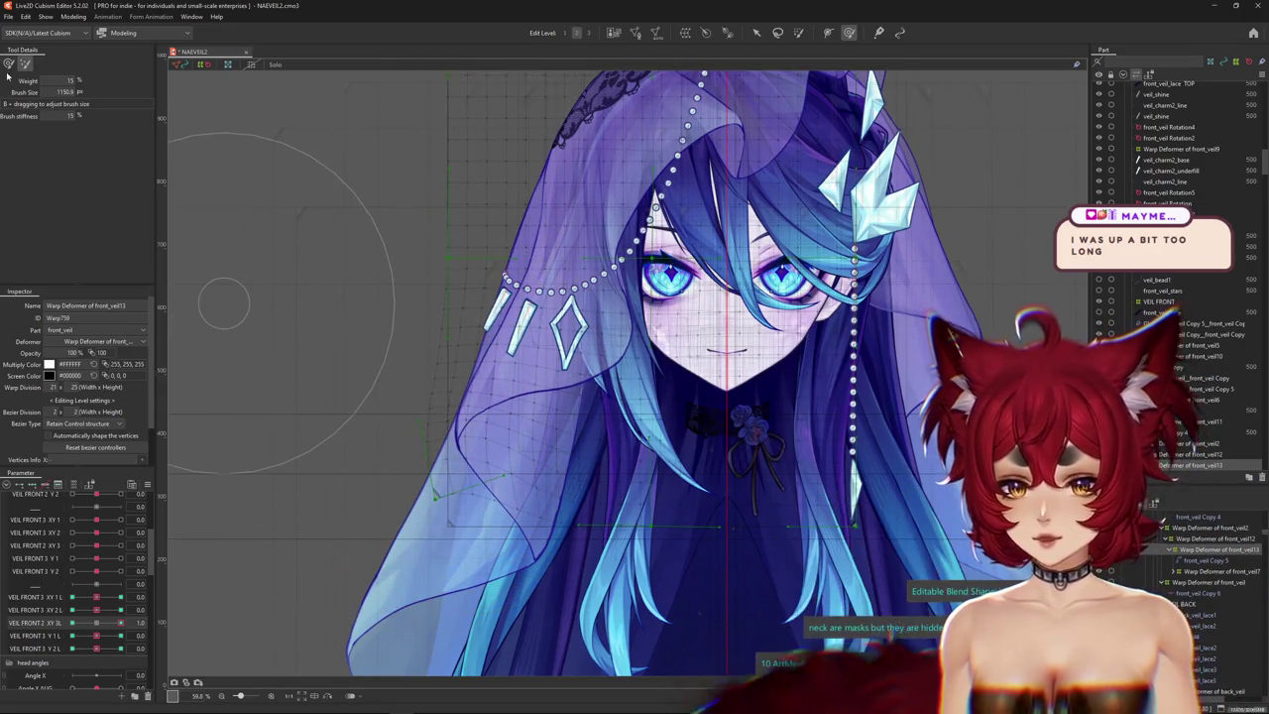
# Hide the warp deformer grid and adjust the deform brush size.
pyautogui.moveTo(427, 436); pyautogui.dragTo(456, 454)
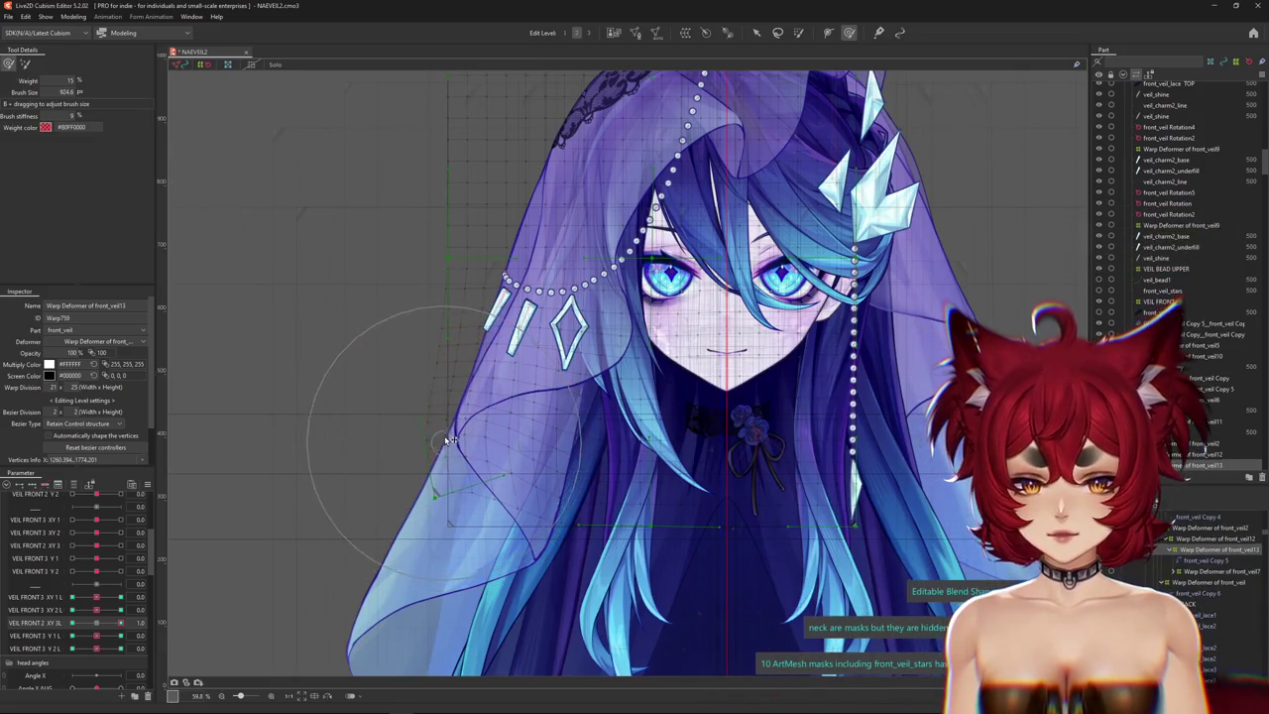
pyautogui.press('Escape')
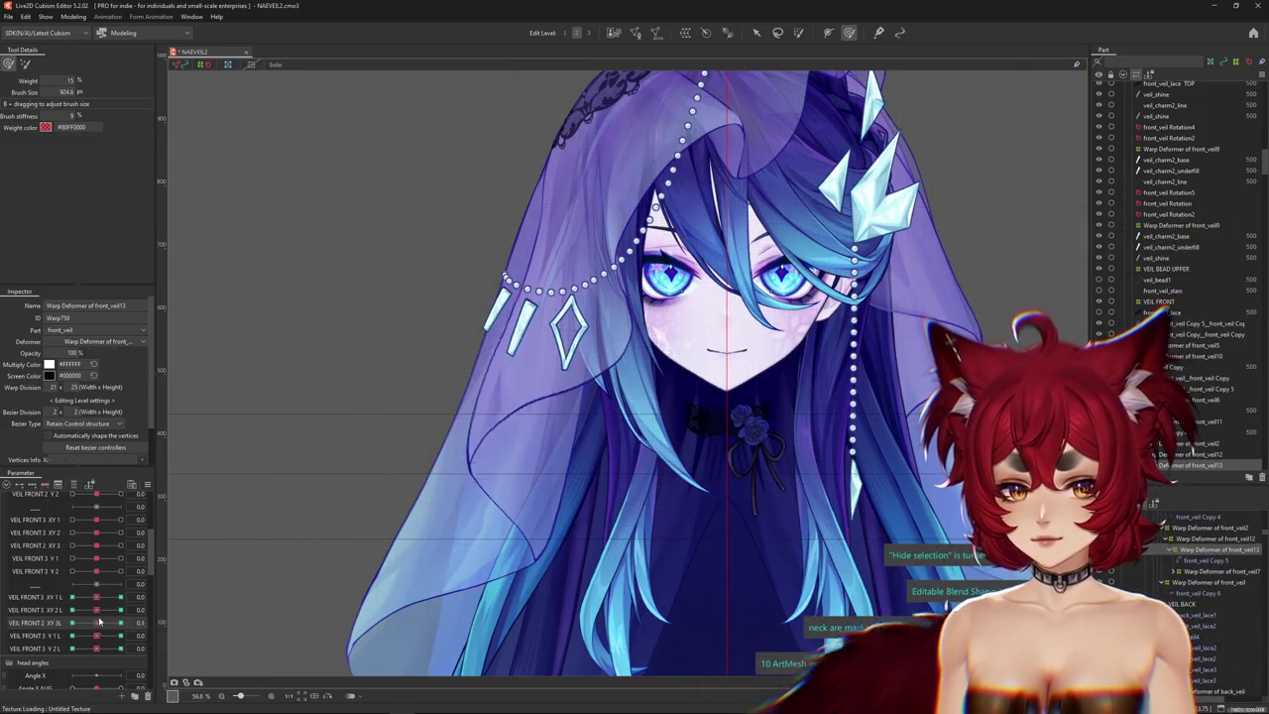
pyautogui.moveTo(441, 446)
pyautogui.mouseDown()
pyautogui.moveTo(396, 457)
pyautogui.moveTo(372, 489)
pyautogui.mouseUp()
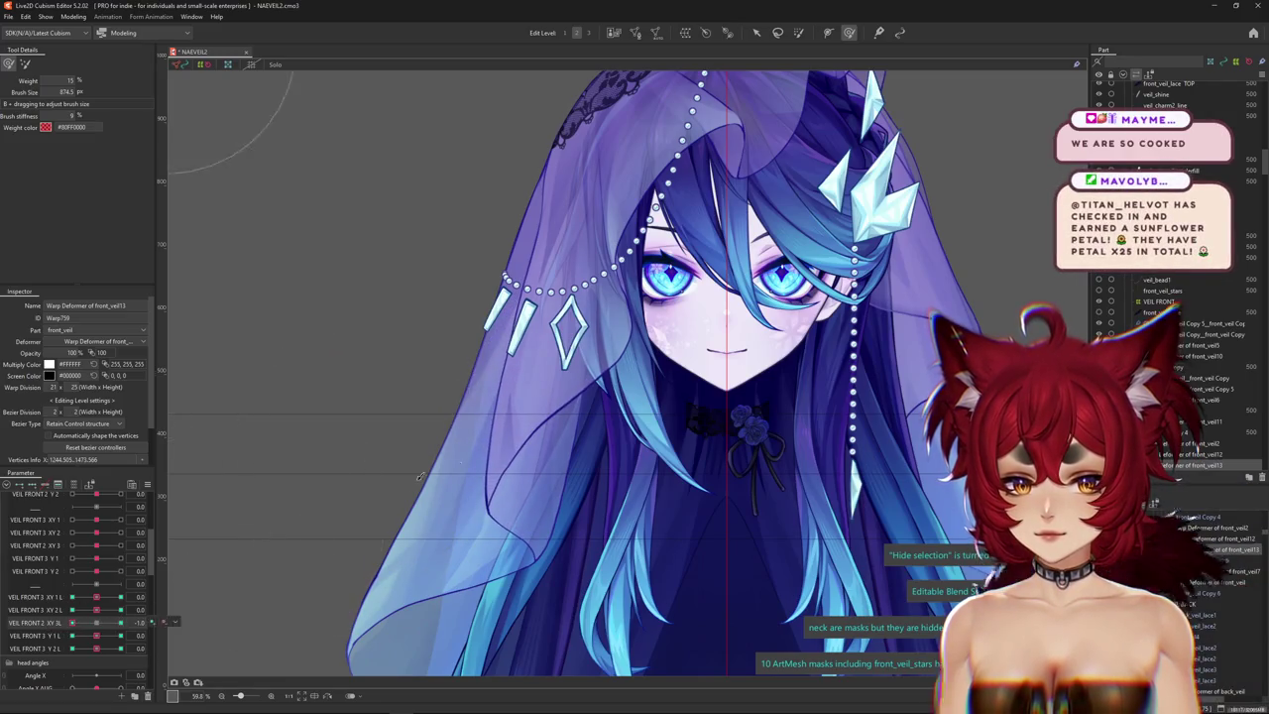
pyautogui.moveTo(372, 489); pyautogui.dragTo(242, 587)
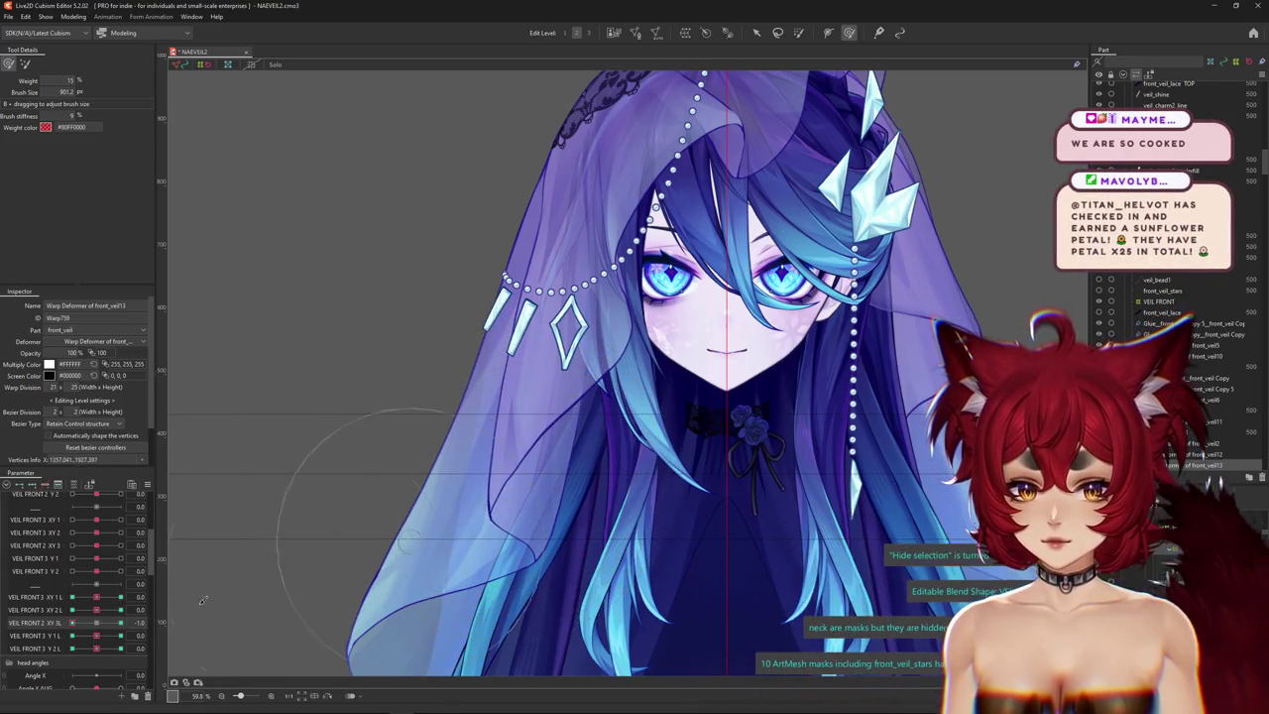
pyautogui.moveTo(337, 499); pyautogui.dragTo(264, 537)
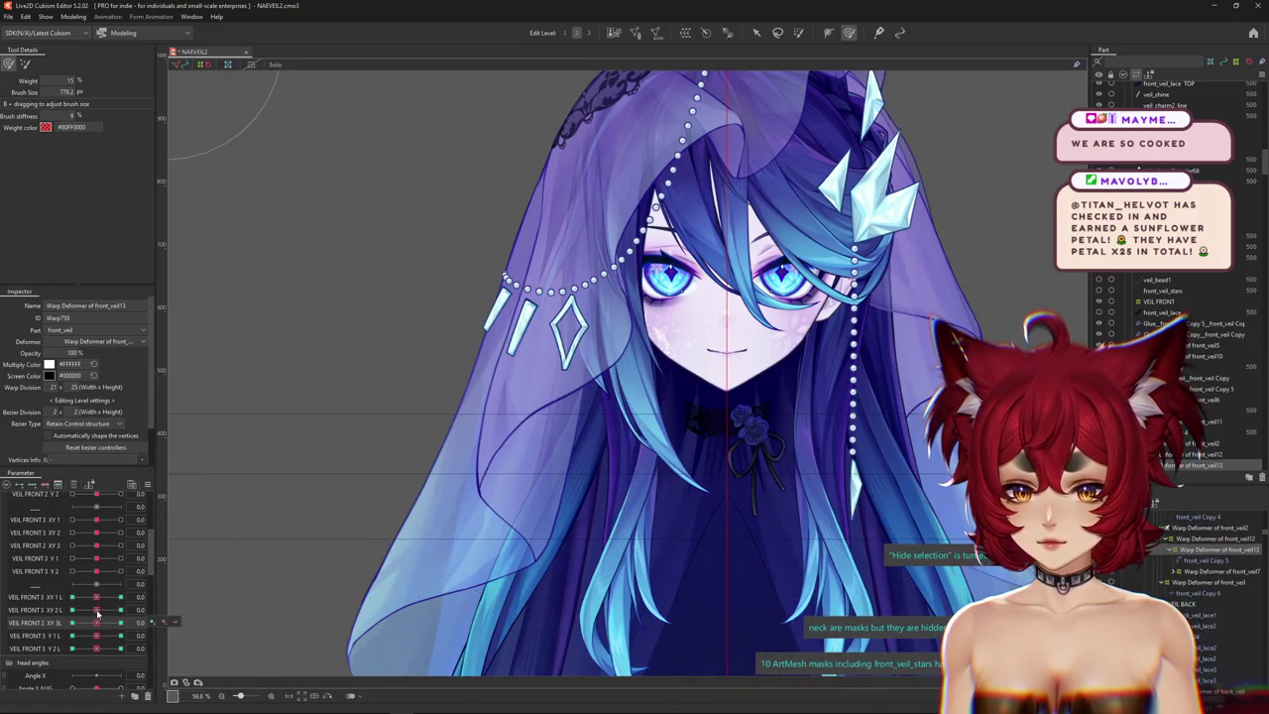
# Make VEIL FRONT 3 XY 1 L editable and move it between 1.0 and -1.0.
pyautogui.click(115, 596)
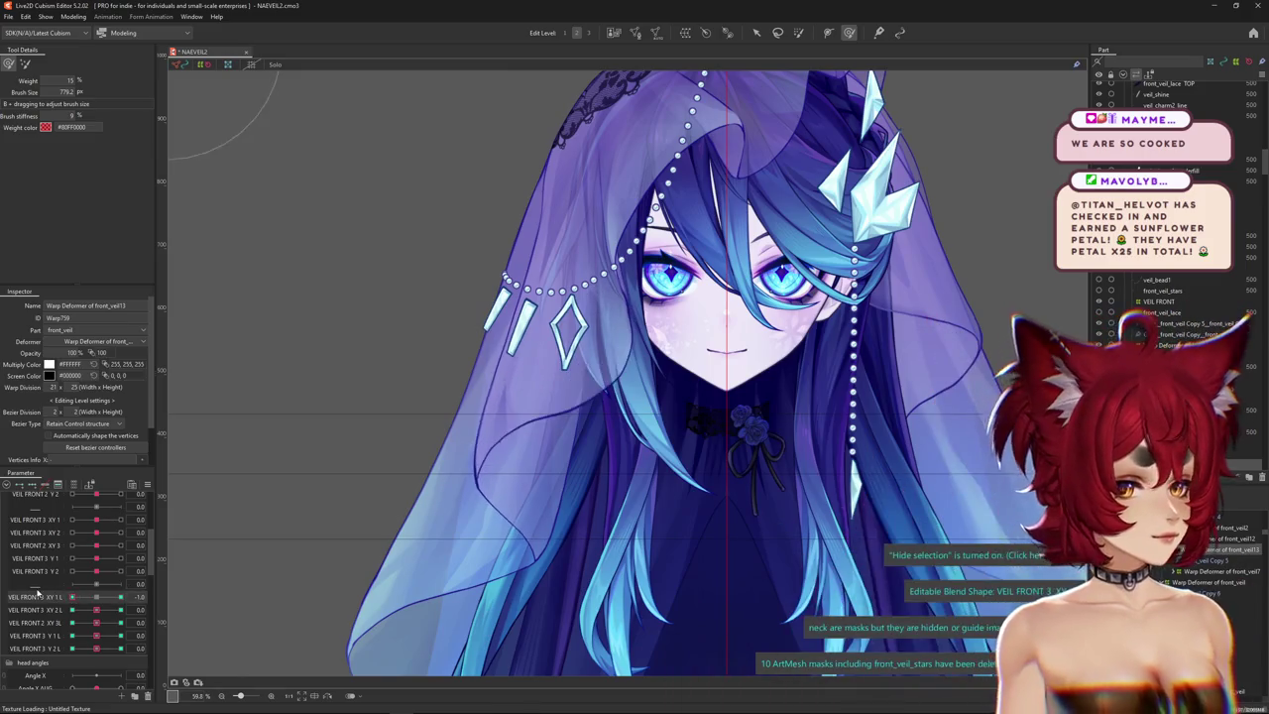
pyautogui.click(115, 596)
pyautogui.click(98, 596)
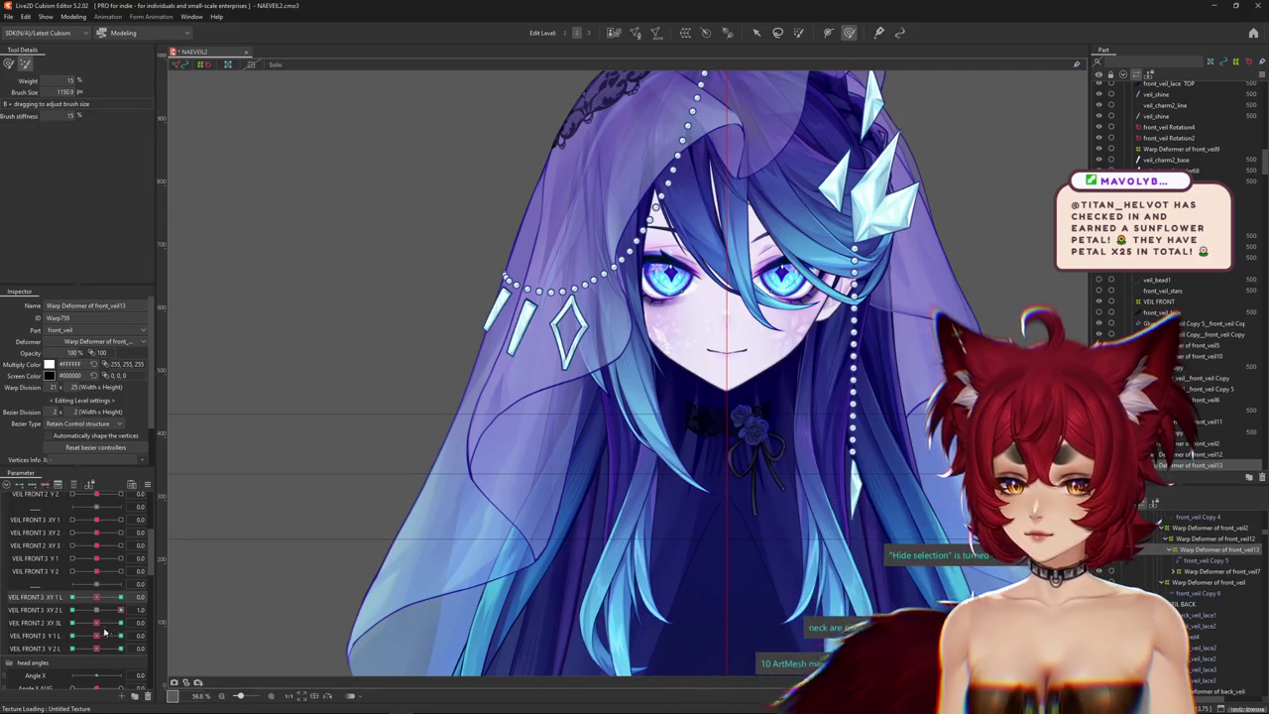
pyautogui.click(120, 597)
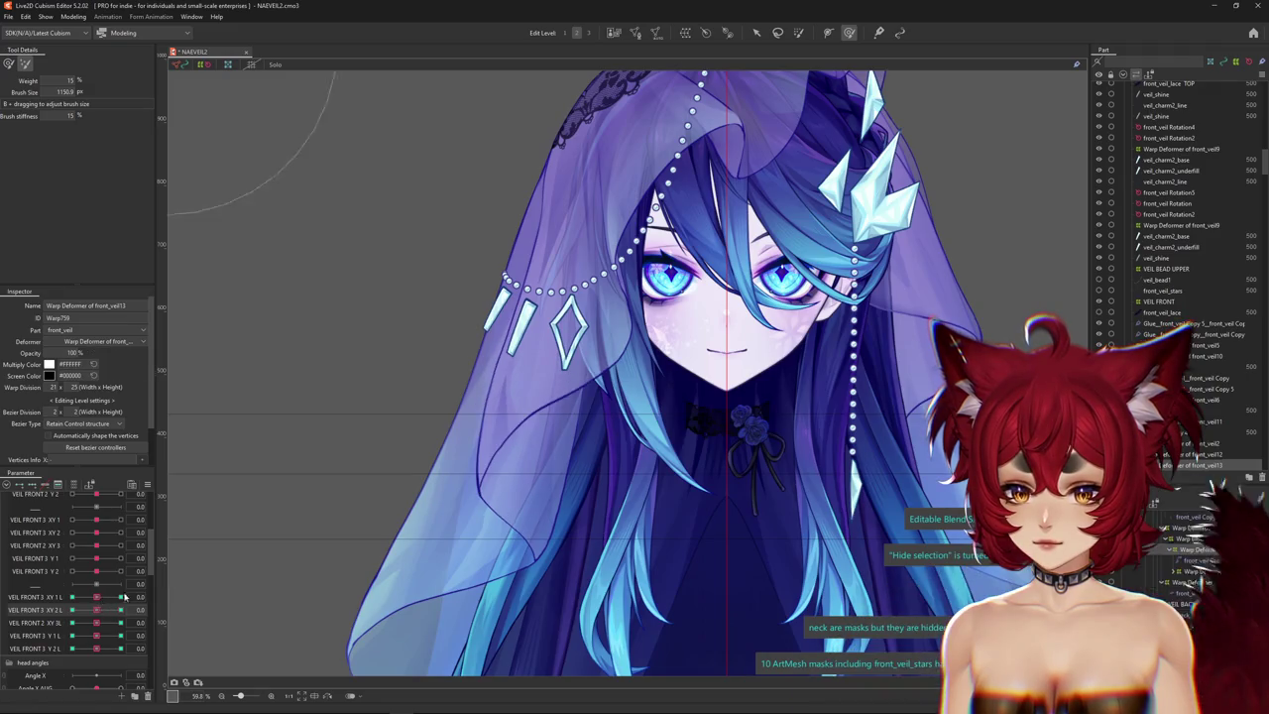
pyautogui.click(120, 597)
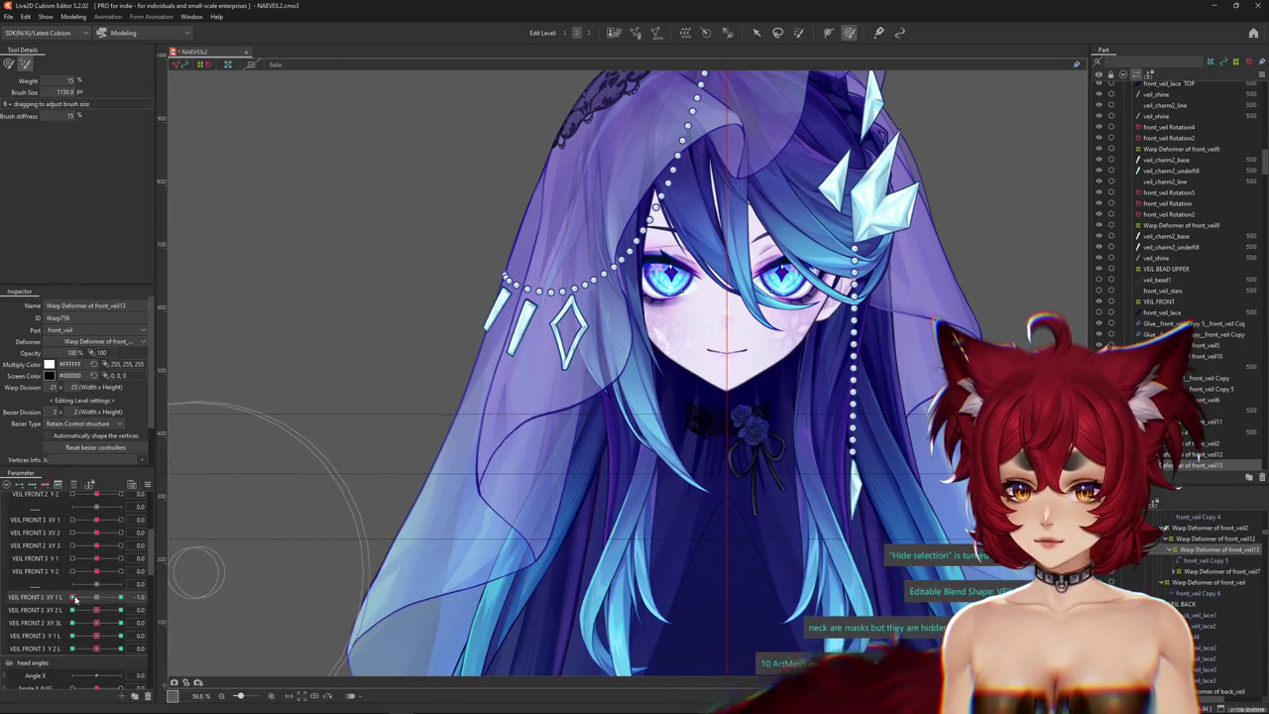
pyautogui.moveTo(120, 597); pyautogui.dragTo(60, 600)
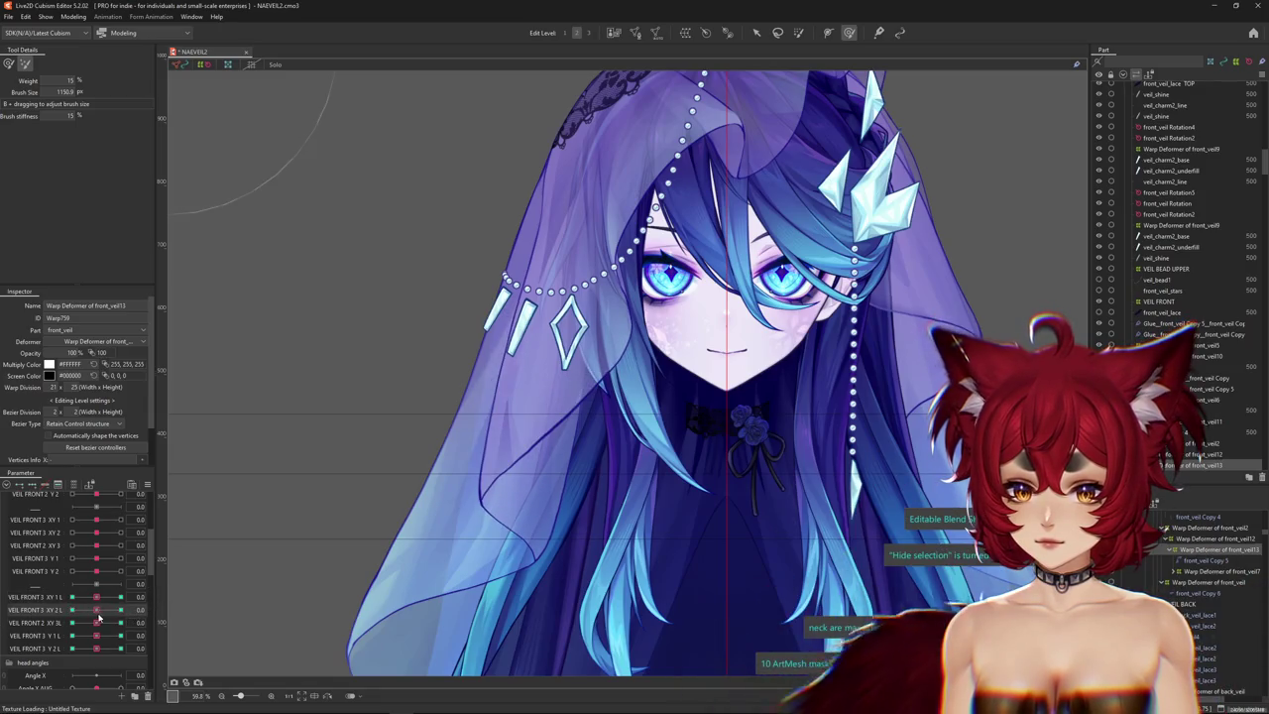
# Max out the next veil sway parameter and bend the lower-left part of the veil.
pyautogui.moveTo(99, 622); pyautogui.dragTo(142, 612)
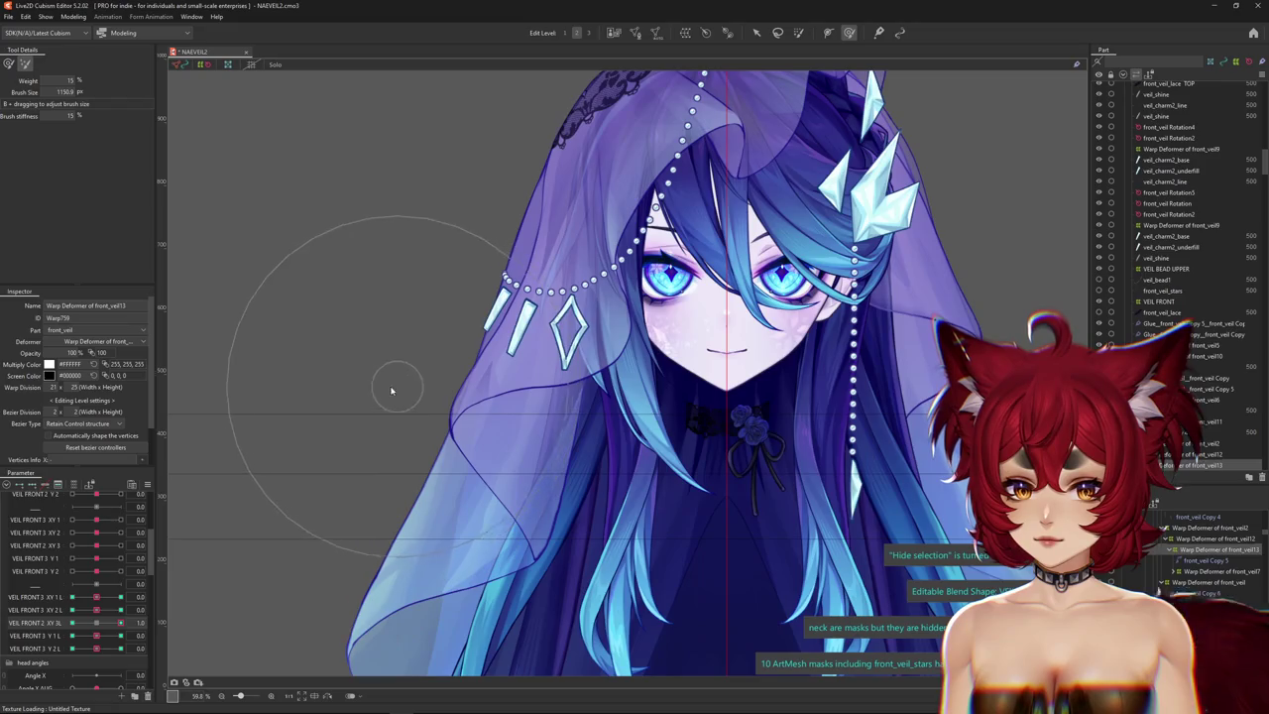
pyautogui.moveTo(397, 383); pyautogui.dragTo(432, 544)
pyautogui.hotkey('ctrl', 'h')
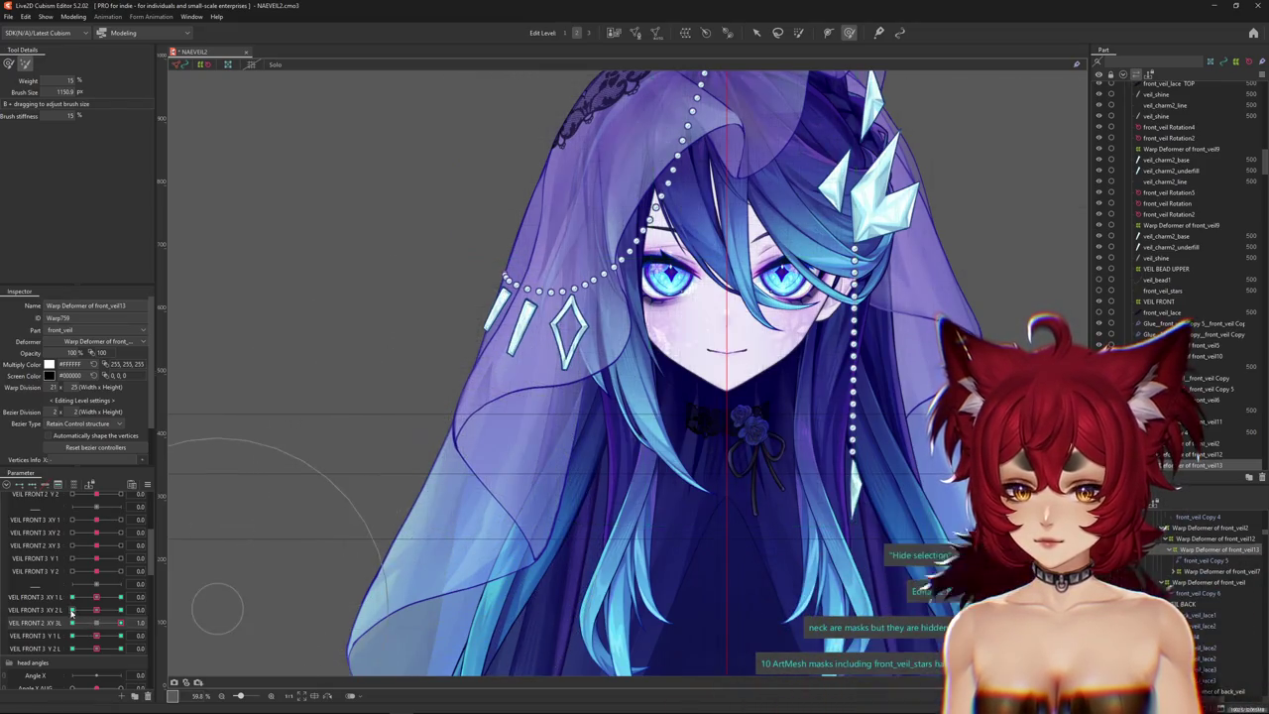
pyautogui.moveTo(6, 94); pyautogui.dragTo(2, 94)
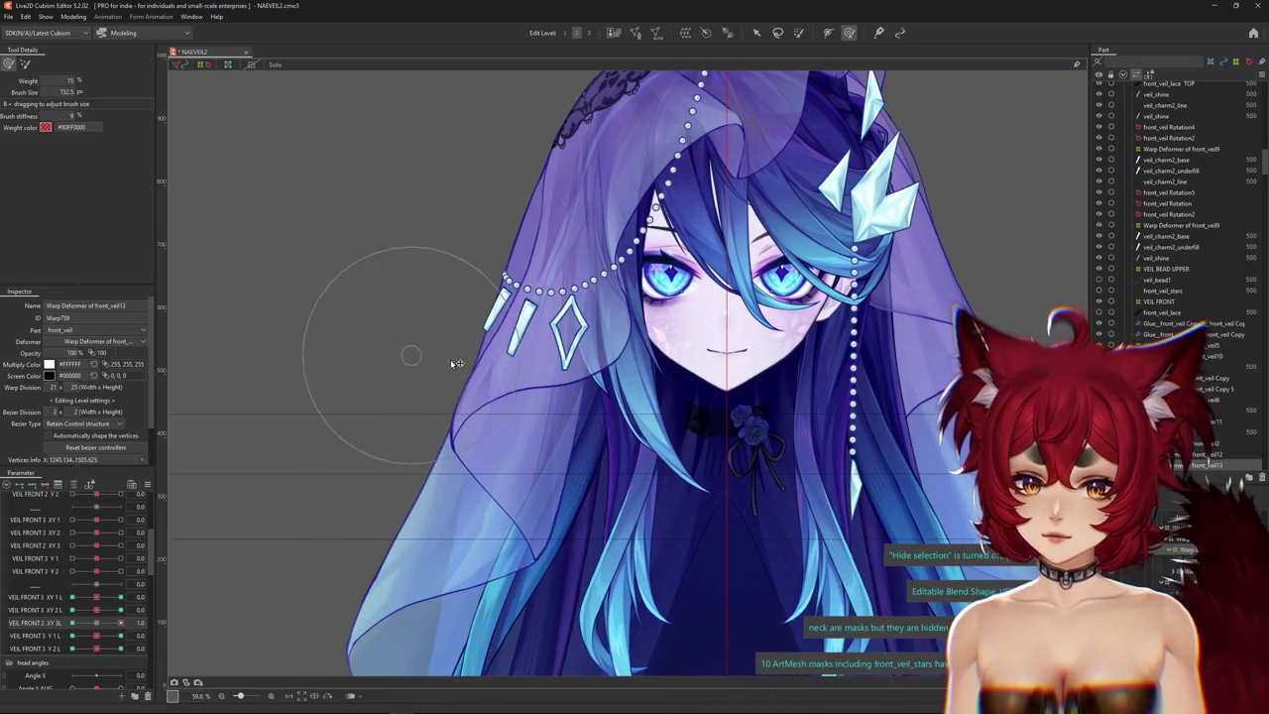
pyautogui.moveTo(413, 311)
pyautogui.mouseDown()
pyautogui.moveTo(401, 416)
pyautogui.moveTo(491, 450)
pyautogui.moveTo(452, 404)
pyautogui.mouseUp()
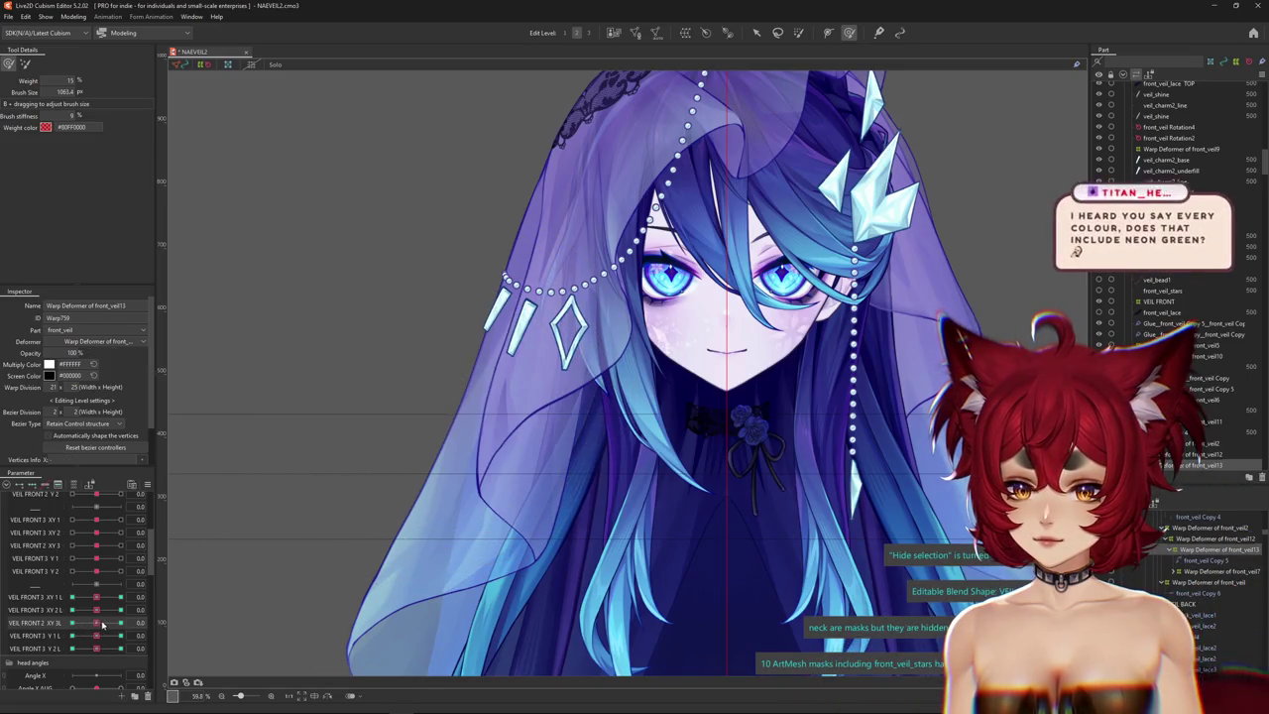
pyautogui.click(88, 623)
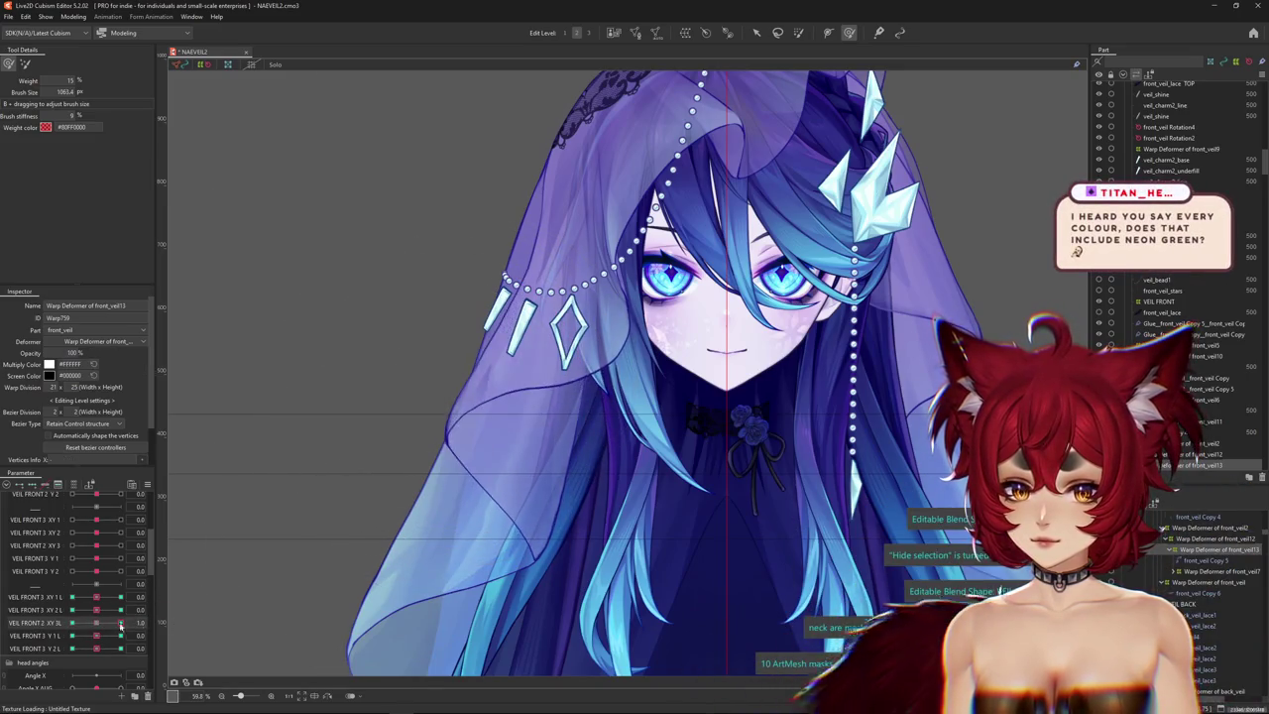
pyautogui.moveTo(401, 429)
pyautogui.mouseDown()
pyautogui.moveTo(245, 595)
pyautogui.moveTo(163, 623)
pyautogui.mouseUp()
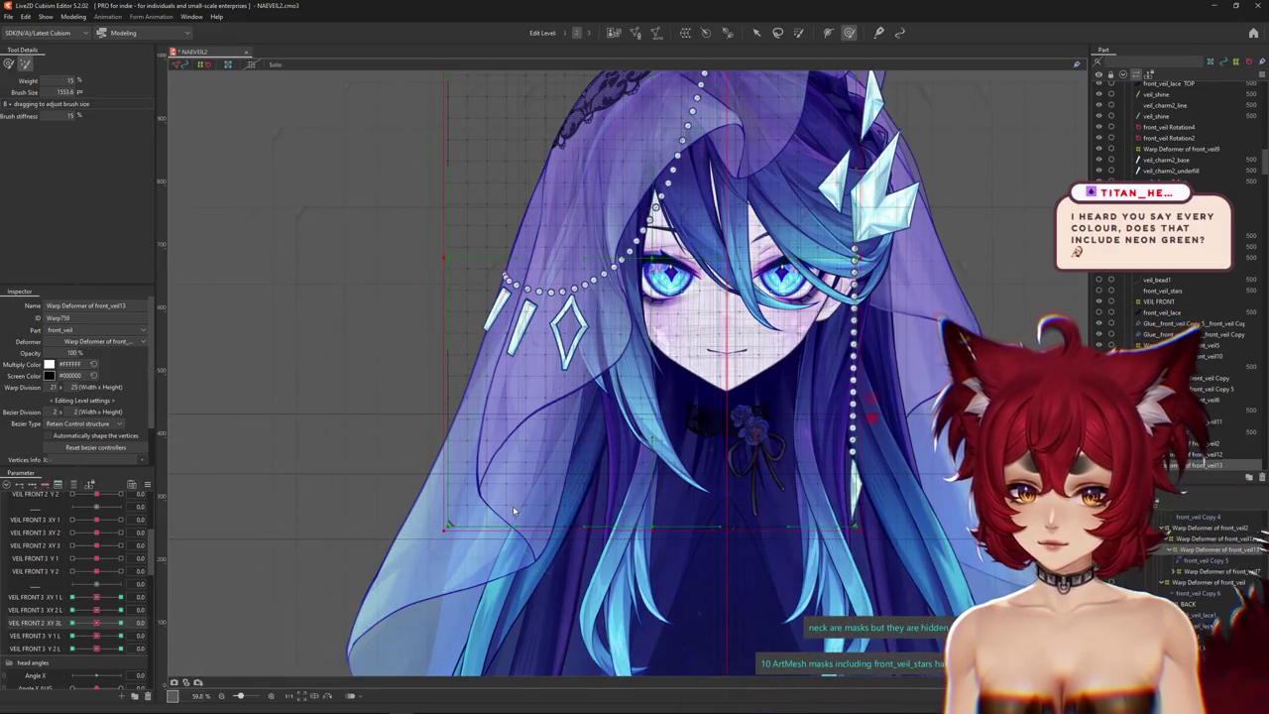
# Pick a back veil mesh copy from the overlap list and start Create Warp Deformer.
pyautogui.rightClick(531, 528)
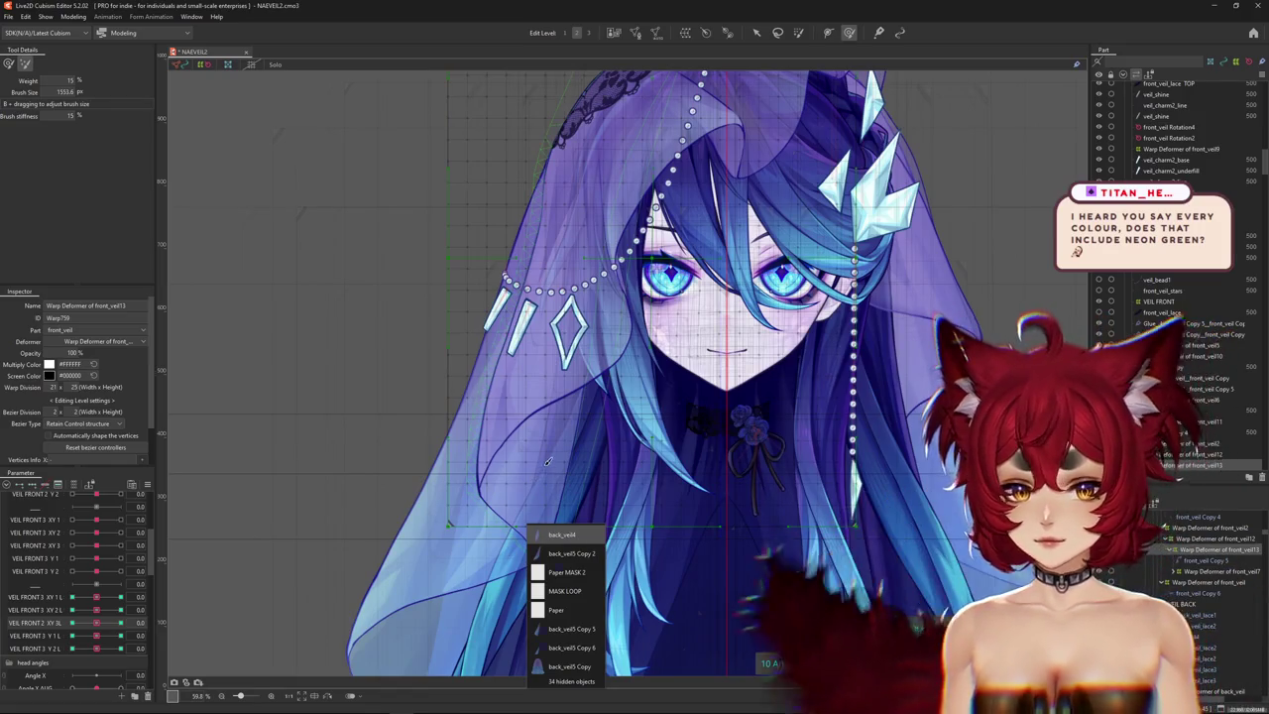
pyautogui.click(560, 535)
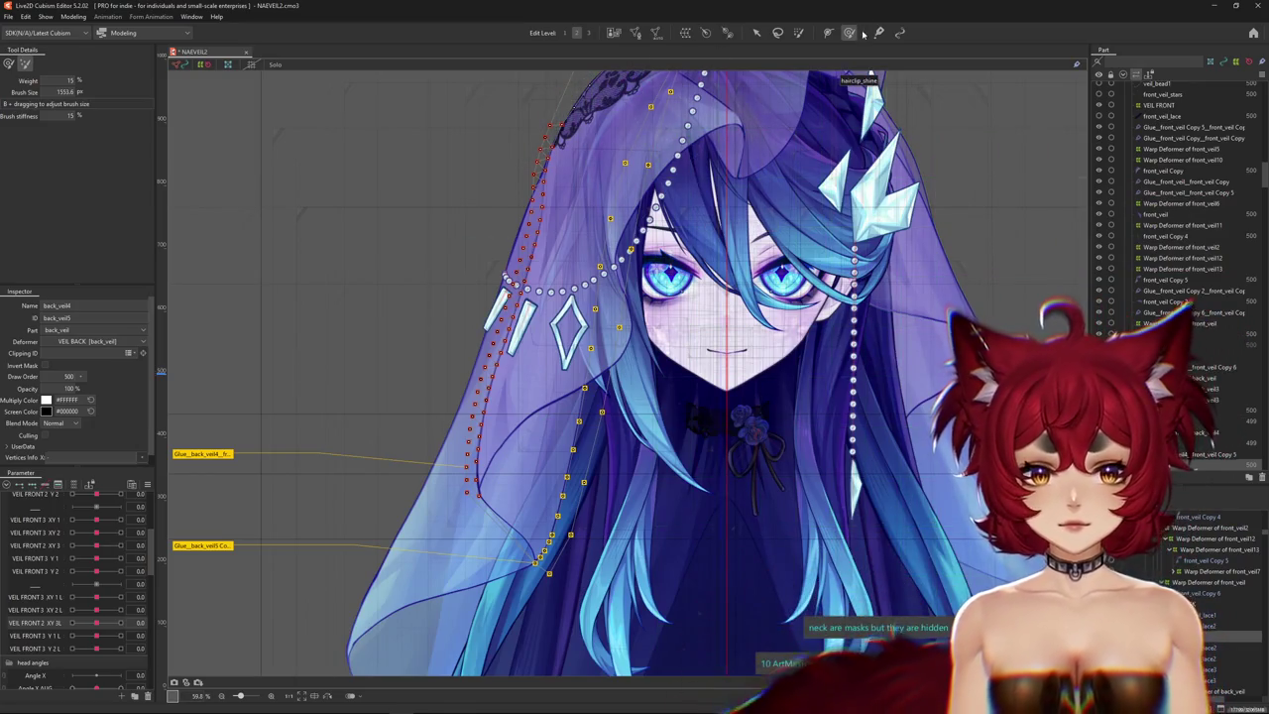
pyautogui.click(12, 624)
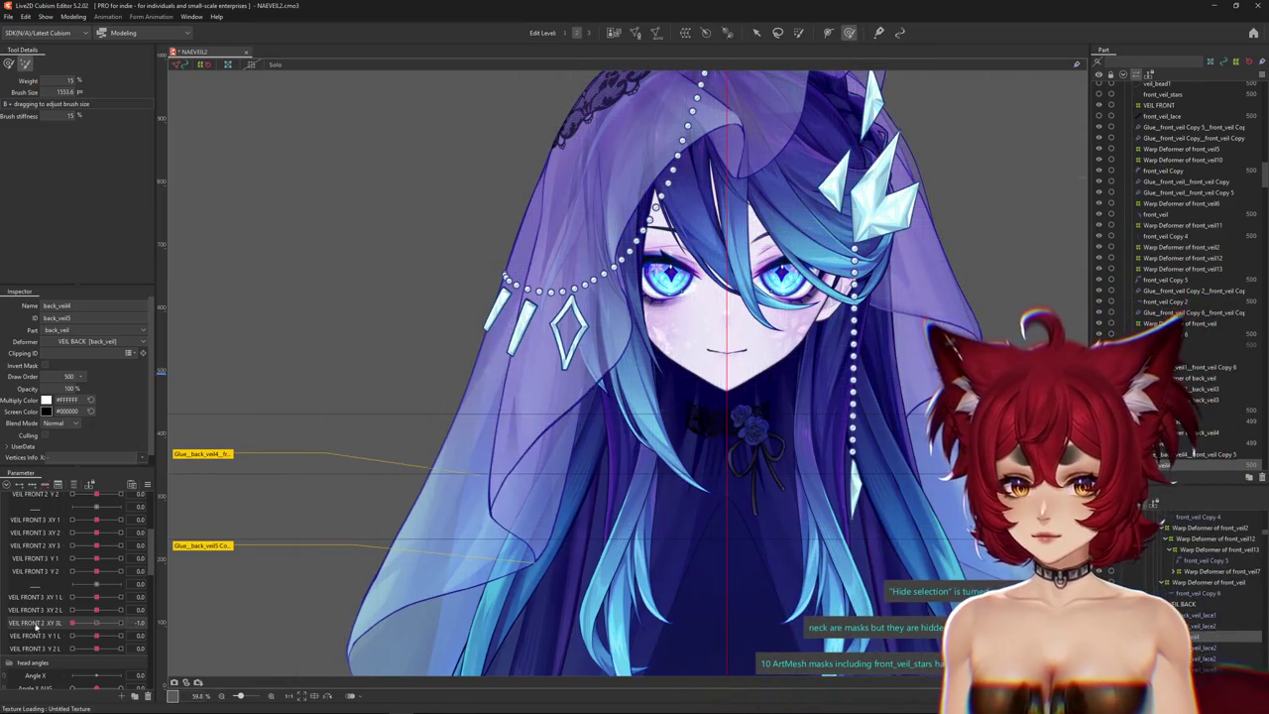
pyautogui.rightClick(502, 566)
pyautogui.click(528, 578)
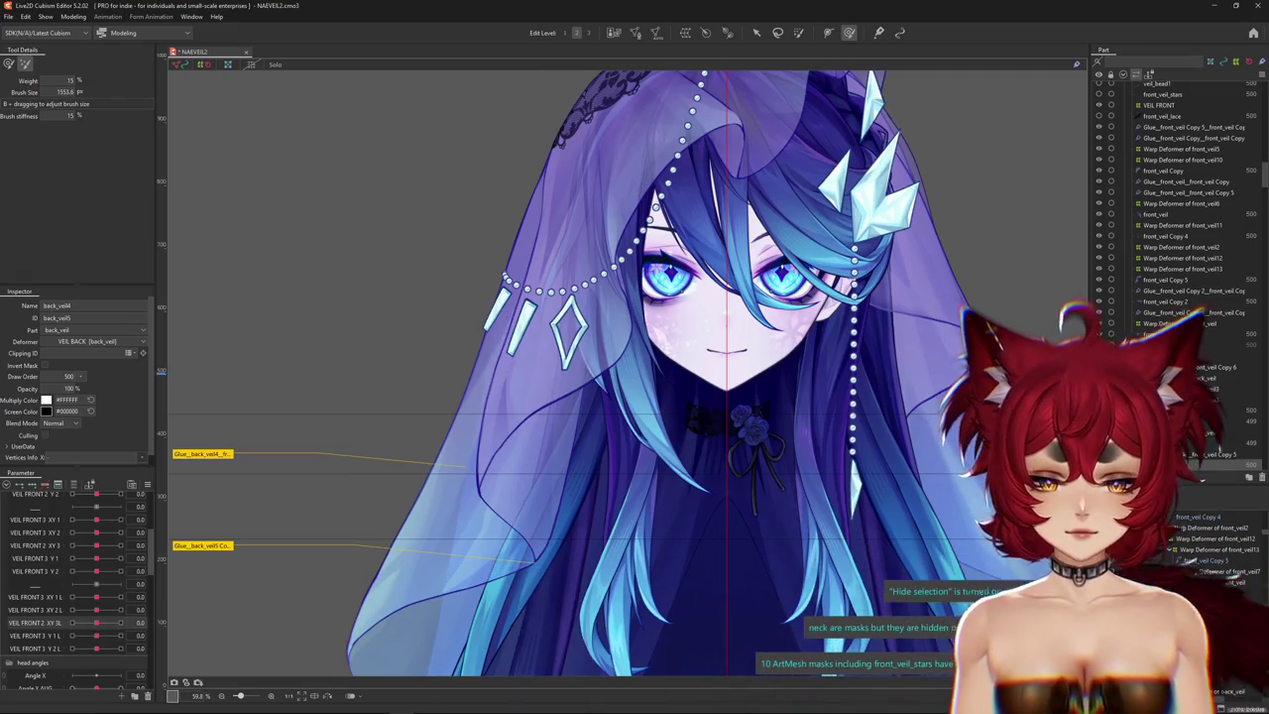
pyautogui.click(694, 33)
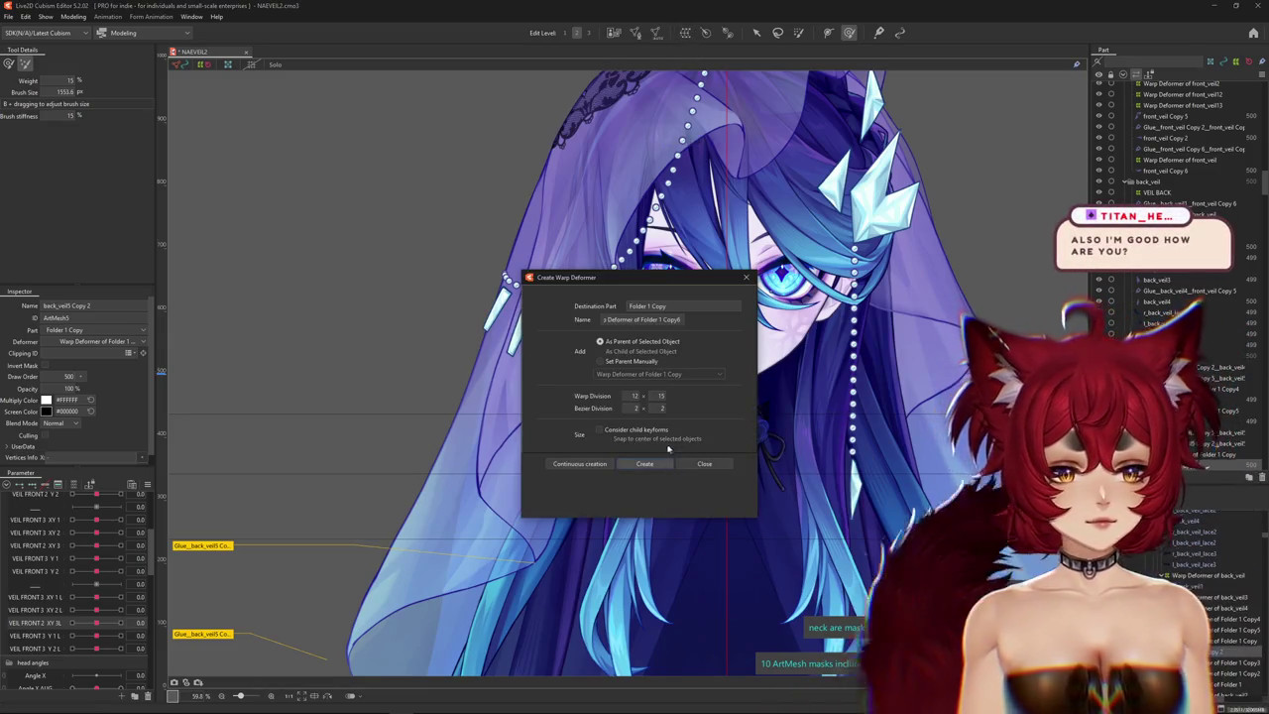
# Confirm the 12 × 15 warp deformer as parent of the selected back veil mesh.
pyautogui.press('Return')
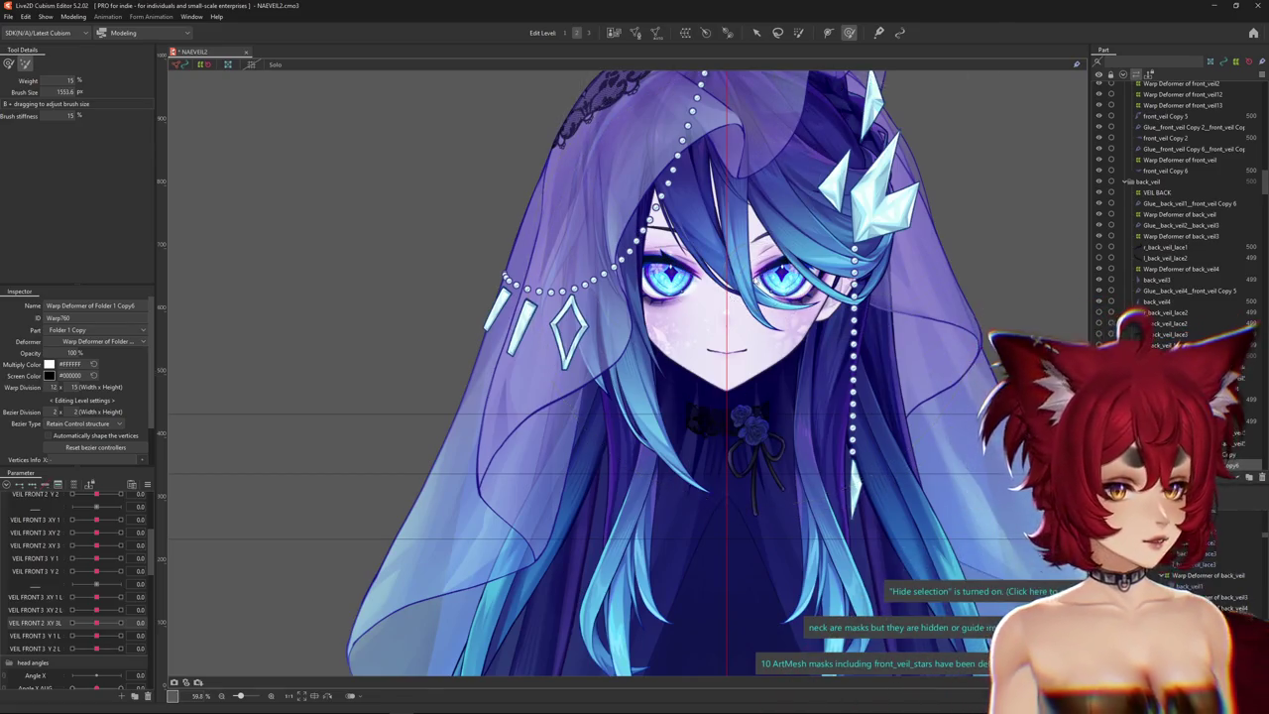
# Set Warp Deformer of Folder 1 Copy6 to a 15 × 25 division, then select VEIL FRONT 3 XY 1 L.
pyautogui.scroll(-2, 476, 451)
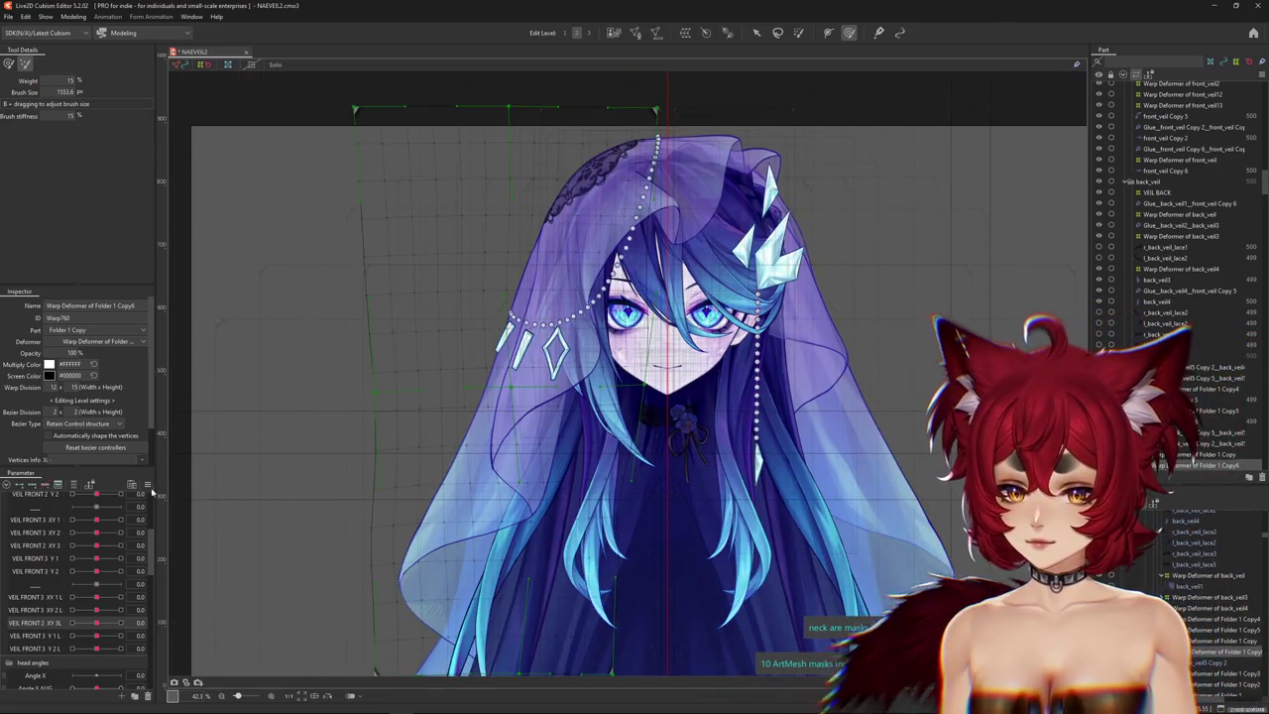
pyautogui.click(147, 485)
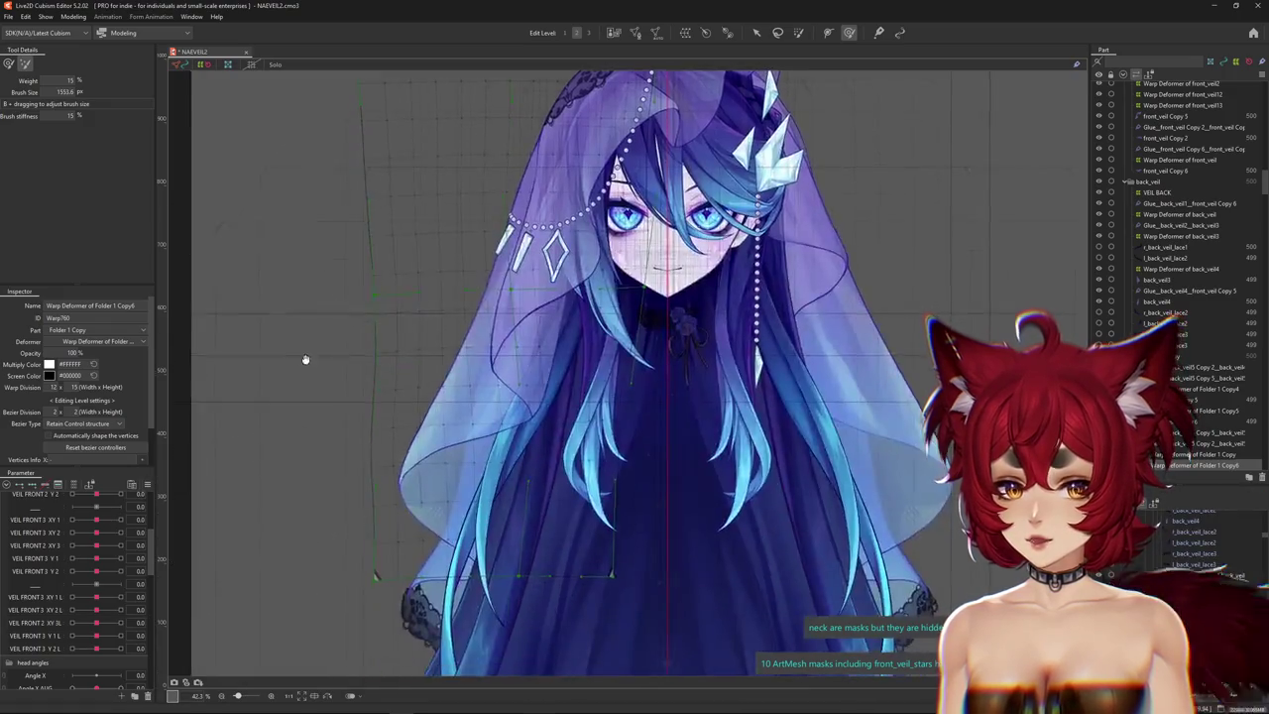
pyautogui.moveTo(303, 360); pyautogui.dragTo(317, 446)
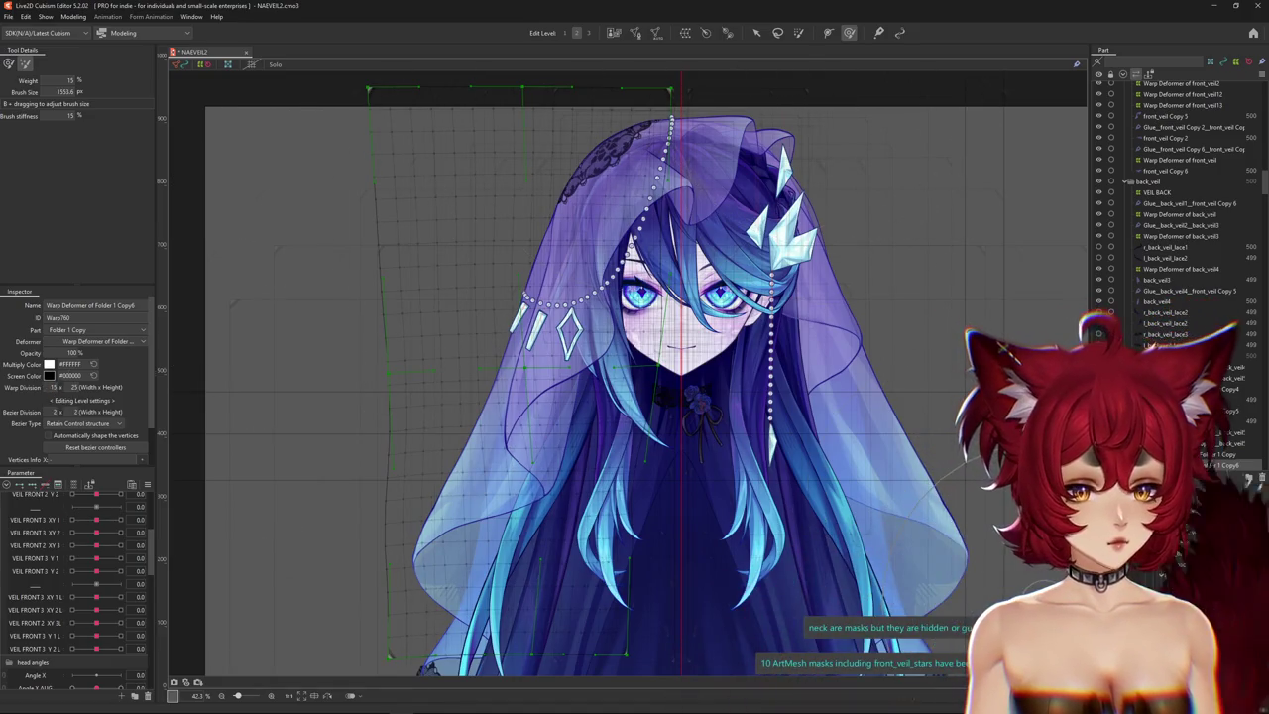
pyautogui.scroll(-3, 603, 486)
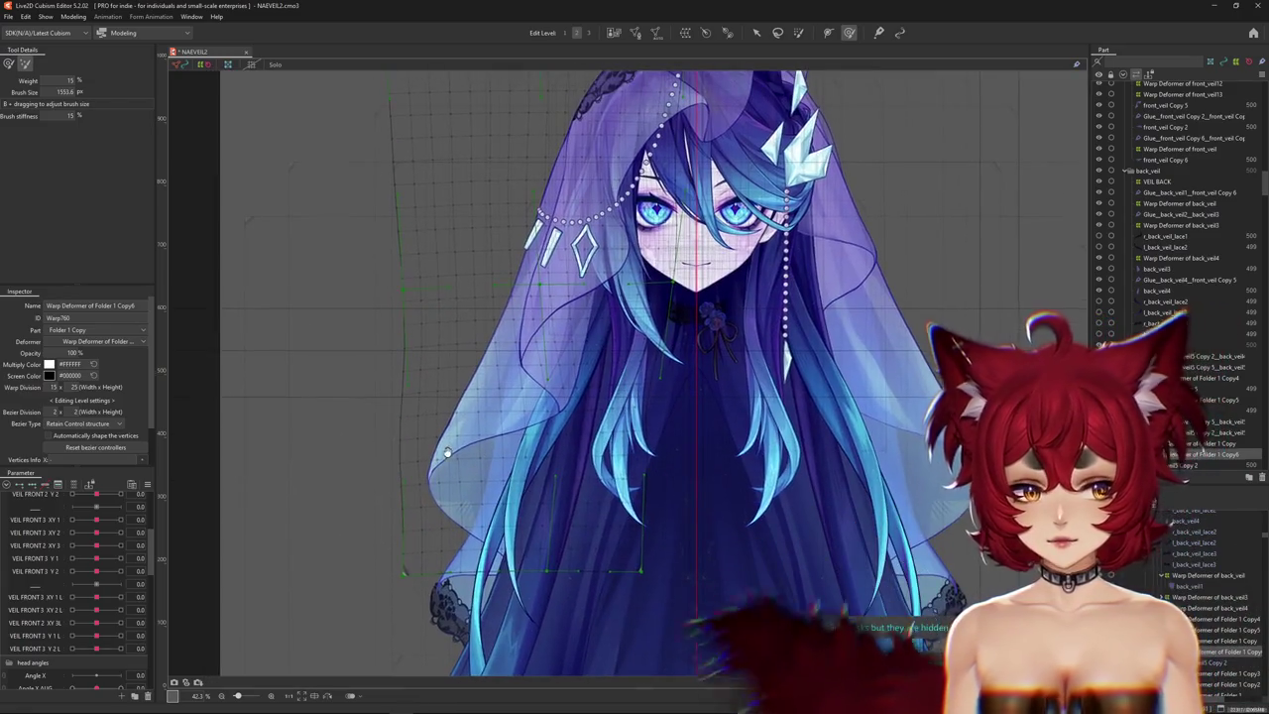
pyautogui.scroll(2, 466, 427)
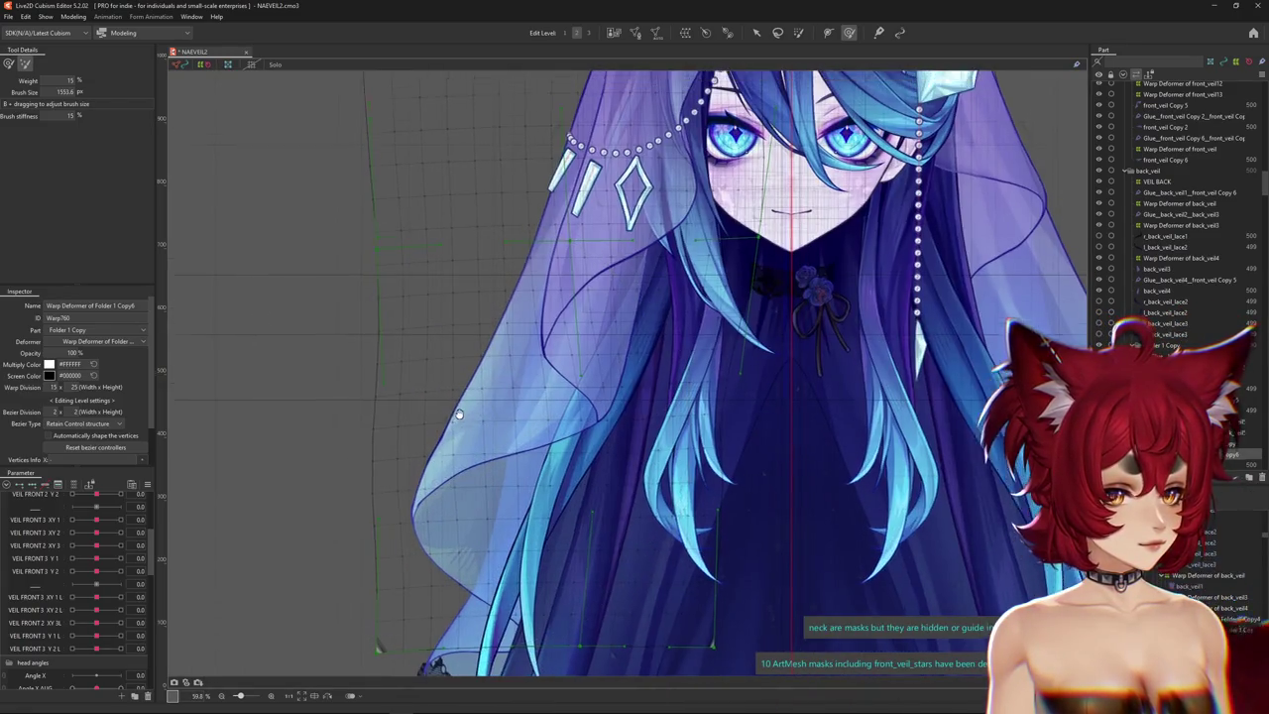
pyautogui.moveTo(466, 426)
pyautogui.mouseDown()
pyautogui.moveTo(390, 371)
pyautogui.moveTo(360, 394)
pyautogui.mouseUp()
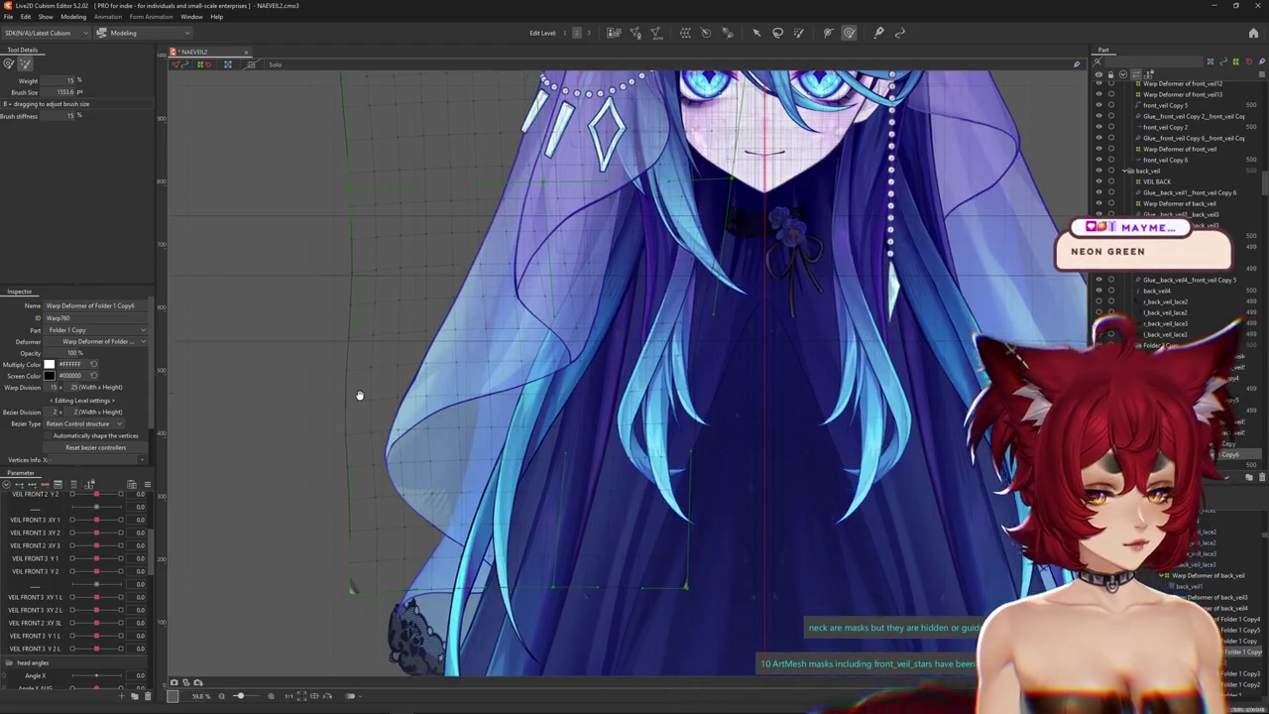
pyautogui.scroll(-2, 261, 509)
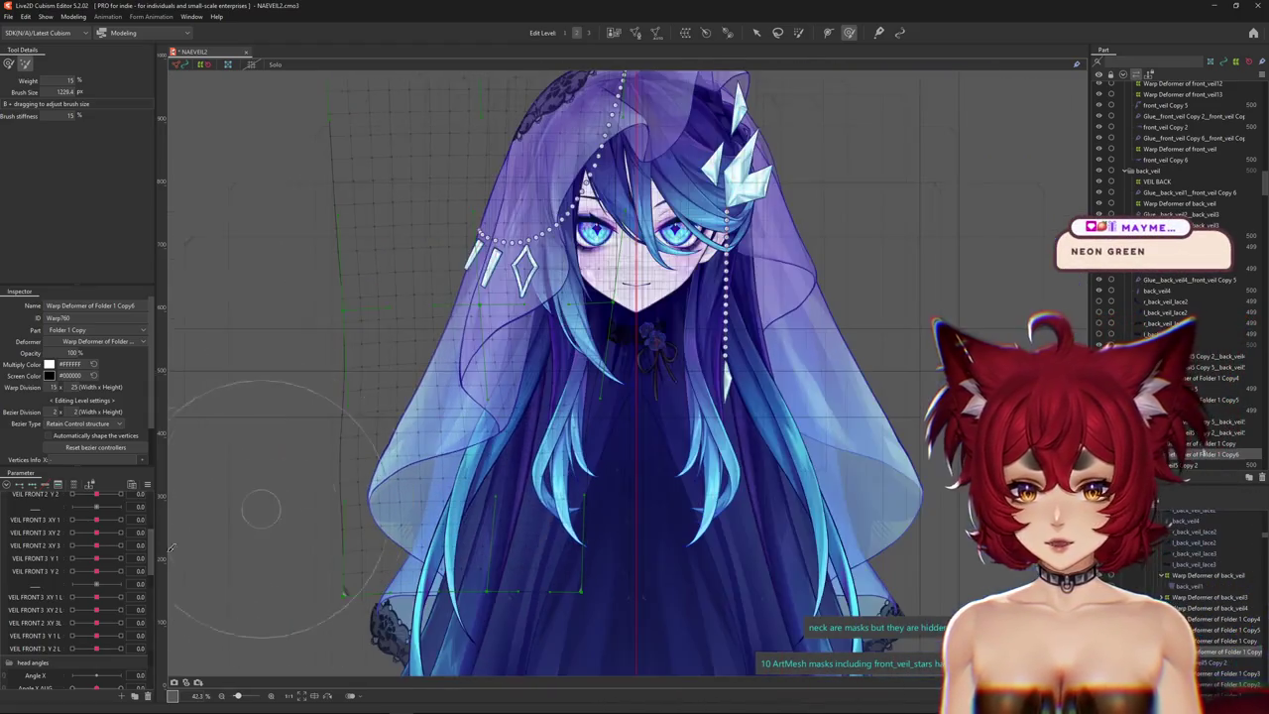
pyautogui.click(97, 600)
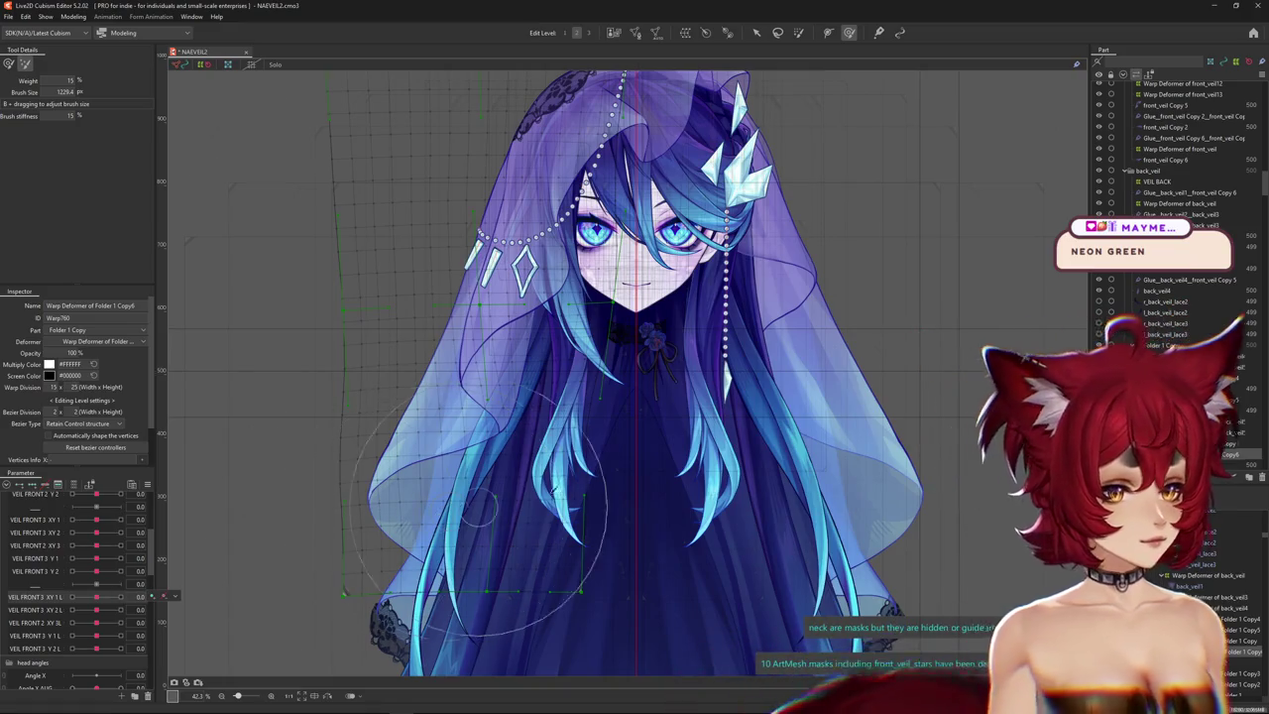
pyautogui.middleClick(694, 466)
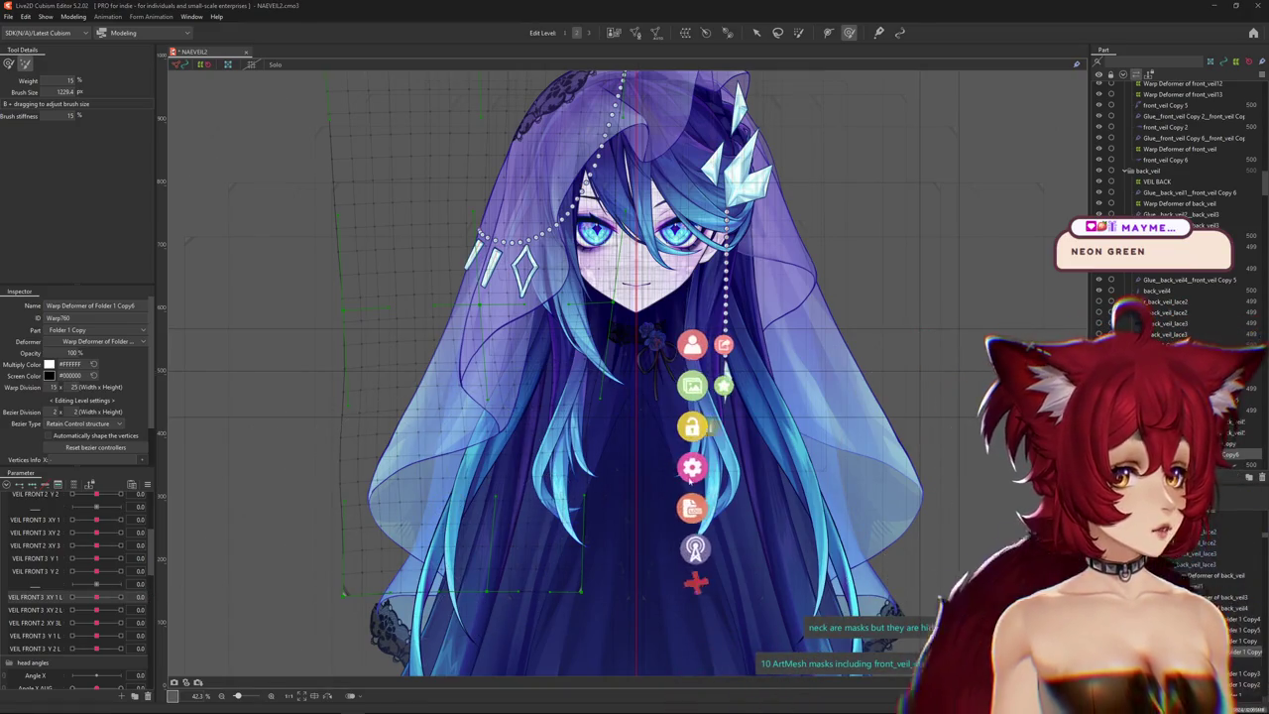
# Add the hair color.exp3.json expression to the avatar in VTube Studio.
pyautogui.click(694, 467)
pyautogui.click(1239, 342)
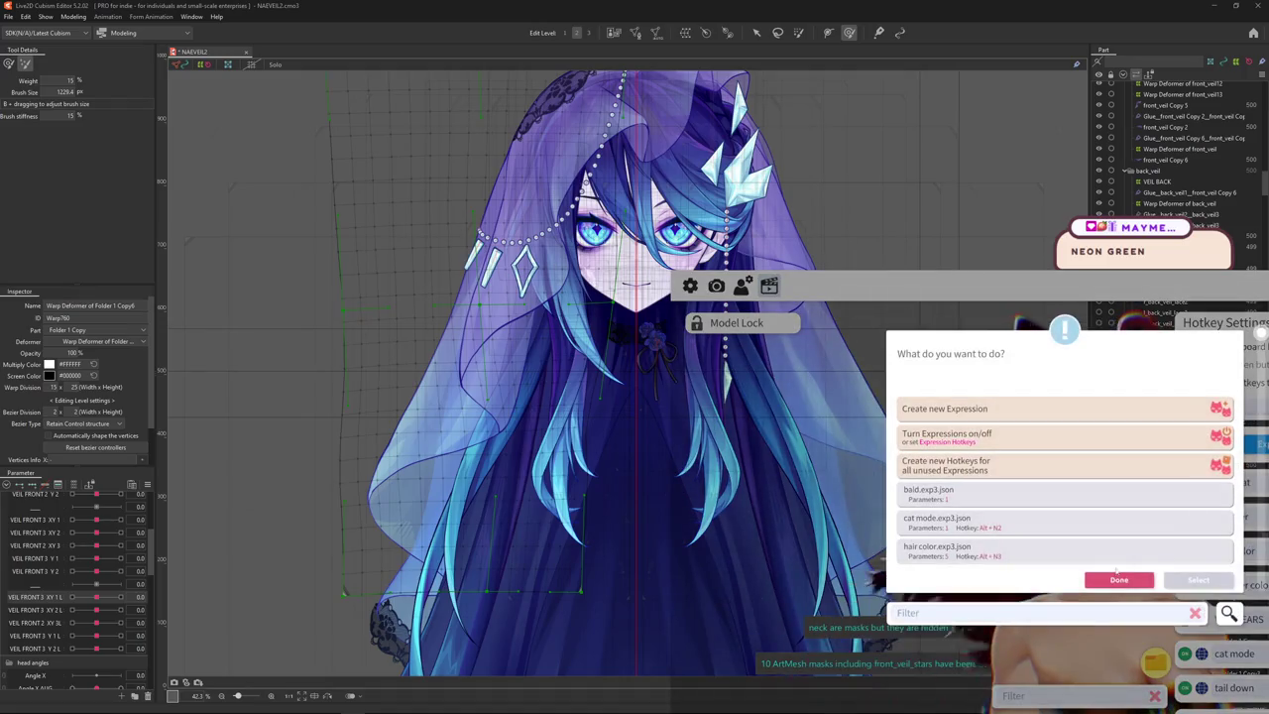
pyautogui.scroll(-1, 1043, 528)
pyautogui.scroll(-1, 1044, 528)
pyautogui.scroll(-1, 991, 536)
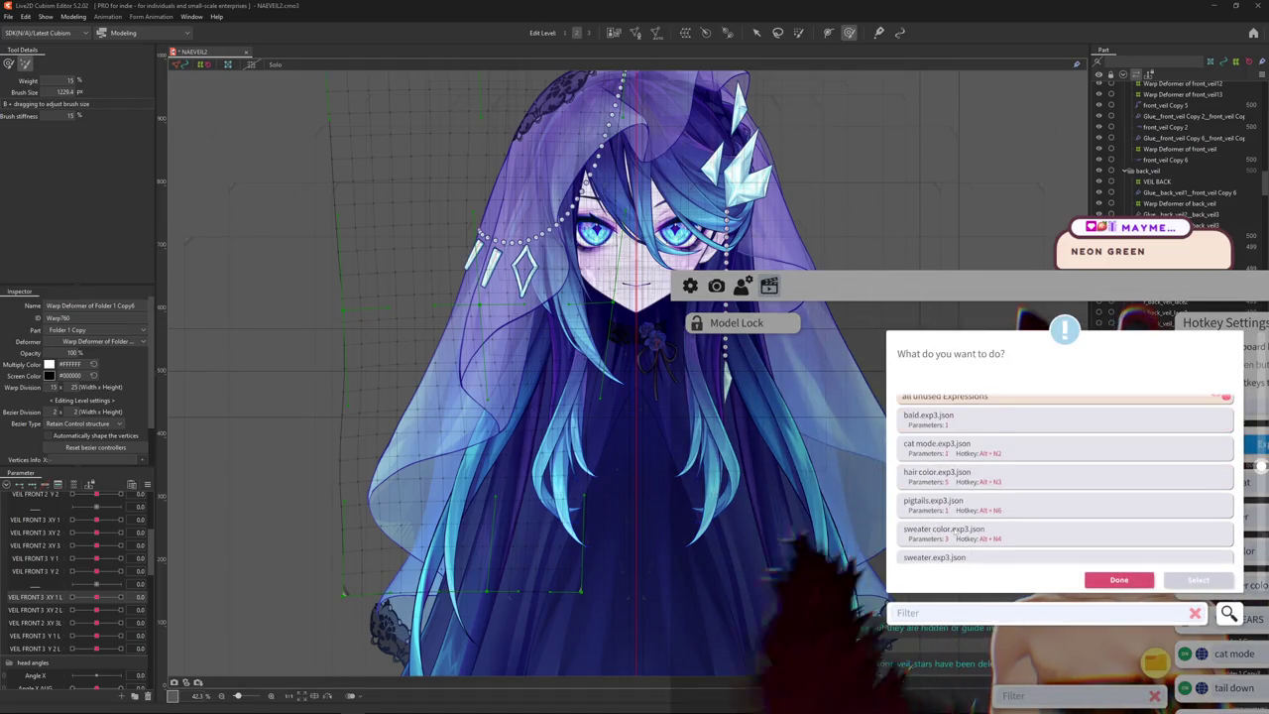
pyautogui.scroll(1, 960, 535)
pyautogui.click(952, 480)
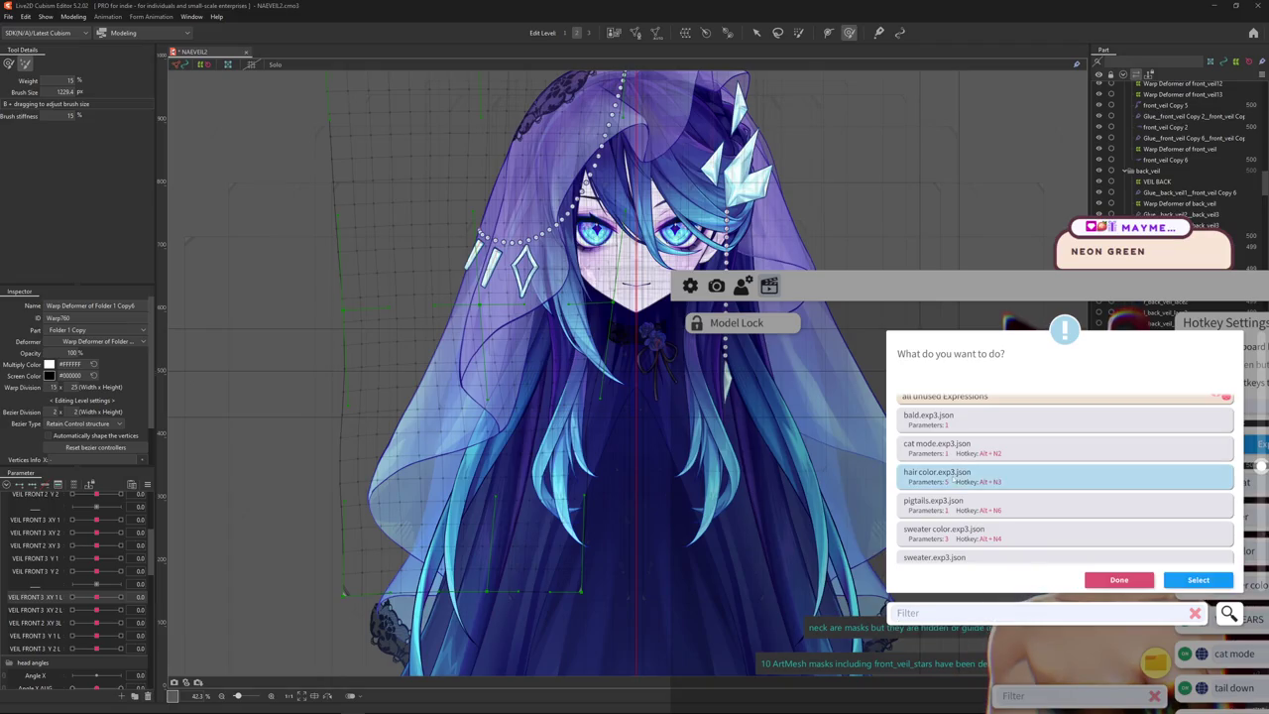
pyautogui.click(1193, 580)
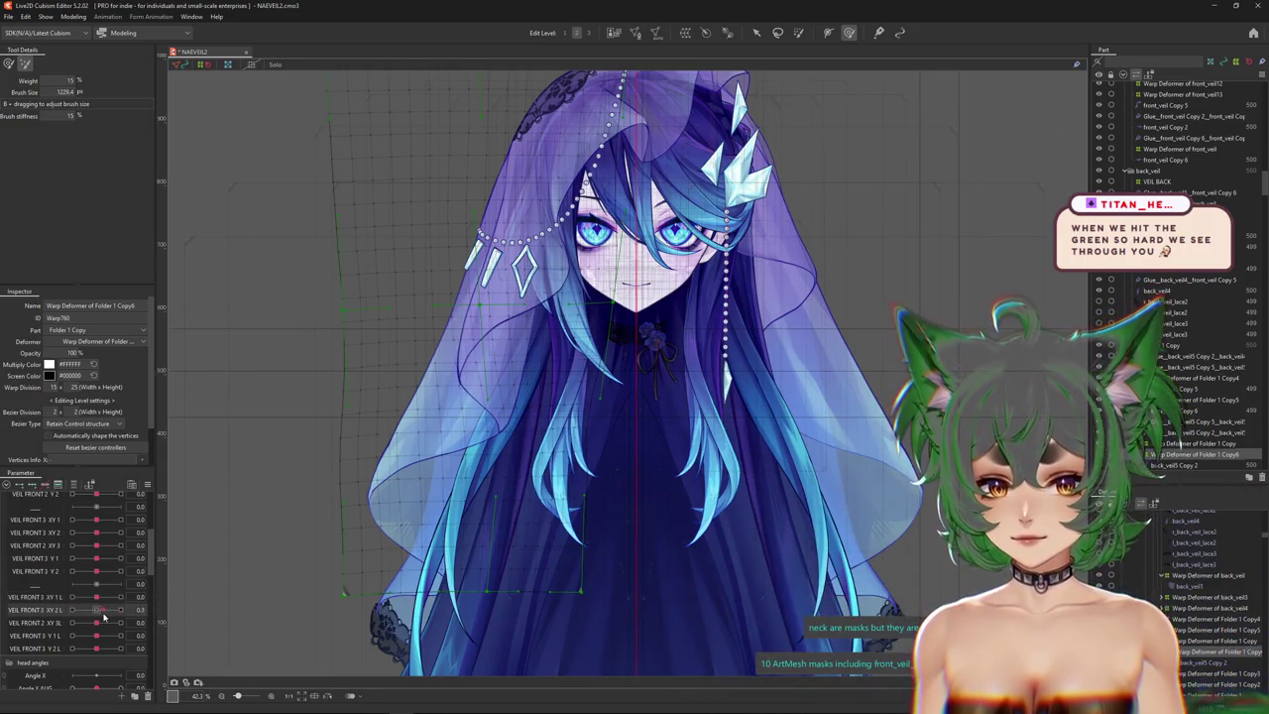
# Select back_veil5 Copy 2's parent warp deformer with its grid hidden, then recentre VEIL FRONT 2 XY 3L.
pyautogui.moveTo(98, 622); pyautogui.dragTo(173, 611)
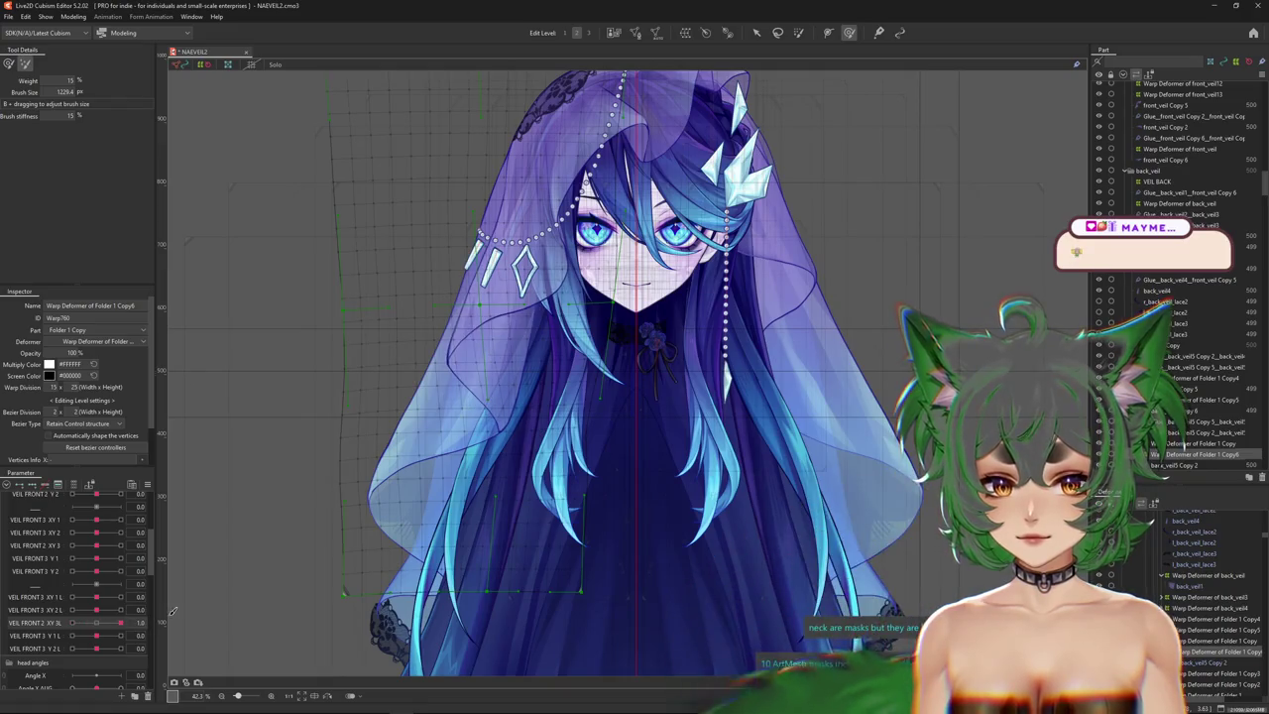
pyautogui.hotkey('ctrl', 'h')
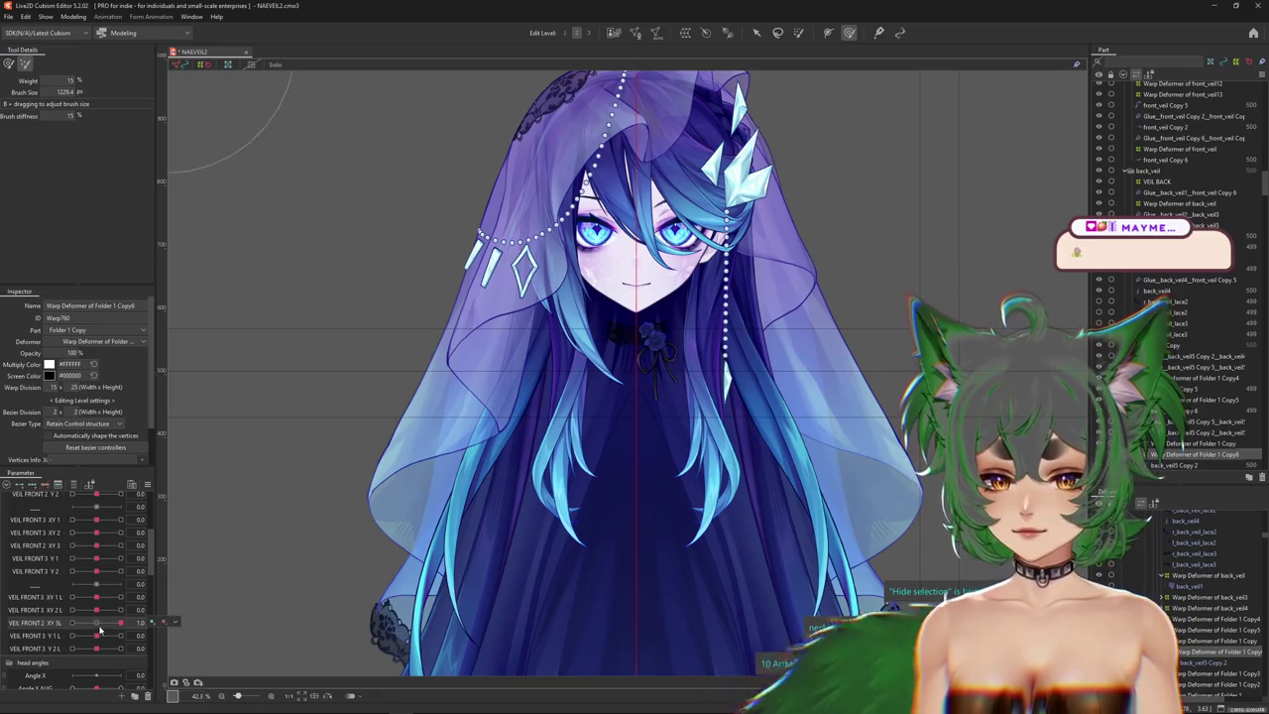
pyautogui.click(476, 327)
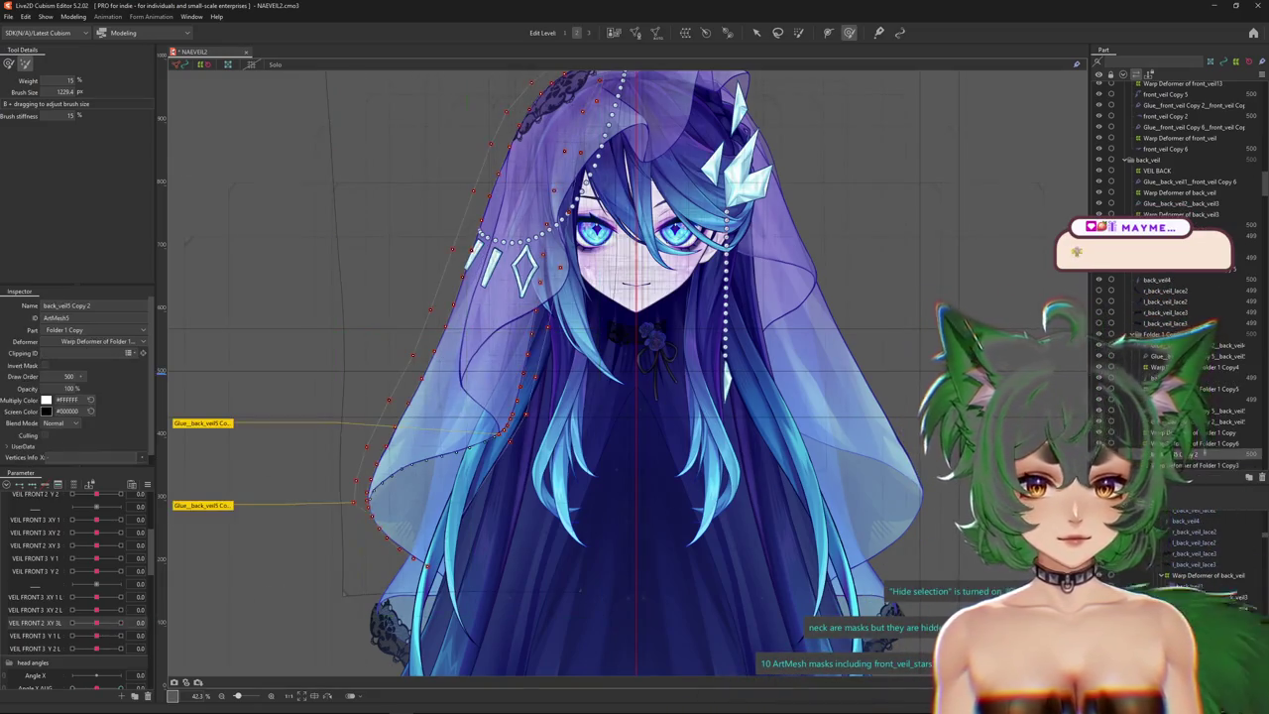
pyautogui.rightClick(510, 340)
pyautogui.click(541, 376)
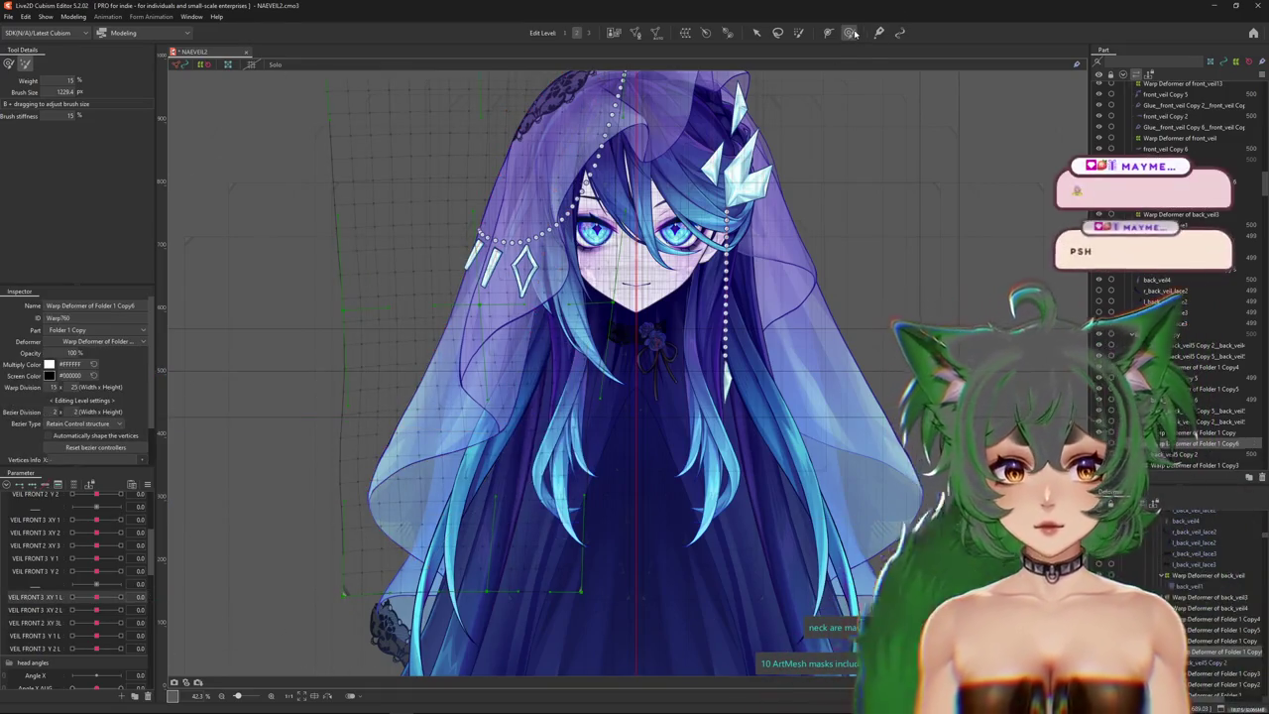
pyautogui.hotkey('ctrl', 'h')
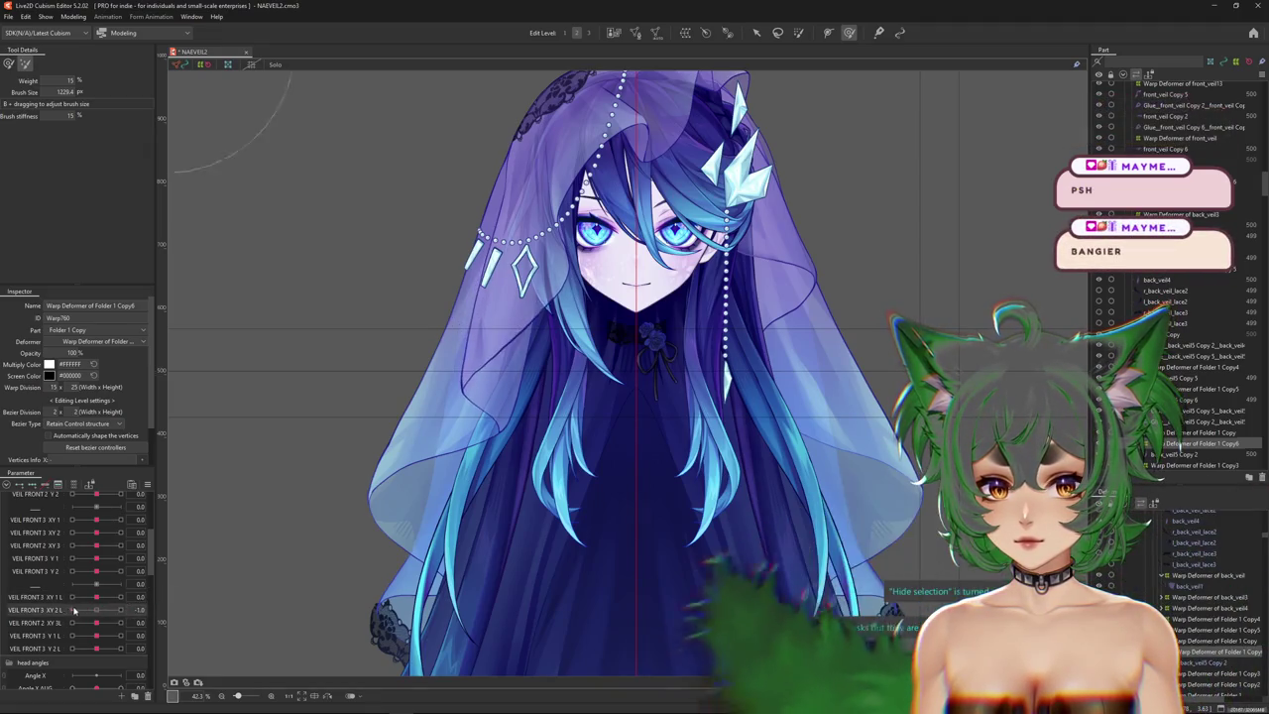
pyautogui.click(94, 625)
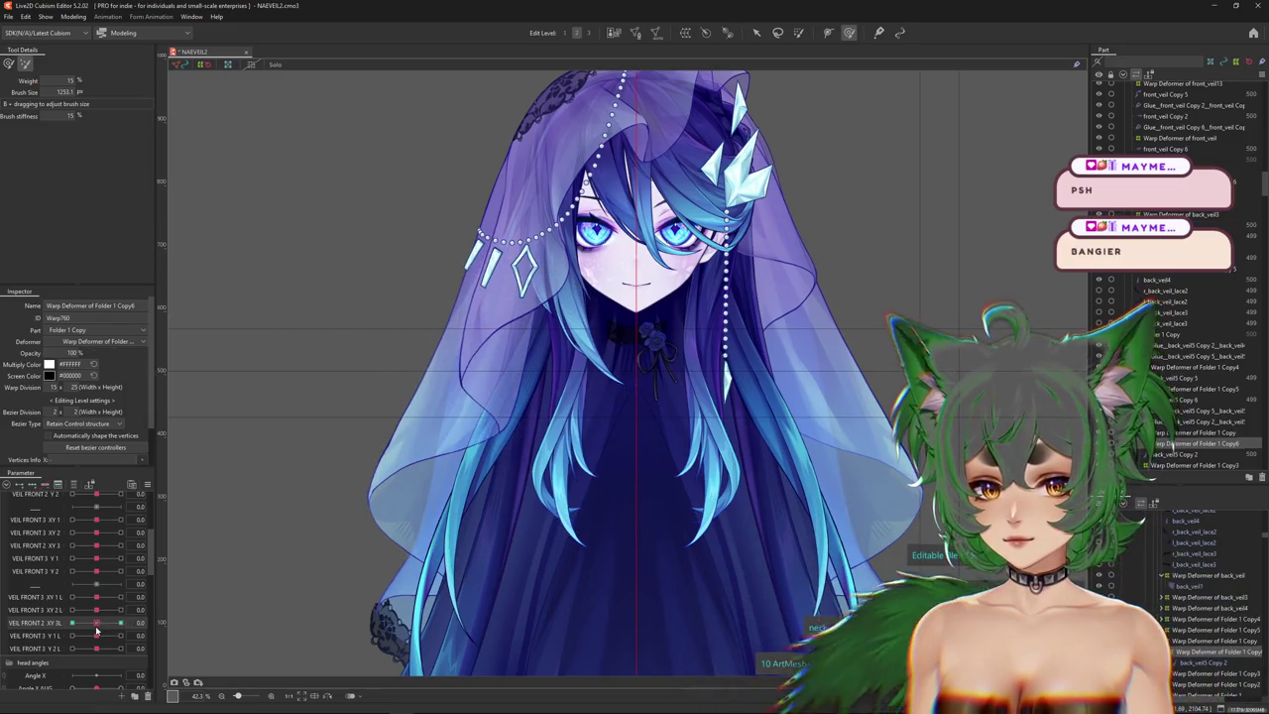
pyautogui.moveTo(74, 622); pyautogui.dragTo(120, 623)
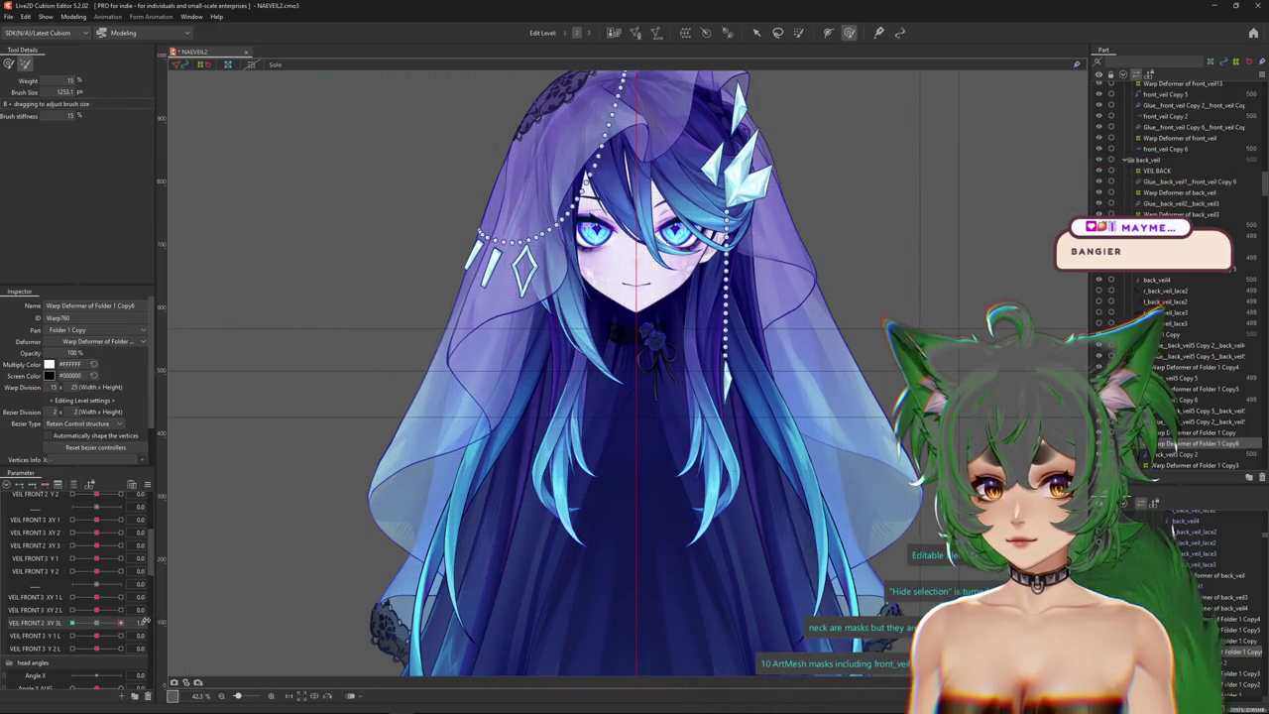
# Switch to a weighted deform brush mode and set VEIL FRONT 2 XY 3L to its maximum key.
pyautogui.click(26, 66)
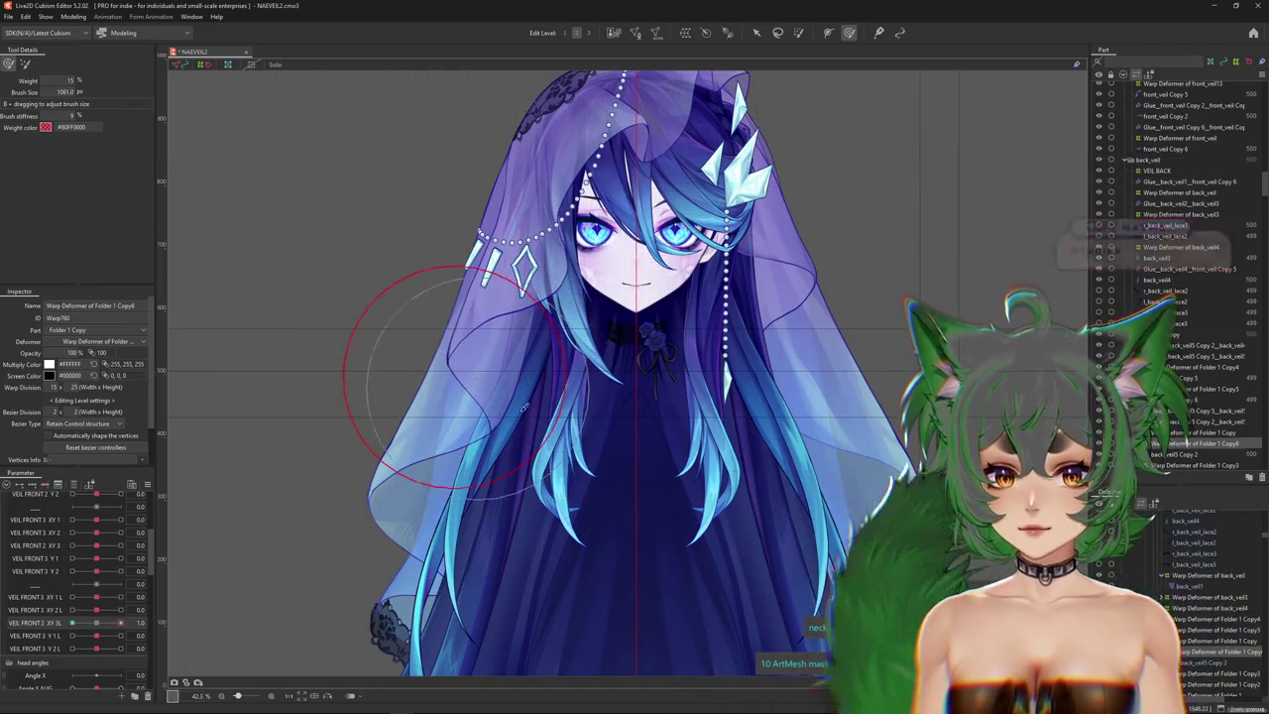
pyautogui.click(102, 626)
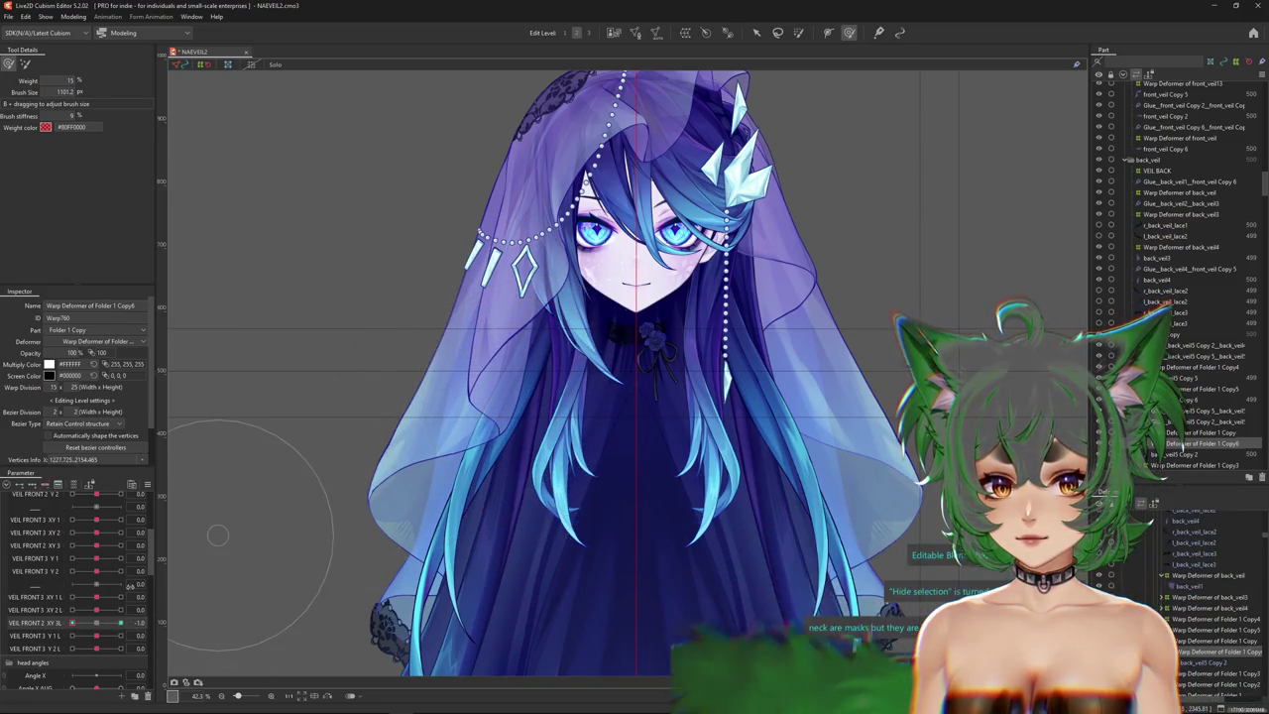
pyautogui.moveTo(90, 627); pyautogui.dragTo(120, 623)
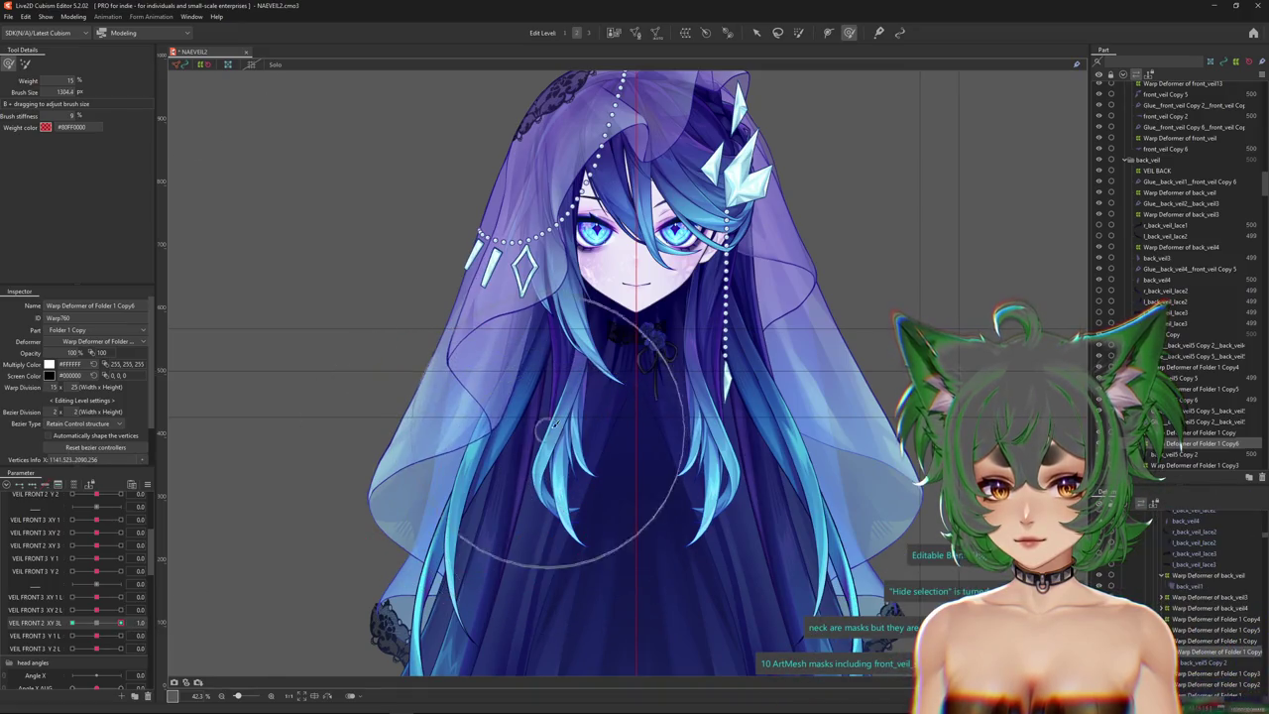
pyautogui.click(72, 623)
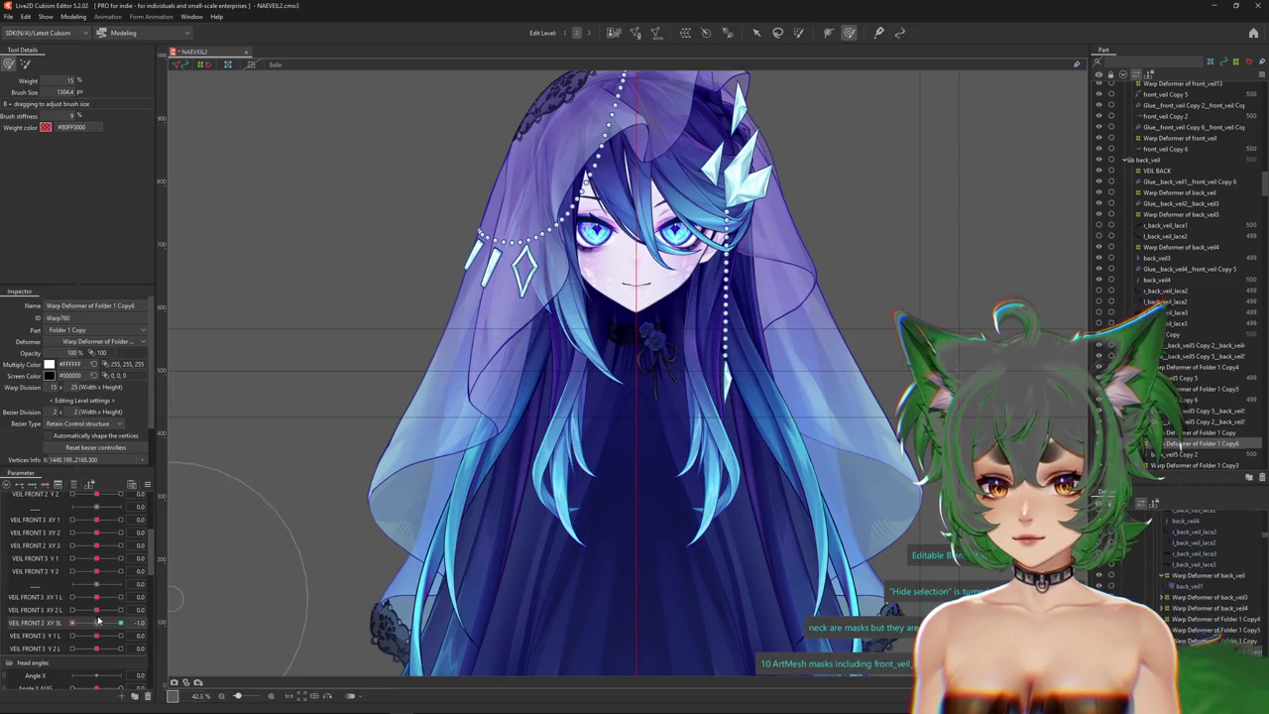
pyautogui.moveTo(72, 622); pyautogui.dragTo(120, 623)
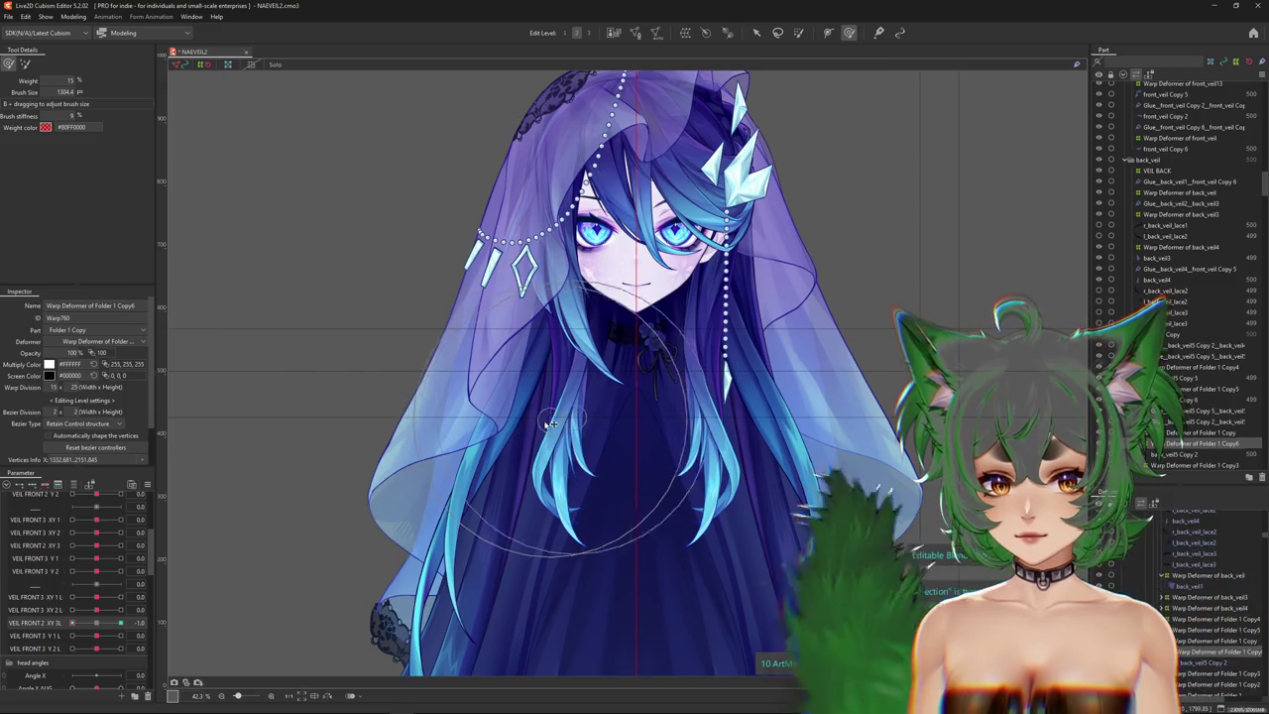
pyautogui.click(39, 622)
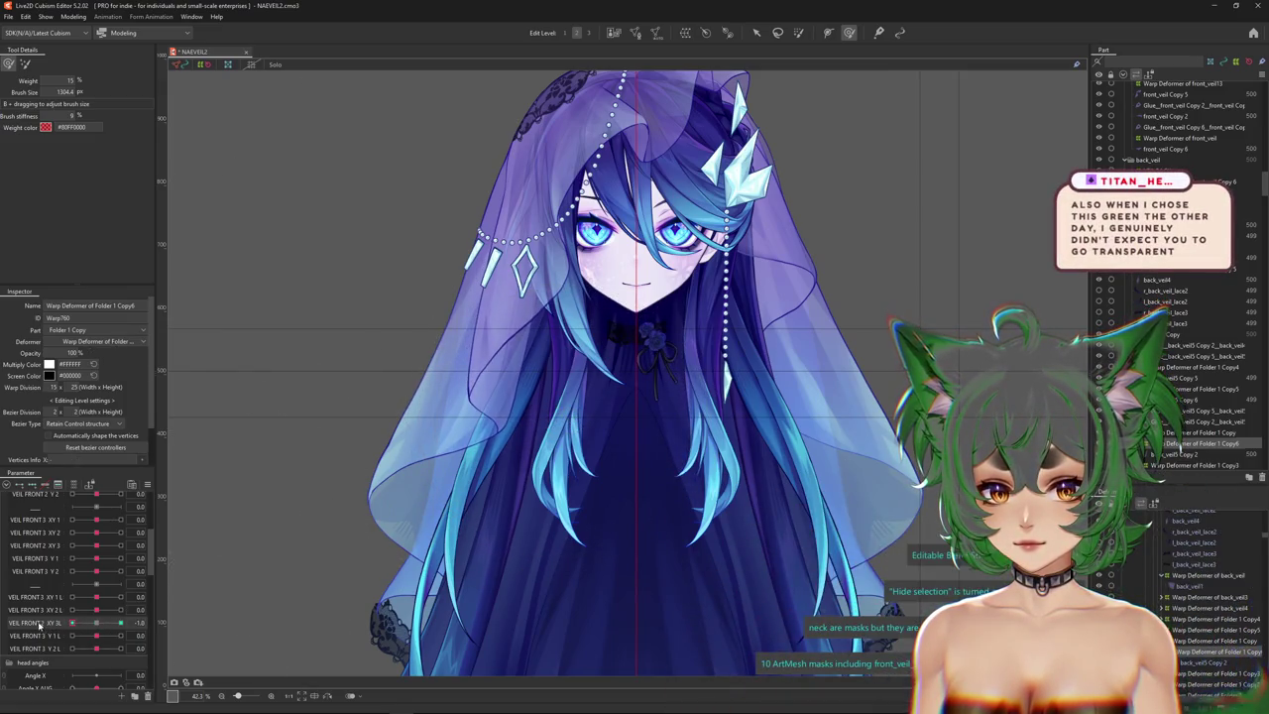
pyautogui.click(120, 622)
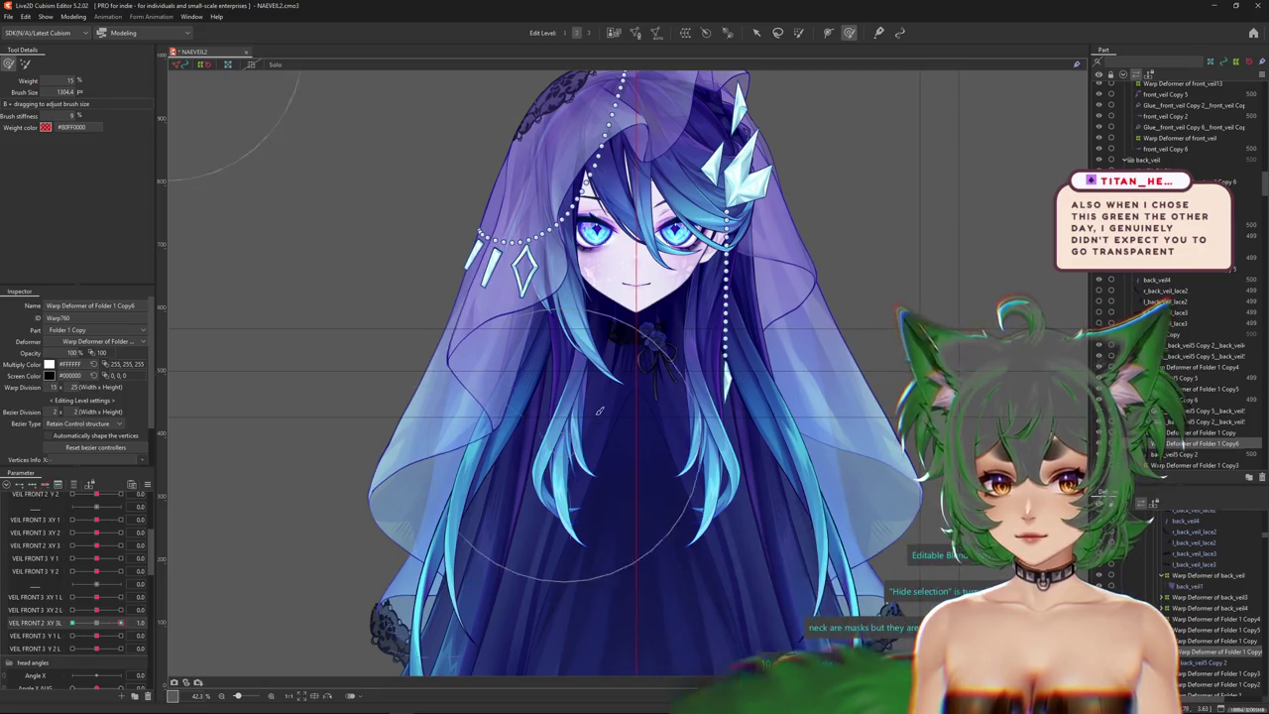
pyautogui.click(120, 629)
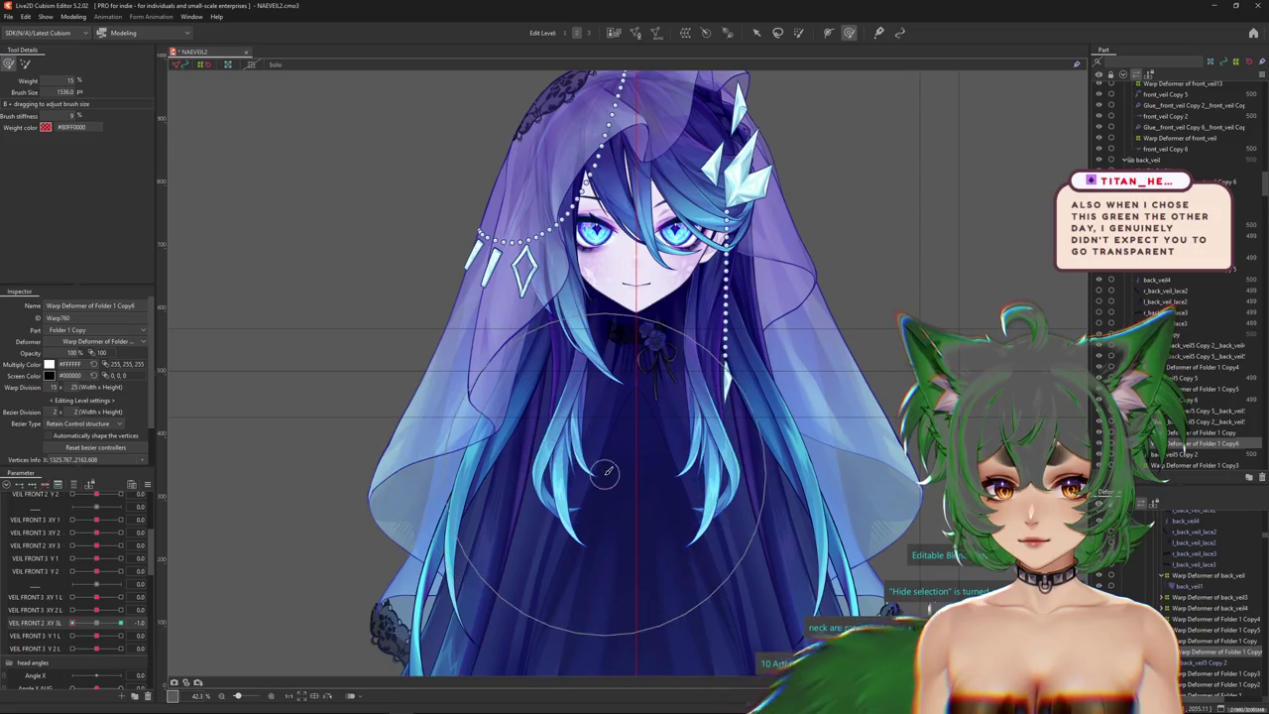
pyautogui.click(117, 622)
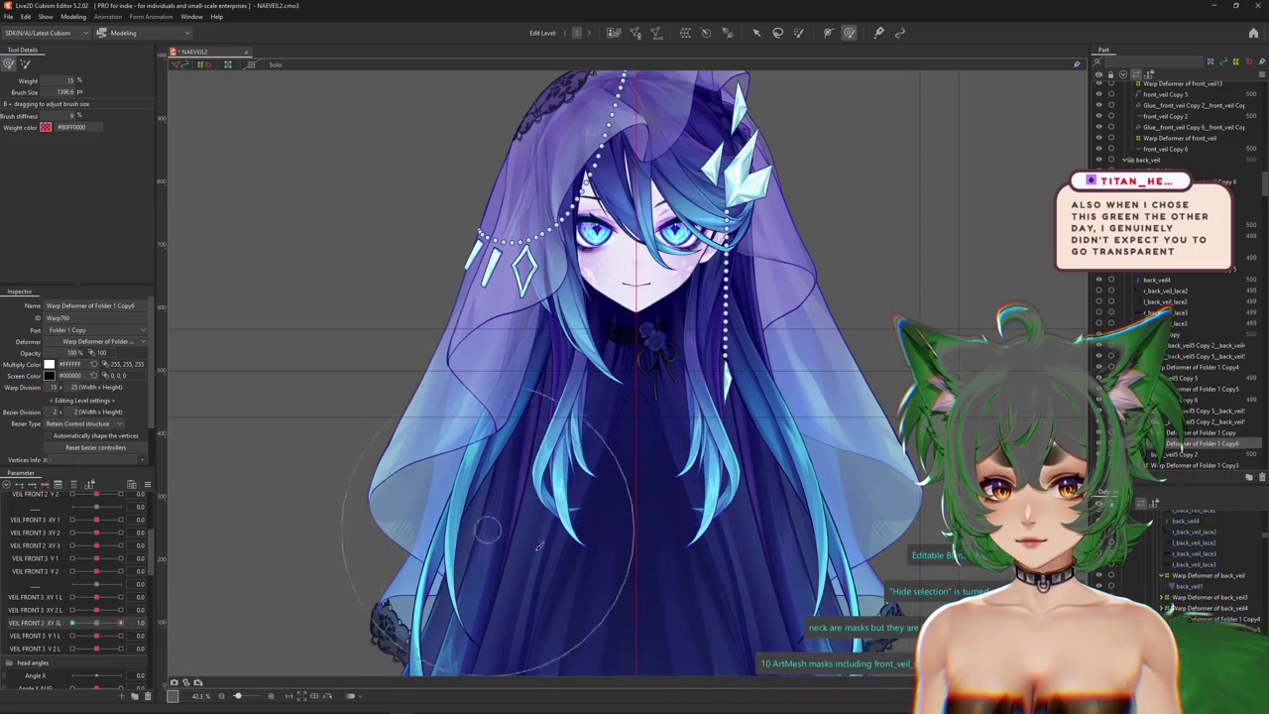
# Resize the Deform Brush and warp the veil over the face and left hair at the end key.
pyautogui.moveTo(525, 542); pyautogui.dragTo(501, 452)
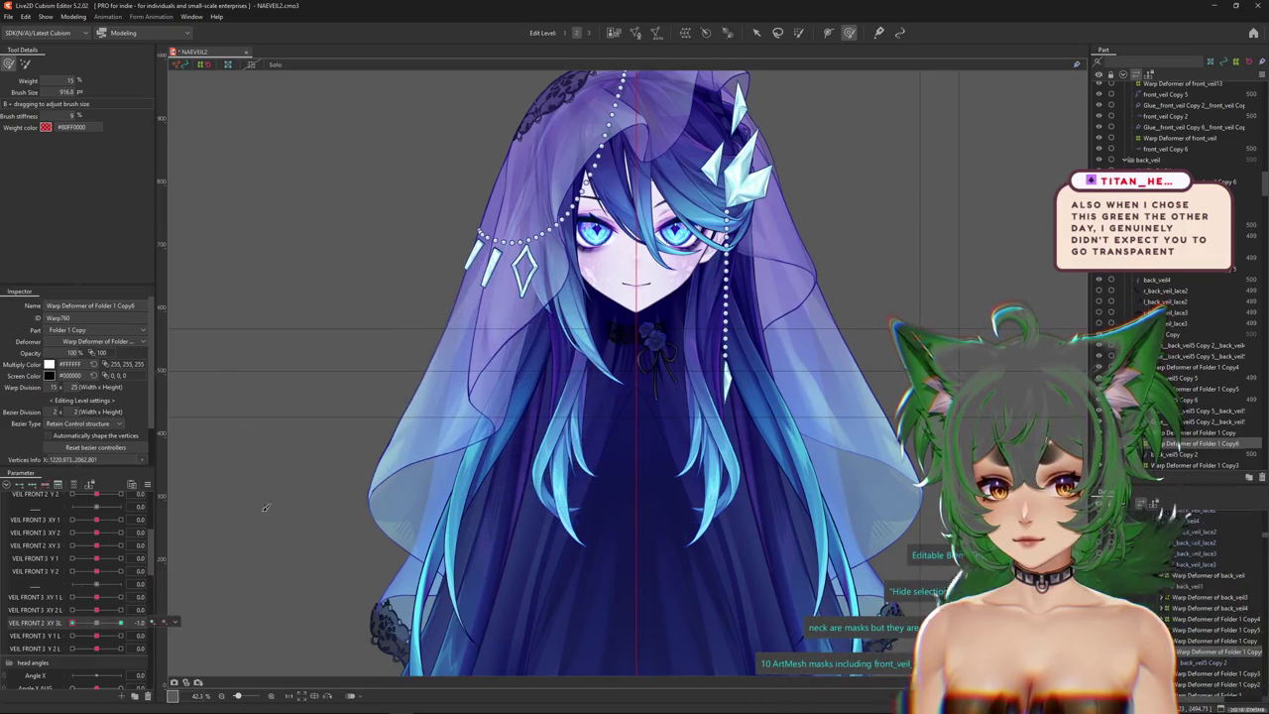
pyautogui.moveTo(543, 414)
pyautogui.mouseDown()
pyautogui.moveTo(570, 460)
pyautogui.moveTo(595, 436)
pyautogui.mouseUp()
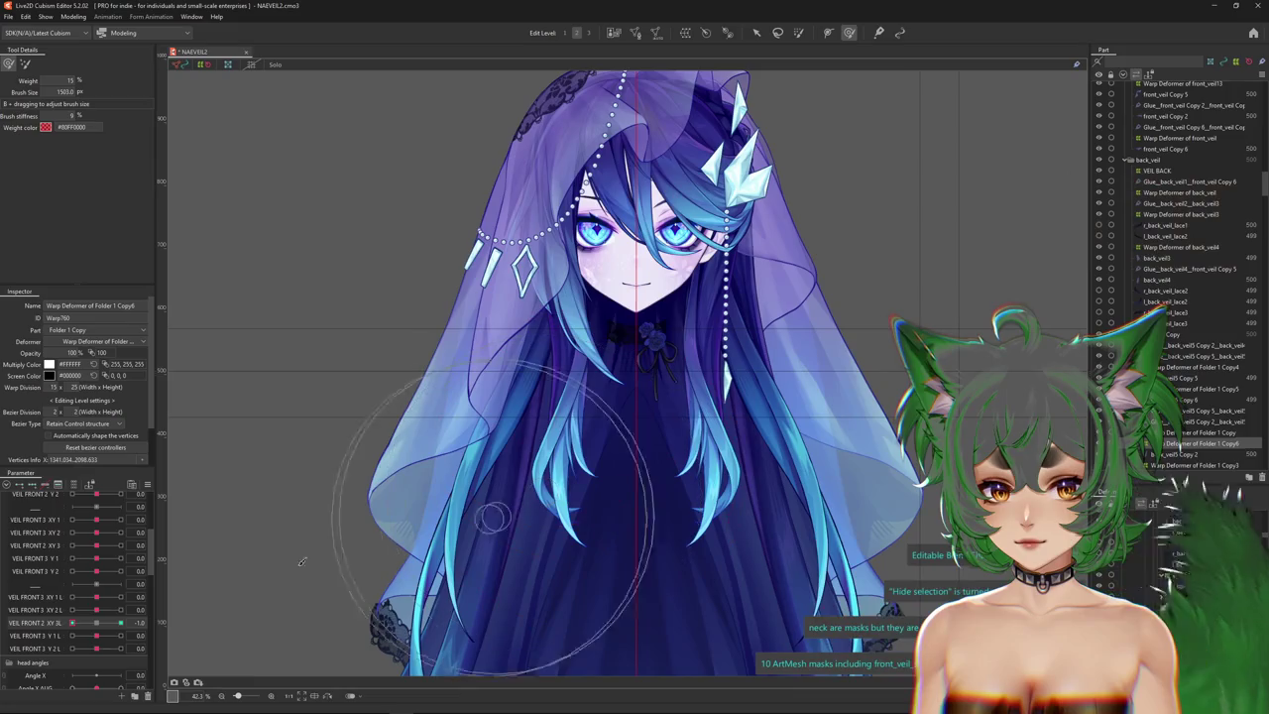
pyautogui.click(127, 623)
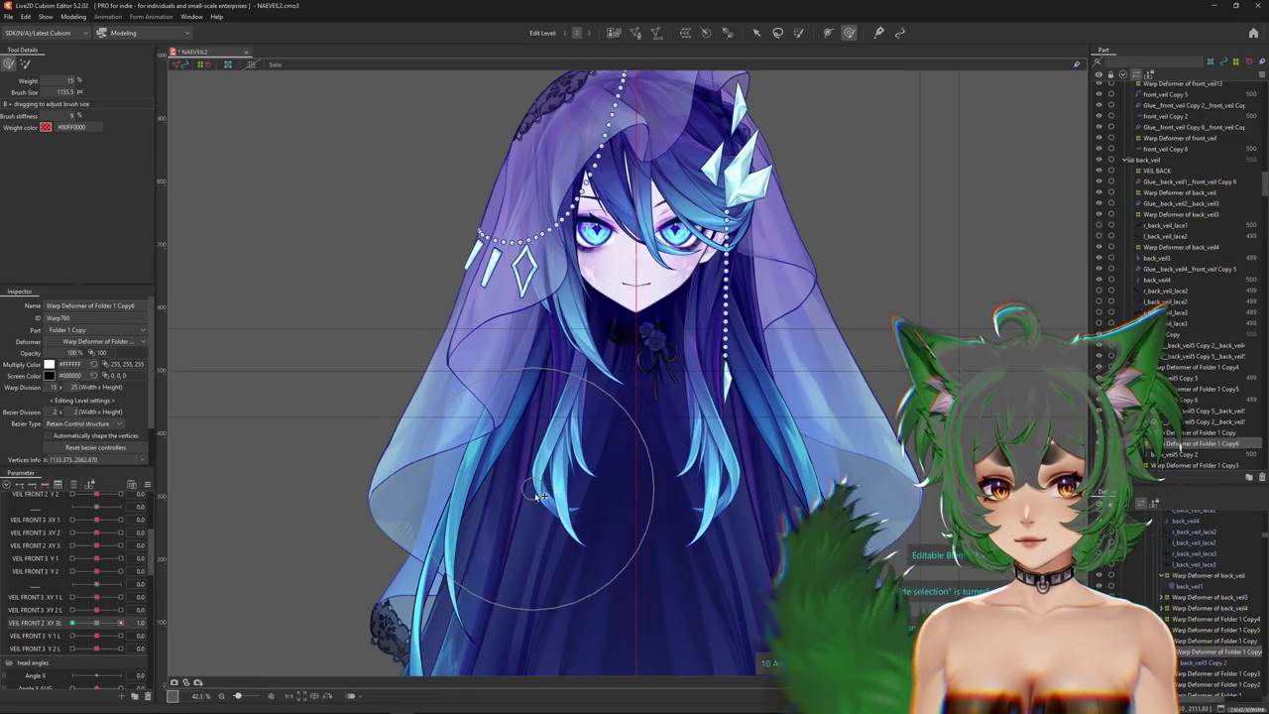
pyautogui.moveTo(127, 623); pyautogui.dragTo(133, 623)
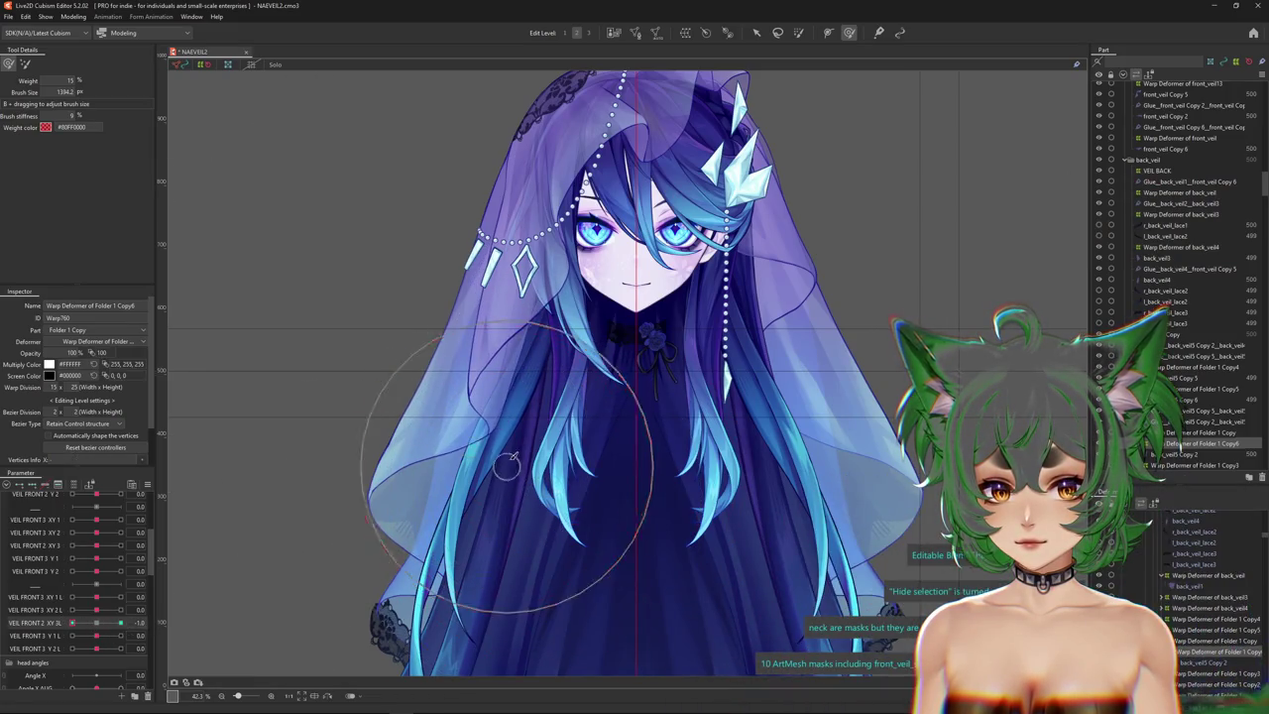
pyautogui.press('b')
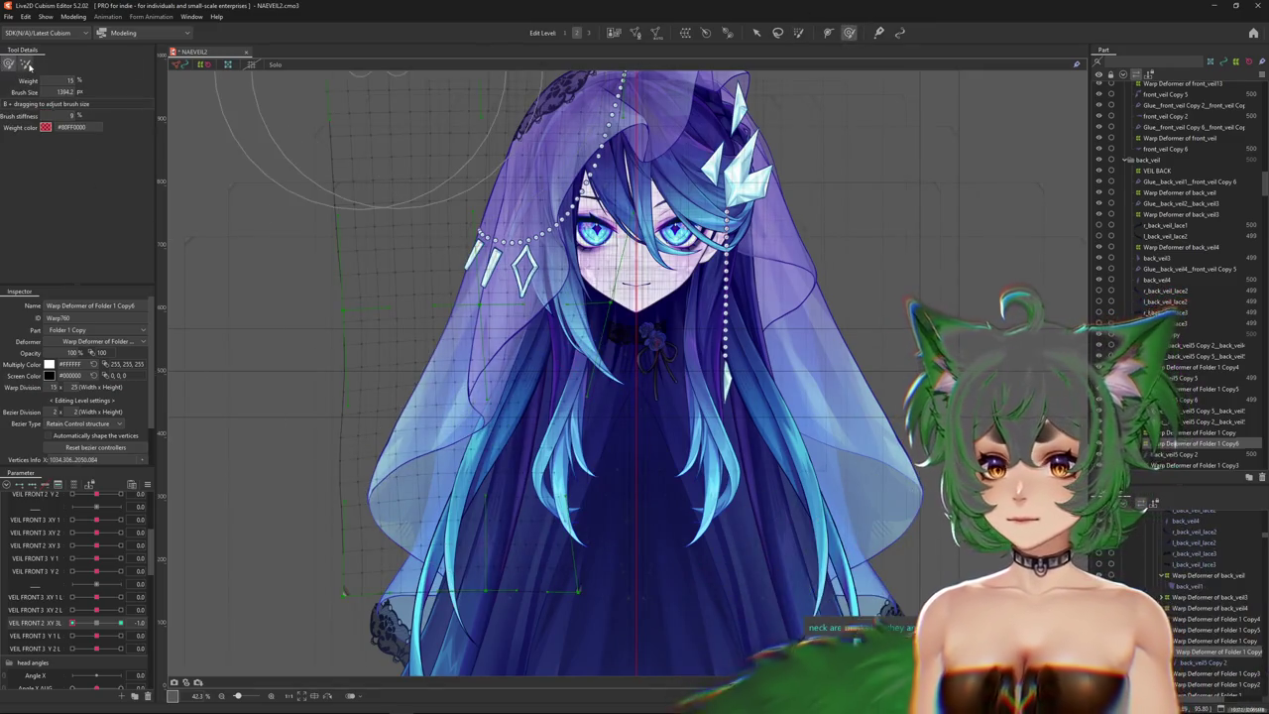
pyautogui.moveTo(587, 419); pyautogui.dragTo(543, 461)
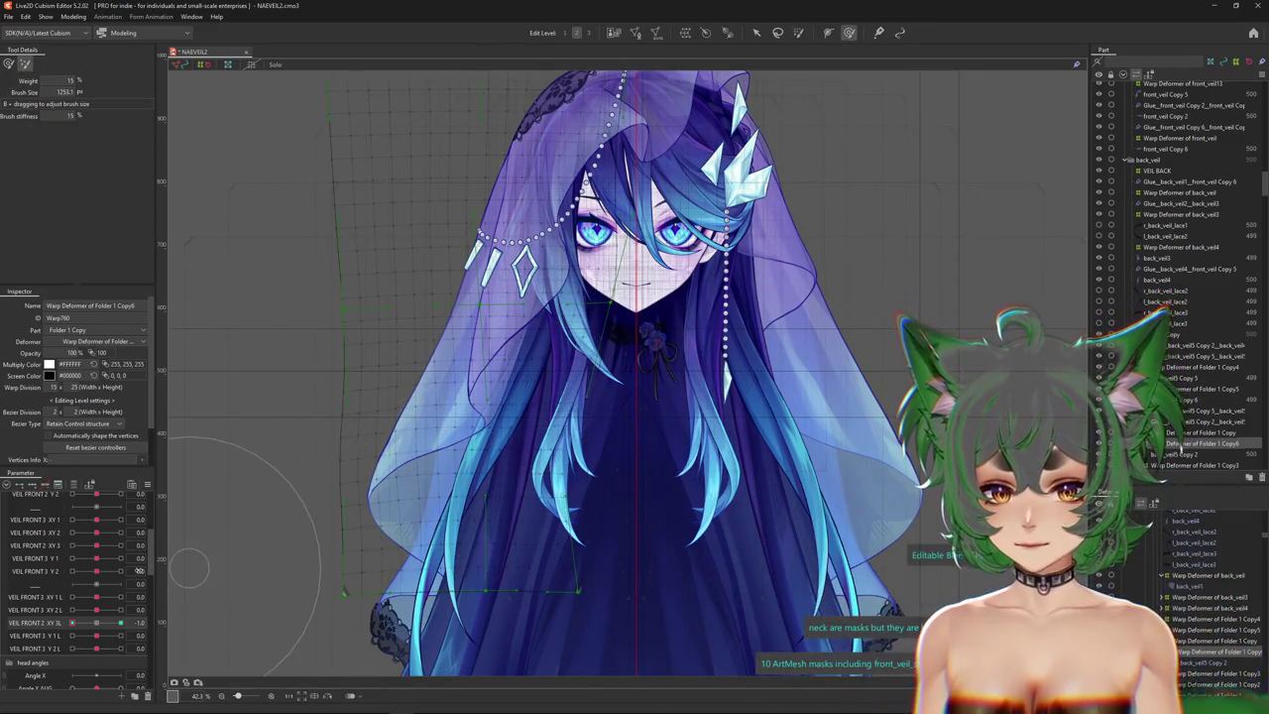
pyautogui.moveTo(188, 568); pyautogui.dragTo(575, 326)
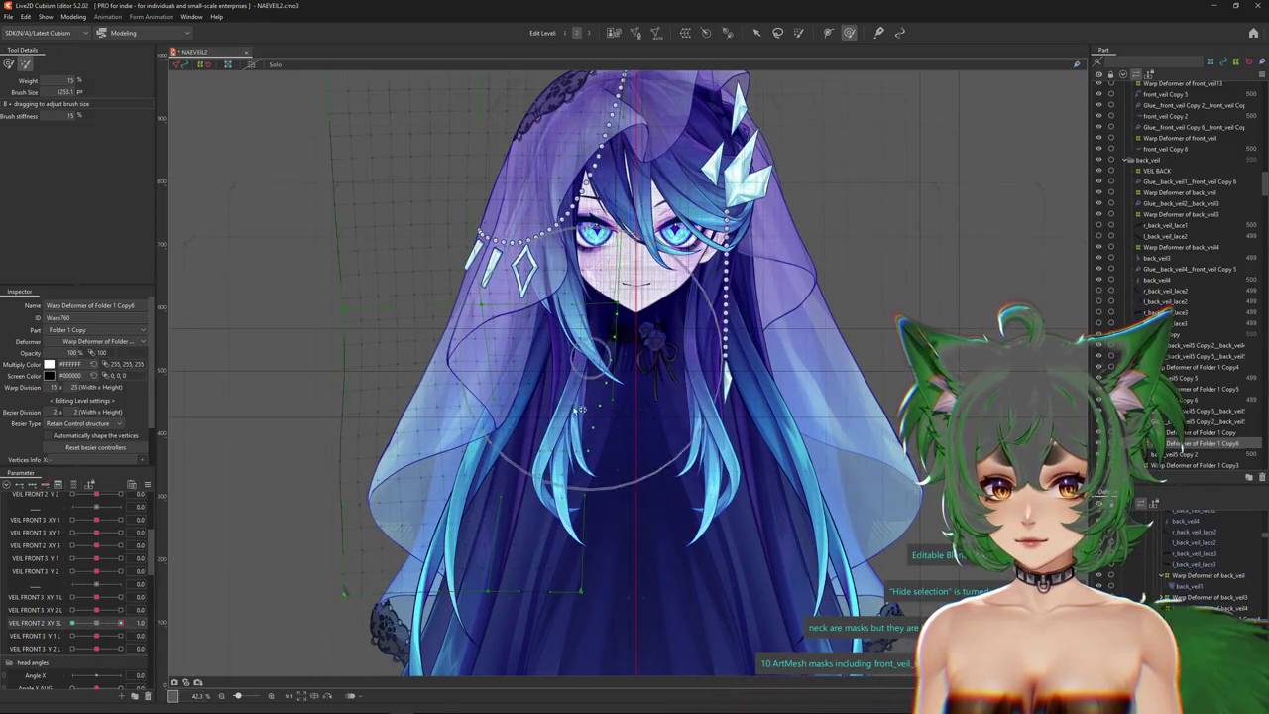
pyautogui.click(71, 622)
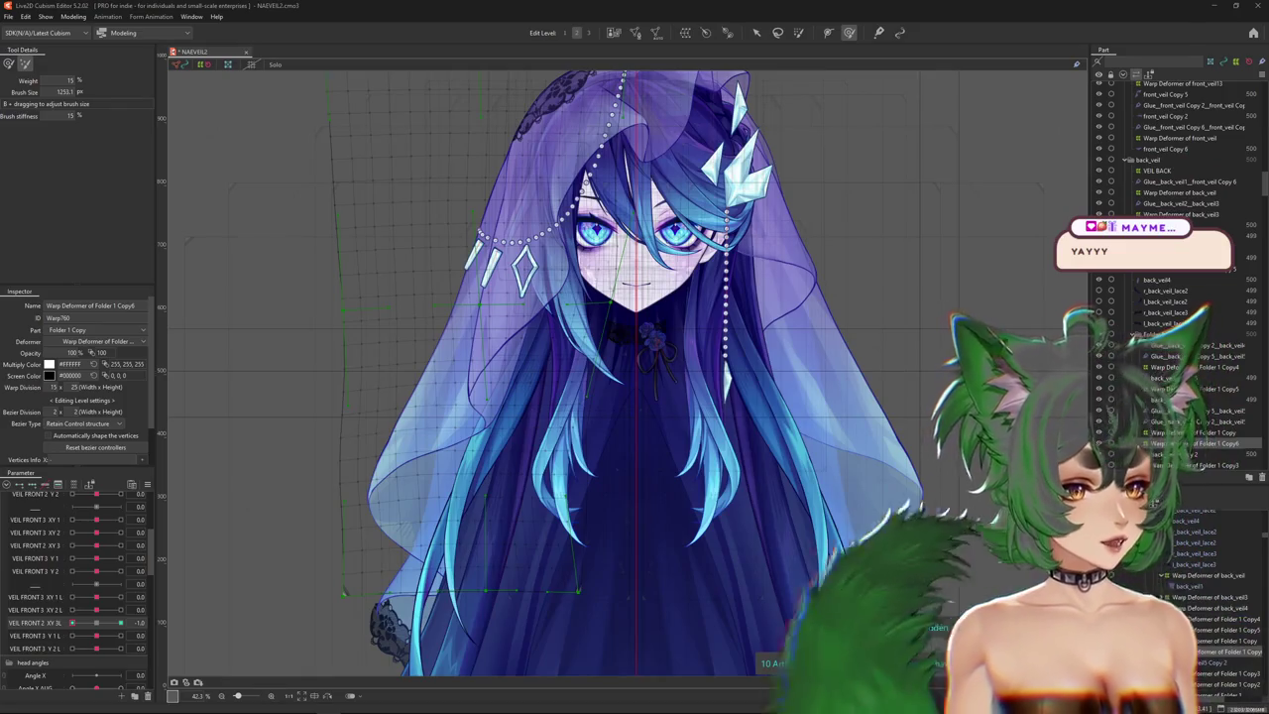
# Open Physics Settings from the Modeling menu and select the VEIL 3 XY physics group.
pyautogui.click(74, 16)
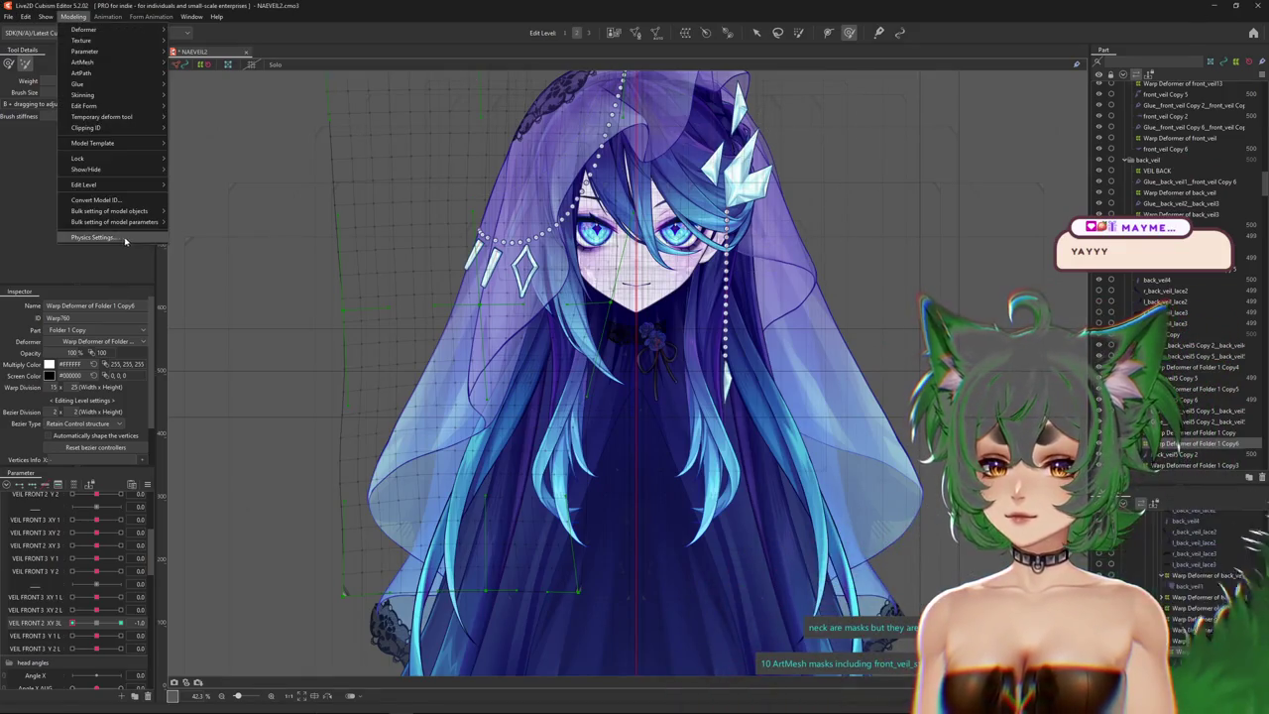
pyautogui.click(95, 238)
pyautogui.scroll(3, 739, 253)
pyautogui.scroll(2, 739, 253)
pyautogui.scroll(-5, 739, 253)
pyautogui.click(97, 83)
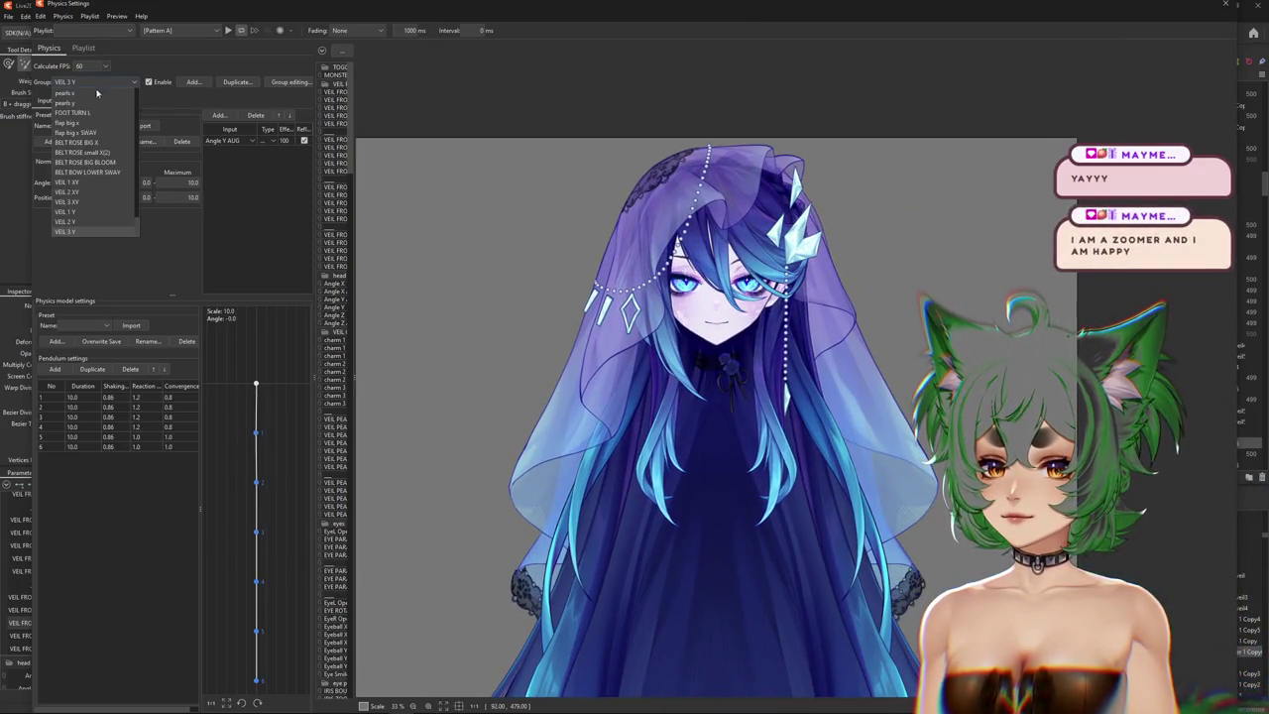
pyautogui.click(77, 231)
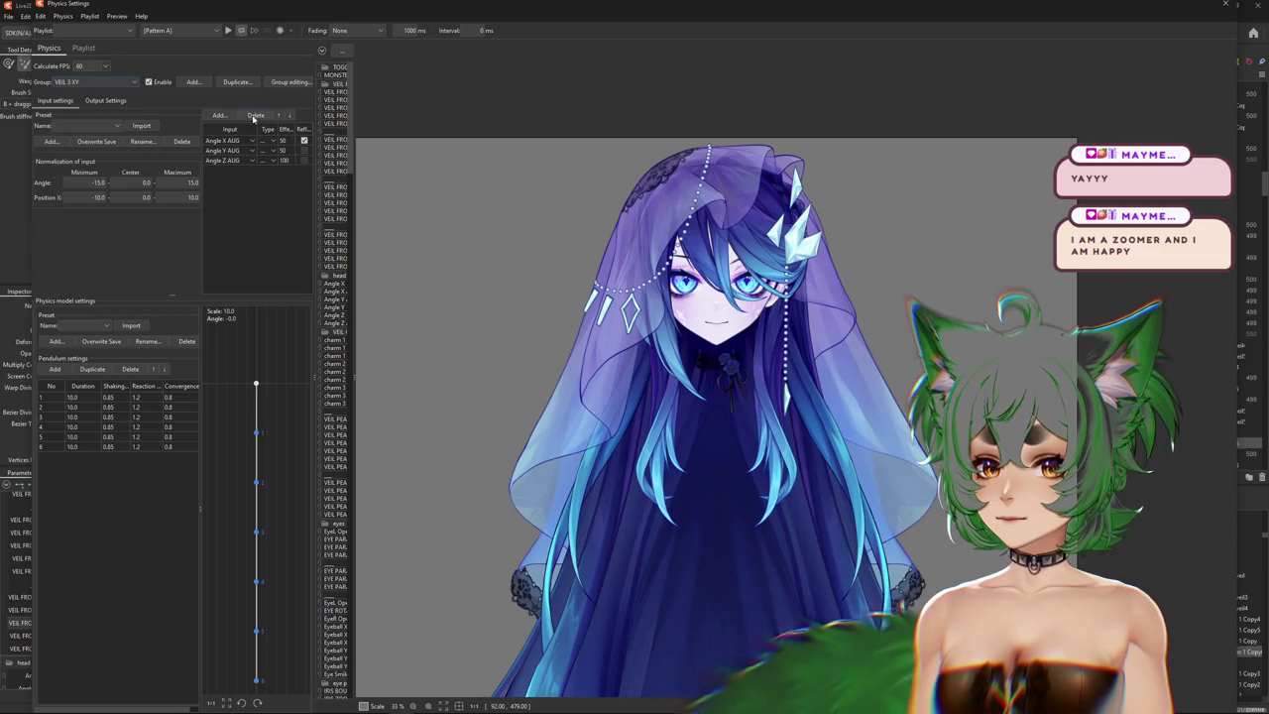
# Duplicate the VEIL 3 XY group as a new group named VEIL 3 XY L.
pyautogui.click(236, 82)
pyautogui.doubleClick(642, 350)
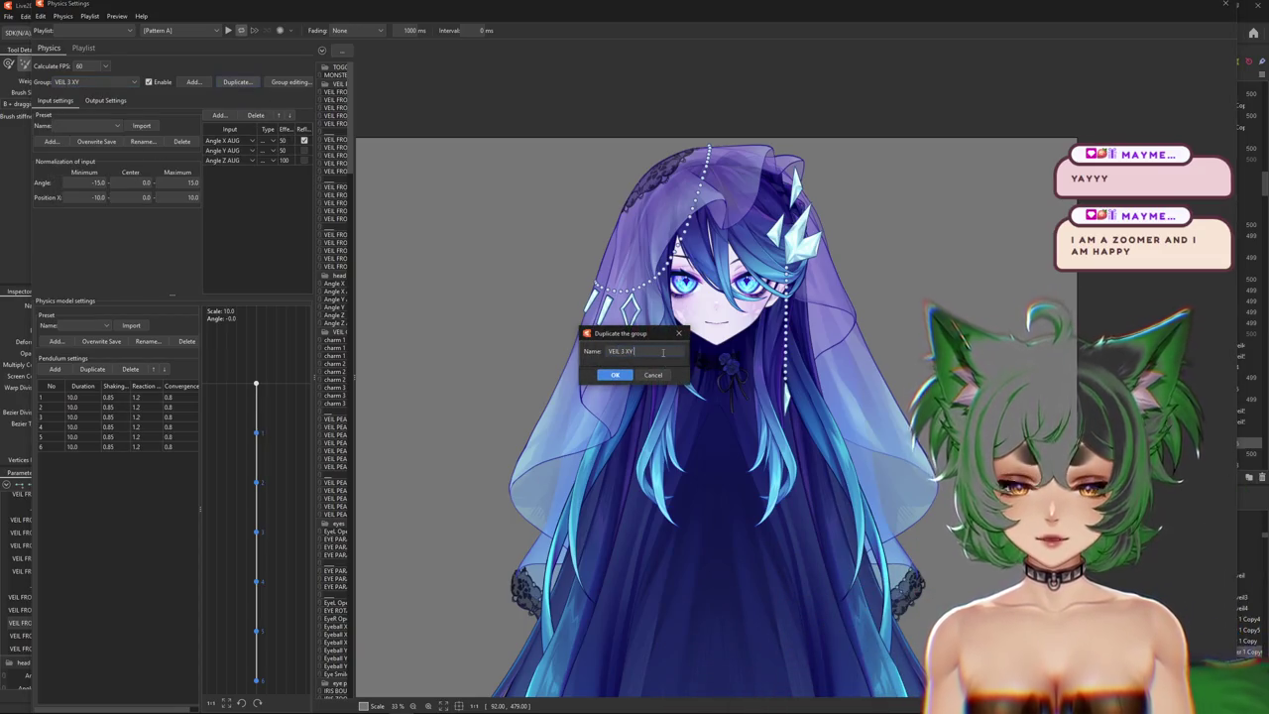
pyautogui.press('Return')
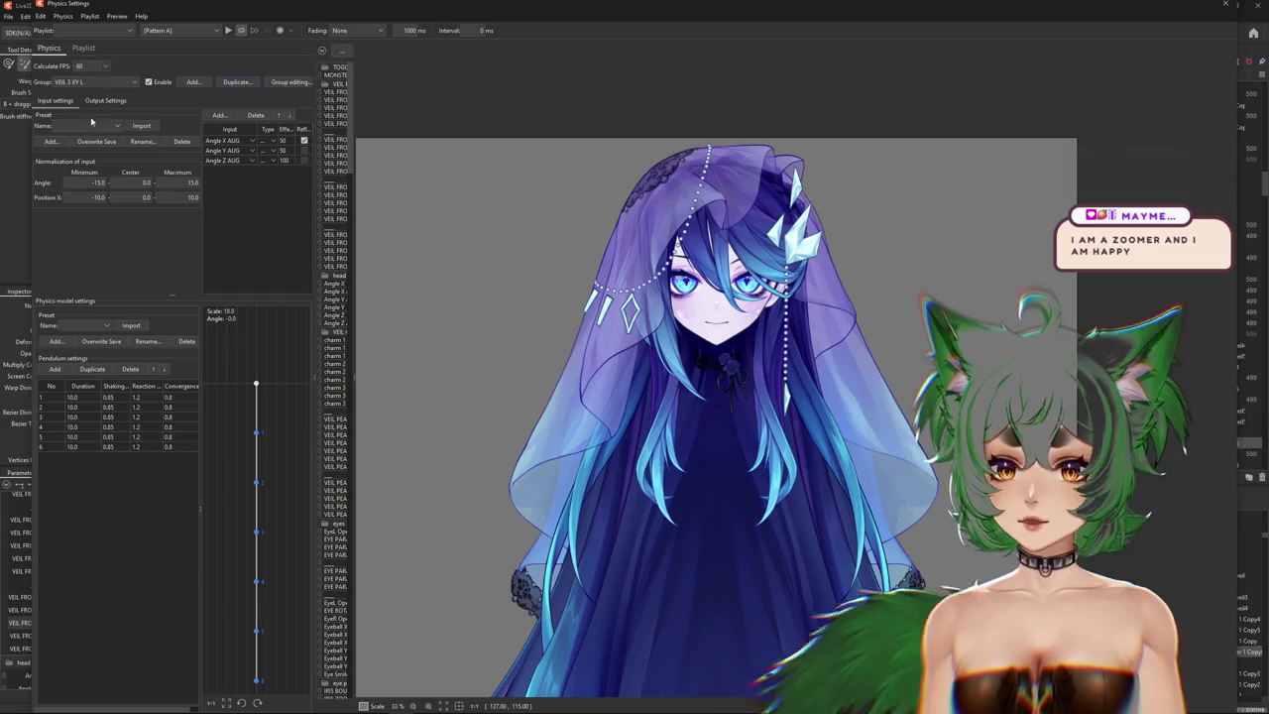
# Add VEIL FRONT 3 XY 1 L as an output and fit magnifications to the range (1.805, 1.683, 1.599).
pyautogui.click(105, 101)
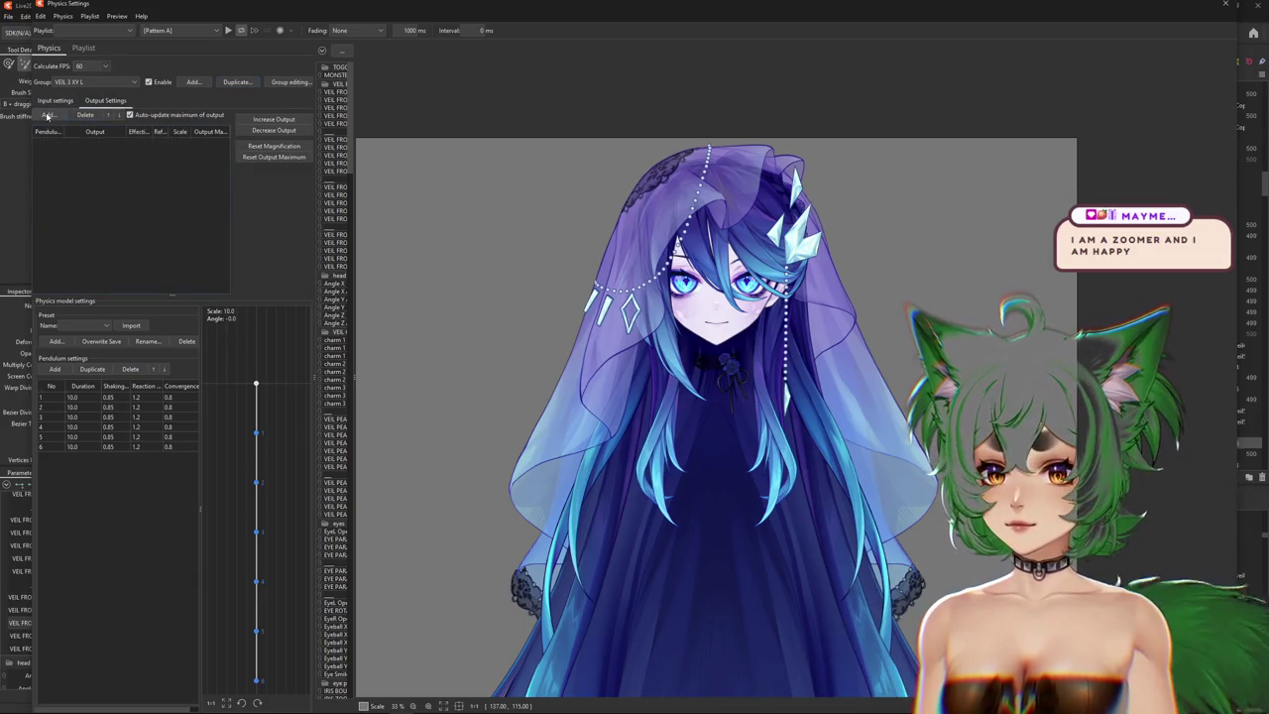
pyautogui.click(47, 114)
pyautogui.scroll(-1, 629, 386)
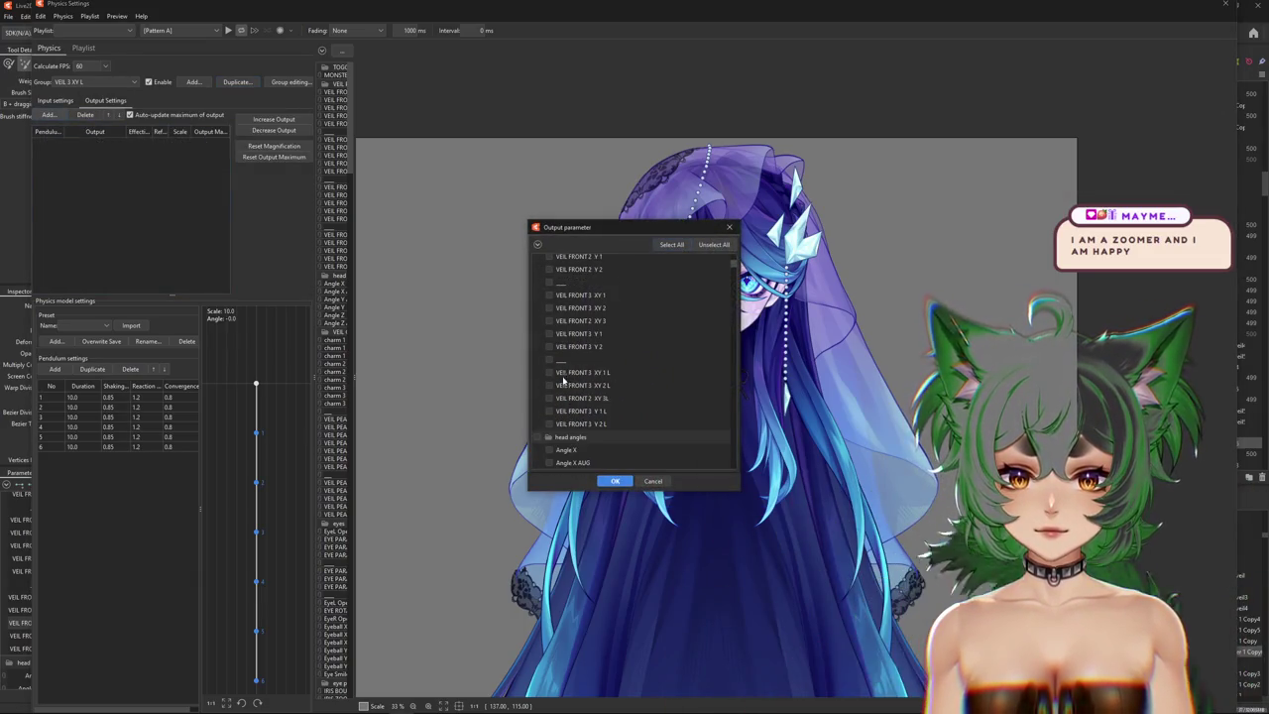
pyautogui.click(548, 373)
pyautogui.click(615, 484)
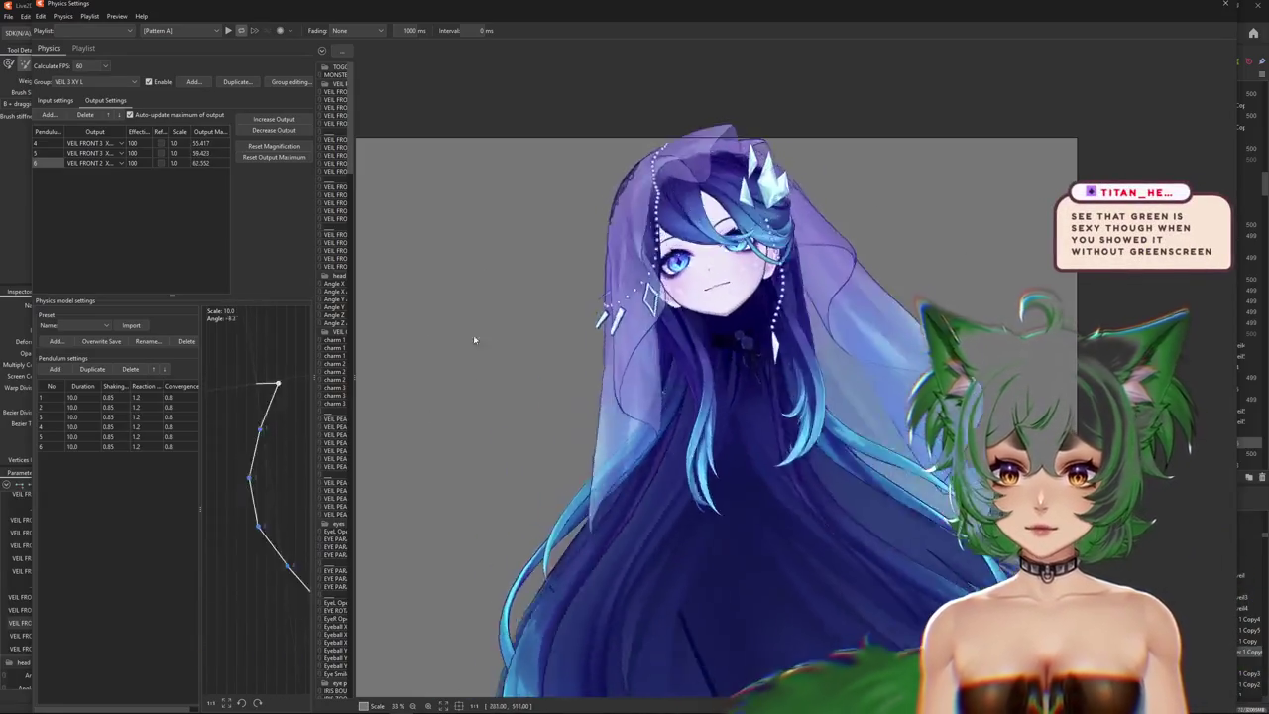
pyautogui.click(275, 120)
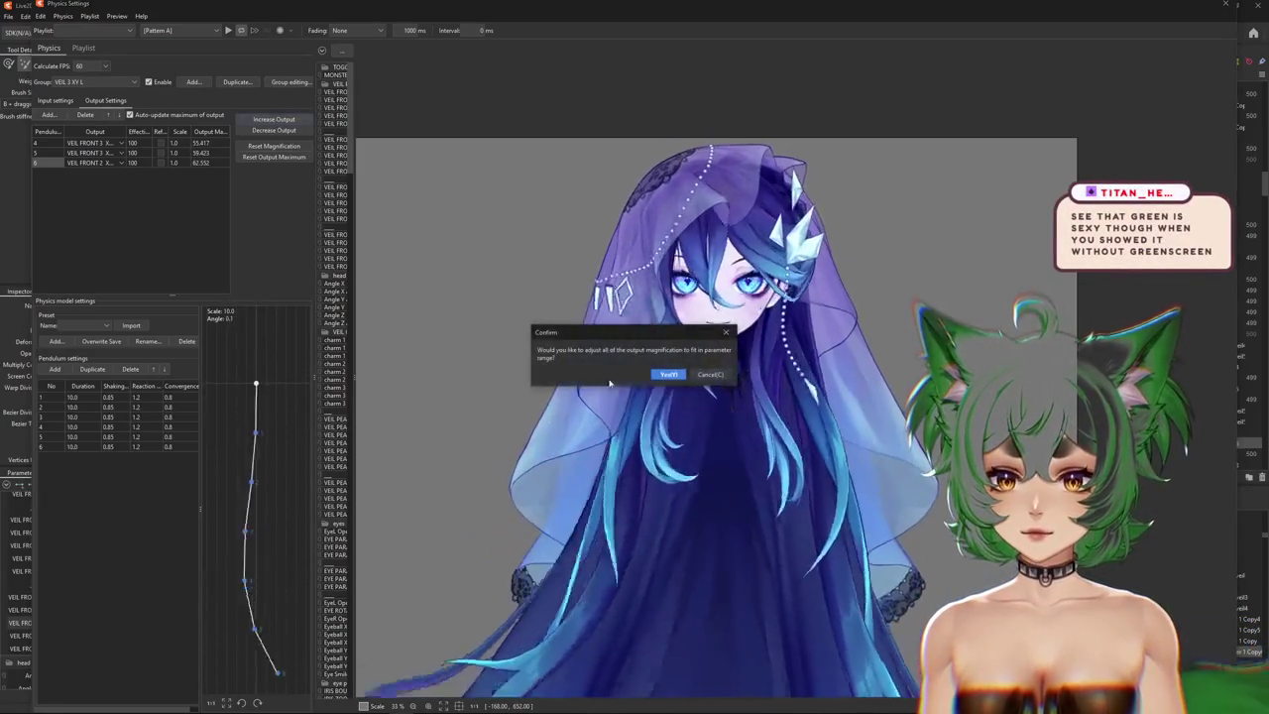
pyautogui.click(666, 372)
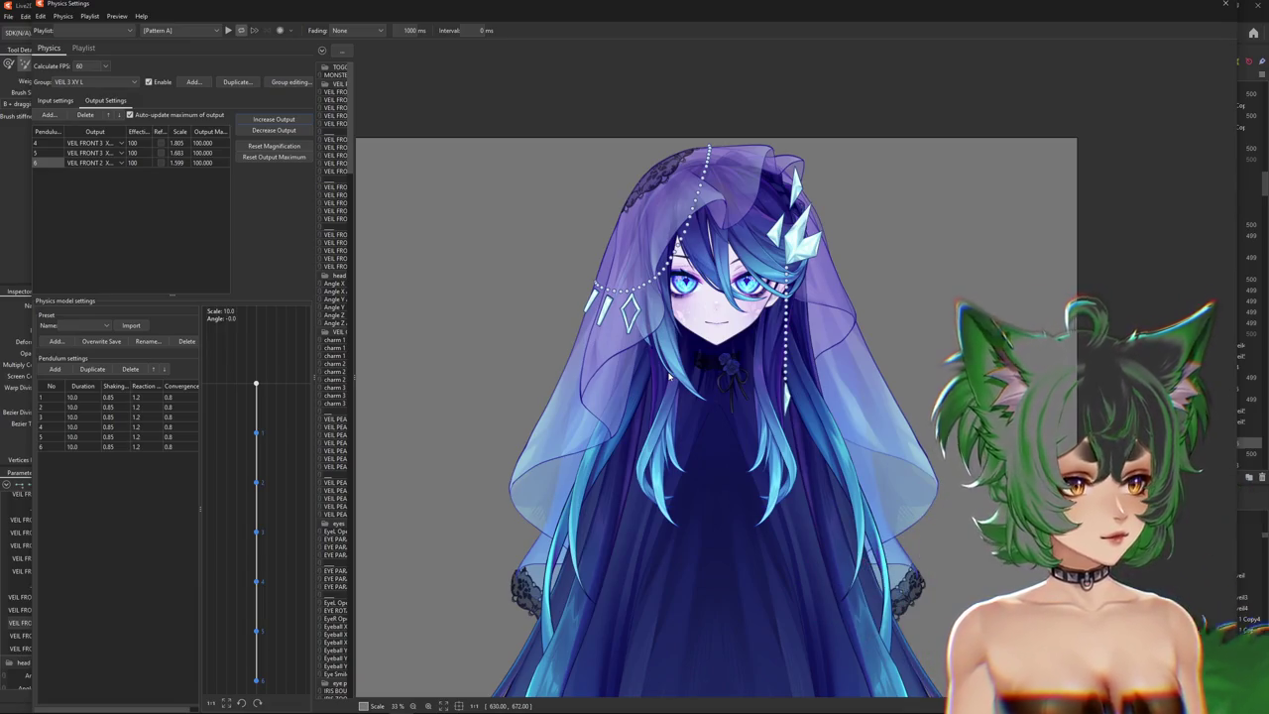
# Swing and tilt the head in the physics preview to watch the veil sway, then show input settings.
pyautogui.moveTo(766, 378); pyautogui.dragTo(490, 365)
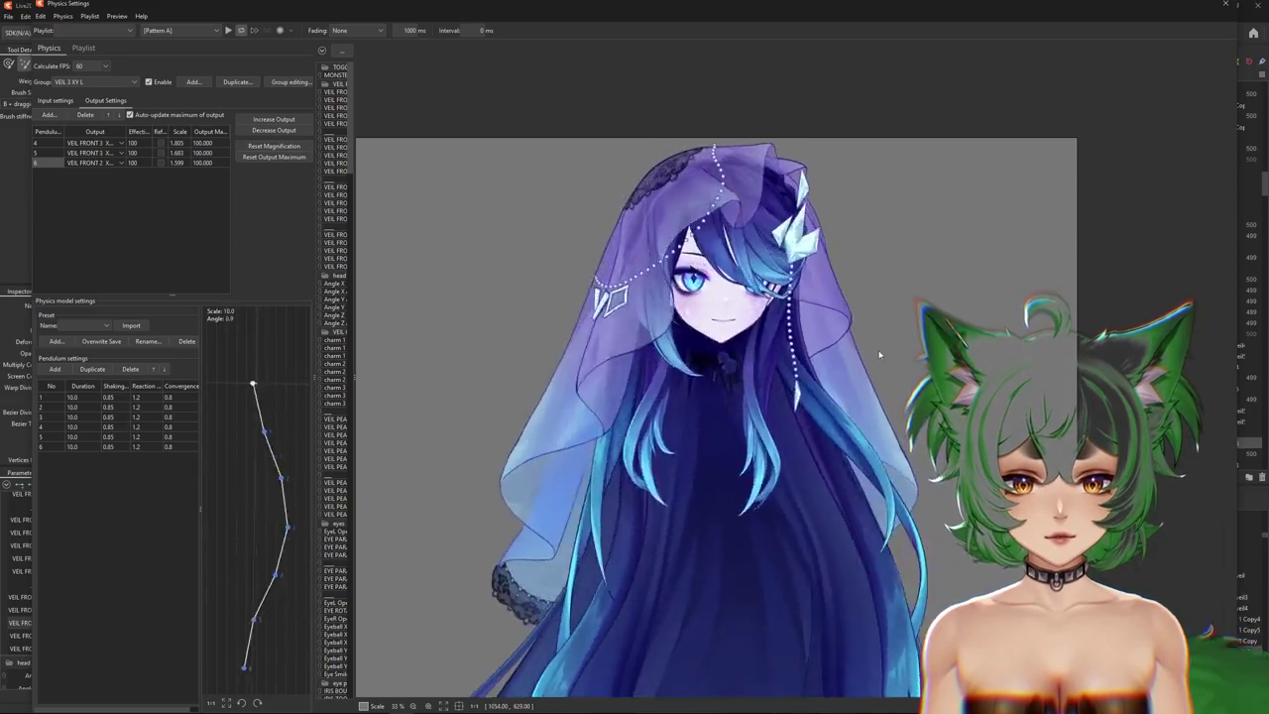
pyautogui.moveTo(490, 365)
pyautogui.mouseDown()
pyautogui.moveTo(748, 367)
pyautogui.moveTo(545, 382)
pyautogui.moveTo(867, 384)
pyautogui.moveTo(772, 504)
pyautogui.mouseUp()
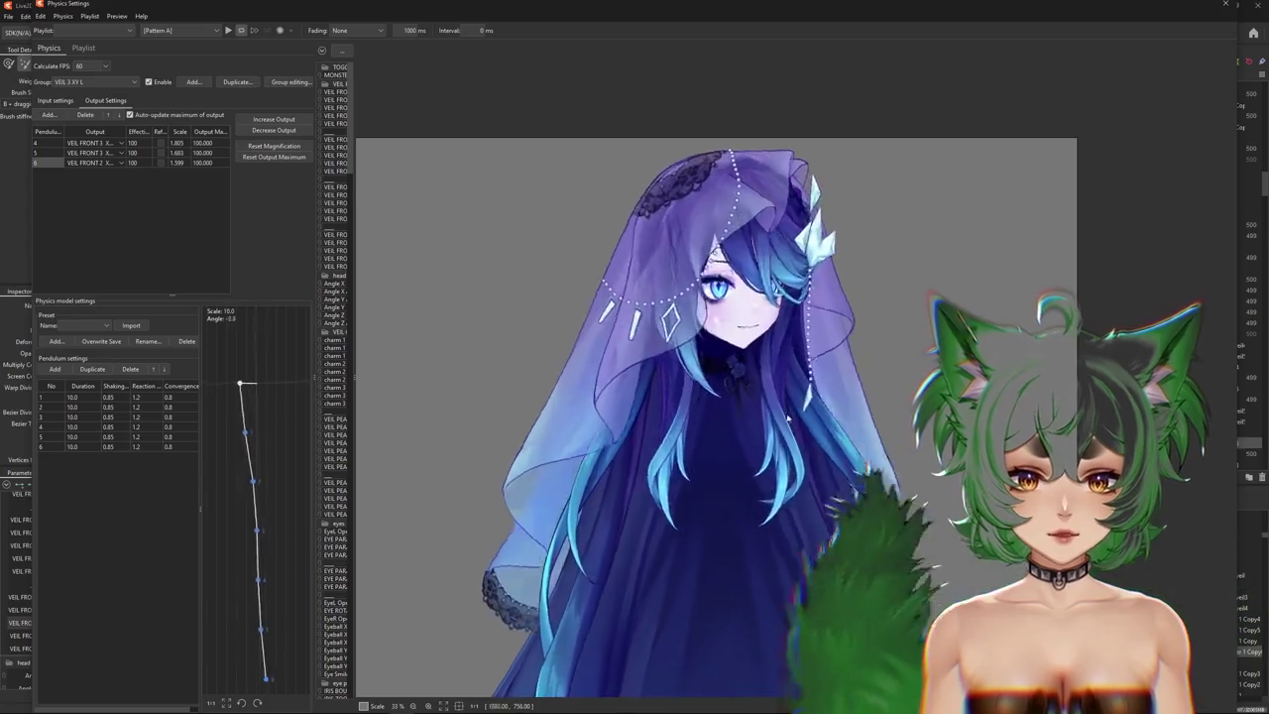
pyautogui.moveTo(771, 504)
pyautogui.mouseDown()
pyautogui.moveTo(479, 380)
pyautogui.moveTo(602, 370)
pyautogui.moveTo(368, 387)
pyautogui.moveTo(818, 389)
pyautogui.moveTo(524, 170)
pyautogui.mouseUp()
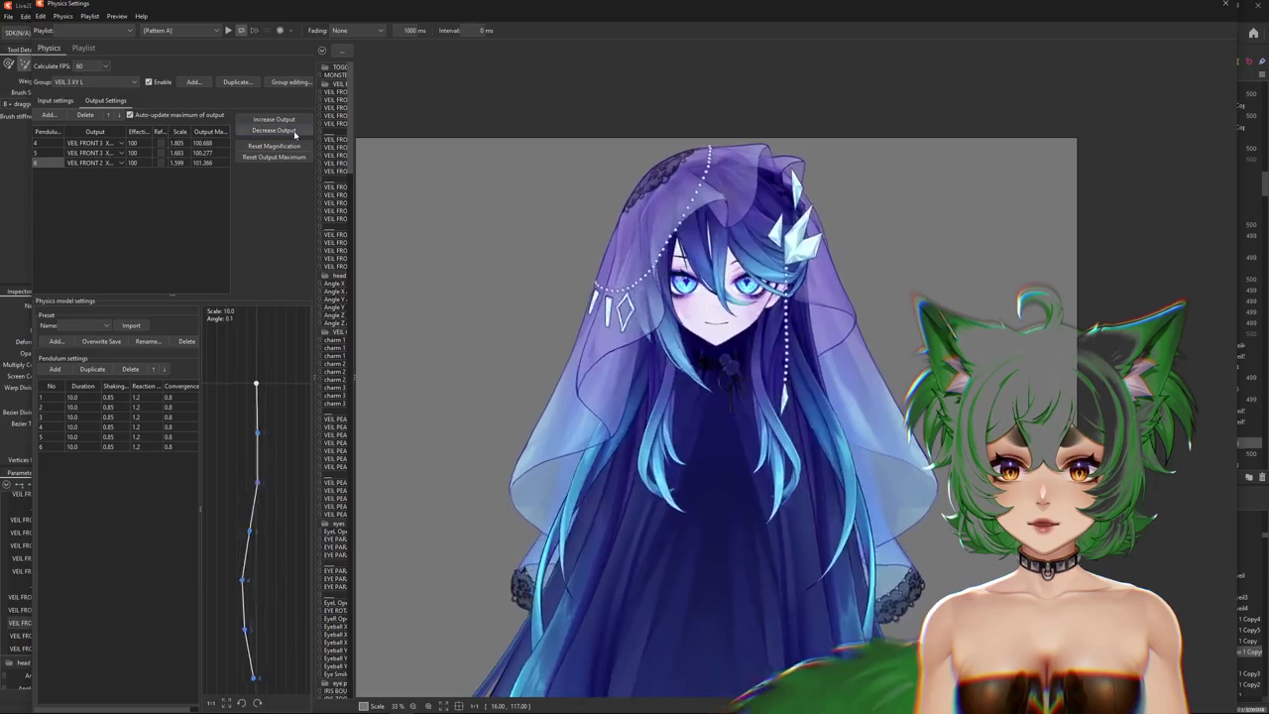
pyautogui.moveTo(823, 397); pyautogui.dragTo(964, 384)
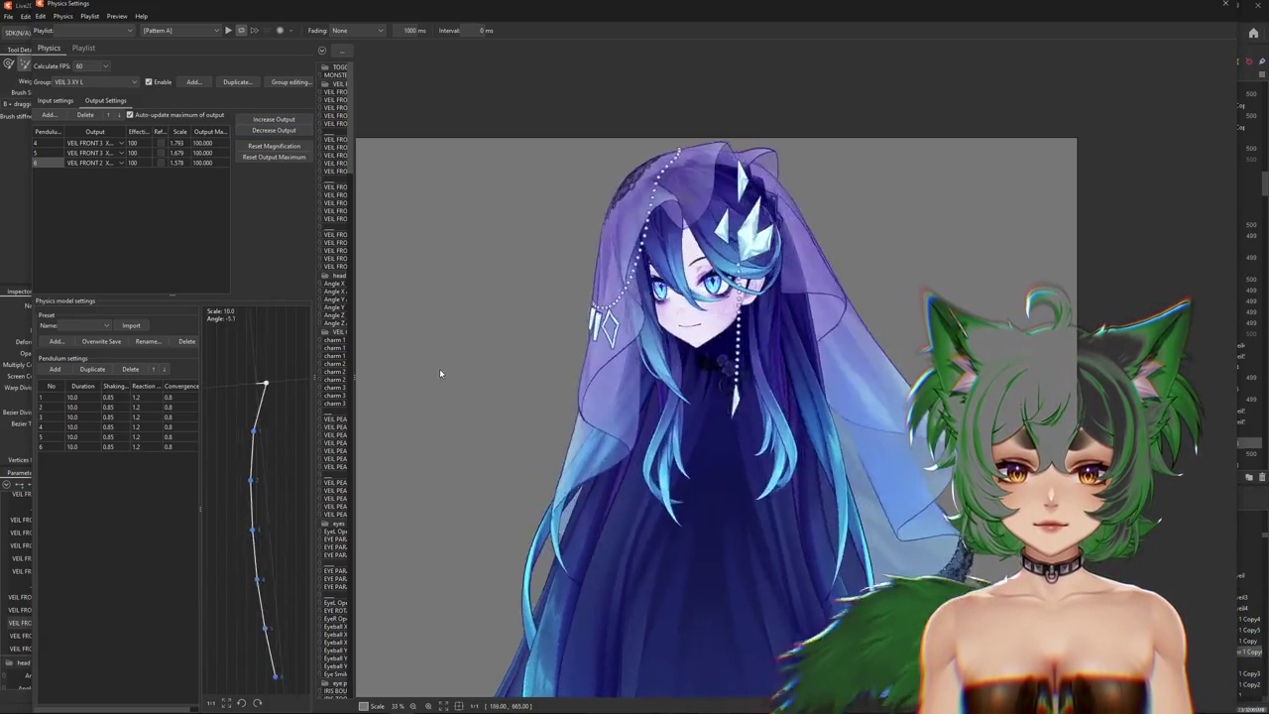
pyautogui.moveTo(439, 368); pyautogui.dragTo(743, 312)
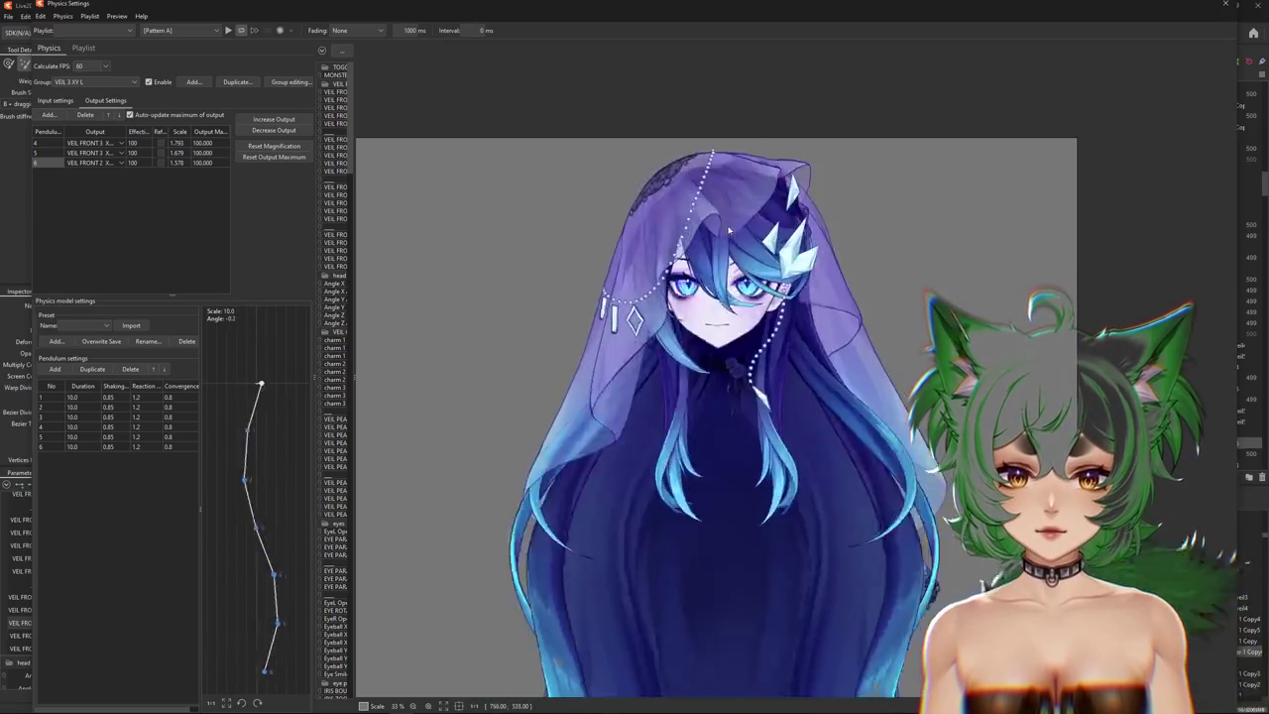
pyautogui.moveTo(742, 312)
pyautogui.mouseDown()
pyautogui.moveTo(718, 506)
pyautogui.moveTo(583, 424)
pyautogui.moveTo(891, 426)
pyautogui.mouseUp()
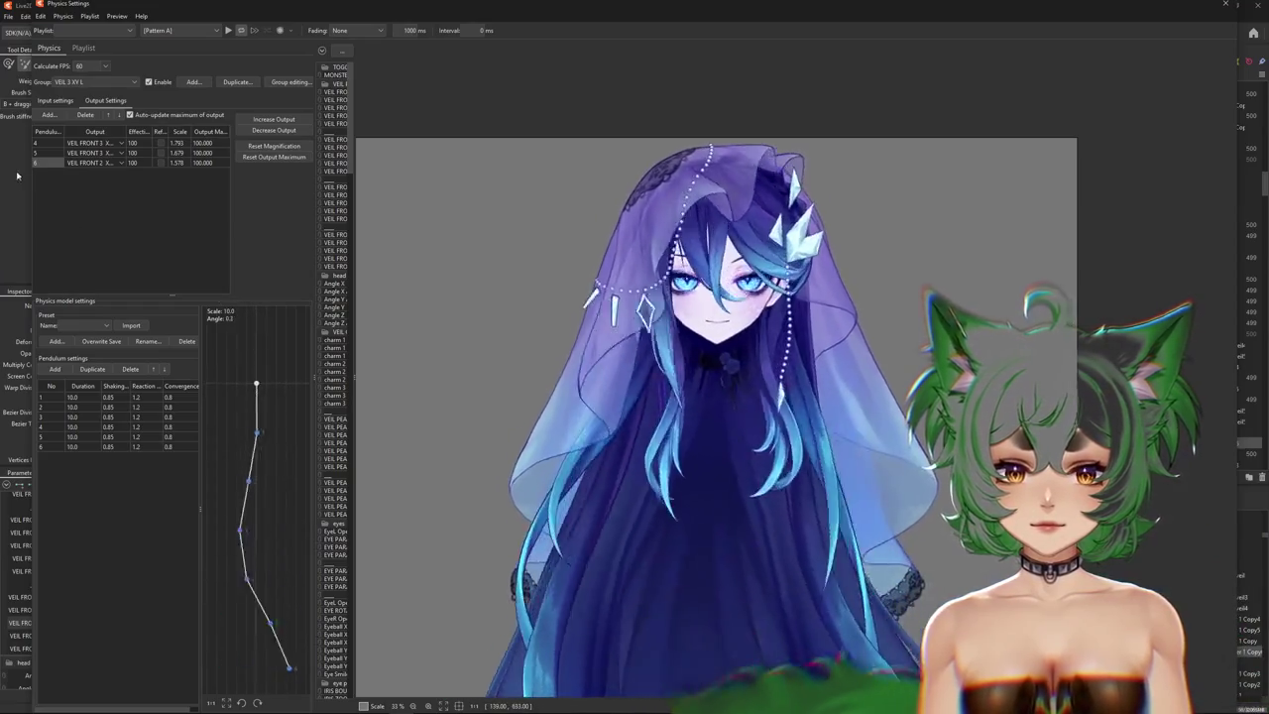
pyautogui.click(54, 100)
pyautogui.moveTo(694, 386); pyautogui.dragTo(401, 384)
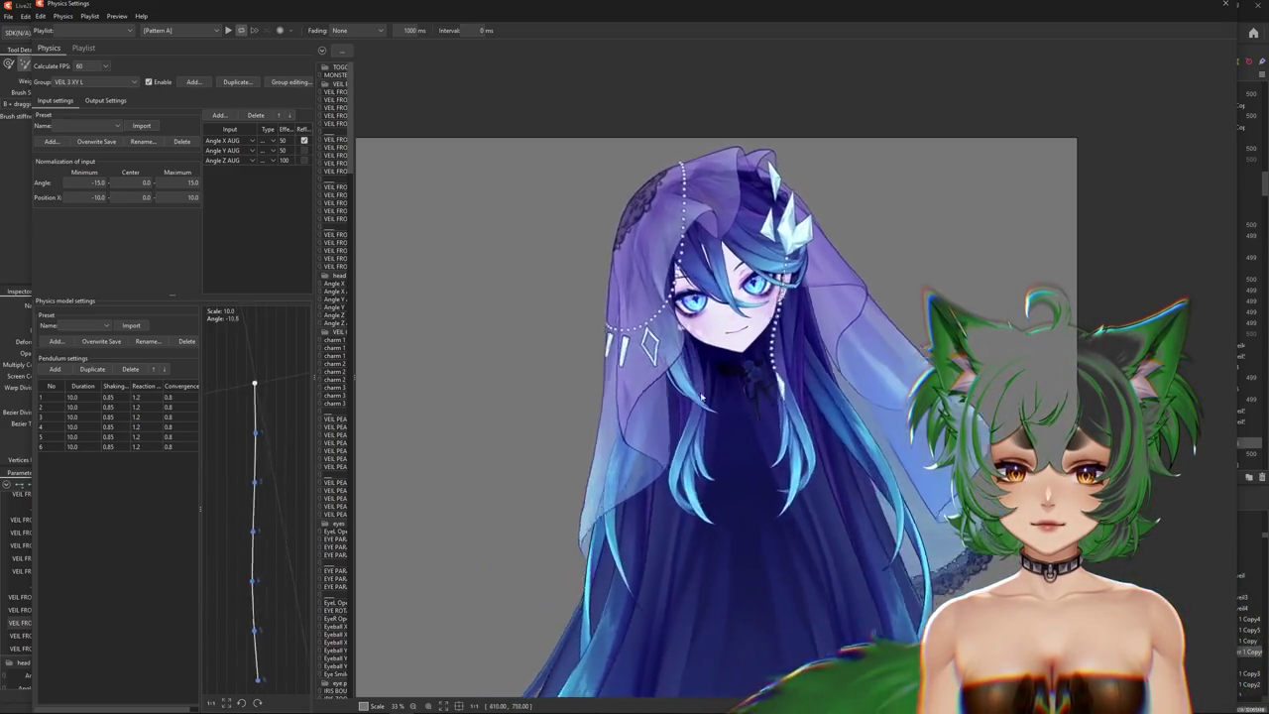
# Swing the head left, right and up-left in the preview to check the veil against the Angle X/Y/Z inputs.
pyautogui.moveTo(647, 397)
pyautogui.mouseDown()
pyautogui.moveTo(979, 373)
pyautogui.moveTo(399, 329)
pyautogui.moveTo(575, 367)
pyautogui.moveTo(566, 342)
pyautogui.moveTo(810, 395)
pyautogui.mouseUp()
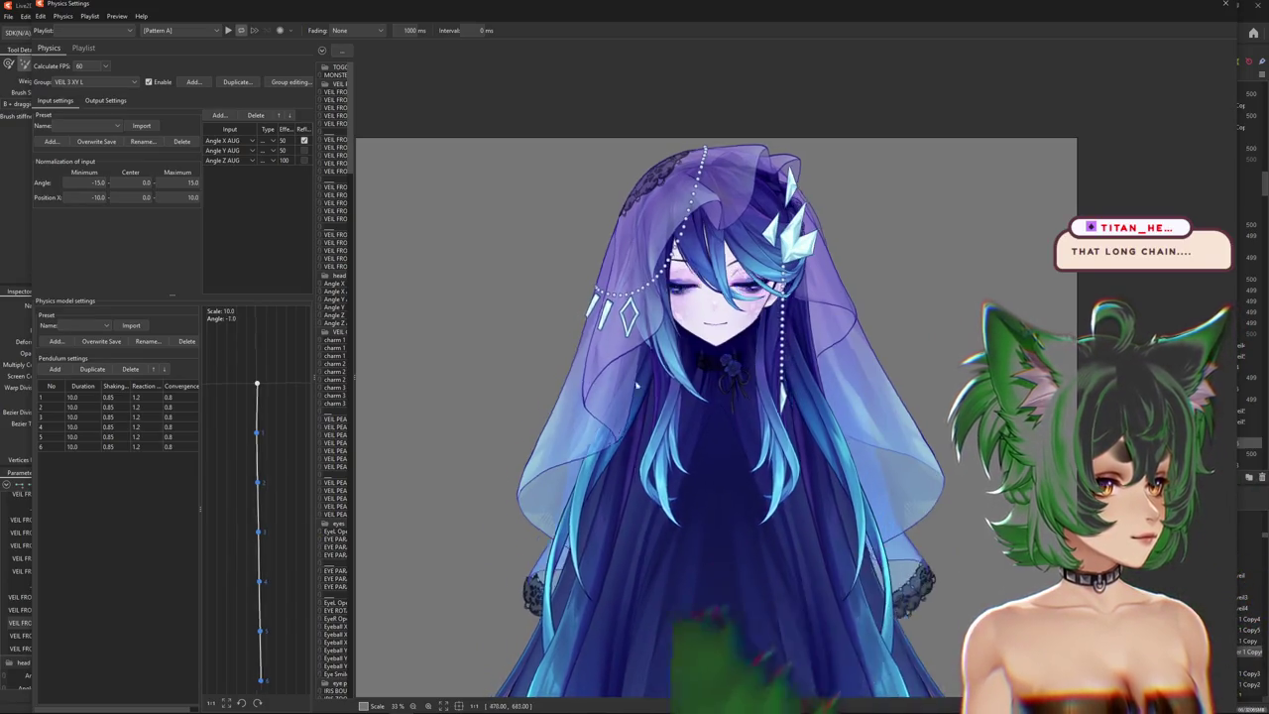
pyautogui.moveTo(614, 384); pyautogui.dragTo(896, 394)
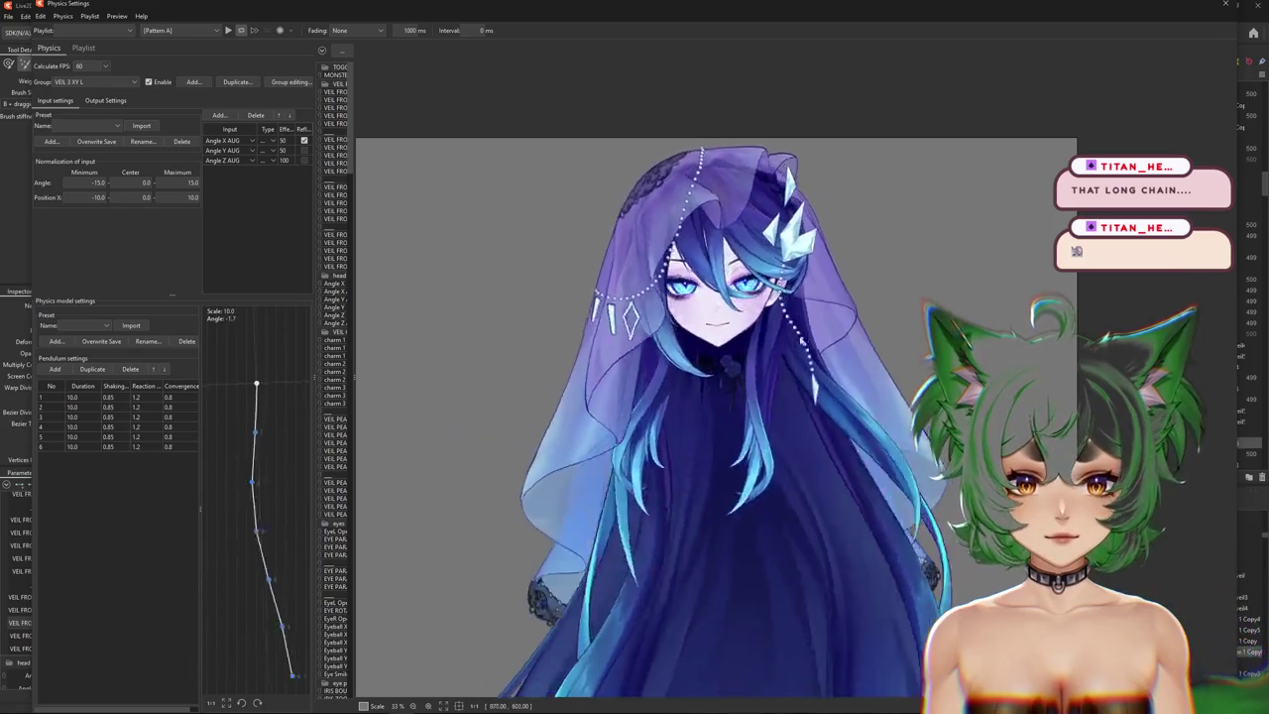
pyautogui.scroll(5, 757, 307)
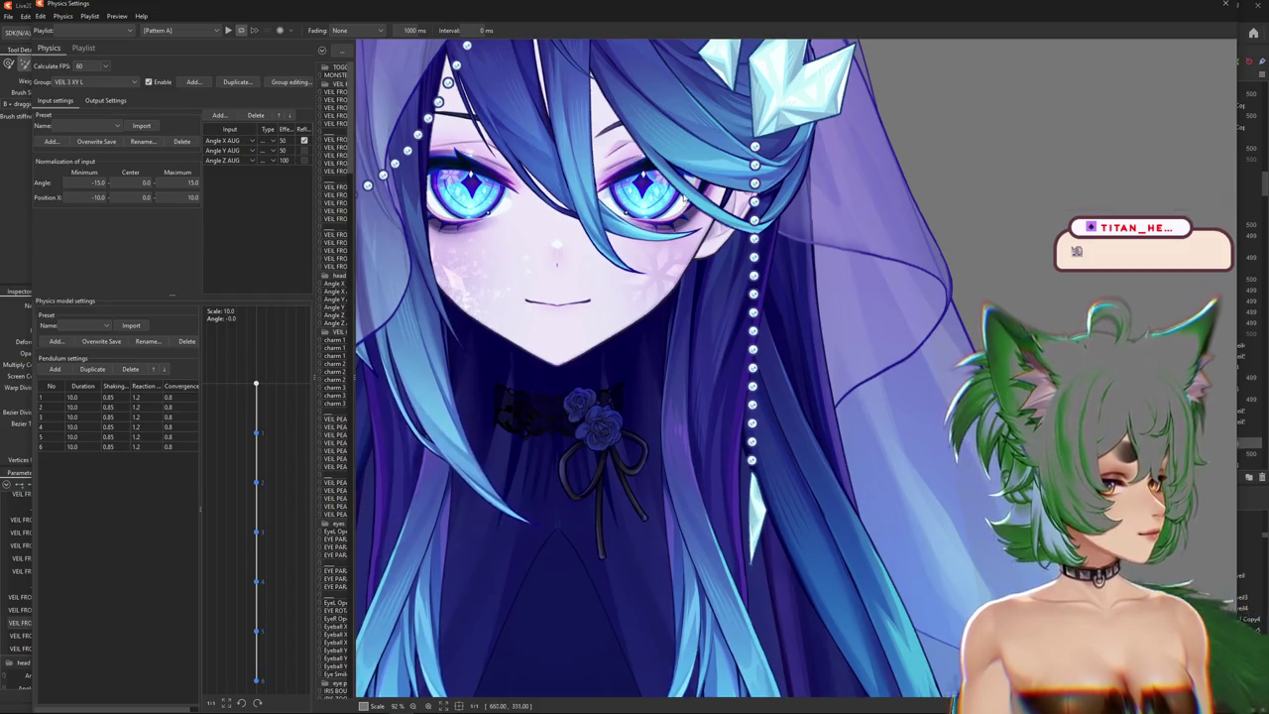
pyautogui.scroll(-4, 687, 459)
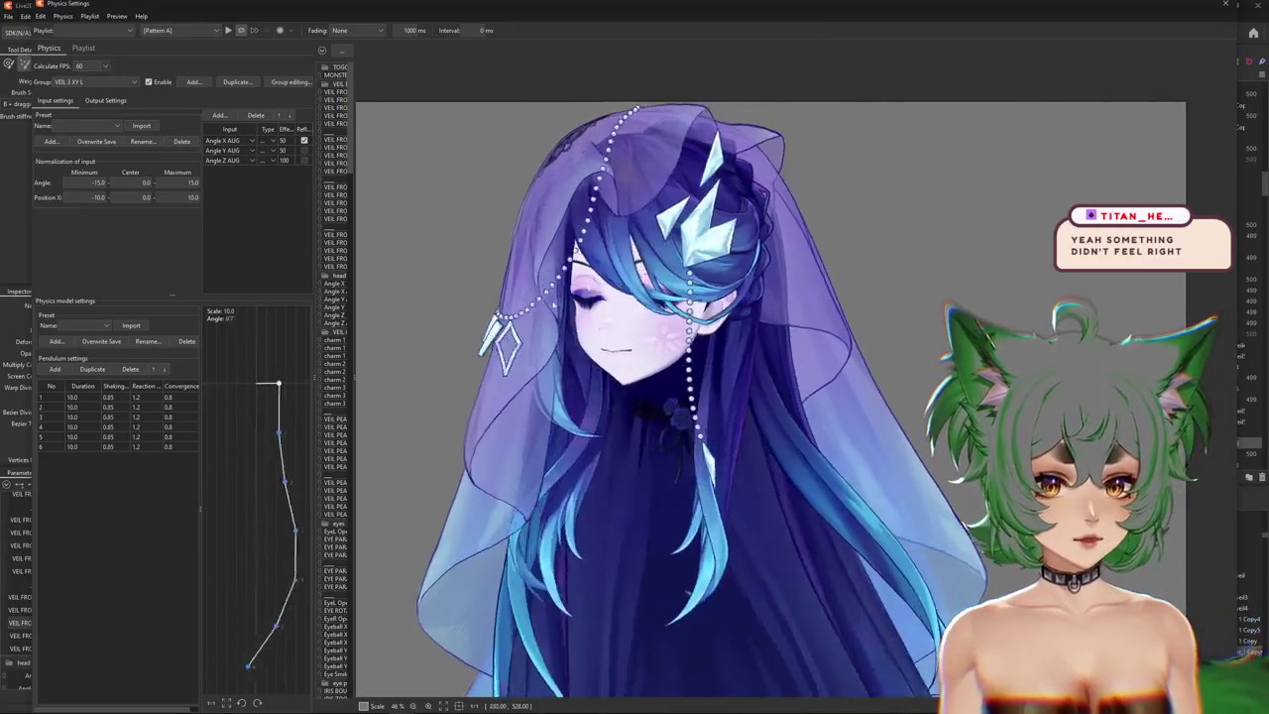
pyautogui.scroll(5, 782, 255)
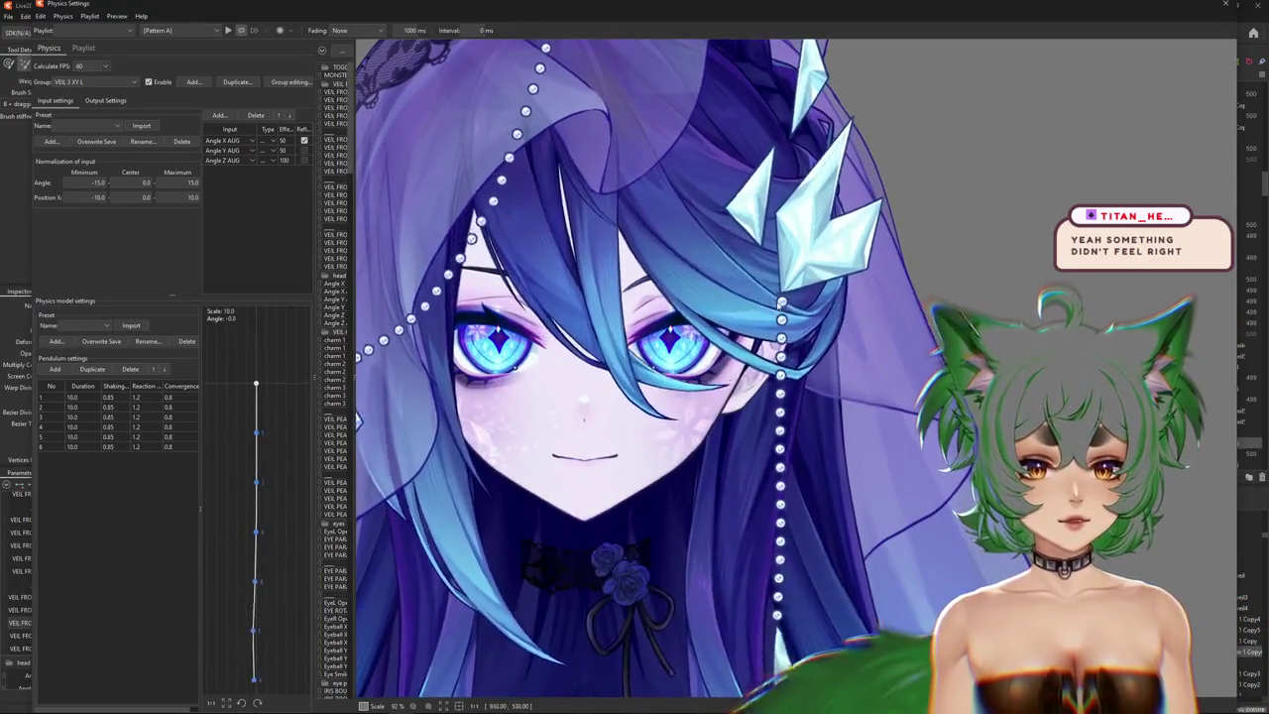
pyautogui.scroll(-2, 780, 254)
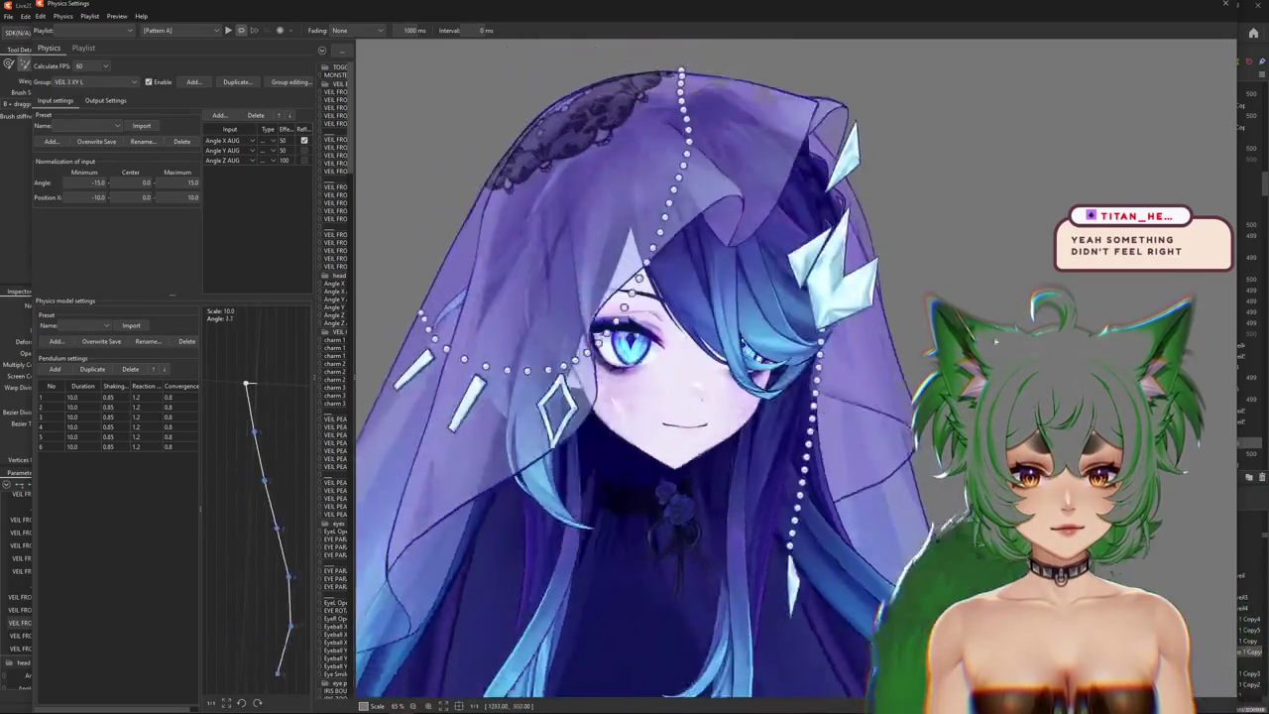
pyautogui.moveTo(536, 408); pyautogui.dragTo(613, 201)
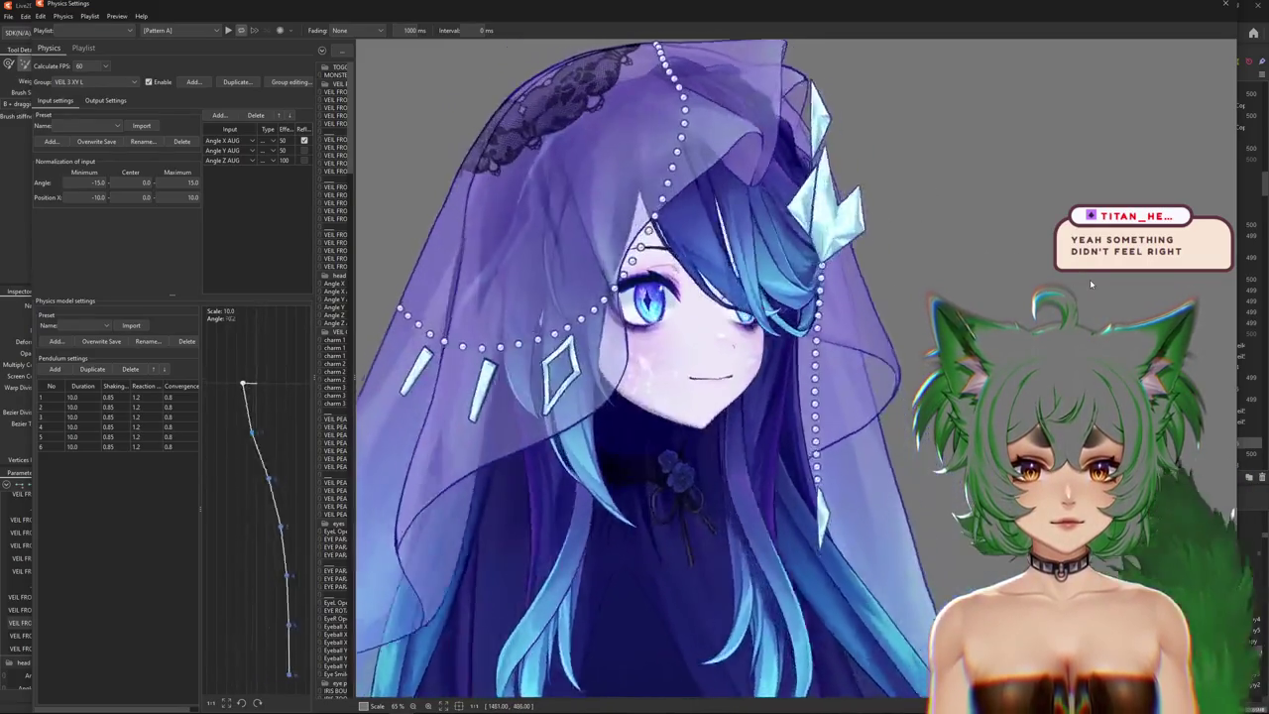
pyautogui.moveTo(1090, 283)
pyautogui.mouseDown()
pyautogui.moveTo(677, 560)
pyautogui.moveTo(764, 595)
pyautogui.mouseUp()
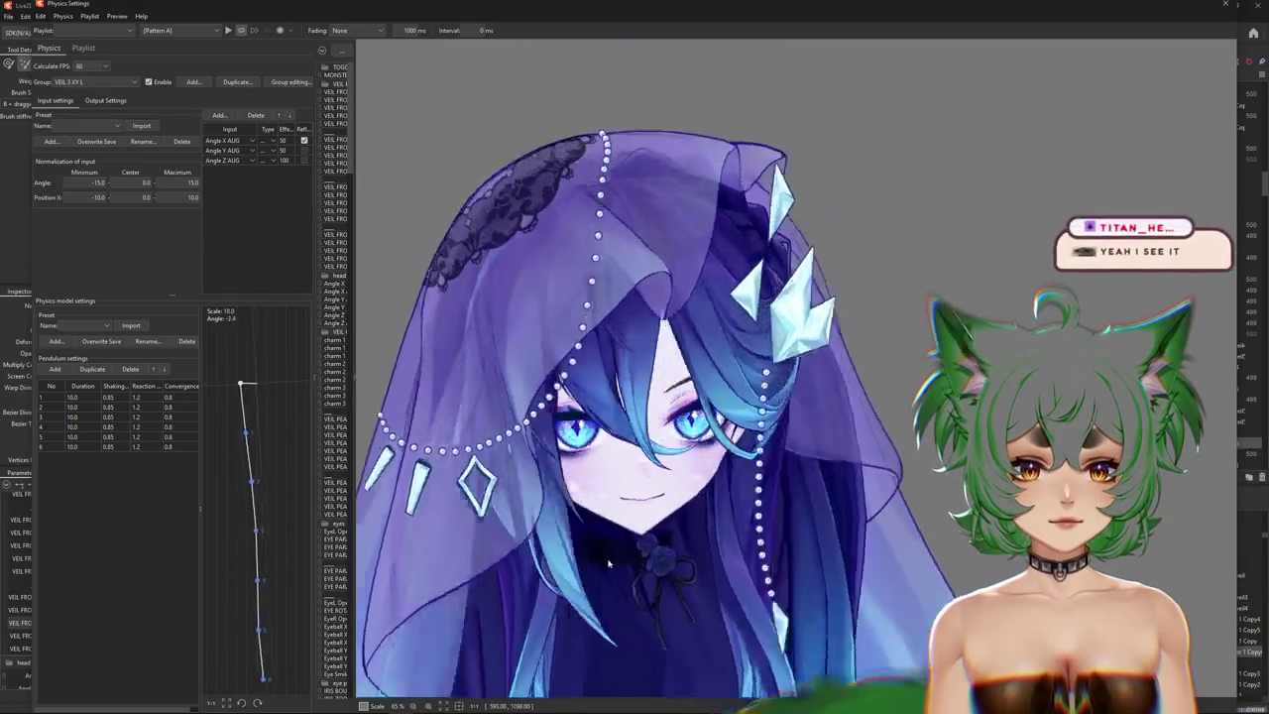
pyautogui.moveTo(764, 595); pyautogui.dragTo(419, 239)
# Tilt the head left, zoom the preview in and out, then close the Physics Settings window.
pyautogui.scroll(-2, 671, 268)
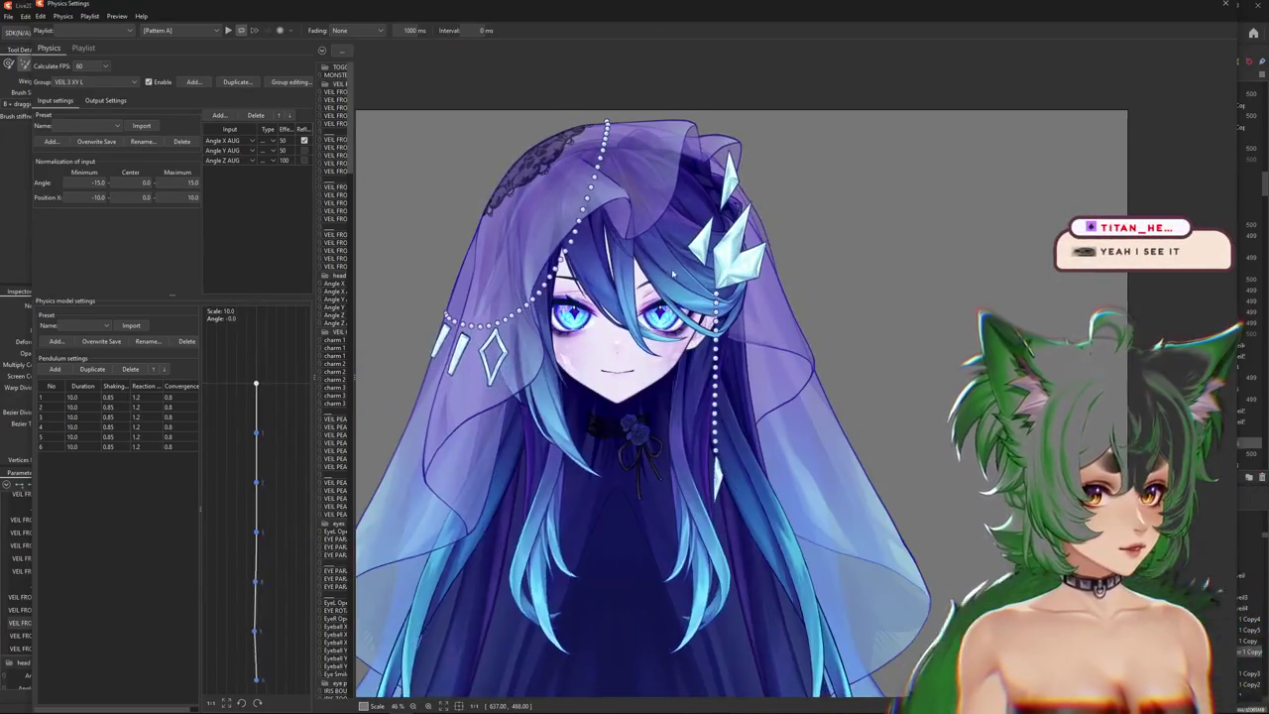
pyautogui.scroll(4, 671, 269)
pyautogui.moveTo(672, 269); pyautogui.dragTo(389, 343)
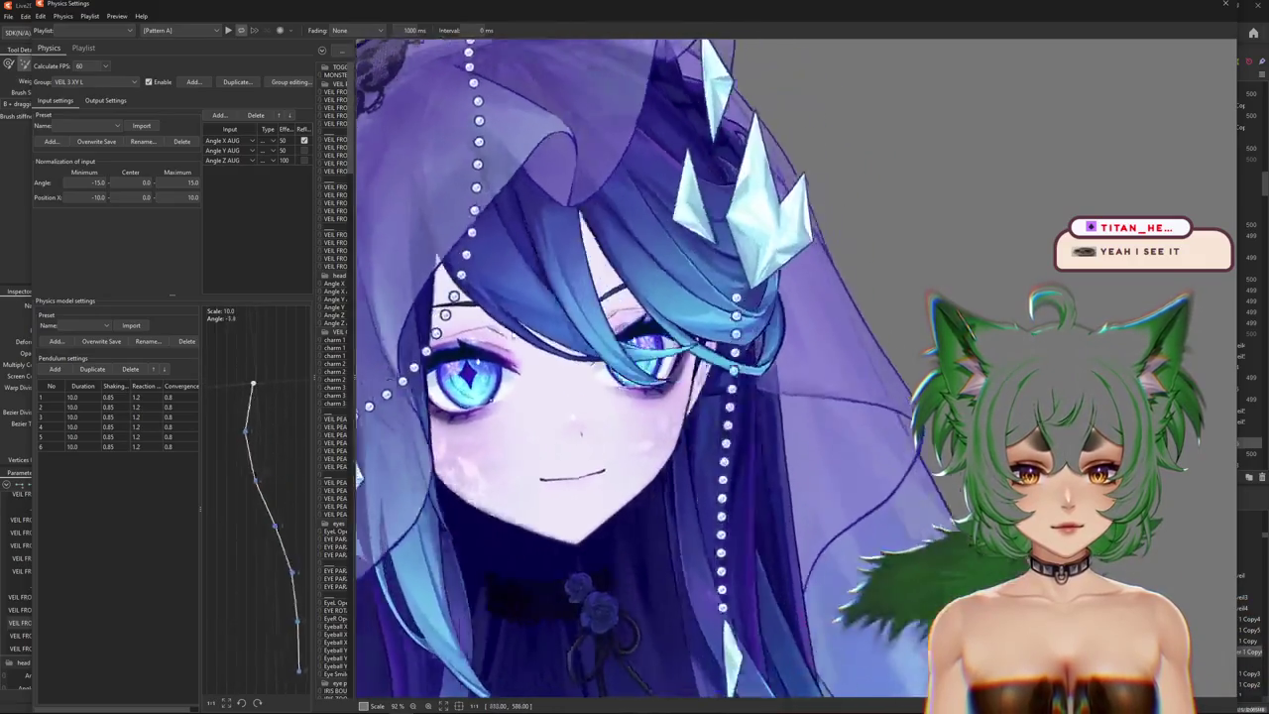
pyautogui.scroll(-5, 469, 327)
pyautogui.scroll(2, 416, 411)
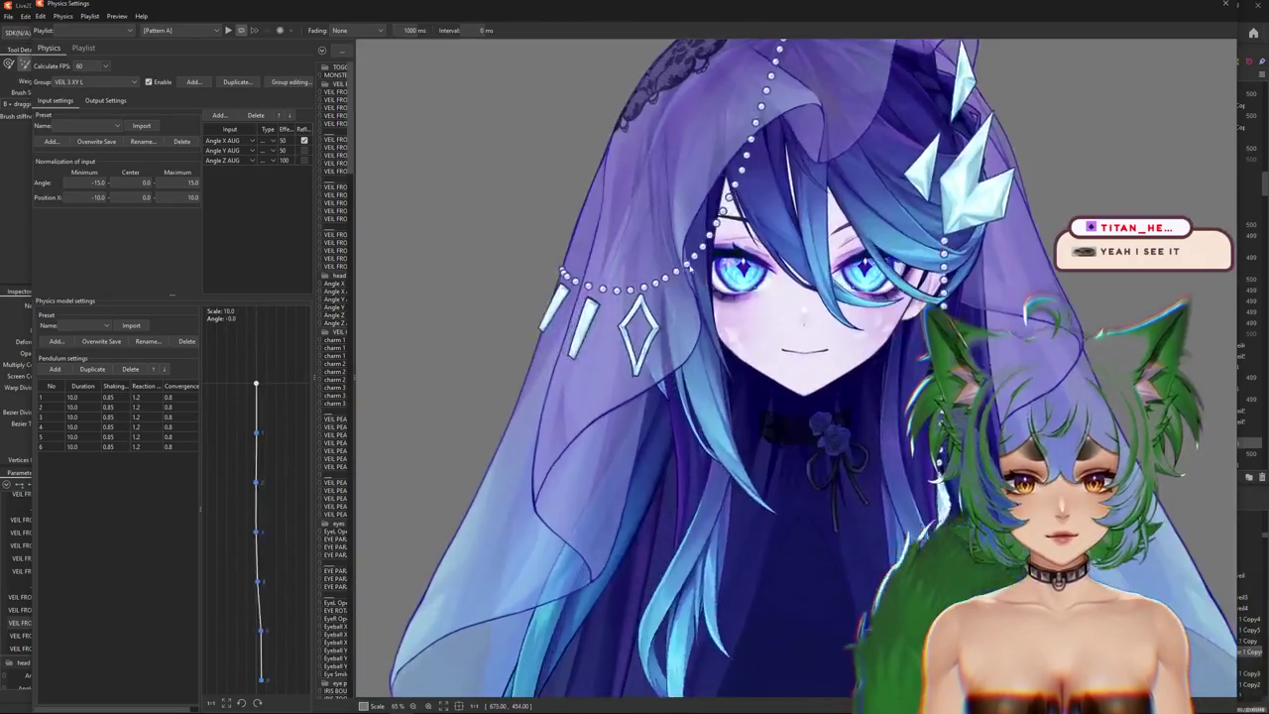
pyautogui.scroll(-3, 416, 411)
pyautogui.scroll(2, 662, 317)
pyautogui.scroll(2, 663, 318)
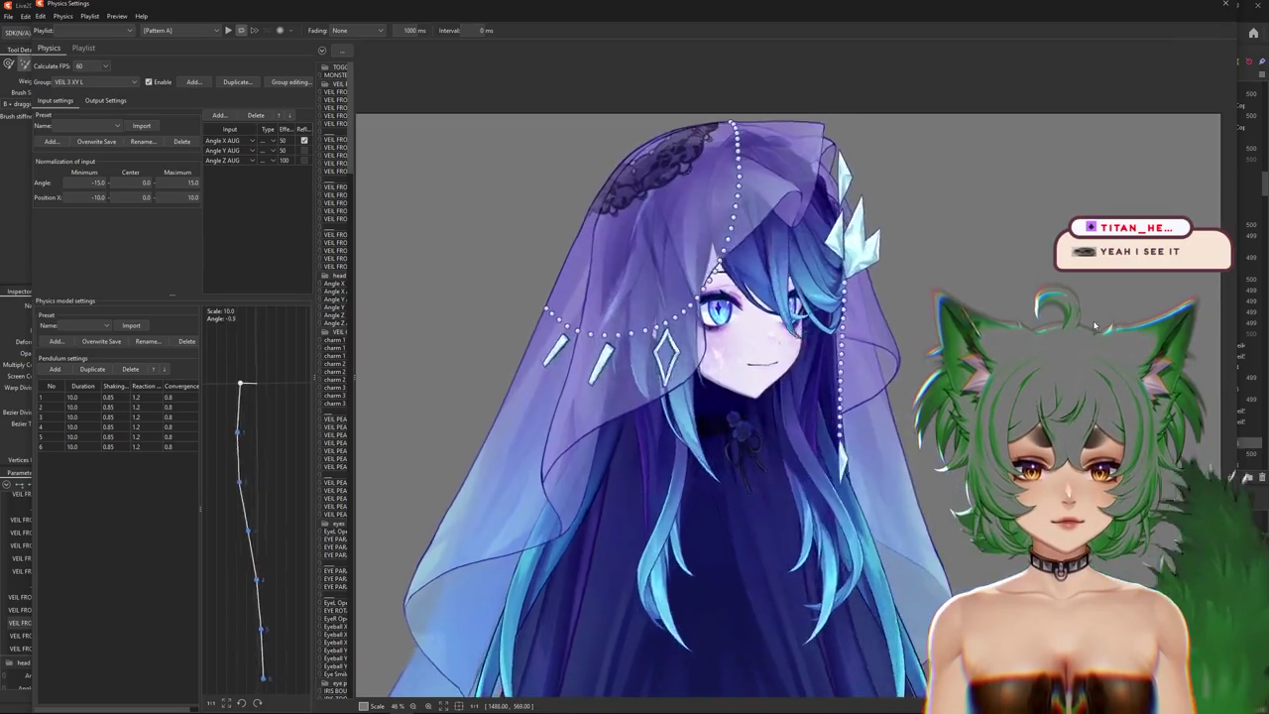
pyautogui.scroll(2, 662, 317)
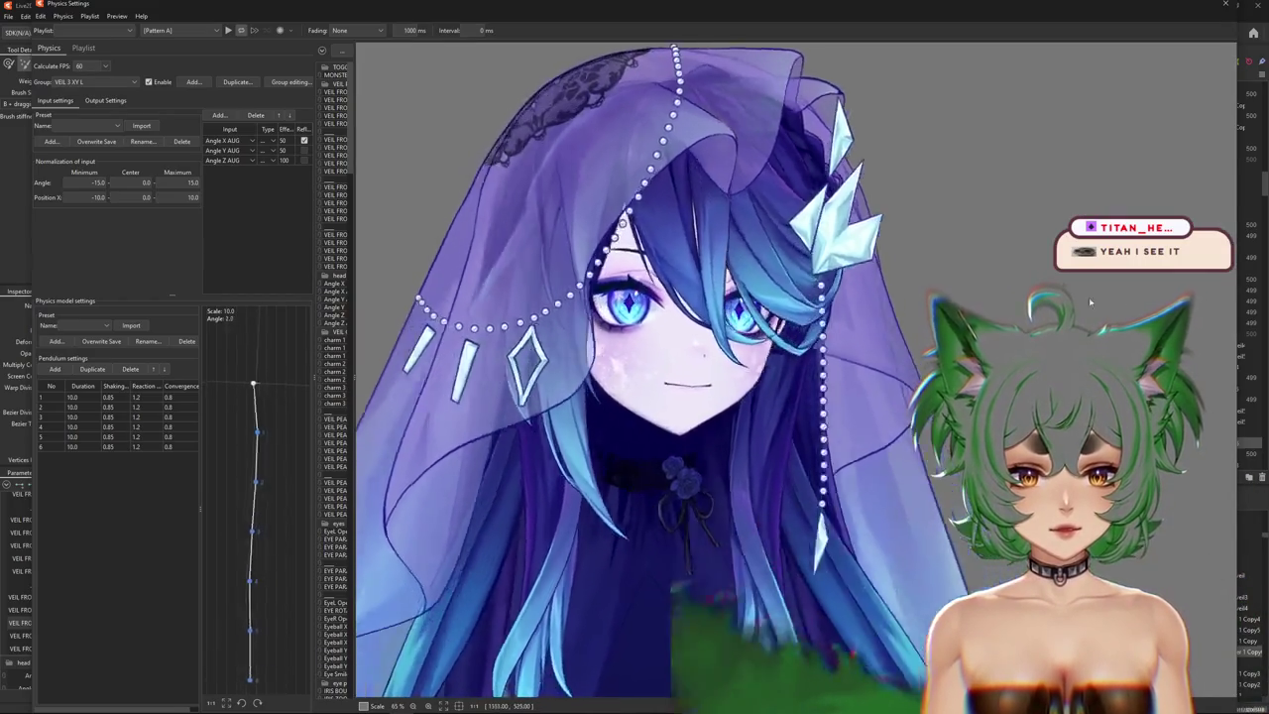
pyautogui.scroll(-2, 700, 396)
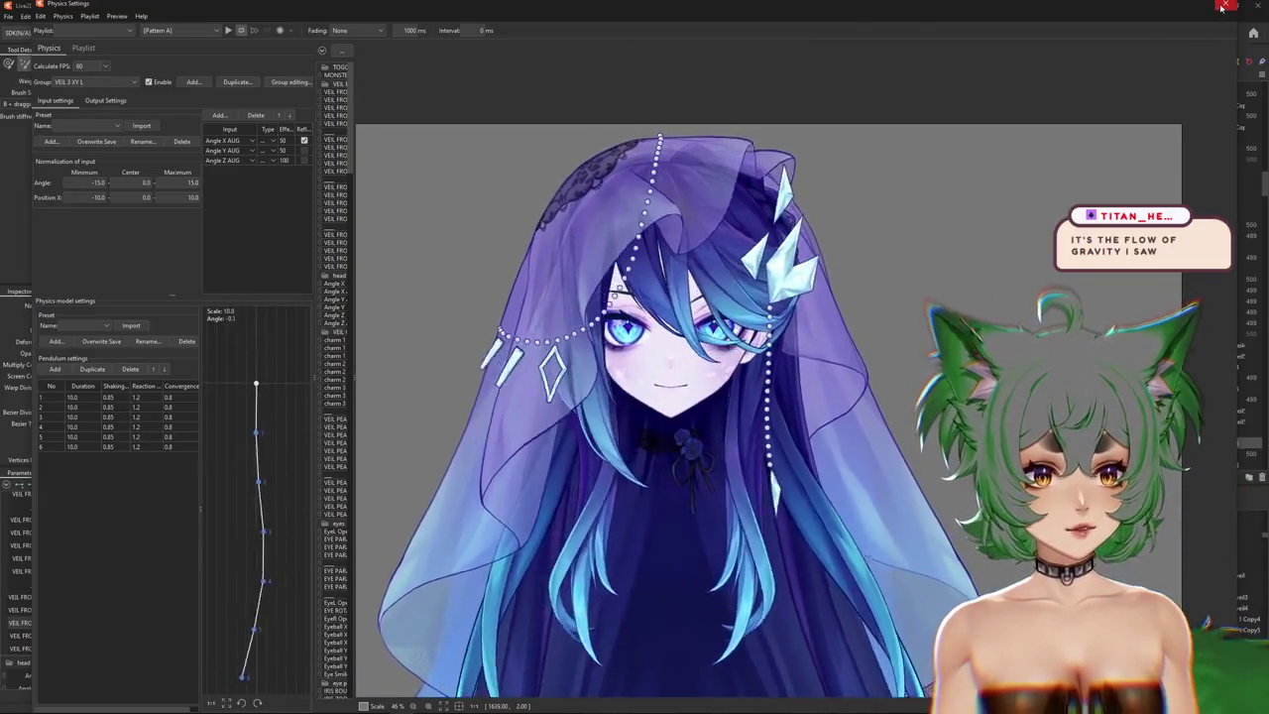
pyautogui.click(1223, 6)
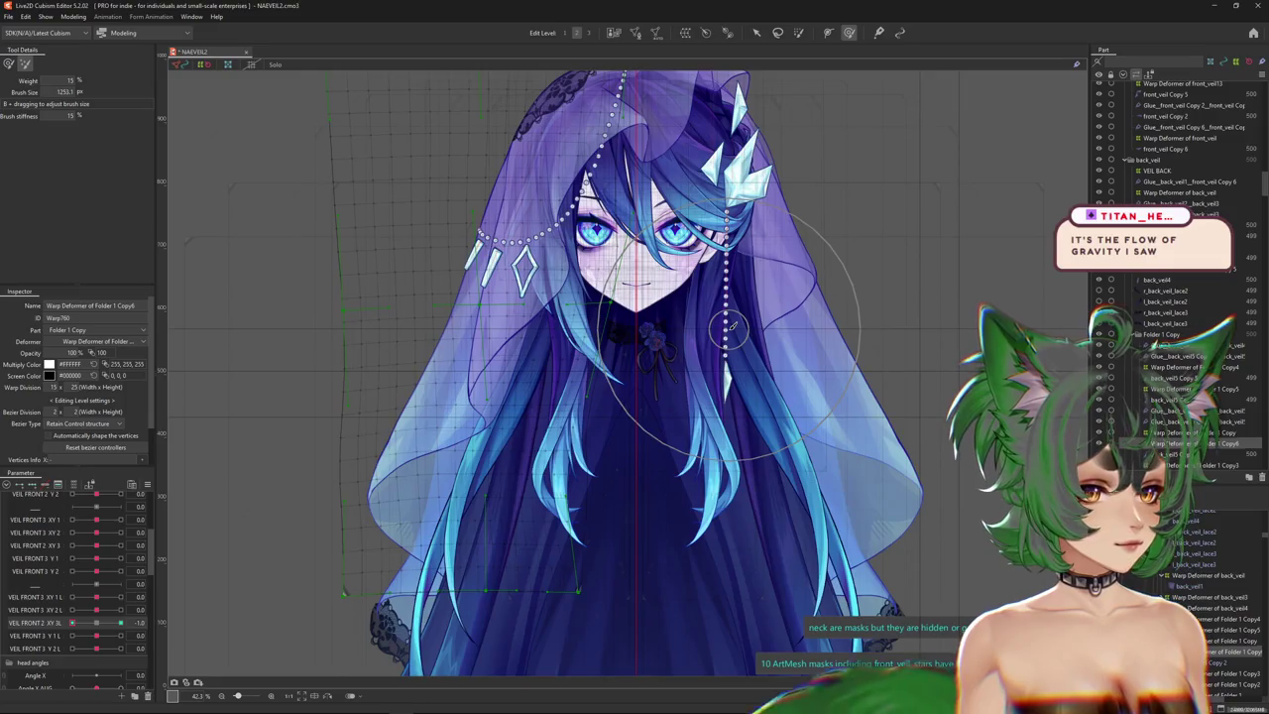
# Reopen Physics Settings from the Modeling menu to view the VEIL 3 XY L group.
pyautogui.click(72, 17)
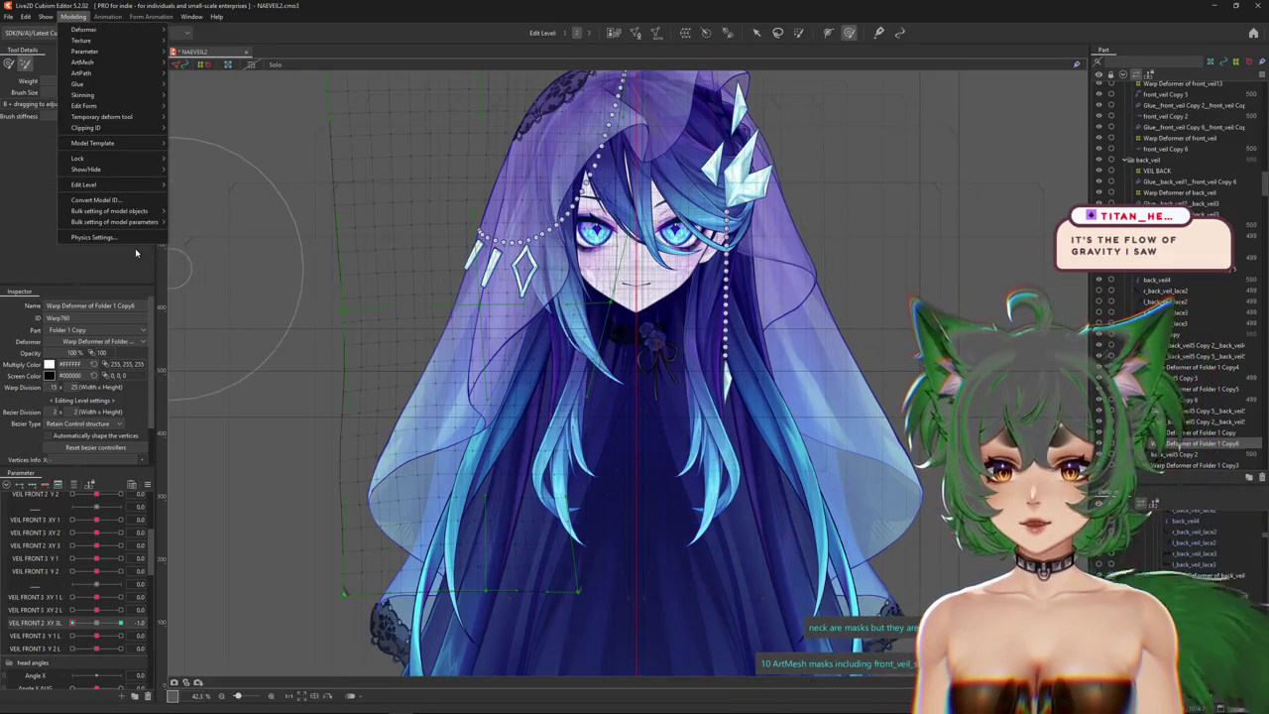
pyautogui.click(159, 237)
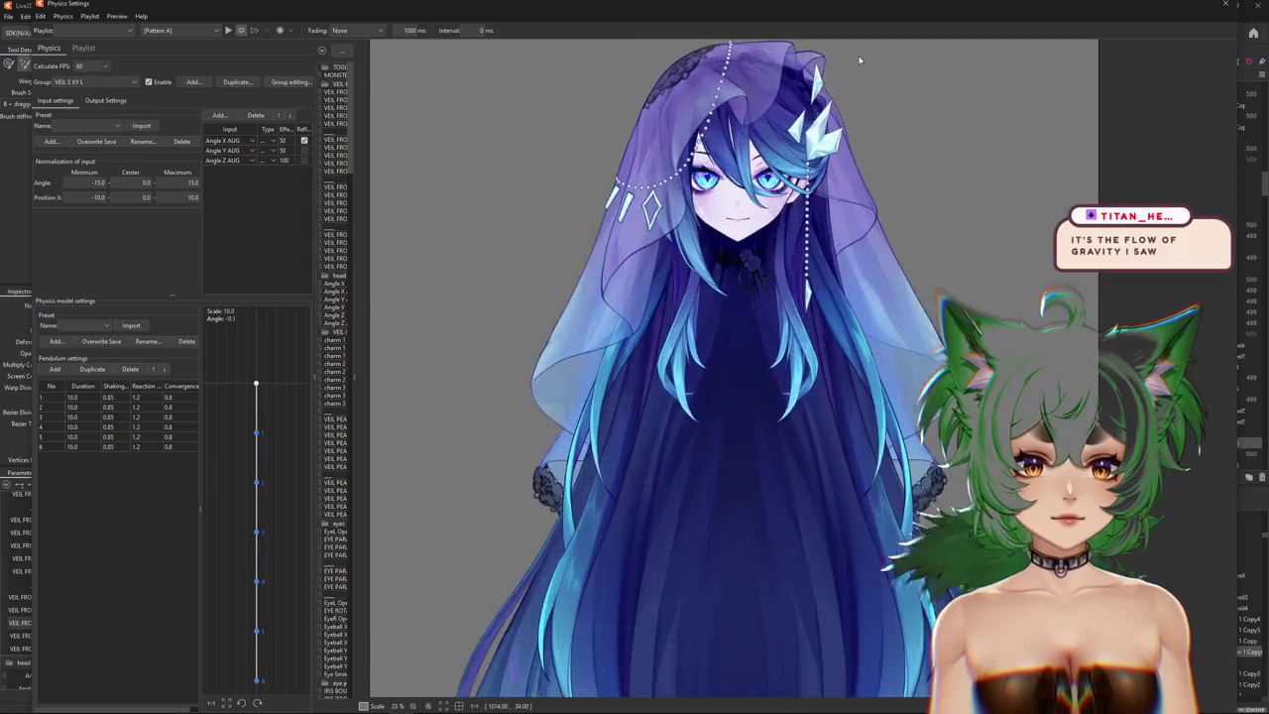
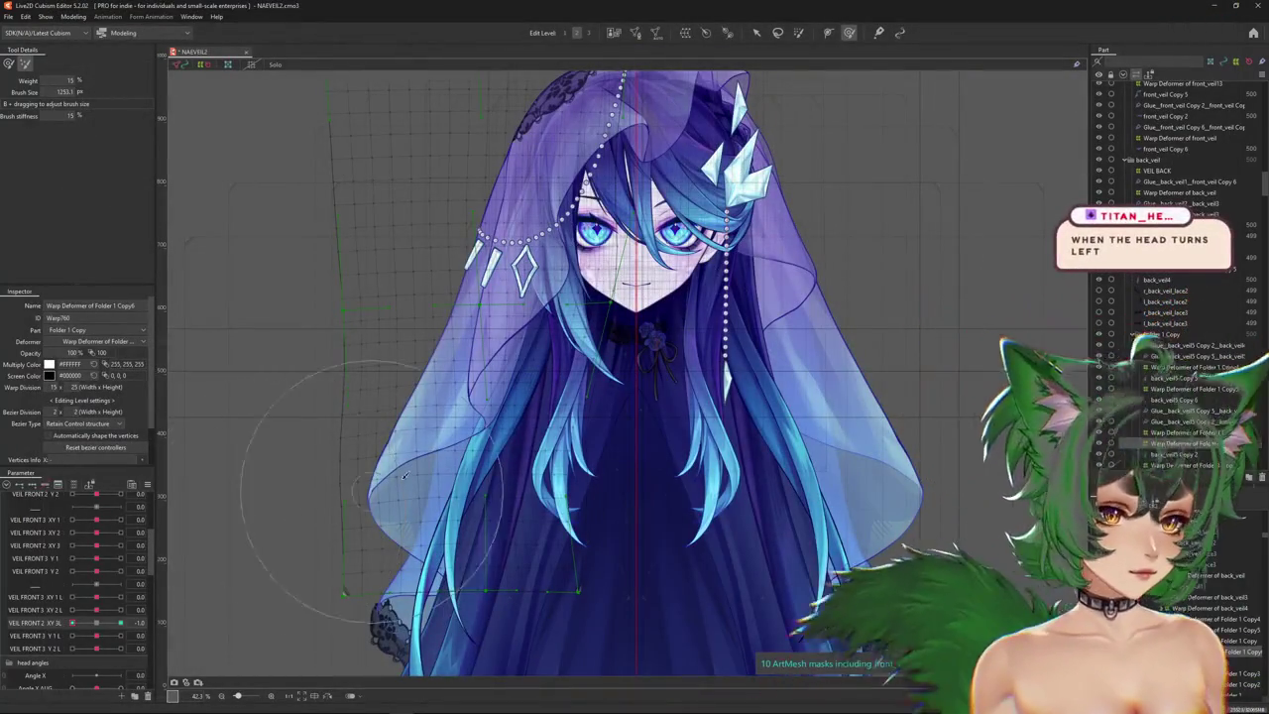
# Bring up the Physics Settings from the Modeling menu.
pyautogui.click(45, 17)
pyautogui.moveTo(73, 17)
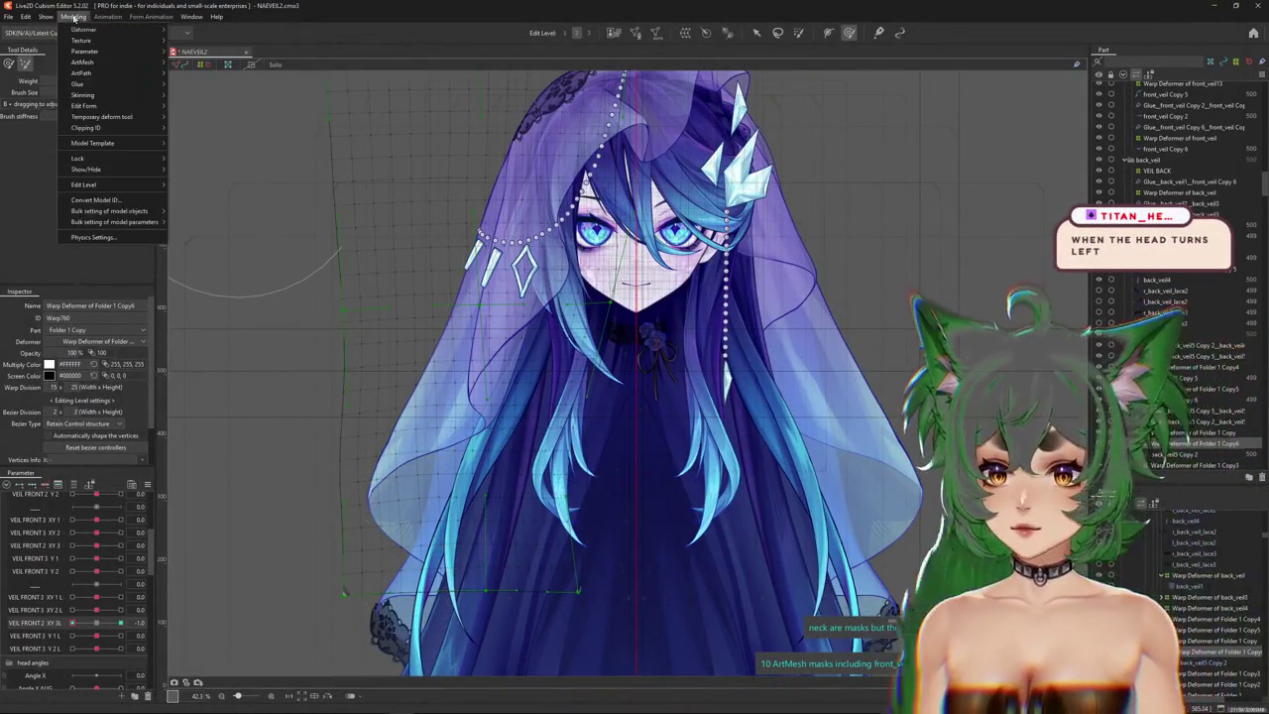
pyautogui.click(92, 237)
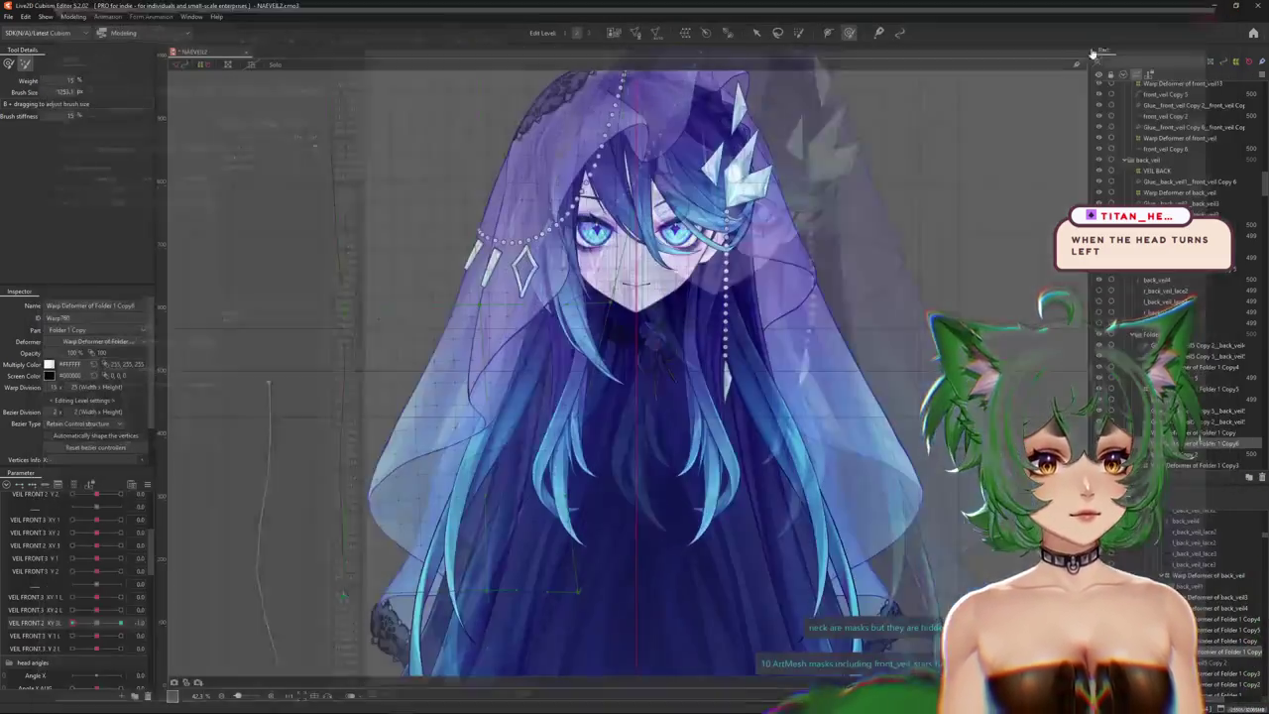
pyautogui.scroll(-2, 121, 583)
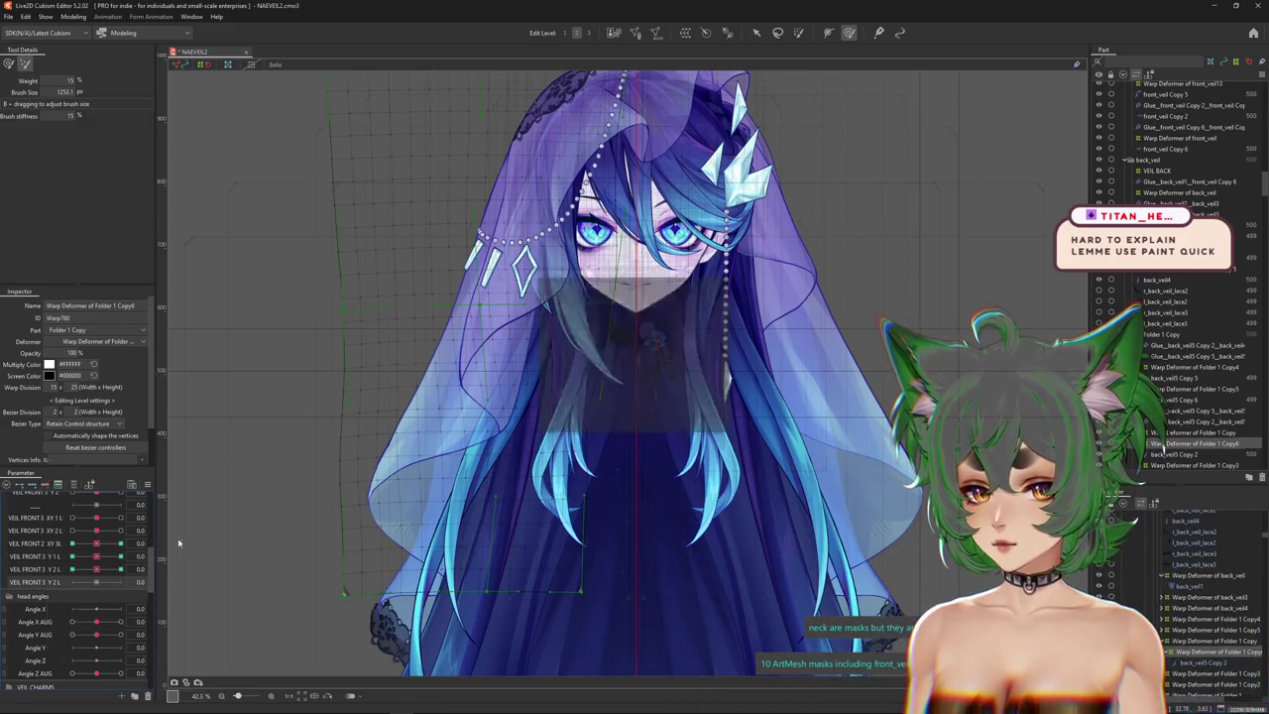
# Rename the duplicate parameter to VEIL FRONT 3 Y 3 L, then select Warp Deformer of Folder 1 Copy6.
pyautogui.click(83, 593)
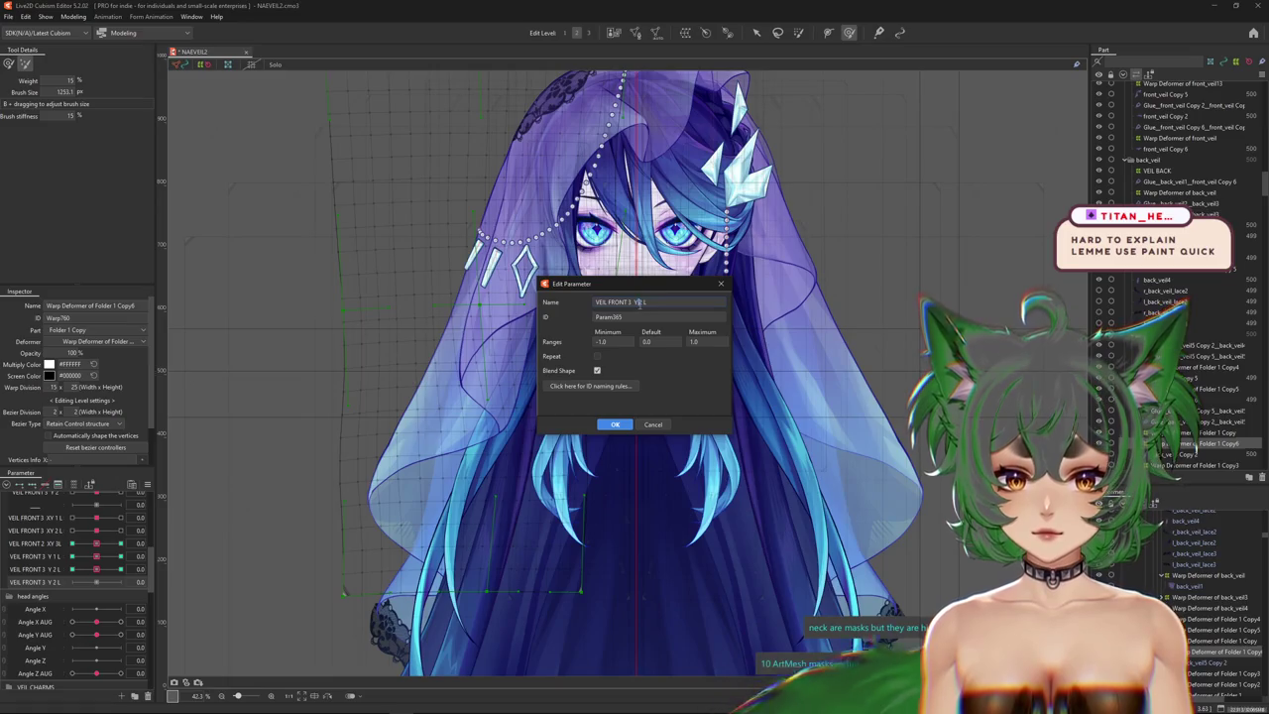
pyautogui.press('Return')
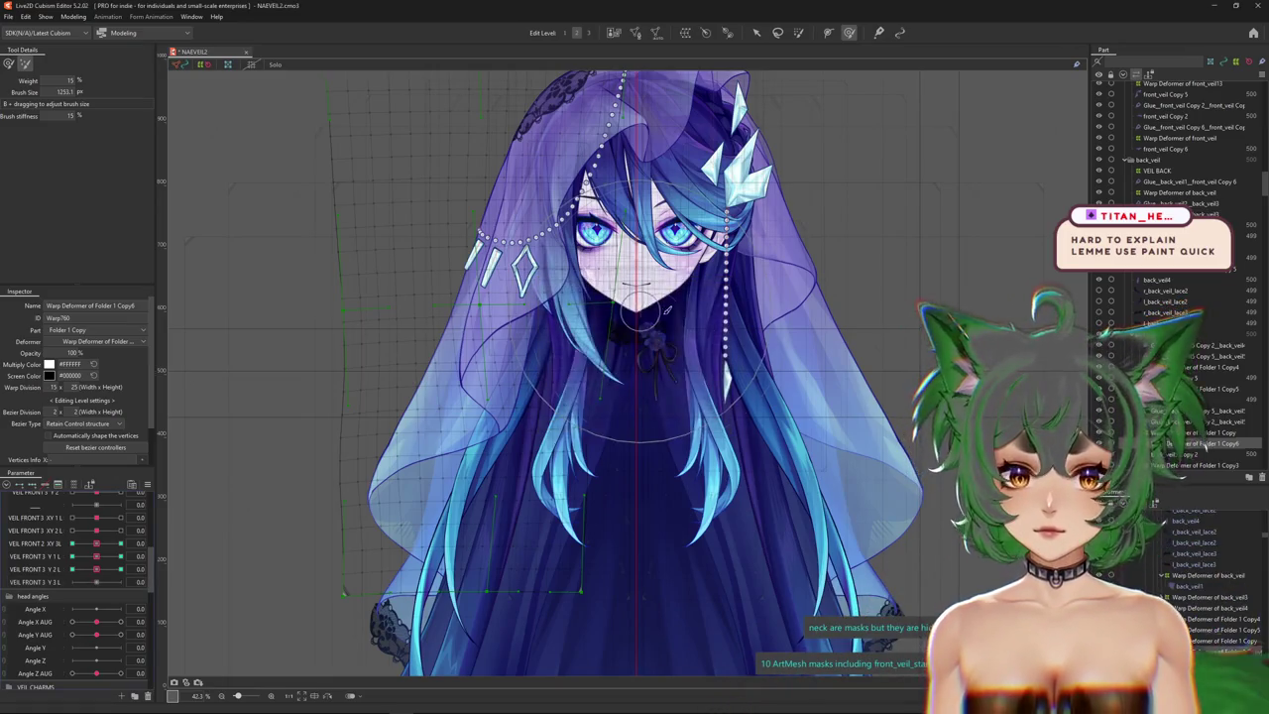
pyautogui.press('h')
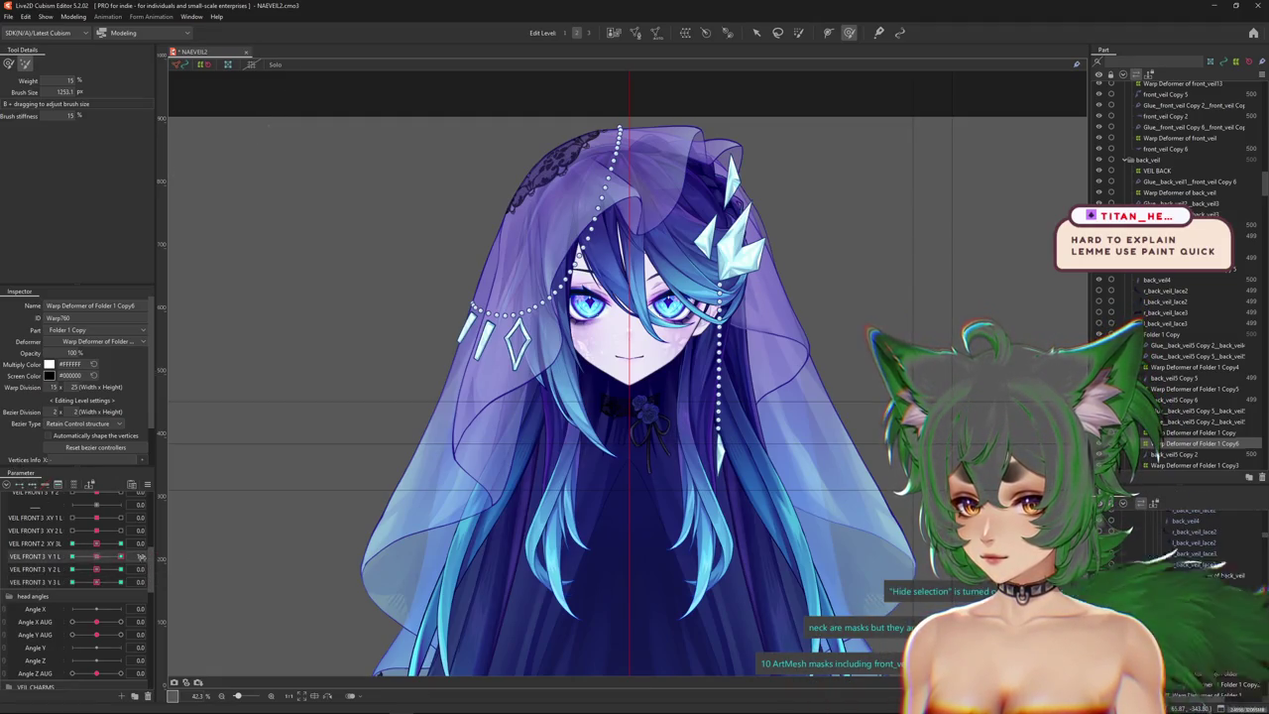
pyautogui.press('h')
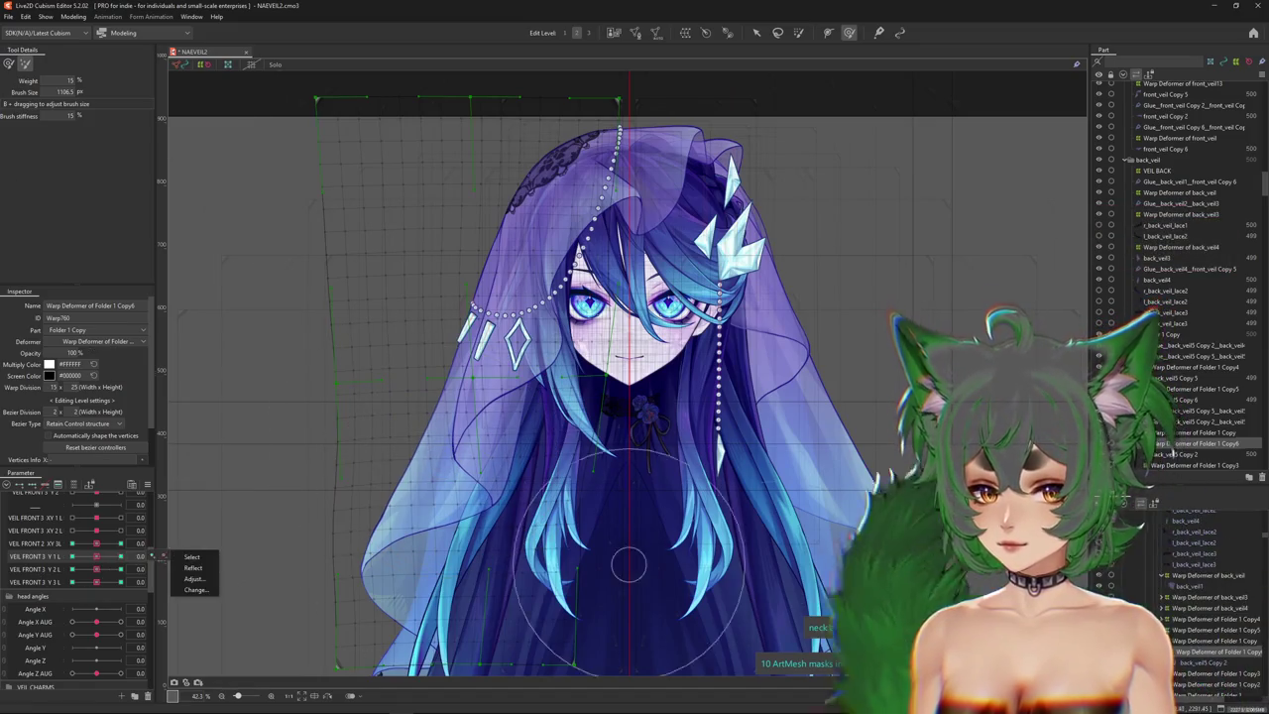
pyautogui.click(1214, 443)
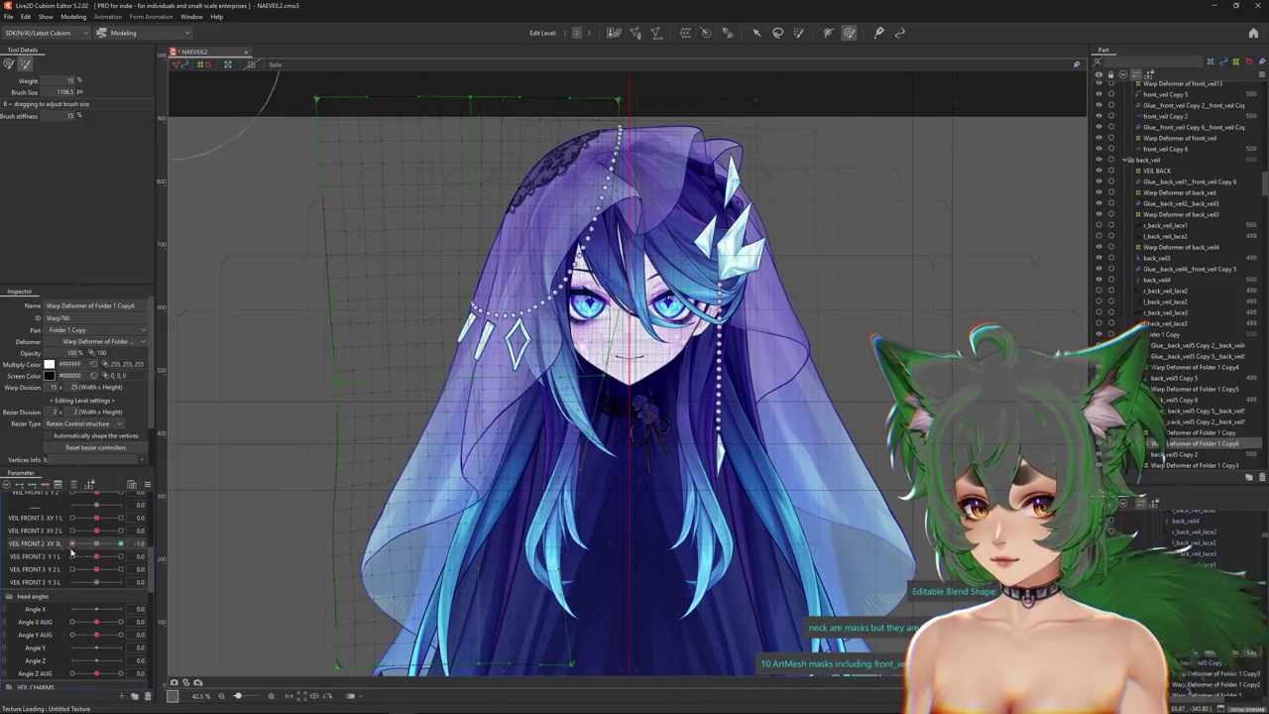
pyautogui.scroll(2, 472, 443)
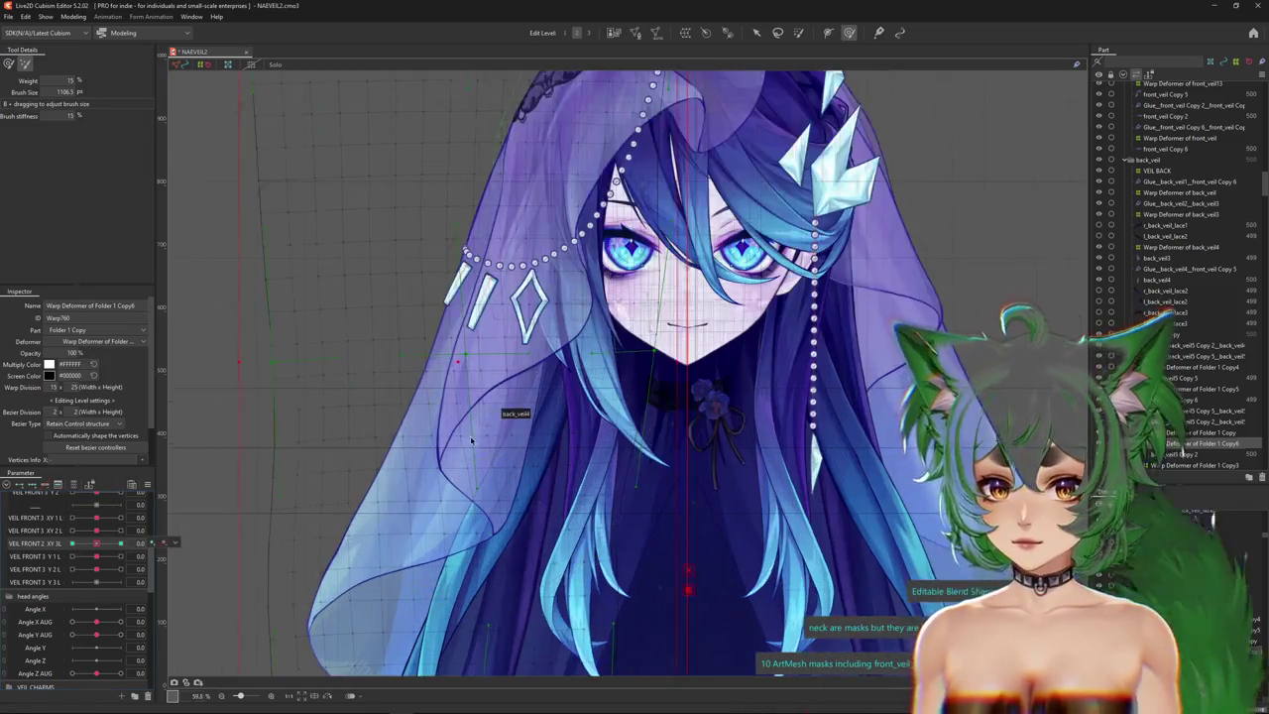
# Select front_veil Copy 5 and its Warp Deformer of front_veil13, hiding the deformer grid.
pyautogui.rightClick(480, 424)
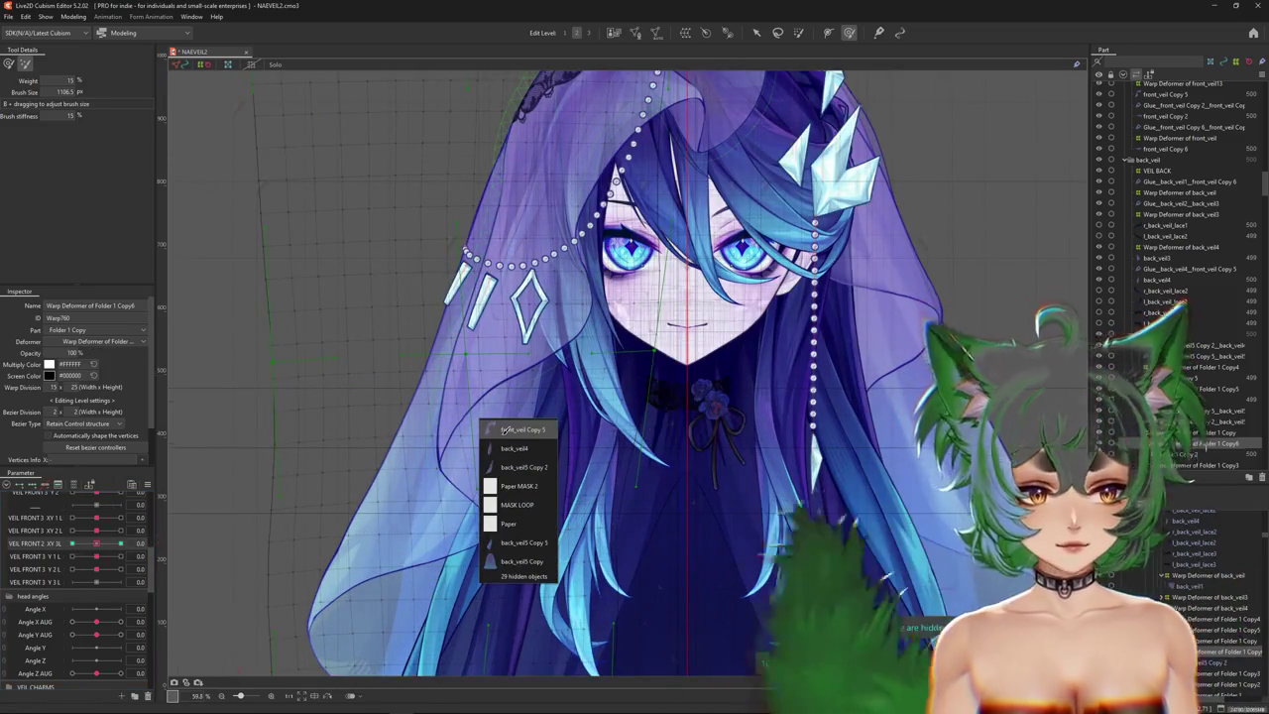
pyautogui.click(505, 430)
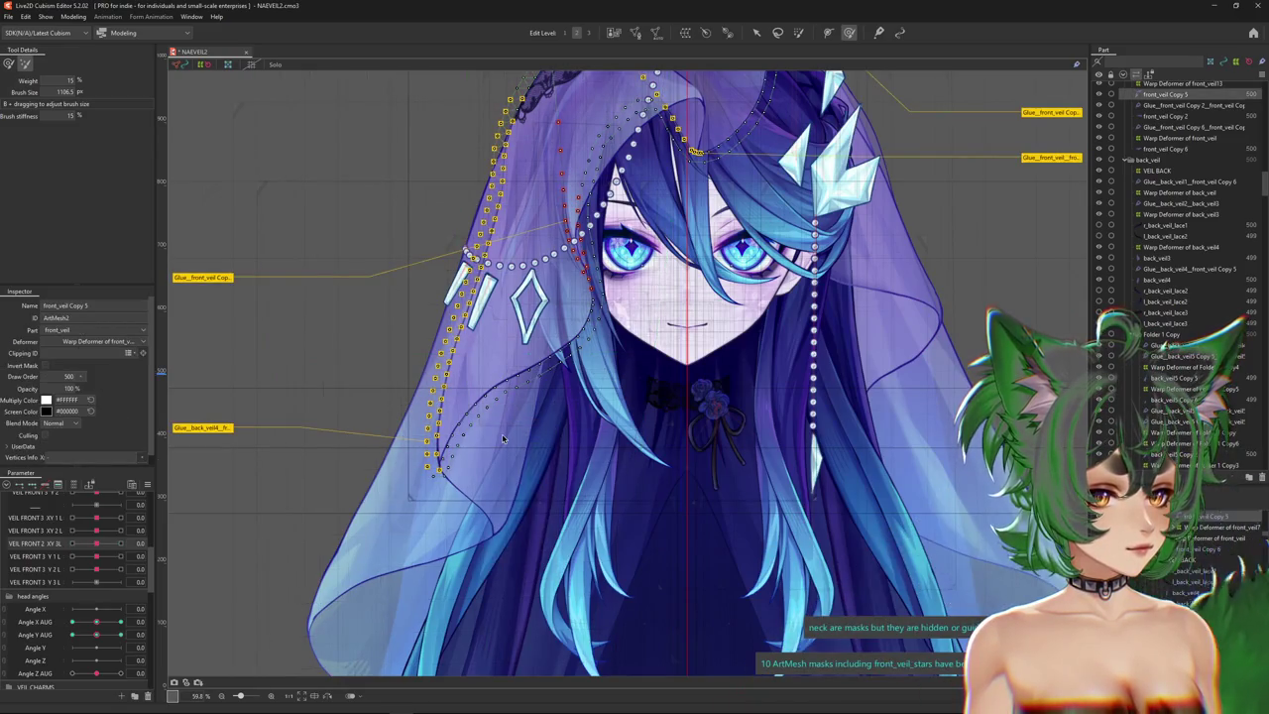
pyautogui.click(1193, 544)
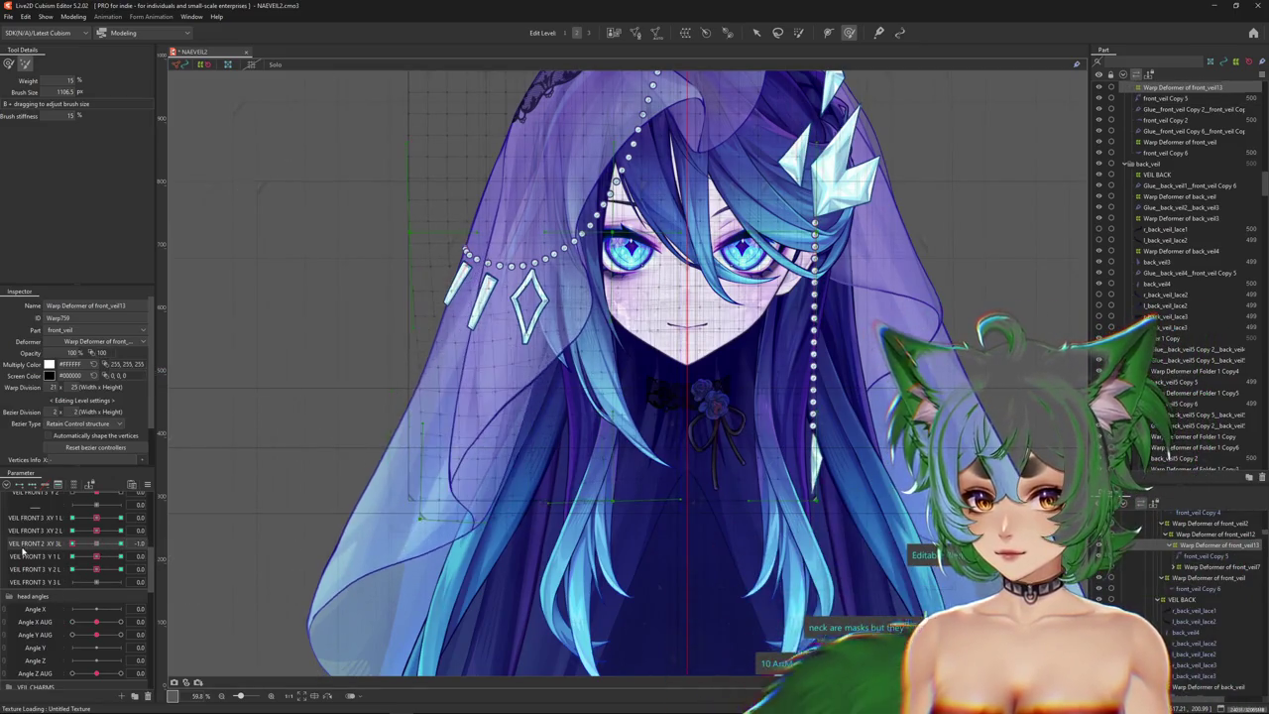
pyautogui.hotkey('ctrl', 'h')
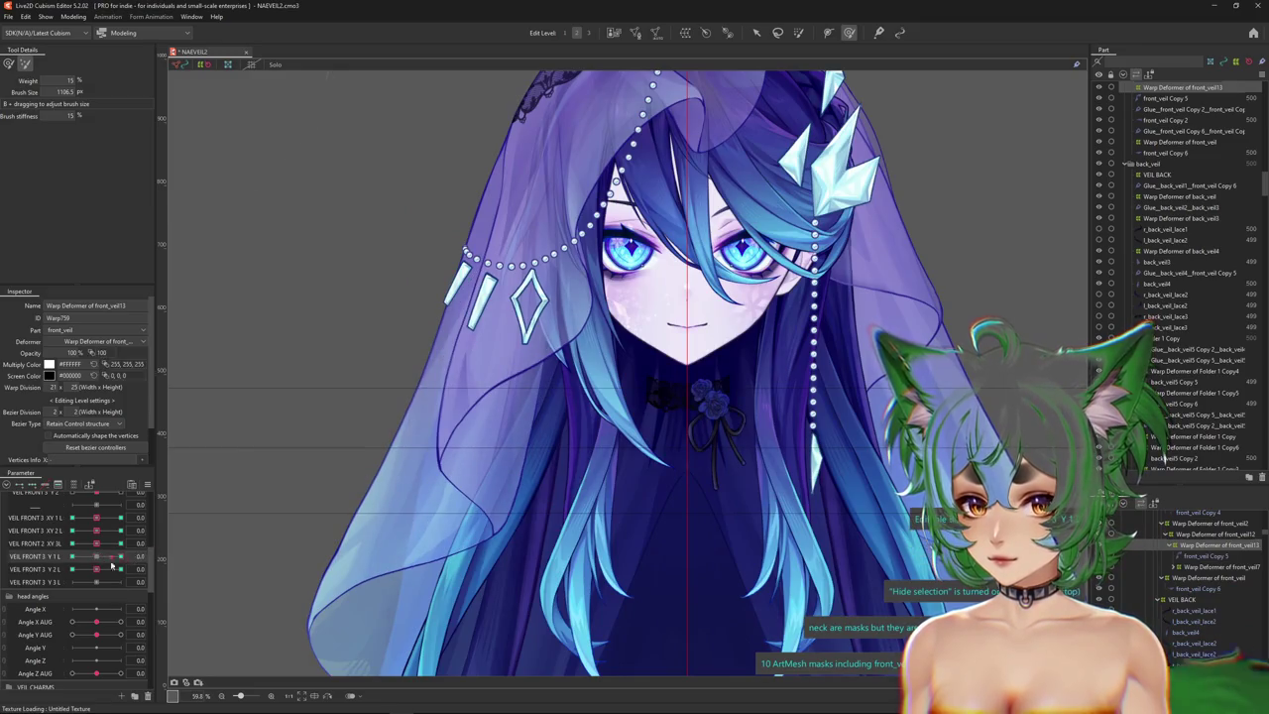
# Preview the veil by moving VEIL FRONT 3 Y 1 L to -1.0 and VEIL FRONT 2 XY 3L to -0.5.
pyautogui.click(97, 569)
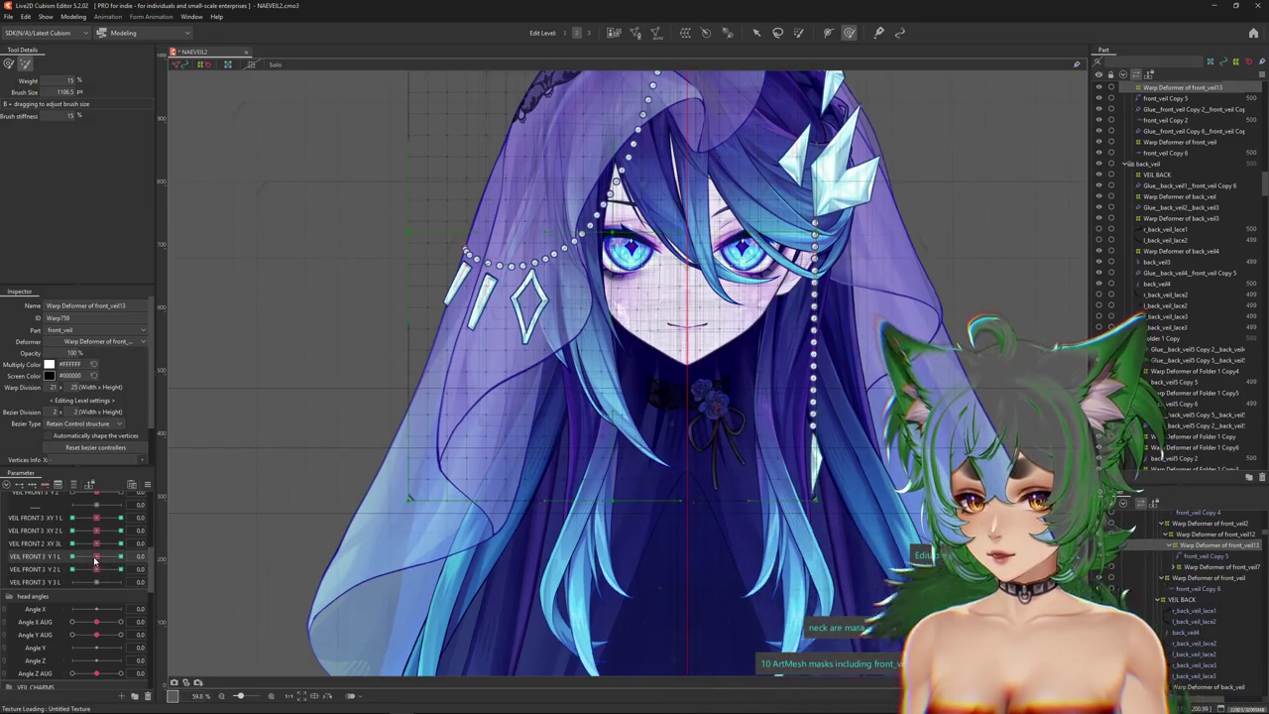
pyautogui.moveTo(96, 556); pyautogui.dragTo(72, 556)
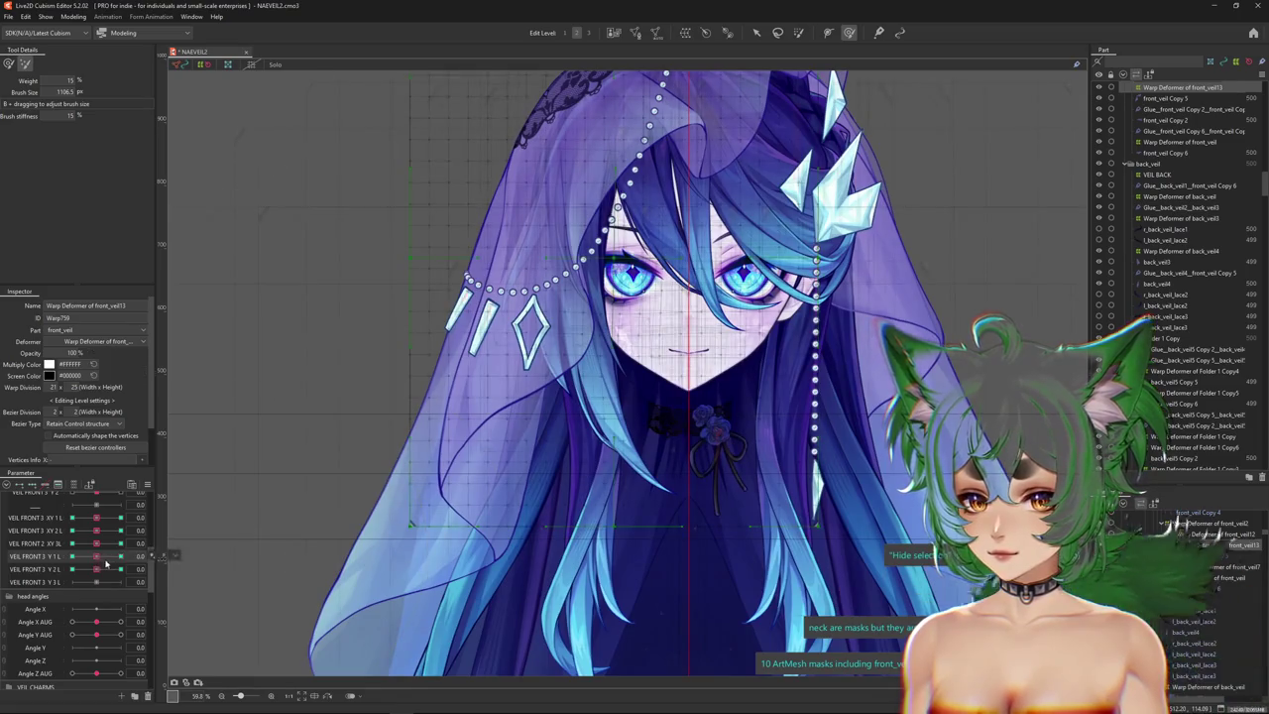
pyautogui.click(97, 543)
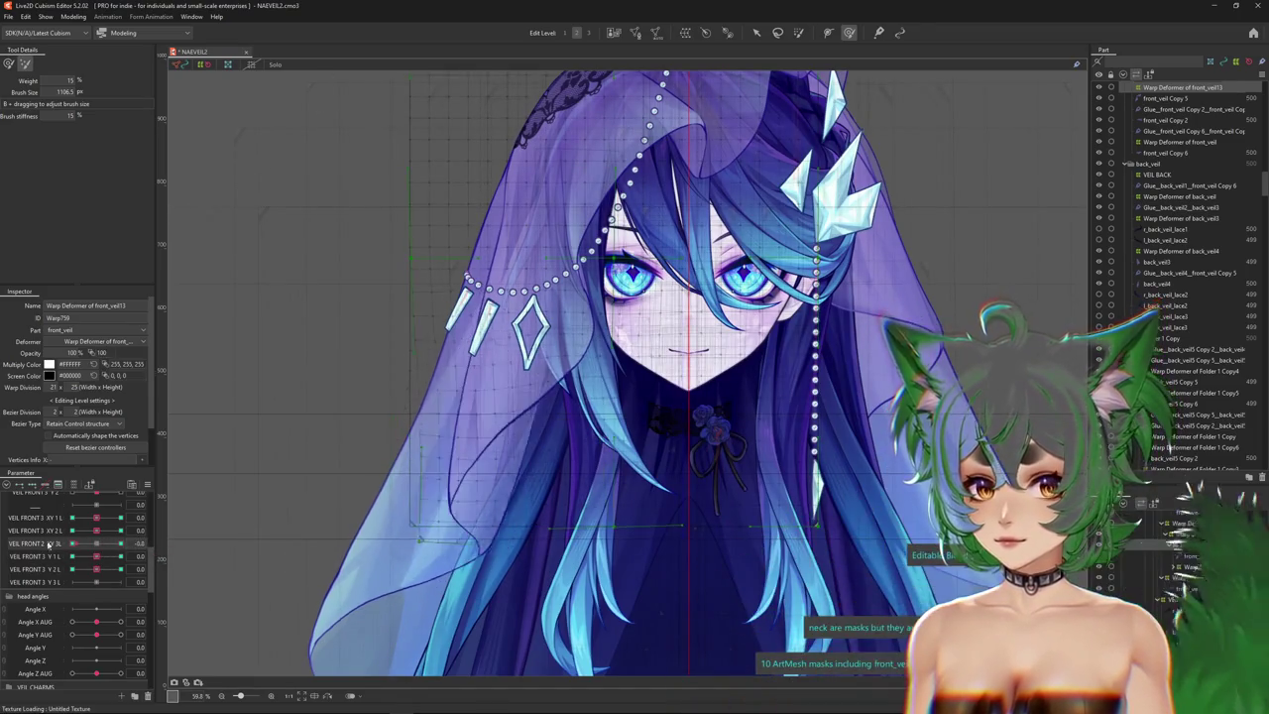
pyautogui.click(97, 557)
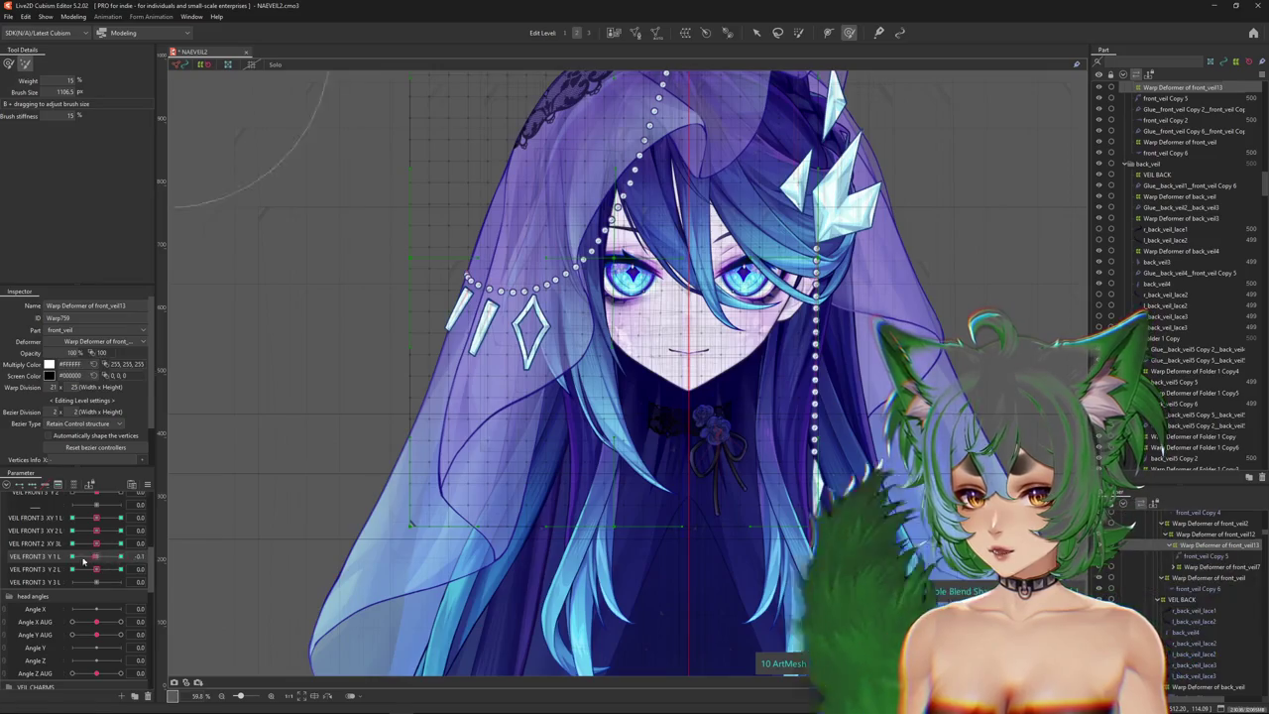
pyautogui.scroll(-2, 235, 530)
pyautogui.scroll(1, 235, 530)
pyautogui.scroll(1, 236, 530)
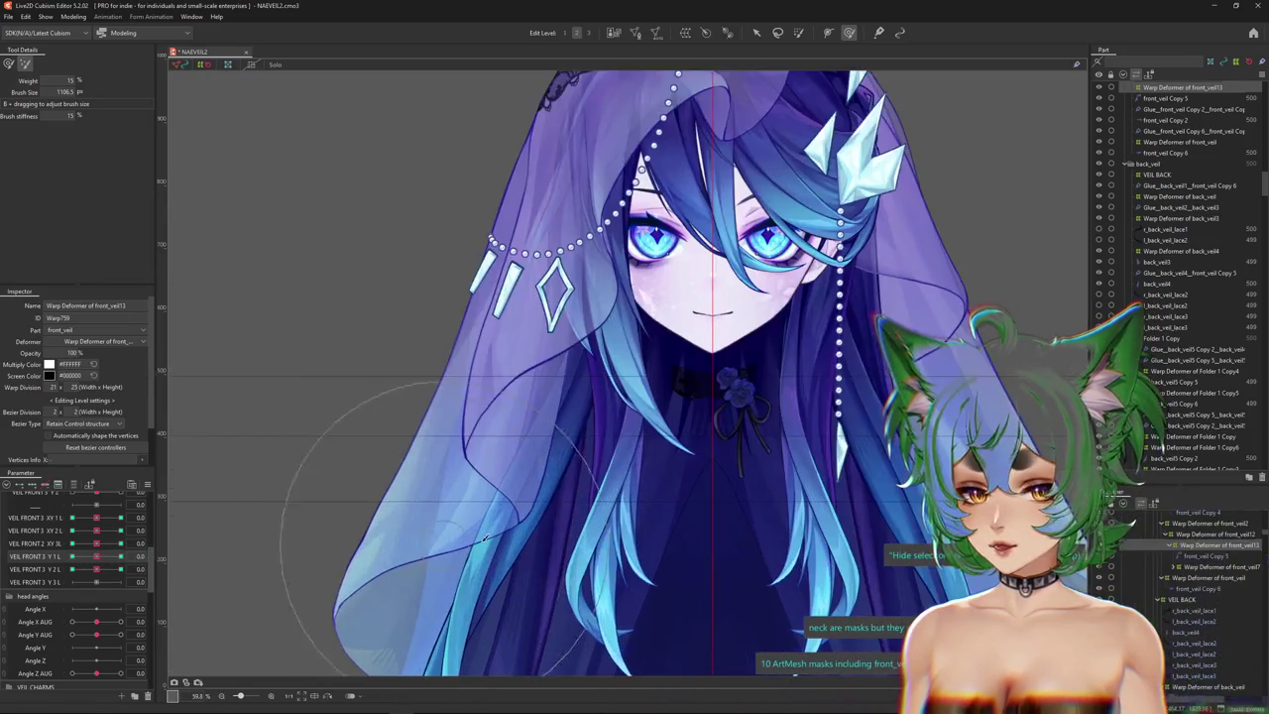
# Add keyforms to VEIL FRONT 3 Y 1 L and size the Brush deform tool for the veil.
pyautogui.moveTo(530, 502); pyautogui.dragTo(458, 499)
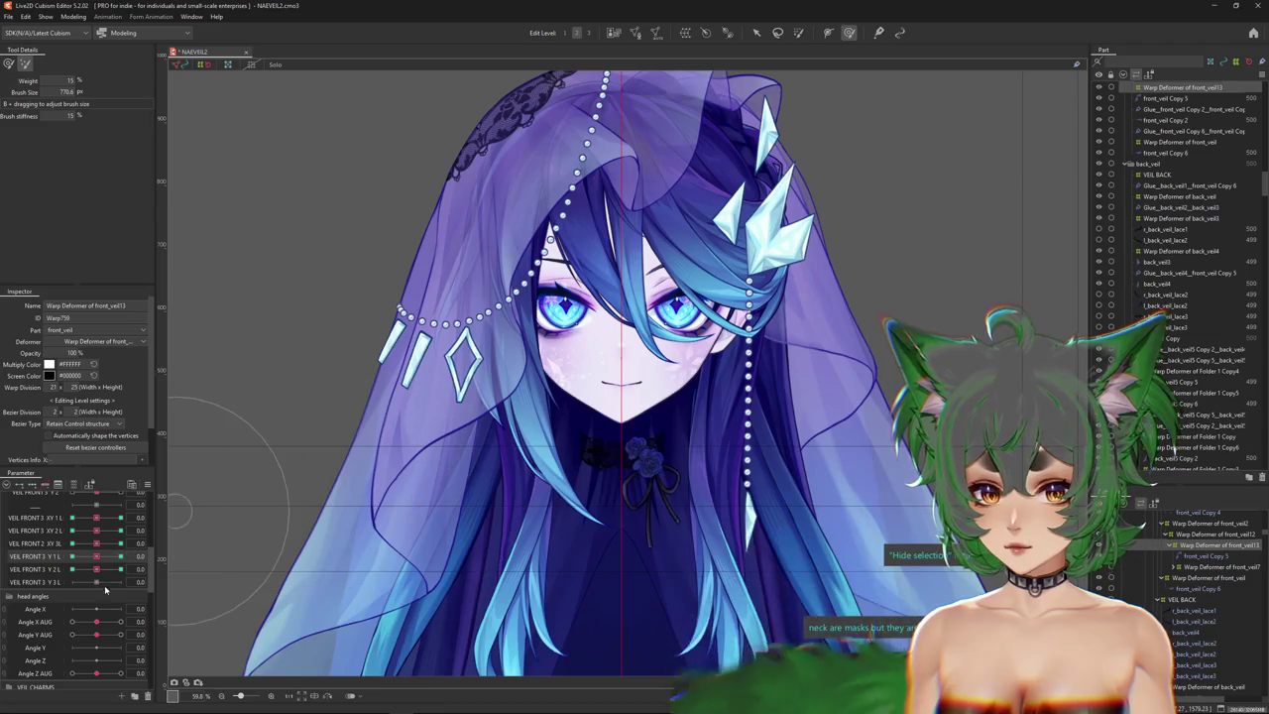
pyautogui.moveTo(103, 561); pyautogui.dragTo(97, 559)
pyautogui.moveTo(402, 415); pyautogui.dragTo(428, 414)
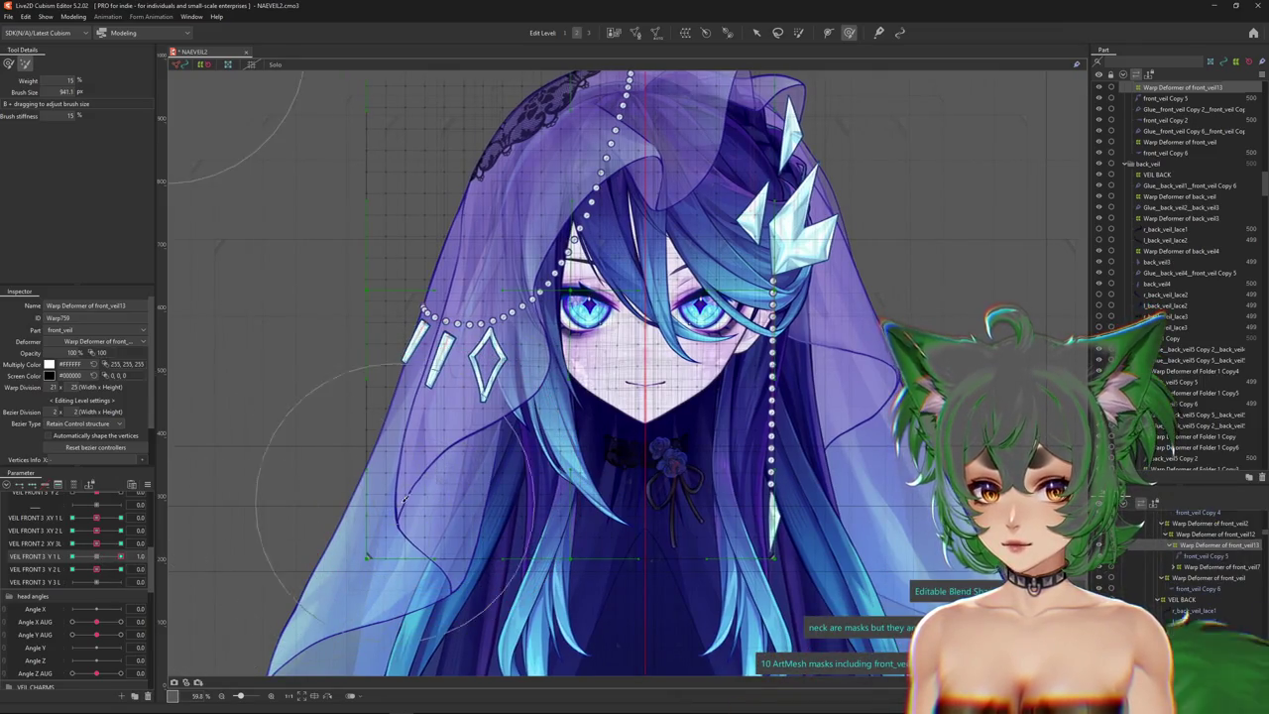
pyautogui.moveTo(402, 501); pyautogui.dragTo(502, 459)
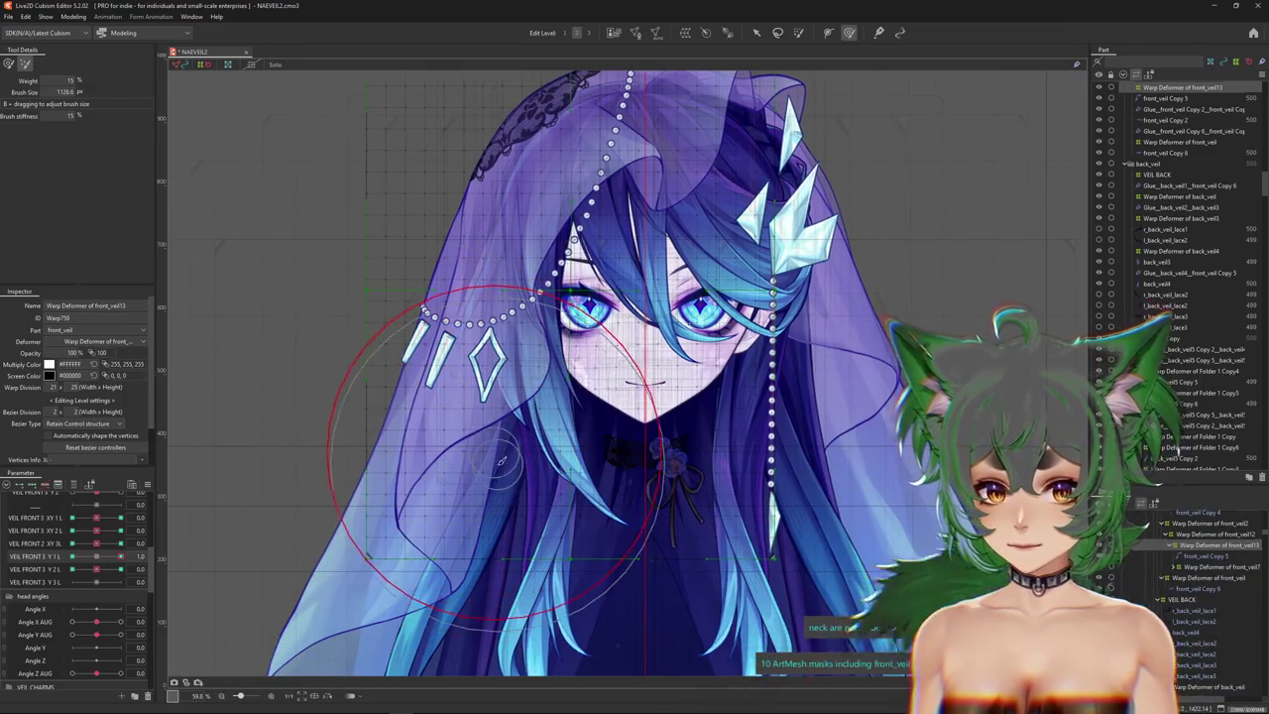
pyautogui.click(9, 64)
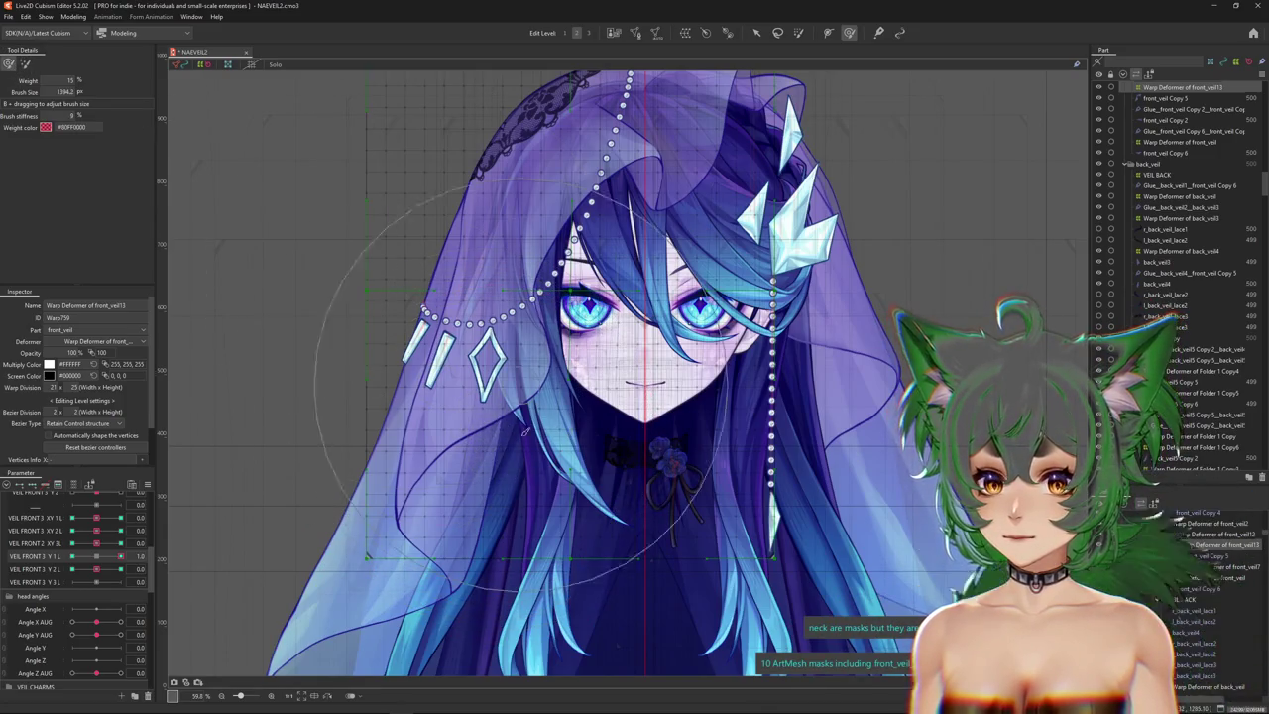
pyautogui.moveTo(487, 439); pyautogui.dragTo(368, 463)
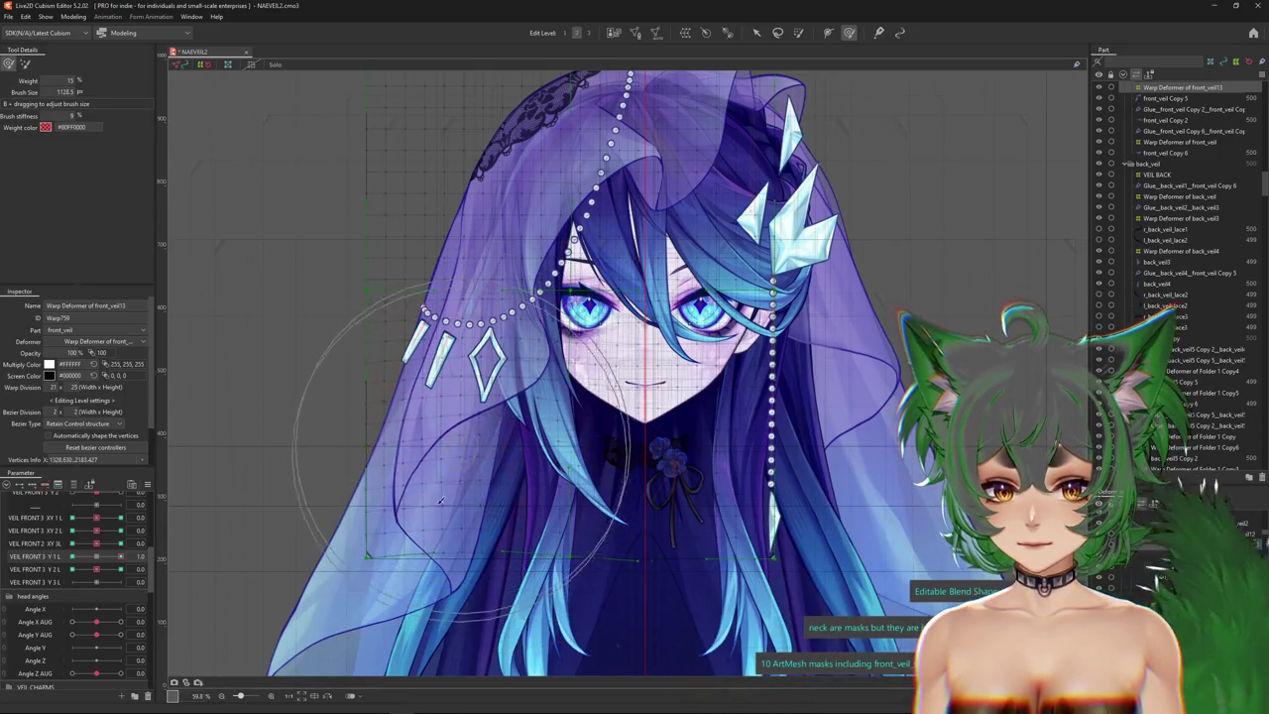
pyautogui.moveTo(485, 429); pyautogui.dragTo(557, 428)
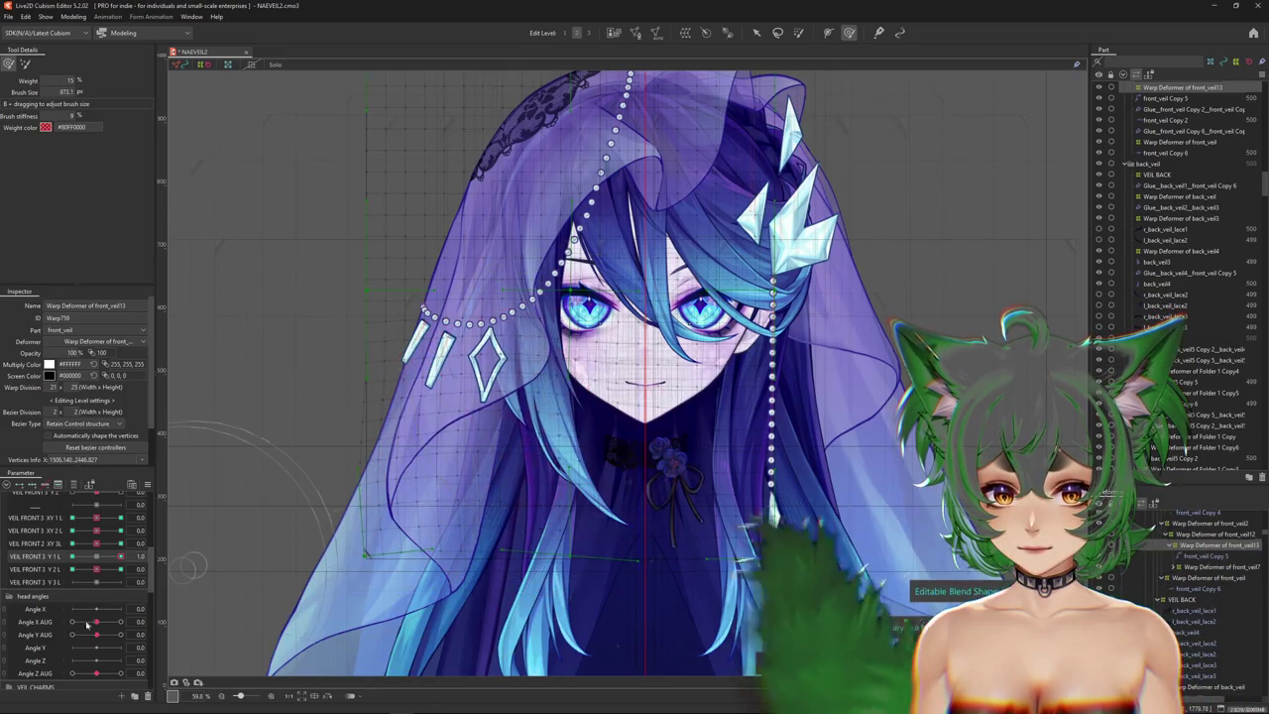
pyautogui.moveTo(436, 454)
pyautogui.mouseDown()
pyautogui.moveTo(405, 490)
pyautogui.moveTo(344, 501)
pyautogui.mouseUp()
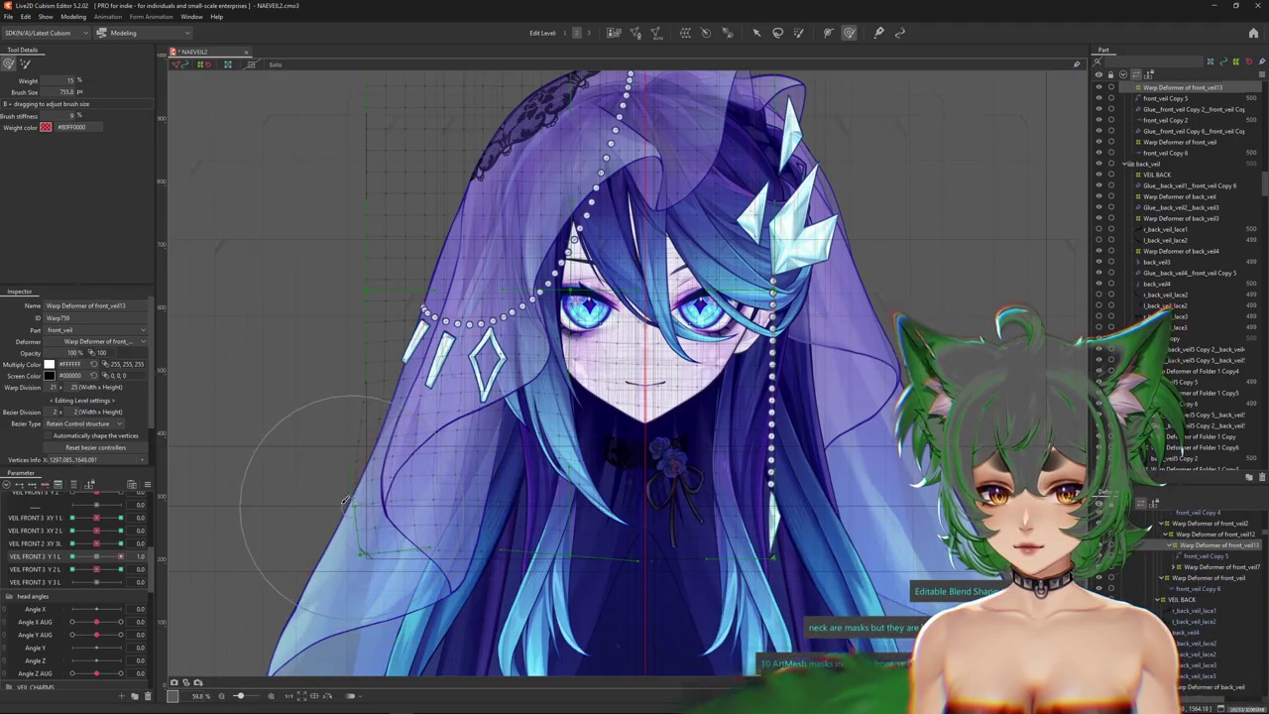
pyautogui.moveTo(540, 443); pyautogui.dragTo(387, 472)
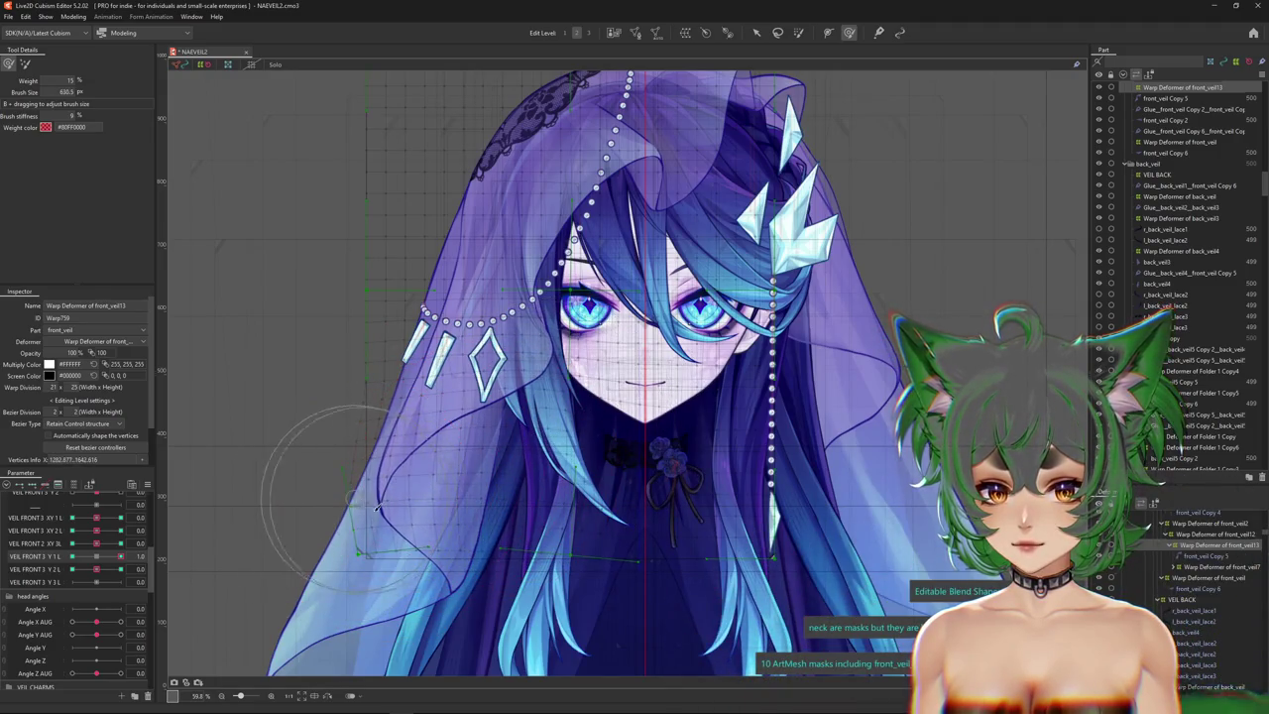
pyautogui.moveTo(301, 458); pyautogui.dragTo(330, 469)
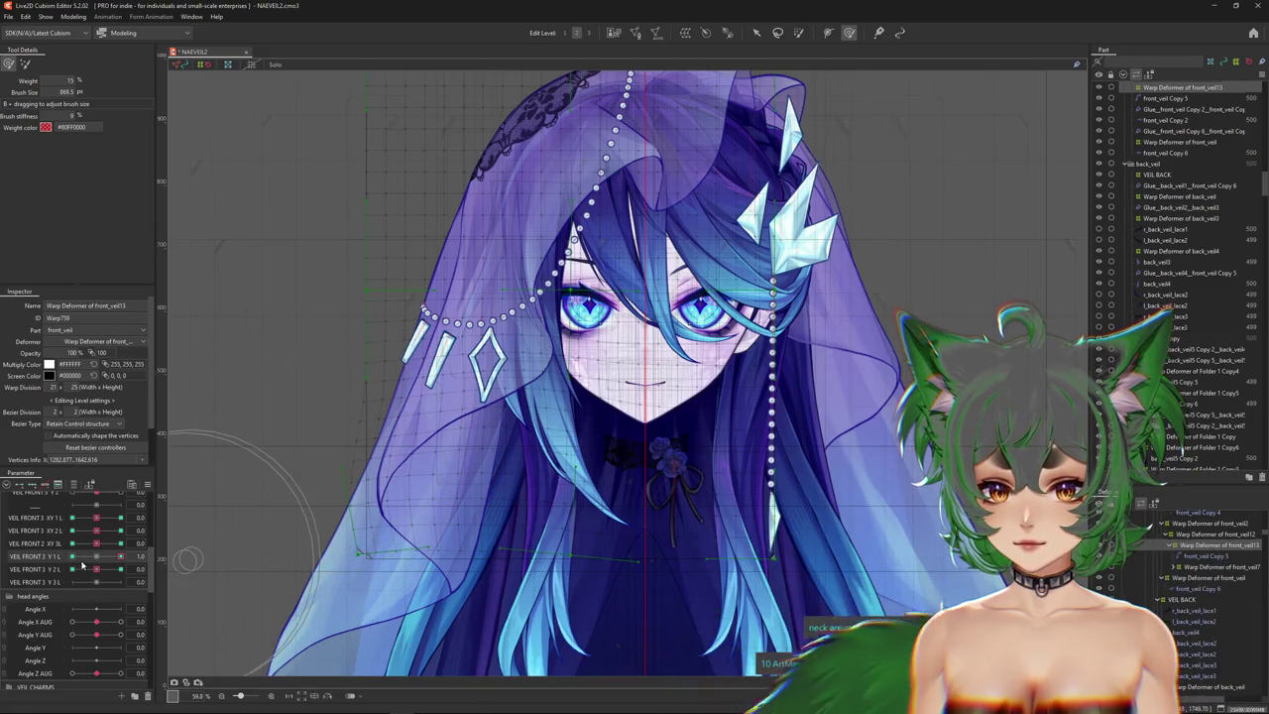
# Test the veil by moving VEIL FRONT 3 Y 1 L to -1.0, 0.2, 0, then -1.0.
pyautogui.click(84, 559)
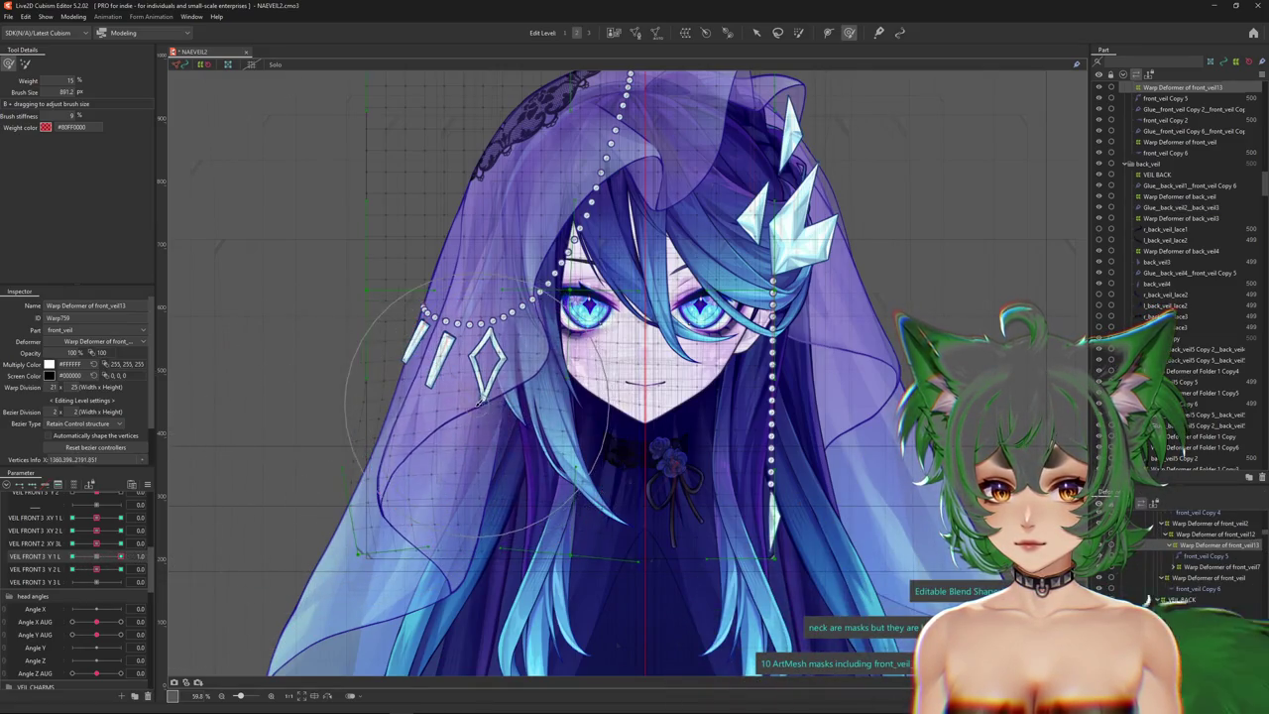
pyautogui.click(72, 557)
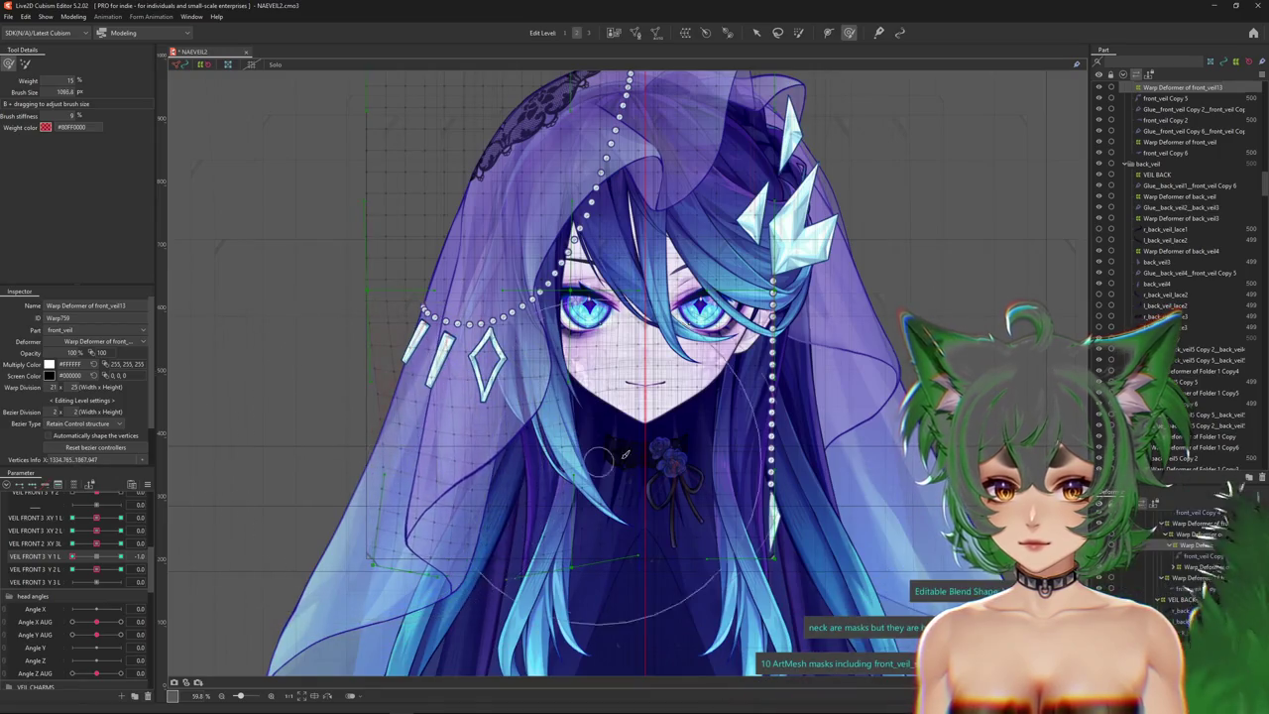
pyautogui.click(105, 558)
pyautogui.click(96, 556)
pyautogui.moveTo(127, 557); pyautogui.dragTo(3, 561)
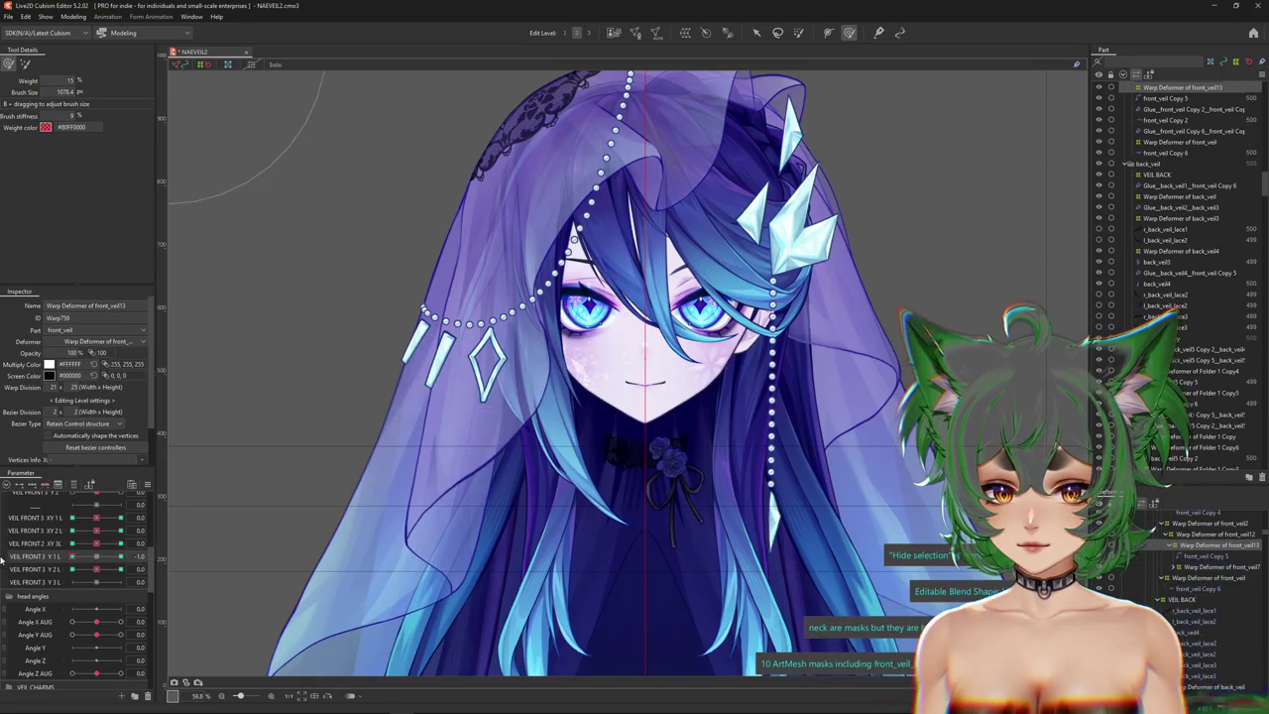
# Brush-sculpt the left veil for VEIL FRONT 3 Y 2 L at its 1.0 and -1 keyforms.
pyautogui.click(120, 569)
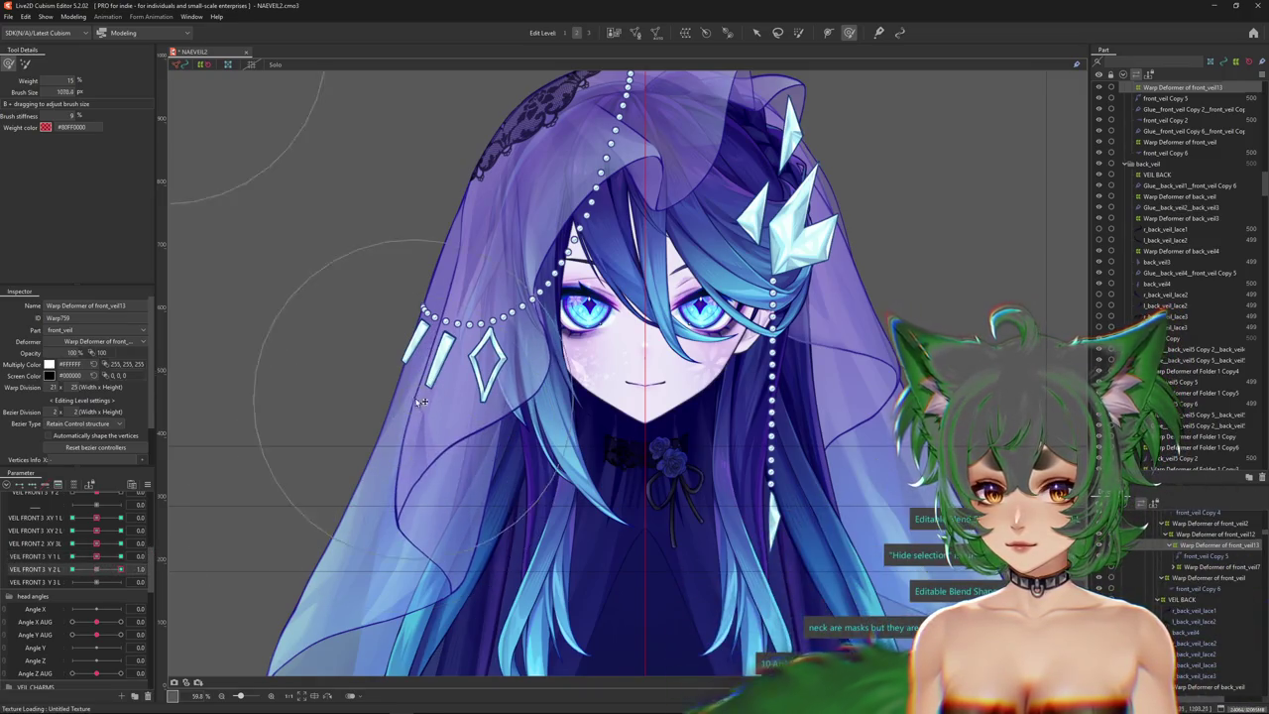
pyautogui.moveTo(461, 416)
pyautogui.mouseDown()
pyautogui.moveTo(389, 347)
pyautogui.moveTo(404, 327)
pyautogui.mouseUp()
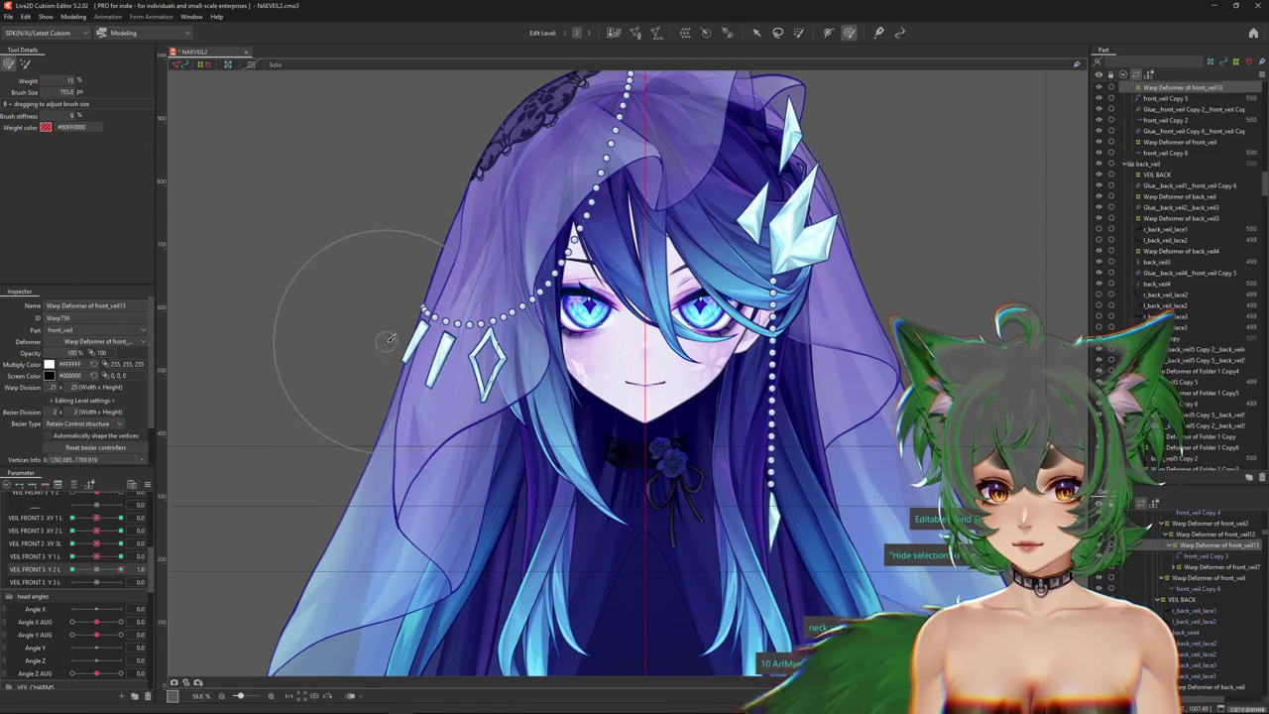
pyautogui.moveTo(347, 446); pyautogui.dragTo(407, 584)
pyautogui.click(97, 570)
pyautogui.click(71, 569)
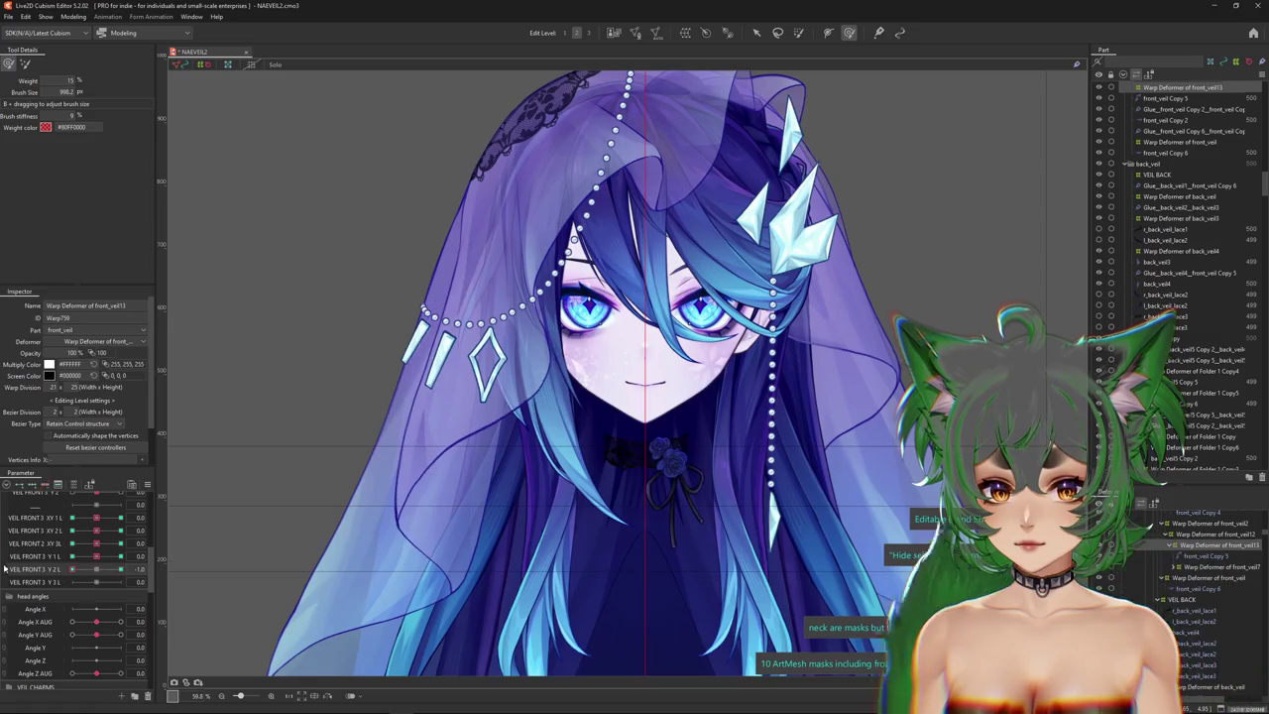
pyautogui.moveTo(475, 477)
pyautogui.mouseDown()
pyautogui.moveTo(313, 405)
pyautogui.moveTo(555, 319)
pyautogui.moveTo(349, 418)
pyautogui.mouseUp()
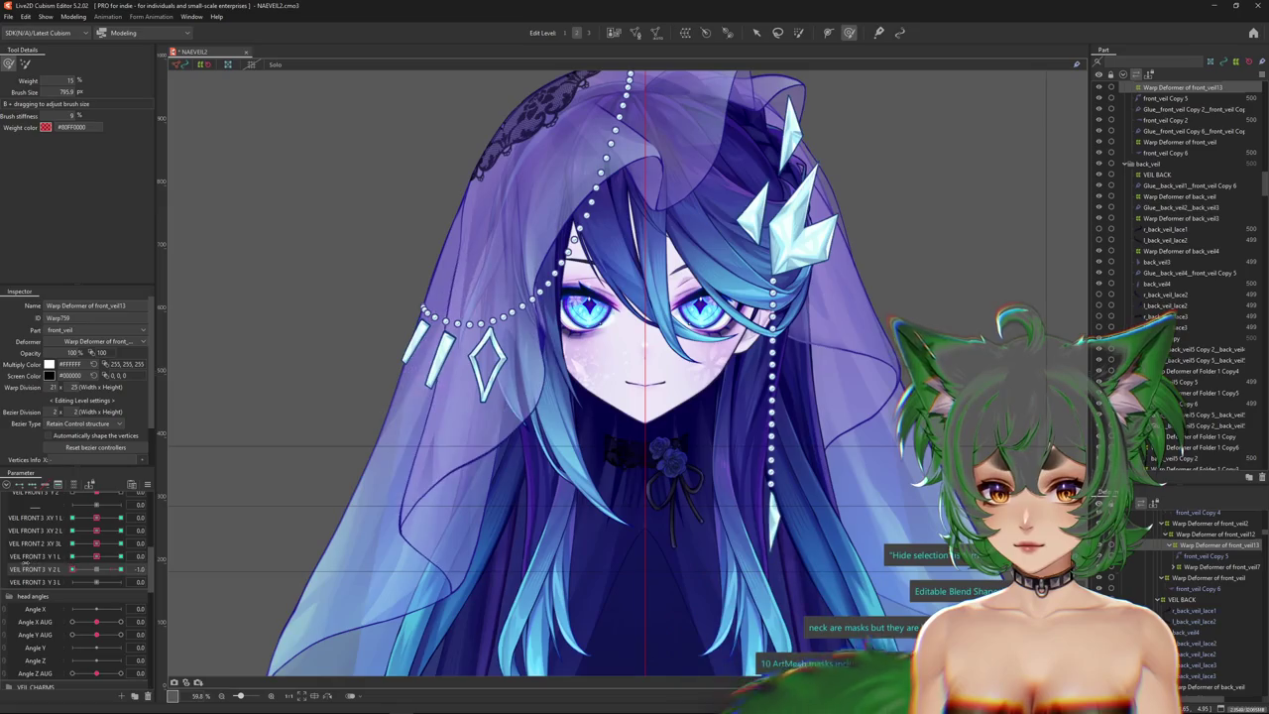
pyautogui.click(369, 568)
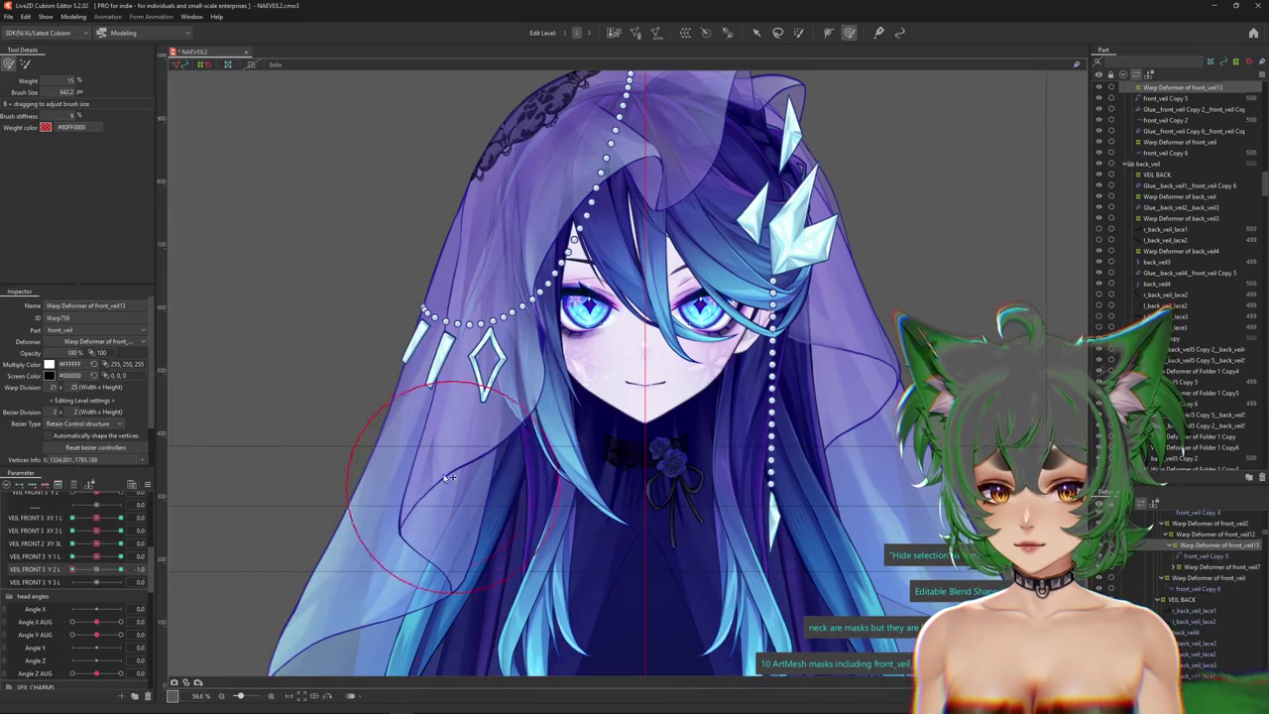
# Set VEIL FRONT 3 Y1 L to -1 and then 1 to check the veil shape.
pyautogui.click(103, 557)
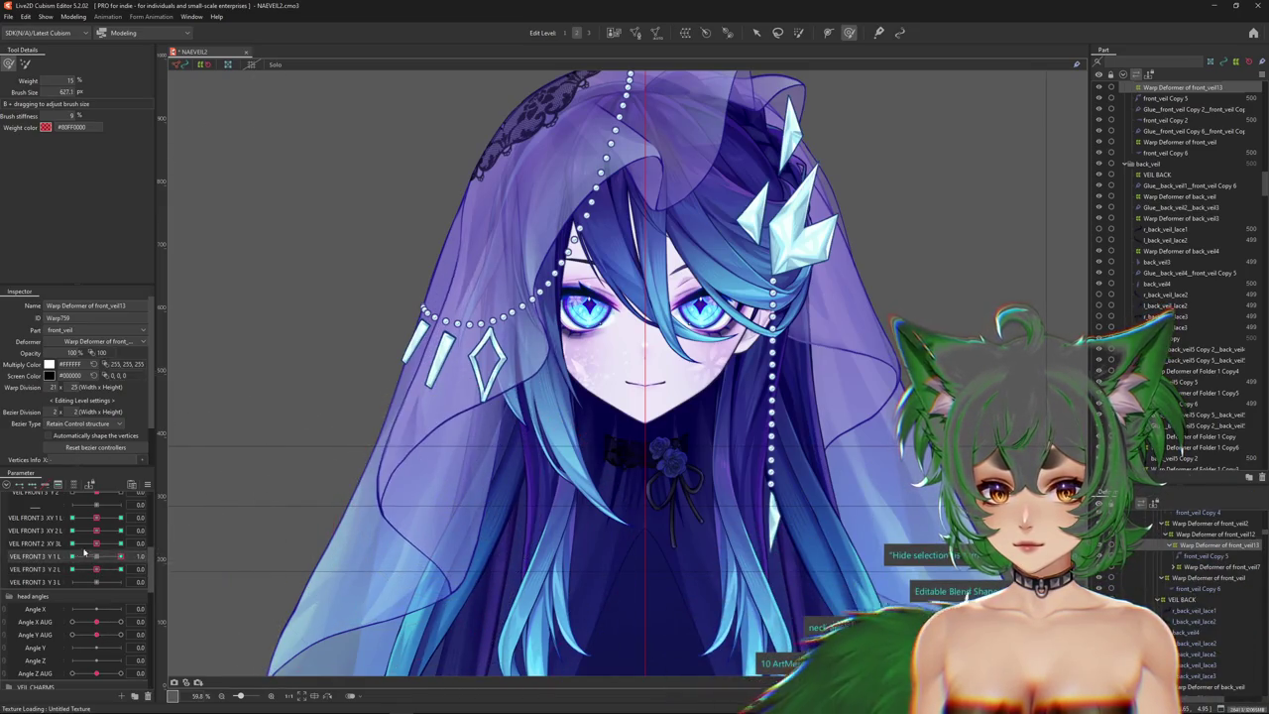
pyautogui.moveTo(91, 557); pyautogui.dragTo(72, 557)
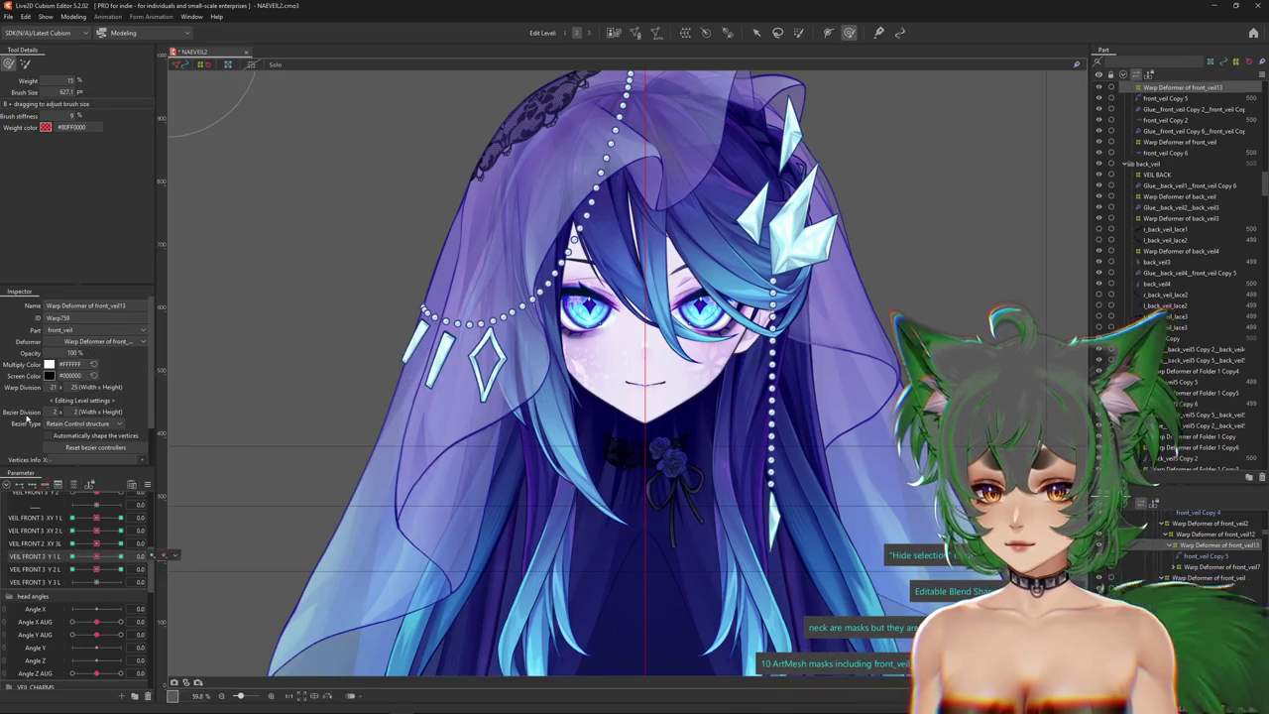
pyautogui.click(95, 558)
pyautogui.moveTo(95, 557)
pyautogui.mouseDown()
pyautogui.moveTo(120, 556)
pyautogui.moveTo(73, 556)
pyautogui.mouseUp()
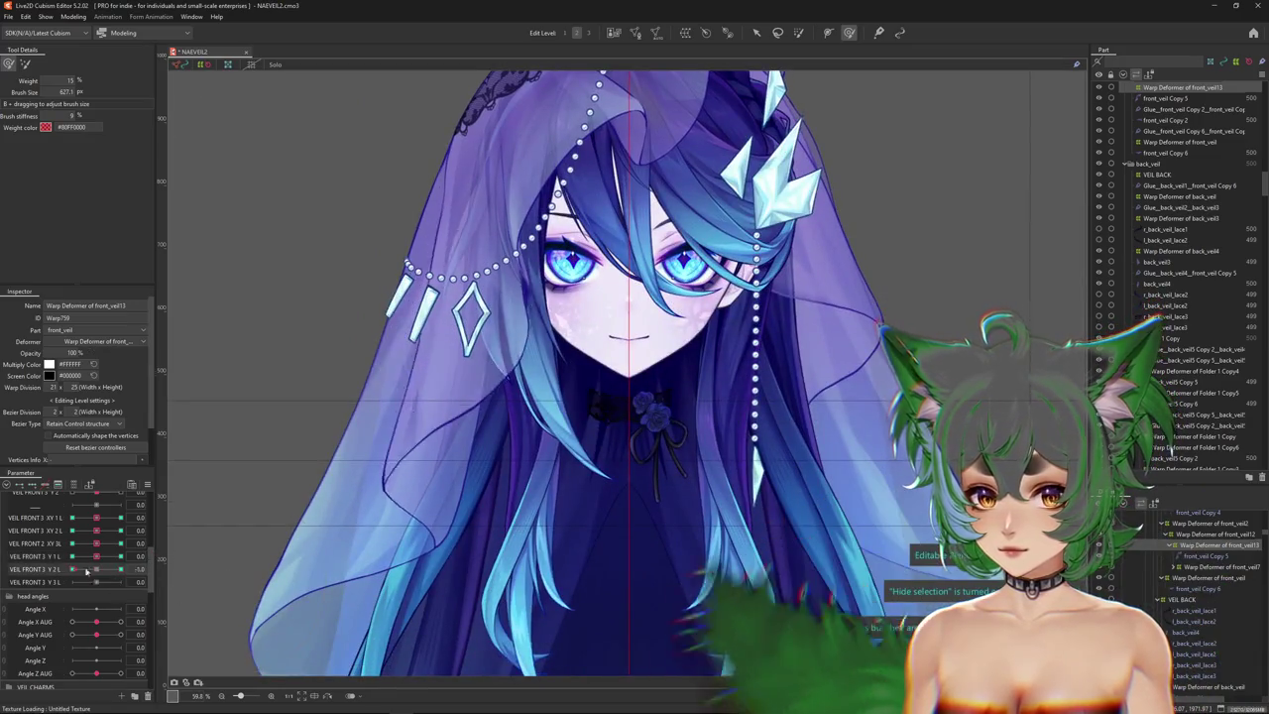
# At VEIL FRONT 3 Y3 L = 1, brush the left veil toward the face and downward.
pyautogui.moveTo(96, 570); pyautogui.dragTo(80, 569)
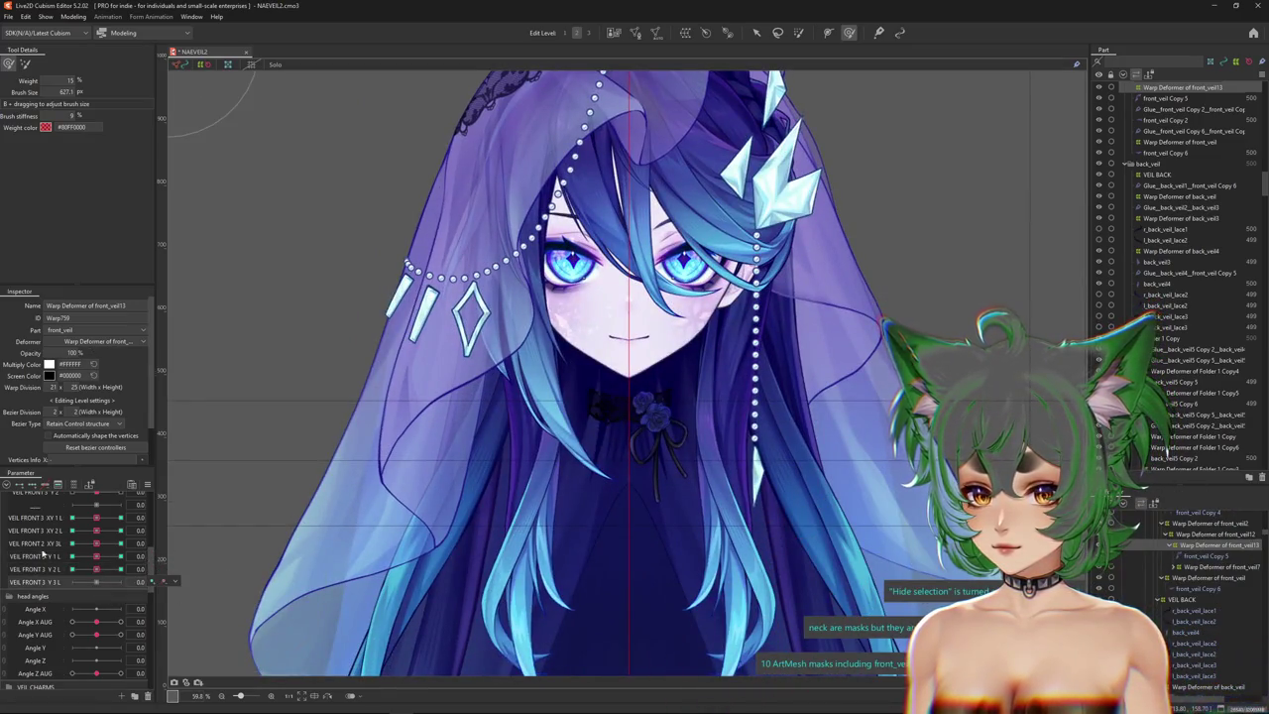
pyautogui.moveTo(102, 589); pyautogui.dragTo(120, 583)
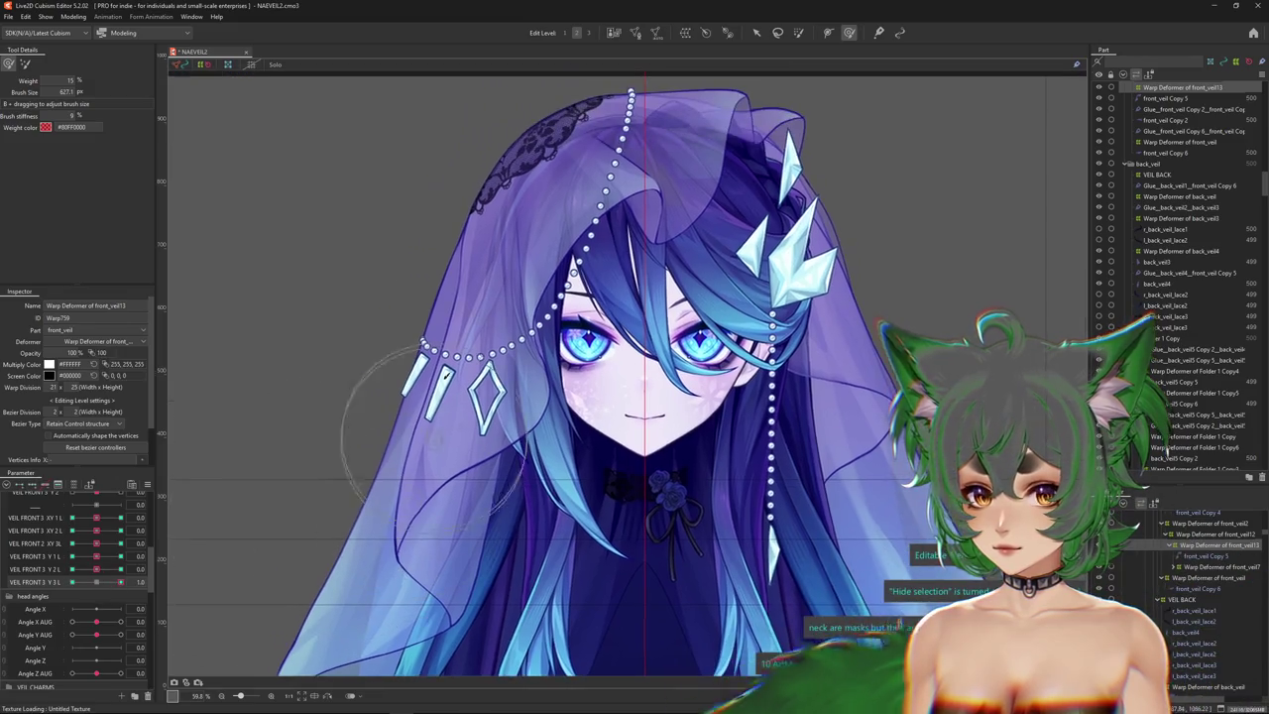
pyautogui.moveTo(477, 341); pyautogui.dragTo(411, 290)
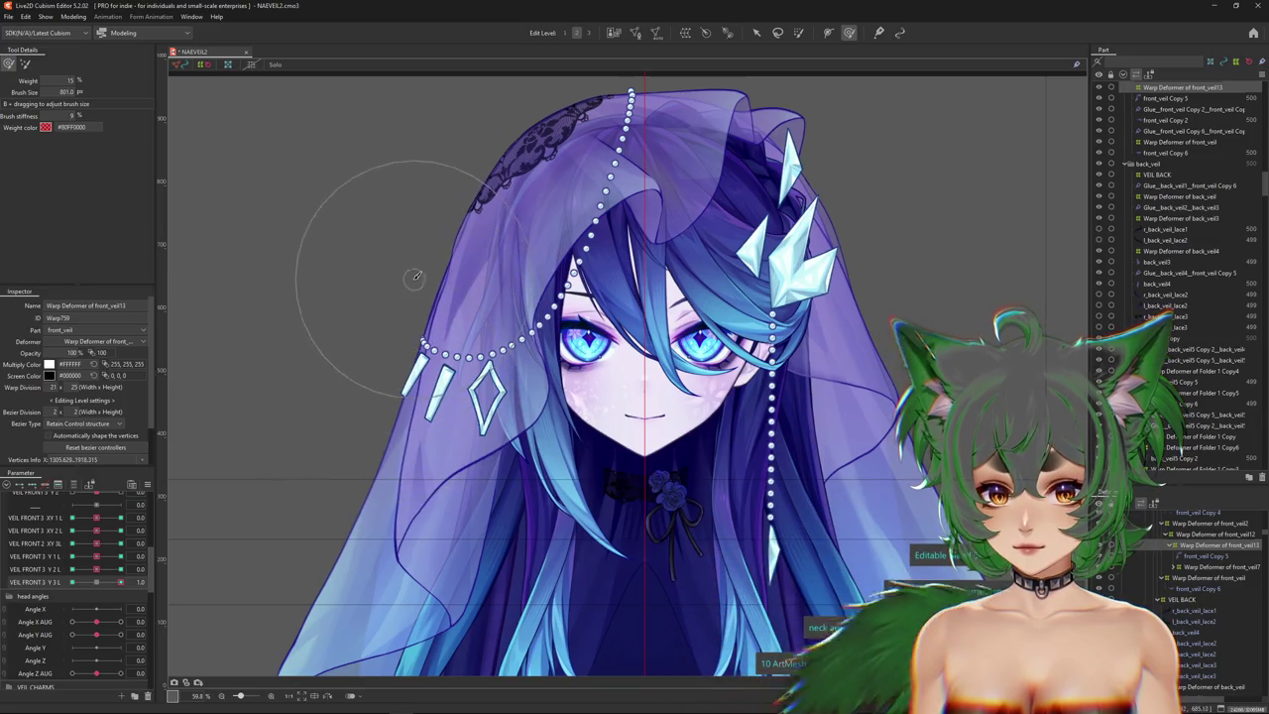
pyautogui.moveTo(417, 277); pyautogui.dragTo(570, 302)
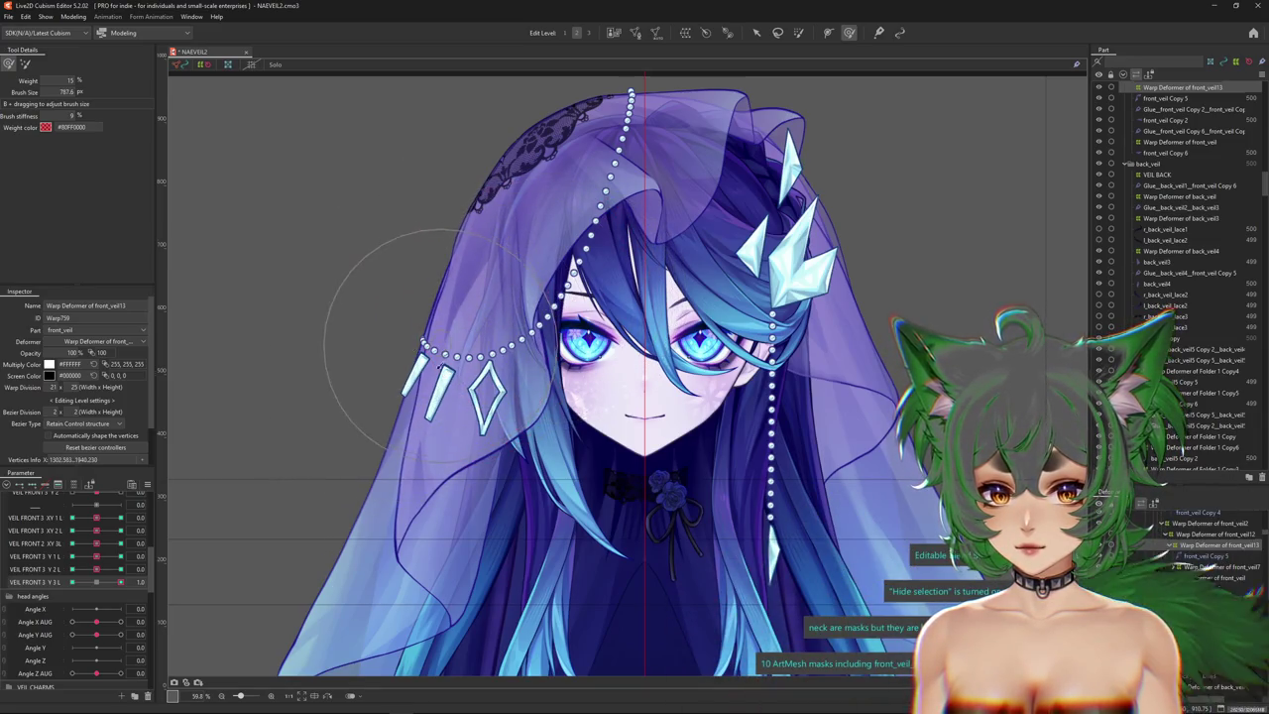
pyautogui.moveTo(441, 352); pyautogui.dragTo(408, 417)
pyautogui.moveTo(109, 585); pyautogui.dragTo(94, 585)
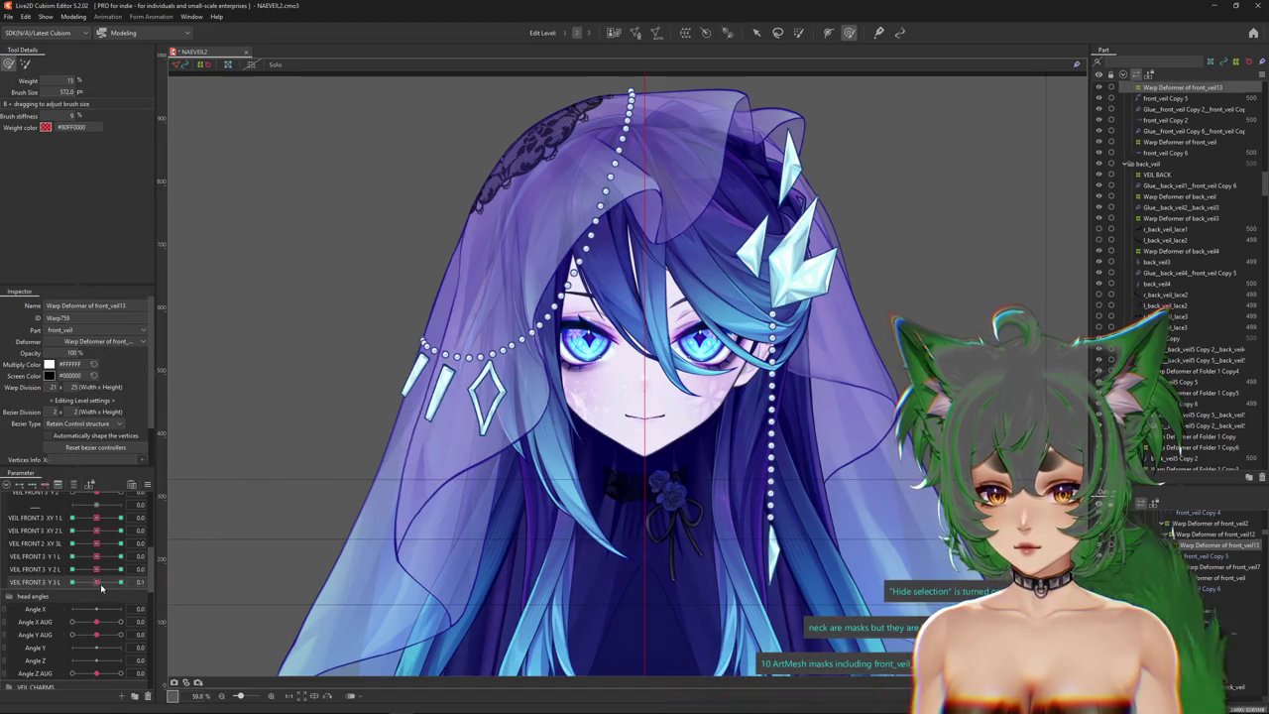
pyautogui.moveTo(479, 341); pyautogui.dragTo(462, 503)
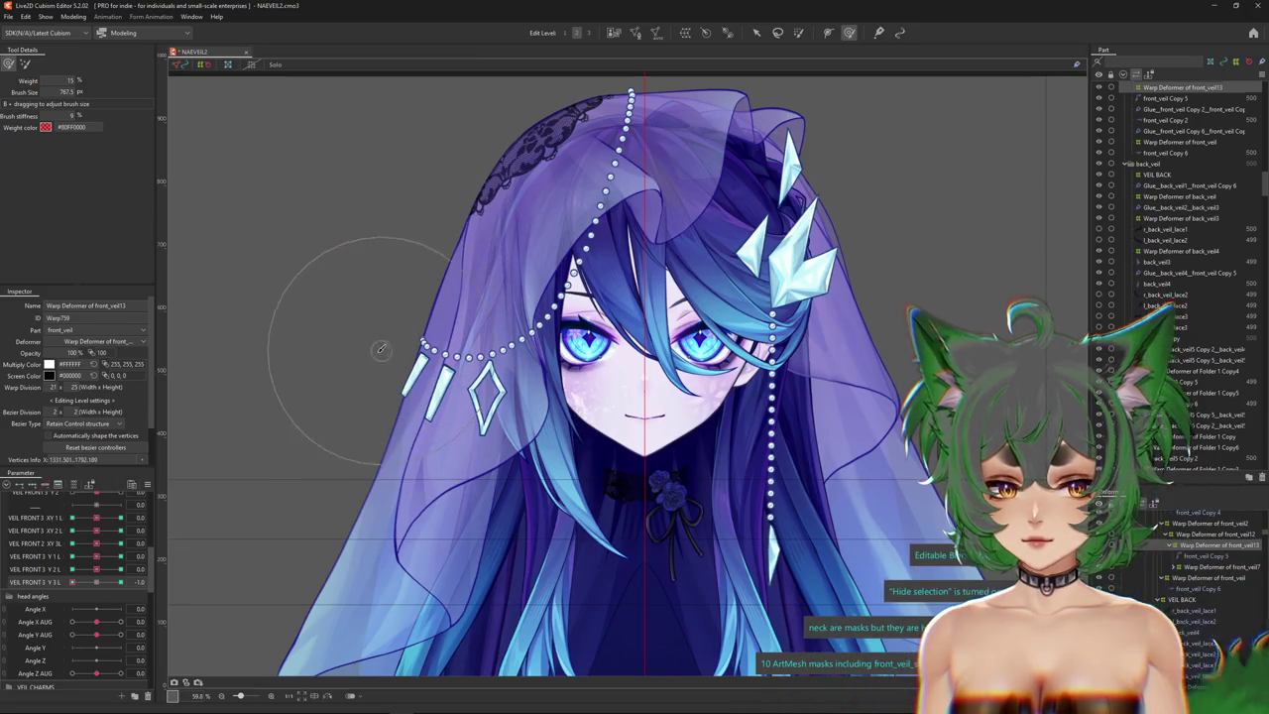
pyautogui.moveTo(377, 311)
pyautogui.mouseDown()
pyautogui.moveTo(604, 269)
pyautogui.moveTo(402, 277)
pyautogui.mouseUp()
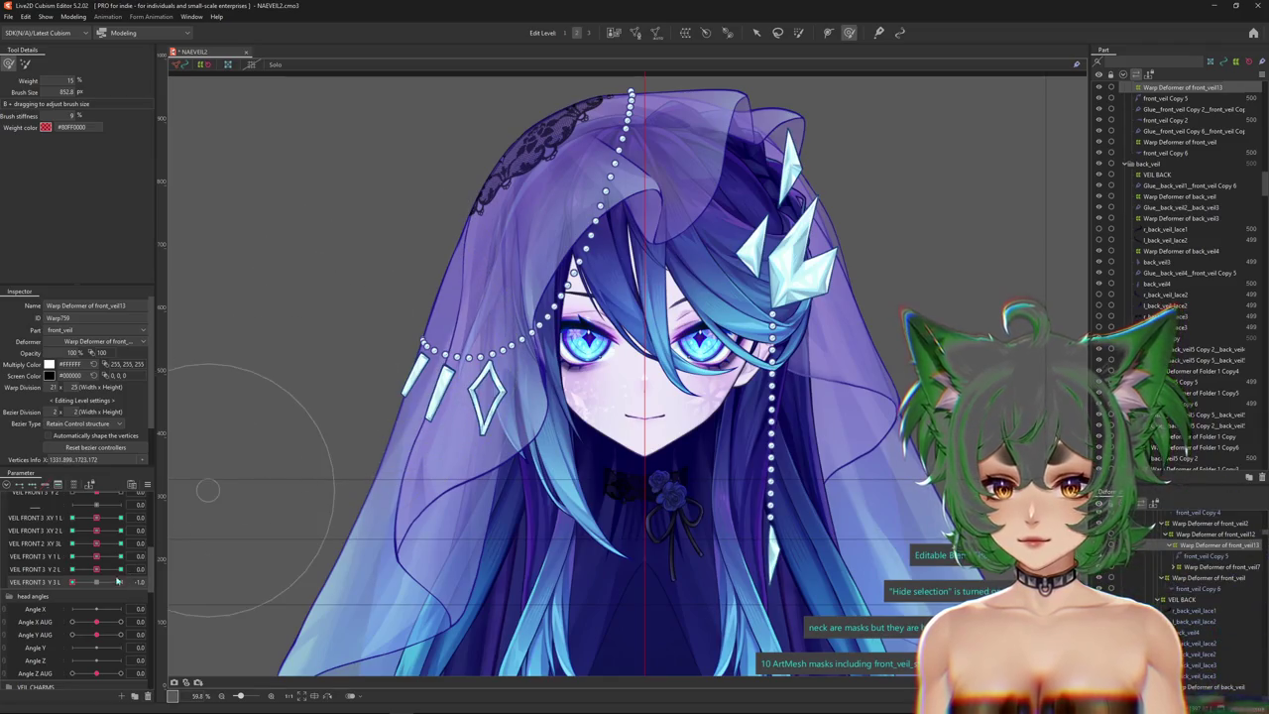
# Toggle VEIL FRONT 3 Y 3 L between -1 and 1, then hide the deformer grid.
pyautogui.click(120, 582)
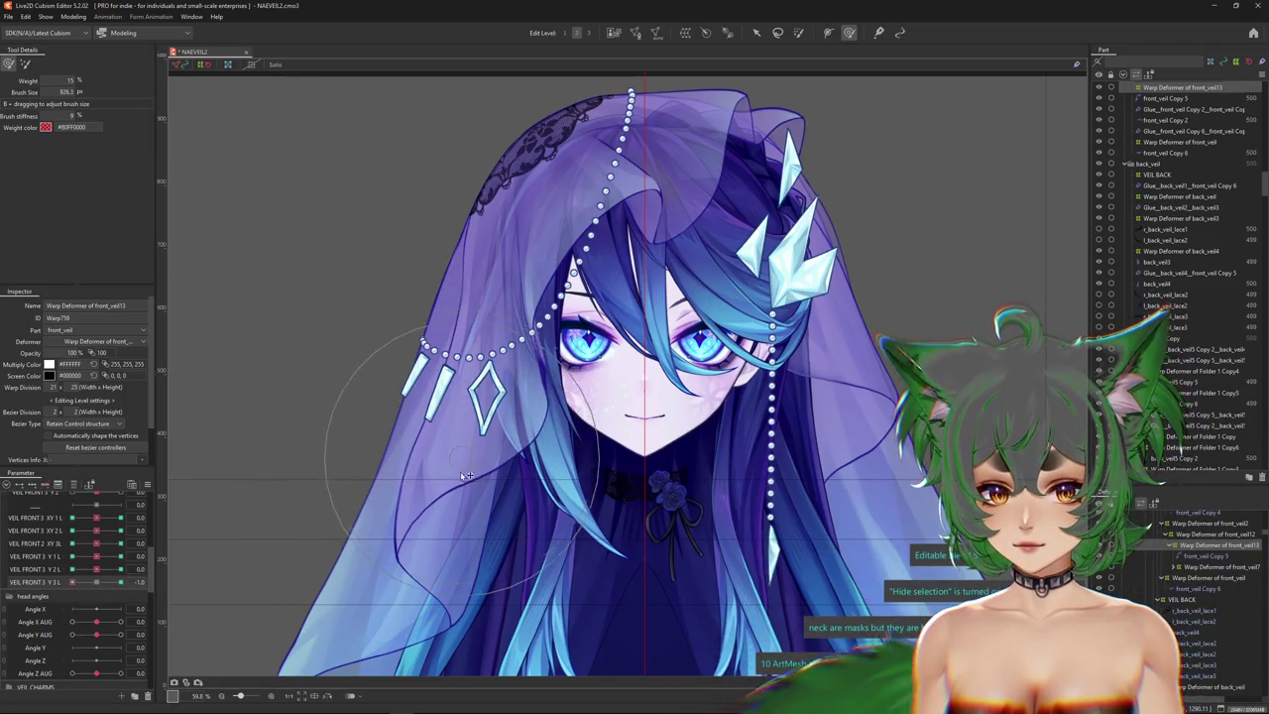
pyautogui.click(120, 582)
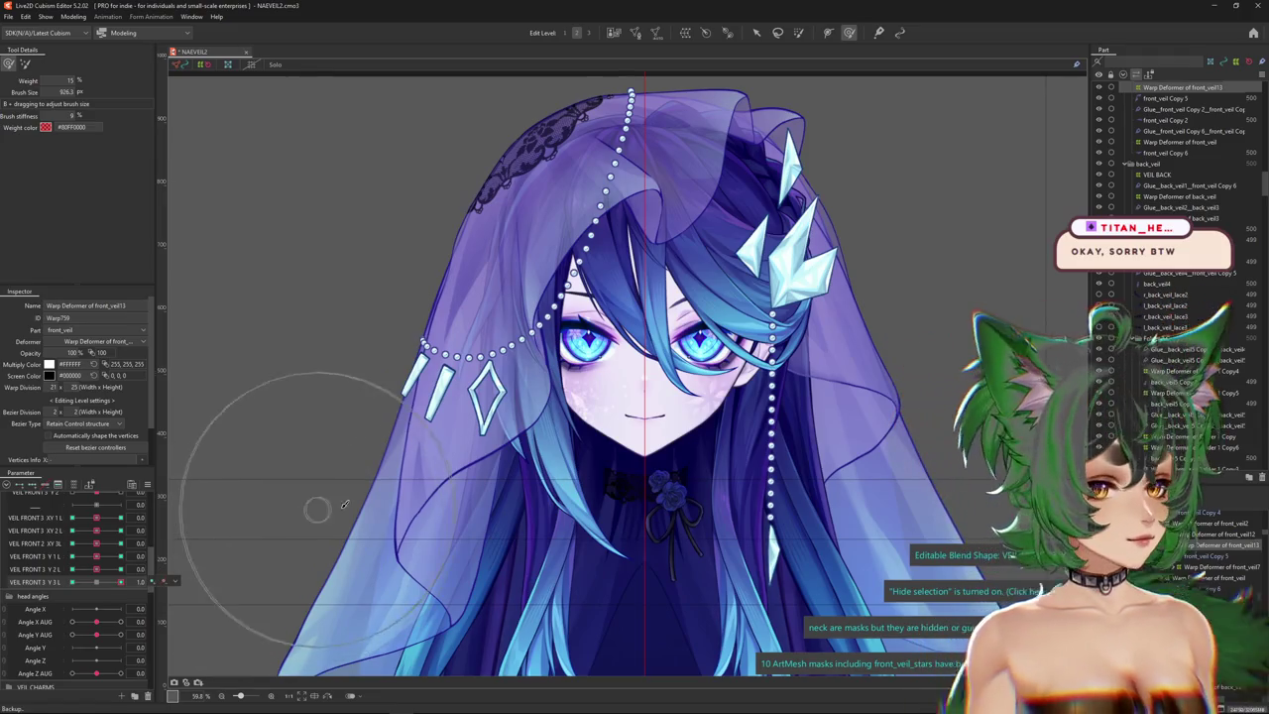
pyautogui.click(427, 469)
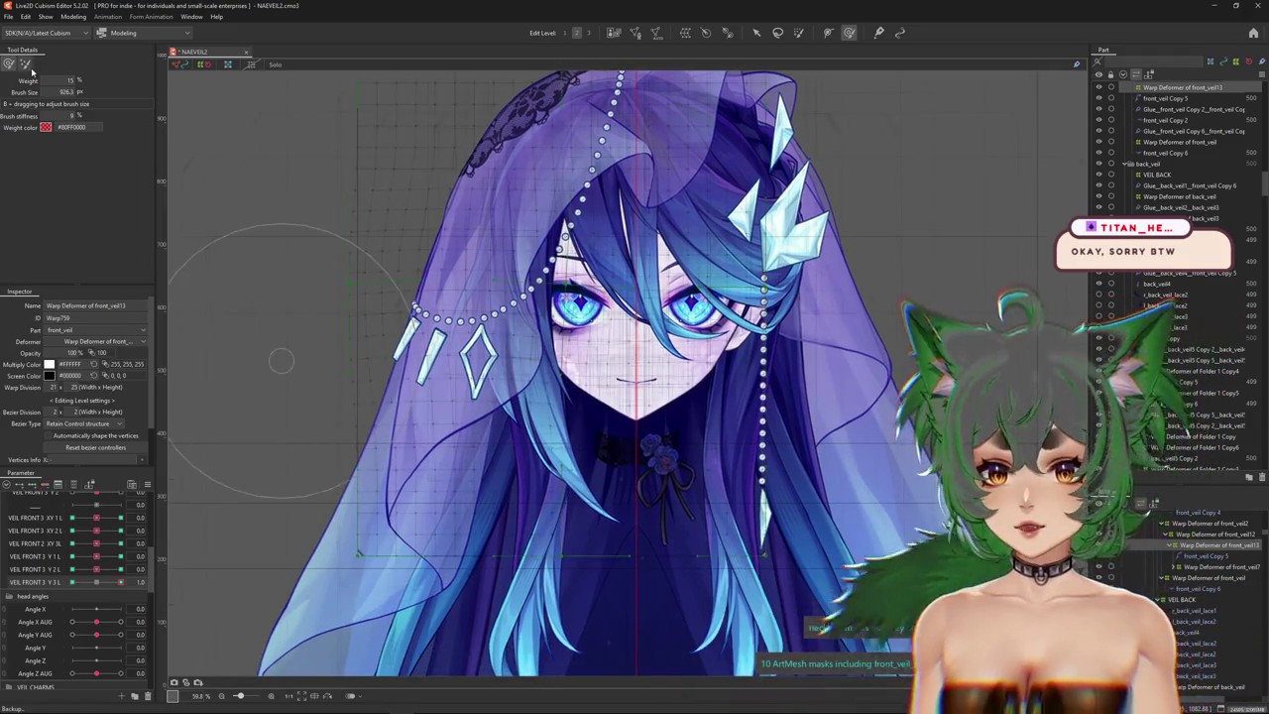
pyautogui.moveTo(345, 207); pyautogui.dragTo(313, 300)
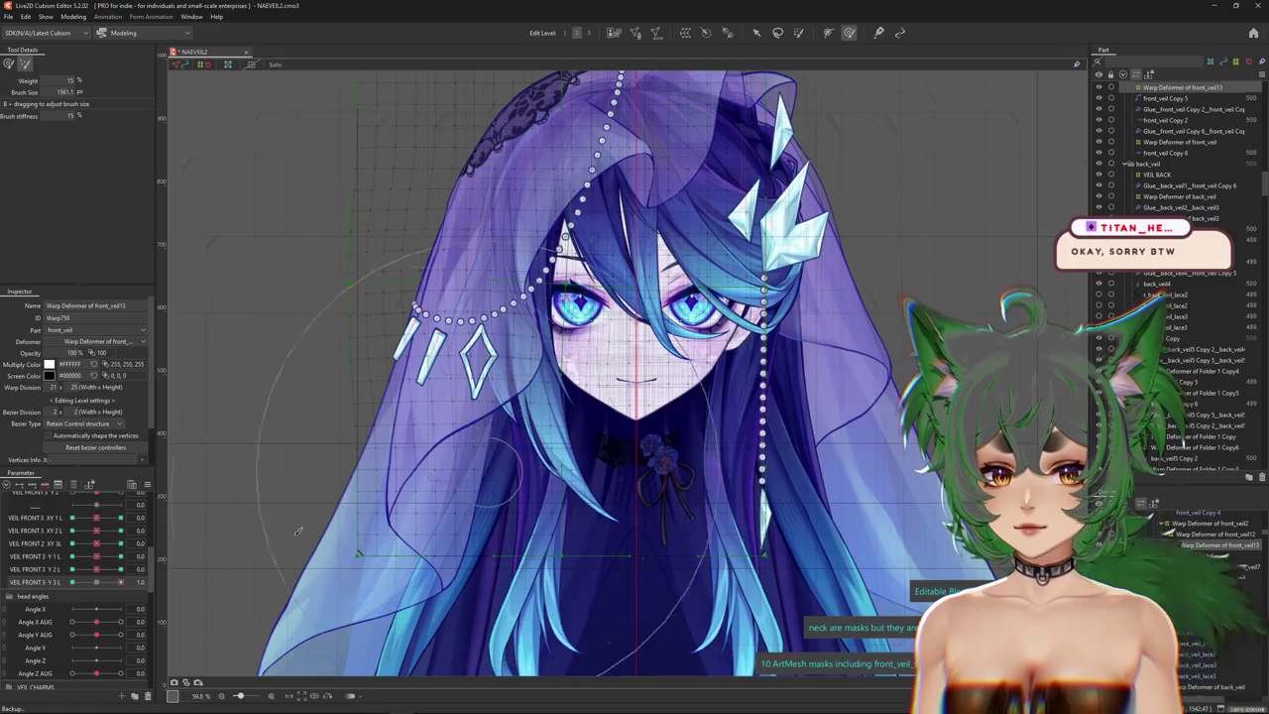
pyautogui.hotkey('ctrl', 'h')
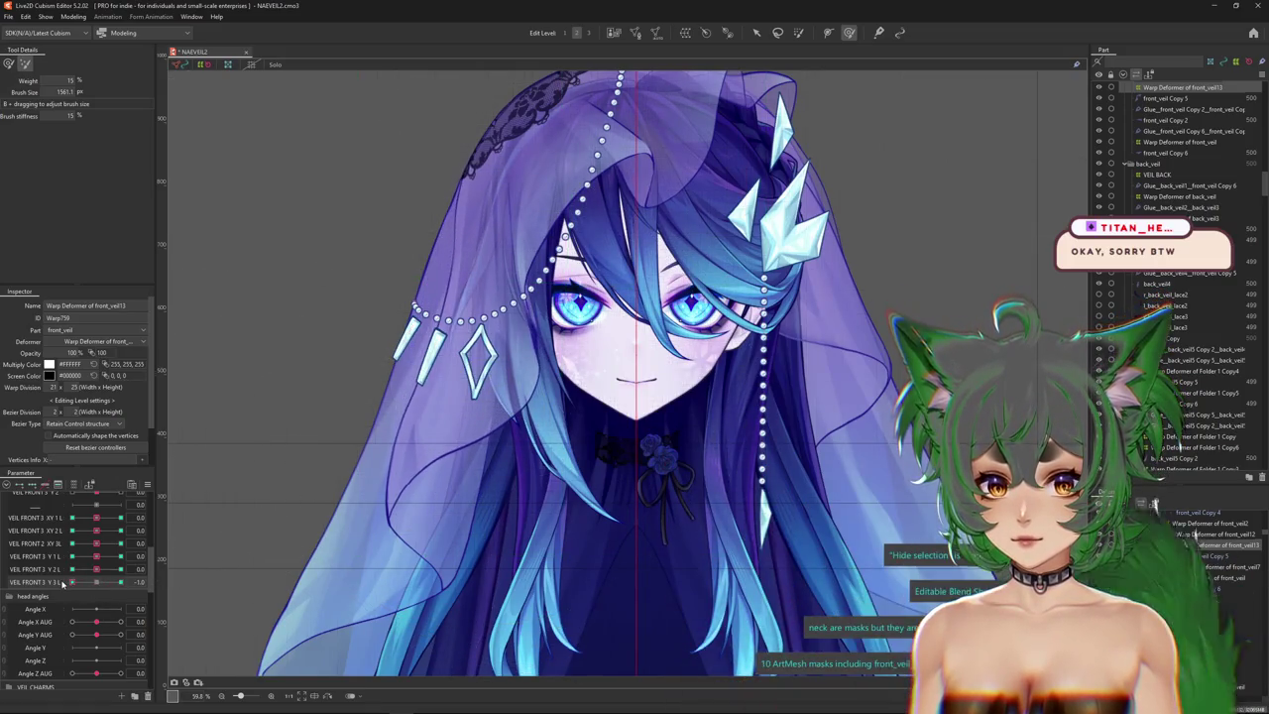
# Switch deformation brush, zoom in on the pearl strand, and list the meshes beneath it.
pyautogui.scroll(2, 436, 317)
pyautogui.click(14, 64)
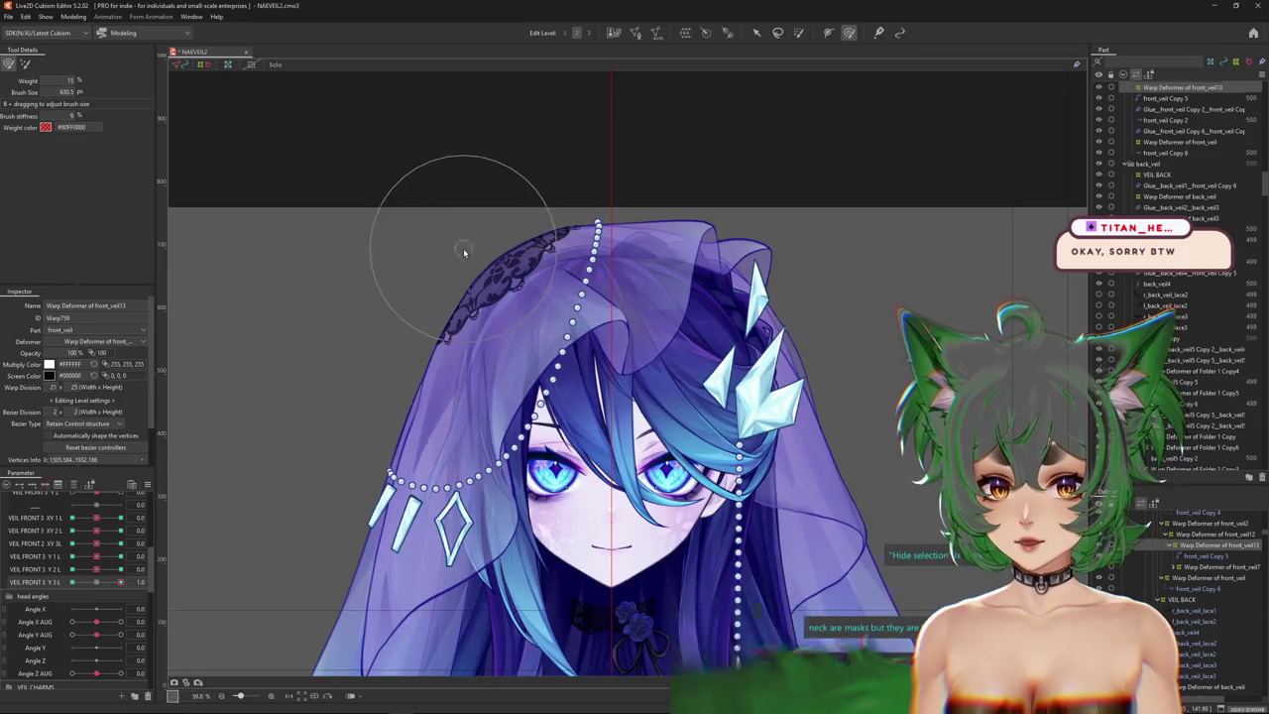
pyautogui.scroll(2, 387, 310)
pyautogui.scroll(-2, 427, 377)
pyautogui.scroll(2, 635, 434)
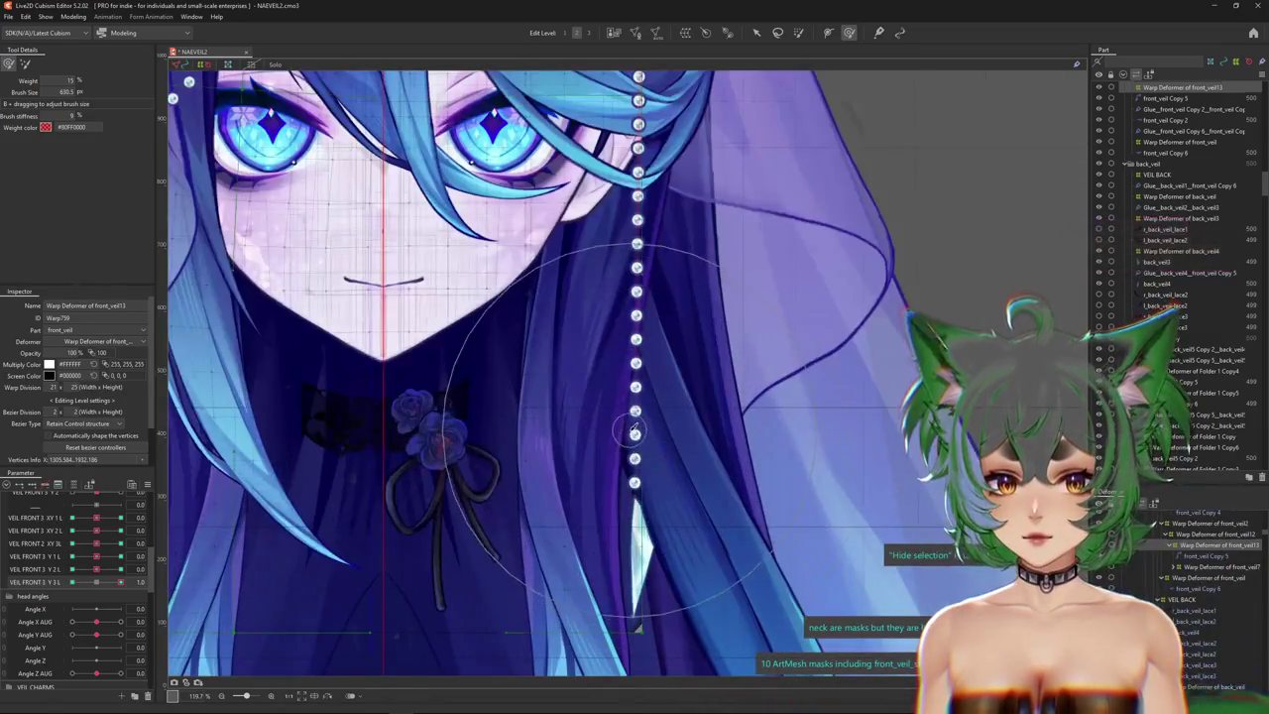
pyautogui.moveTo(635, 433)
pyautogui.mouseDown()
pyautogui.moveTo(670, 546)
pyautogui.moveTo(774, 612)
pyautogui.mouseUp()
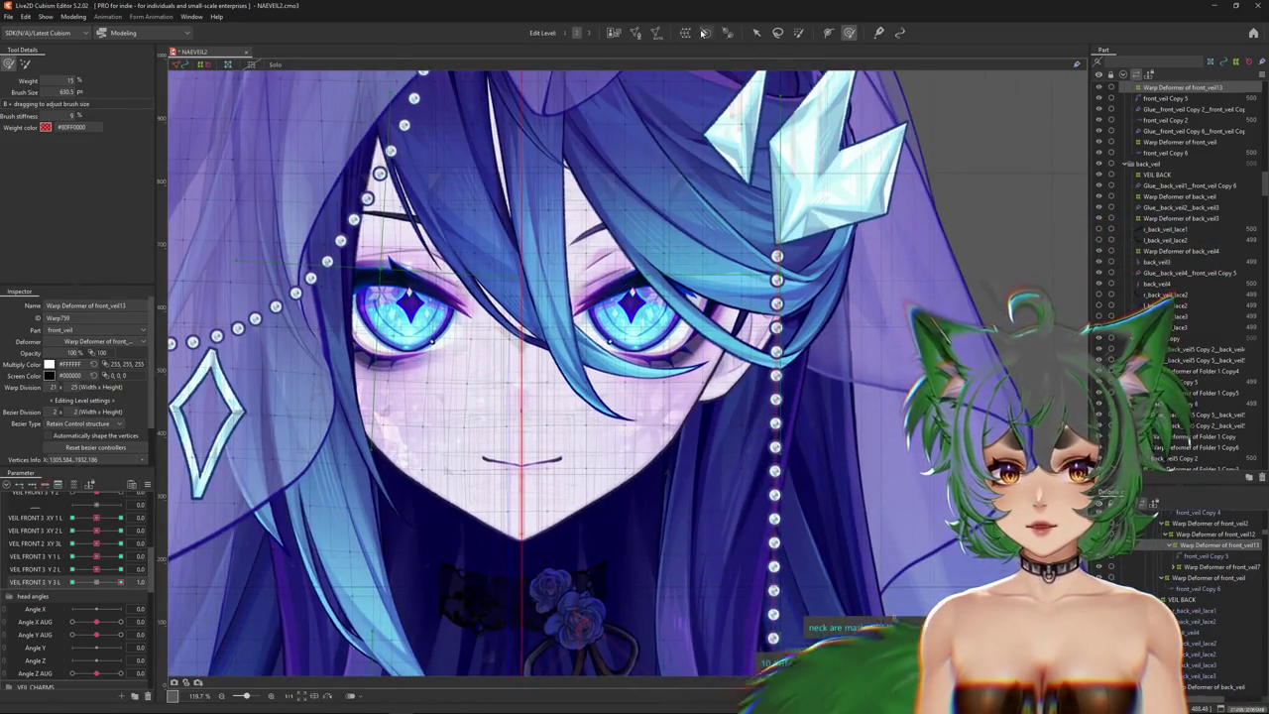
pyautogui.scroll(2, 610, 359)
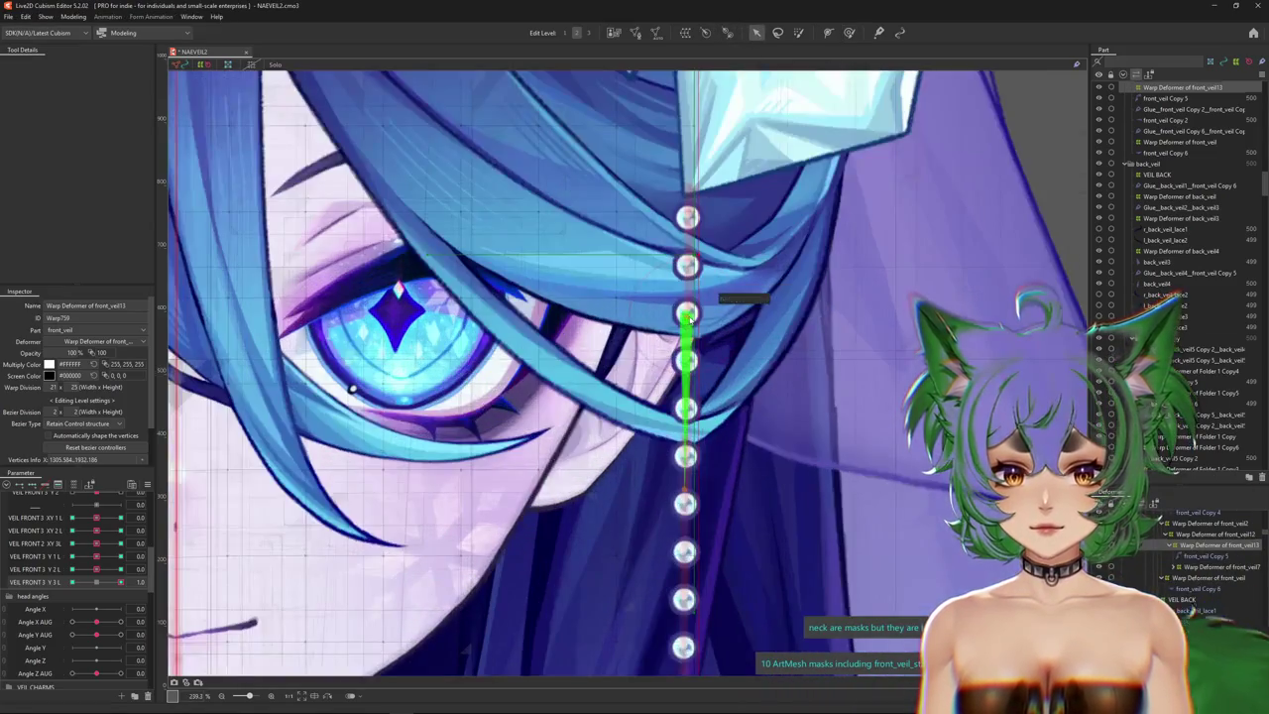
pyautogui.rightClick(691, 319)
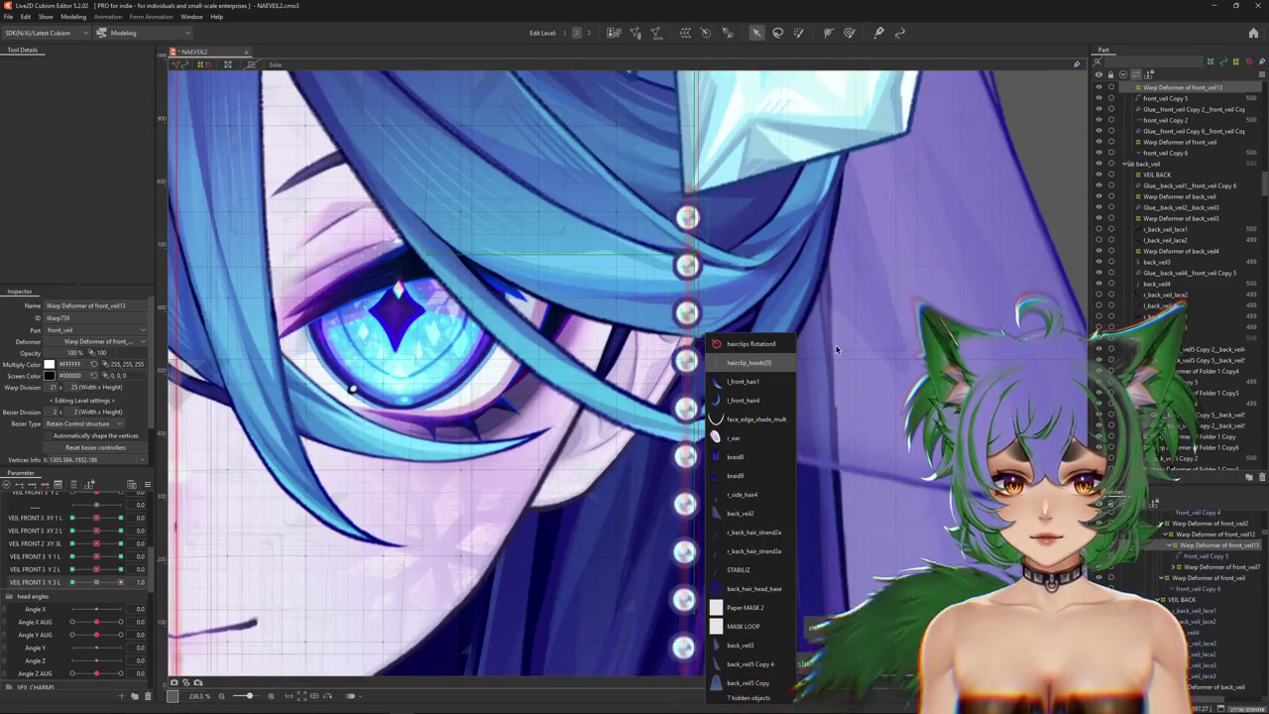
# Select the hairclip_beads[0] mesh and follow the bead strand upward.
pyautogui.click(750, 362)
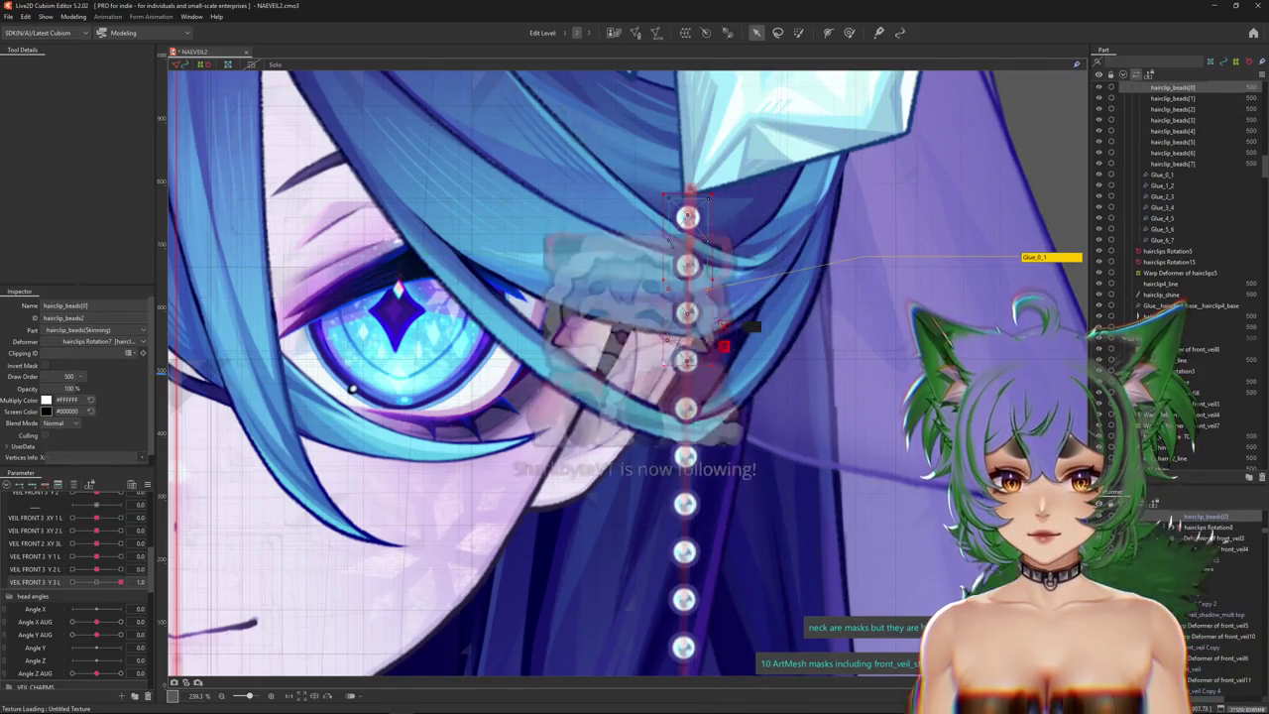
pyautogui.scroll(-1, 243, 263)
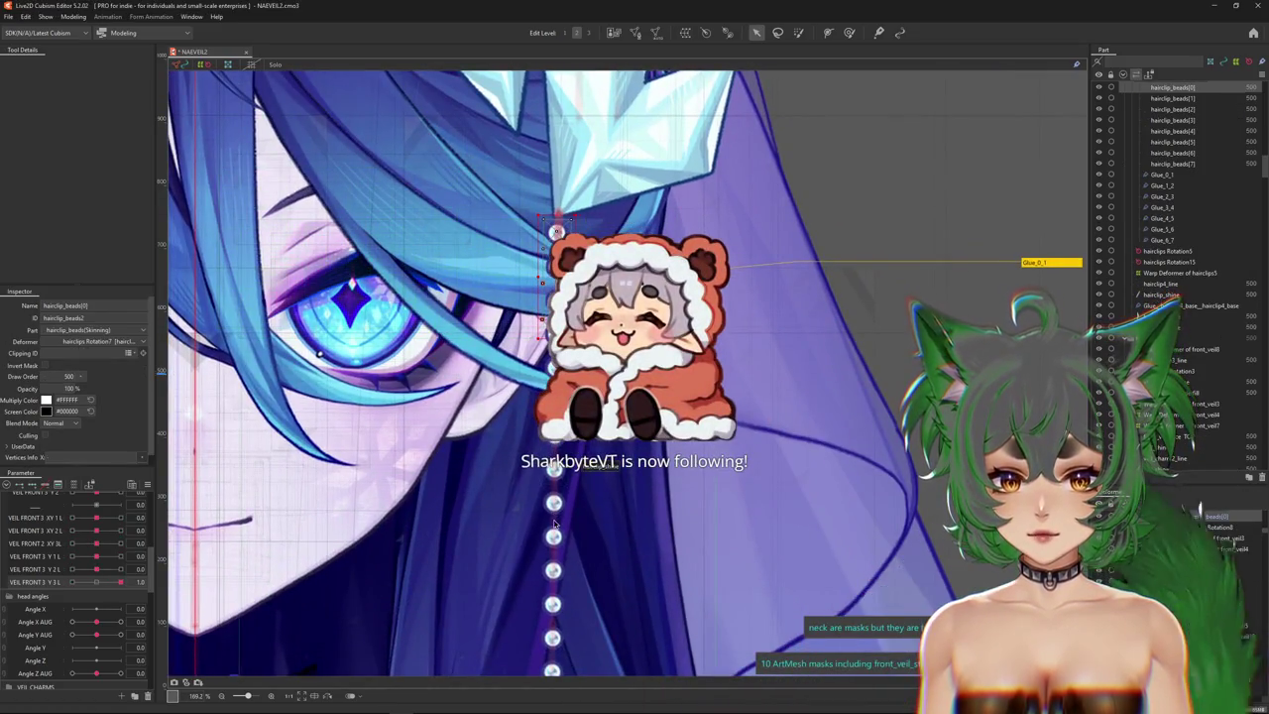
pyautogui.moveTo(556, 524); pyautogui.dragTo(545, 359)
# Scroll the Parameter panel up and expand the head angles group showing Angle X/Y/Z.
pyautogui.scroll(1, 547, 185)
pyautogui.scroll(1, 592, 171)
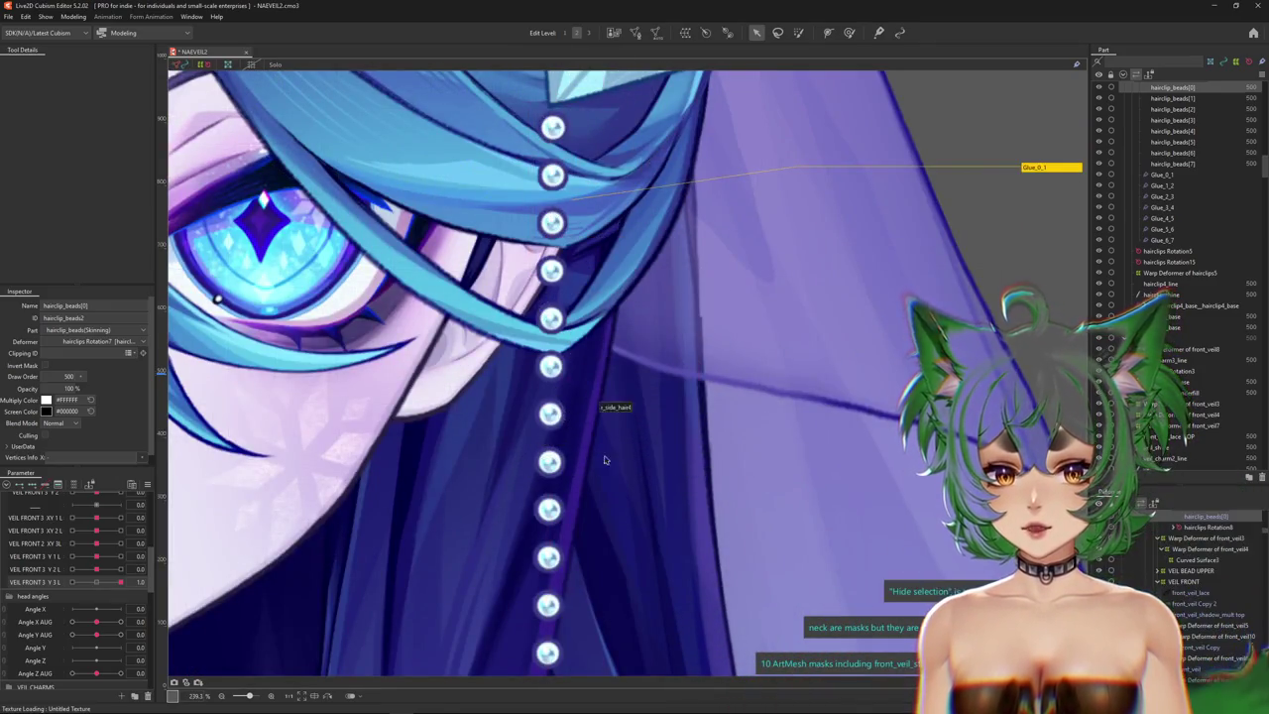
pyautogui.scroll(-1, 593, 451)
pyautogui.scroll(-2, 593, 452)
pyautogui.scroll(1, 443, 403)
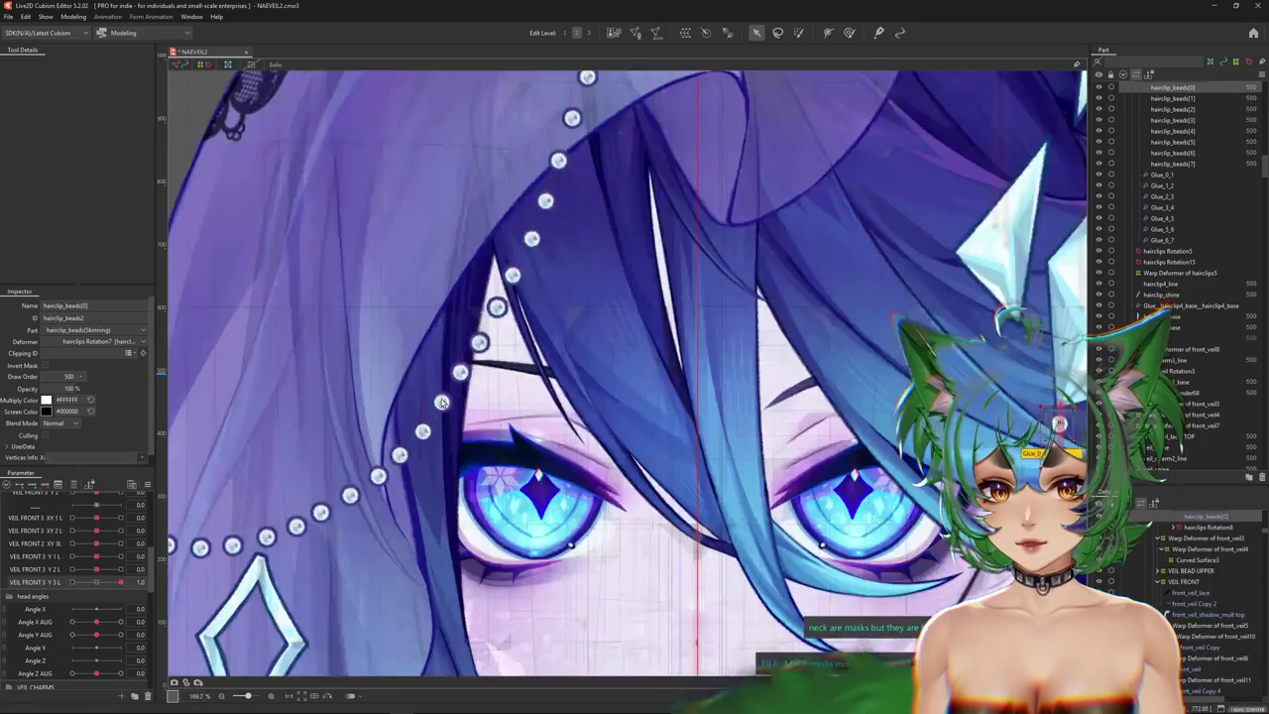
pyautogui.scroll(1, 491, 410)
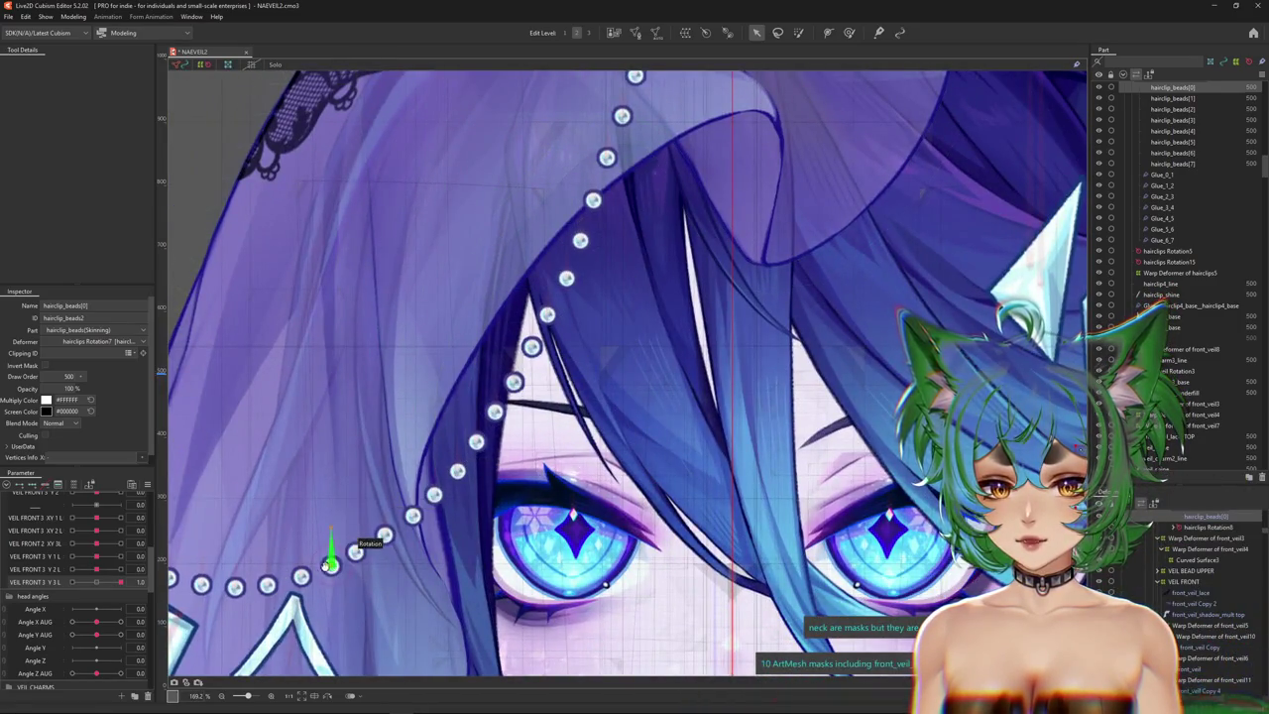
pyautogui.moveTo(330, 563); pyautogui.dragTo(463, 536)
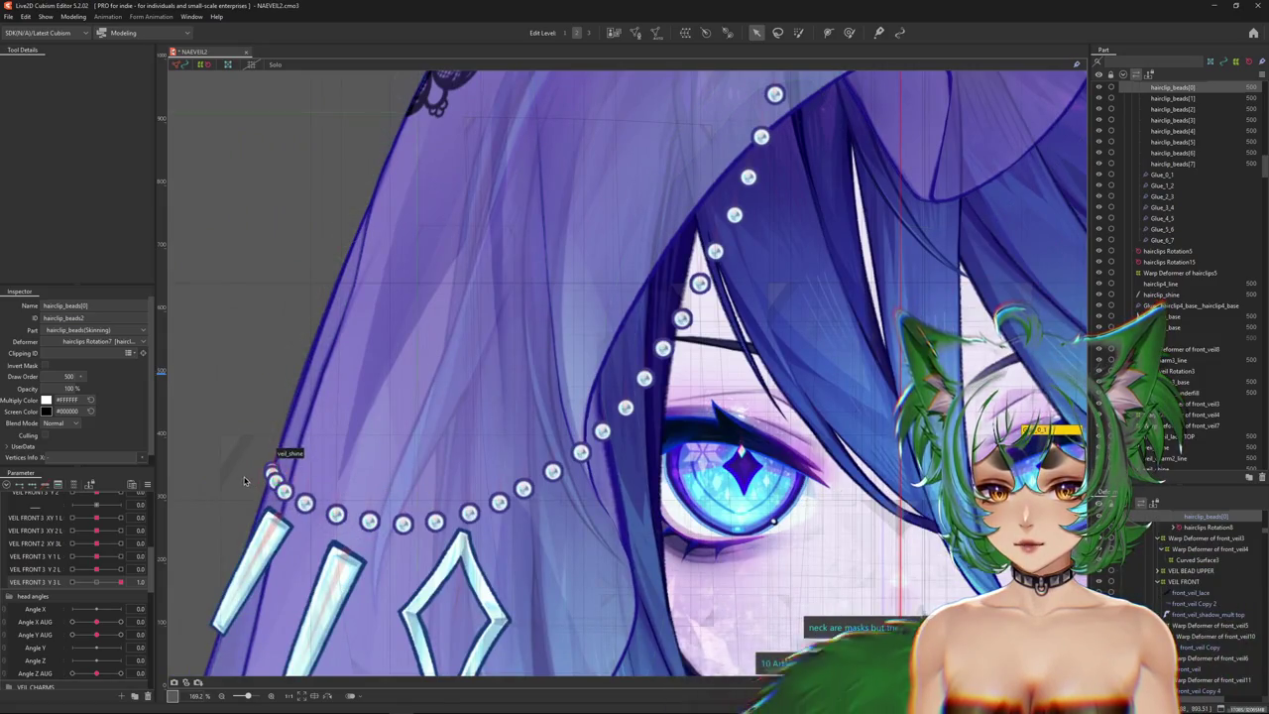
pyautogui.scroll(5, 243, 481)
pyautogui.scroll(-2, 298, 481)
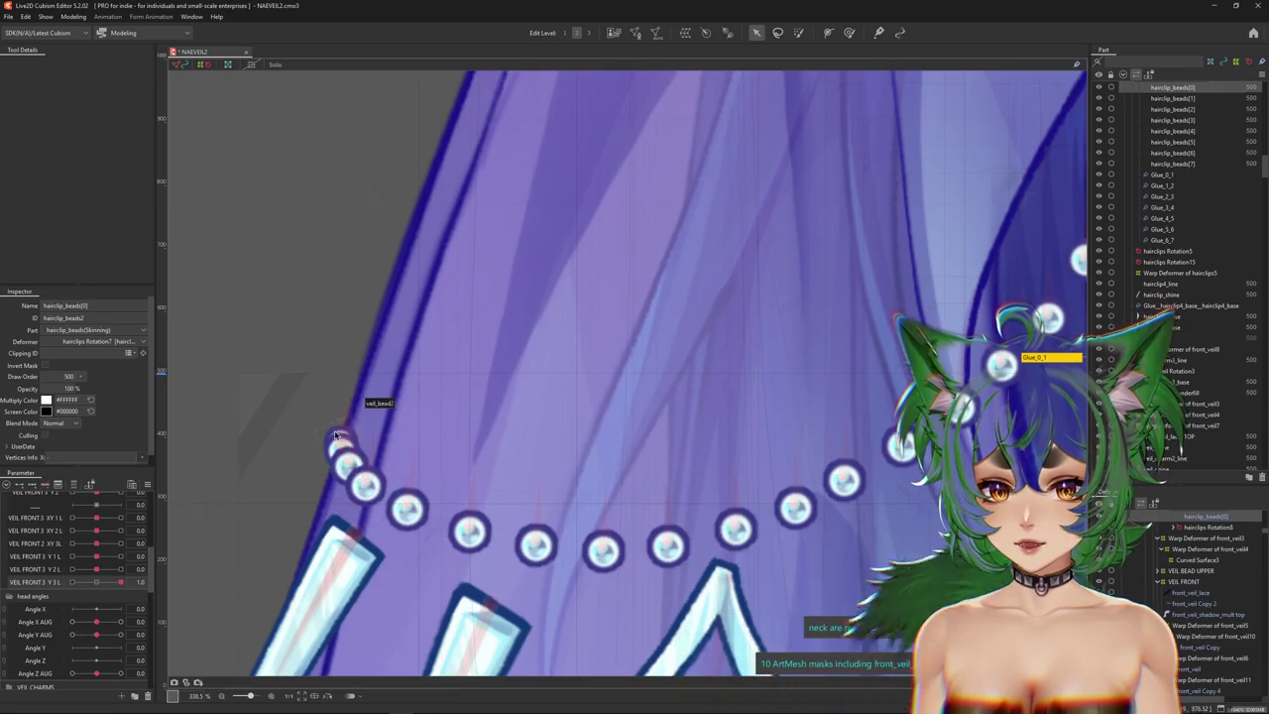
pyautogui.scroll(-3, 427, 466)
pyautogui.scroll(2, 423, 522)
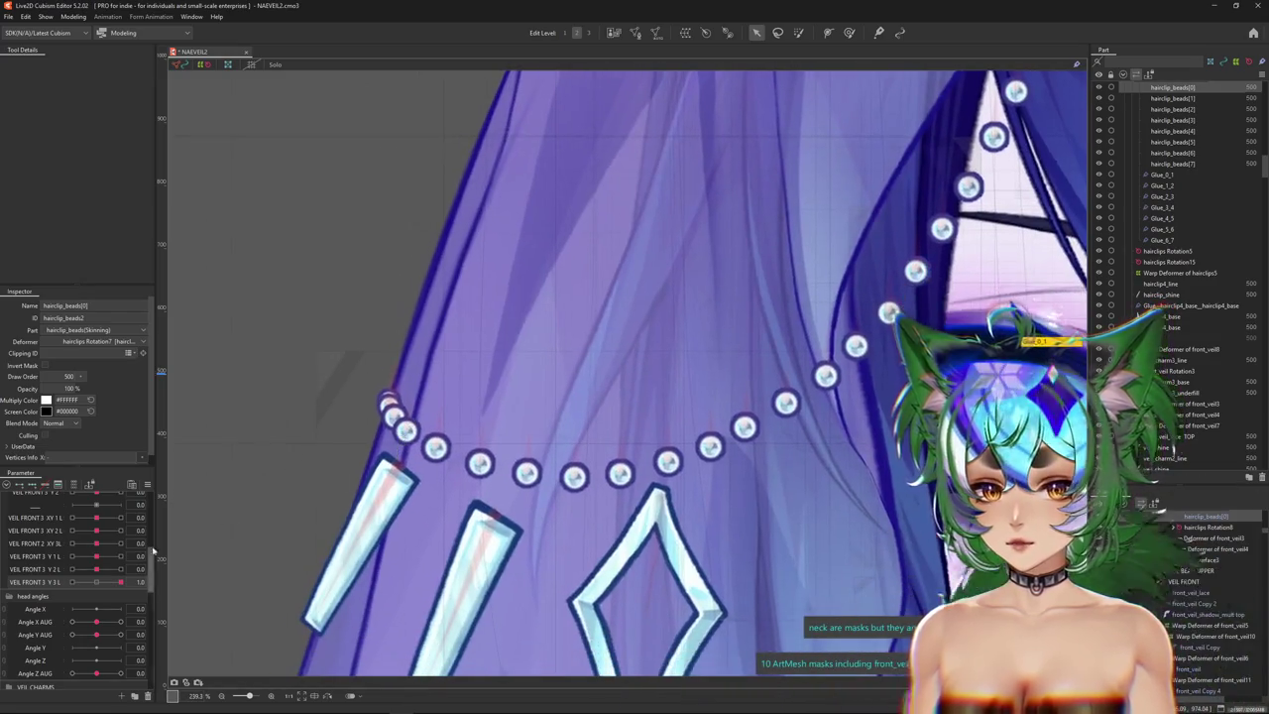
pyautogui.scroll(5, 40, 558)
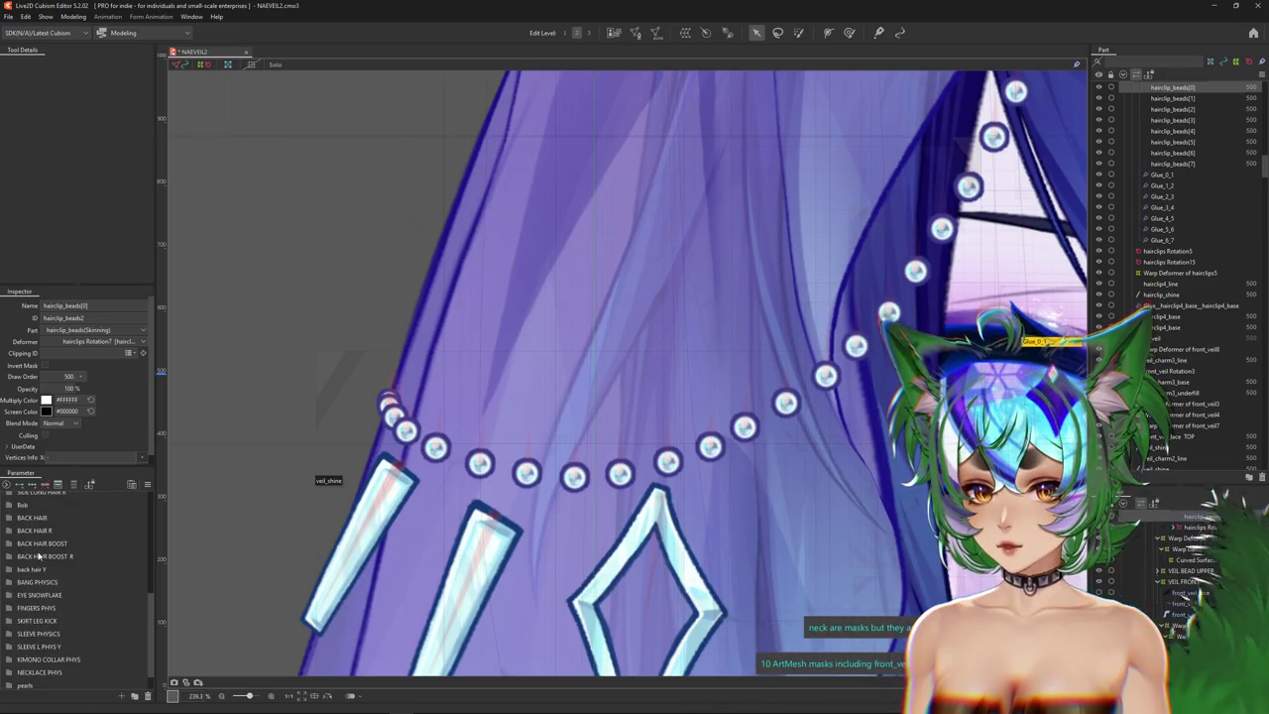
pyautogui.scroll(5, 40, 558)
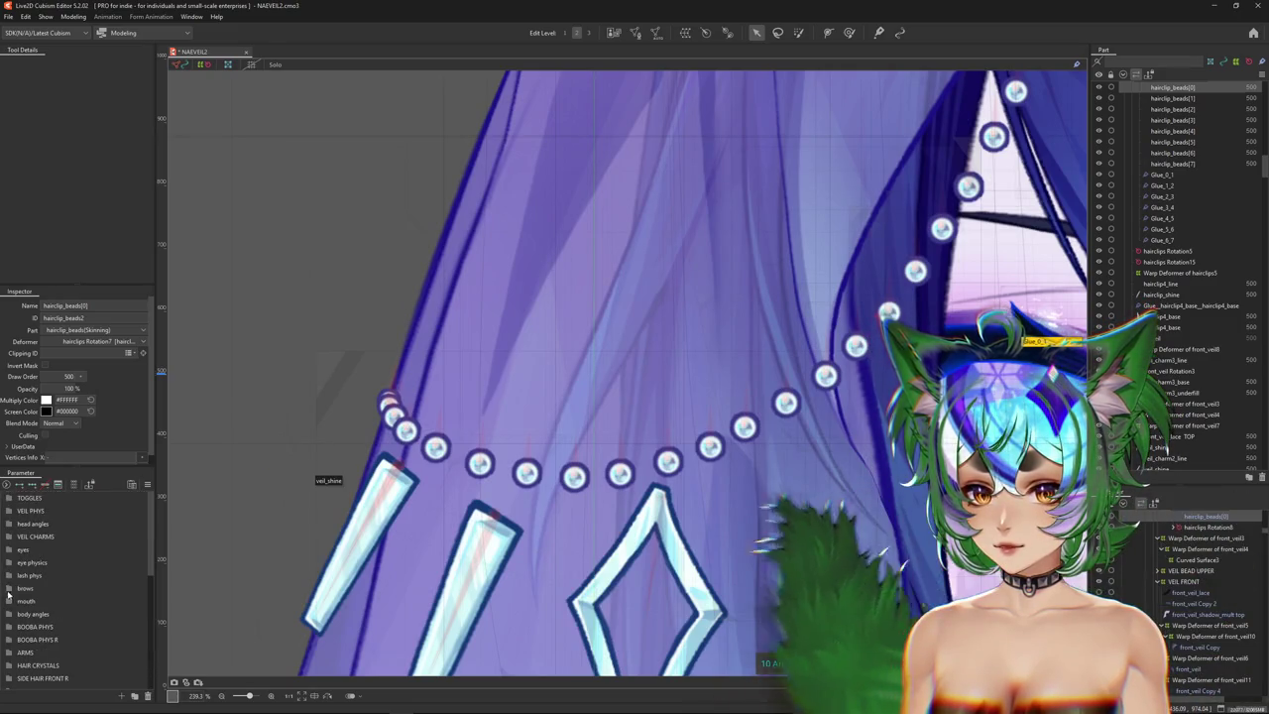
pyautogui.click(9, 524)
# Turn the head with Angle X AUG at -30 and zoom around the bead column.
pyautogui.moveTo(96, 550)
pyautogui.mouseDown()
pyautogui.moveTo(120, 552)
pyautogui.moveTo(60, 563)
pyautogui.mouseUp()
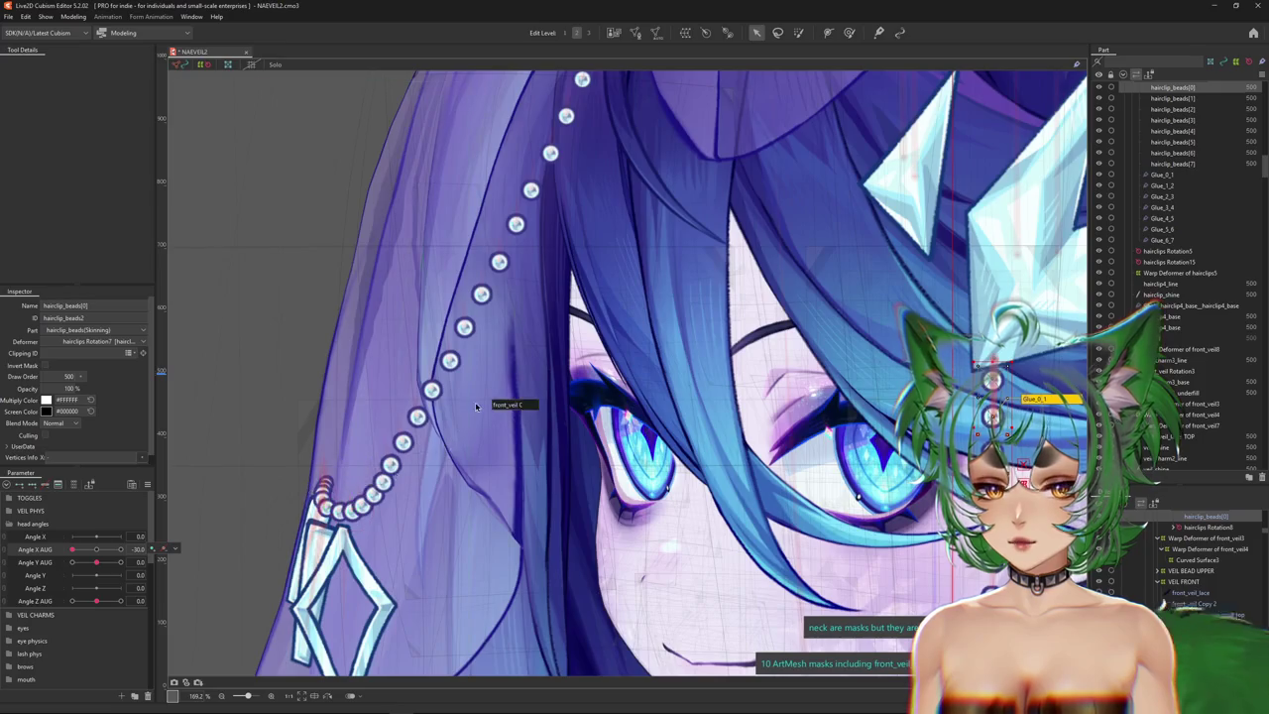
pyautogui.scroll(-5, 476, 407)
pyautogui.scroll(2, 511, 422)
pyautogui.scroll(2, 536, 421)
pyautogui.scroll(1, 568, 421)
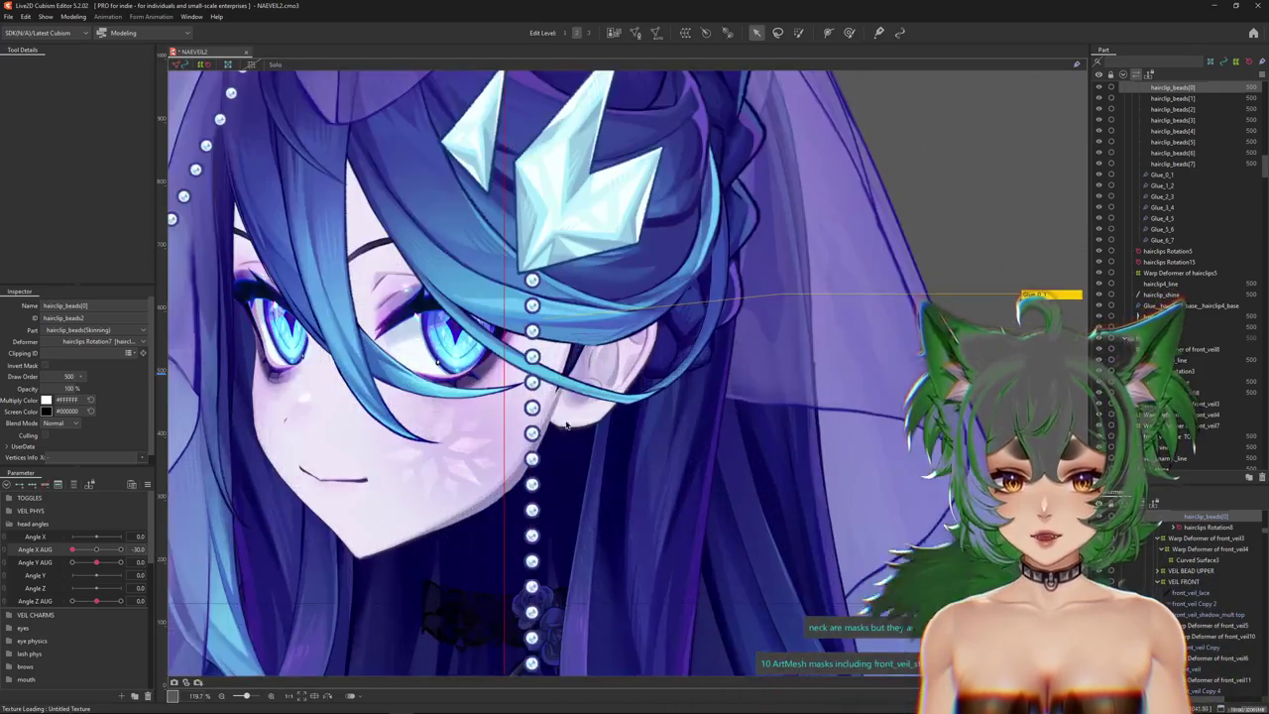
pyautogui.scroll(-1, 568, 421)
pyautogui.scroll(1, 595, 496)
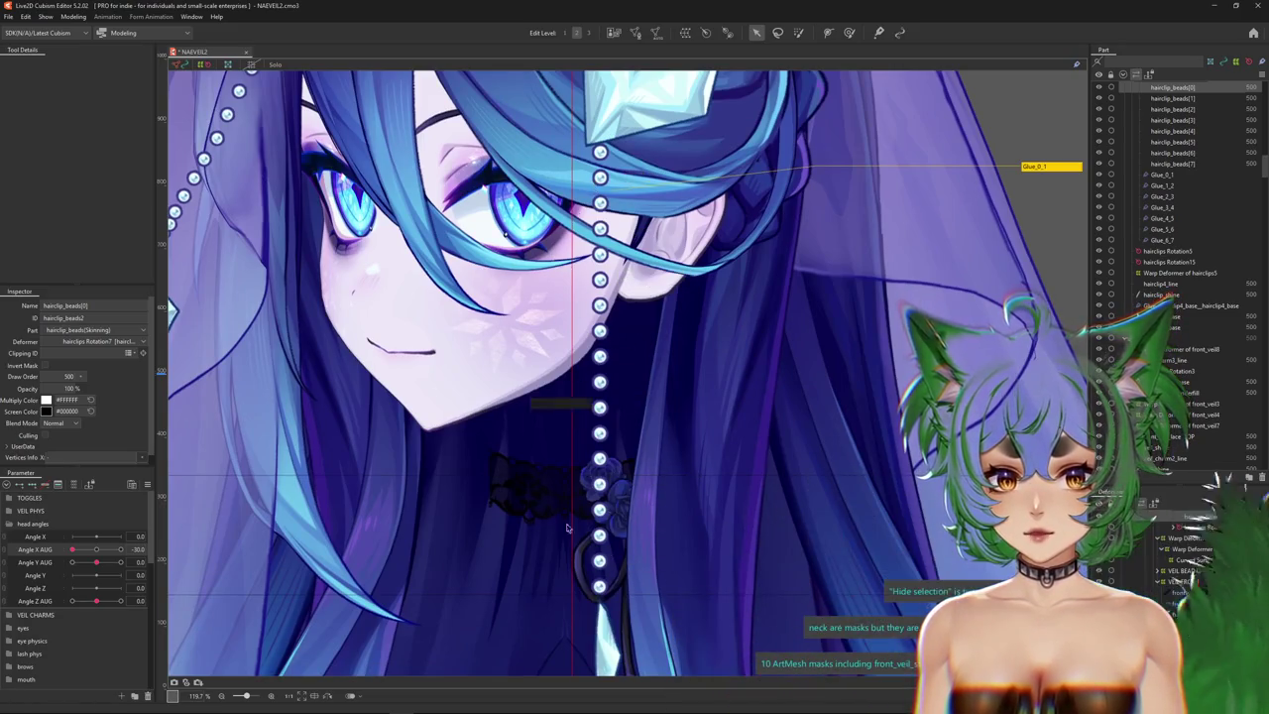
pyautogui.scroll(1, 598, 541)
pyautogui.scroll(-1, 533, 194)
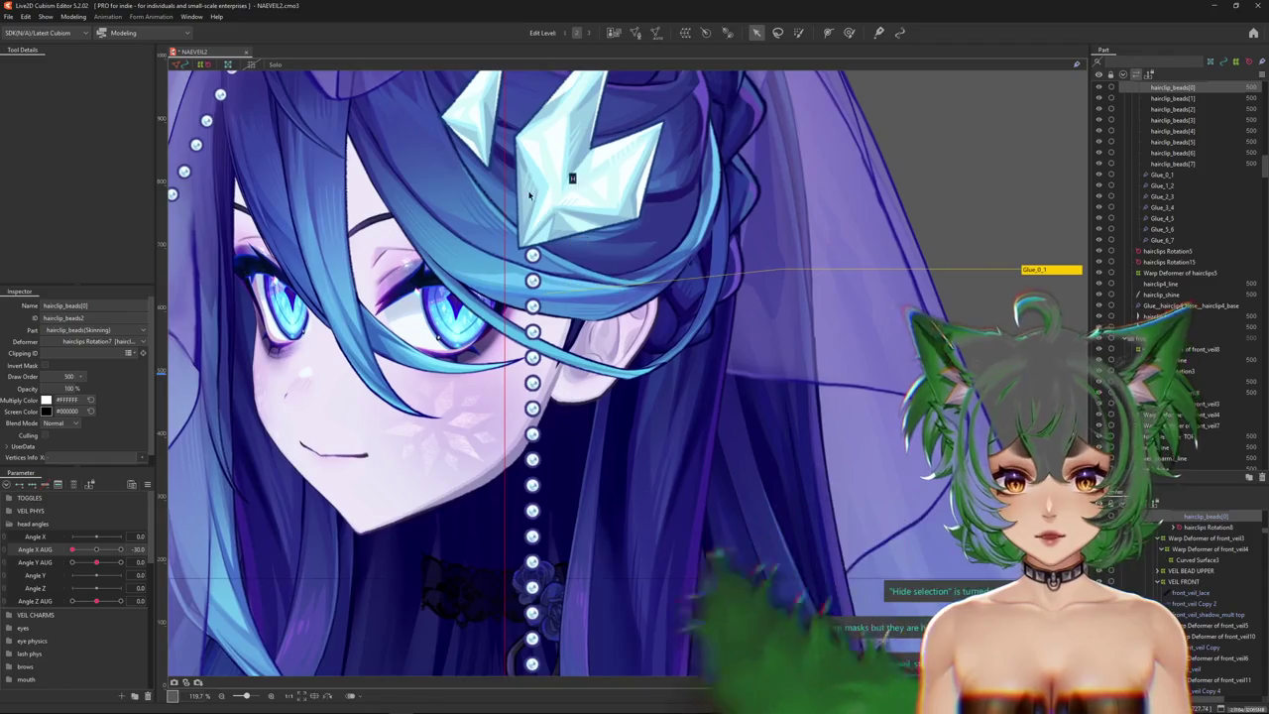
pyautogui.scroll(2, 565, 260)
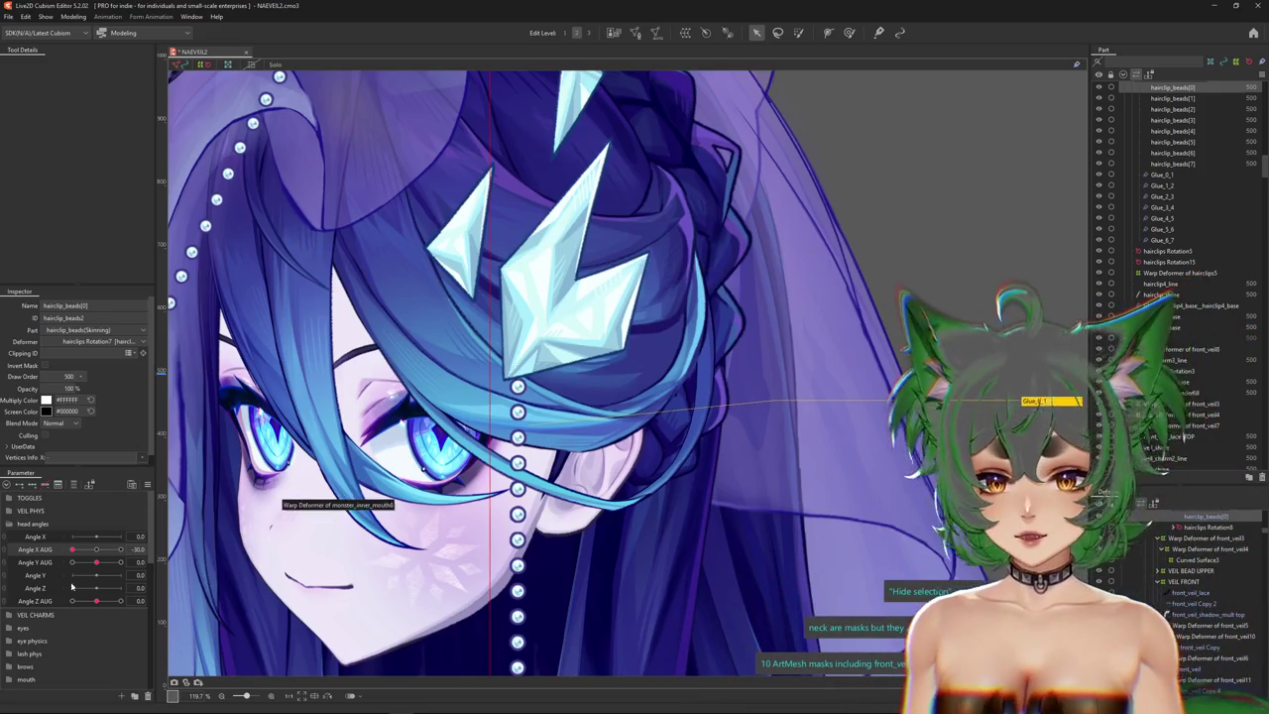
# Reset Angle X AUG to 0 and hide the selection overlay via the parameter panel options.
pyautogui.click(98, 550)
pyautogui.click(140, 486)
pyautogui.click(178, 464)
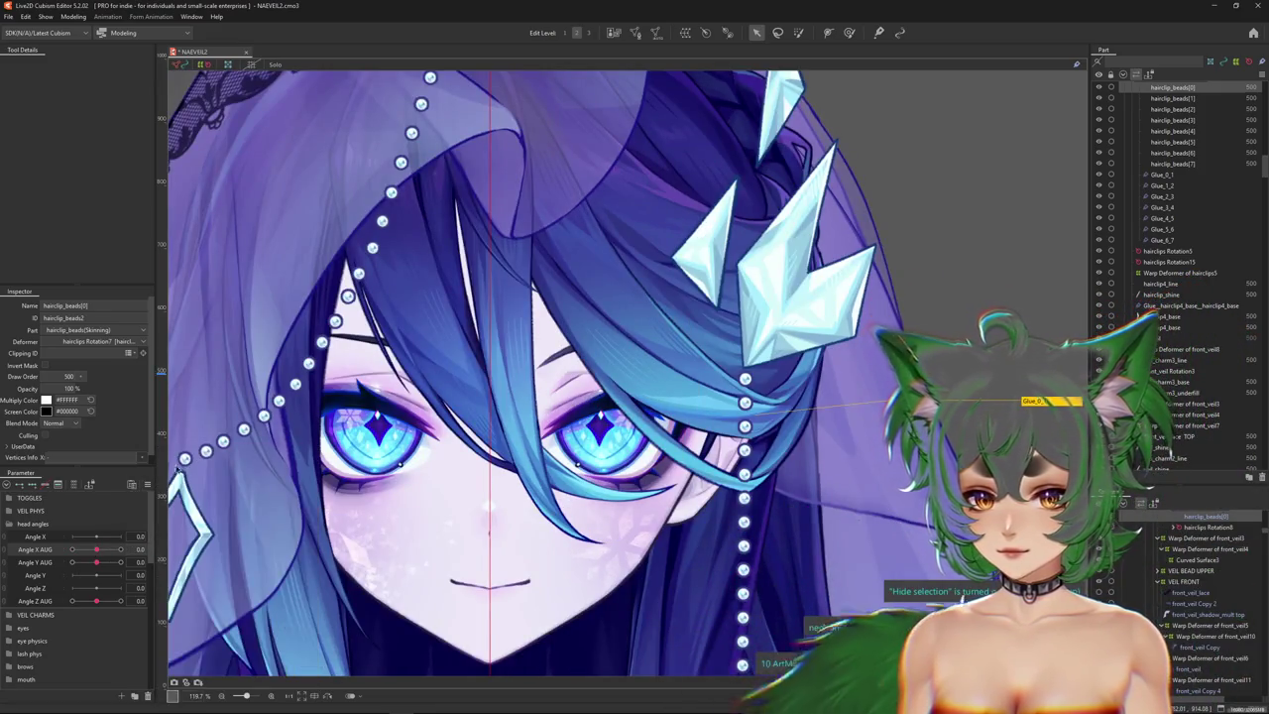
pyautogui.click(148, 486)
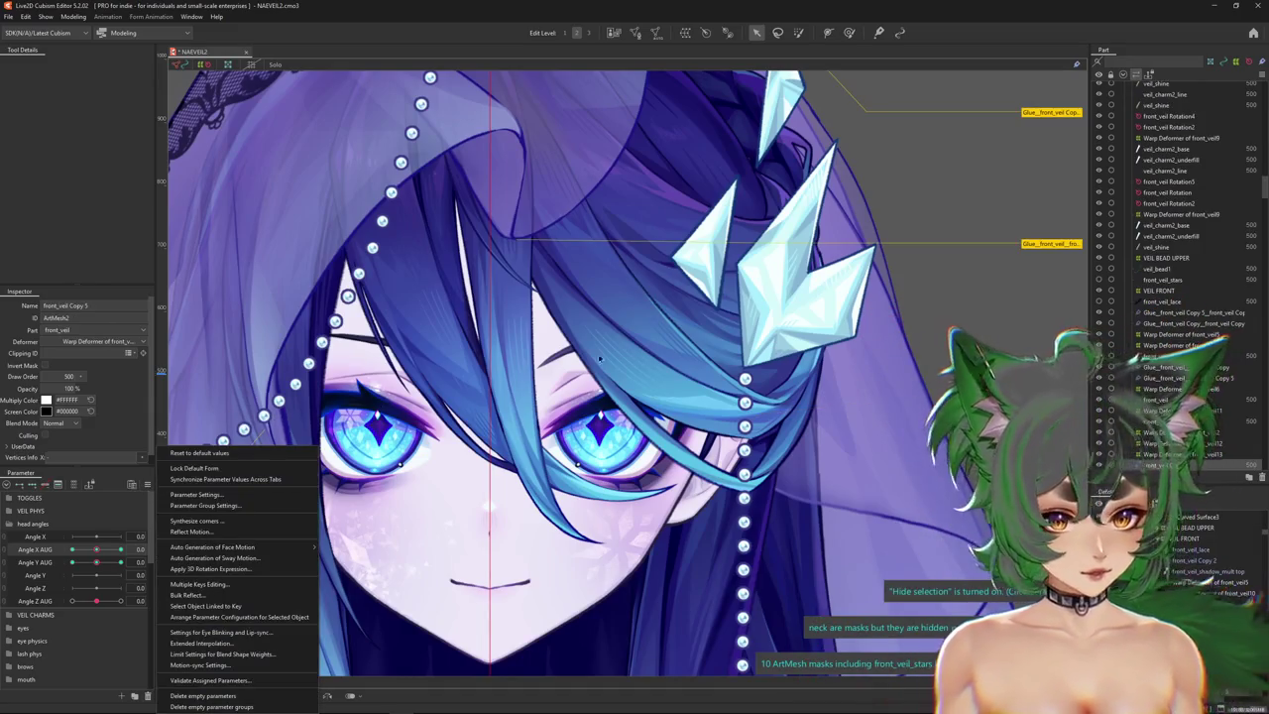
# Preview a sideways head turn and select the left veil mesh.
pyautogui.scroll(-5, 595, 377)
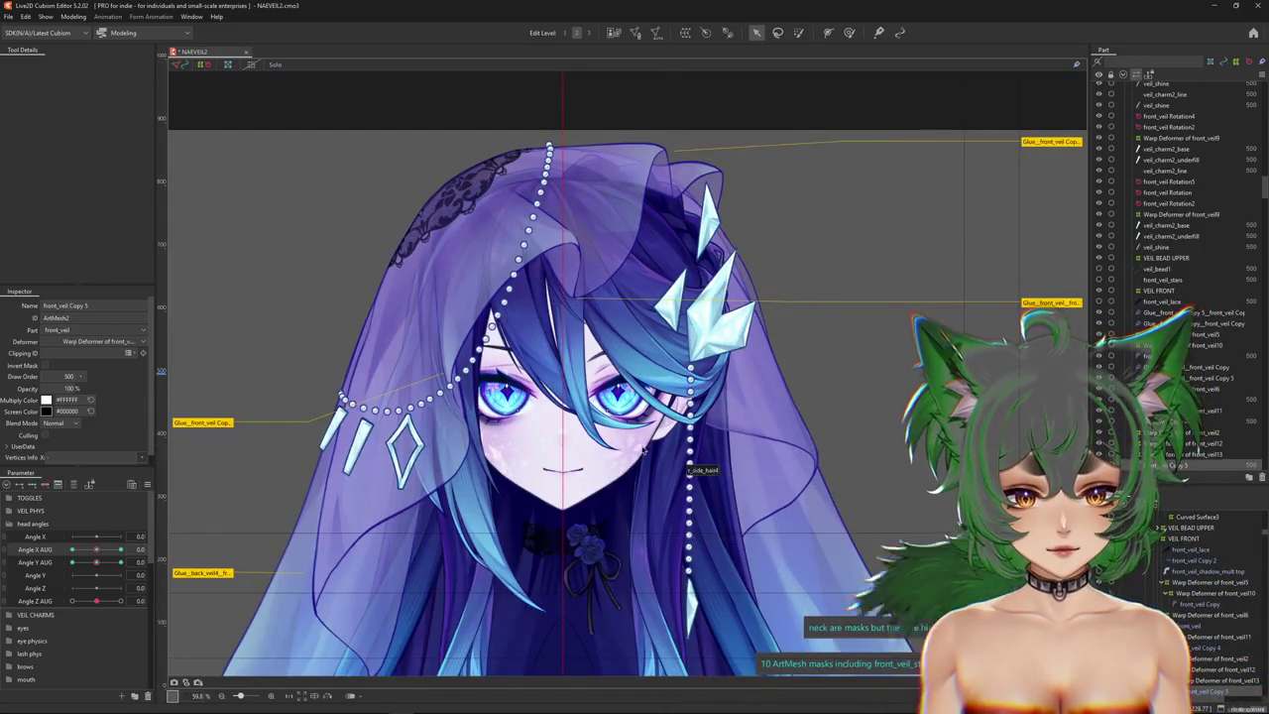
pyautogui.scroll(3, 646, 452)
pyautogui.moveTo(121, 549)
pyautogui.mouseDown()
pyautogui.moveTo(144, 546)
pyautogui.moveTo(119, 548)
pyautogui.mouseUp()
pyautogui.scroll(-4, 312, 510)
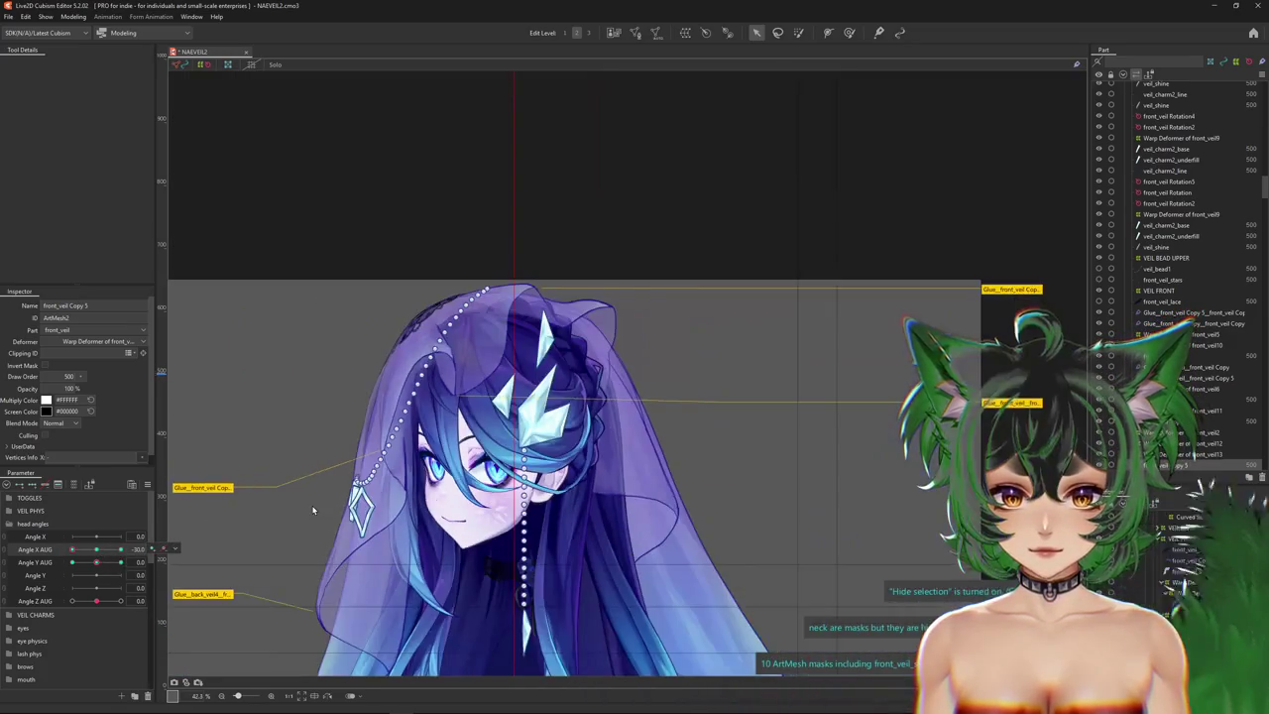
pyautogui.rightClick(159, 486)
pyautogui.moveTo(265, 491); pyautogui.dragTo(327, 402)
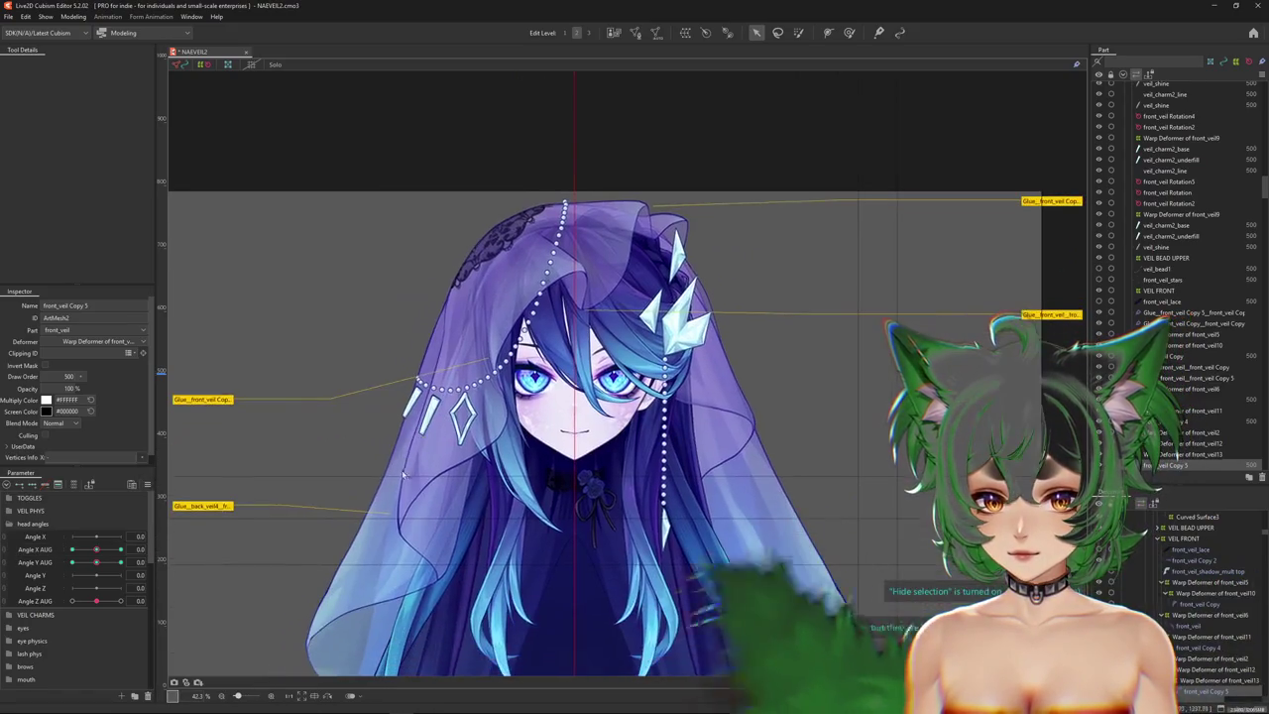
pyautogui.click(407, 516)
# Expand VEIL PHYS and bend the veil with the VEIL FRONT 2 XY 1 and VEIL FRONT 3 XY 2 L sliders.
pyautogui.scroll(-5, 83, 603)
pyautogui.scroll(-3, 83, 603)
pyautogui.scroll(5, 83, 603)
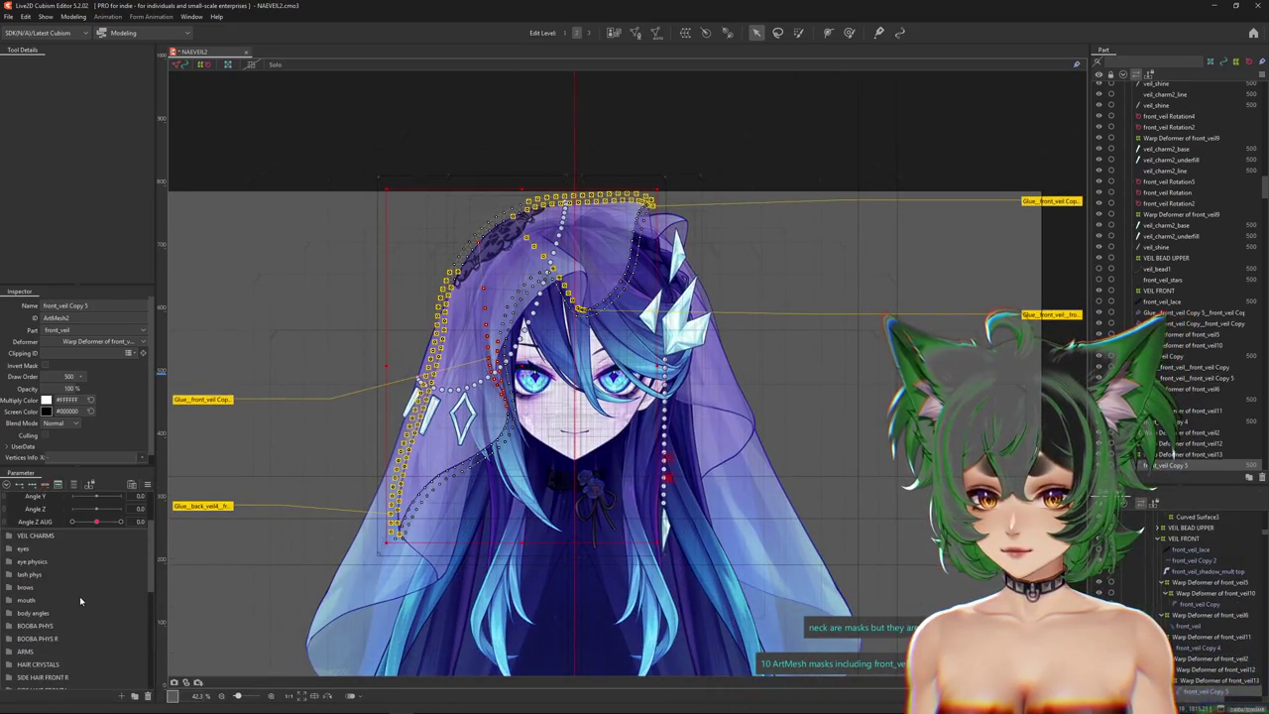
pyautogui.scroll(2, 37, 566)
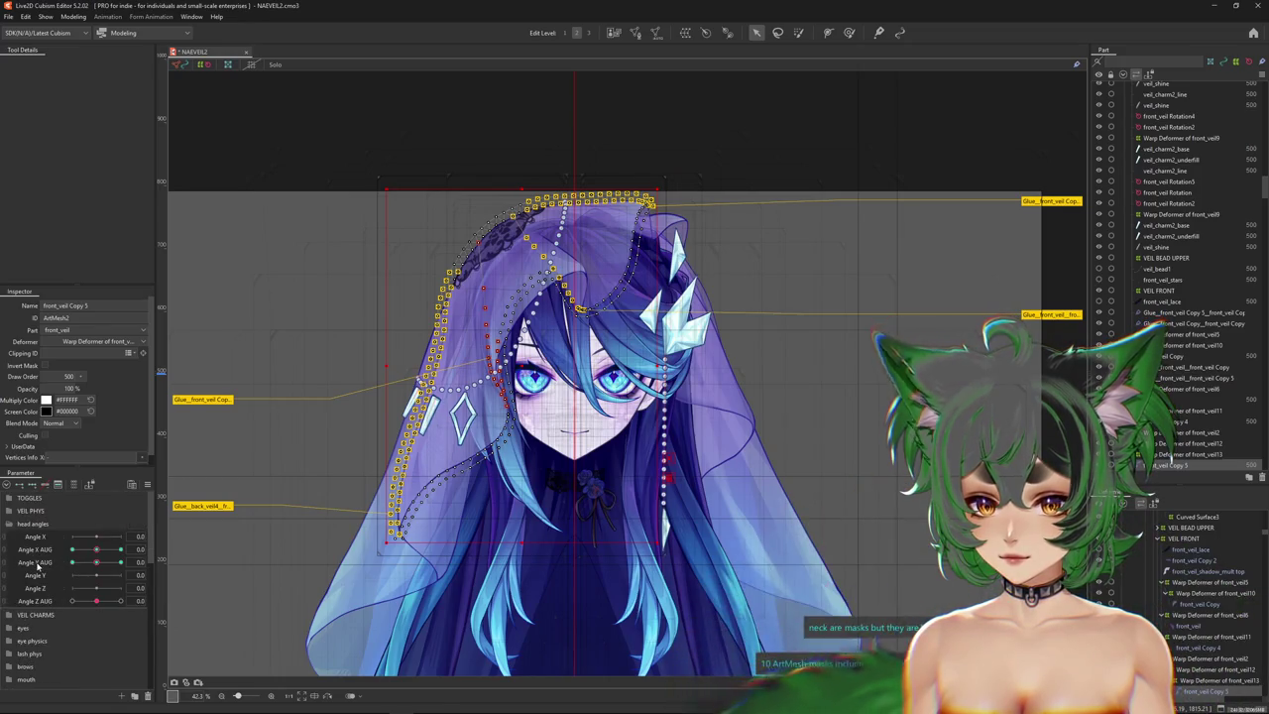
pyautogui.click(9, 511)
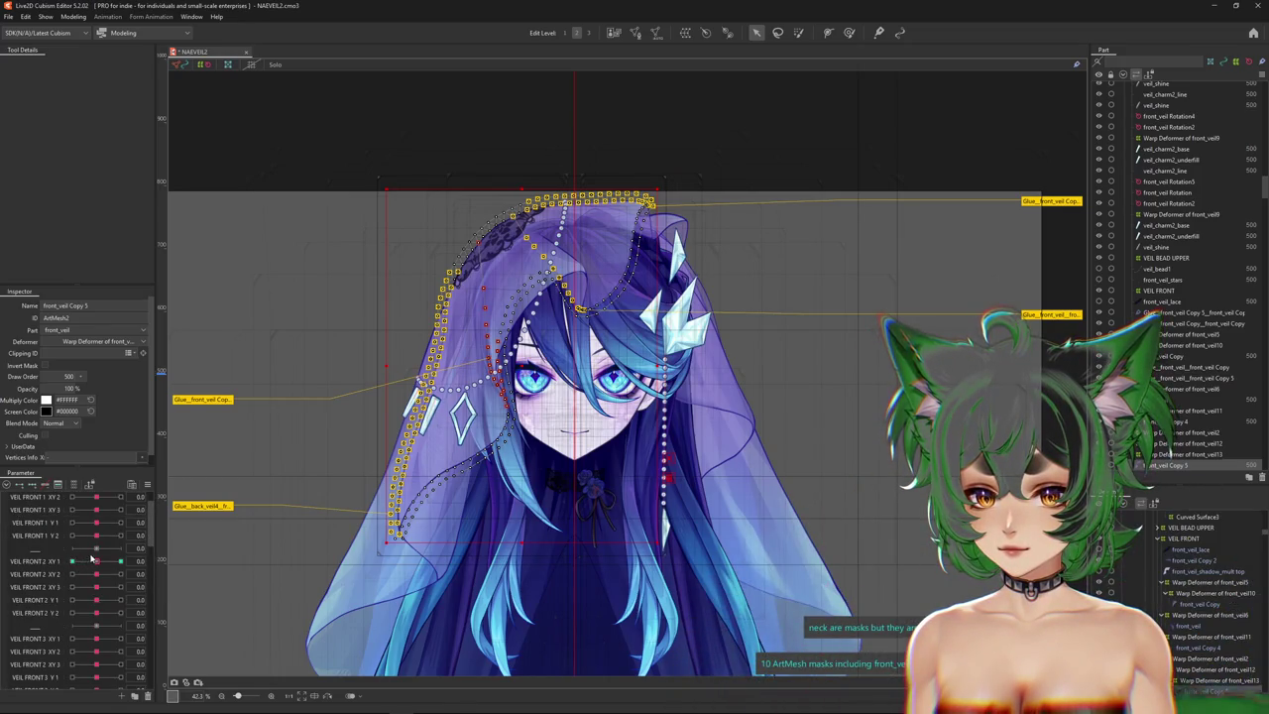
pyautogui.moveTo(120, 561); pyautogui.dragTo(64, 563)
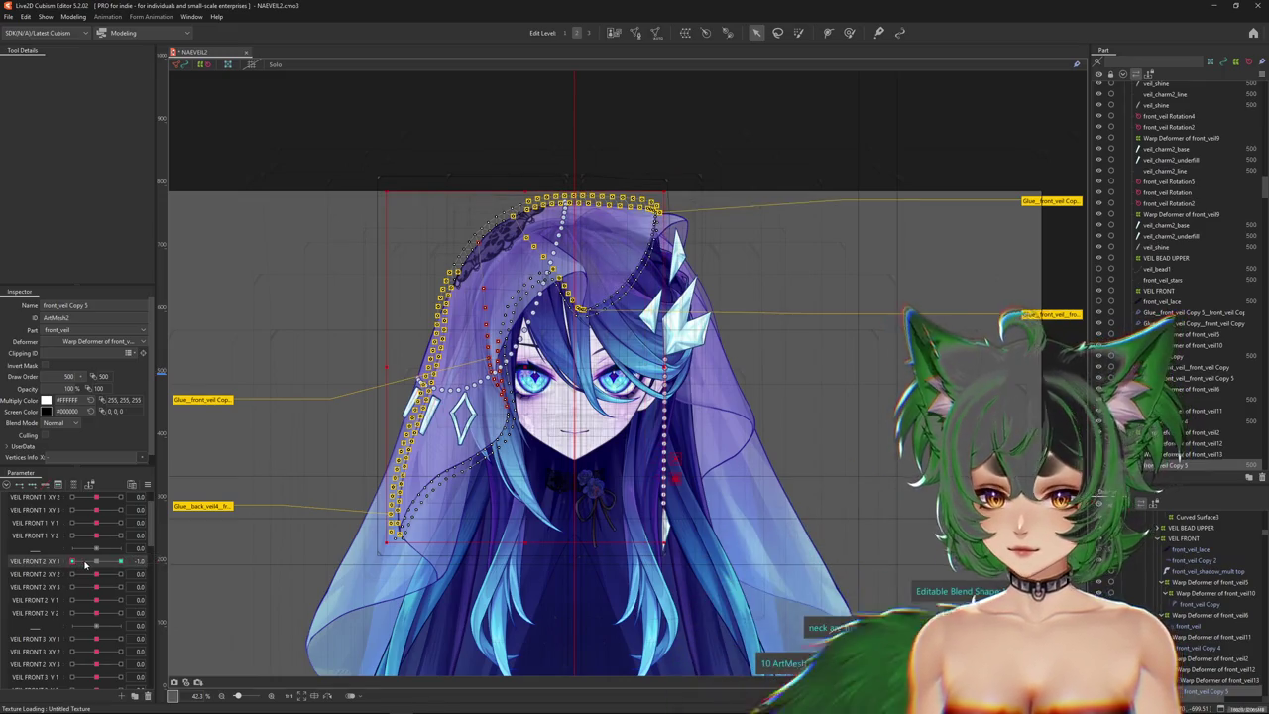
pyautogui.scroll(-3, 94, 618)
pyautogui.click(139, 596)
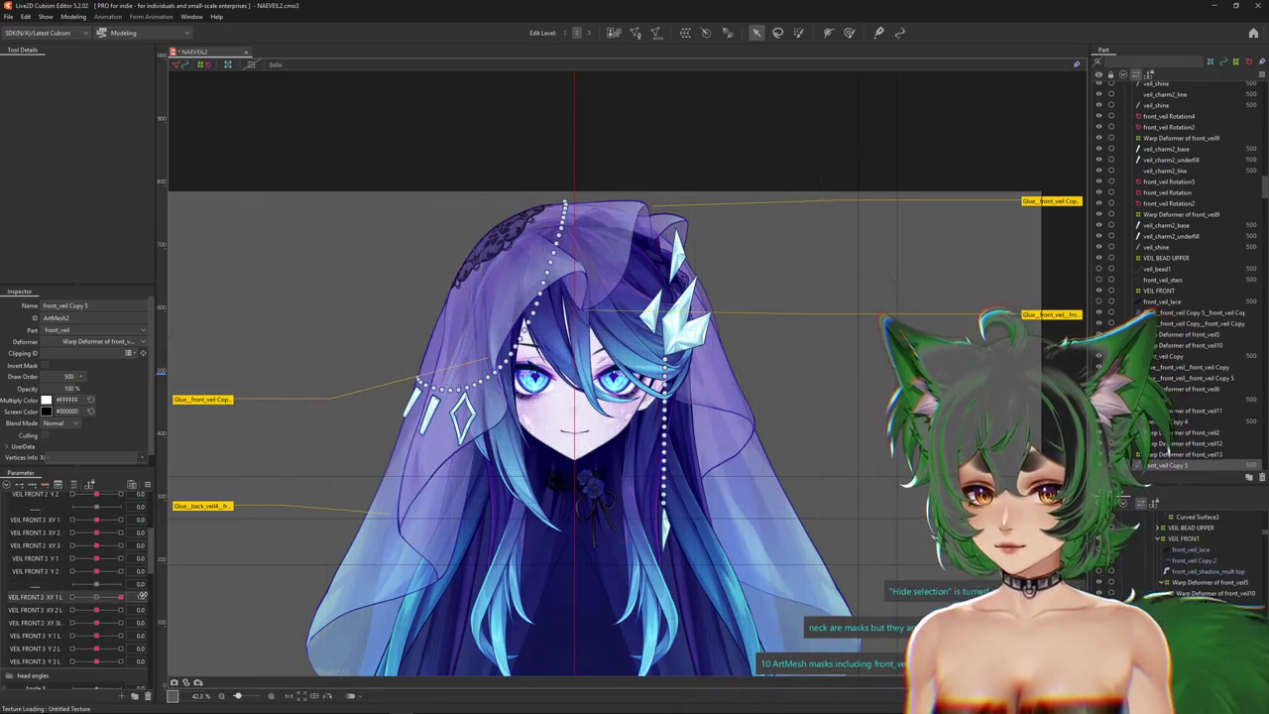
pyautogui.moveTo(126, 611)
pyautogui.mouseDown()
pyautogui.moveTo(91, 617)
pyautogui.moveTo(129, 636)
pyautogui.mouseUp()
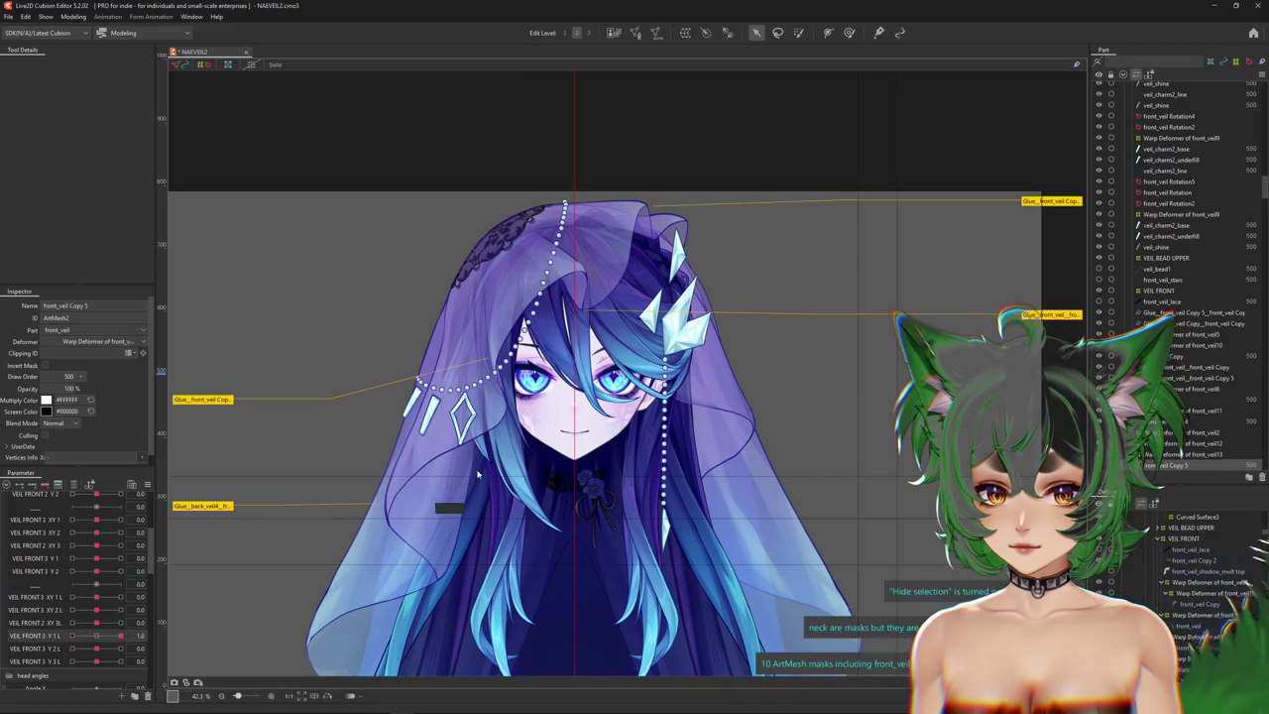
# Select the Warp Deformer of front_veil13 and hide its grid overlay.
pyautogui.scroll(3, 477, 477)
pyautogui.click(1180, 454)
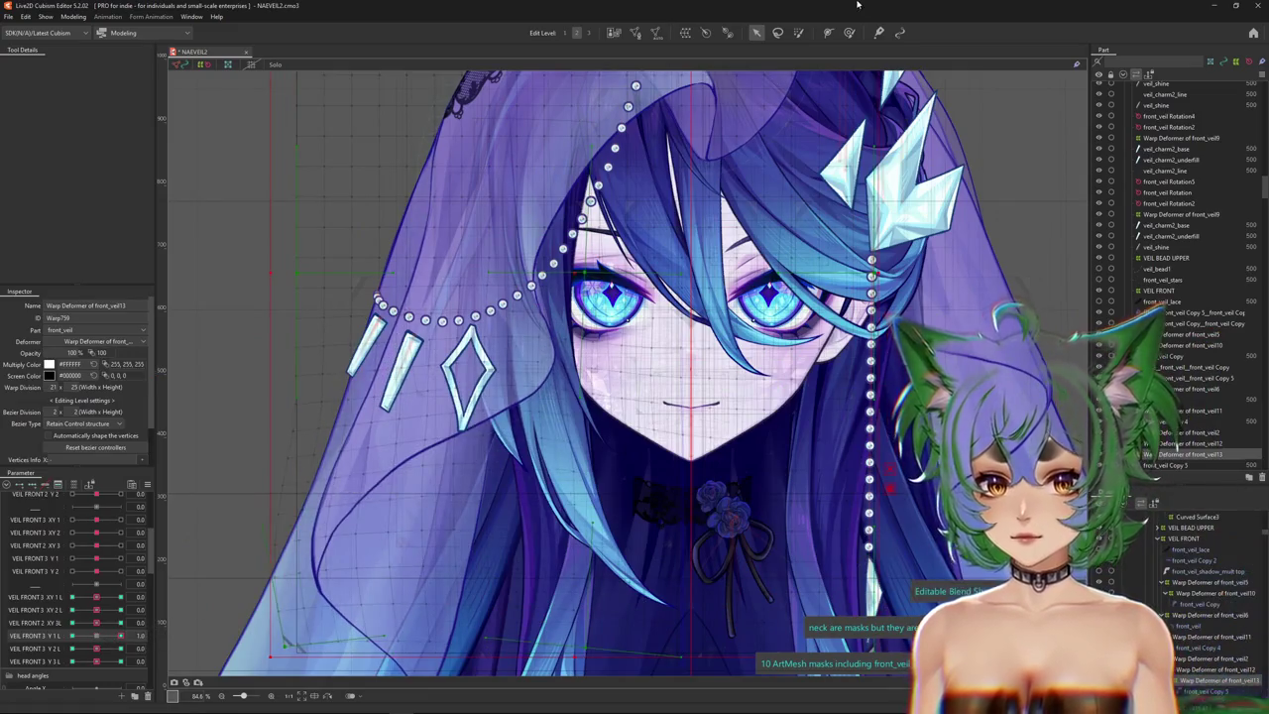
pyautogui.click(849, 33)
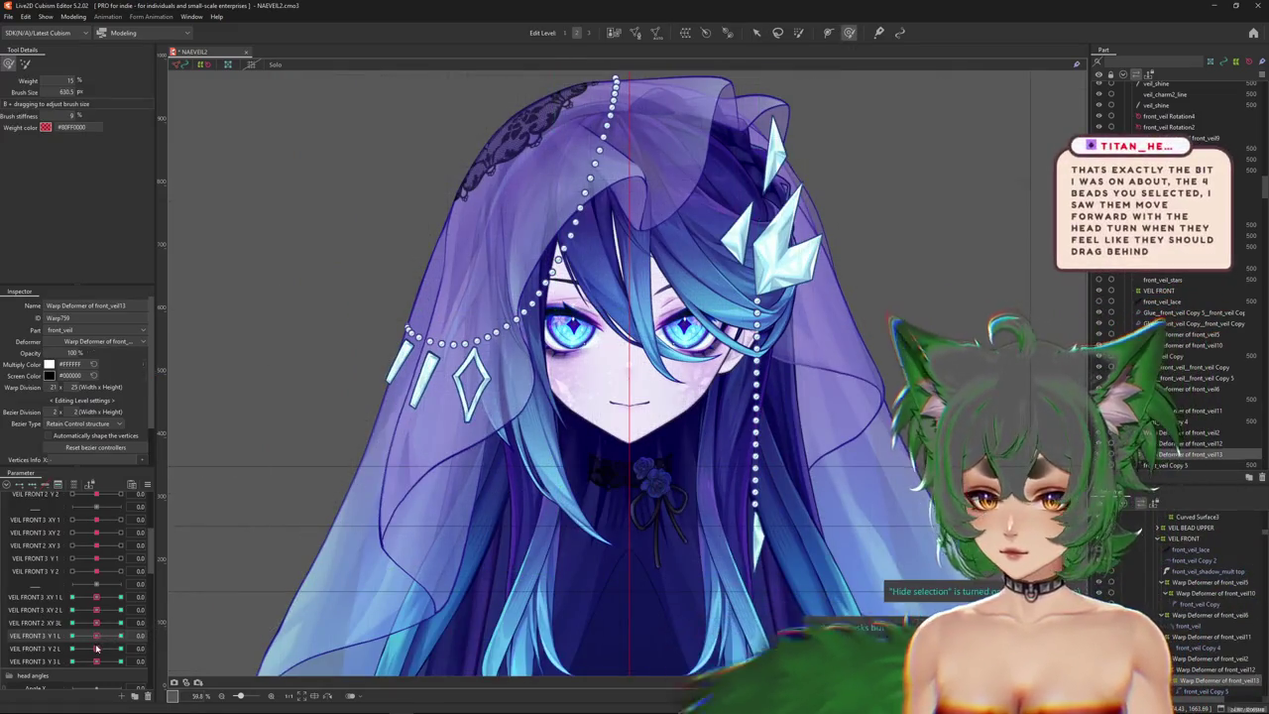
pyautogui.moveTo(499, 357); pyautogui.dragTo(508, 379)
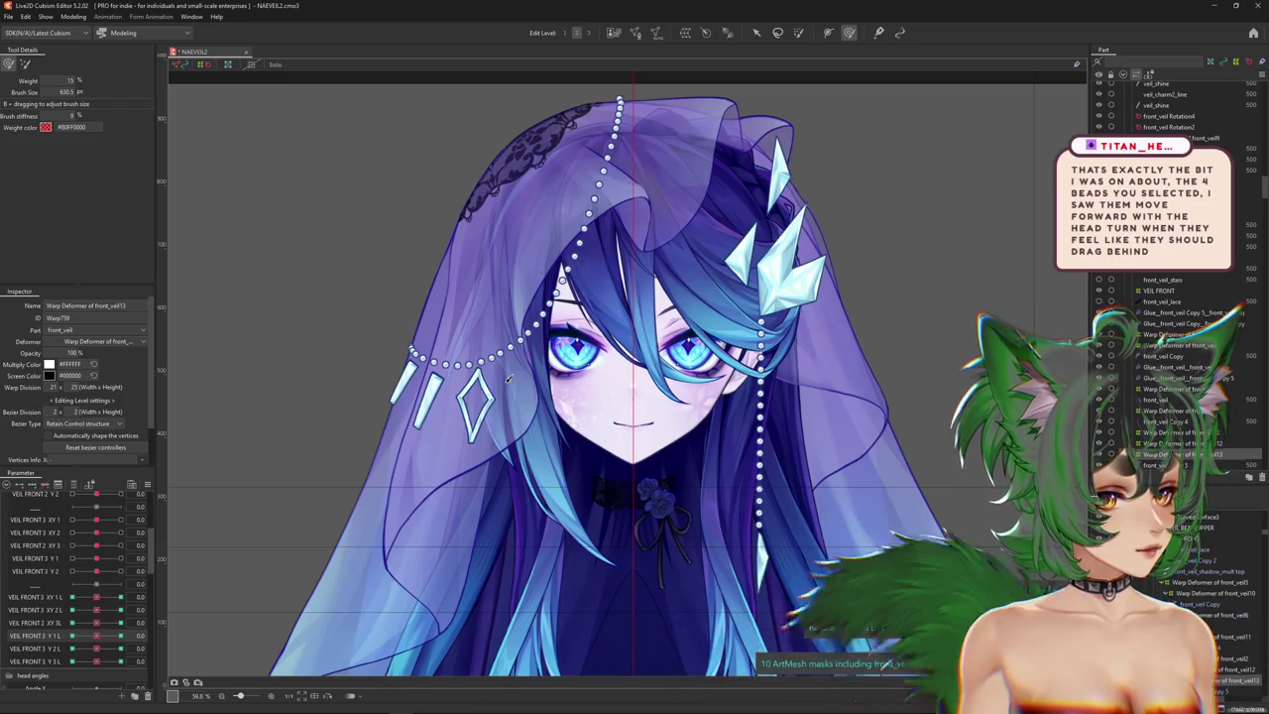
# Open Modeling > Physics Settings for the VEIL 3 XY L group.
pyautogui.scroll(1, 851, 299)
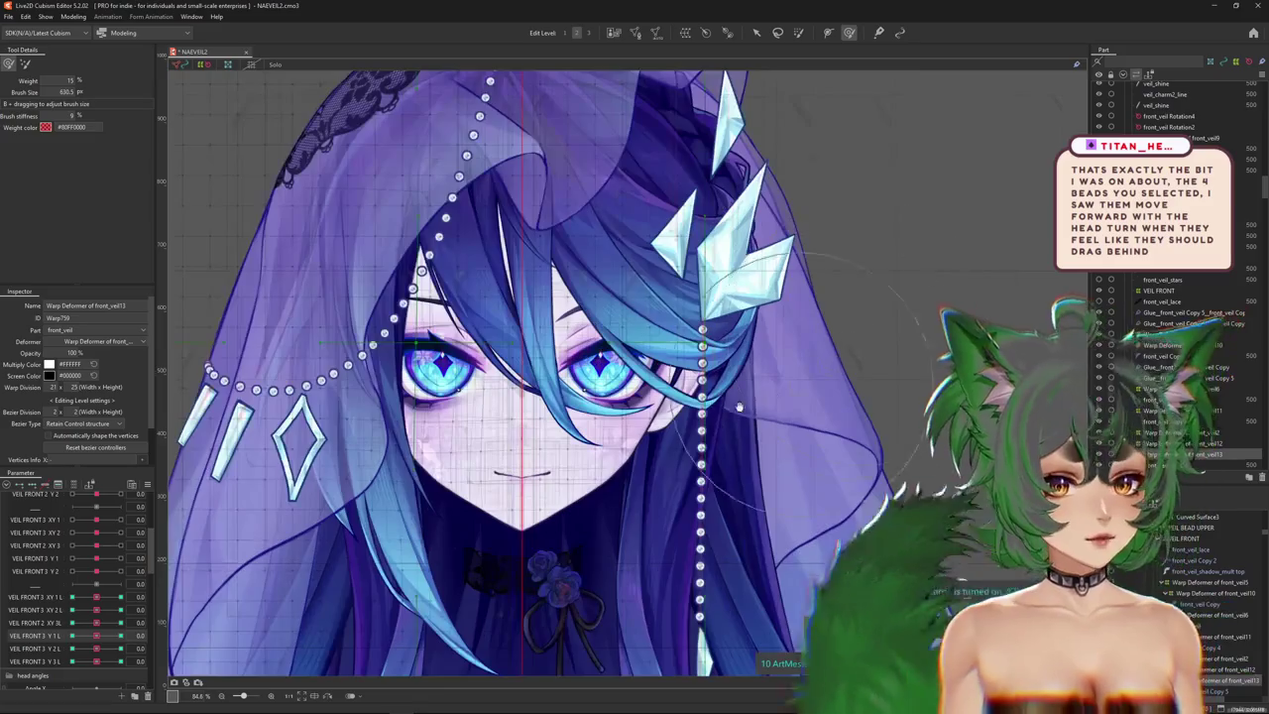
pyautogui.scroll(1, 793, 302)
pyautogui.scroll(1, 714, 307)
pyautogui.scroll(1, 622, 313)
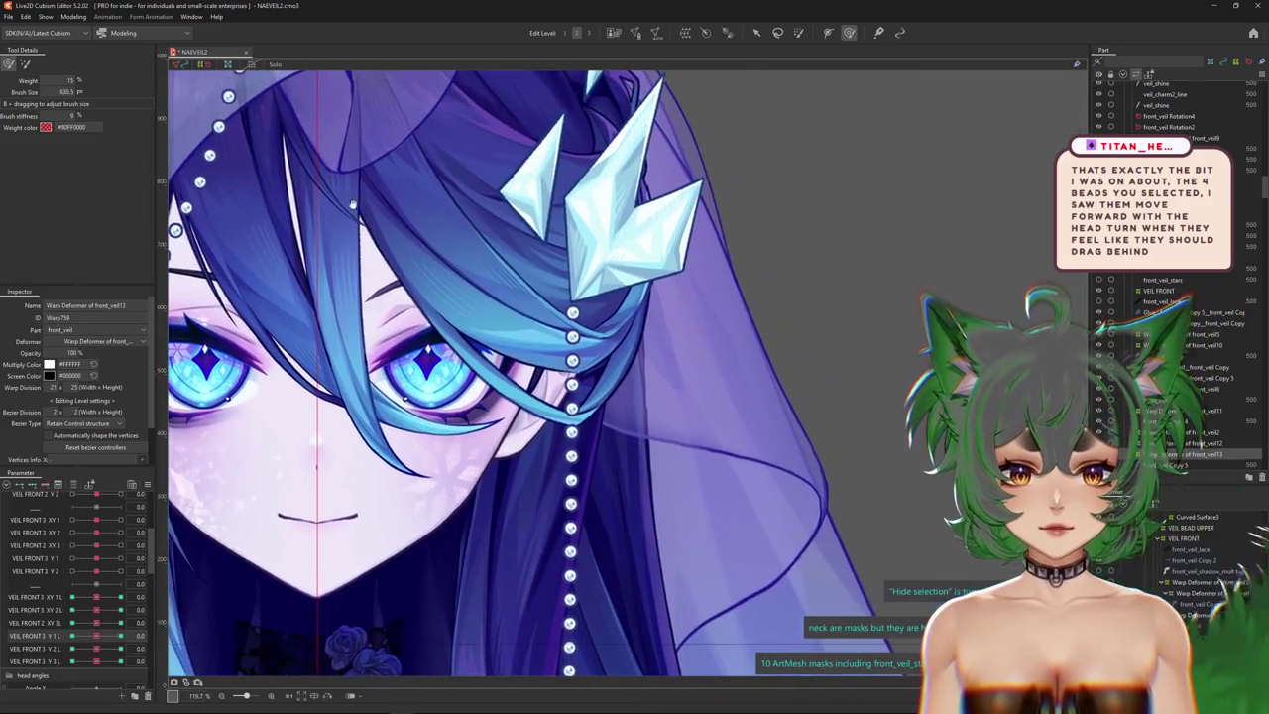
pyautogui.click(72, 18)
pyautogui.click(93, 238)
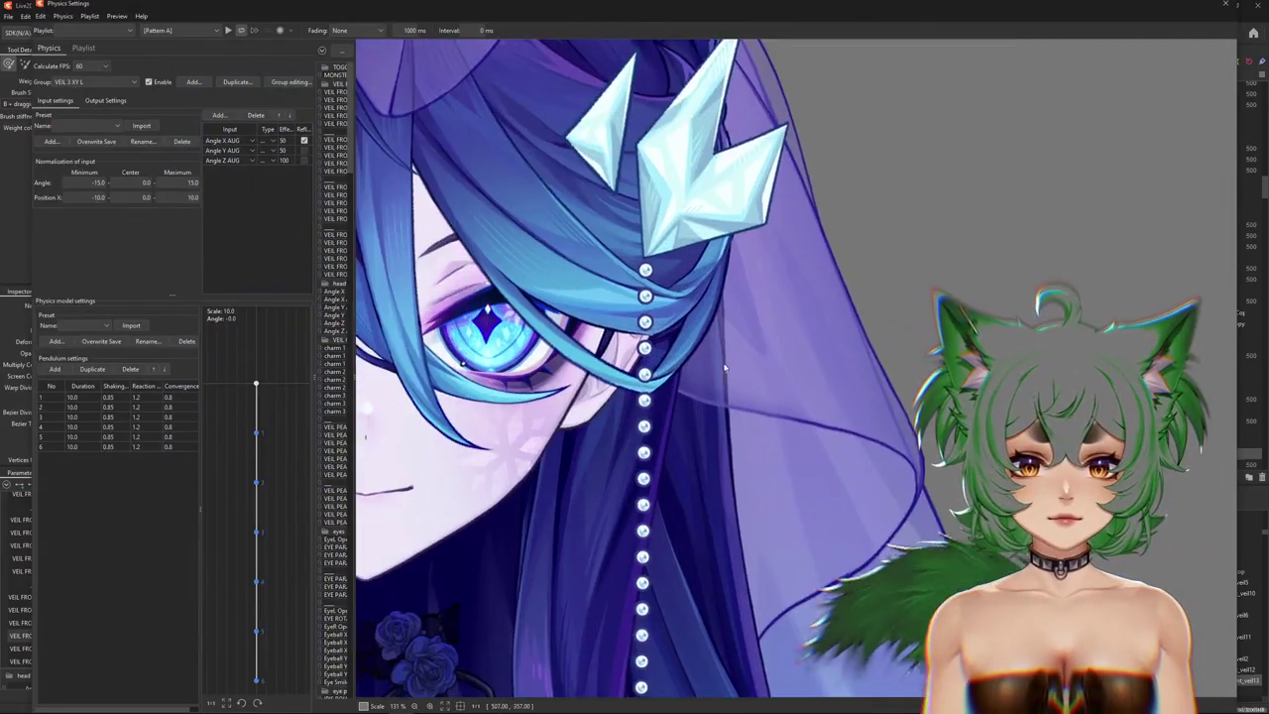
# Swing the head in the physics preview to watch the veil sway, keeping group VEIL 3 XY L.
pyautogui.moveTo(724, 369)
pyautogui.mouseDown()
pyautogui.moveTo(487, 320)
pyautogui.moveTo(388, 320)
pyautogui.mouseUp()
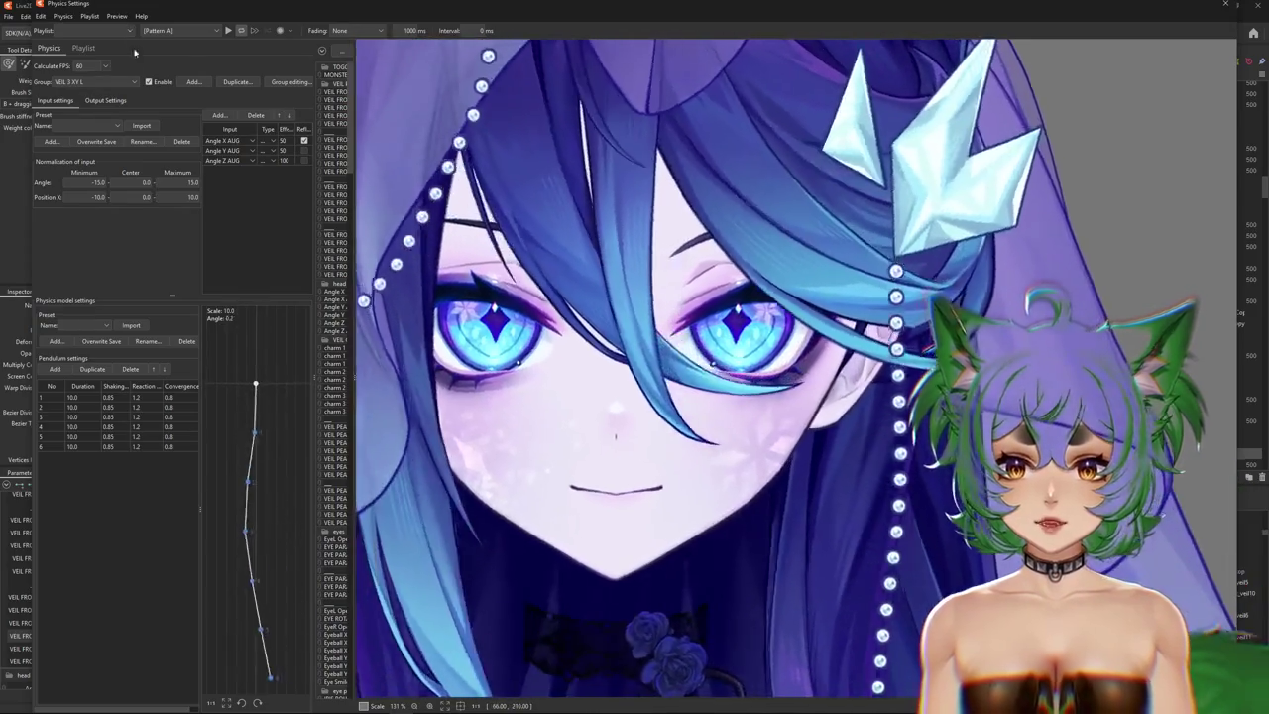
pyautogui.click(94, 82)
pyautogui.click(859, 291)
pyautogui.scroll(-5, 859, 290)
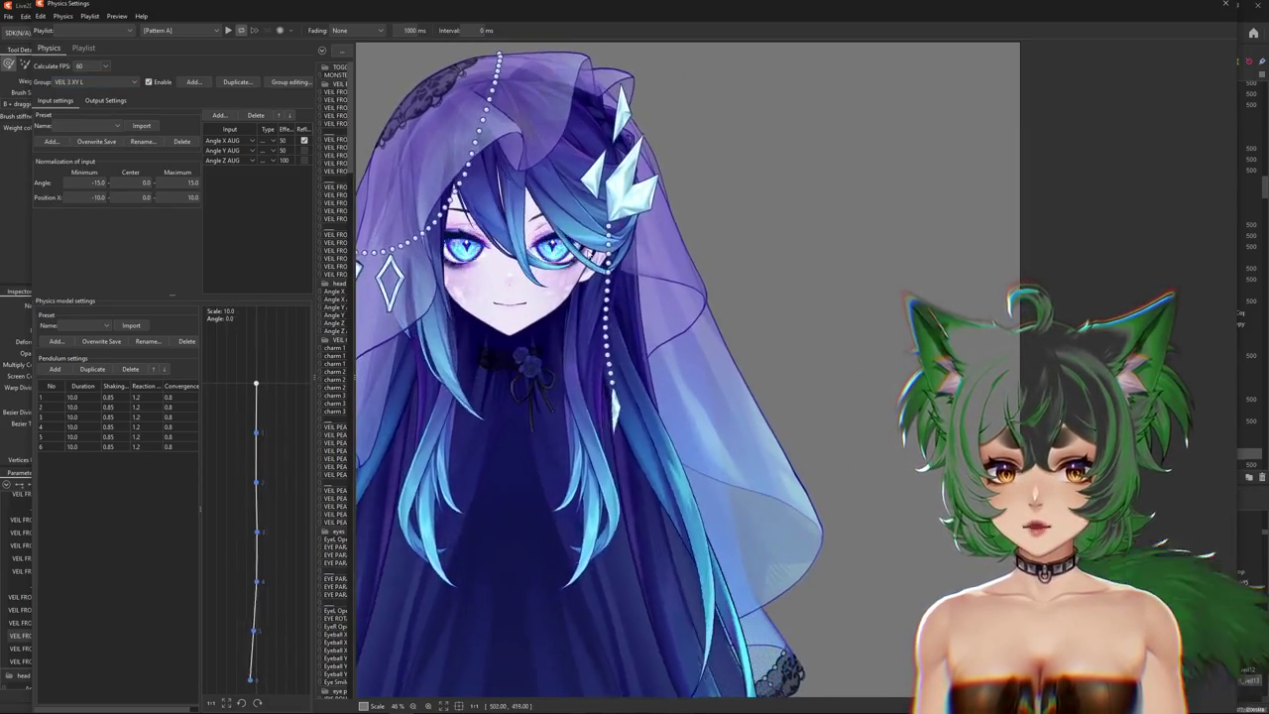
pyautogui.moveTo(644, 276); pyautogui.dragTo(919, 264)
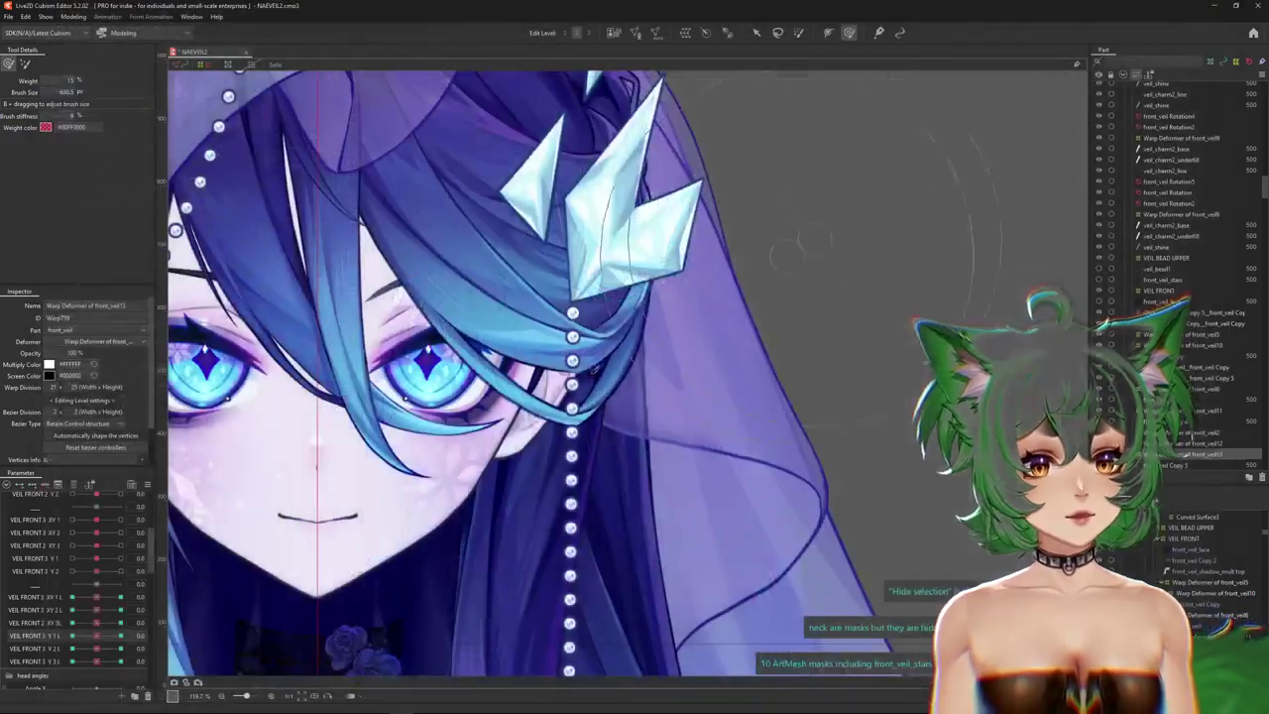
pyautogui.scroll(-4, 798, 248)
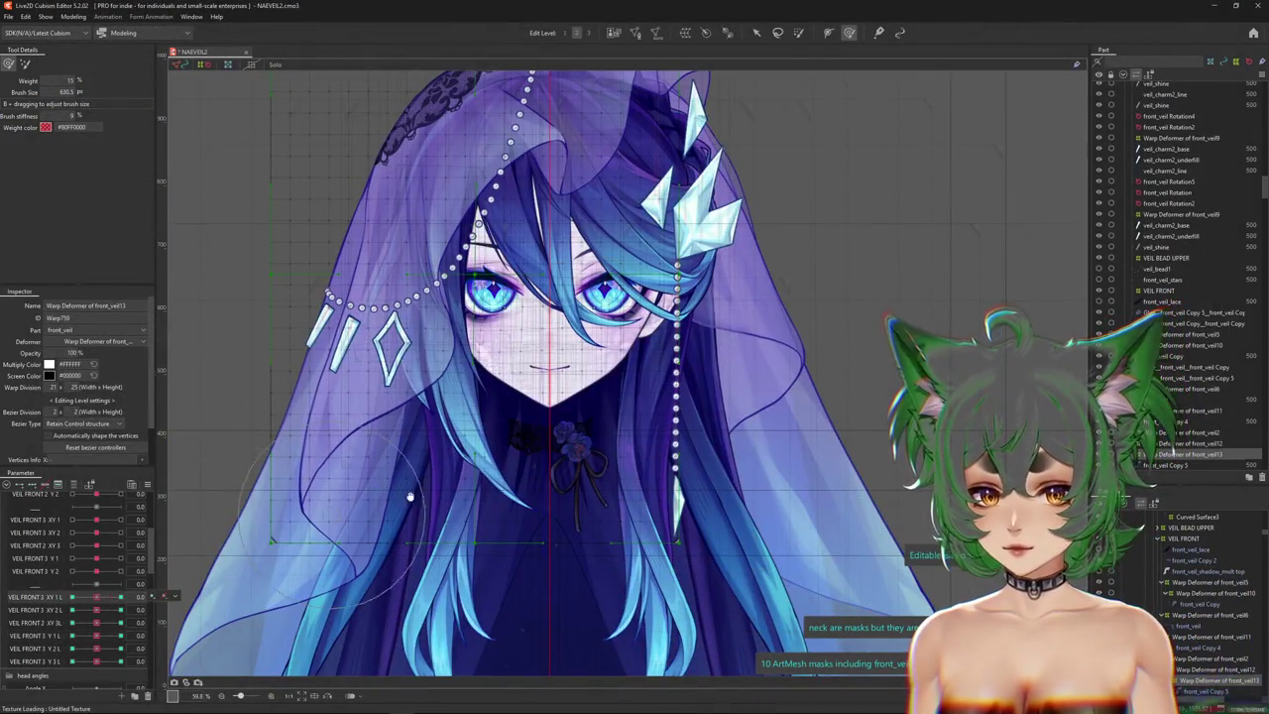
# Hide the selection overlay, reset VEIL FRONT 3 Y 2 L to 0, and set Y 3 L to -1.
pyautogui.moveTo(395, 496); pyautogui.dragTo(452, 526)
pyautogui.hotkey('ctrl', 'h')
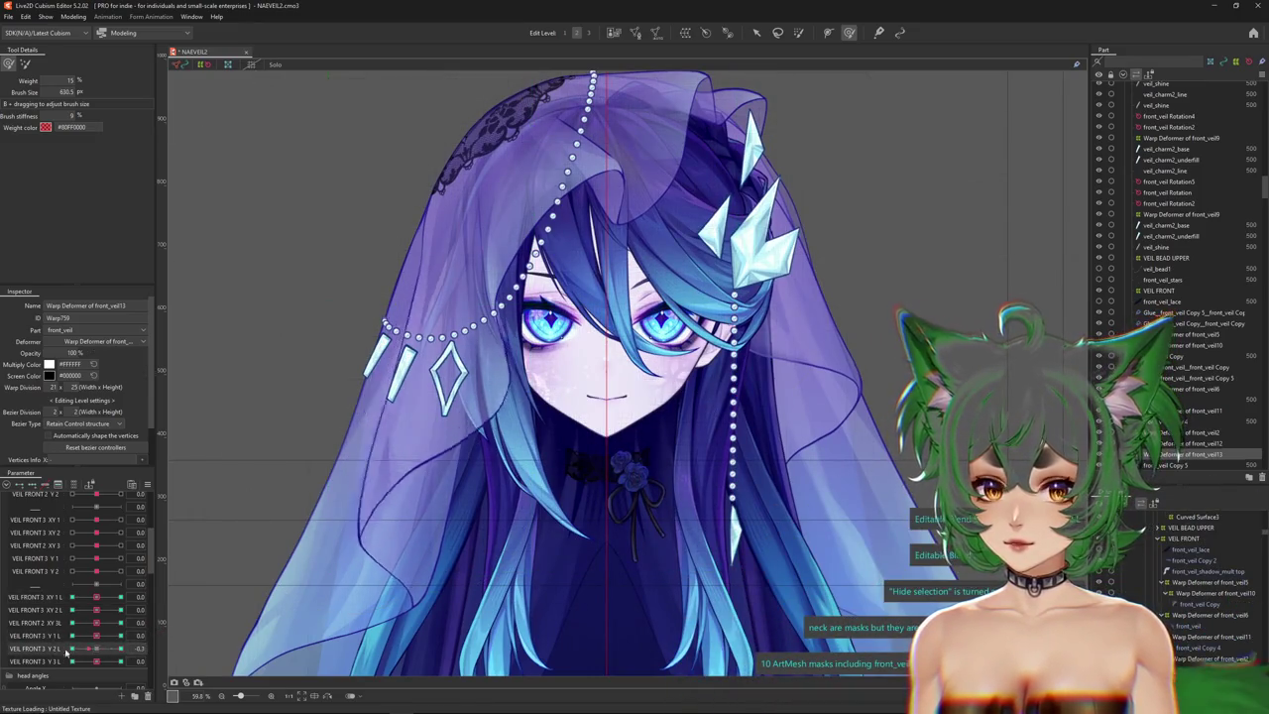
pyautogui.click(89, 662)
pyautogui.click(90, 661)
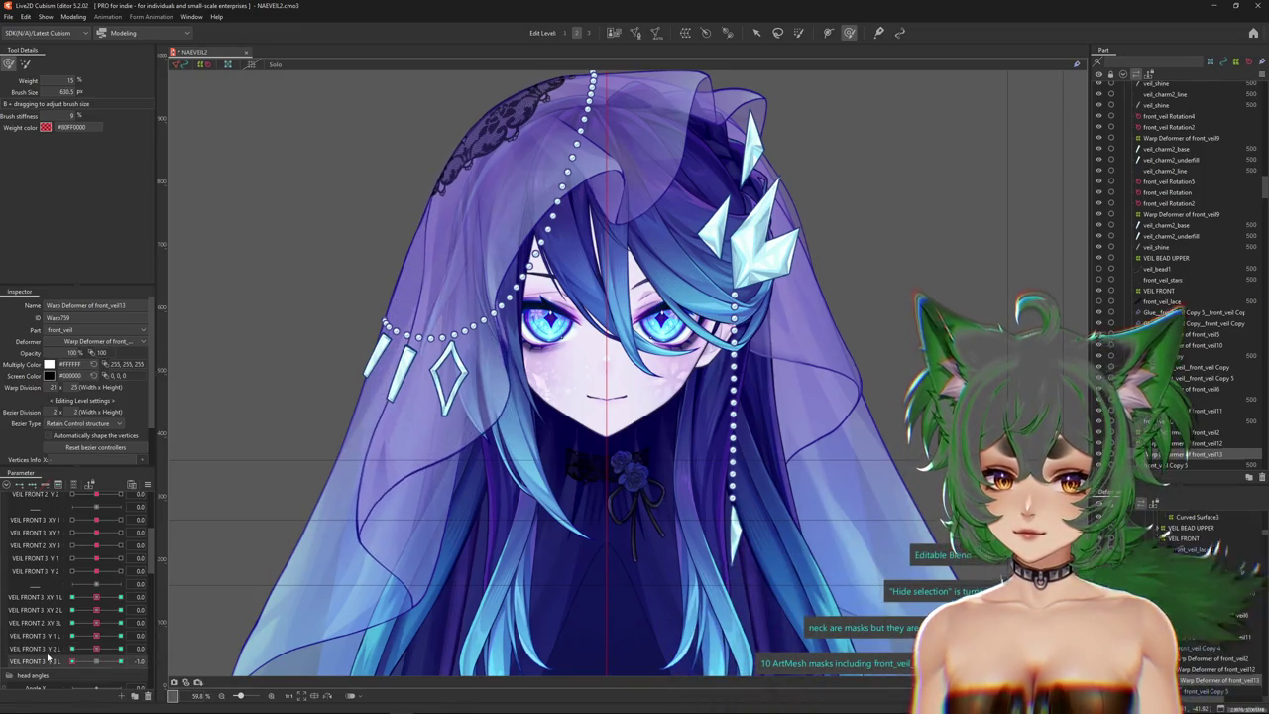
# Select front_veil Copy 5, then the front_veil Copy mesh, then the front veil's warp deformer.
pyautogui.scroll(2, 497, 256)
pyautogui.rightClick(497, 256)
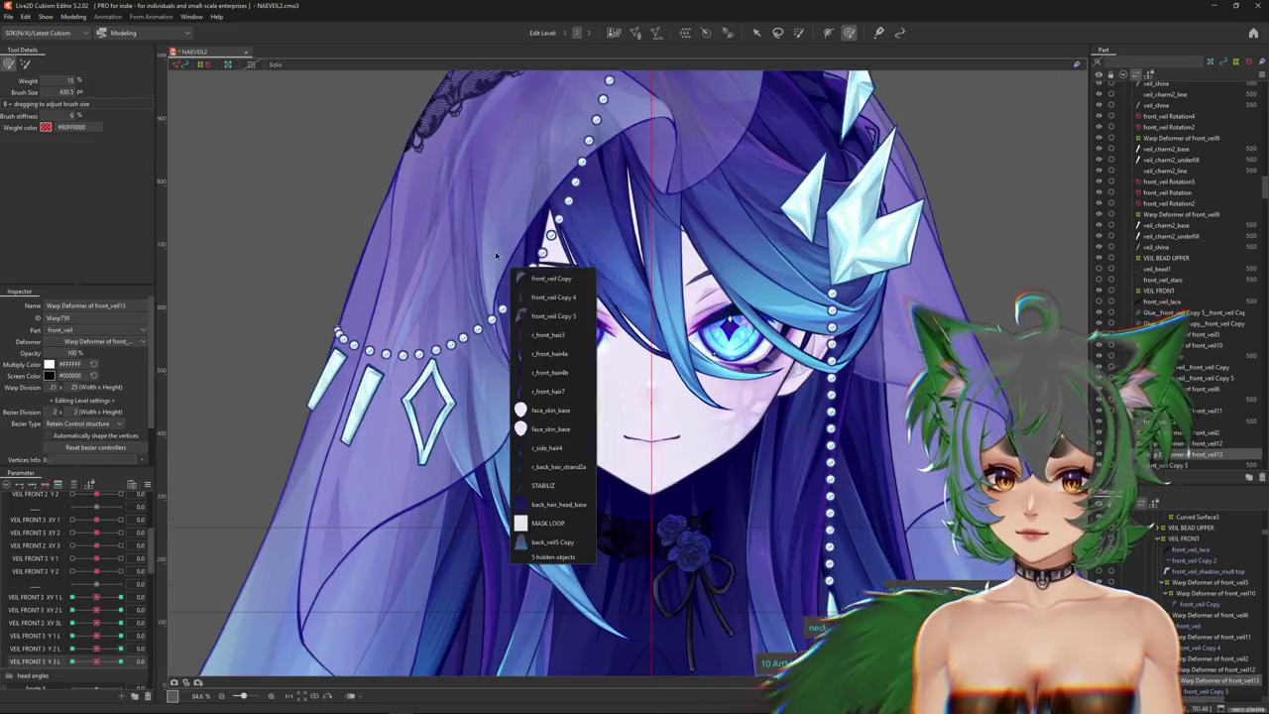
pyautogui.click(553, 315)
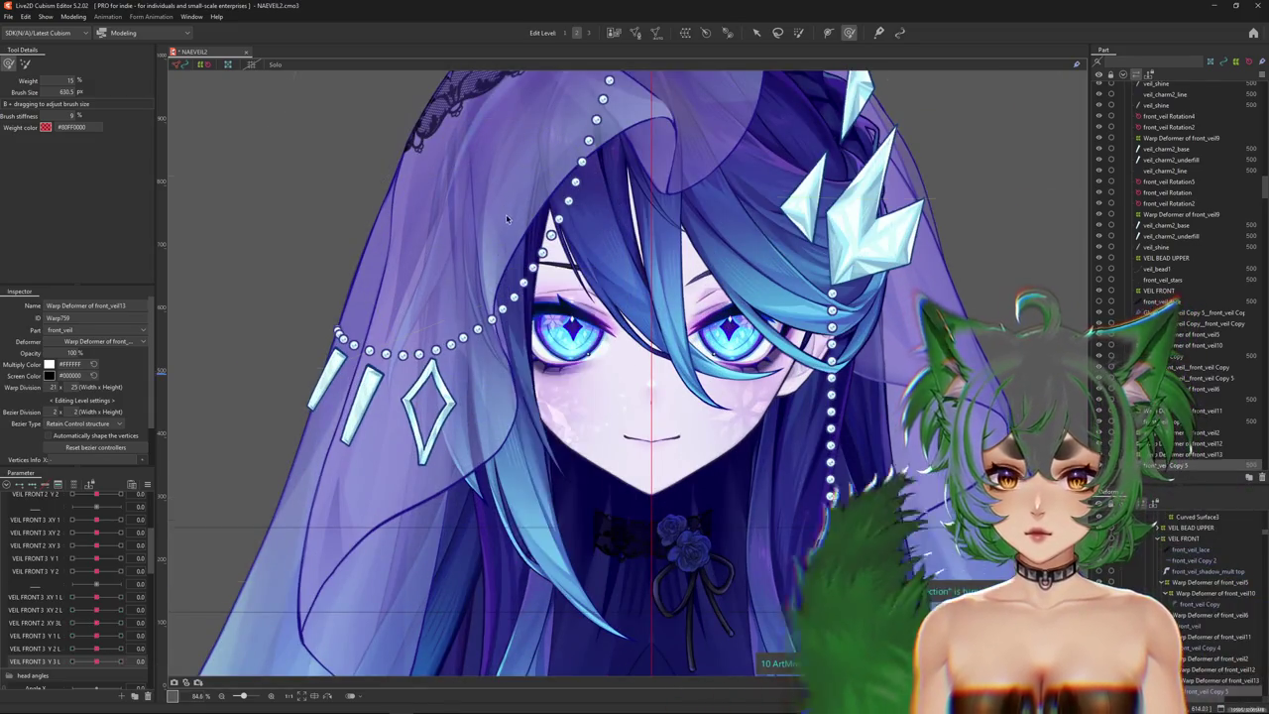
pyautogui.rightClick(537, 231)
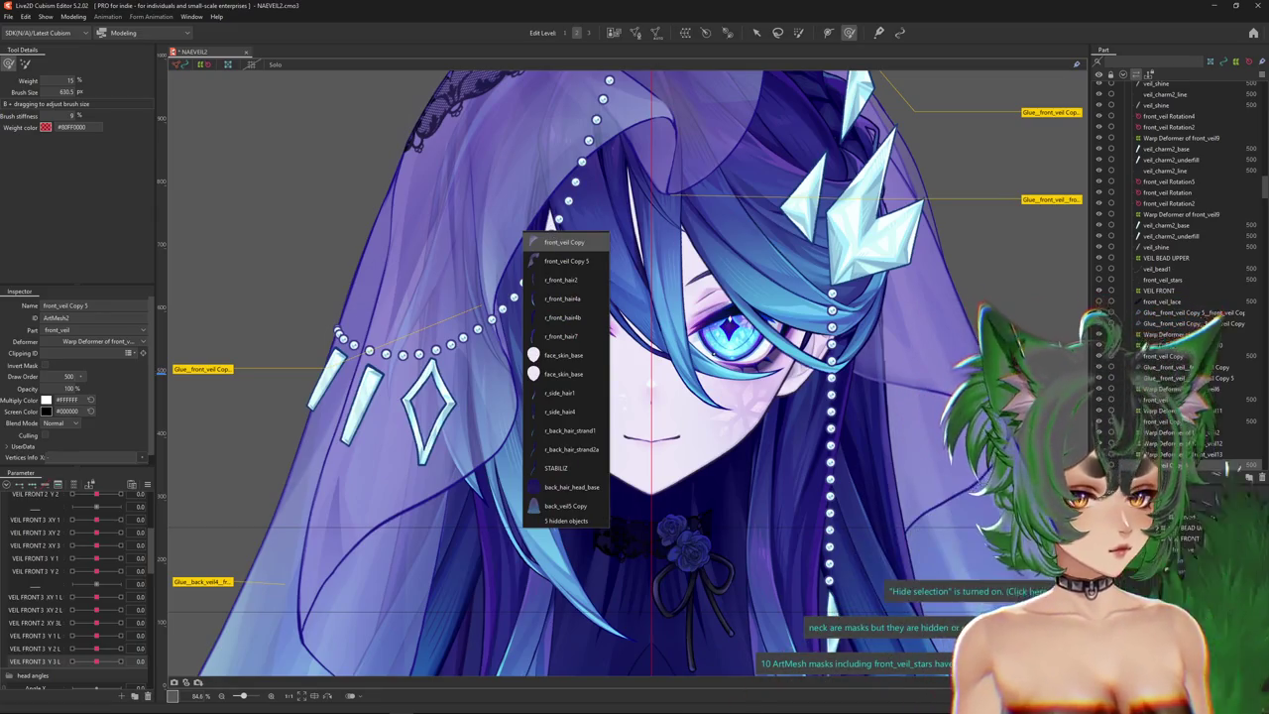
pyautogui.click(554, 241)
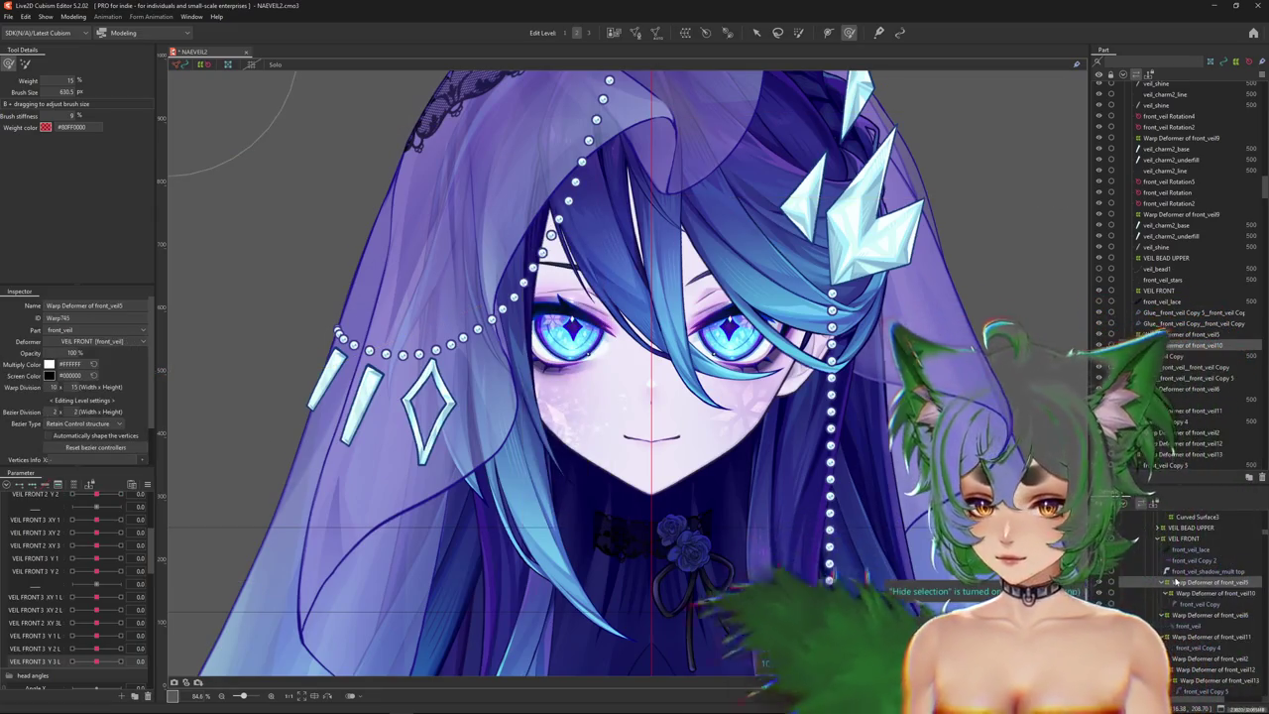
pyautogui.click(1176, 583)
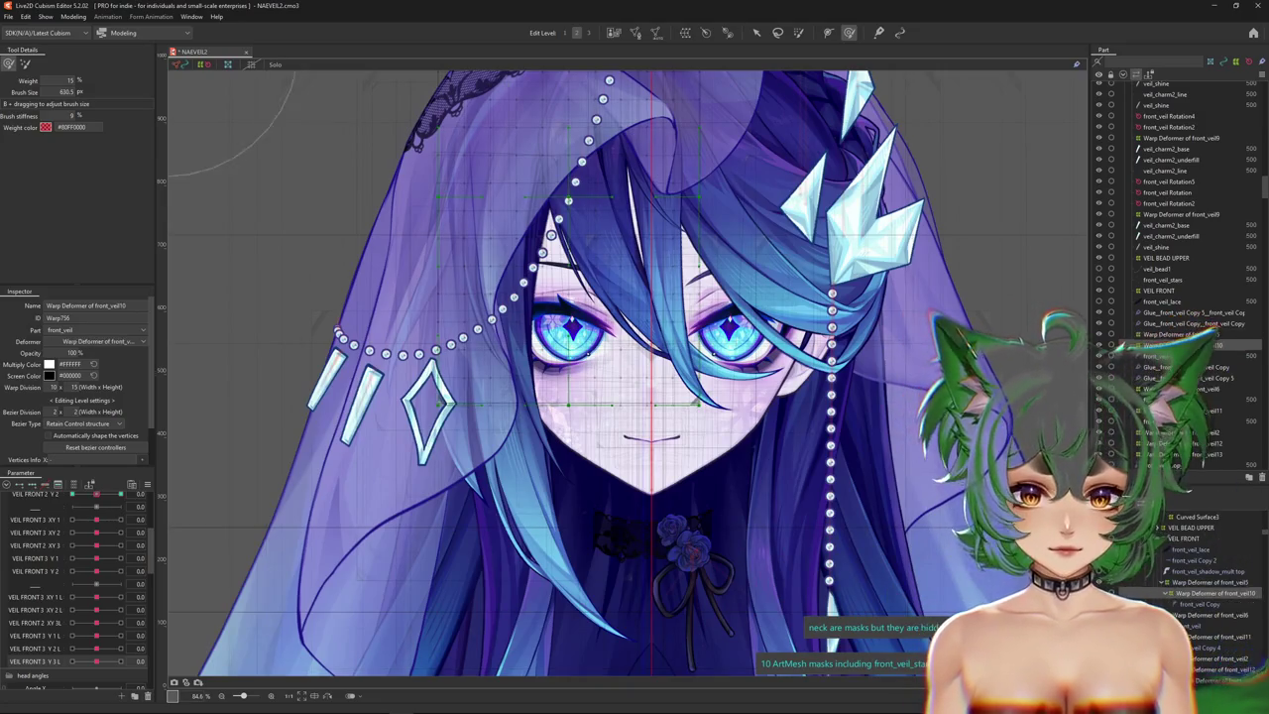
# Resize the deformation brush and add keyforms to VEIL FRONT 3 Y 3 L, previewing -1.0.
pyautogui.scroll(-2, 257, 655)
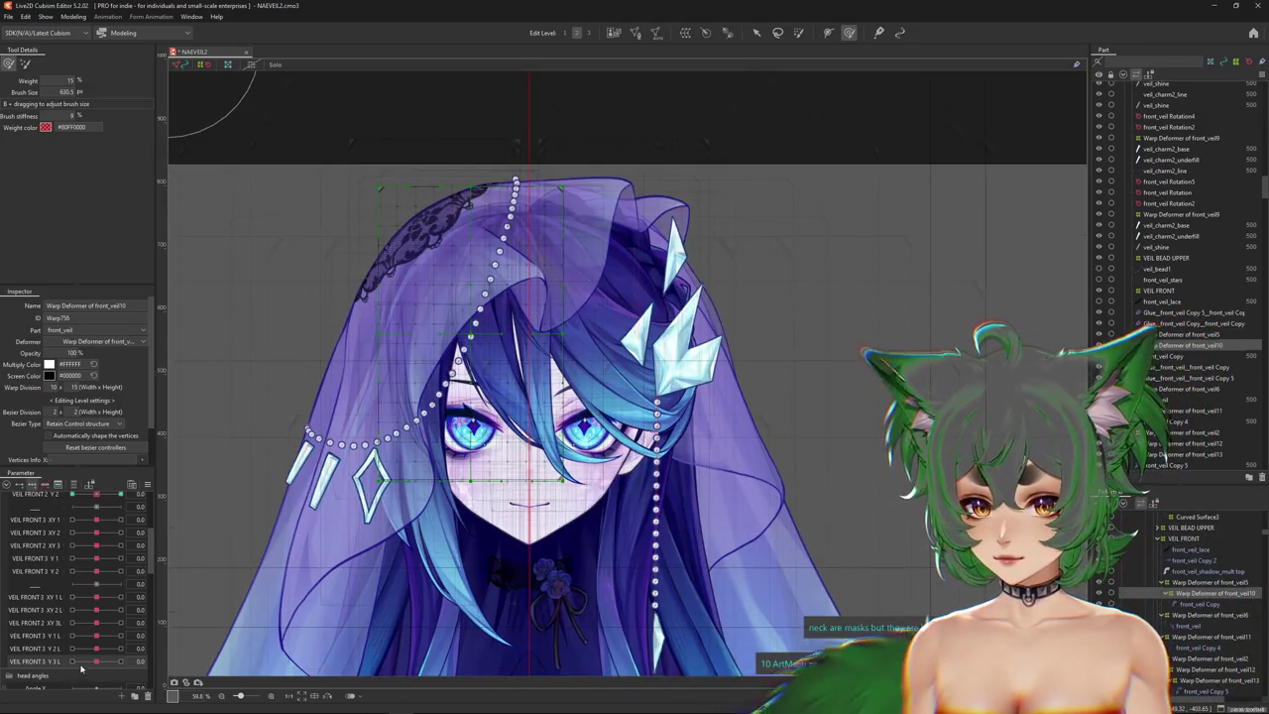
pyautogui.scroll(2, 422, 414)
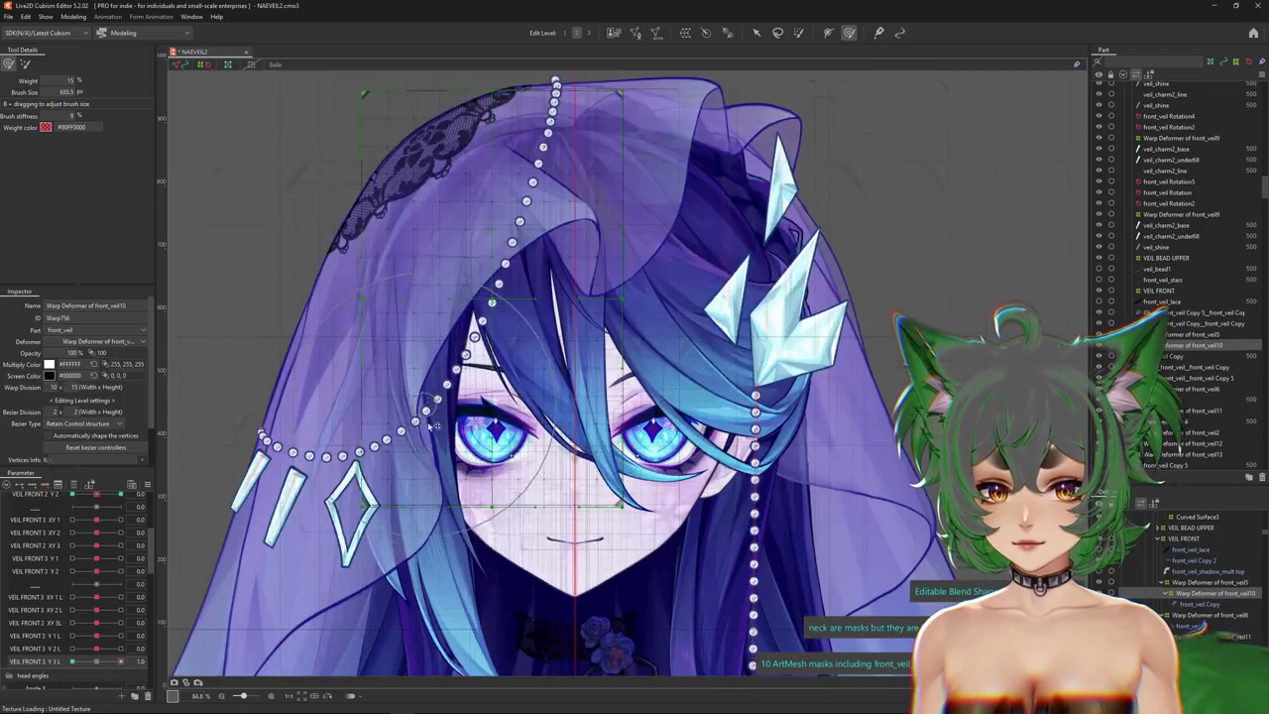
pyautogui.moveTo(412, 443); pyautogui.dragTo(66, 678)
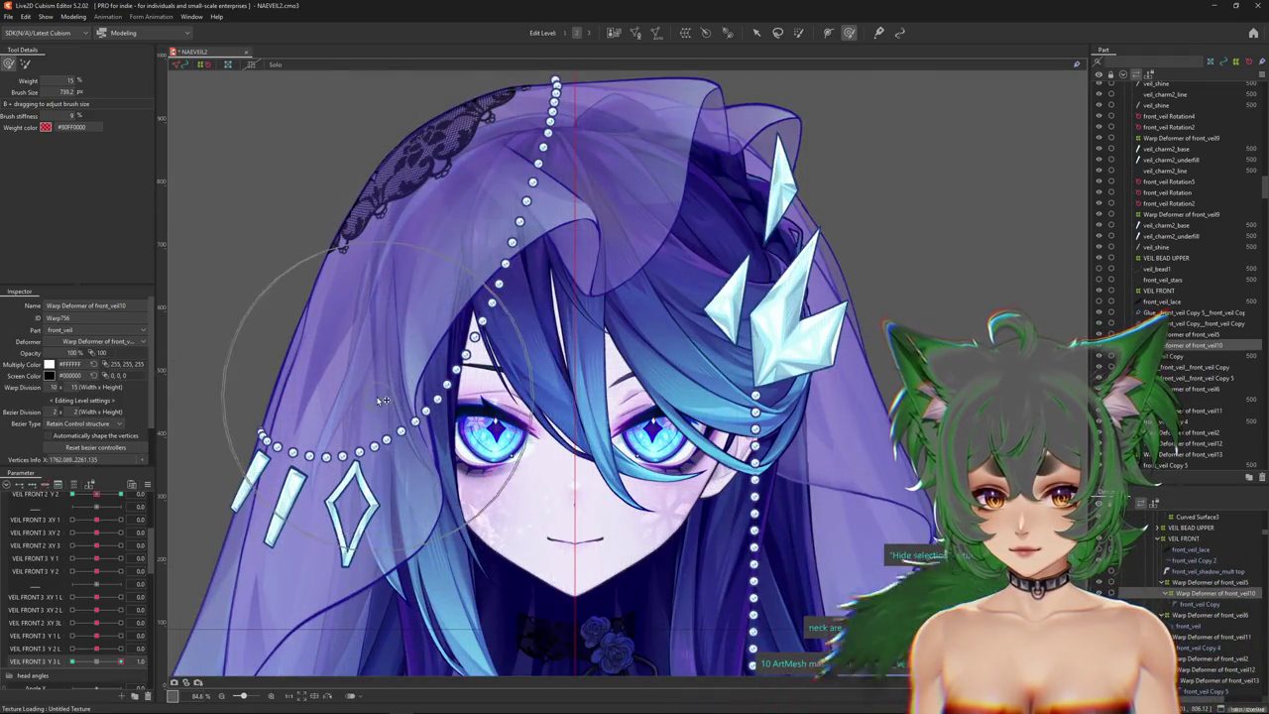
pyautogui.click(141, 662)
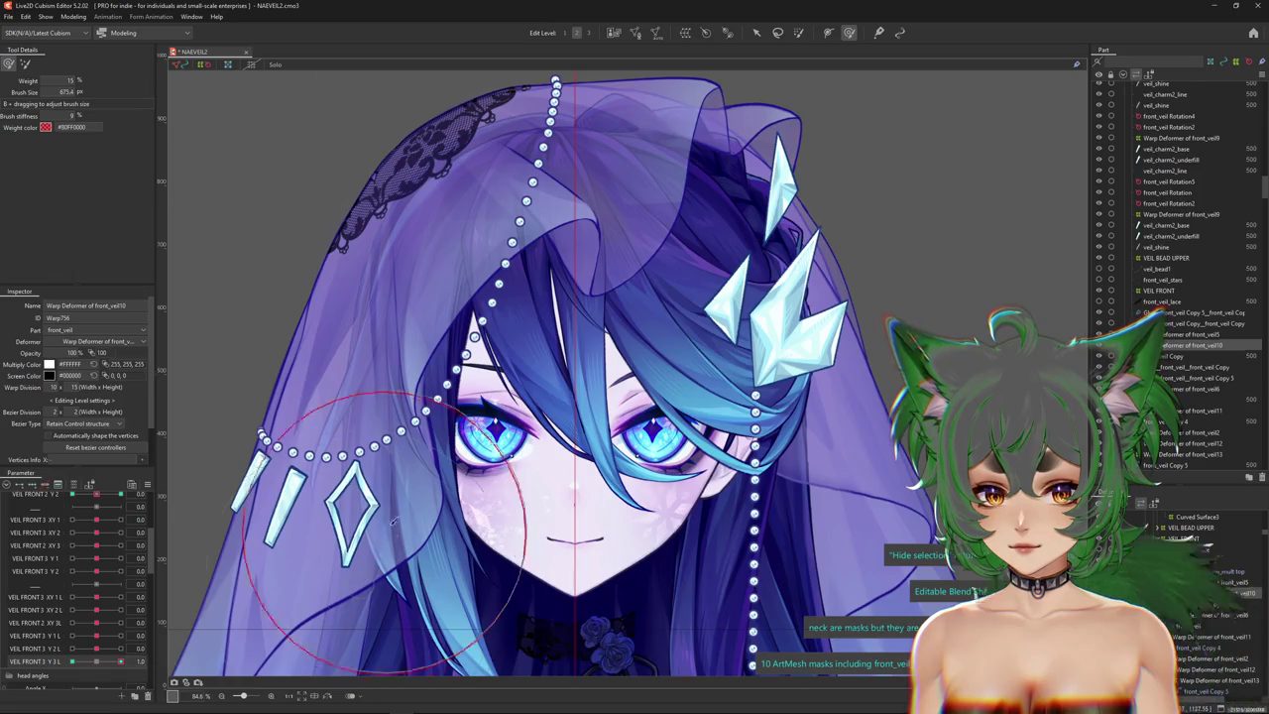
pyautogui.click(72, 662)
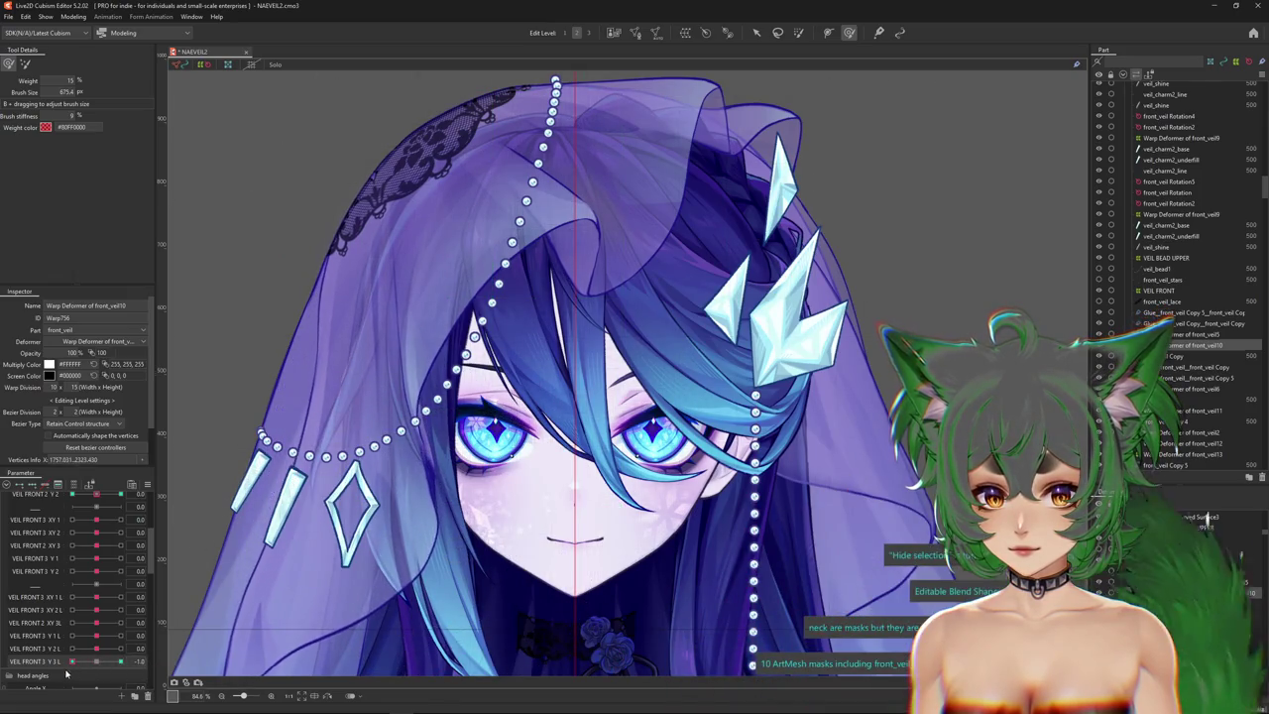
# Select the Warp Deformers of front_veil10 and front_veil11 and set VEIL FRONT 3 Y 3 L to 1.0.
pyautogui.click(459, 555)
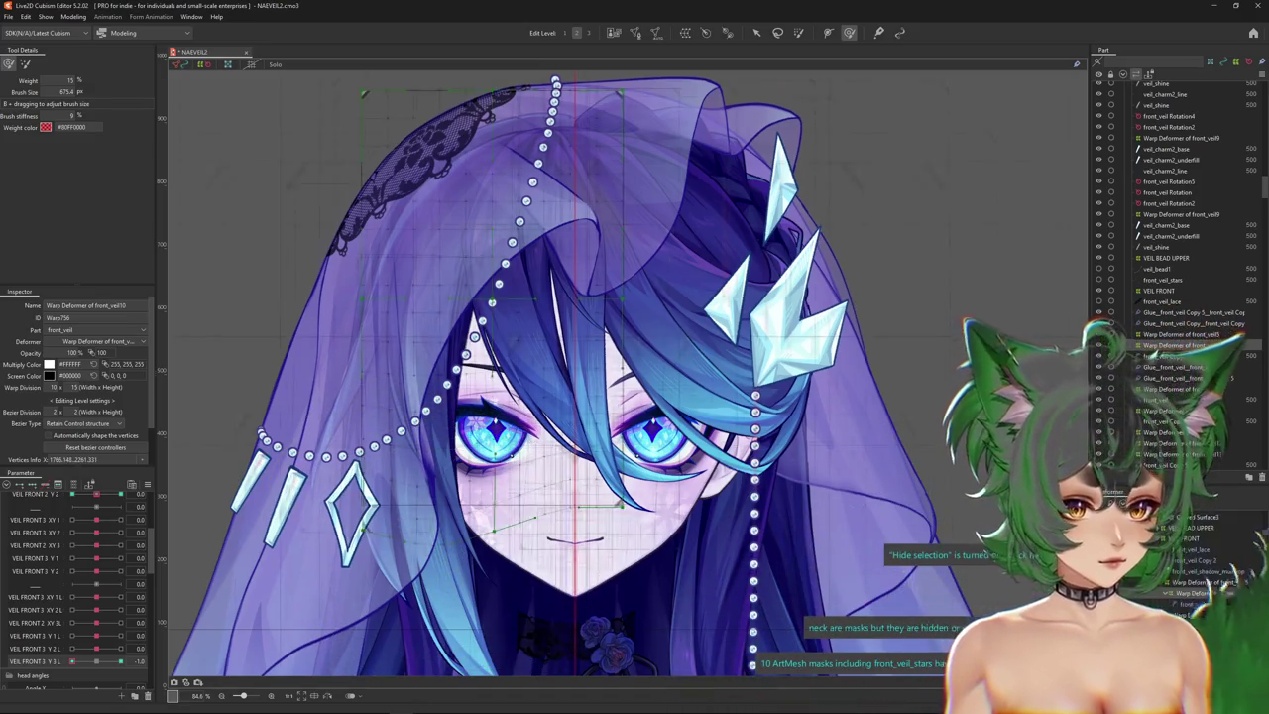
pyautogui.click(1182, 603)
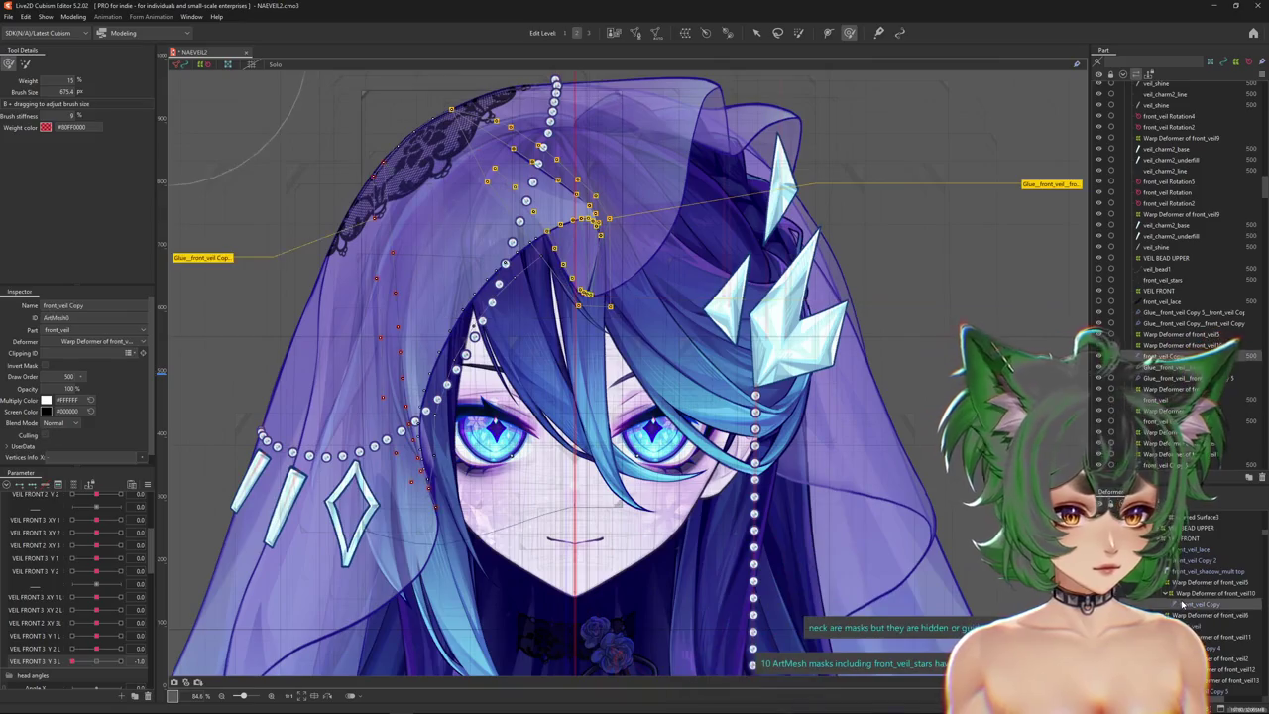
pyautogui.click(1205, 637)
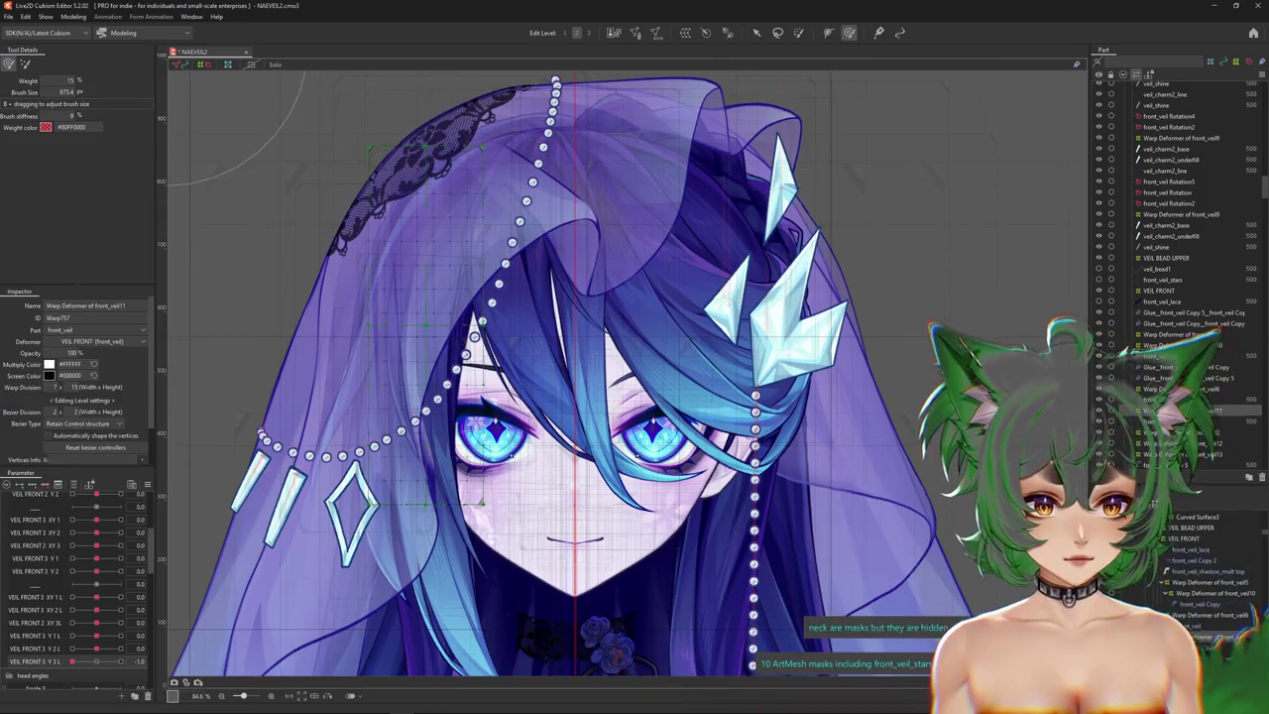
pyautogui.keyDown('ctrl'); pyautogui.click(1178, 595); pyautogui.keyUp('ctrl')
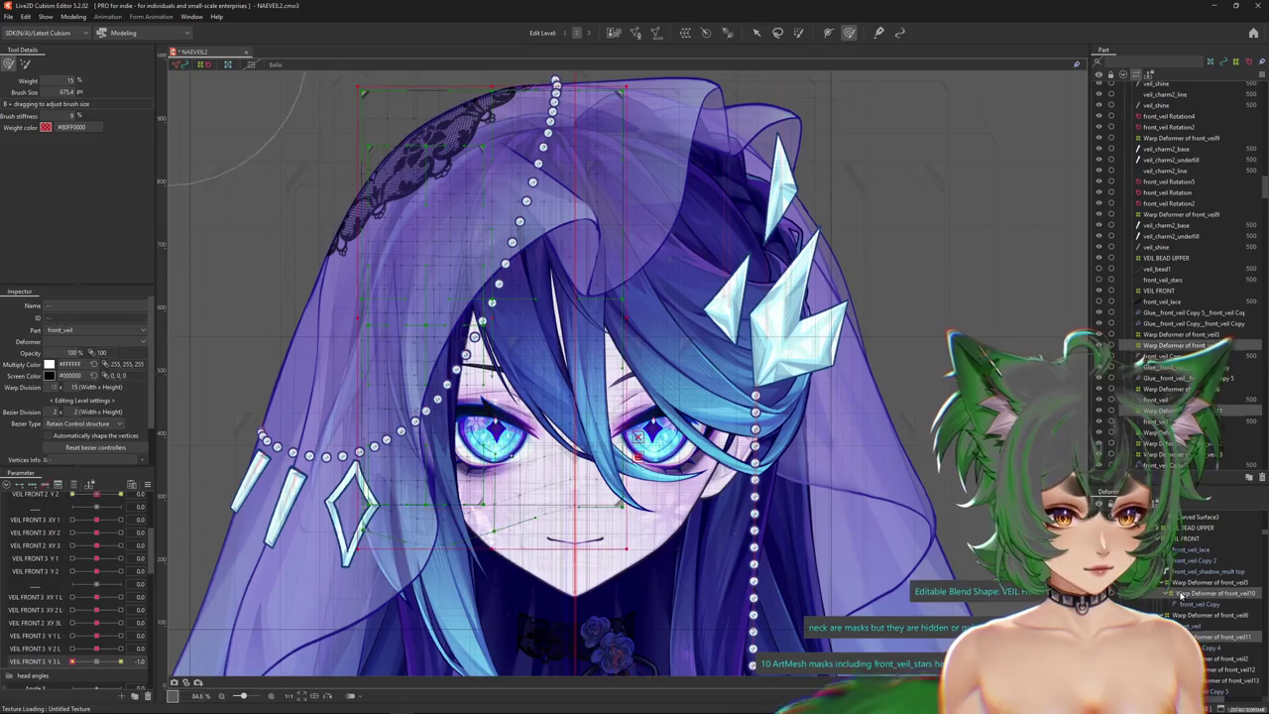
pyautogui.click(97, 662)
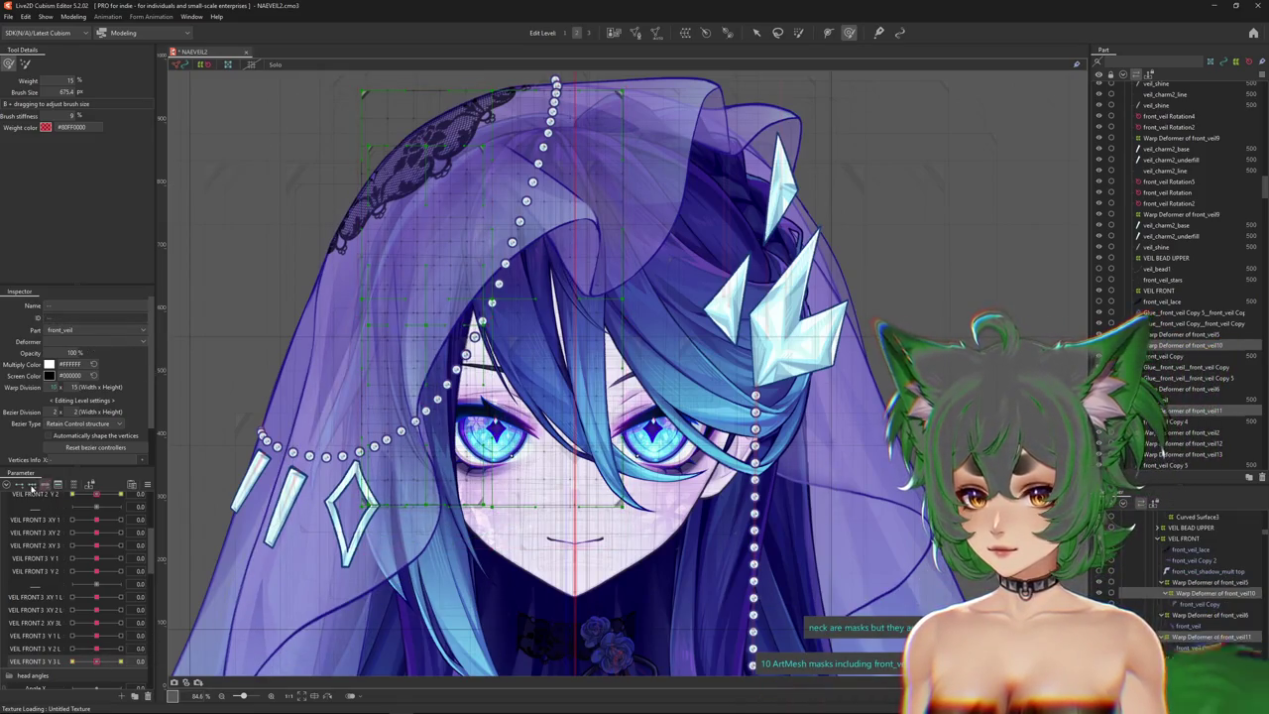
pyautogui.click(120, 661)
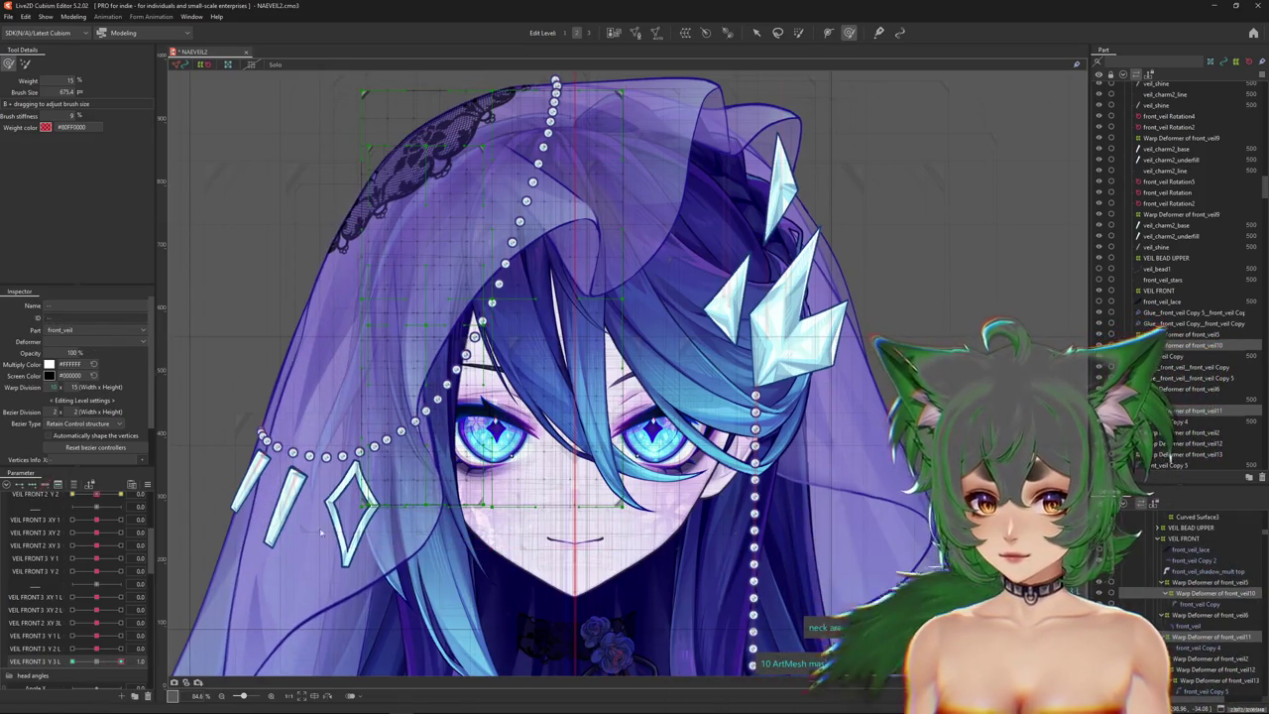
pyautogui.hotkey('ctrl', 'h')
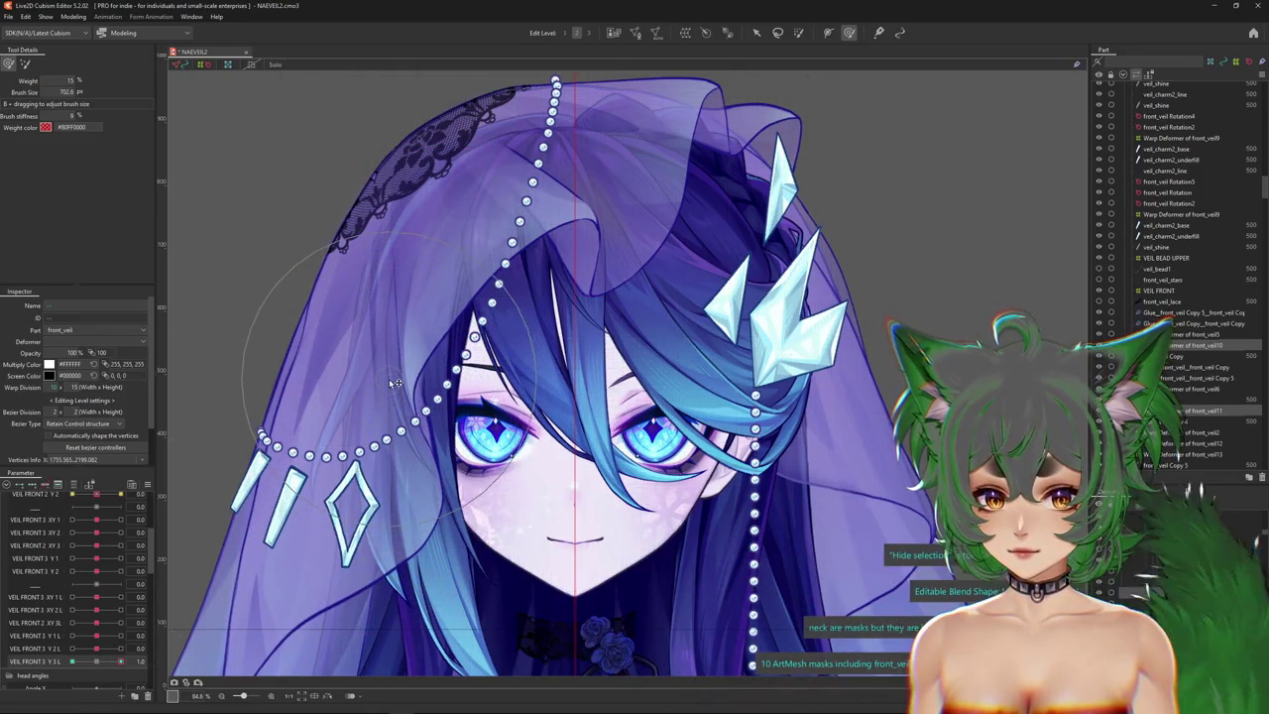
# Move VEIL FRONT 3 Y 3 L between -1.0 and 1.0, shrinking the deform brush to 547.8 over the lower-left veil.
pyautogui.moveTo(106, 666); pyautogui.dragTo(72, 662)
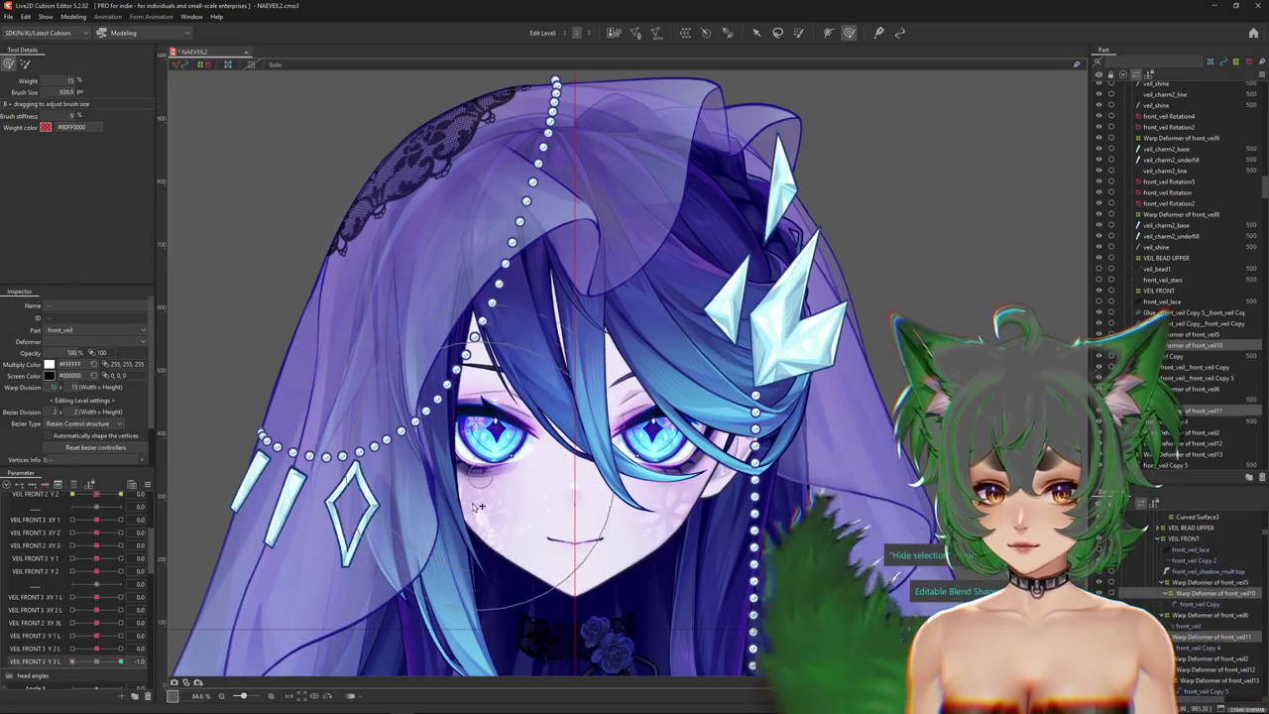
pyautogui.moveTo(501, 528); pyautogui.dragTo(451, 449)
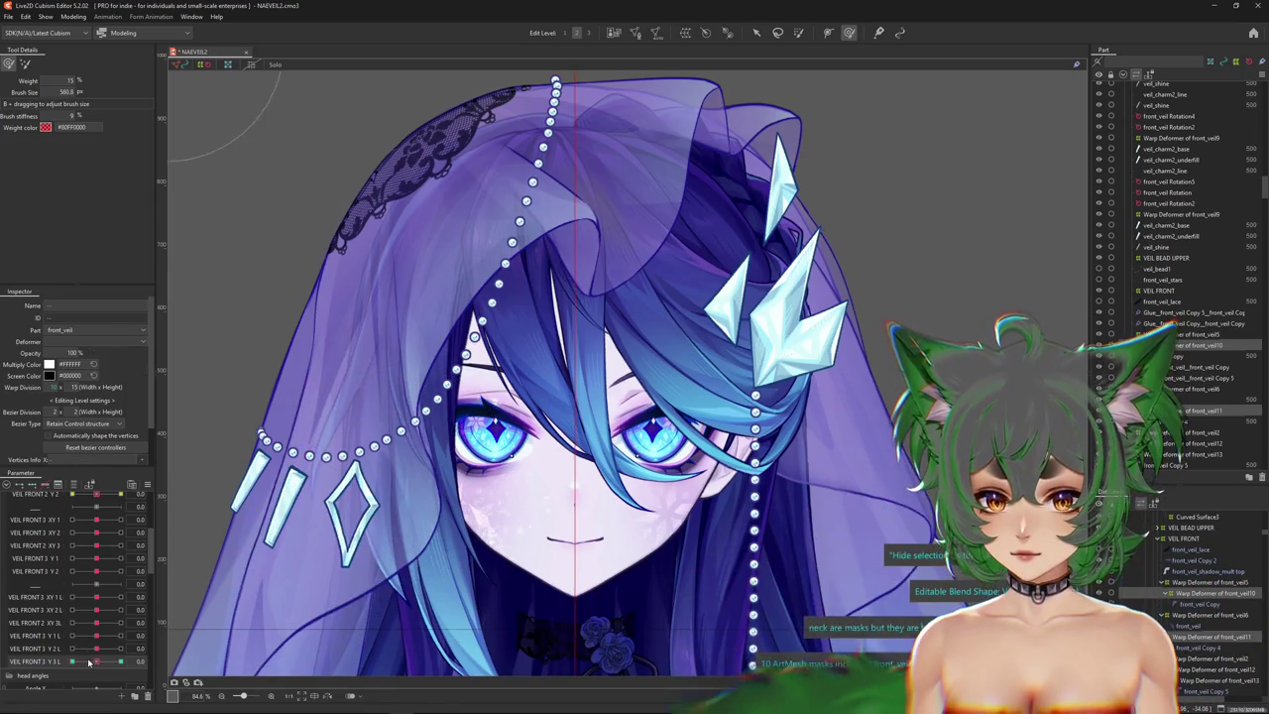
pyautogui.moveTo(72, 661); pyautogui.dragTo(158, 652)
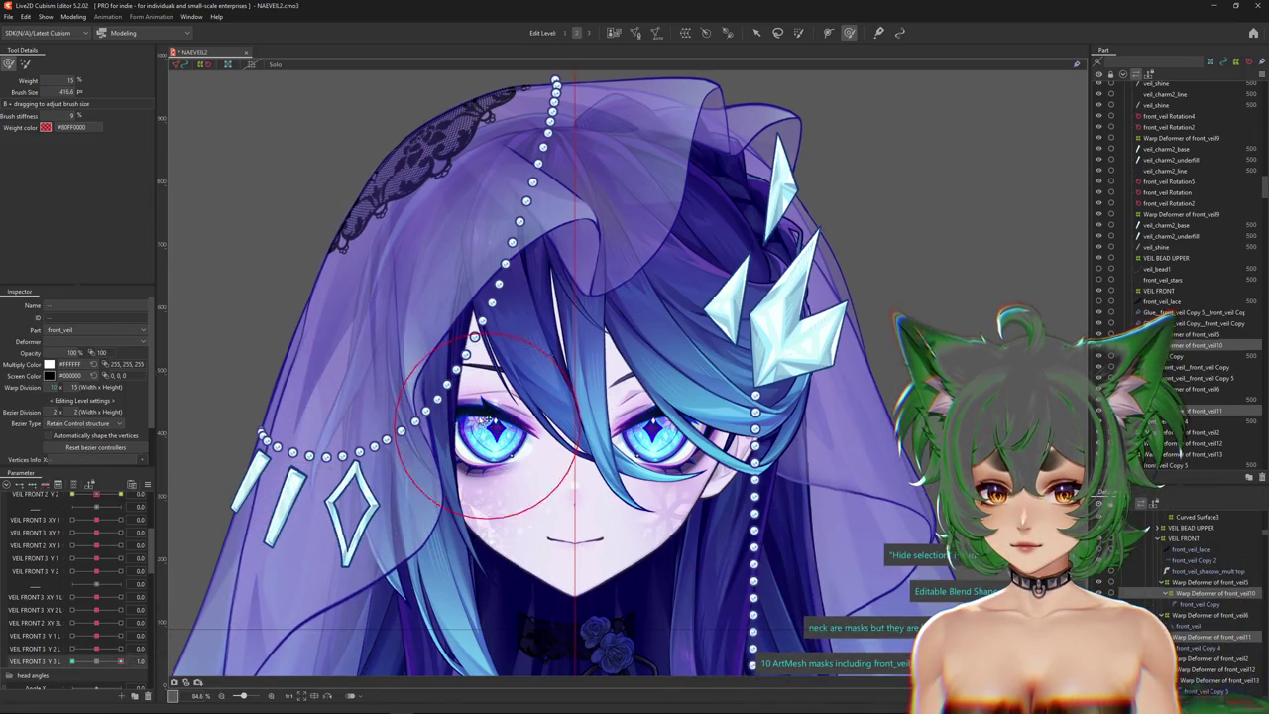
pyautogui.moveTo(458, 444); pyautogui.dragTo(437, 449)
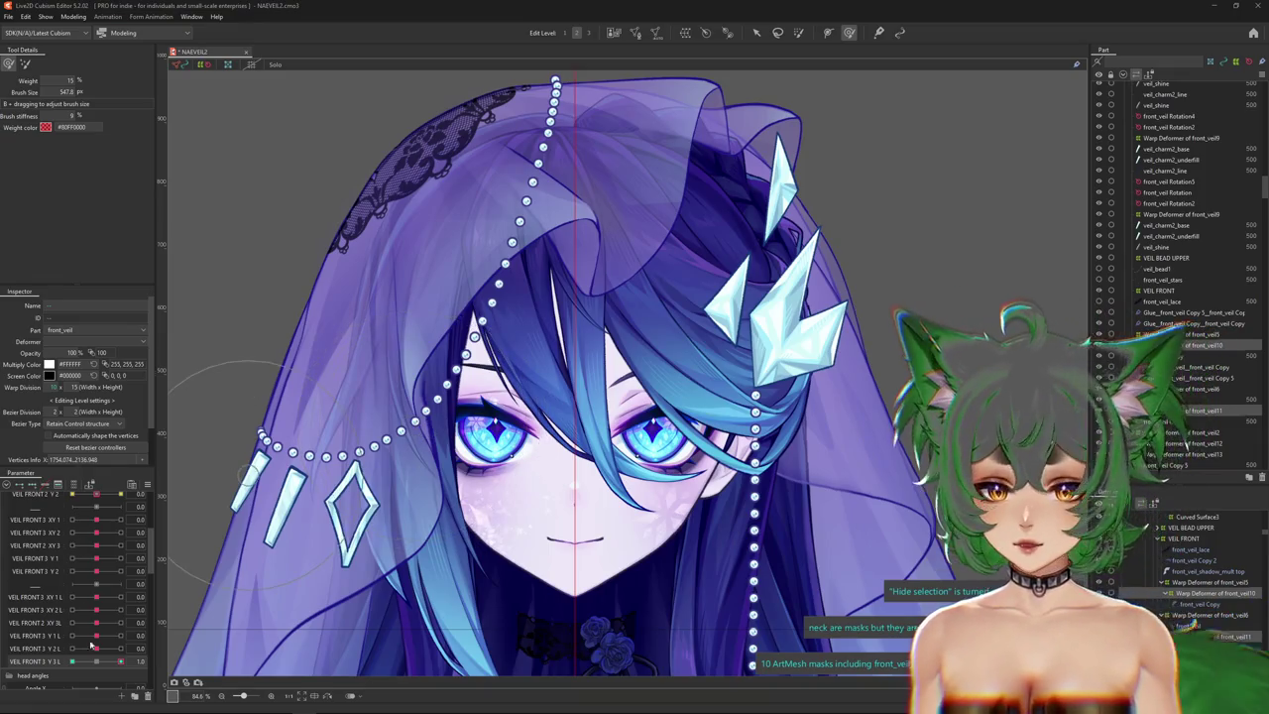
pyautogui.click(440, 551)
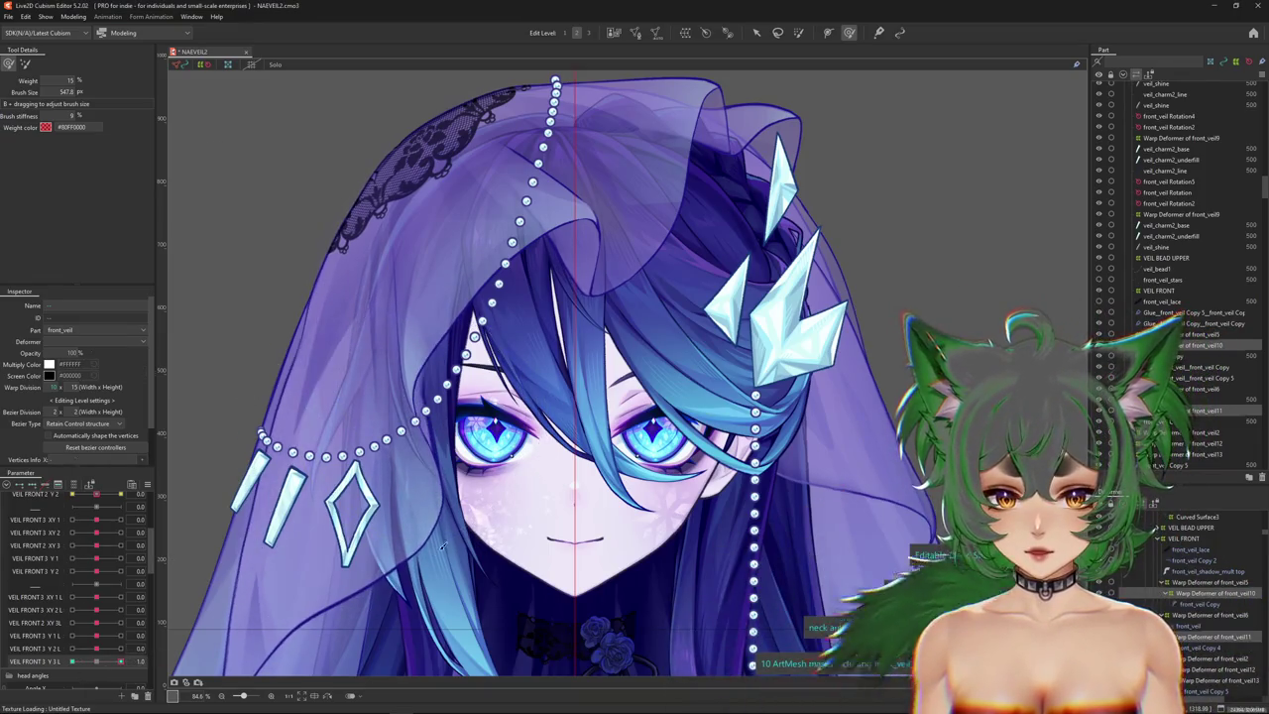
pyautogui.moveTo(440, 551); pyautogui.dragTo(515, 506)
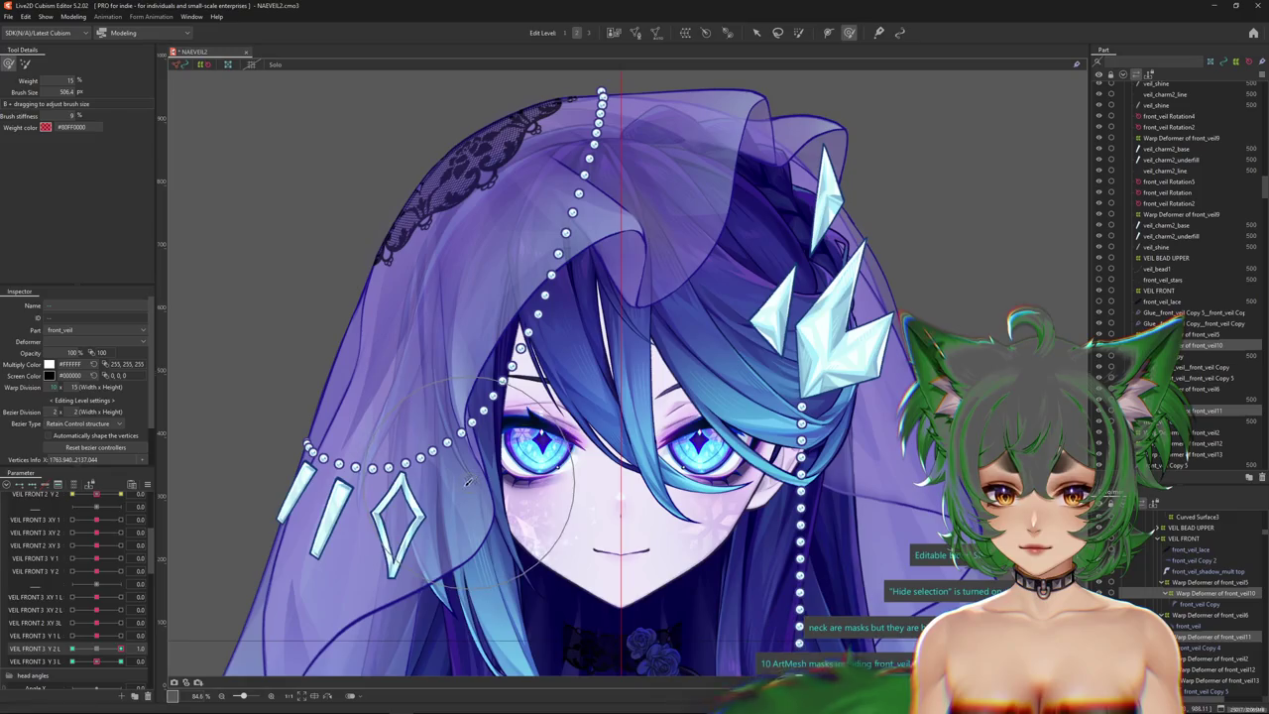
# Brush the veil at VEIL FRONT 3 Y 2 L -1.0 and at Y 1 L, then reset Y 1 L to 0.0.
pyautogui.moveTo(120, 648); pyautogui.dragTo(70, 648)
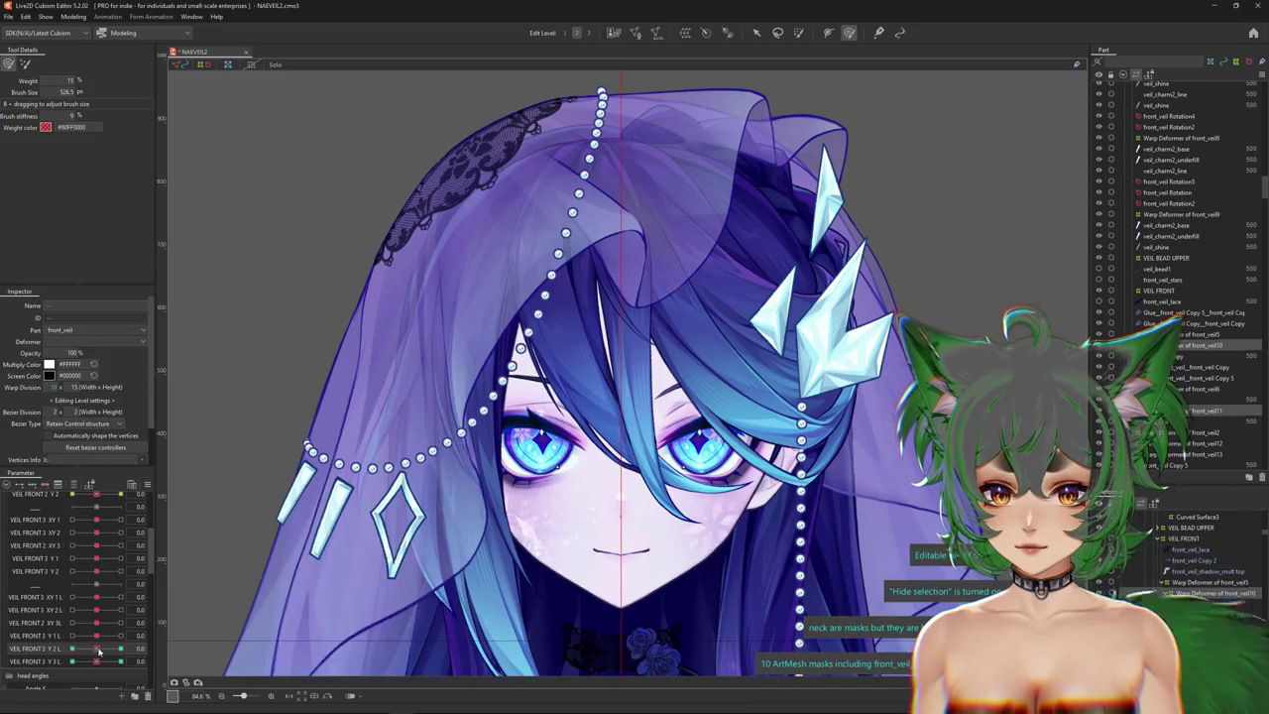
pyautogui.moveTo(396, 525); pyautogui.dragTo(452, 520)
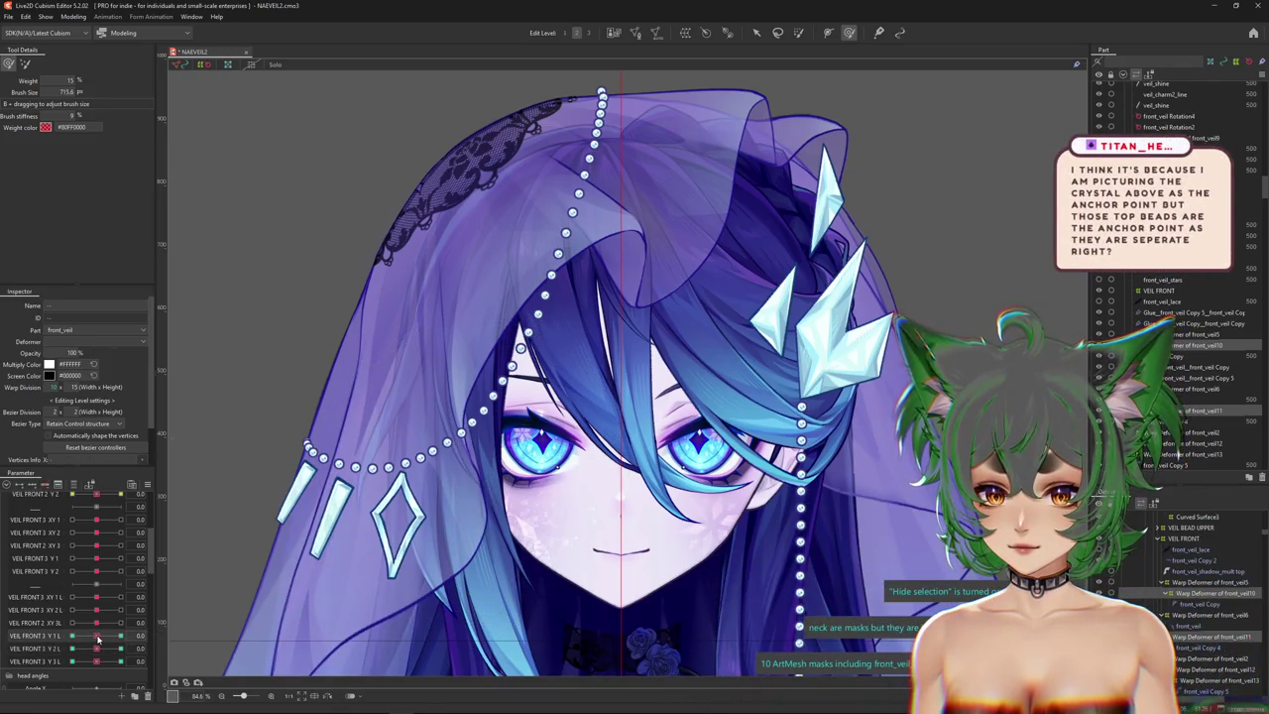
pyautogui.moveTo(117, 636); pyautogui.dragTo(72, 645)
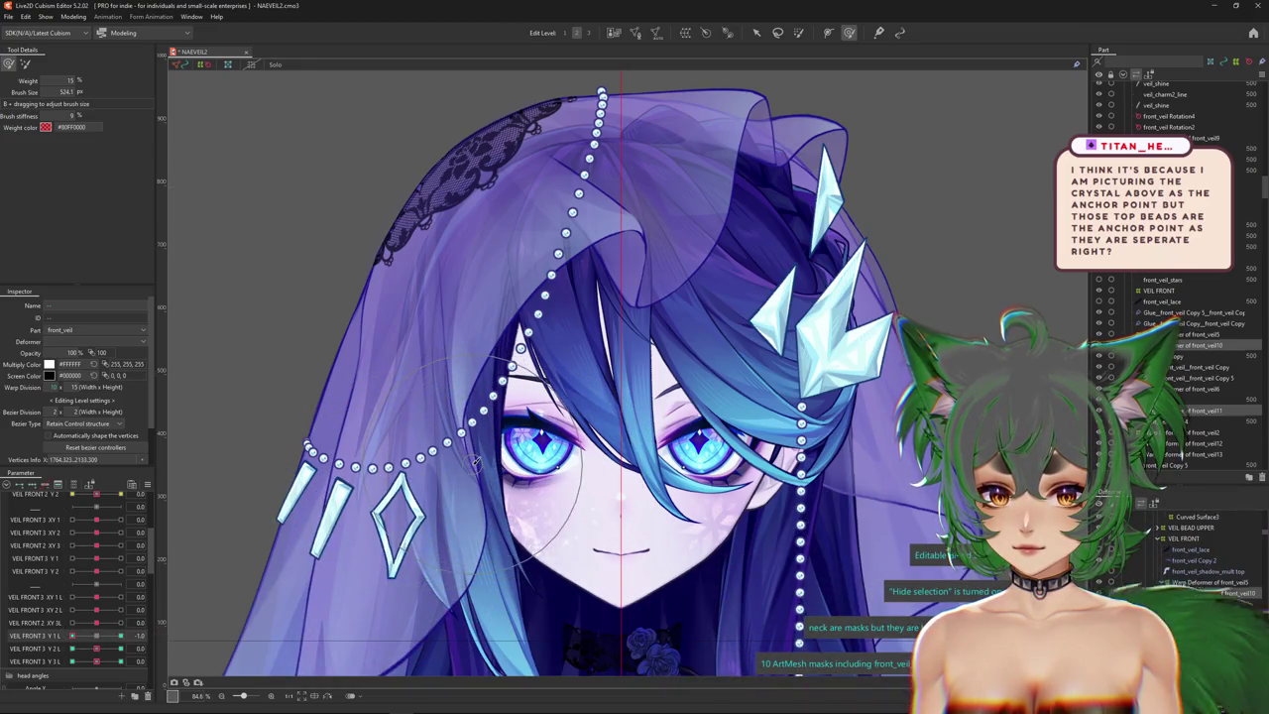
pyautogui.click(851, 34)
pyautogui.click(851, 34)
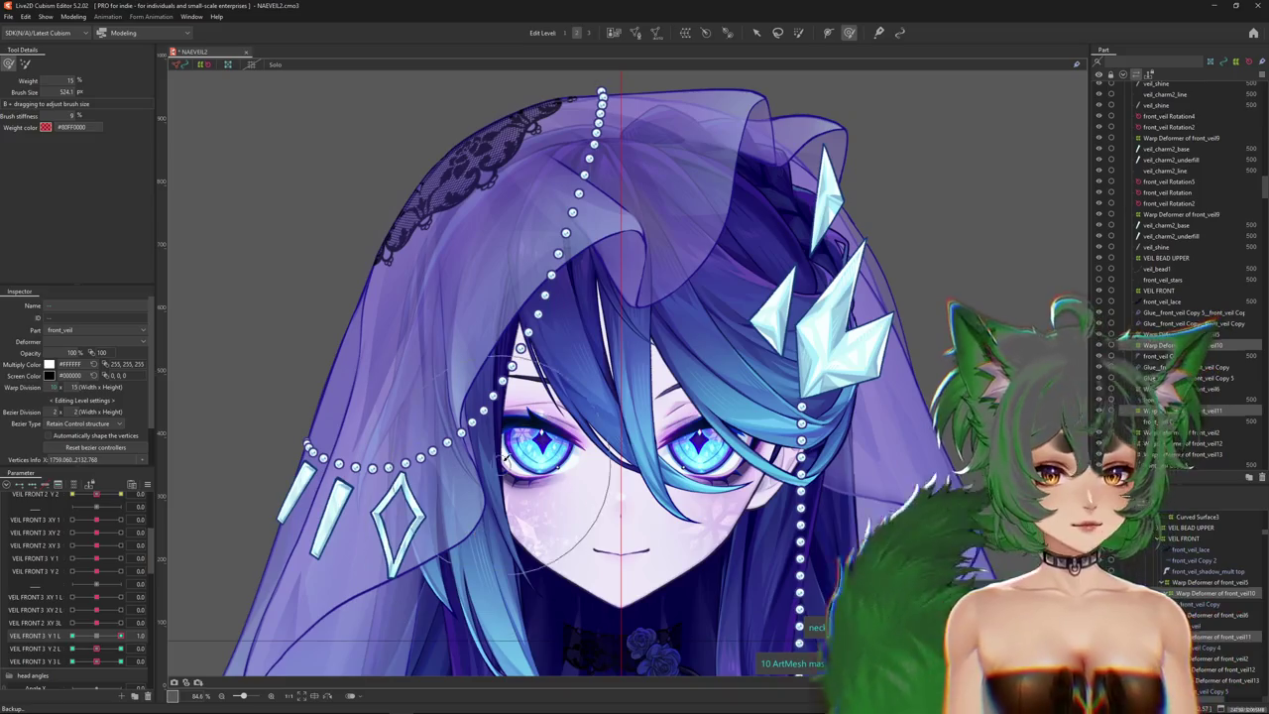
pyautogui.click(97, 636)
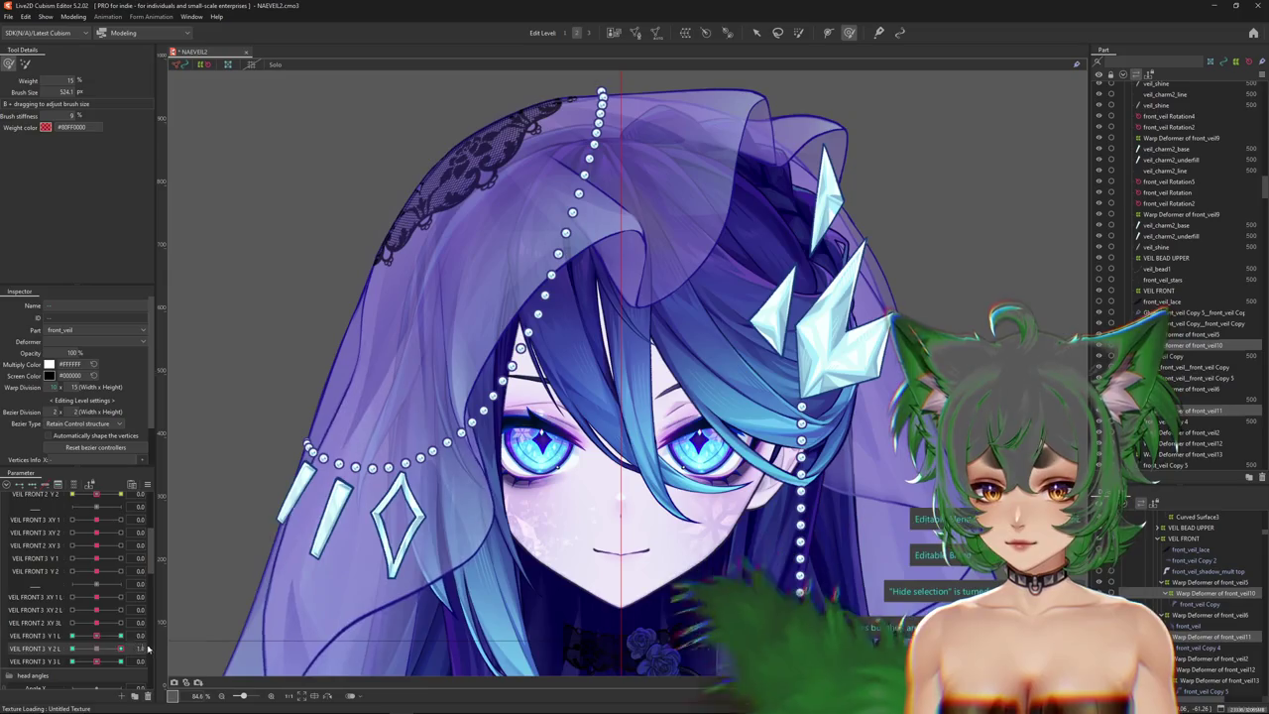
pyautogui.click(74, 16)
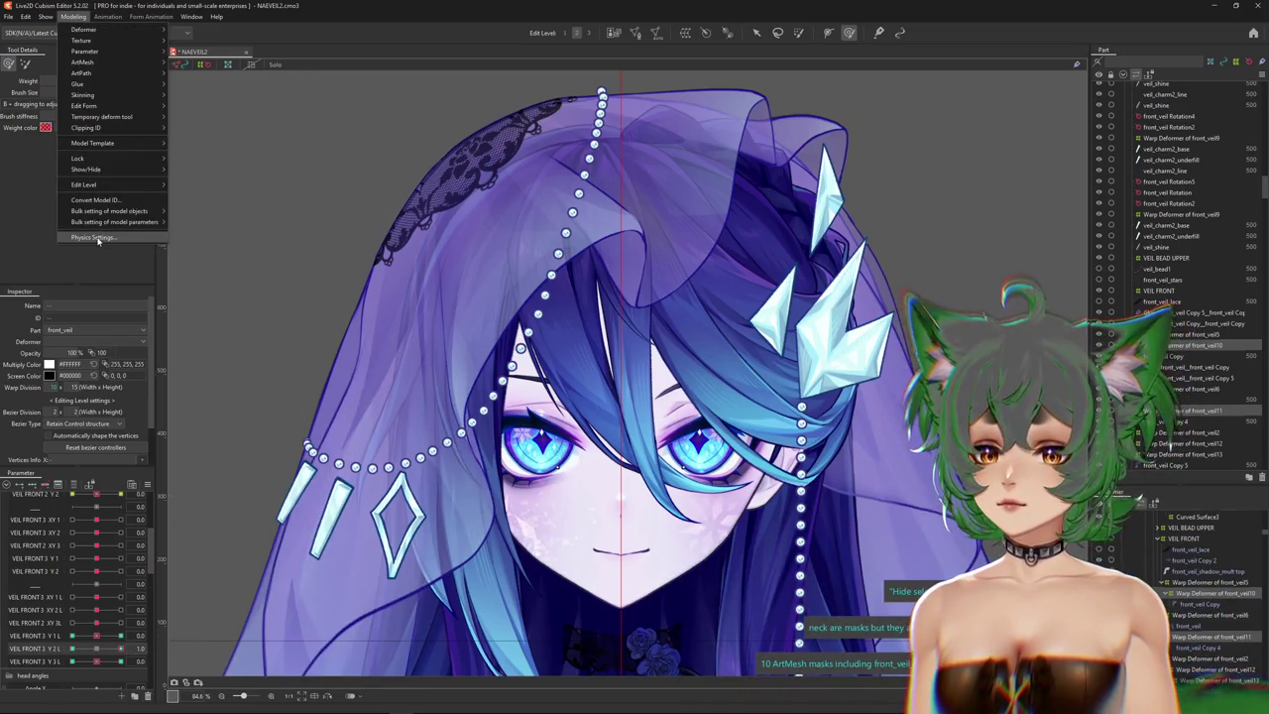
# Open Physics Settings, choose the VEIL 3 Y group, and add the VEIL FRONT 3 output parameters.
pyautogui.click(92, 237)
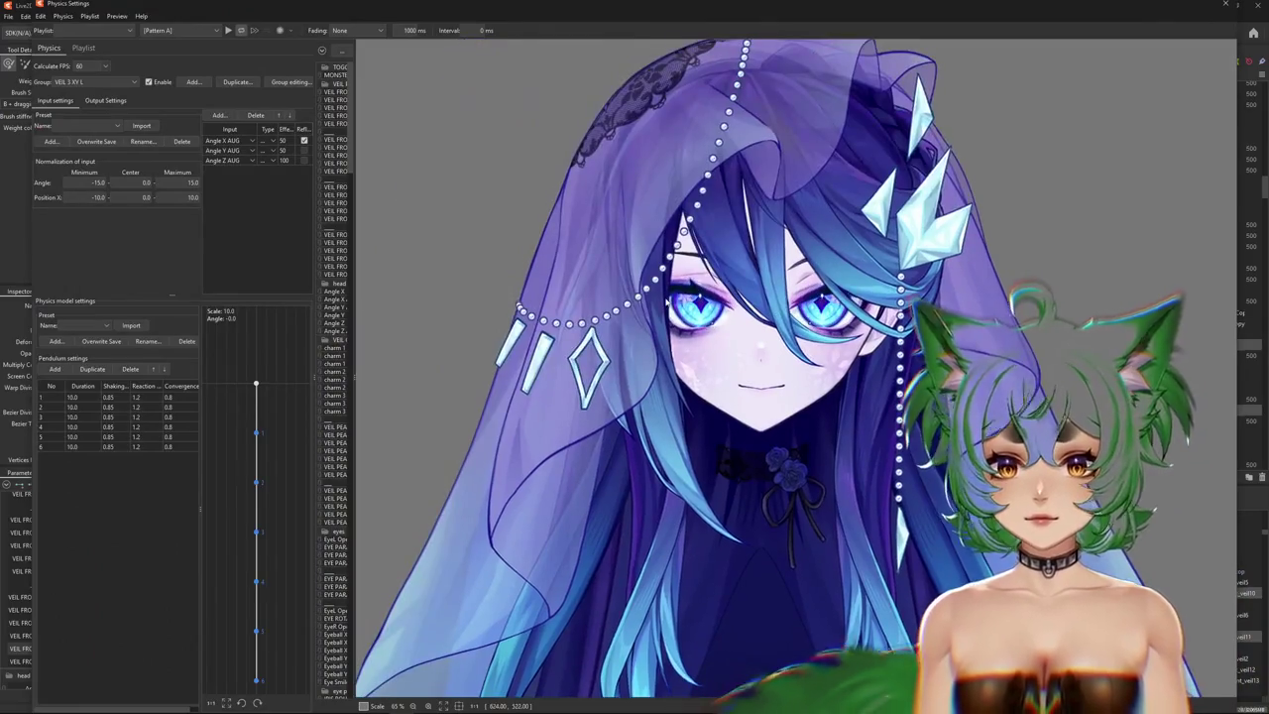
pyautogui.click(84, 81)
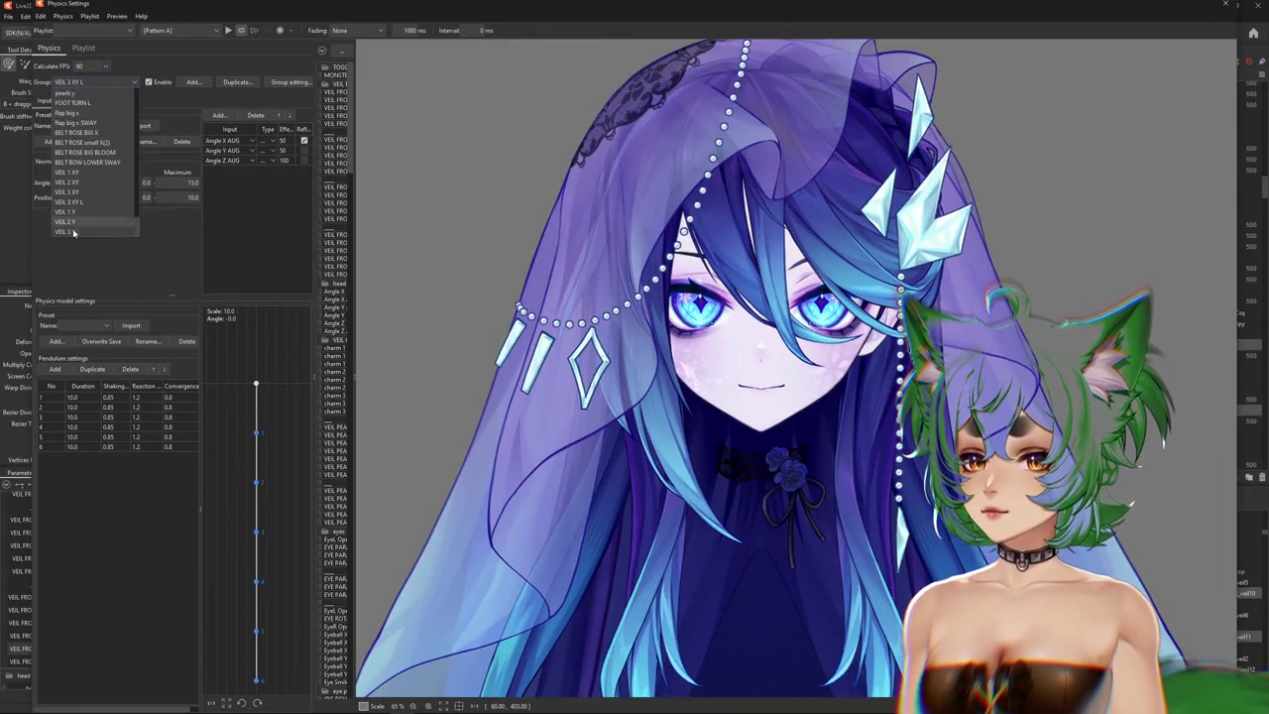
pyautogui.click(73, 232)
pyautogui.click(90, 104)
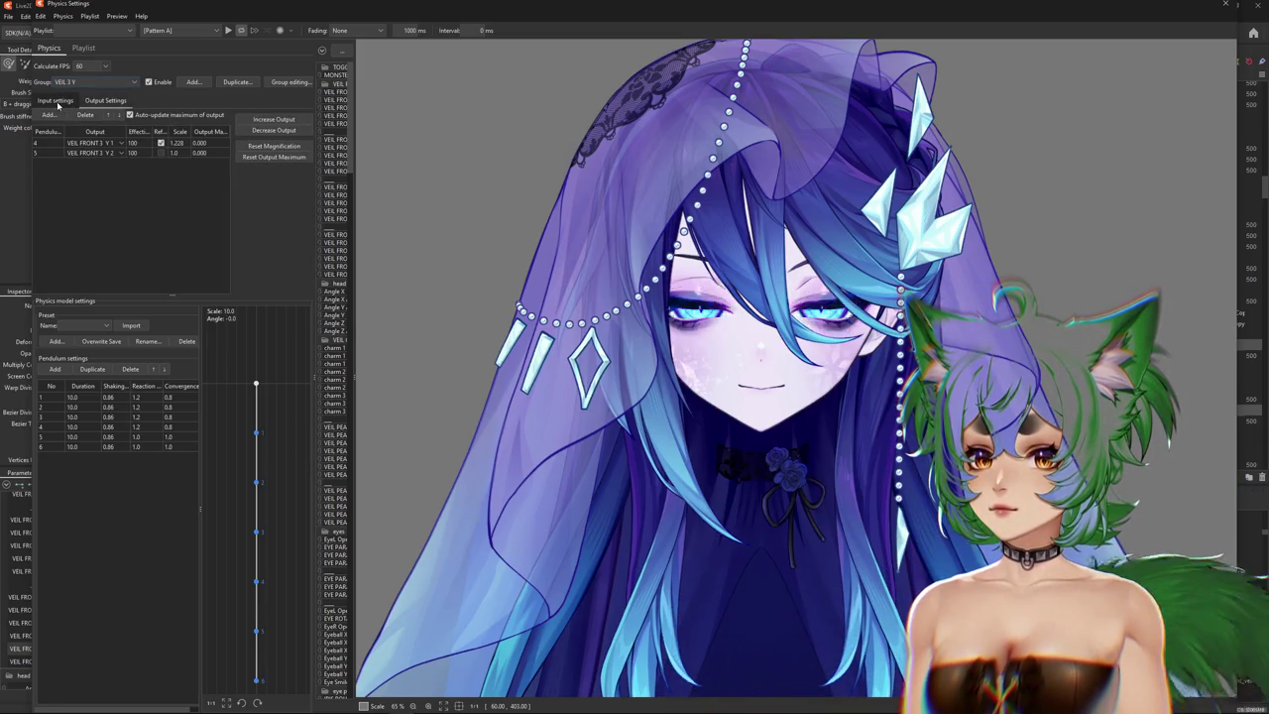
pyautogui.click(55, 101)
pyautogui.click(103, 103)
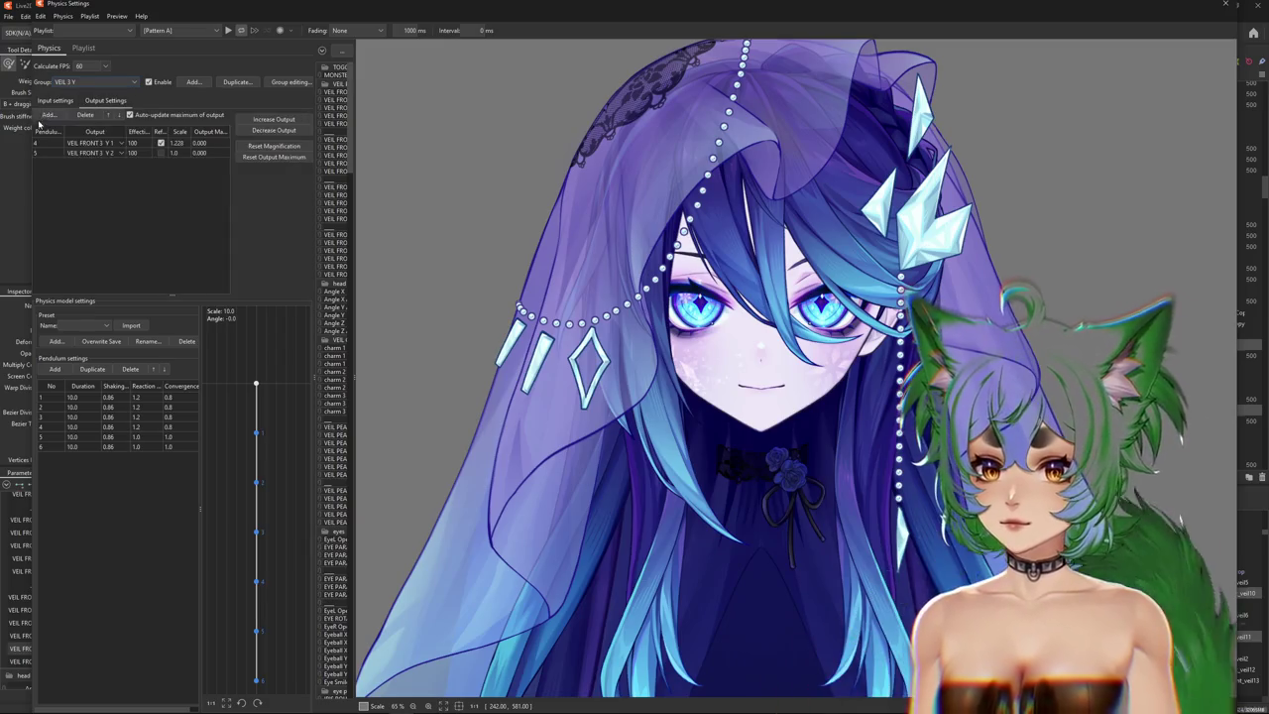
pyautogui.click(48, 115)
pyautogui.scroll(-5, 644, 382)
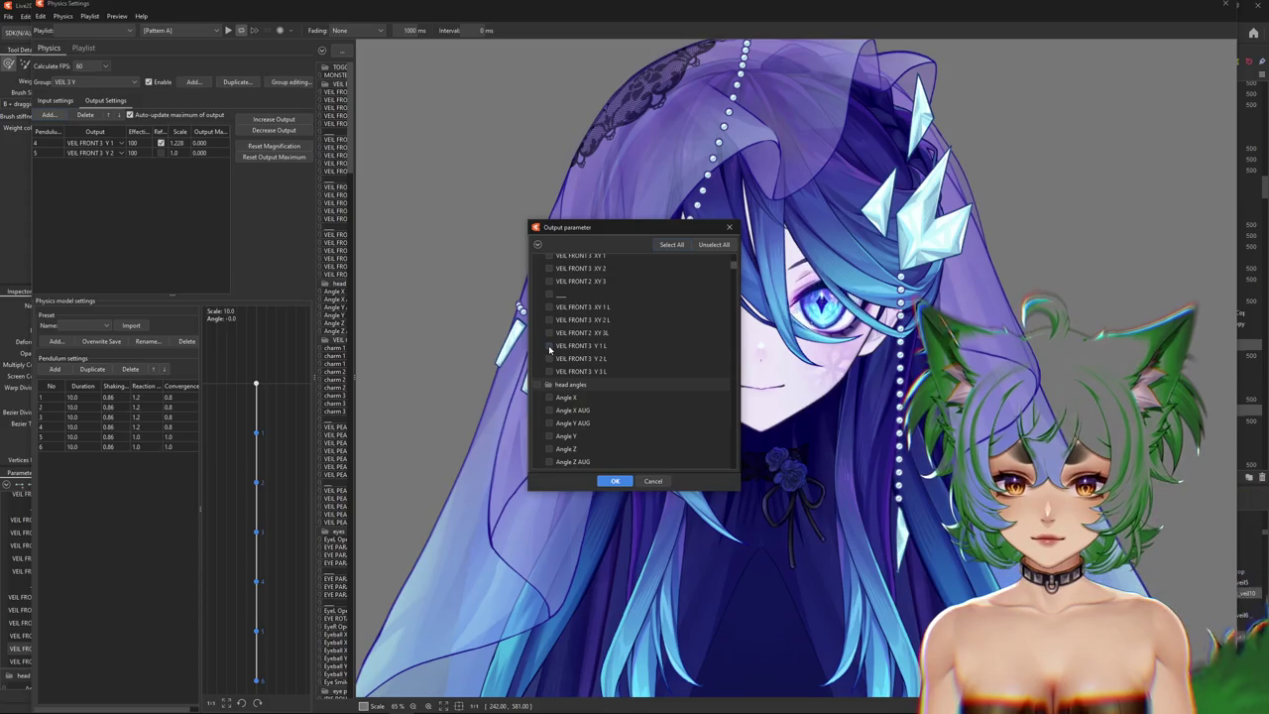
pyautogui.click(614, 480)
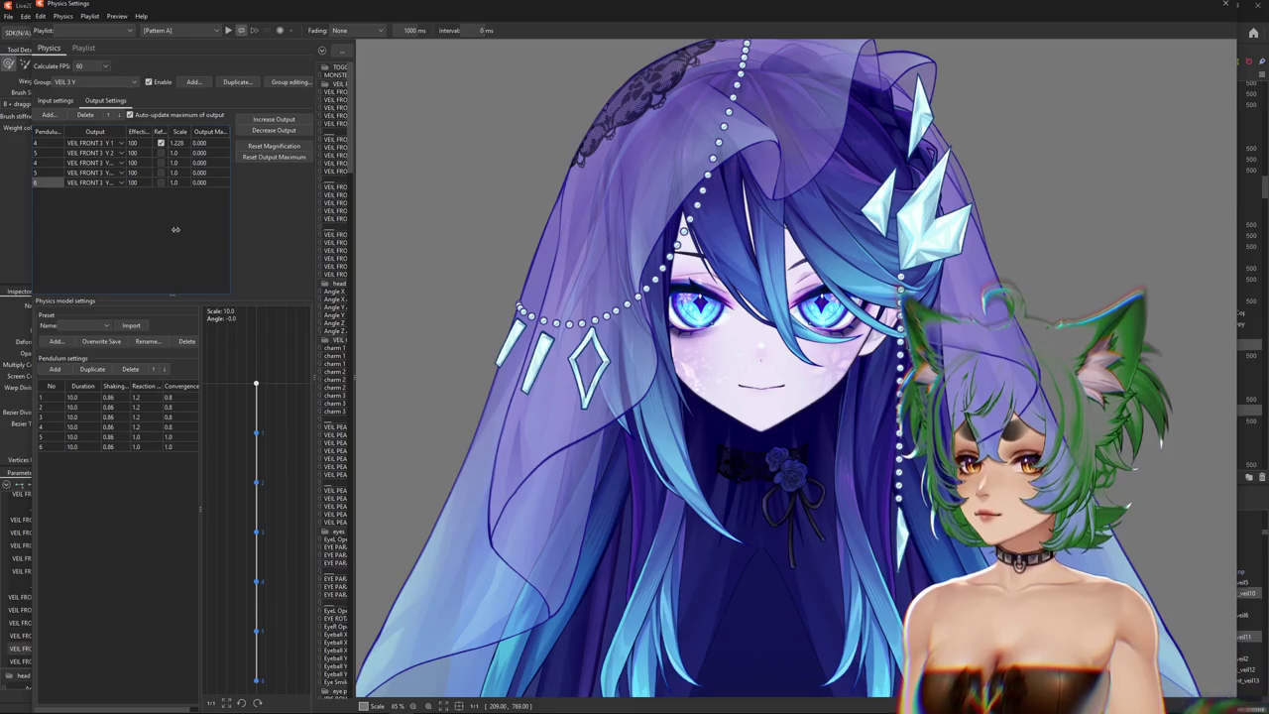
# Fit the outputs to the parameter range and invert outputs 3, 5 and 6, testing the head sway.
pyautogui.moveTo(753, 377); pyautogui.dragTo(739, 428)
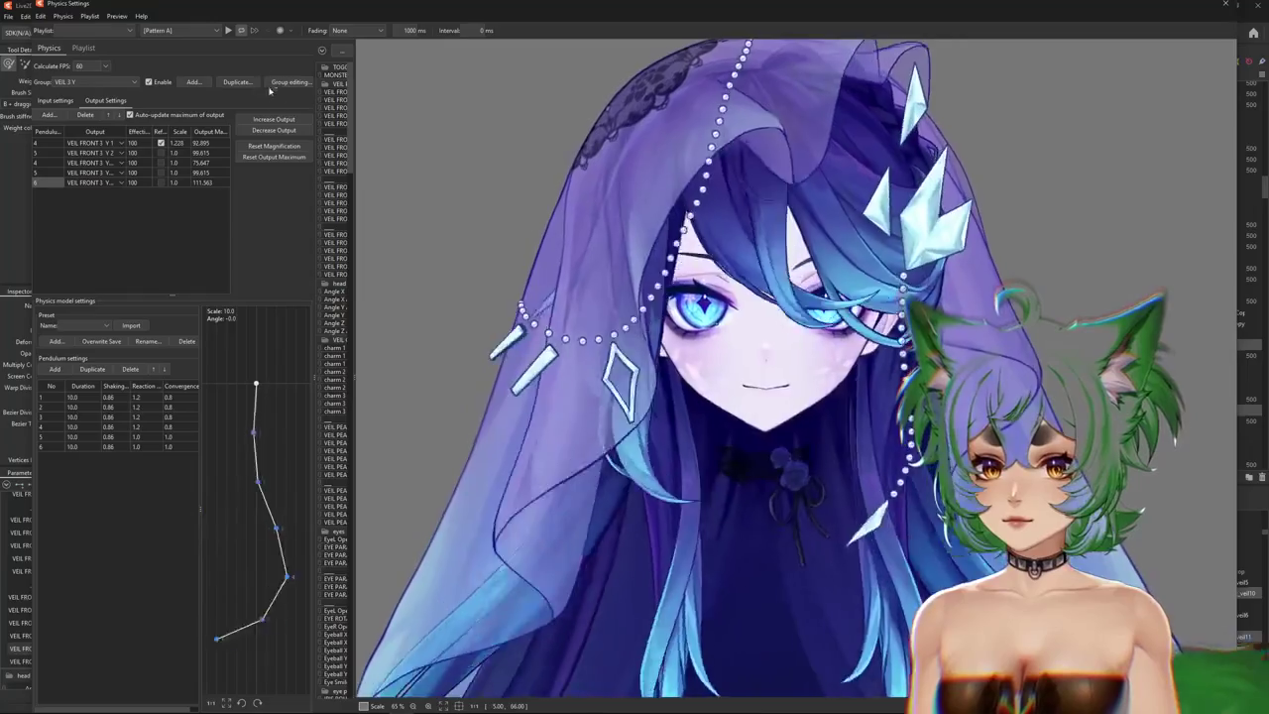
pyautogui.click(274, 145)
pyautogui.press('Return')
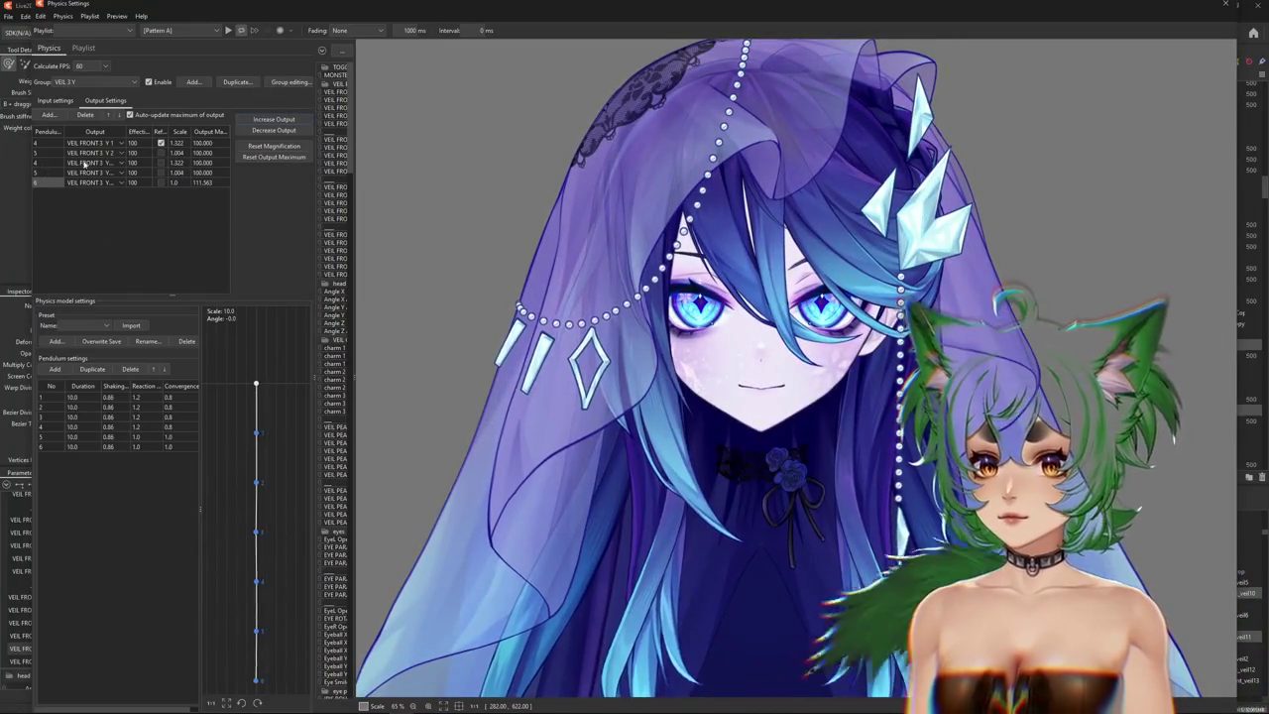
pyautogui.click(161, 163)
pyautogui.moveTo(753, 377)
pyautogui.mouseDown()
pyautogui.moveTo(798, 288)
pyautogui.moveTo(783, 428)
pyautogui.mouseUp()
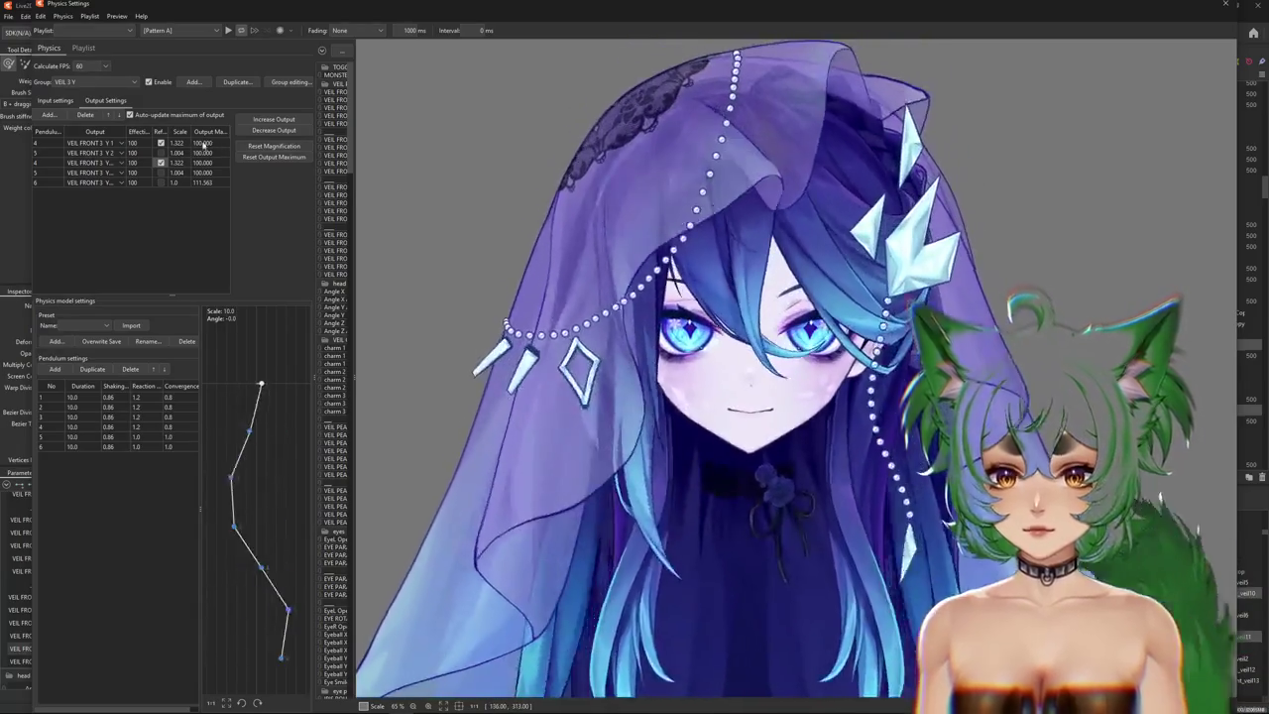
pyautogui.click(161, 173)
pyautogui.click(161, 183)
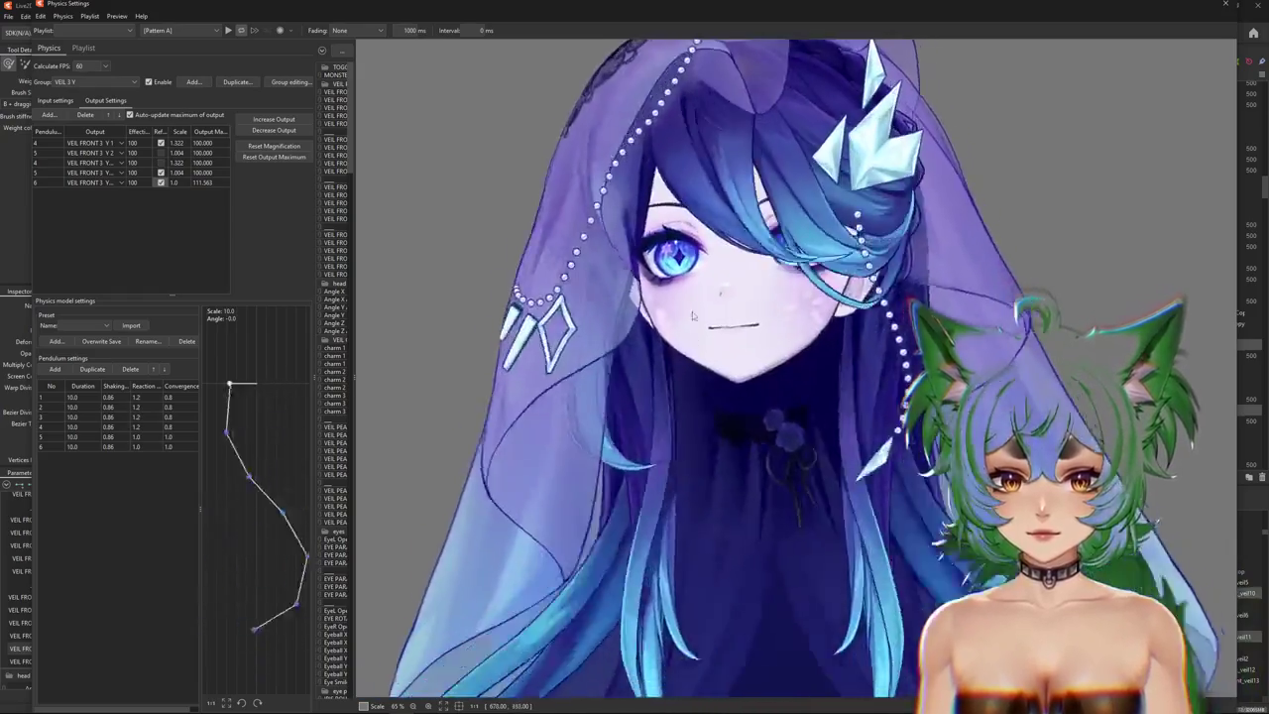
pyautogui.moveTo(702, 521)
pyautogui.mouseDown()
pyautogui.moveTo(691, 258)
pyautogui.moveTo(627, 156)
pyautogui.mouseUp()
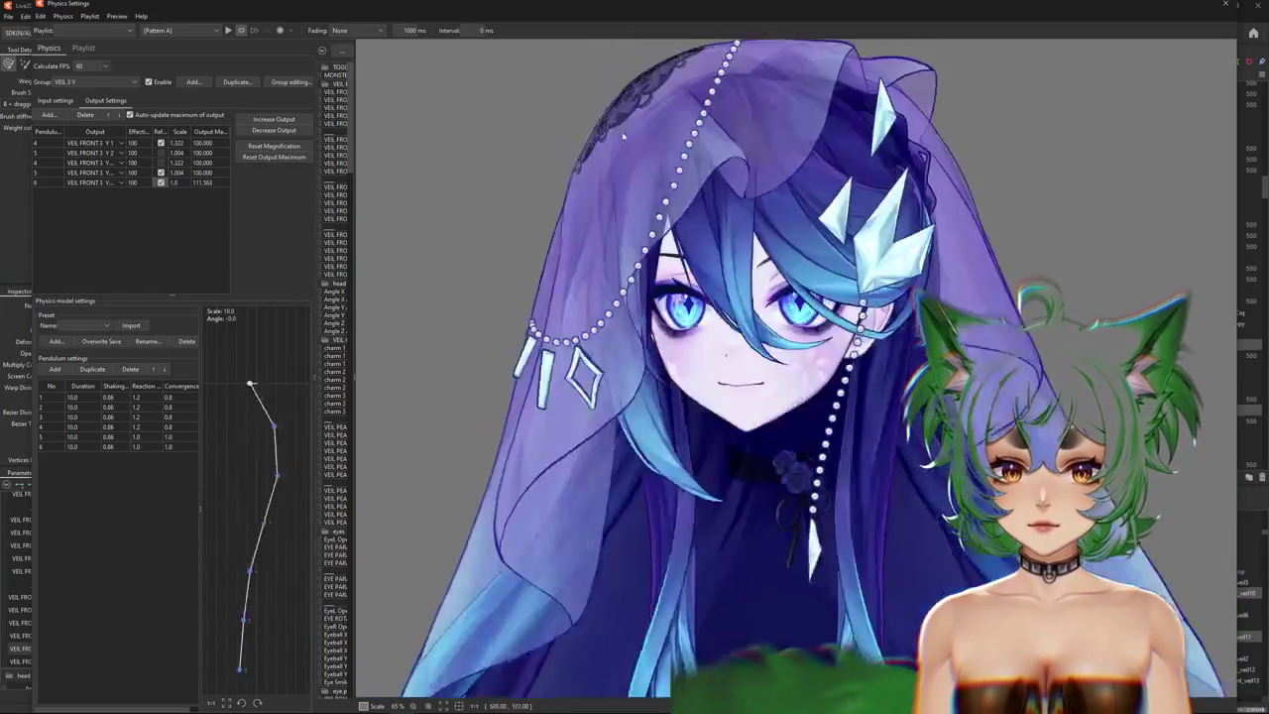
pyautogui.scroll(-3, 843, 361)
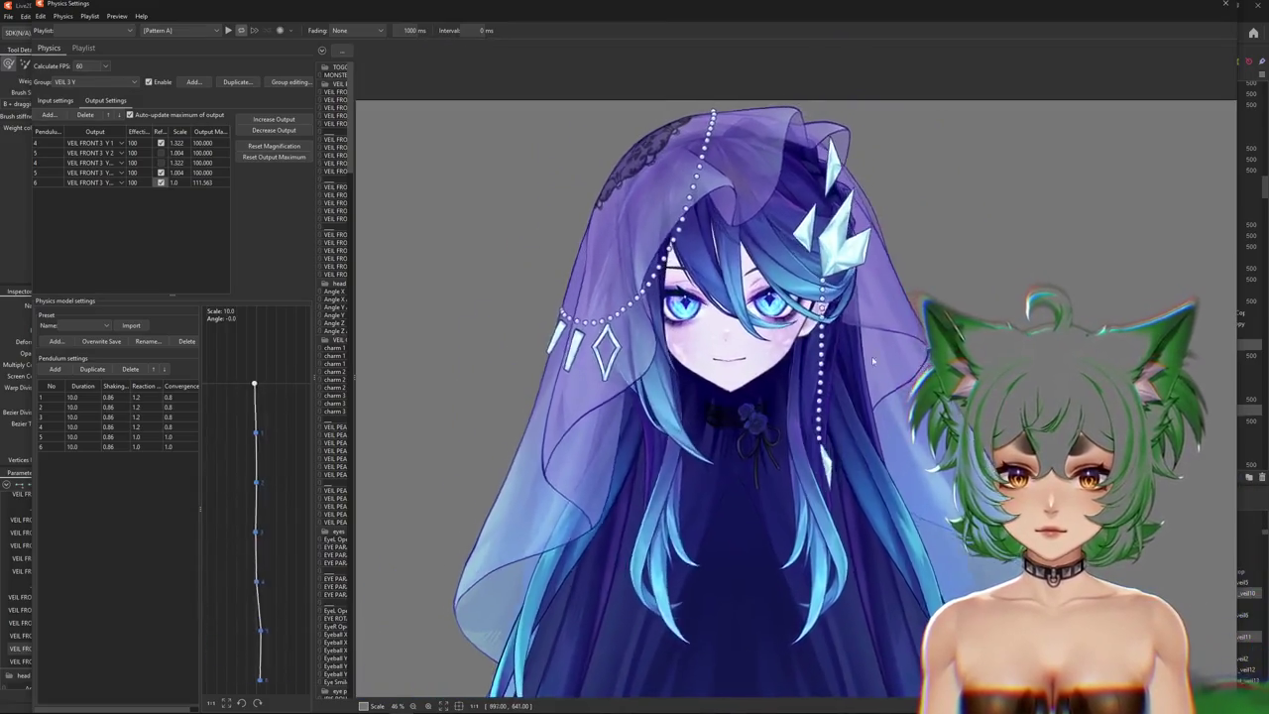
pyautogui.click(335, 172)
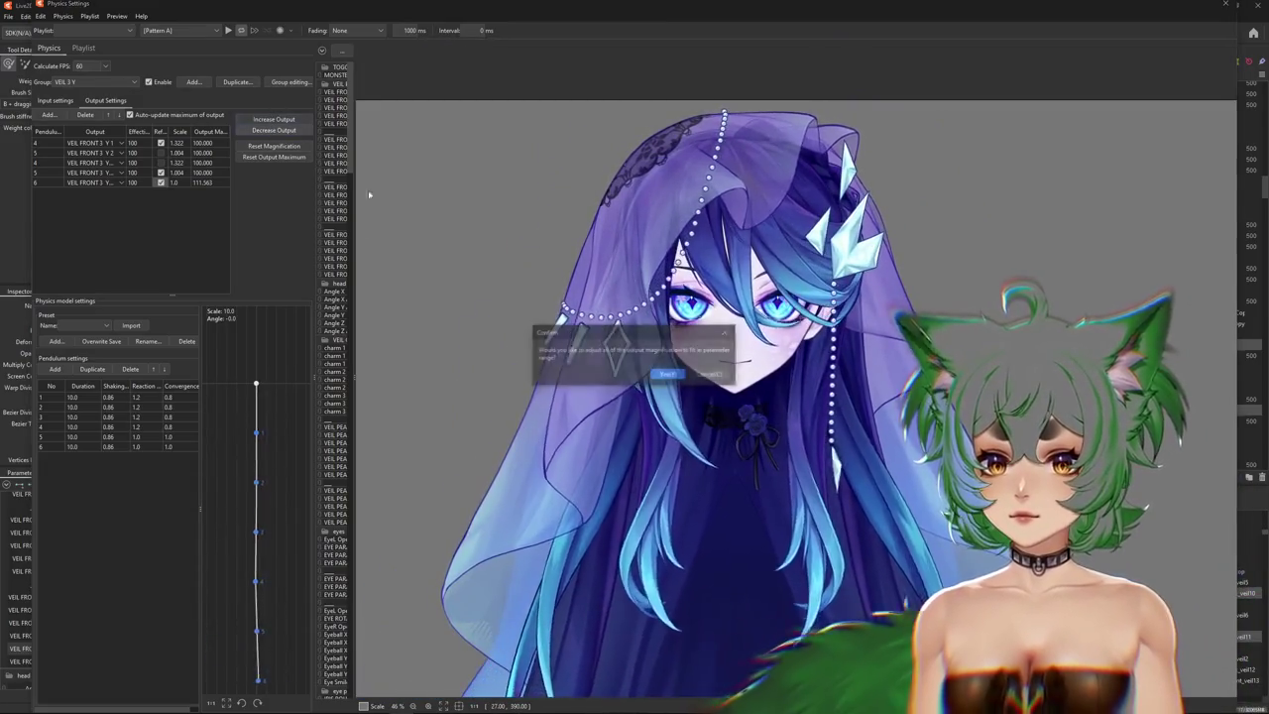
pyautogui.click(668, 374)
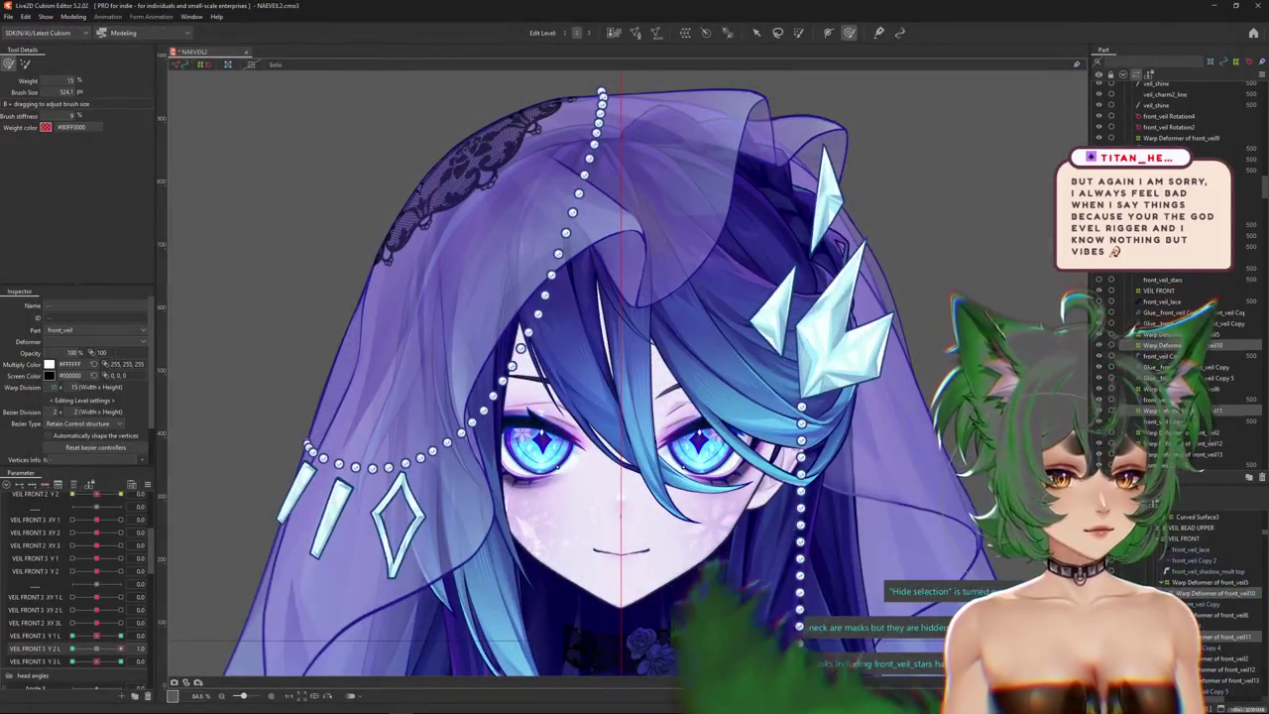
# Hide the deformer selection overlay and return VEIL FRONT 3 XY 1 L to 0.
pyautogui.scroll(-3, 567, 536)
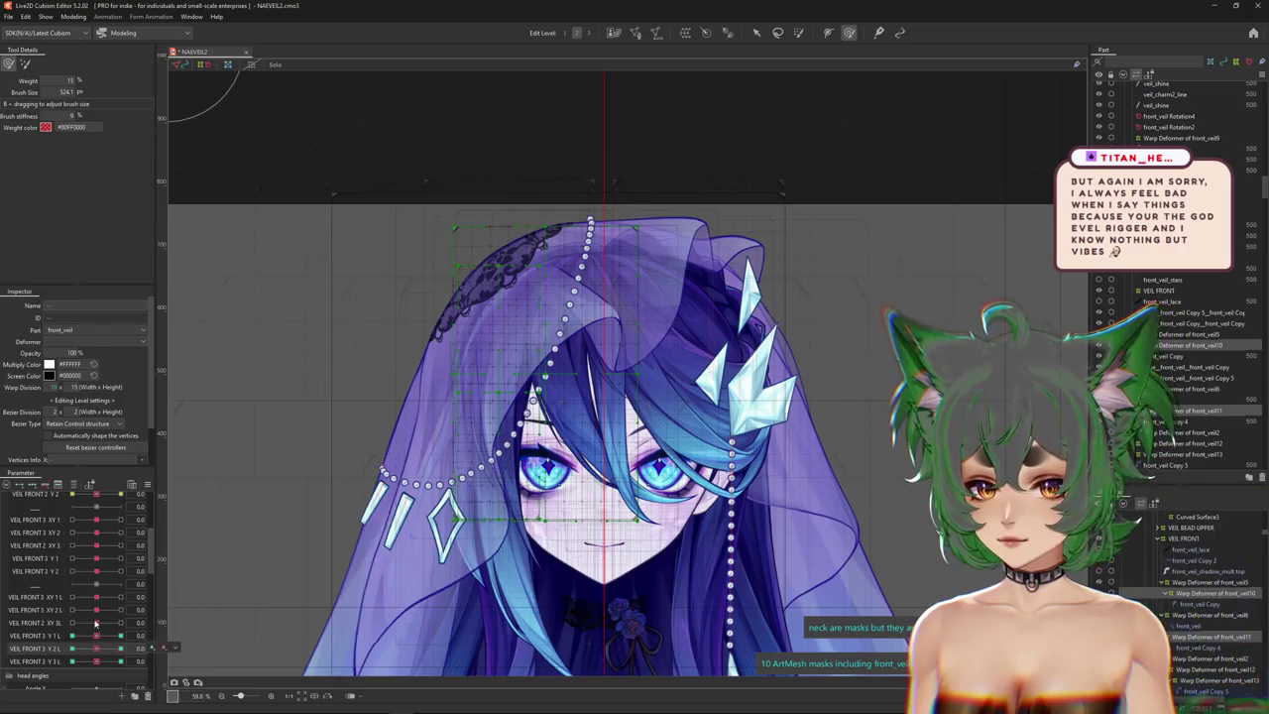
pyautogui.hotkey('ctrl', 'h')
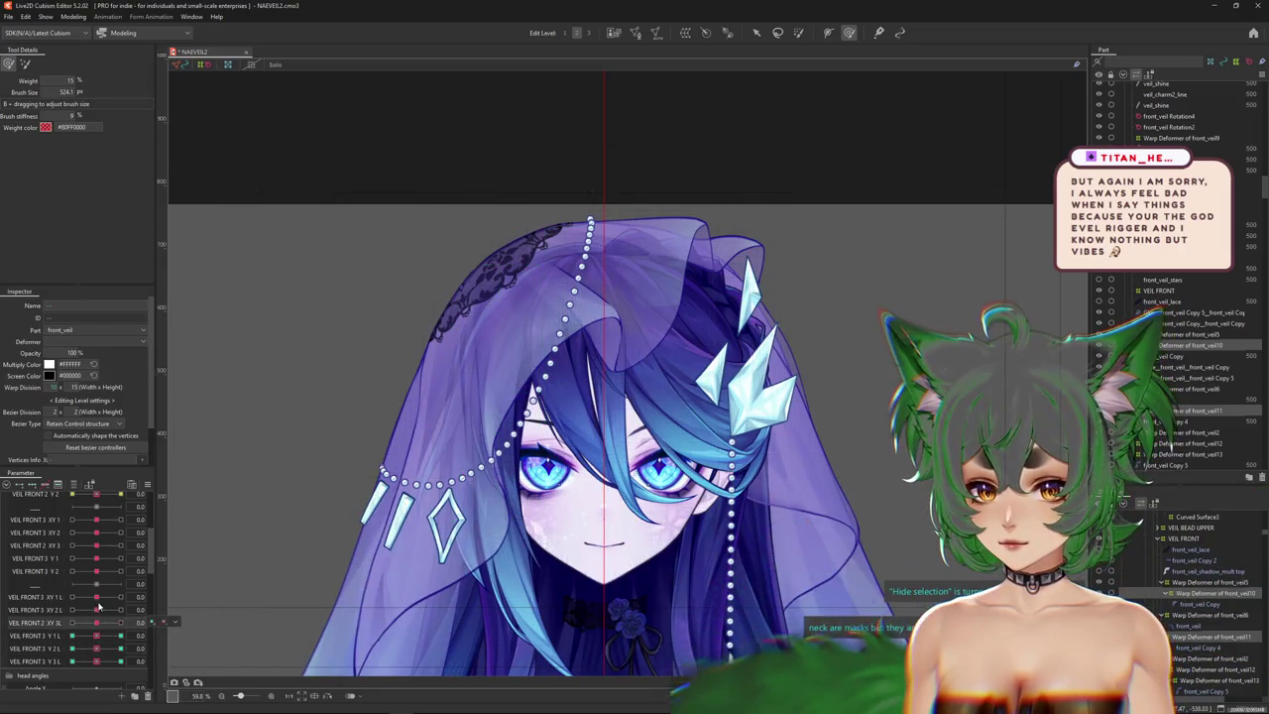
pyautogui.click(83, 597)
pyautogui.scroll(3, 454, 543)
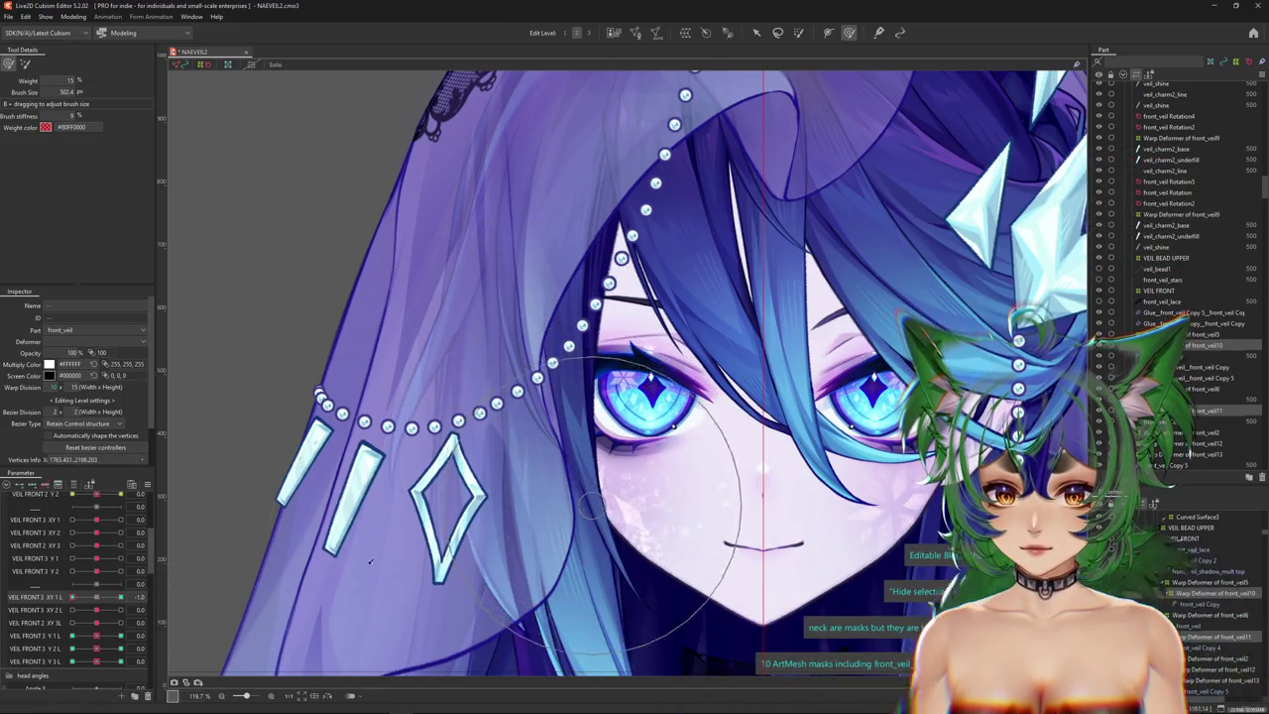
pyautogui.moveTo(120, 597); pyautogui.dragTo(99, 601)
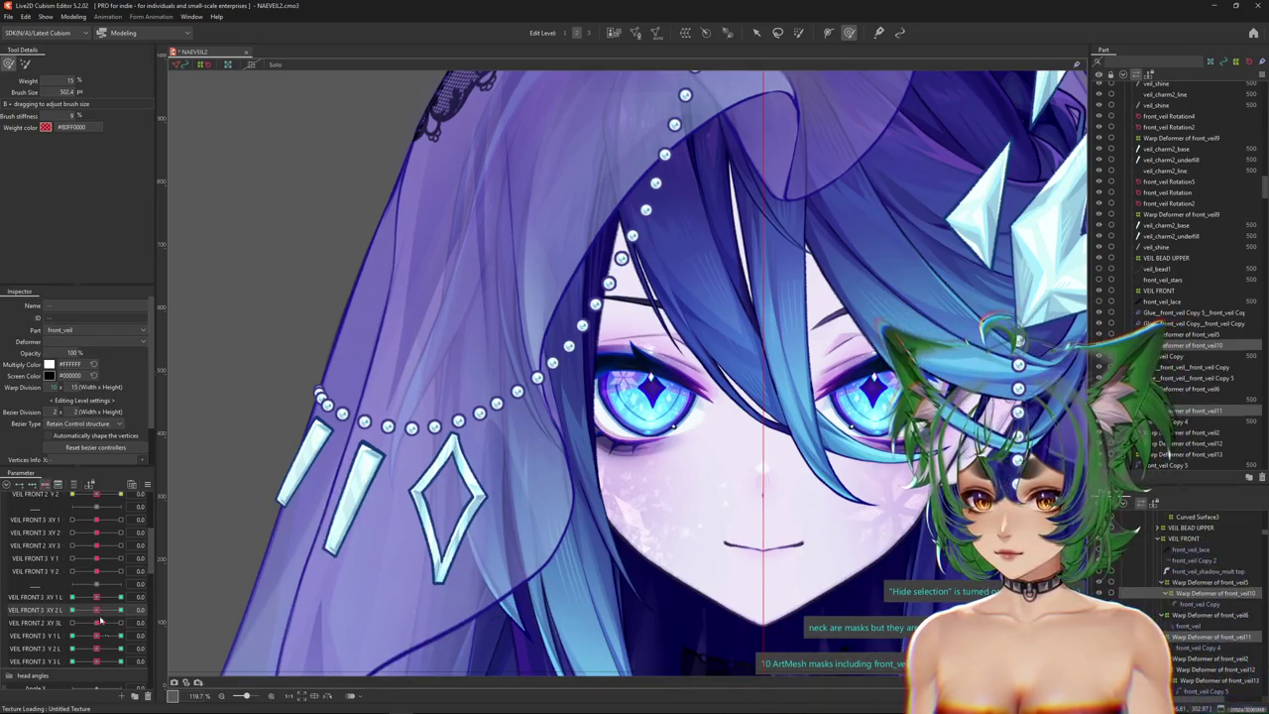
# Preview VEIL FRONT 2 XY 3L and VEIL FRONT 3 Y 1 L at -1 and 1, then reset Y 1 L to 0.
pyautogui.moveTo(96, 627); pyautogui.dragTo(112, 623)
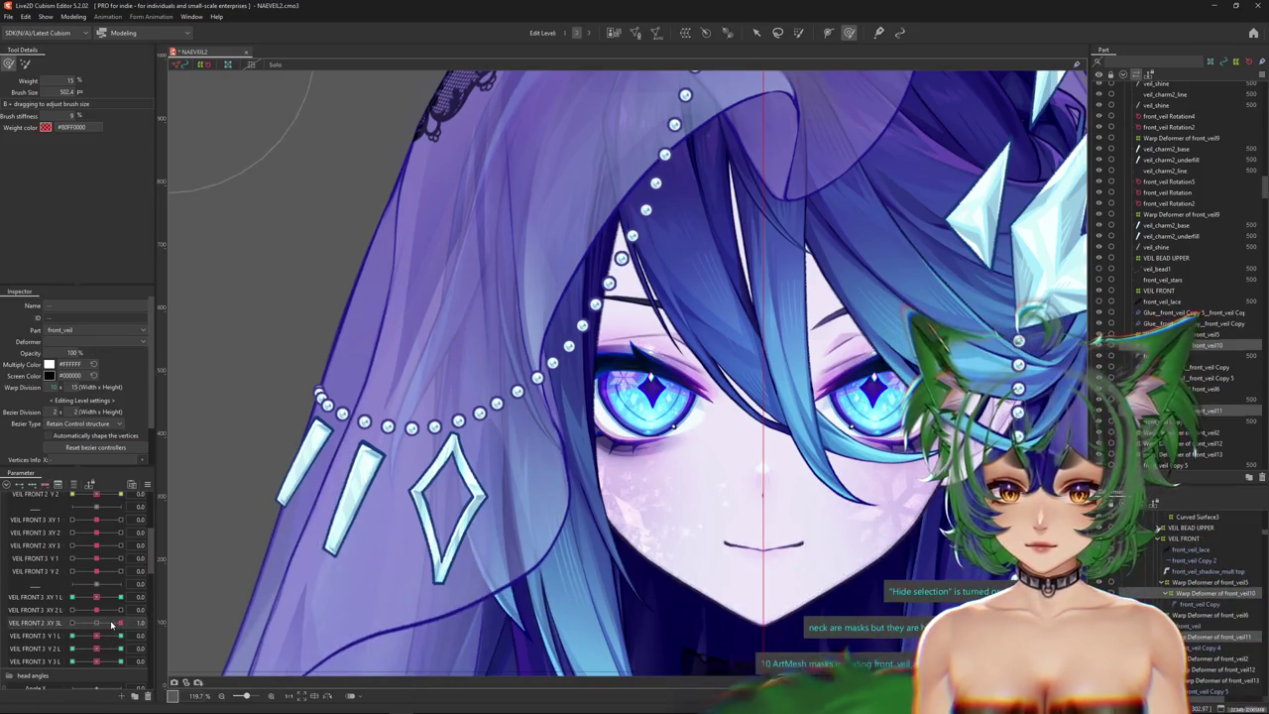
pyautogui.click(97, 623)
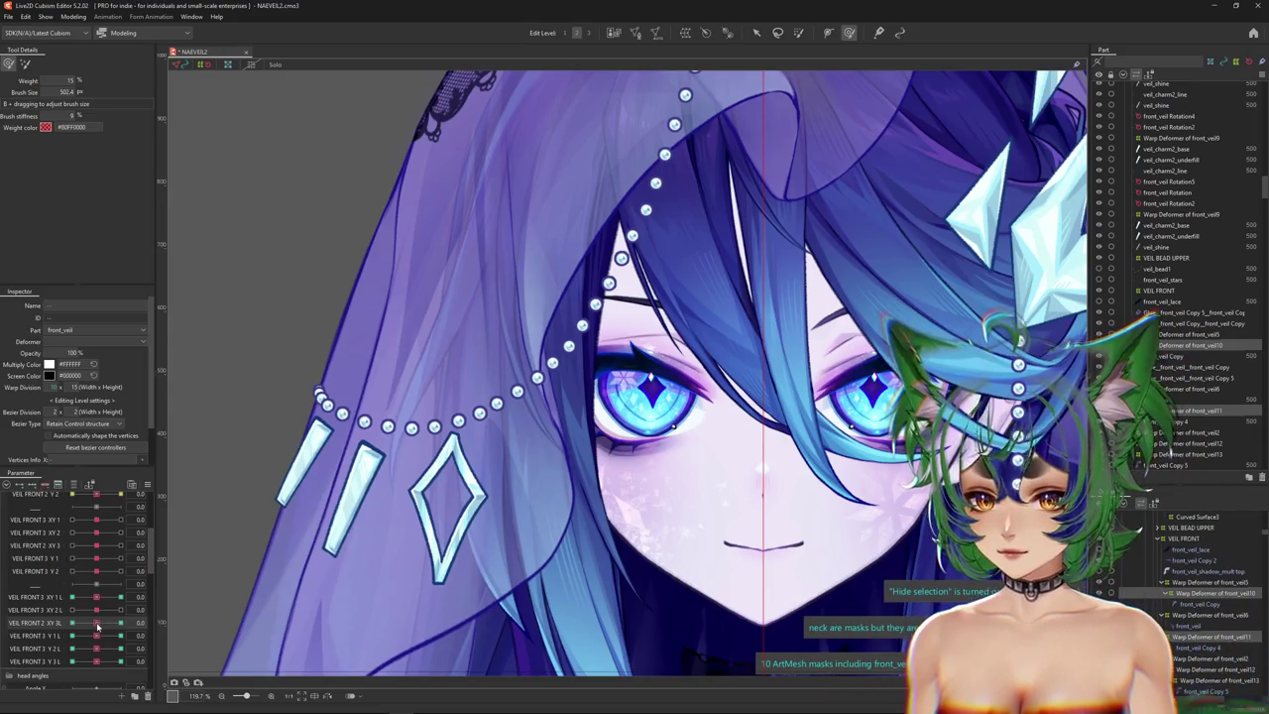
pyautogui.moveTo(97, 625); pyautogui.dragTo(121, 623)
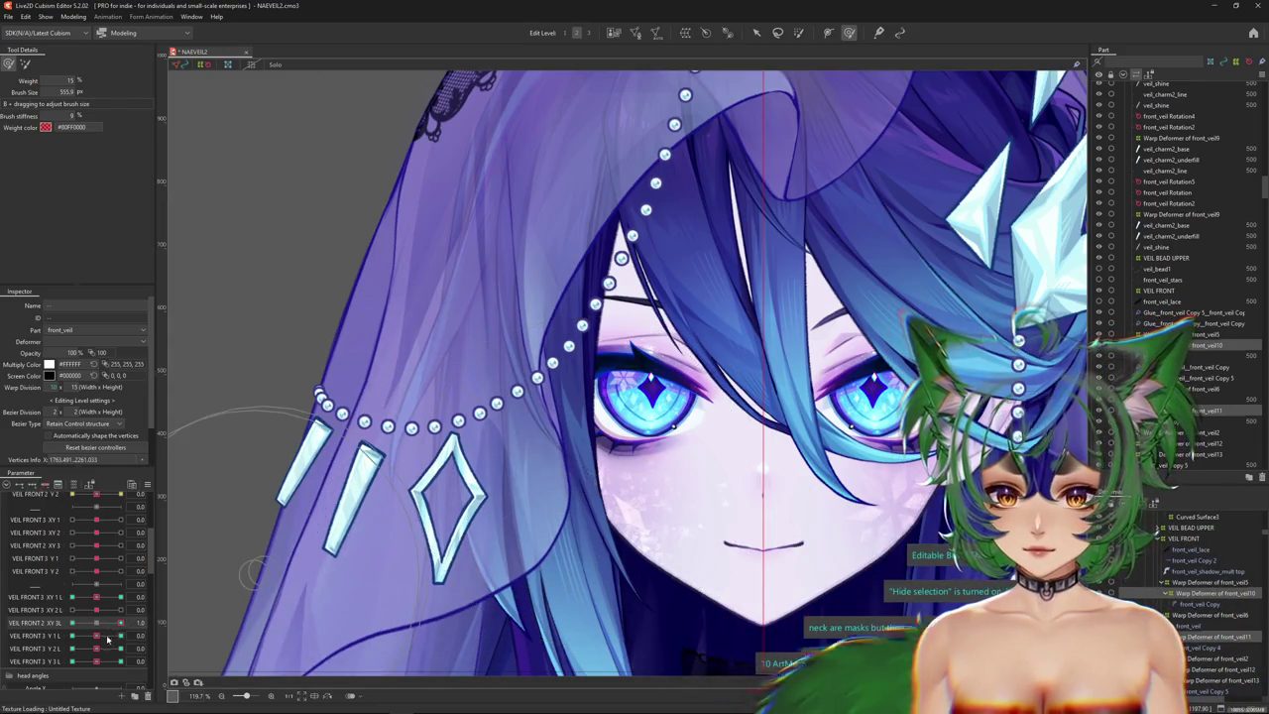
pyautogui.click(73, 623)
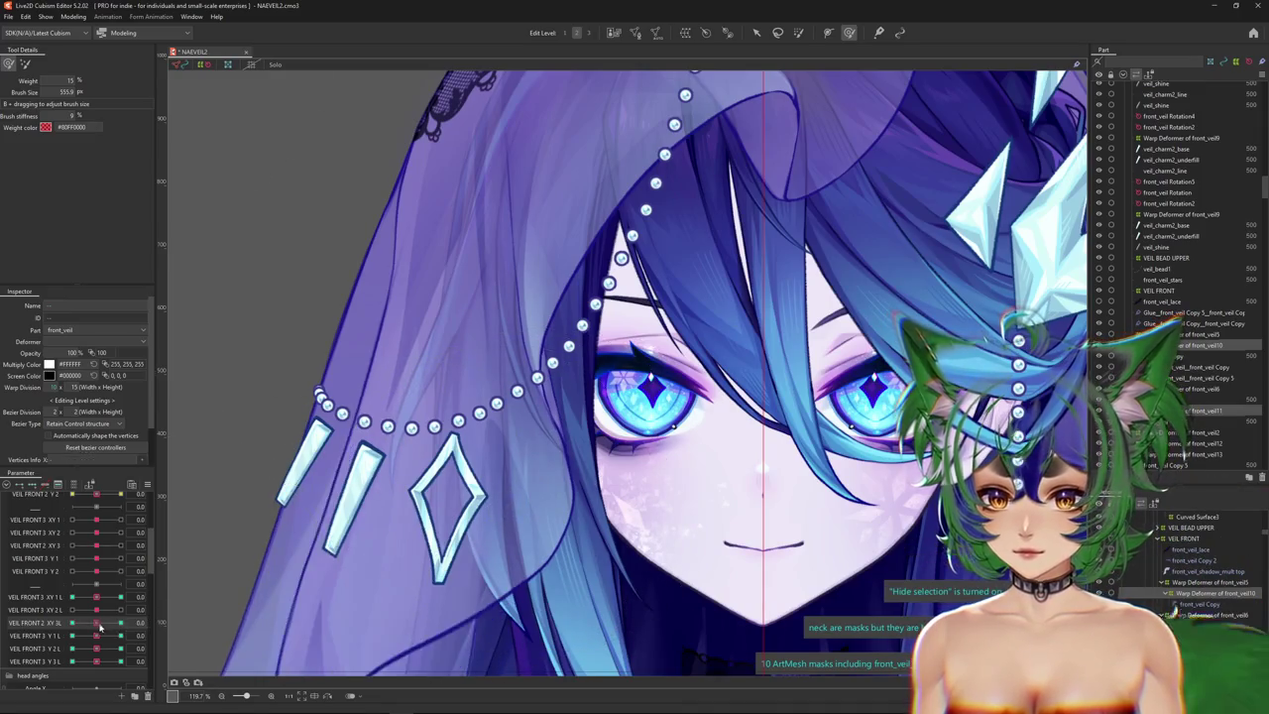
pyautogui.click(72, 635)
pyautogui.click(121, 635)
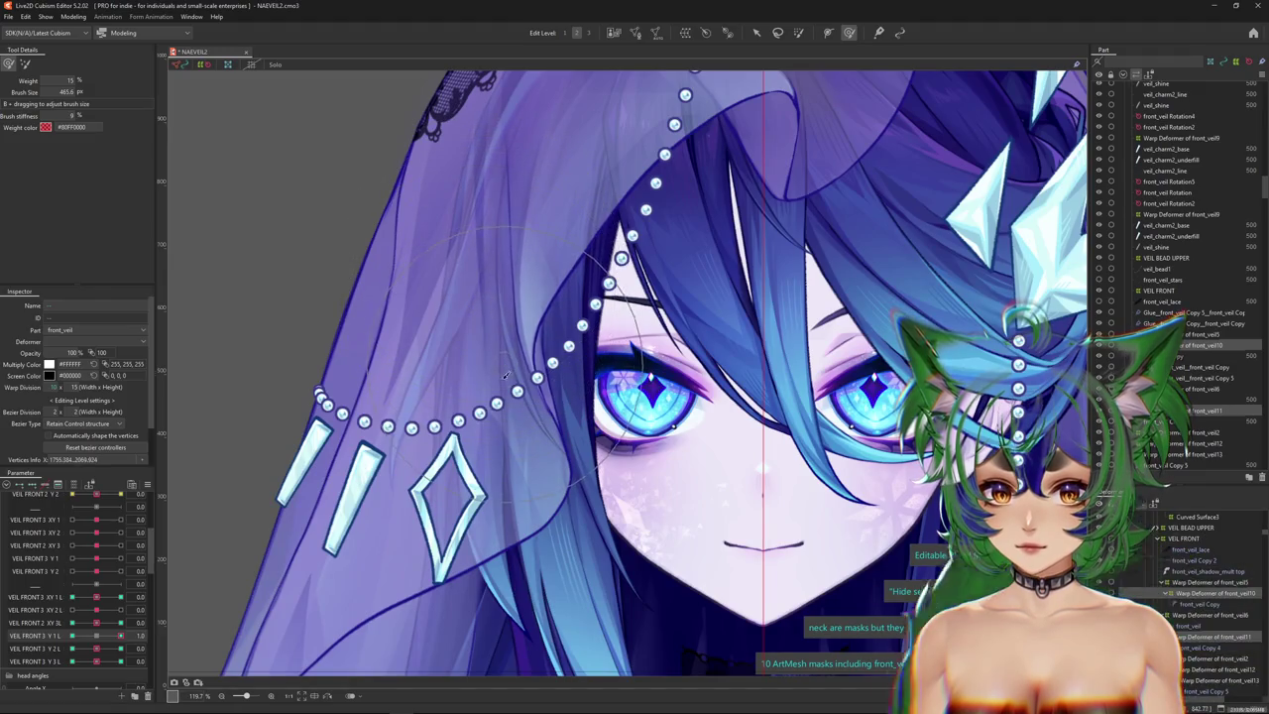
pyautogui.click(72, 636)
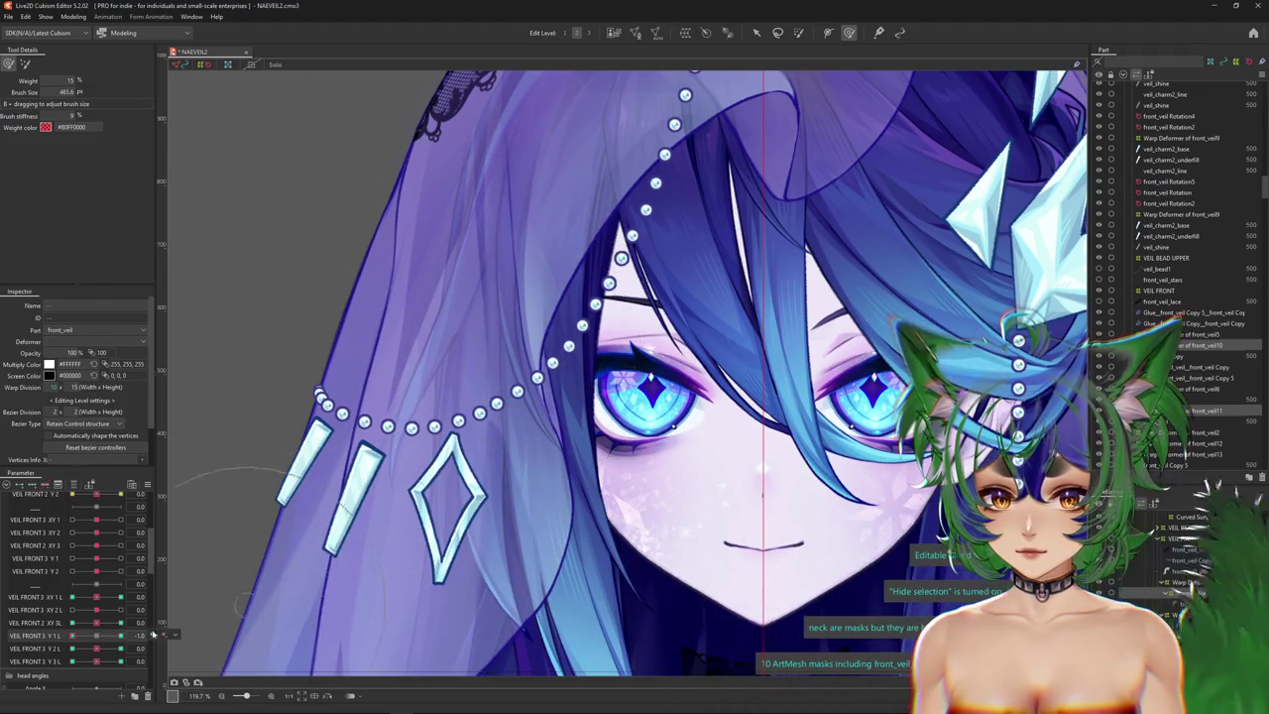
pyautogui.click(96, 636)
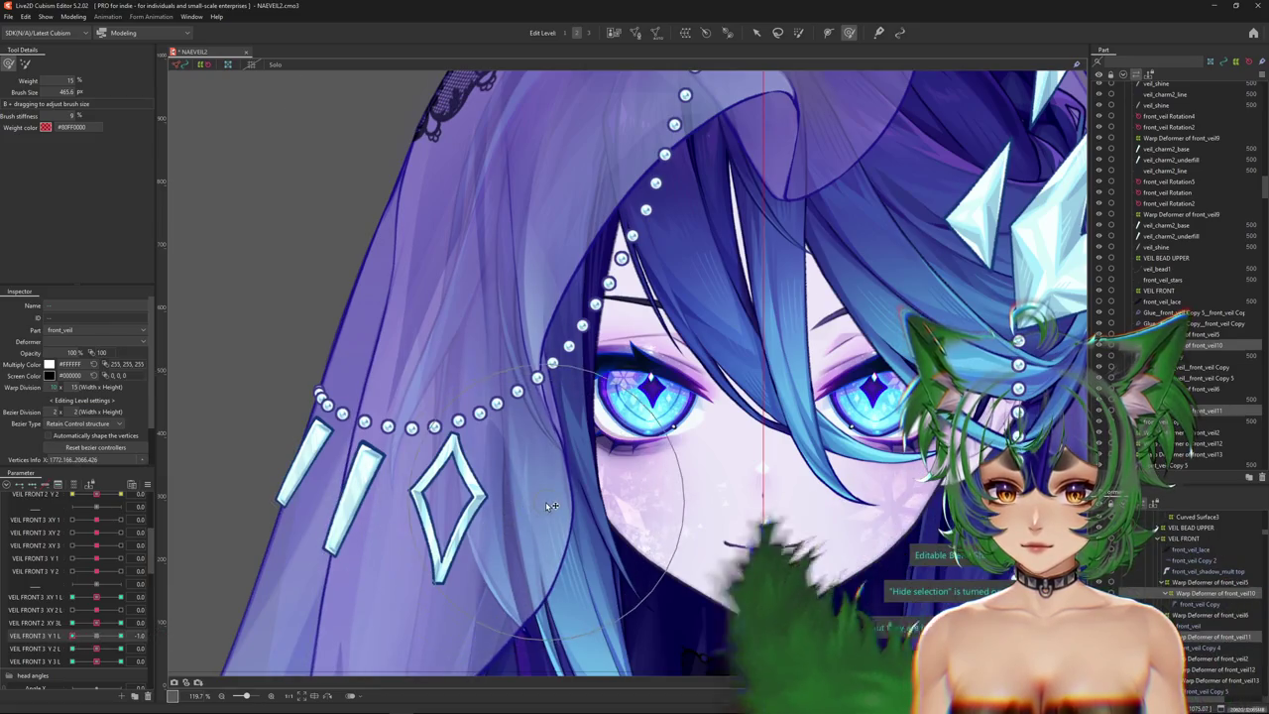
# Check the VEIL FRONT 3 Y 2 L and Y 3 L keyforms, returning Y 3 L to 0.
pyautogui.moveTo(99, 651); pyautogui.dragTo(96, 655)
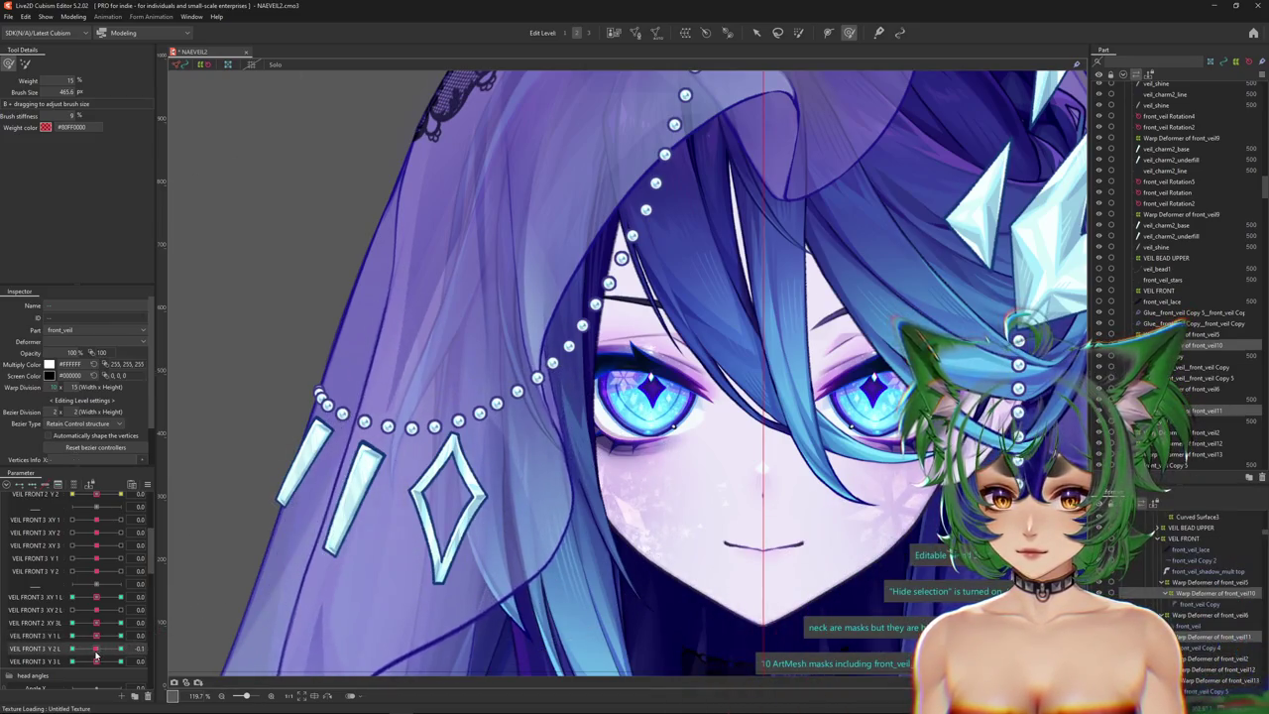
pyautogui.moveTo(97, 655)
pyautogui.mouseDown()
pyautogui.moveTo(116, 656)
pyautogui.moveTo(38, 659)
pyautogui.mouseUp()
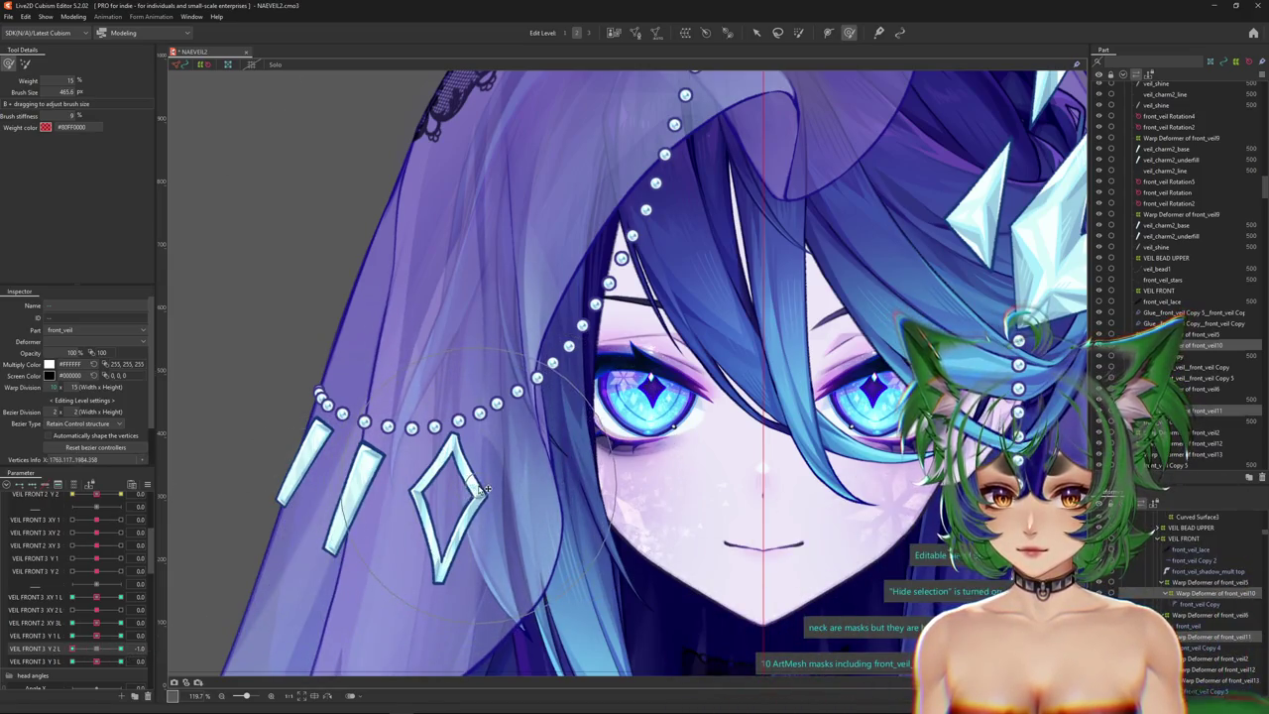
pyautogui.moveTo(96, 661); pyautogui.dragTo(123, 663)
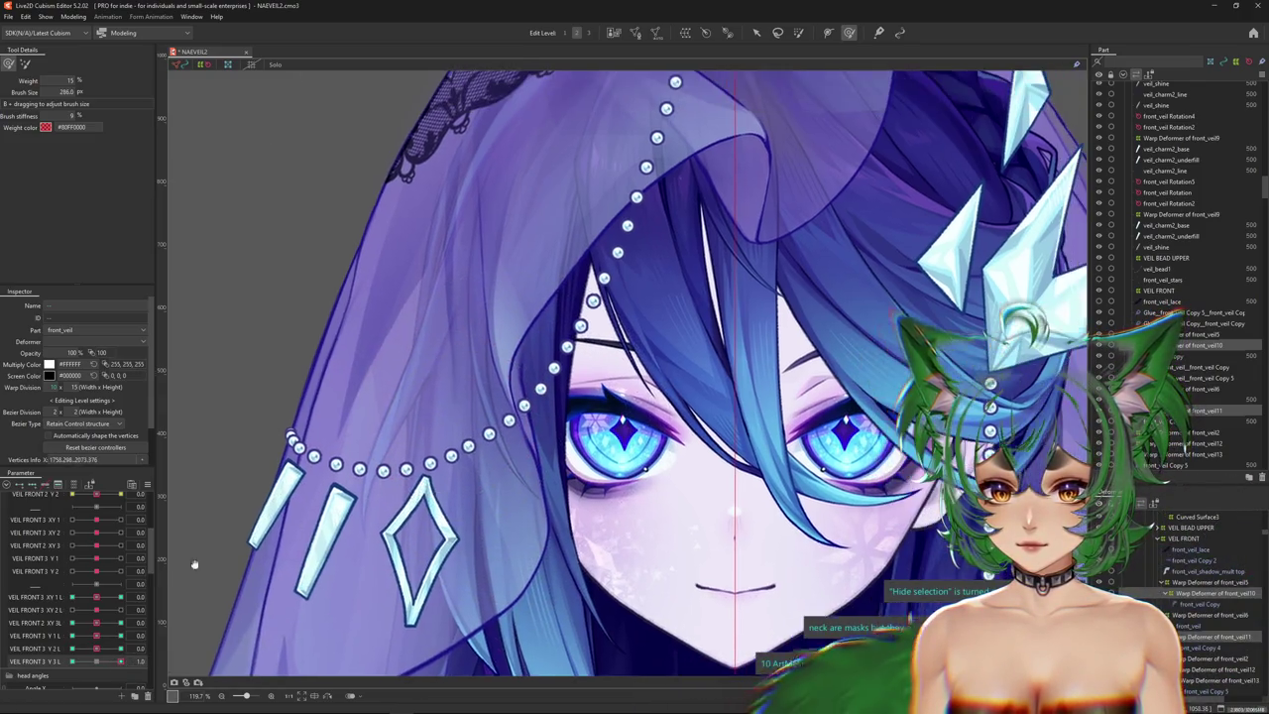
pyautogui.moveTo(120, 662)
pyautogui.mouseDown()
pyautogui.moveTo(99, 667)
pyautogui.moveTo(153, 660)
pyautogui.mouseUp()
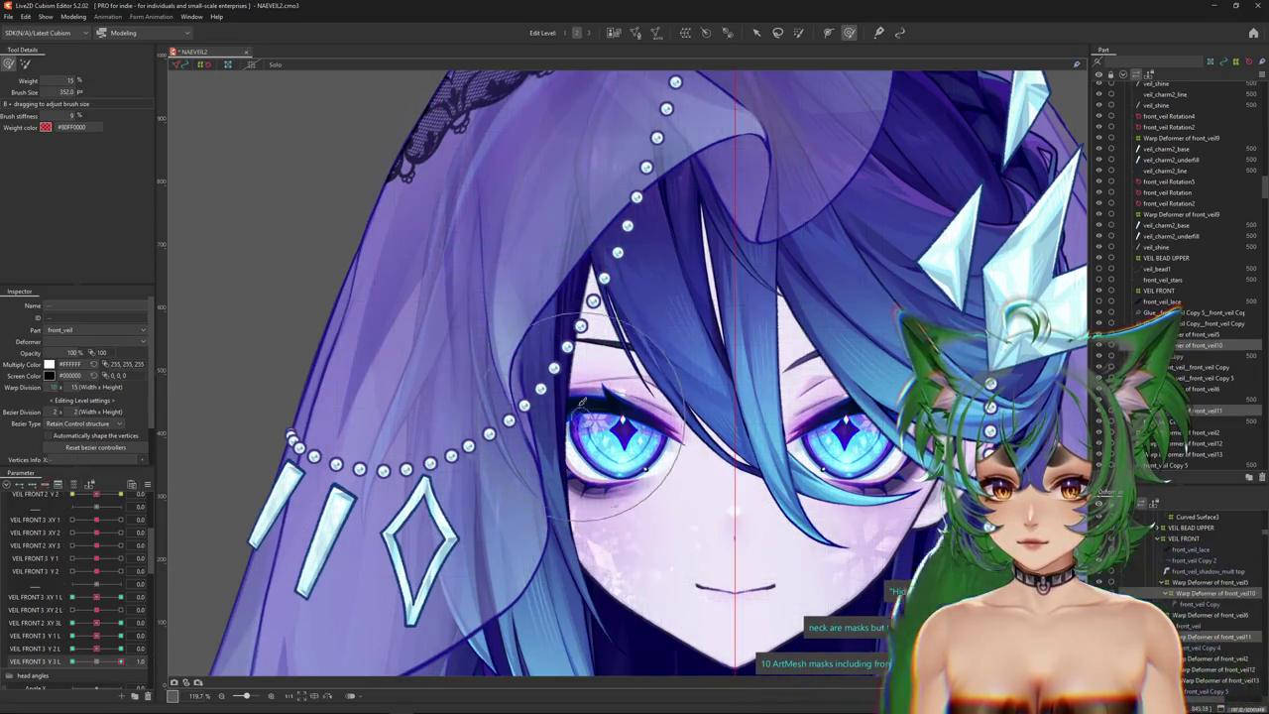
pyautogui.moveTo(120, 661); pyautogui.dragTo(76, 671)
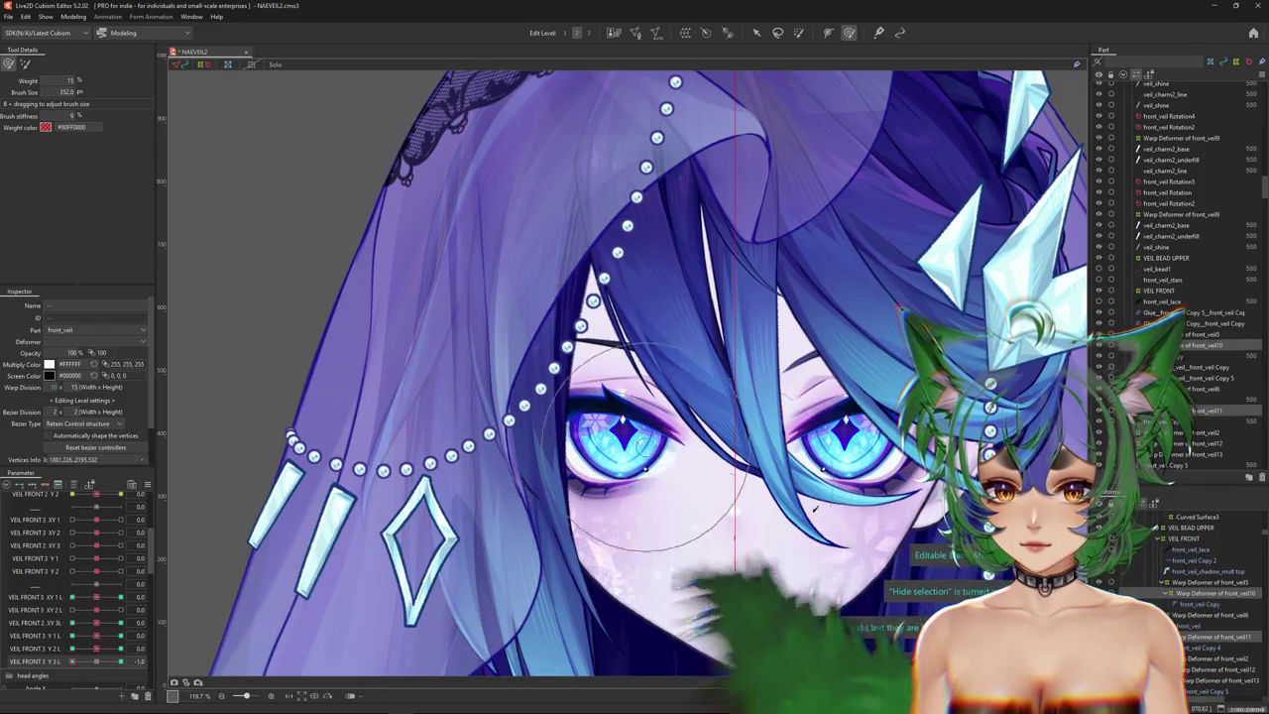
# Select the Warp Deformer of front_veil11 and nudge its warp near the left eye with a smaller brush.
pyautogui.click(595, 556)
pyautogui.click(1204, 648)
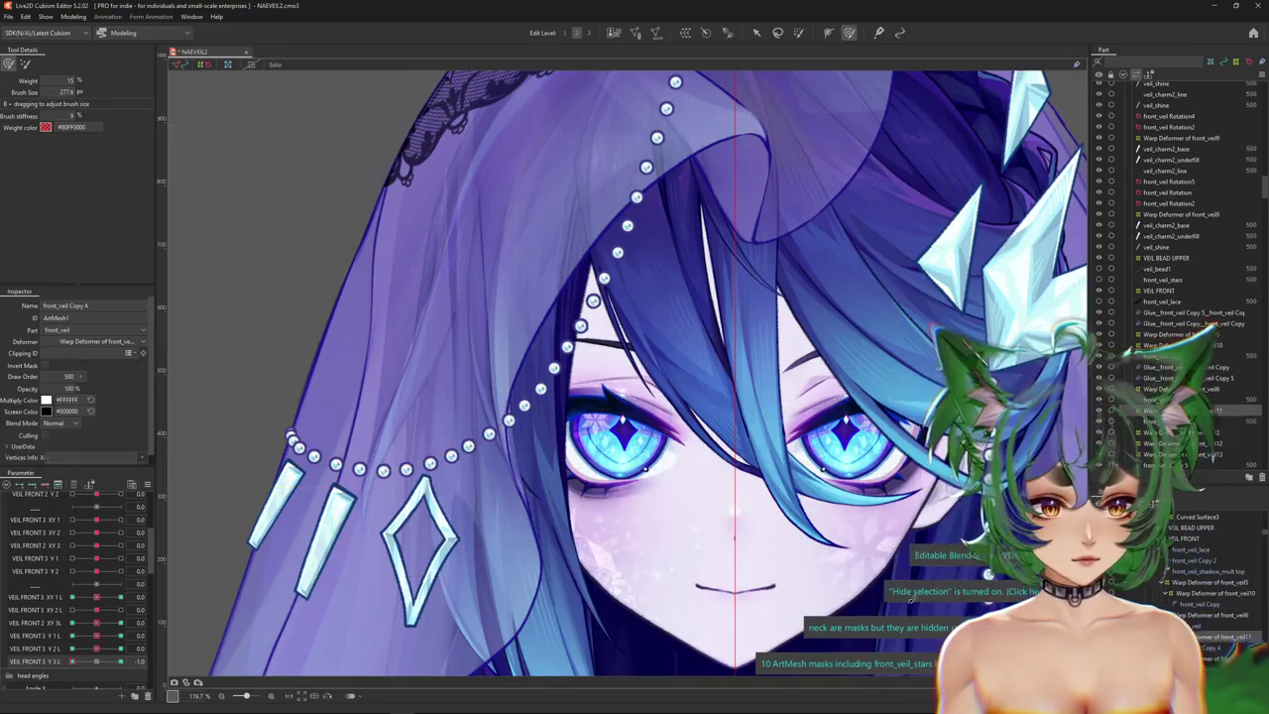
pyautogui.click(595, 474)
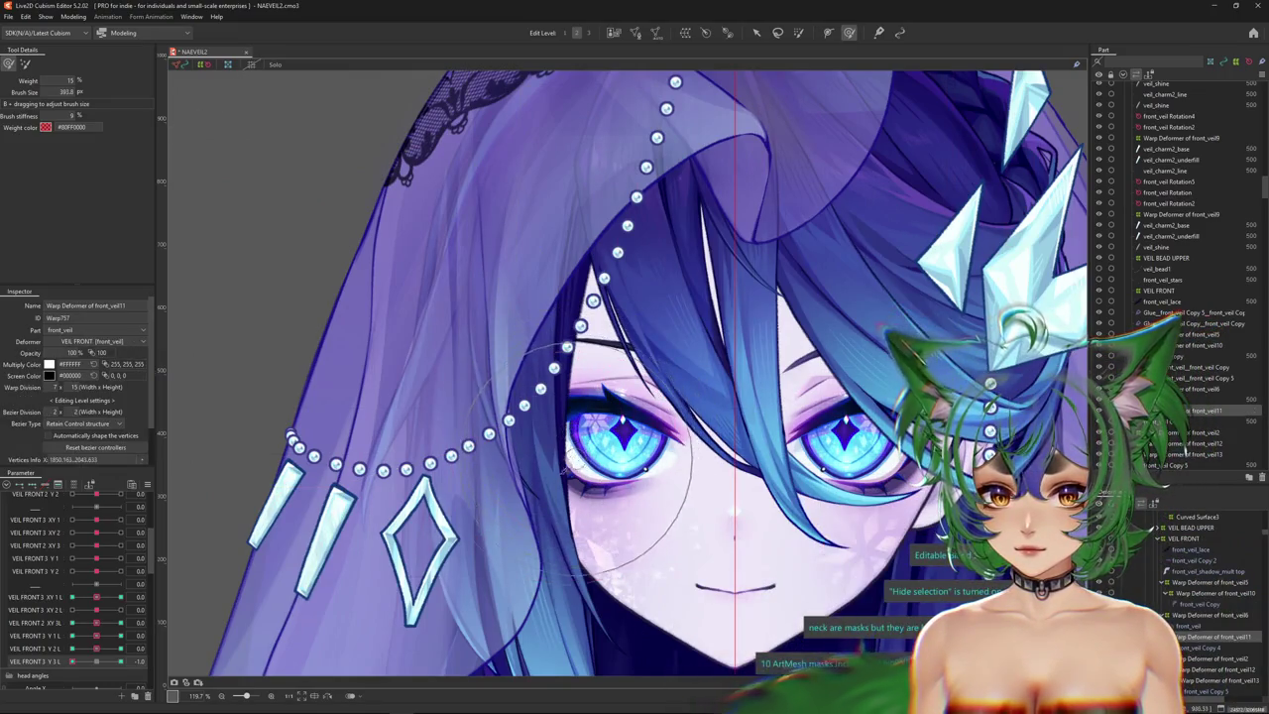
pyautogui.moveTo(555, 388); pyautogui.dragTo(515, 389)
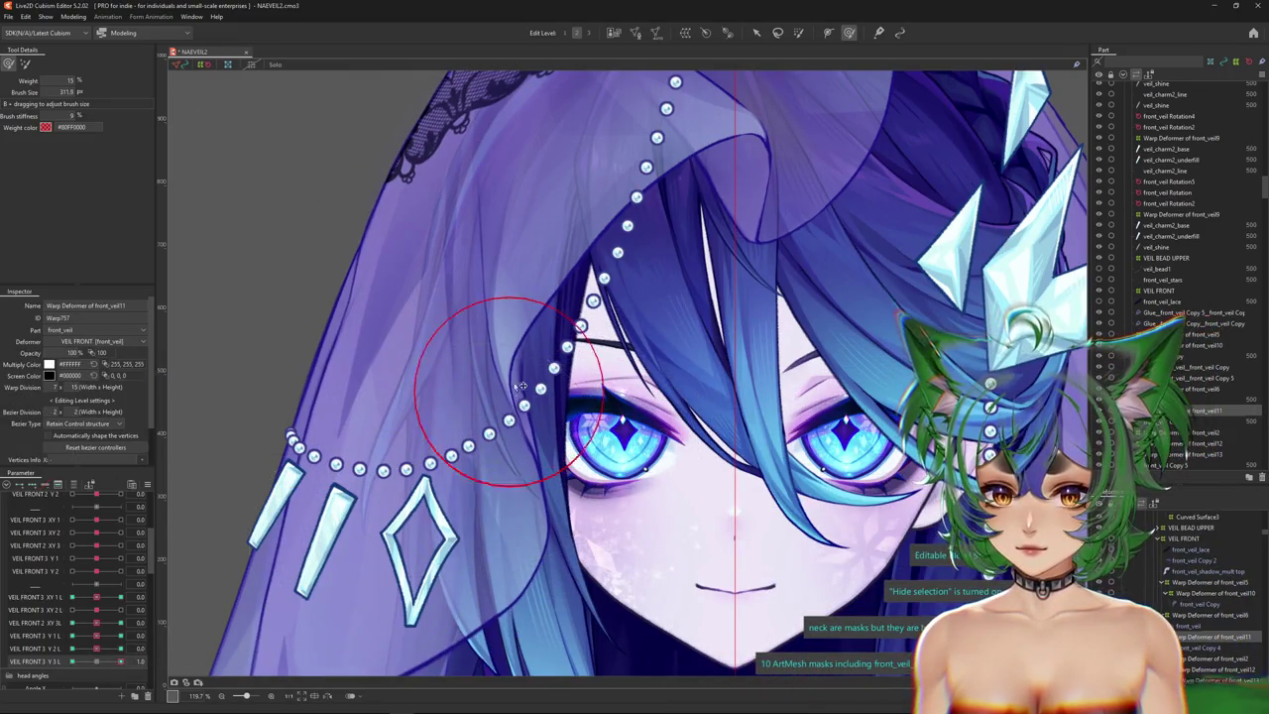
pyautogui.moveTo(567, 349); pyautogui.dragTo(609, 442)
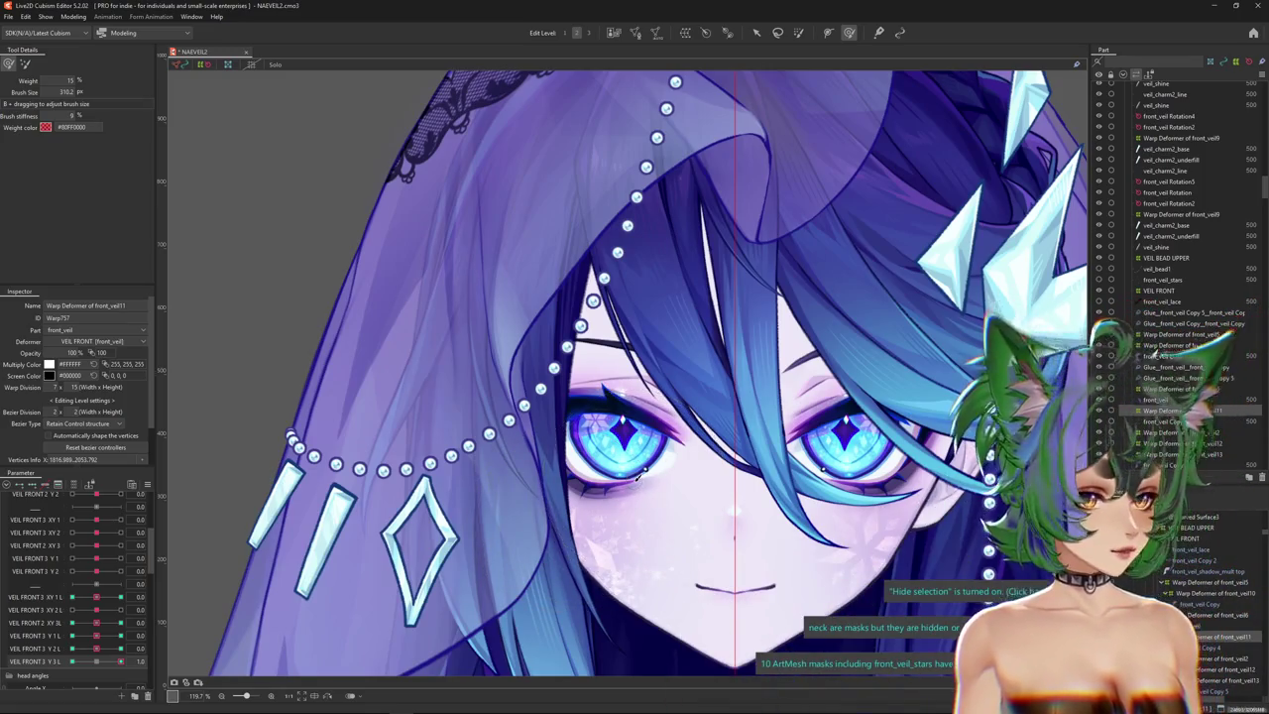
pyautogui.scroll(-2, 458, 503)
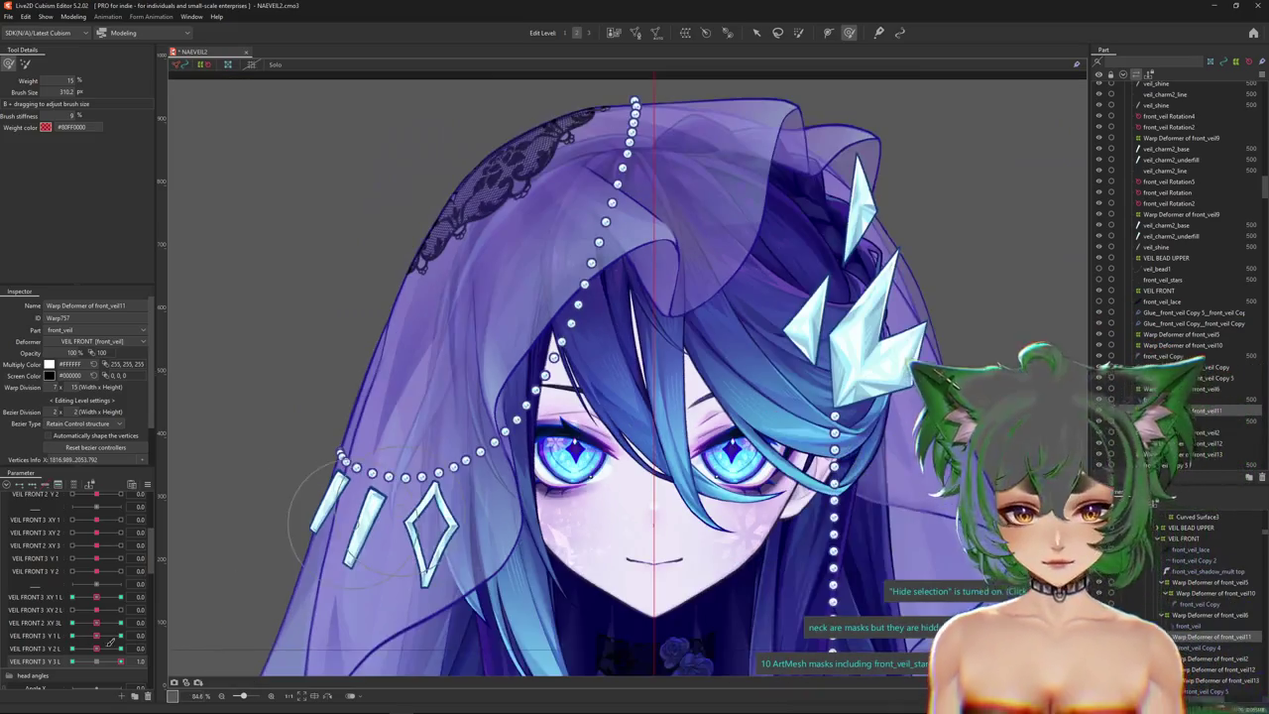
# Set VEIL FRONT 3 Y 3 L to 1 and bring the veil's lace top into view with the overlay hidden.
pyautogui.moveTo(96, 660); pyautogui.dragTo(120, 660)
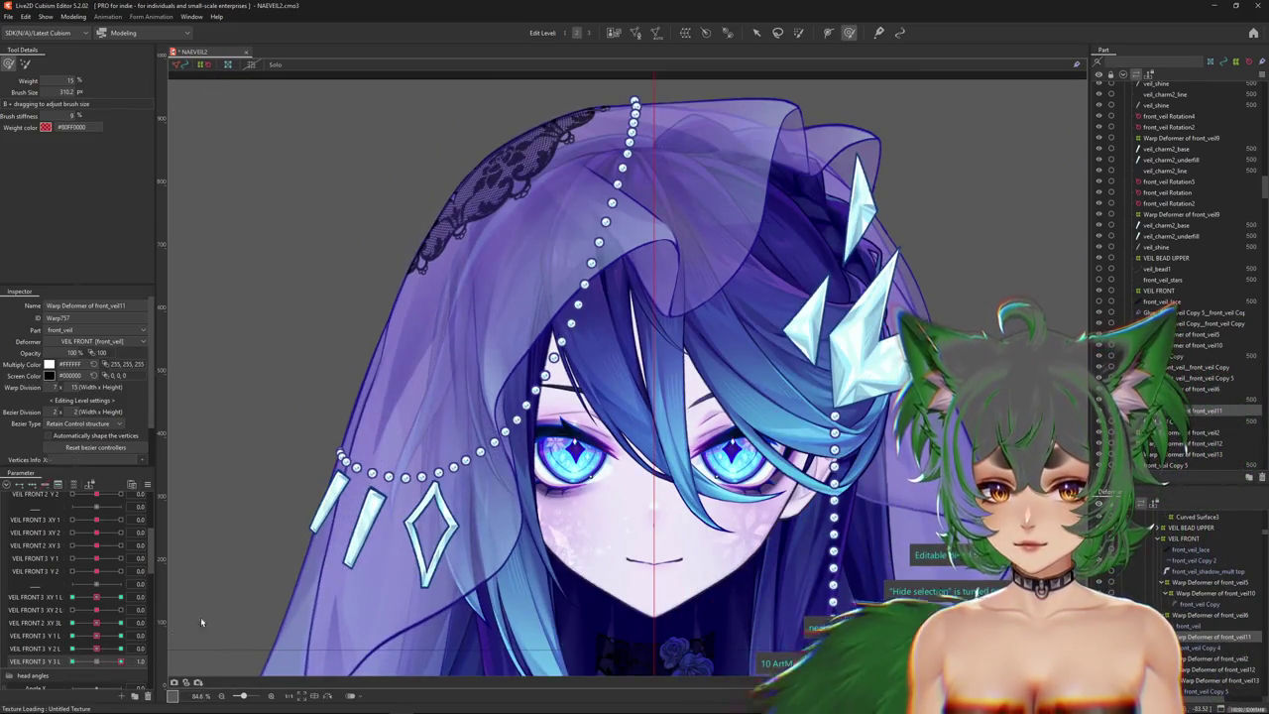
pyautogui.scroll(2, 510, 346)
pyautogui.scroll(4, 510, 346)
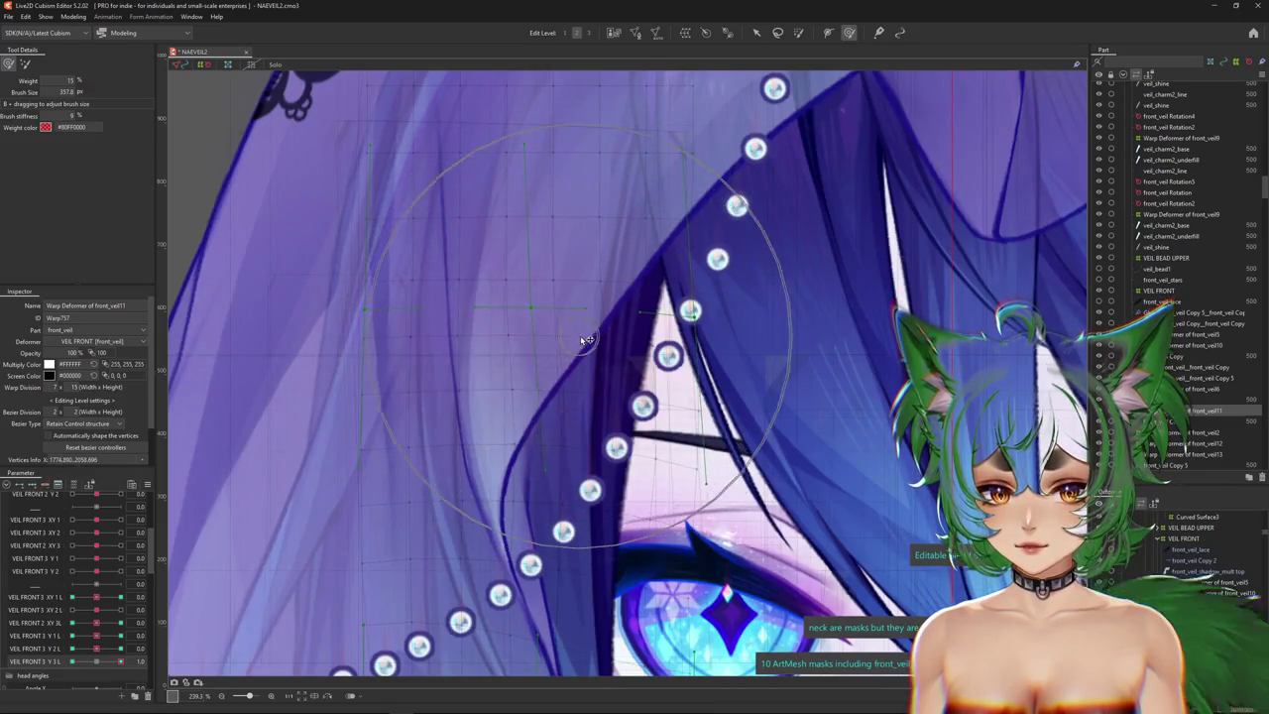
pyautogui.hotkey('ctrl', 'h')
pyautogui.scroll(-2, 380, 509)
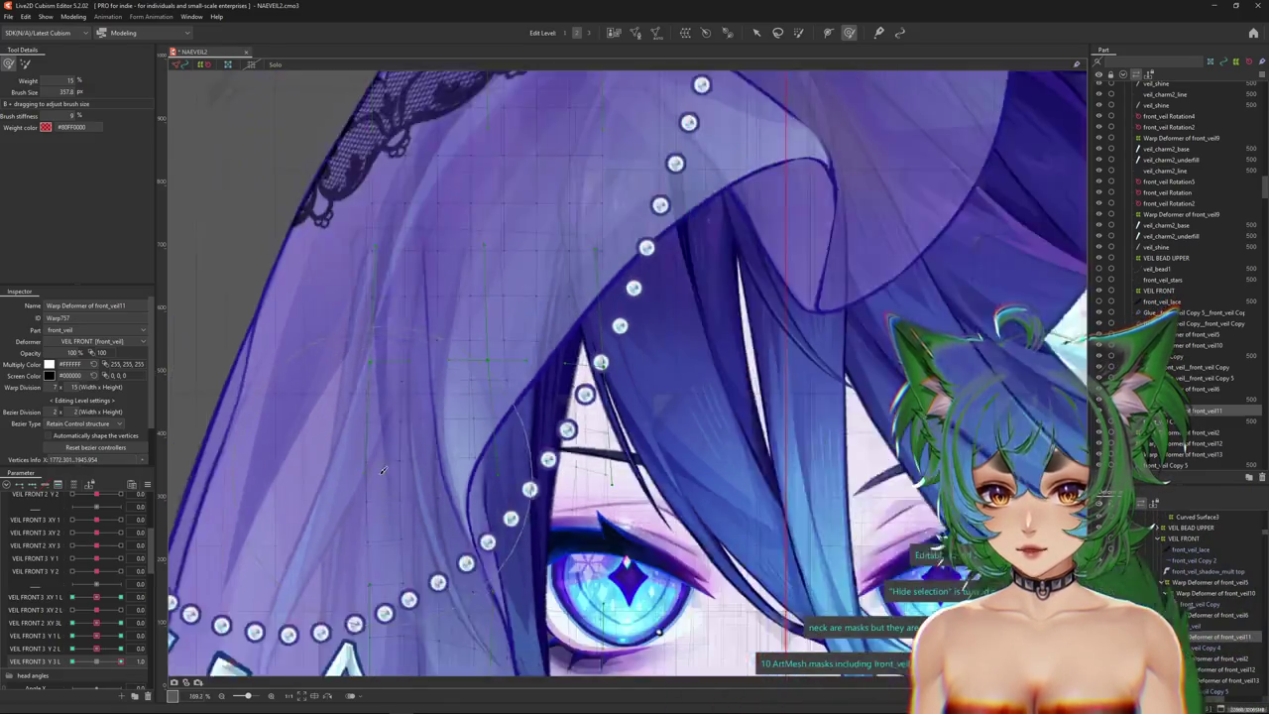
pyautogui.scroll(-2, 389, 456)
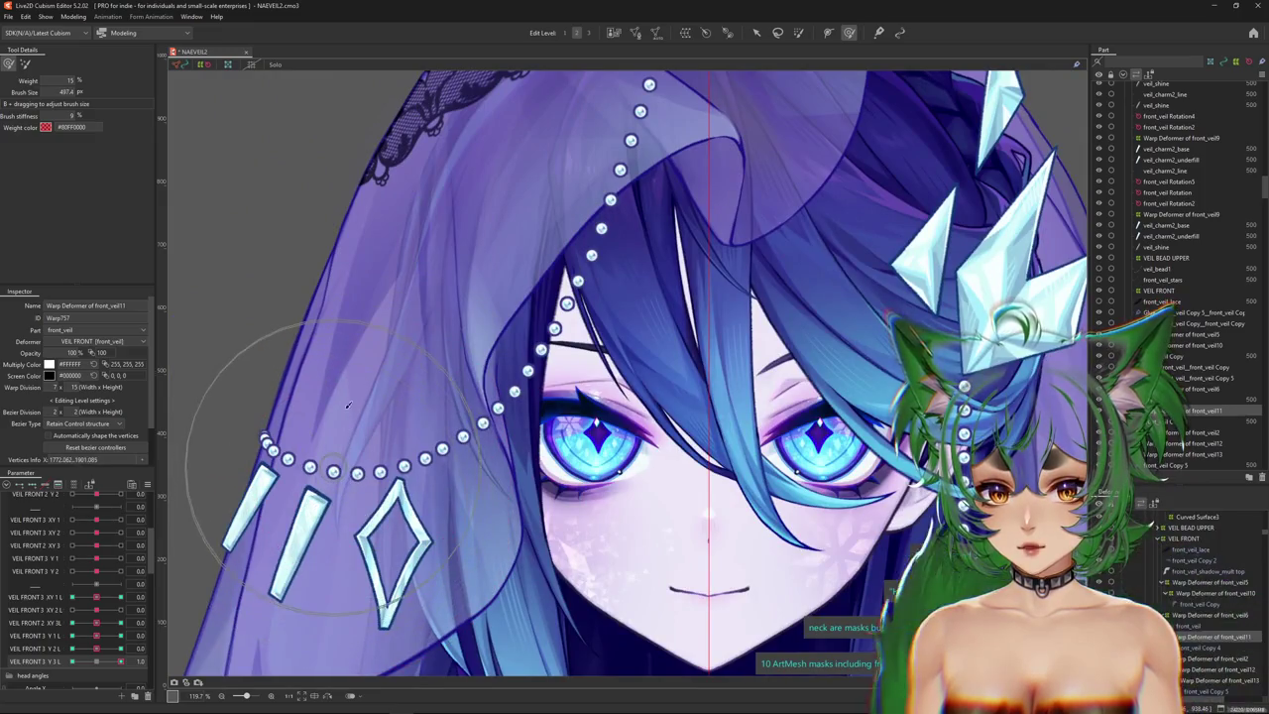
pyautogui.moveTo(469, 220)
pyautogui.mouseDown()
pyautogui.moveTo(449, 373)
pyautogui.moveTo(370, 186)
pyautogui.moveTo(260, 181)
pyautogui.mouseUp()
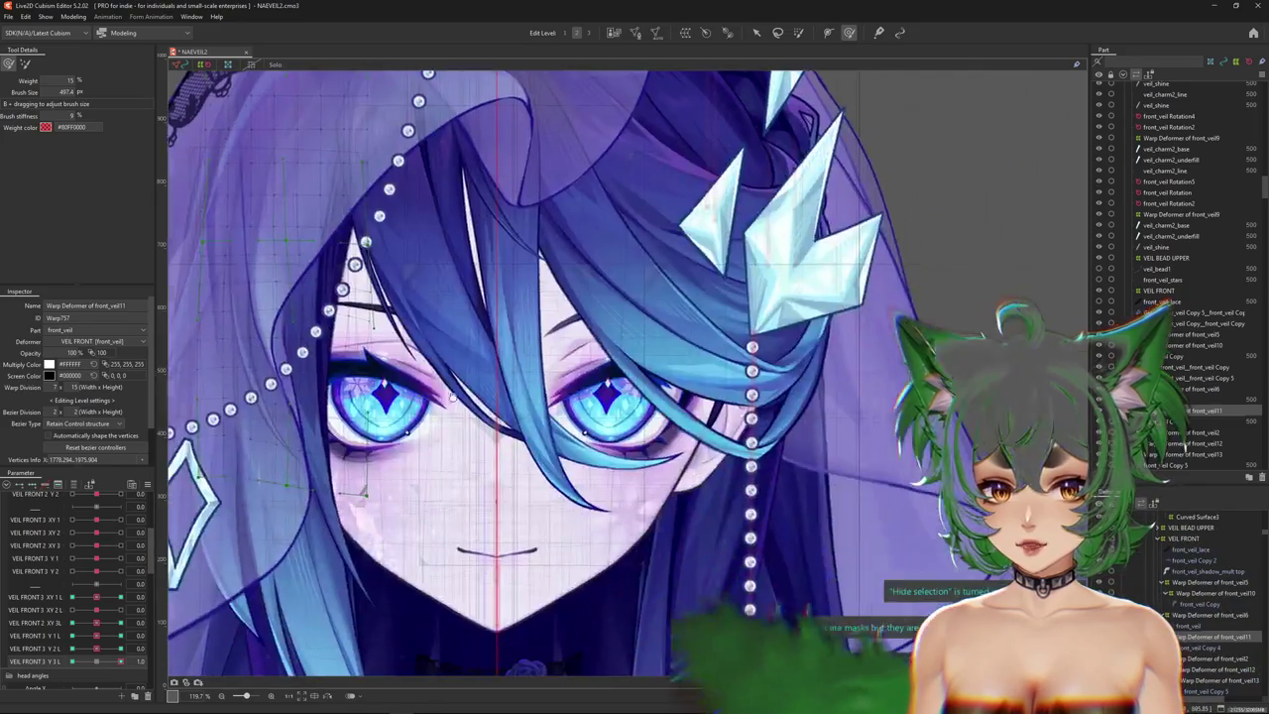
pyautogui.scroll(-4, 387, 335)
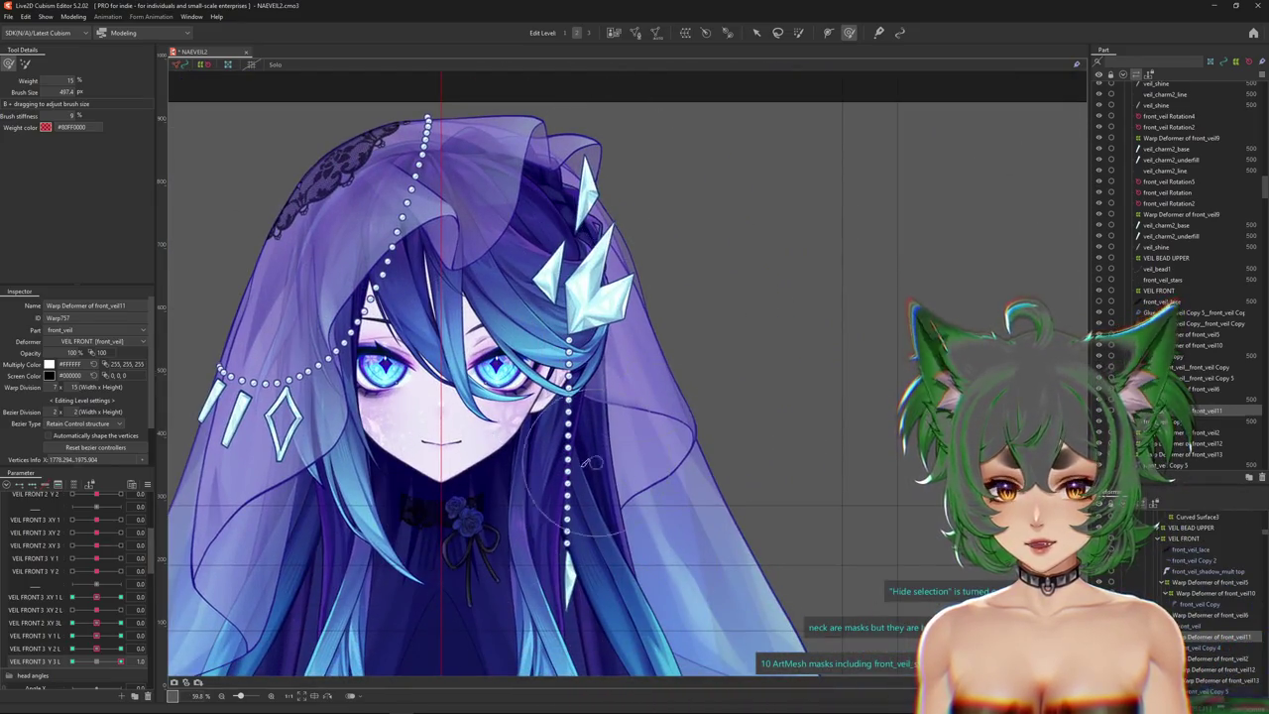
pyautogui.click(649, 346)
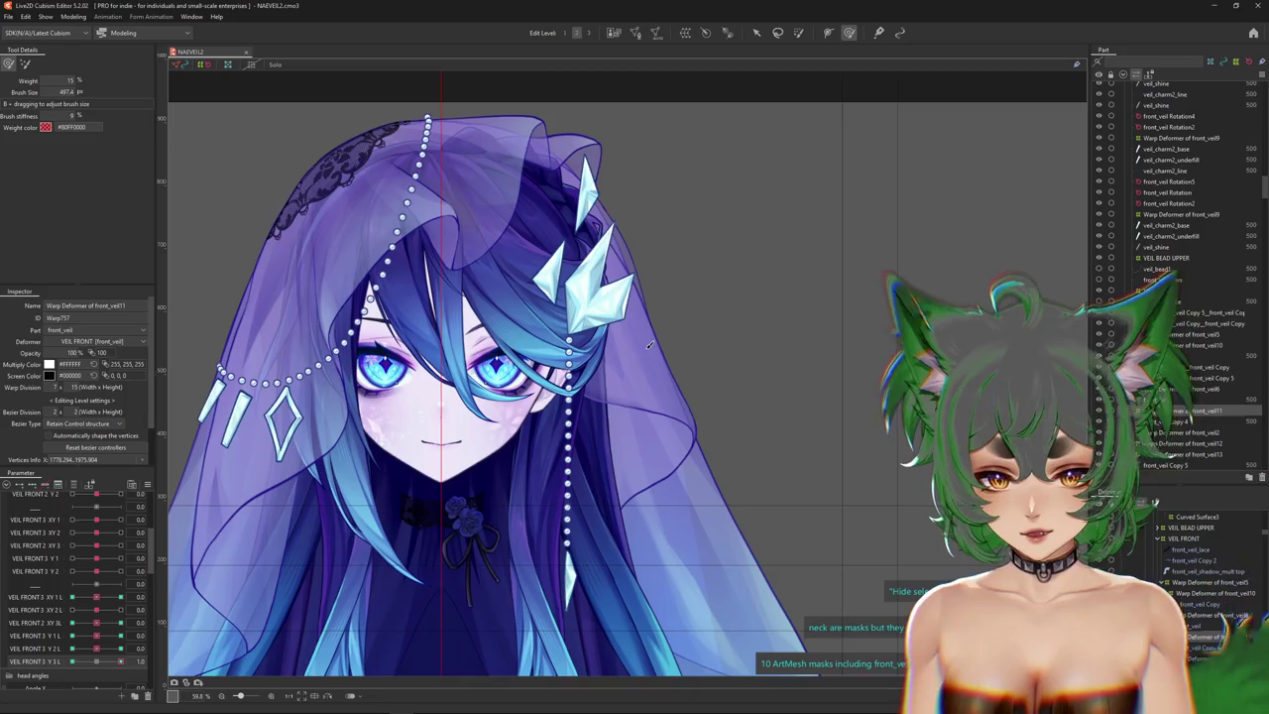
pyautogui.scroll(-1, 656, 325)
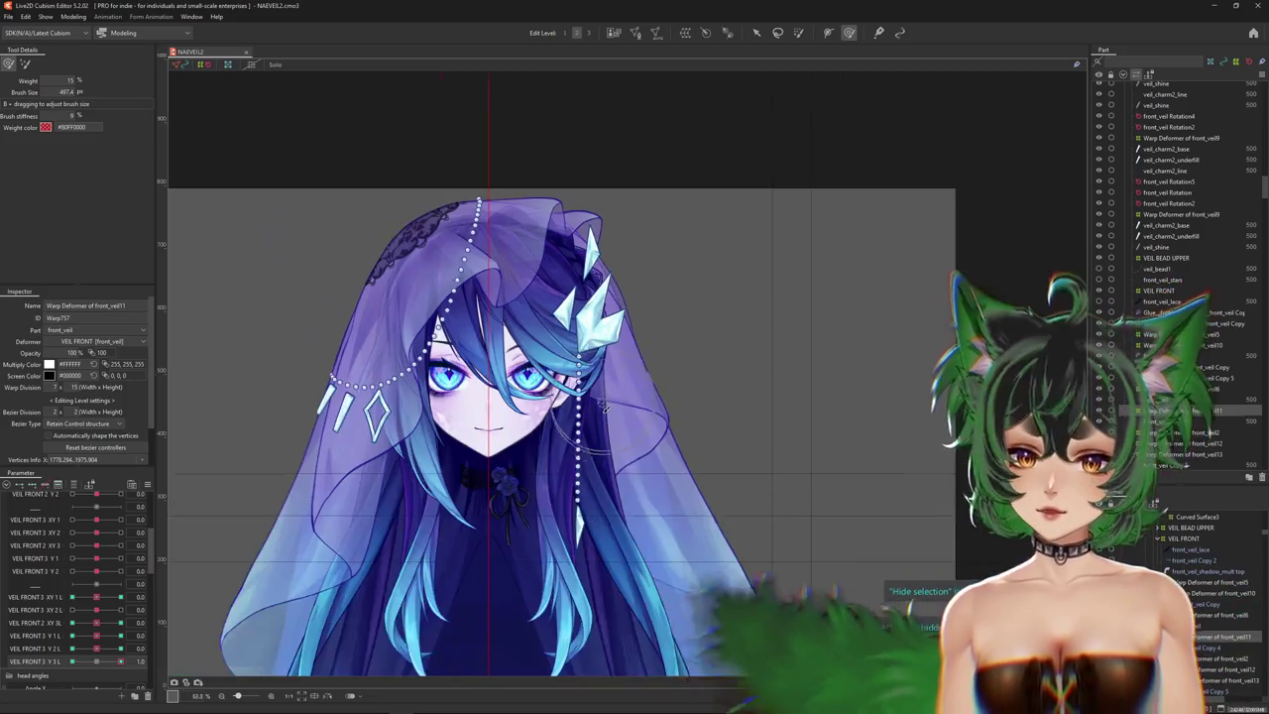
pyautogui.scroll(3, 248, 437)
# Set VEIL FRONT 3 Y 3 L to -1 and recentre the whole character to inspect the veil.
pyautogui.moveTo(100, 670); pyautogui.dragTo(72, 662)
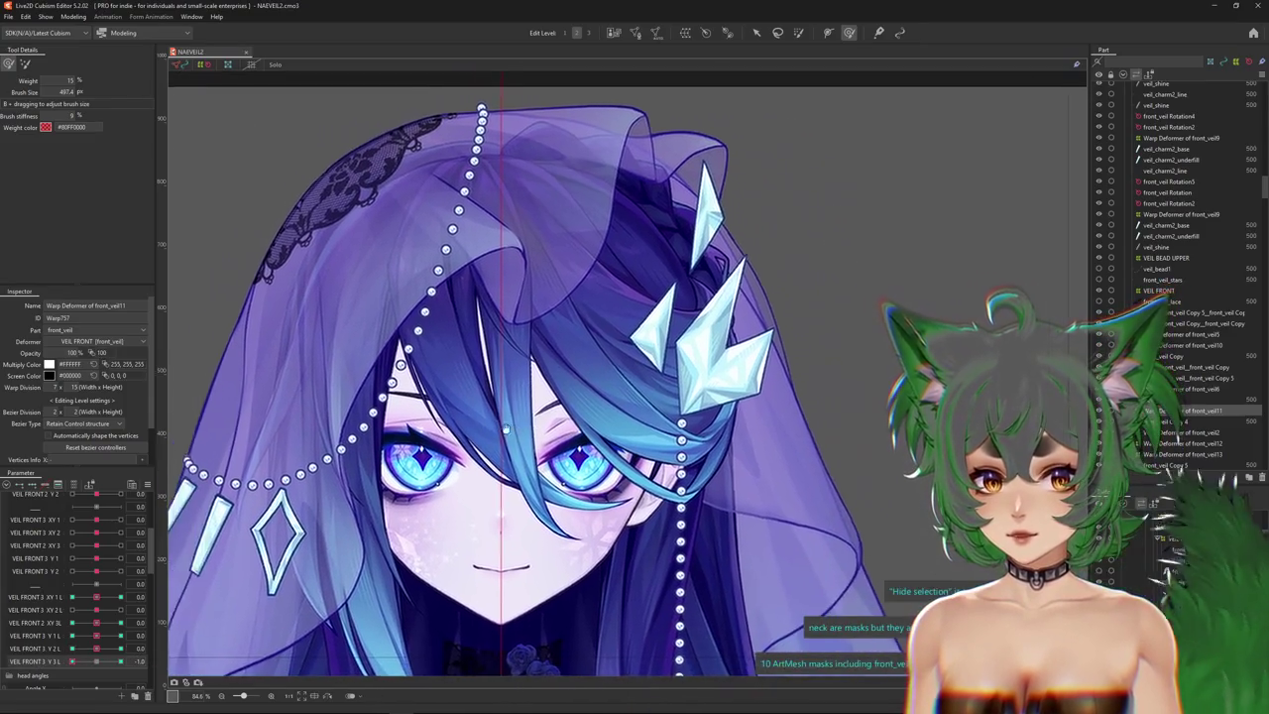
pyautogui.moveTo(790, 384); pyautogui.dragTo(466, 453)
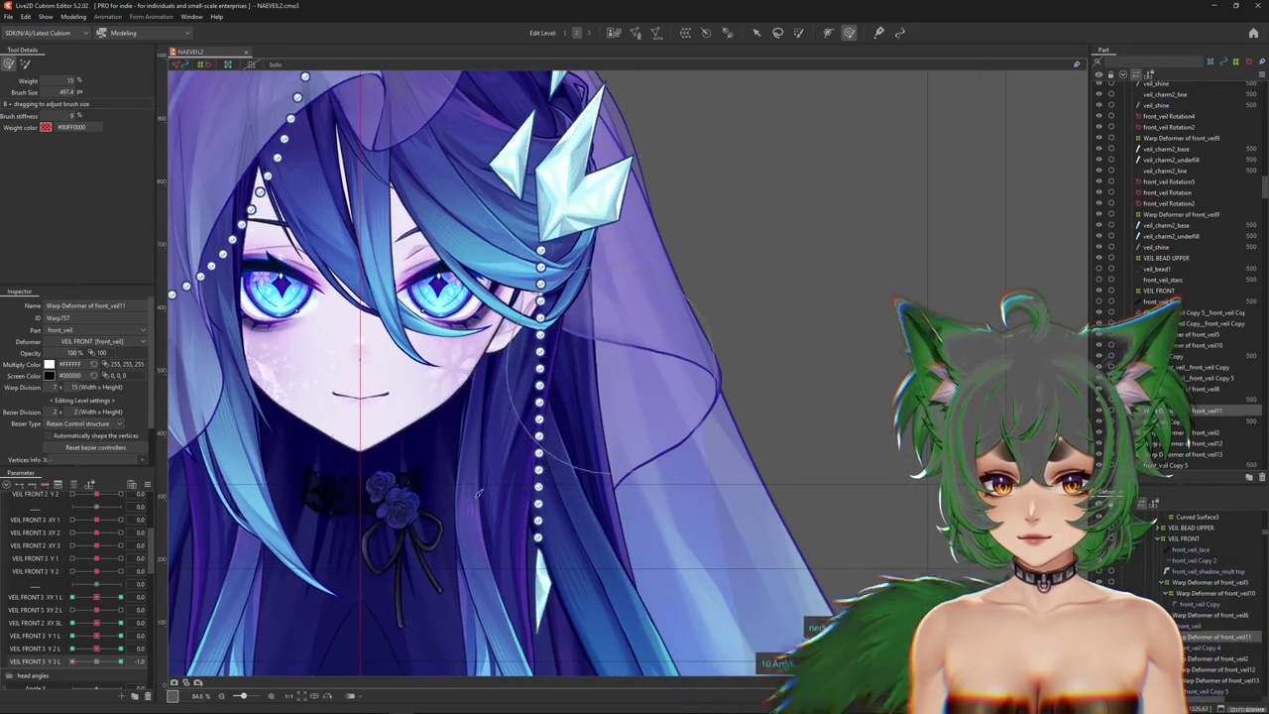
pyautogui.scroll(-3, 540, 467)
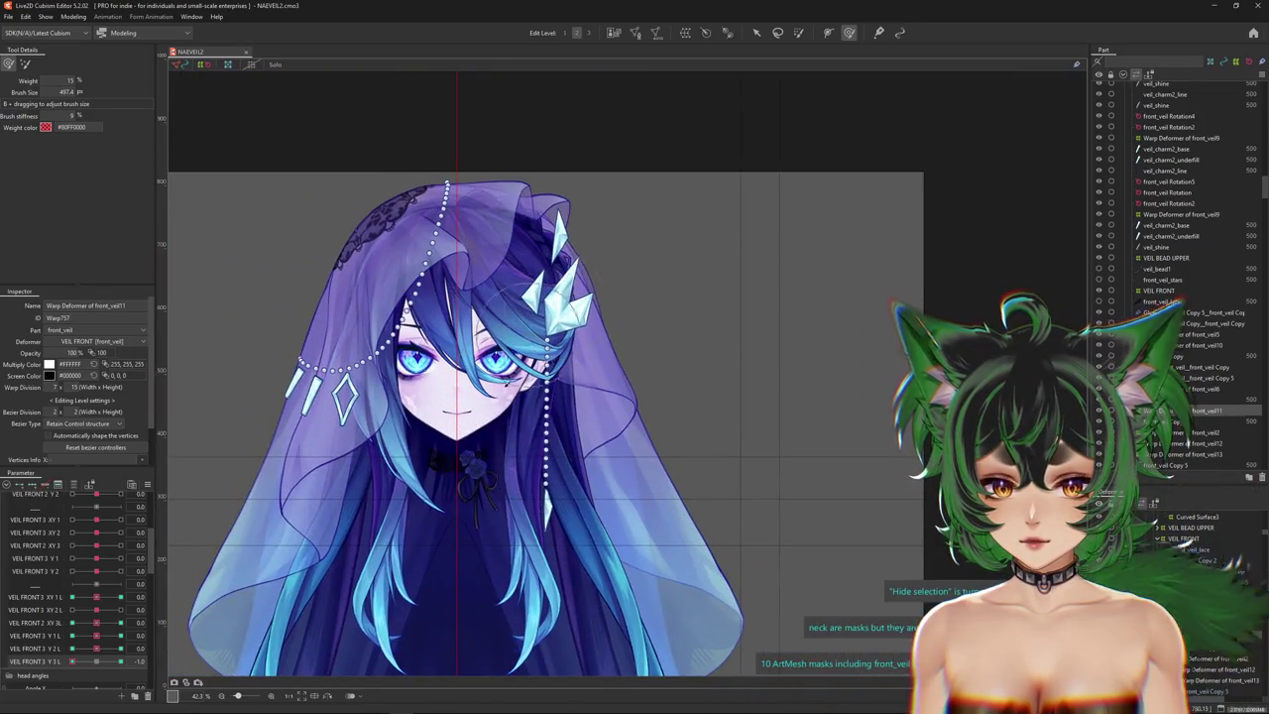
pyautogui.moveTo(557, 305); pyautogui.dragTo(630, 322)
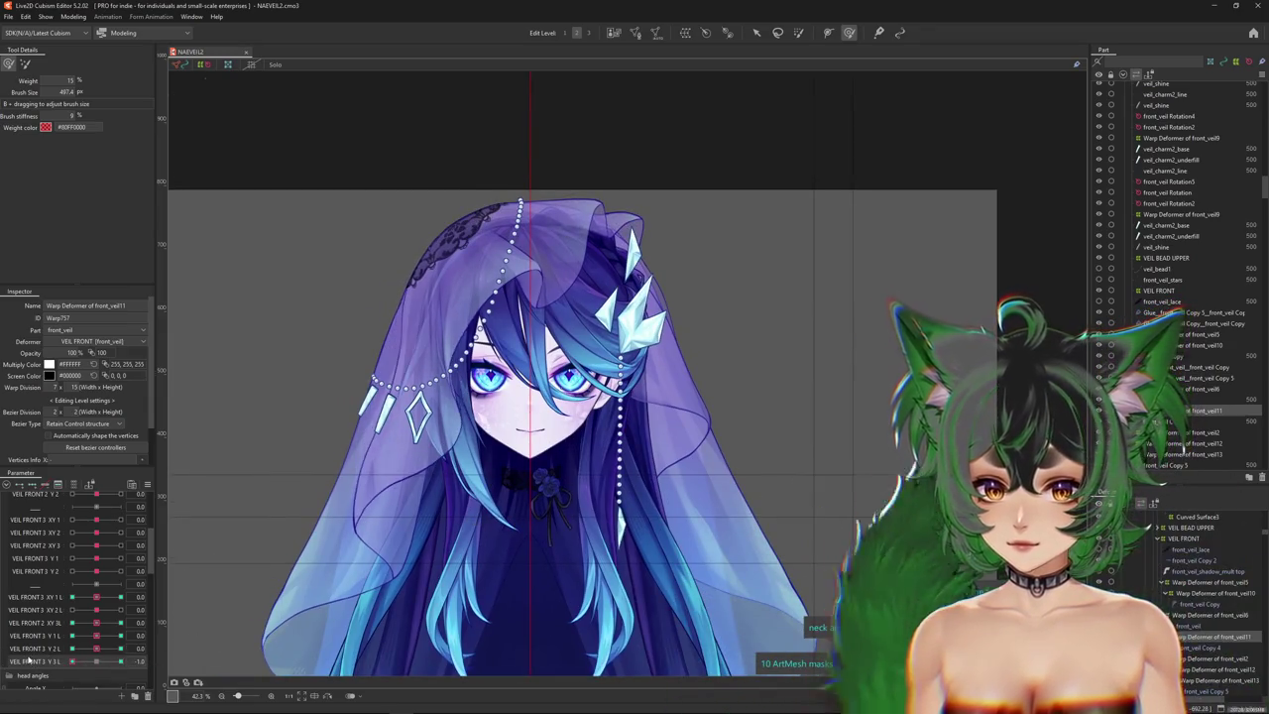
# Move VEIL FRONT 3 XY 2 L from 1 to -1 and hide the deformer selection overlay.
pyautogui.click(102, 662)
pyautogui.click(85, 649)
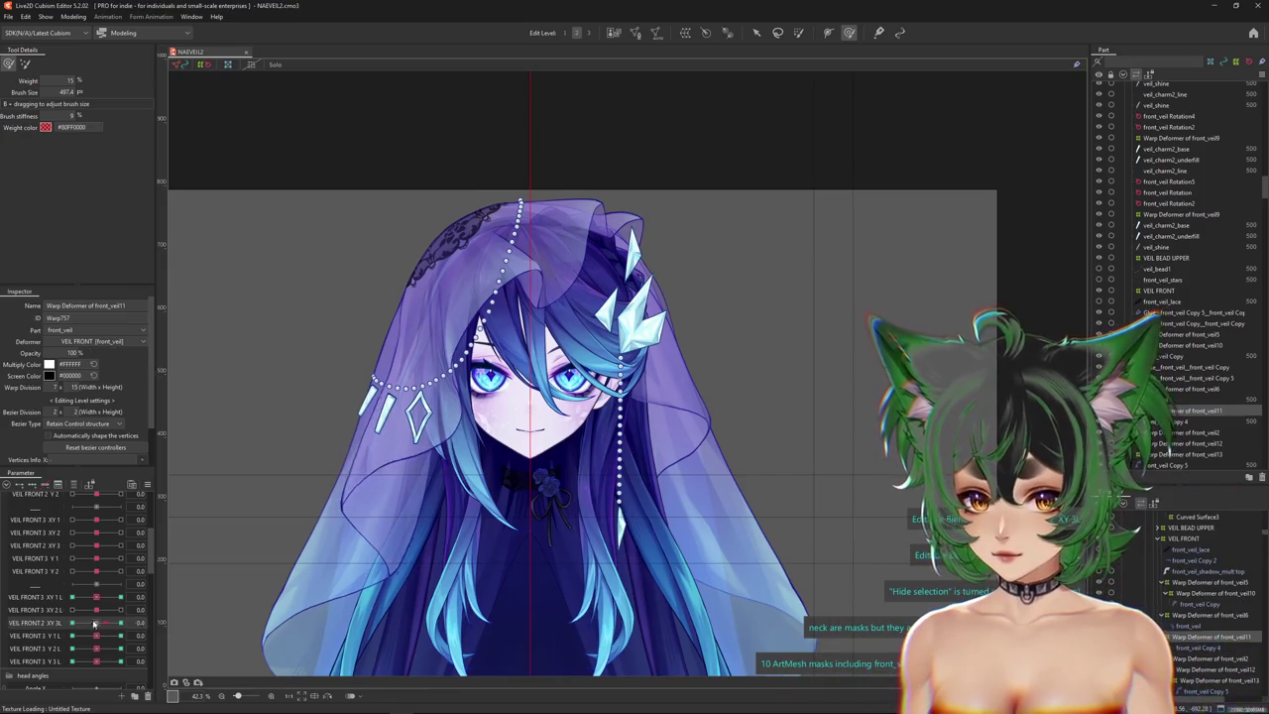
pyautogui.click(100, 611)
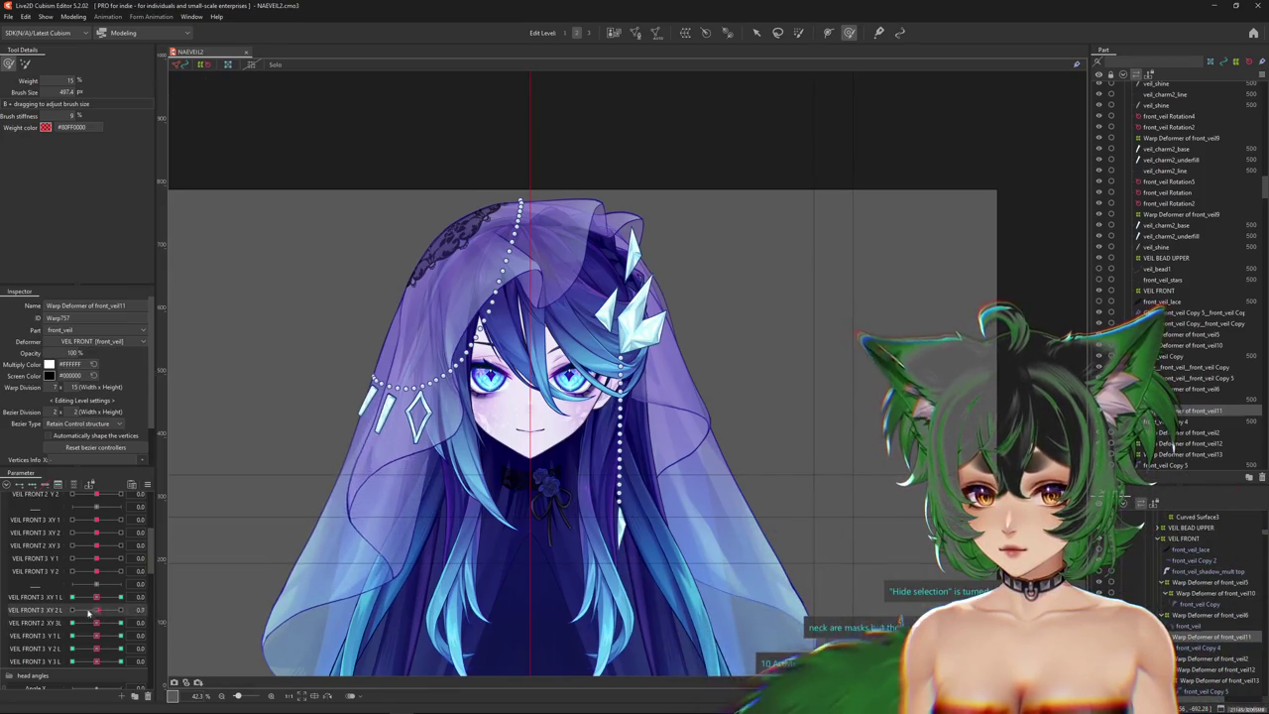
pyautogui.moveTo(132, 606)
pyautogui.mouseDown()
pyautogui.moveTo(32, 612)
pyautogui.moveTo(37, 599)
pyautogui.mouseUp()
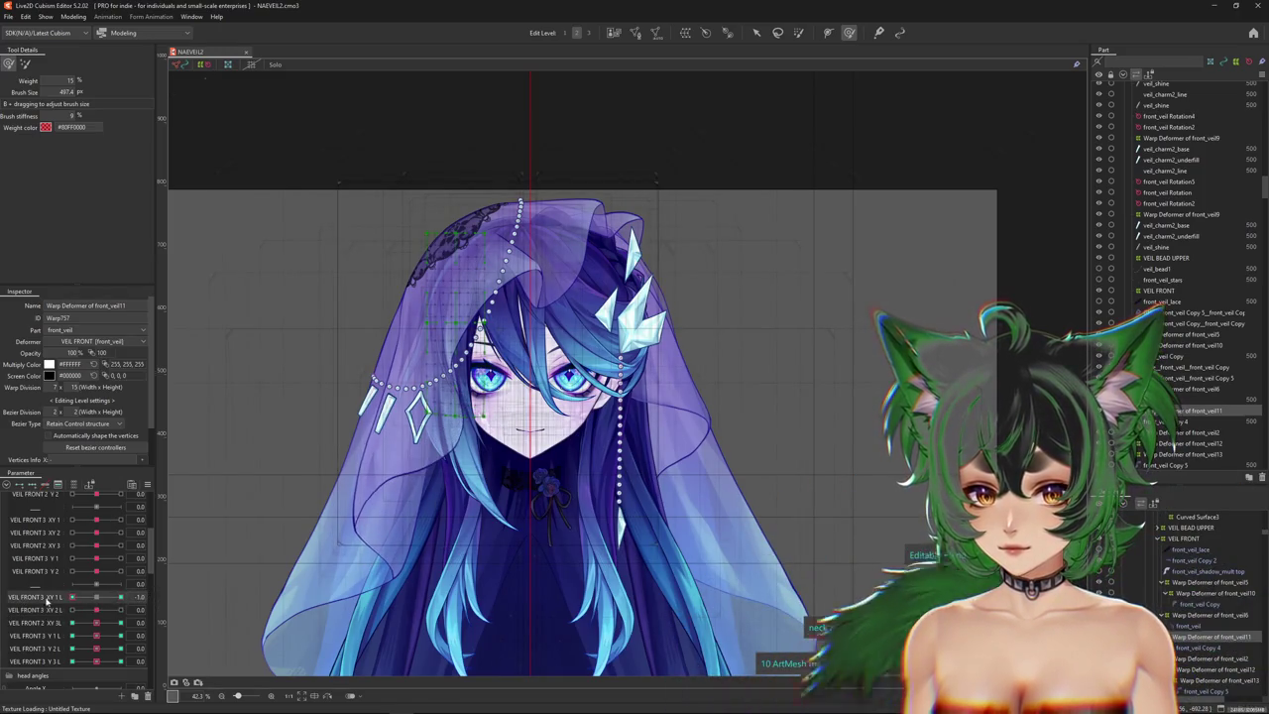
pyautogui.hotkey('ctrl', 'h')
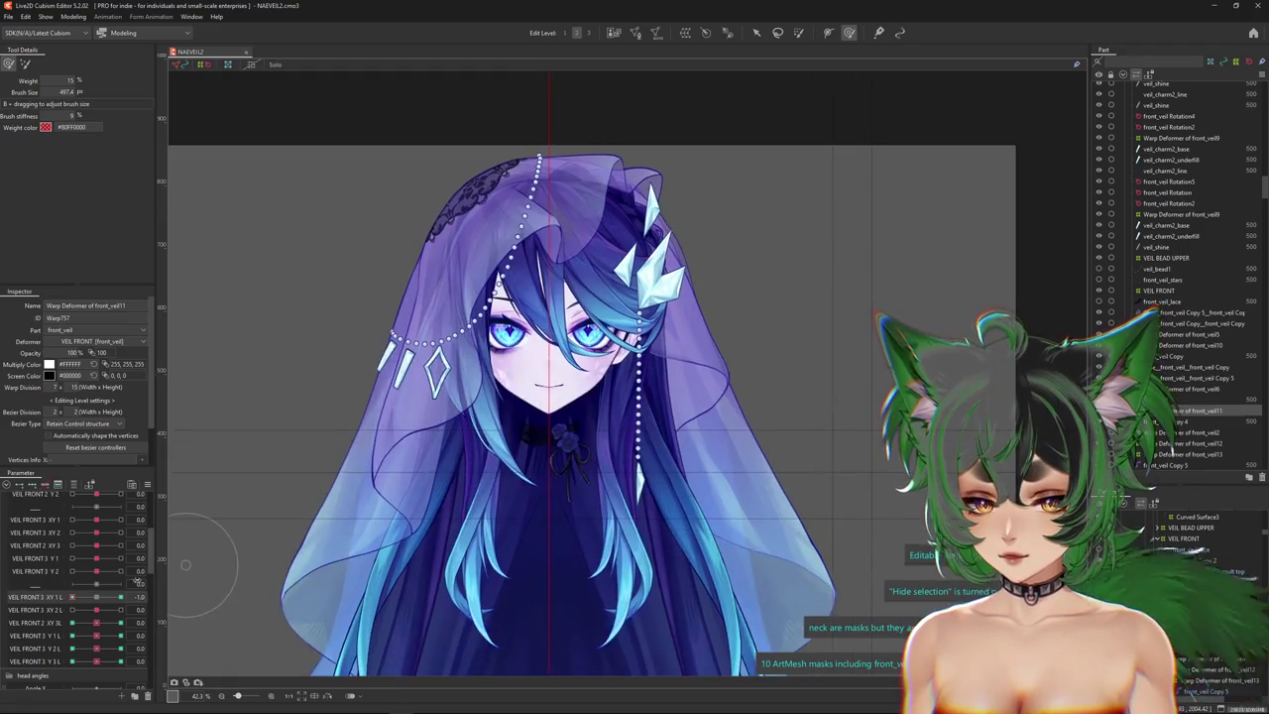
# Set VEIL FRONT 3 XY 1 L to 1, zoom to review the veil, and save the model.
pyautogui.click(120, 597)
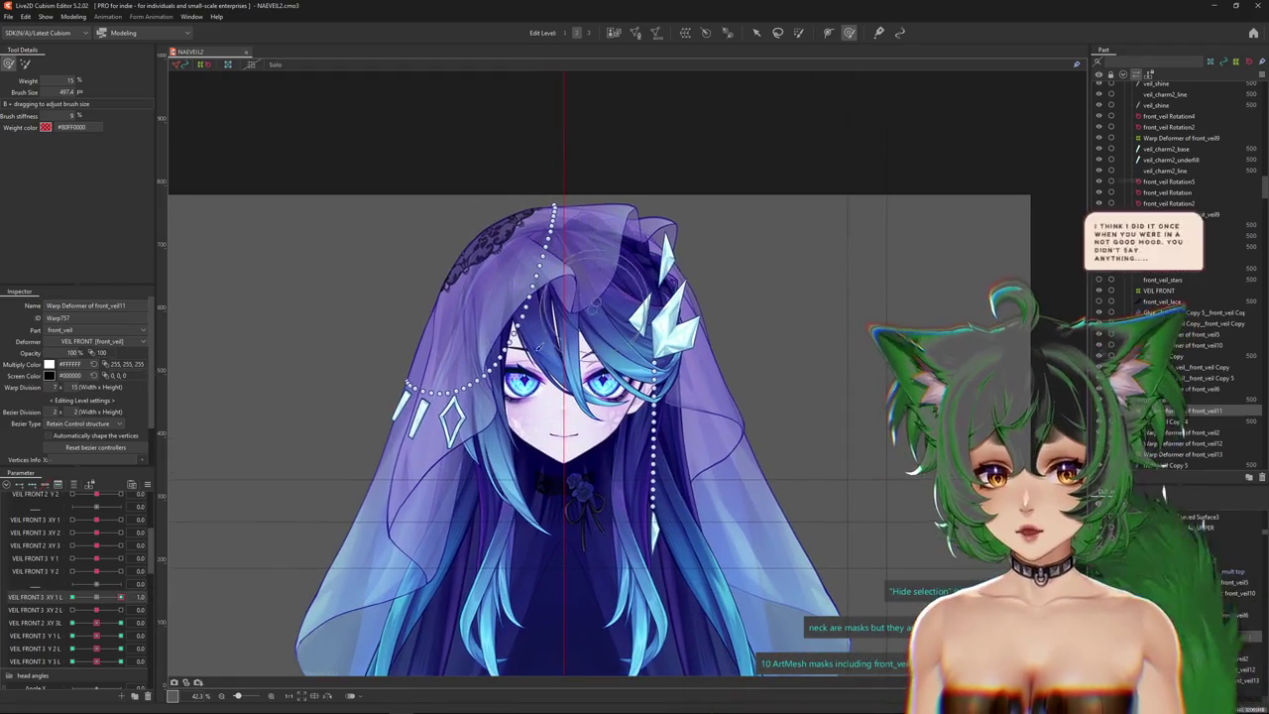
pyautogui.scroll(-3, 559, 327)
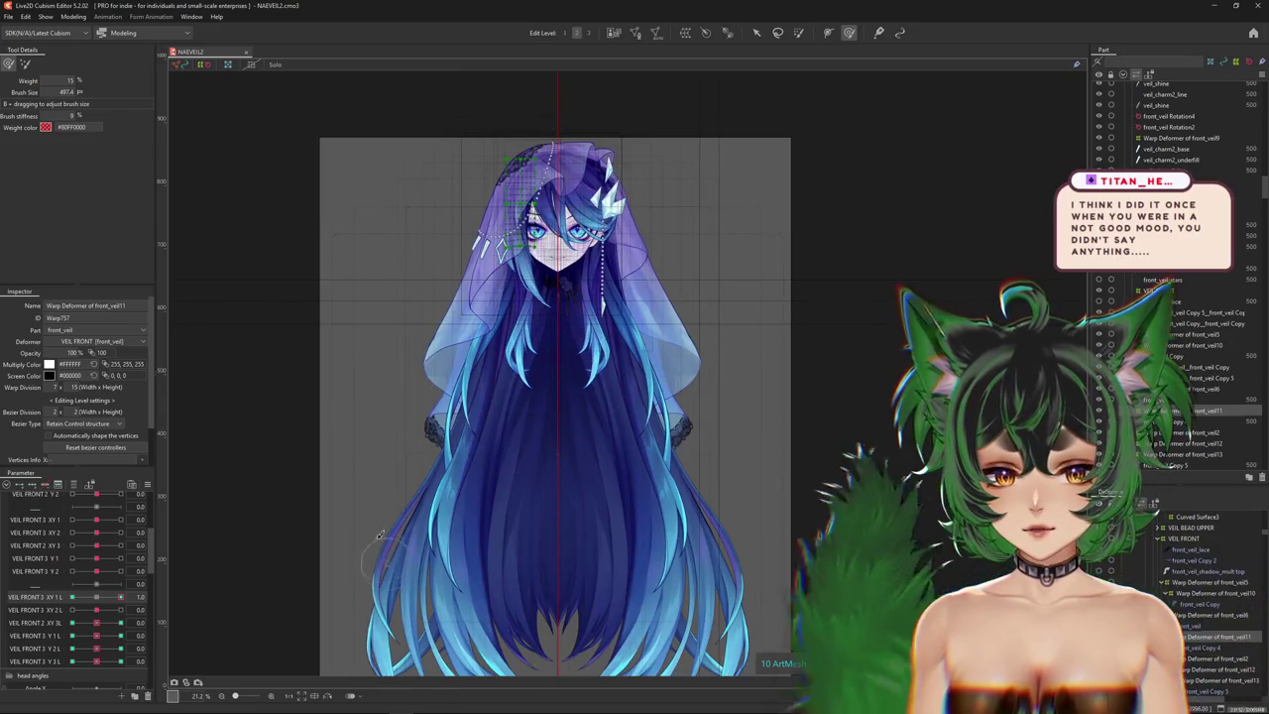
pyautogui.scroll(-3, 558, 328)
pyautogui.scroll(-2, 527, 341)
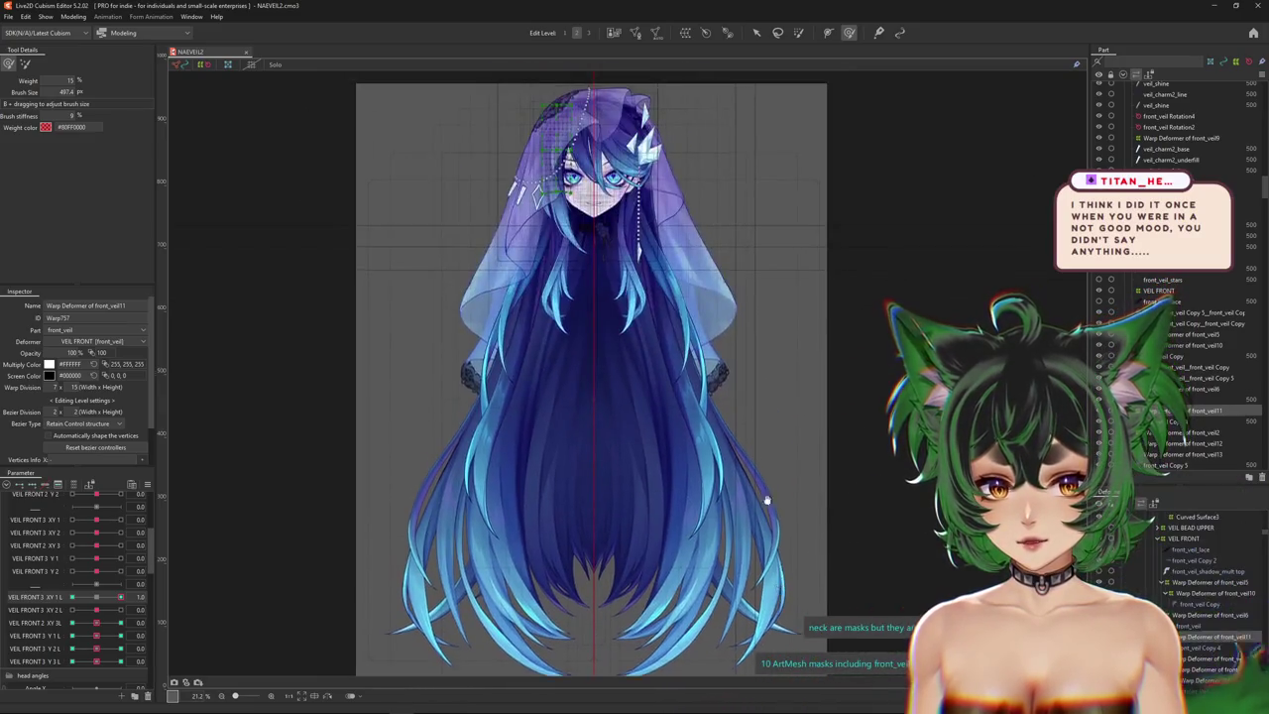
pyautogui.scroll(2, 595, 297)
pyautogui.scroll(2, 595, 297)
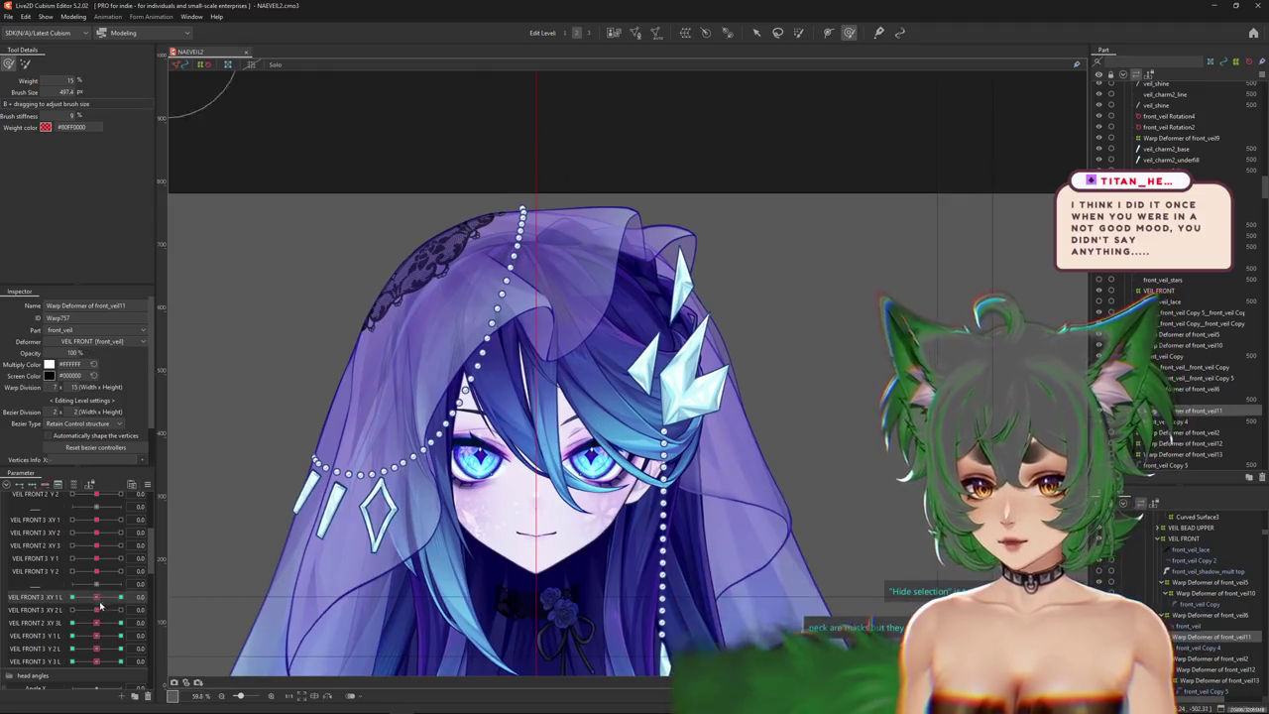
pyautogui.moveTo(120, 597); pyautogui.dragTo(113, 598)
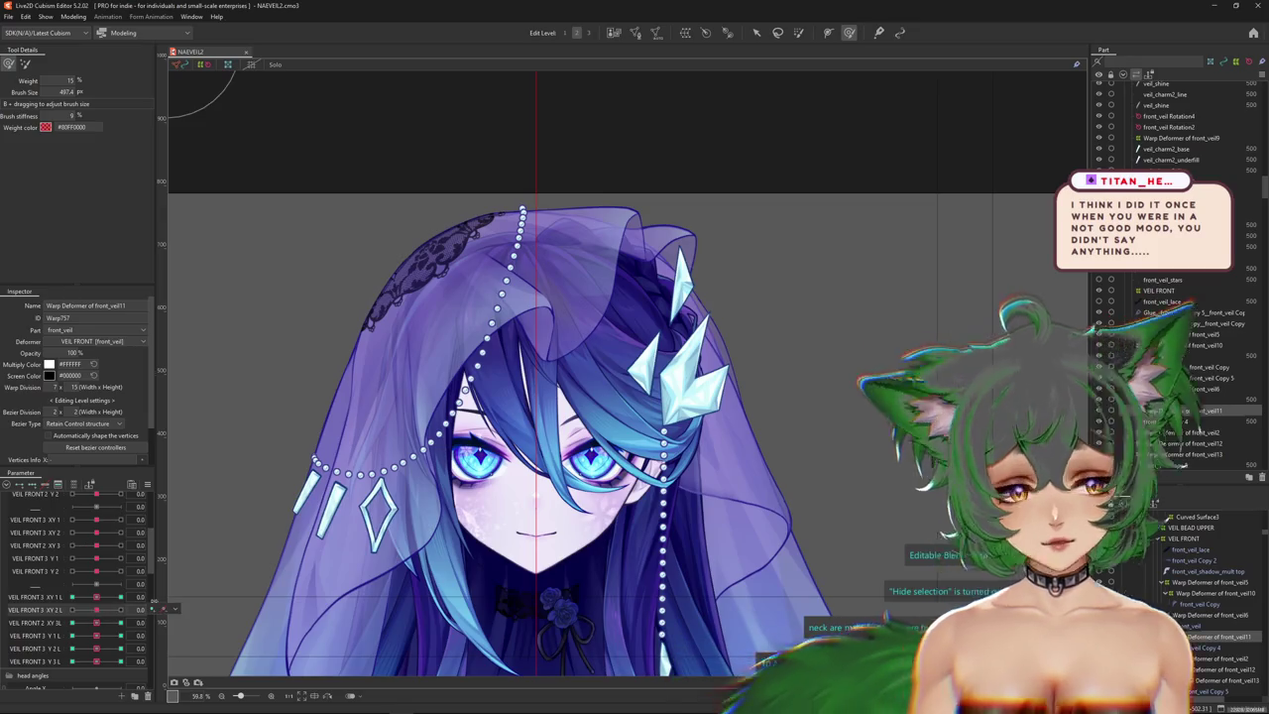
pyautogui.hotkey('ctrl', 's')
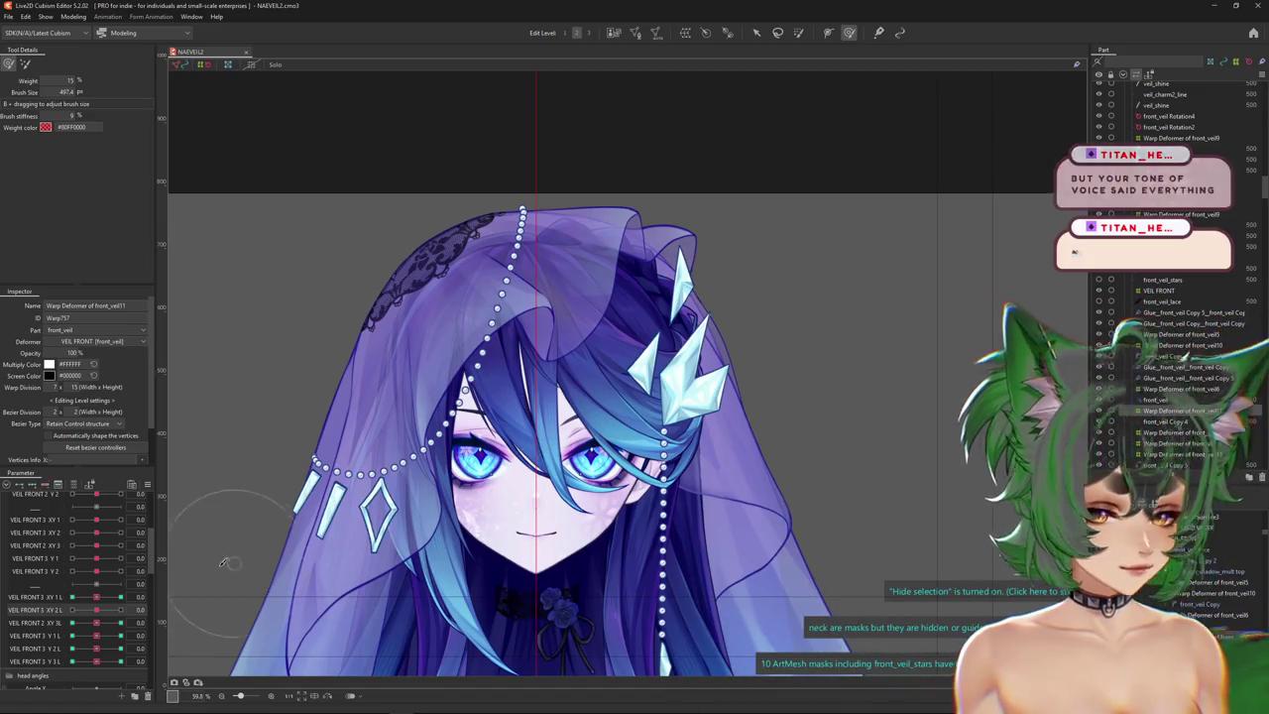
pyautogui.moveTo(107, 600)
pyautogui.mouseDown()
pyautogui.moveTo(138, 608)
pyautogui.moveTo(68, 624)
pyautogui.moveTo(105, 647)
pyautogui.moveTo(38, 661)
pyautogui.moveTo(93, 666)
pyautogui.mouseUp()
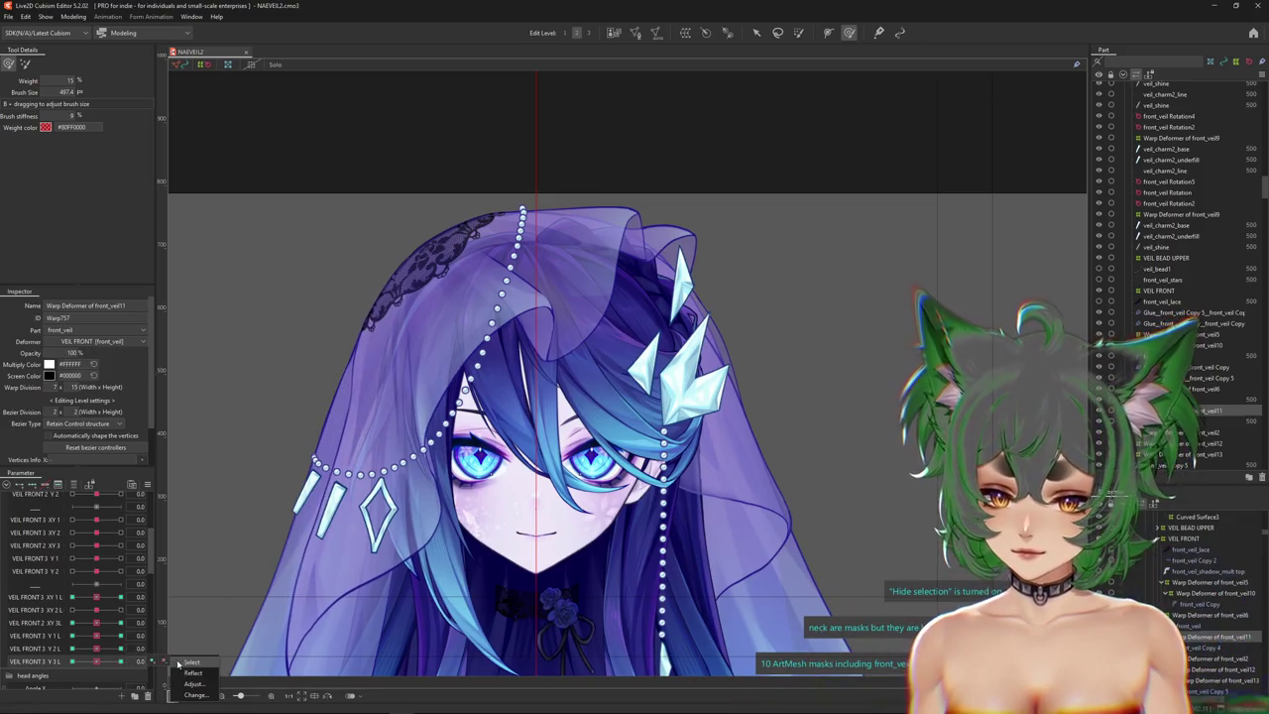
# Push the veil at VEIL FRONT 3 Y 3 L 1 with a whole-veil brush, then shrink it to about 1211.
pyautogui.moveTo(749, 162)
pyautogui.mouseDown()
pyautogui.moveTo(272, 400)
pyautogui.moveTo(324, 389)
pyautogui.mouseUp()
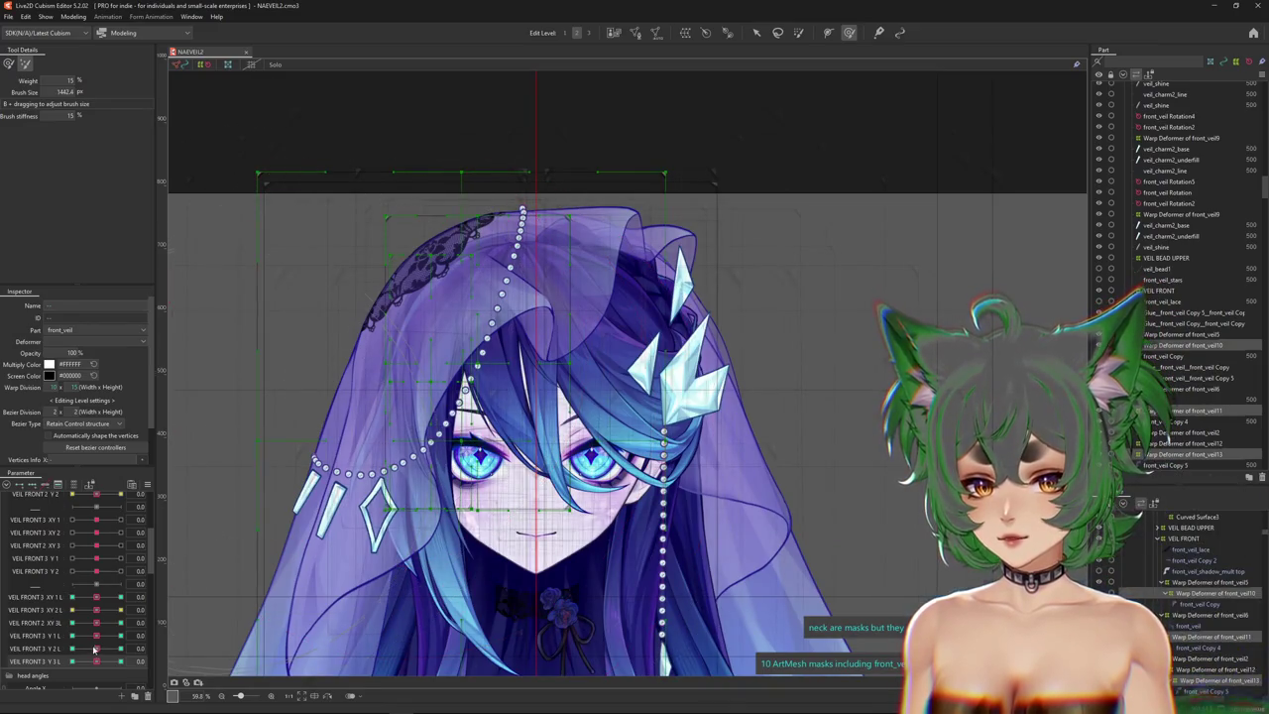
pyautogui.moveTo(107, 662); pyautogui.dragTo(128, 661)
pyautogui.moveTo(284, 221); pyautogui.dragTo(306, 275)
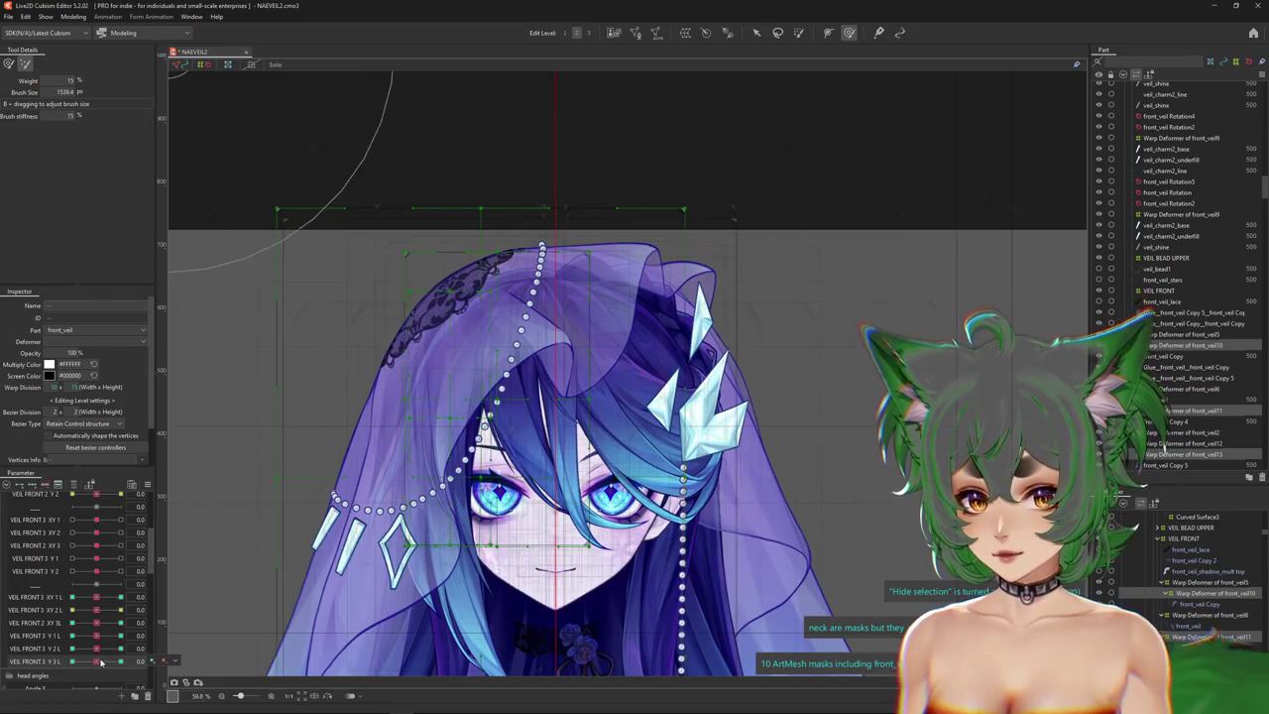
pyautogui.moveTo(101, 662); pyautogui.dragTo(83, 660)
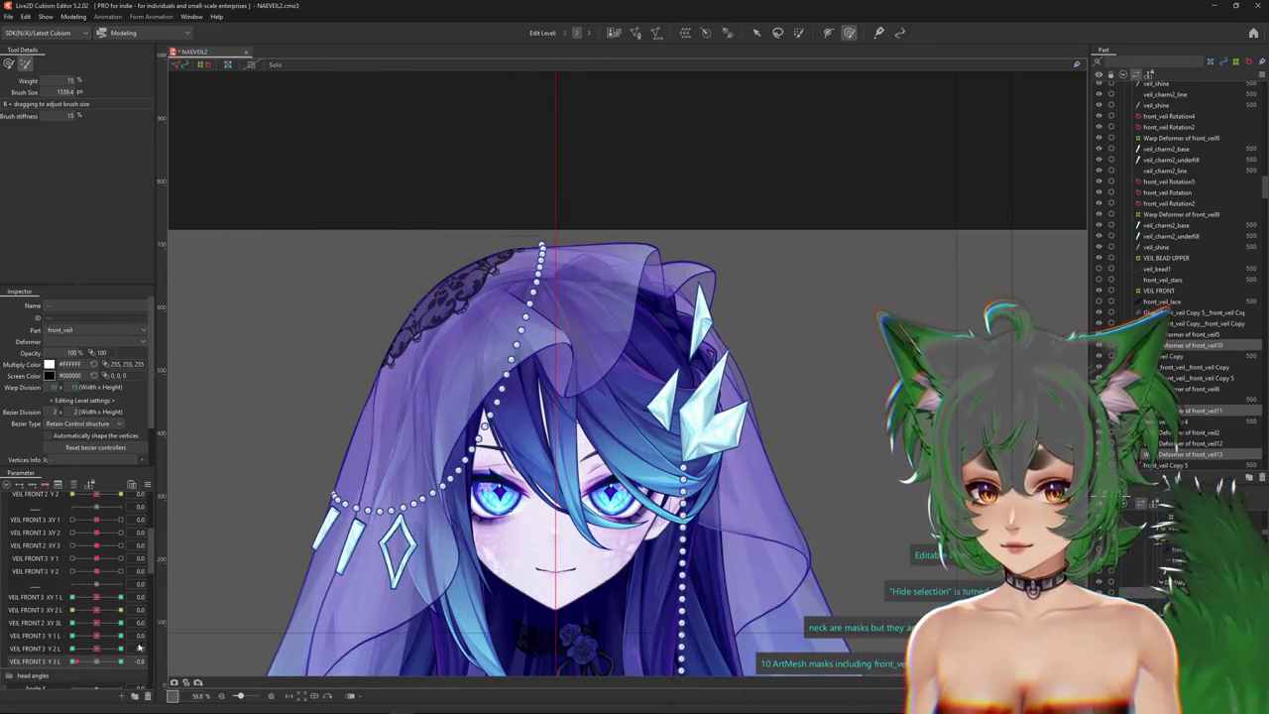
pyautogui.moveTo(100, 670); pyautogui.dragTo(148, 595)
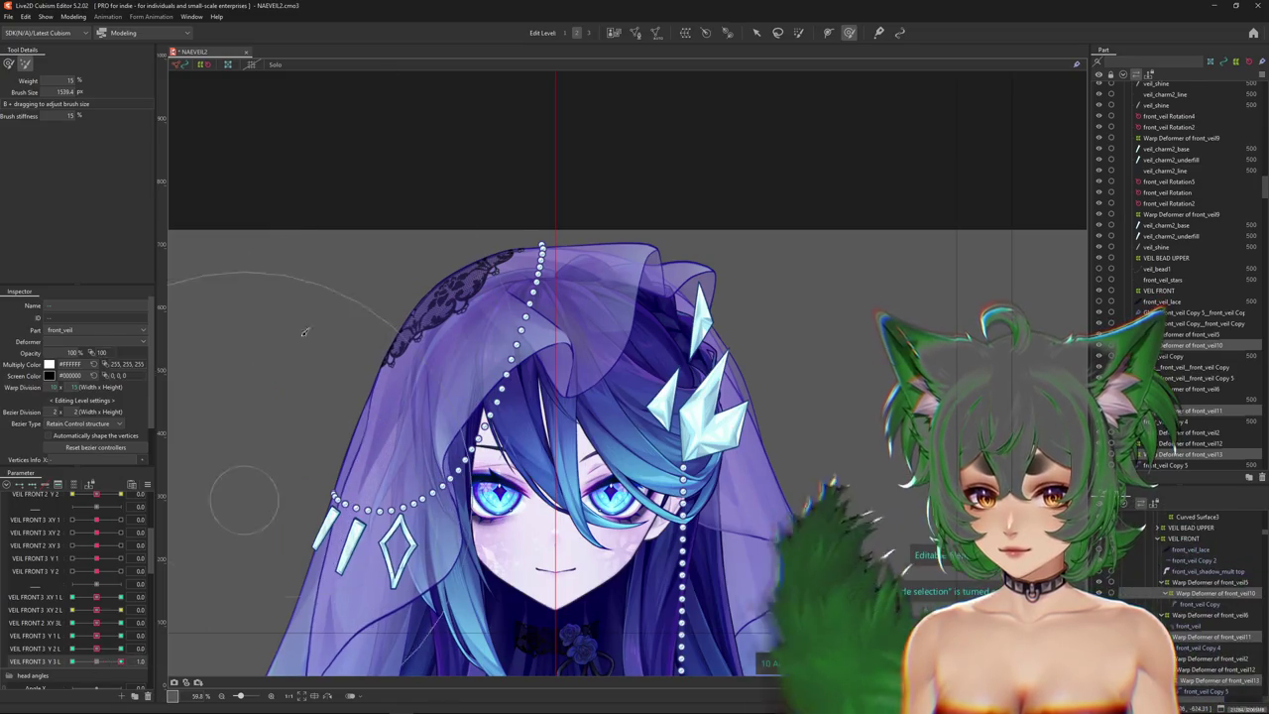
pyautogui.moveTo(499, 88); pyautogui.dragTo(392, 206)
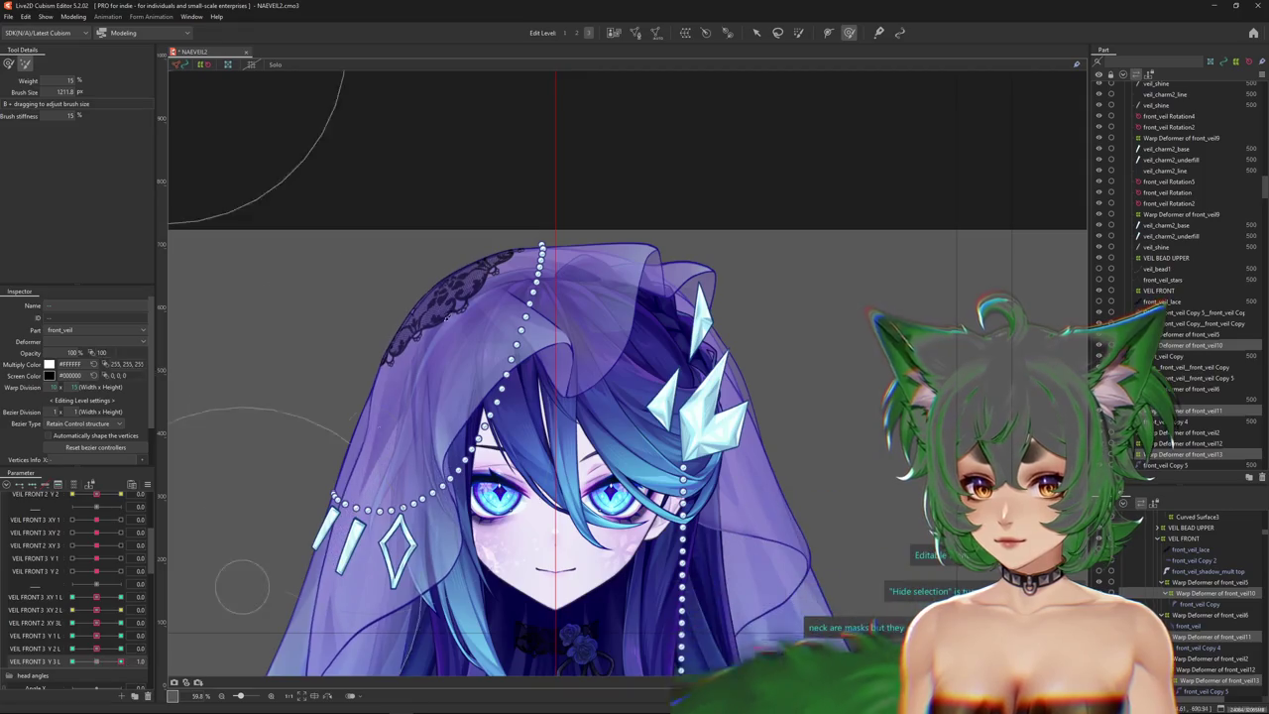
# Switch to the second editing level, select the veil's warp deformer, and cycle VEIL FRONT 3 Y 3 L through -1 and 0.
pyautogui.click(578, 33)
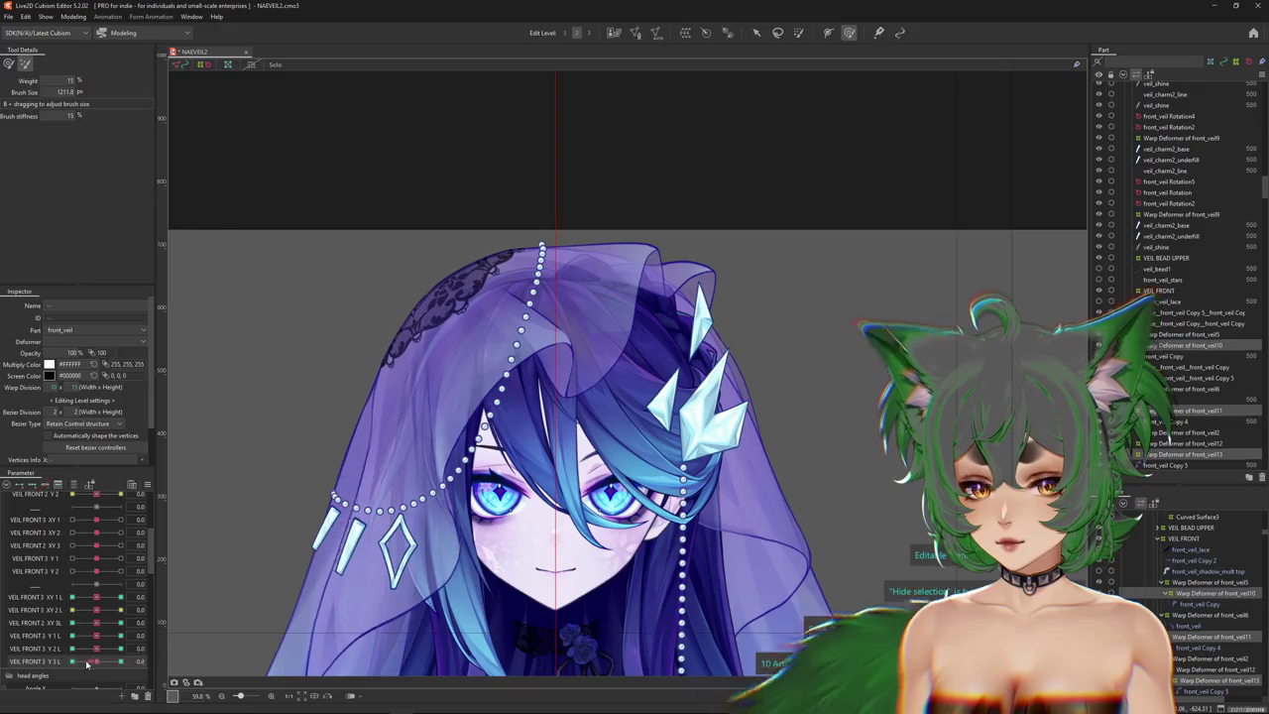
pyautogui.scroll(2, 414, 455)
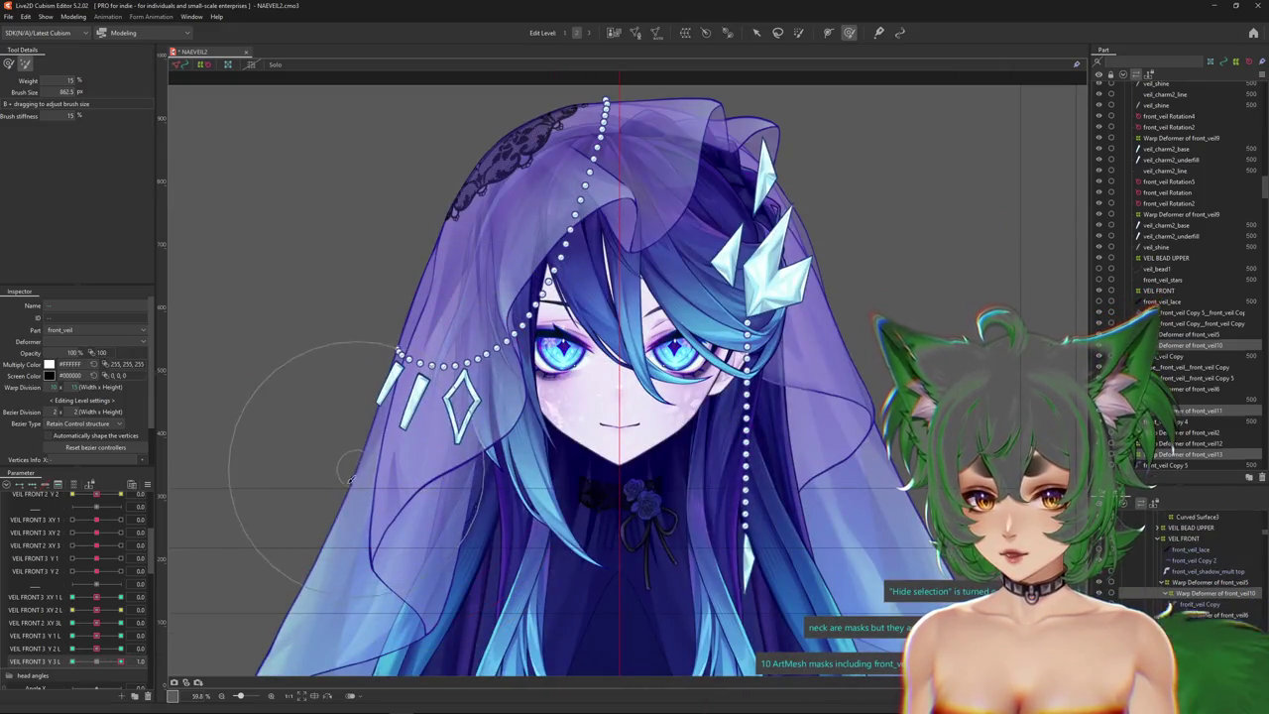
pyautogui.click(15, 658)
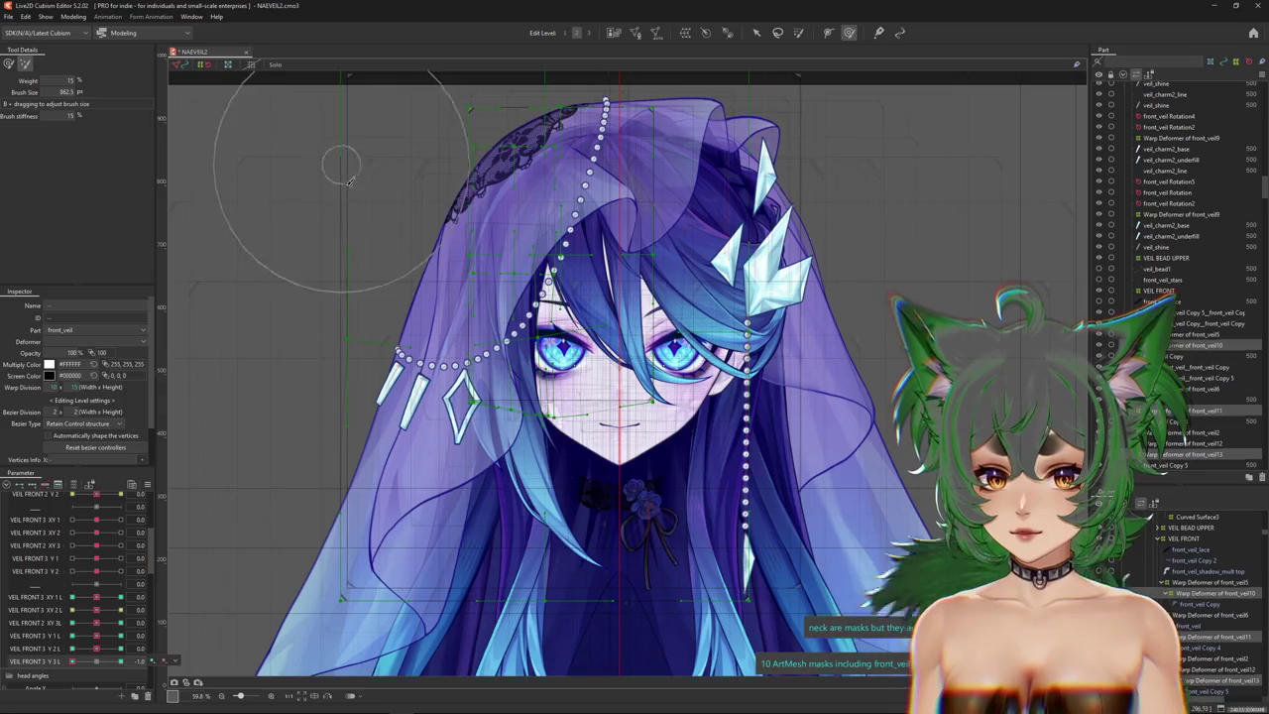
pyautogui.click(145, 506)
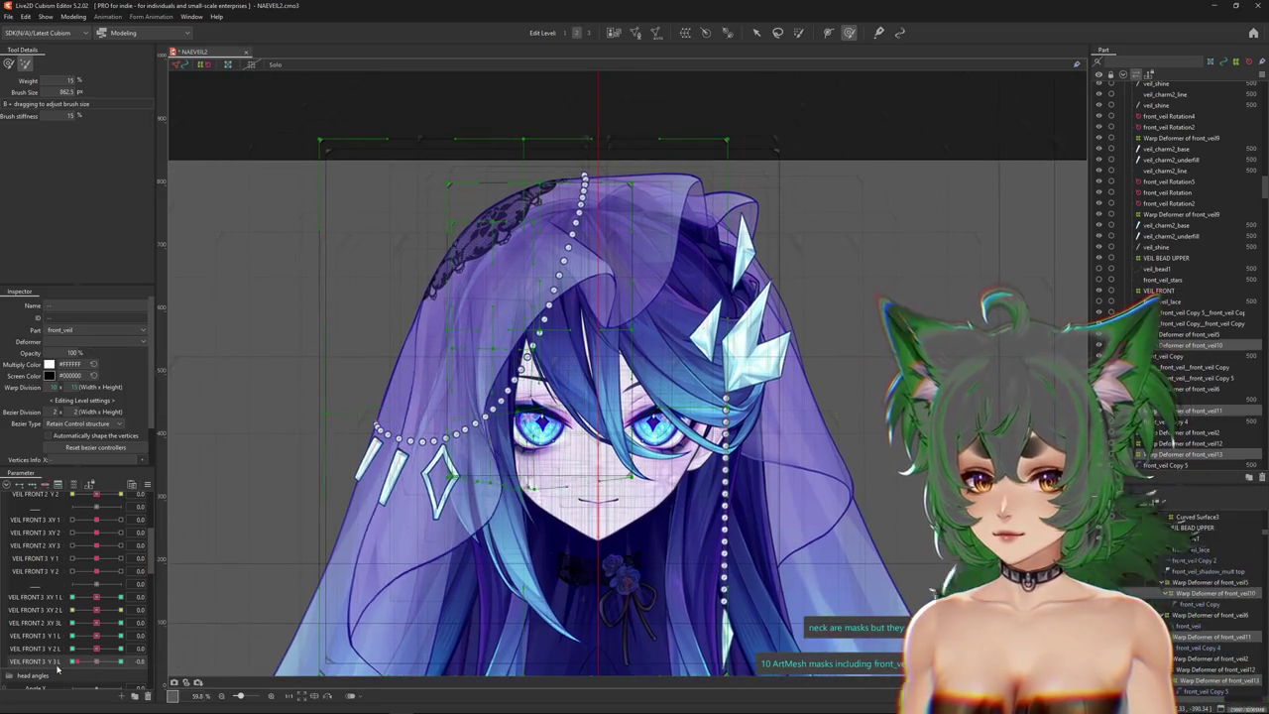
pyautogui.click(71, 660)
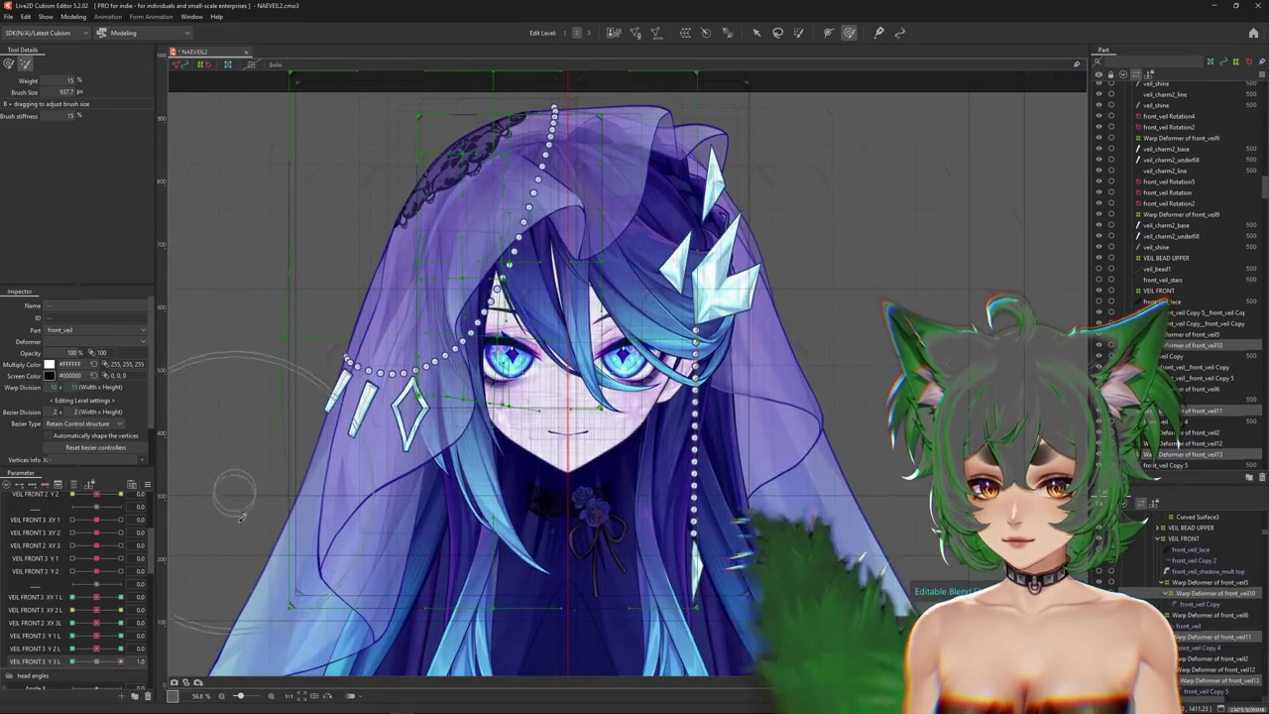
pyautogui.scroll(-2, 238, 491)
pyautogui.click(98, 661)
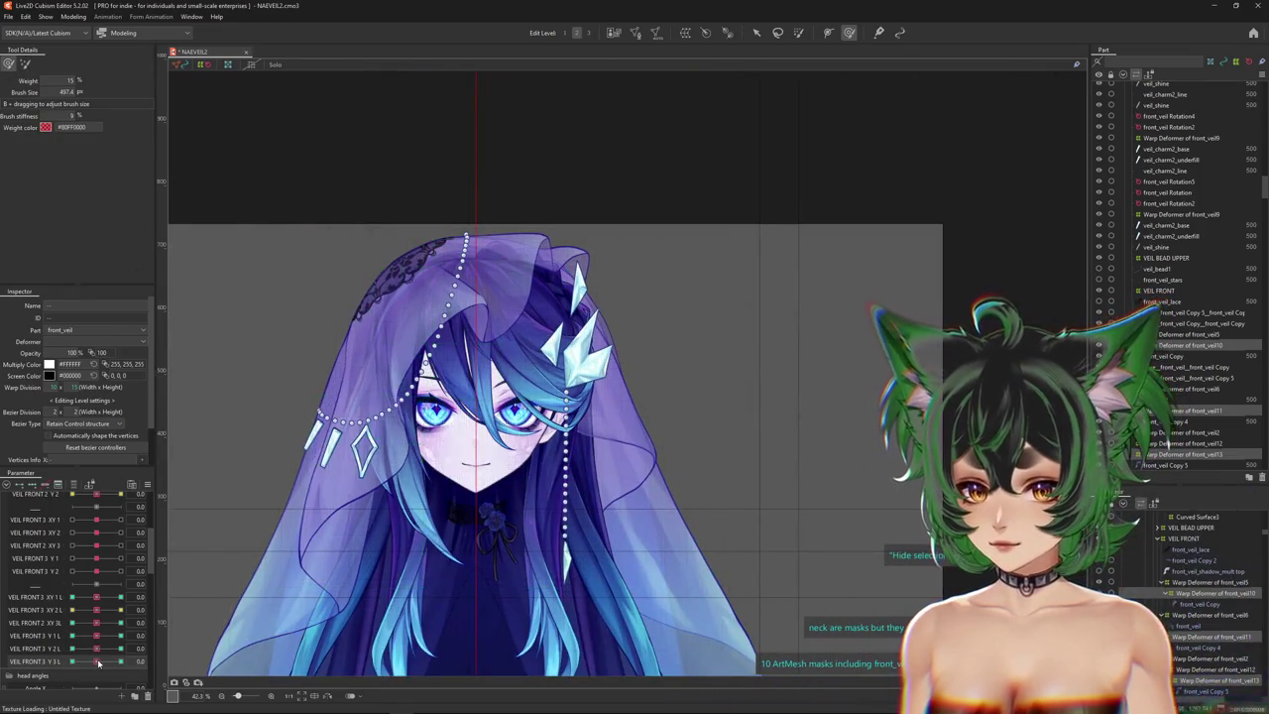
pyautogui.moveTo(120, 661)
pyautogui.mouseDown()
pyautogui.moveTo(72, 662)
pyautogui.moveTo(159, 664)
pyautogui.mouseUp()
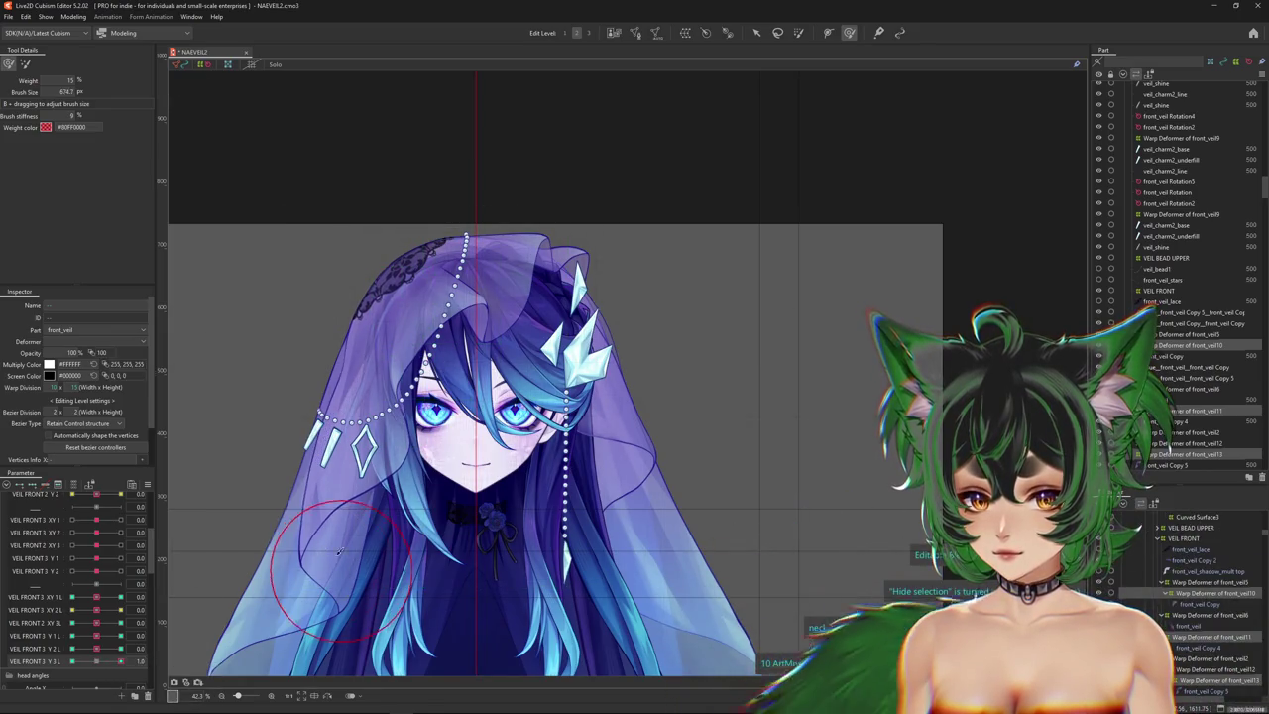
# Push the lower-left veil into a bent shape, adjusting the brush size between strokes.
pyautogui.moveTo(277, 481); pyautogui.dragTo(308, 491)
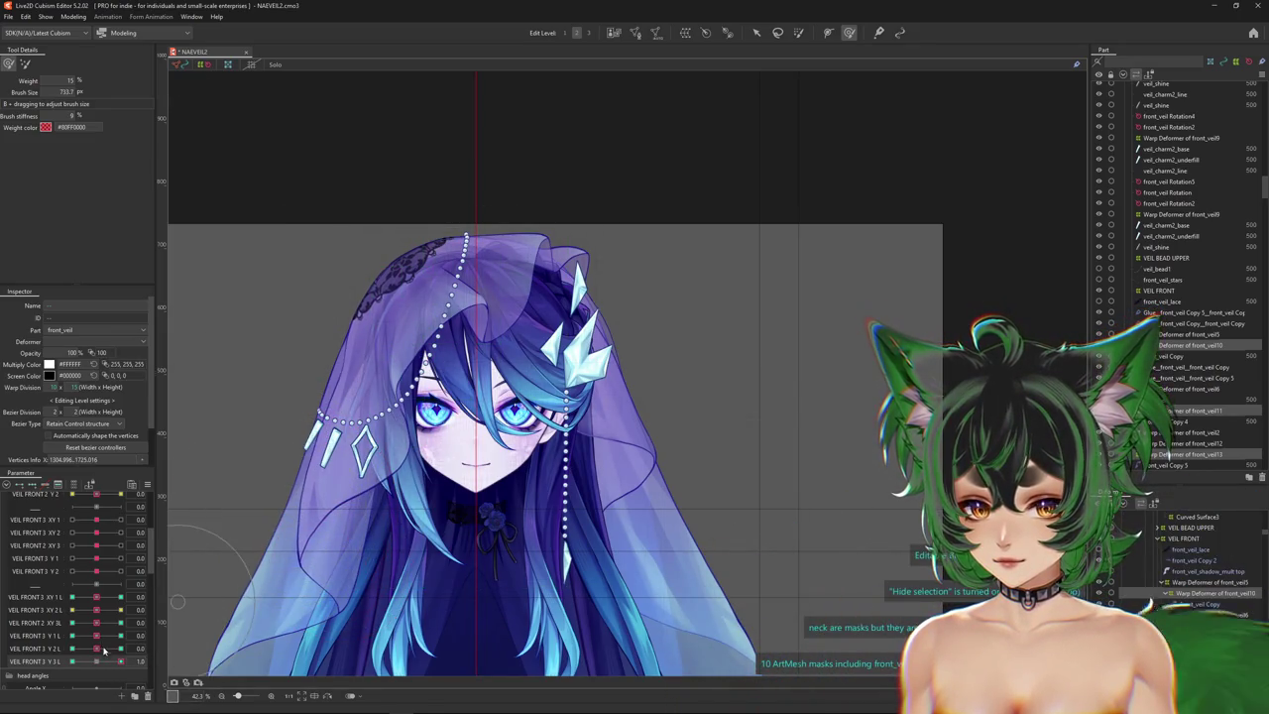
pyautogui.moveTo(358, 530); pyautogui.dragTo(285, 563)
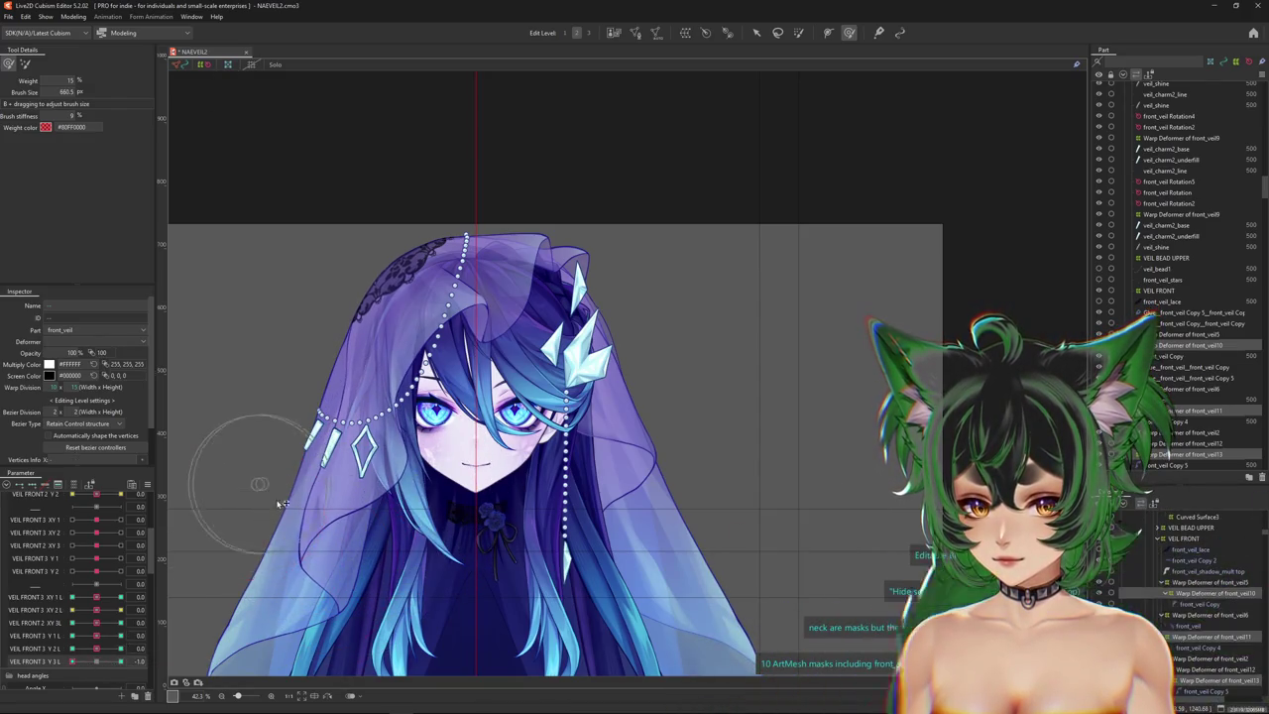
pyautogui.moveTo(276, 491); pyautogui.dragTo(286, 565)
pyautogui.click(70, 665)
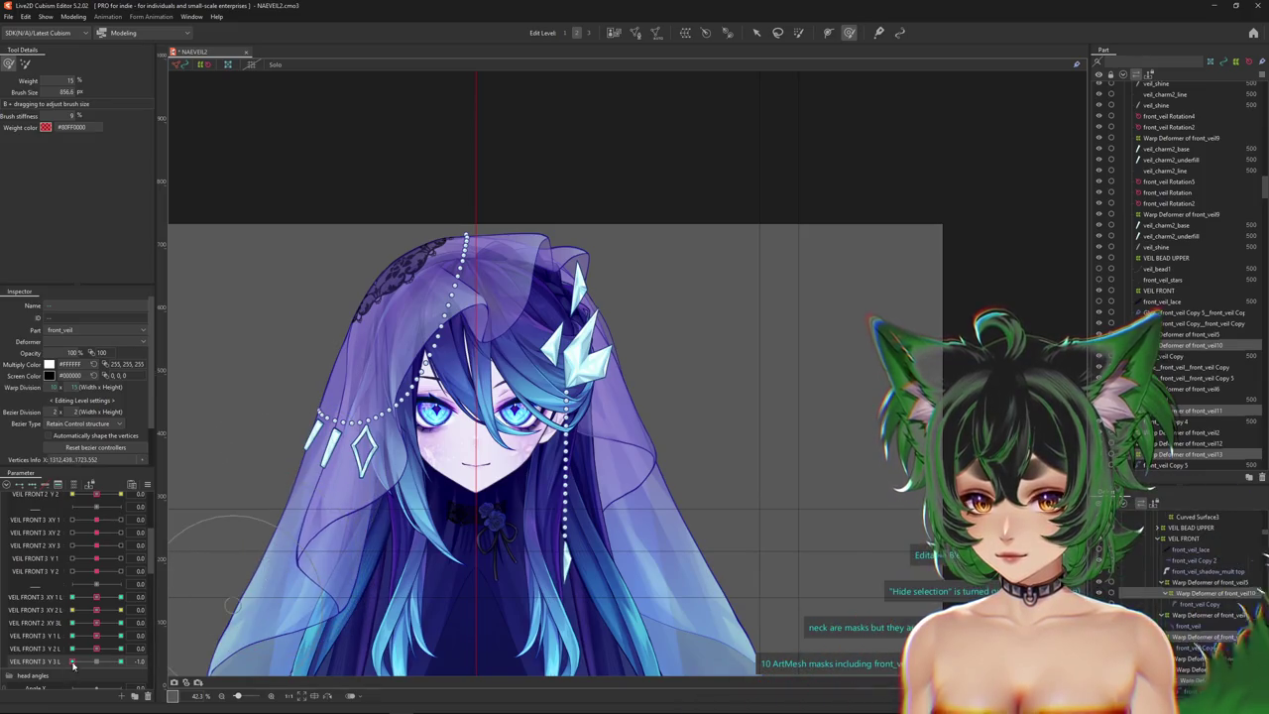
pyautogui.moveTo(280, 489); pyautogui.dragTo(265, 536)
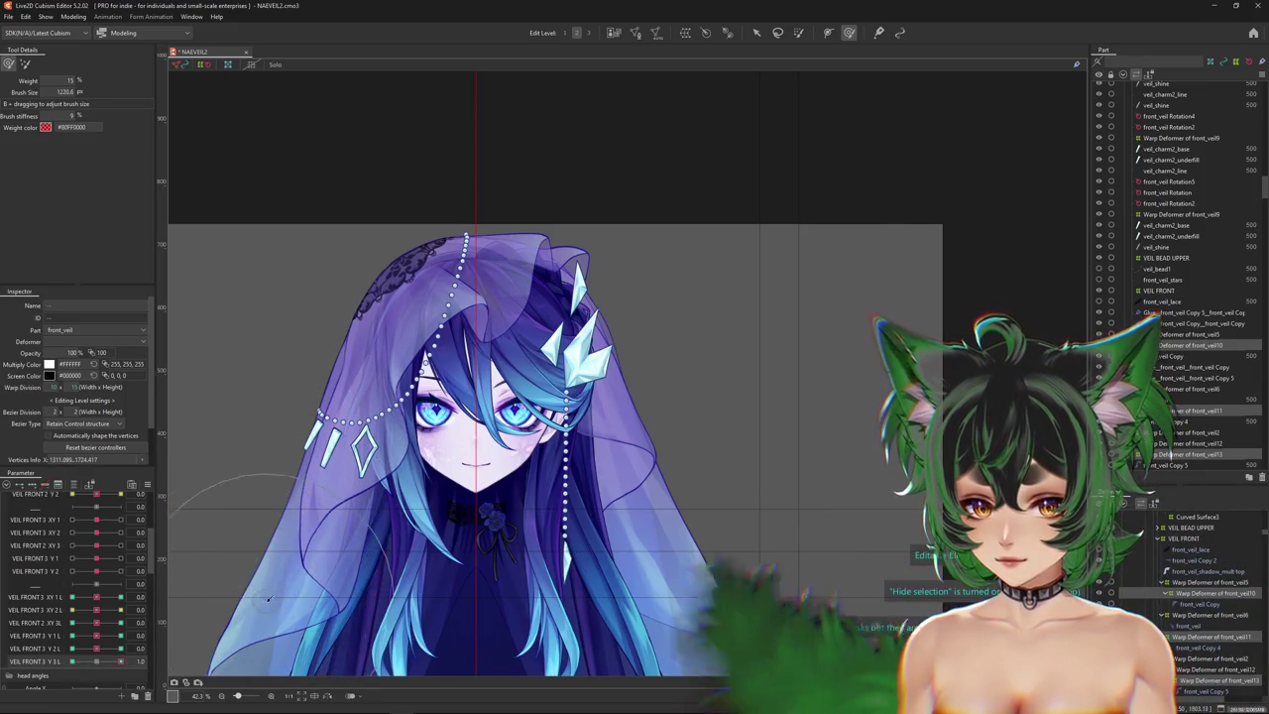
pyautogui.moveTo(259, 478); pyautogui.dragTo(227, 453)
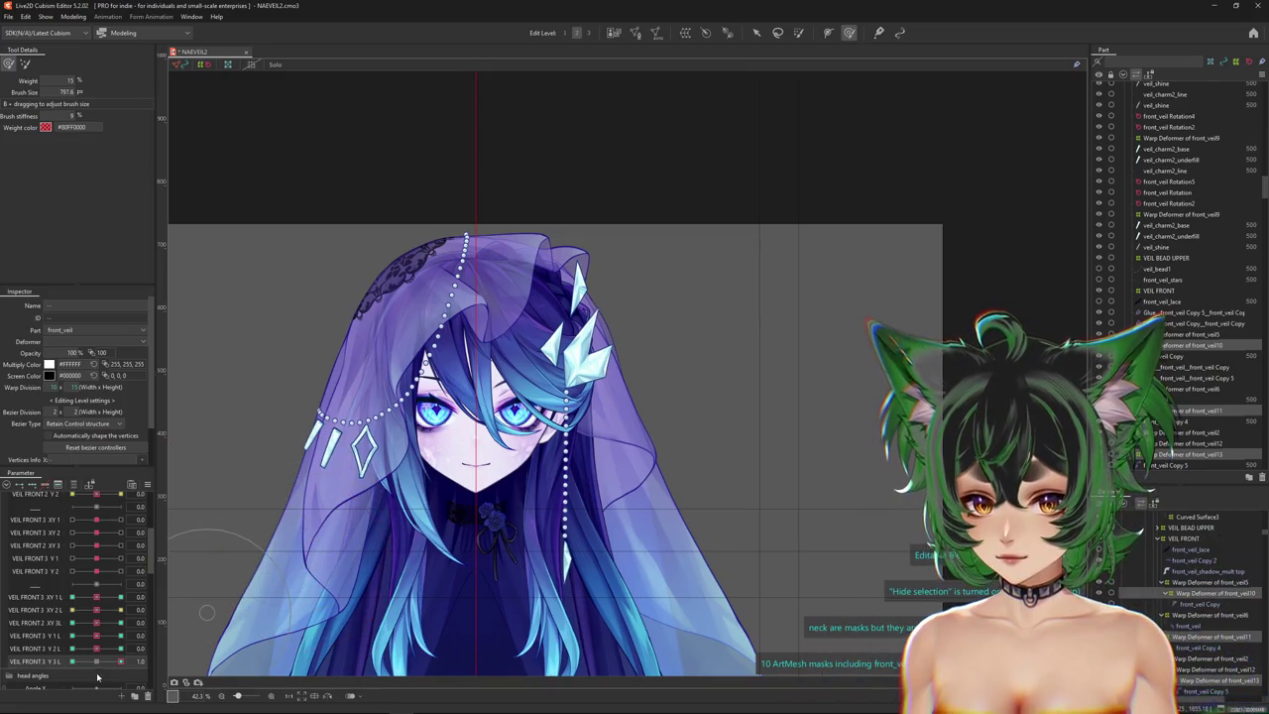
# Sculpt the VEIL FRONT 3 Y 3 L 1.0 and Y 2 L -1.0 keyforms with the brush.
pyautogui.click(120, 660)
pyautogui.moveTo(427, 495); pyautogui.dragTo(421, 503)
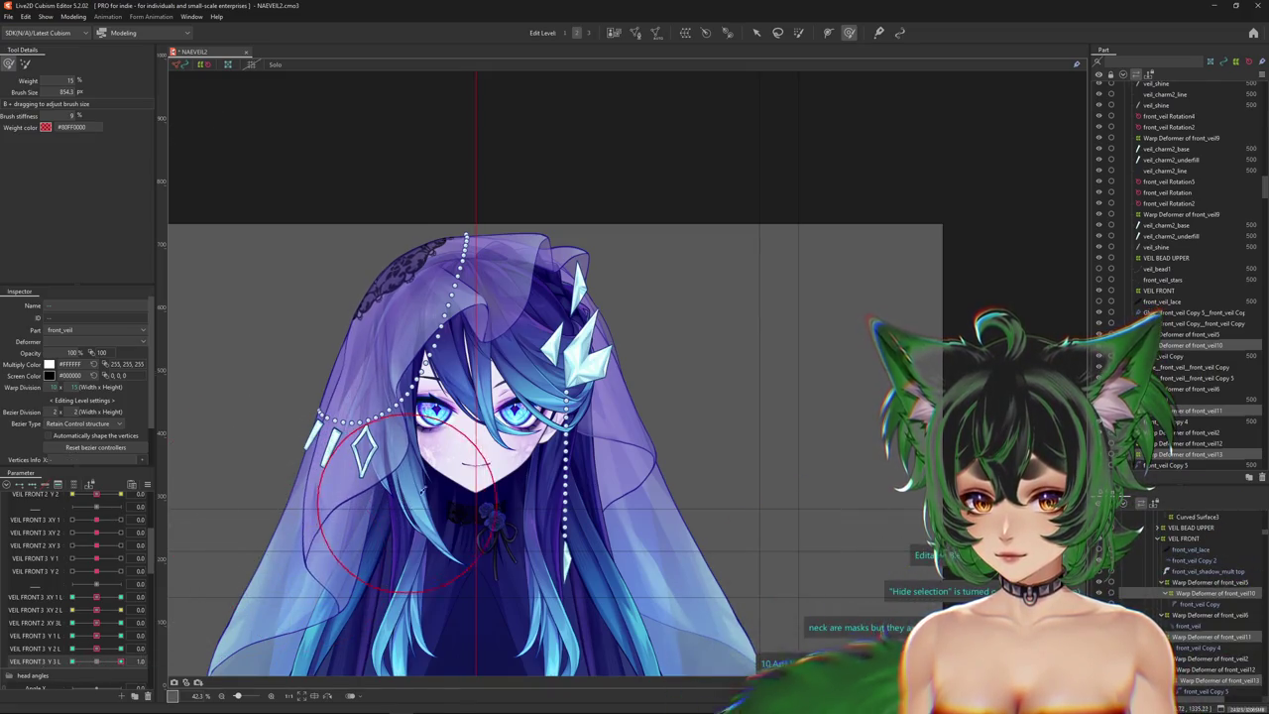
pyautogui.click(120, 648)
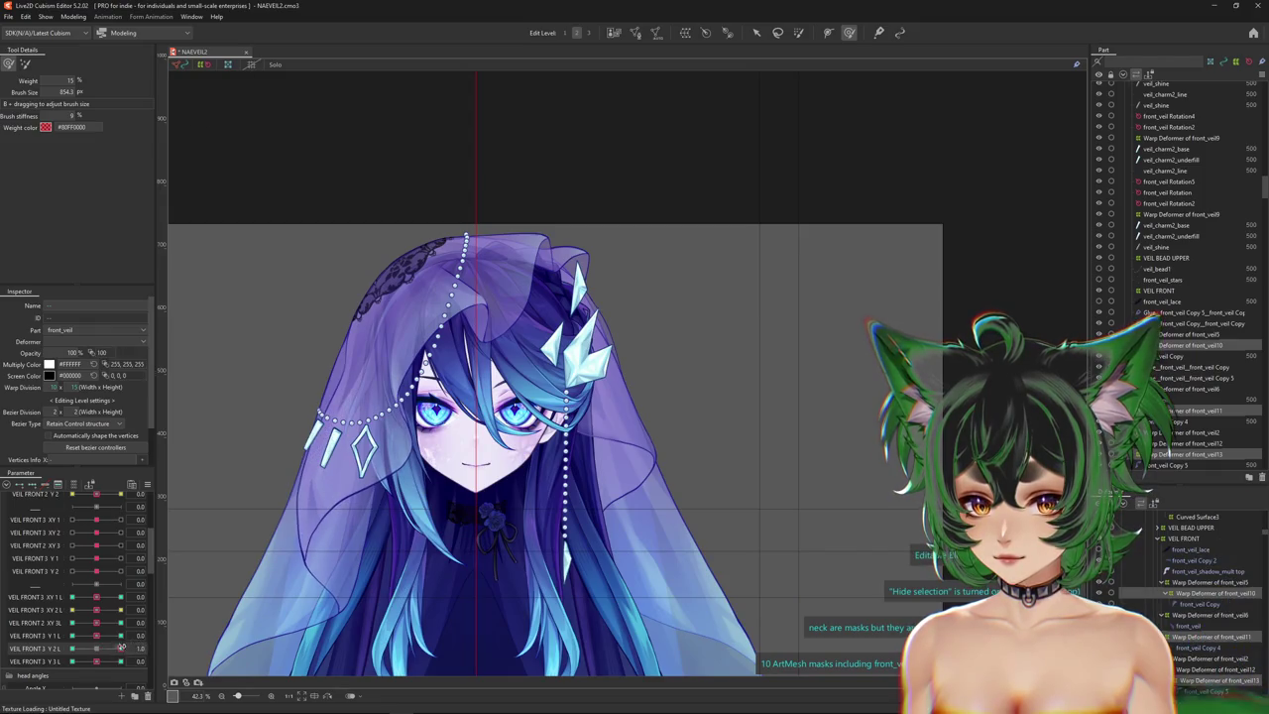
pyautogui.click(123, 646)
pyautogui.moveTo(238, 595); pyautogui.dragTo(269, 586)
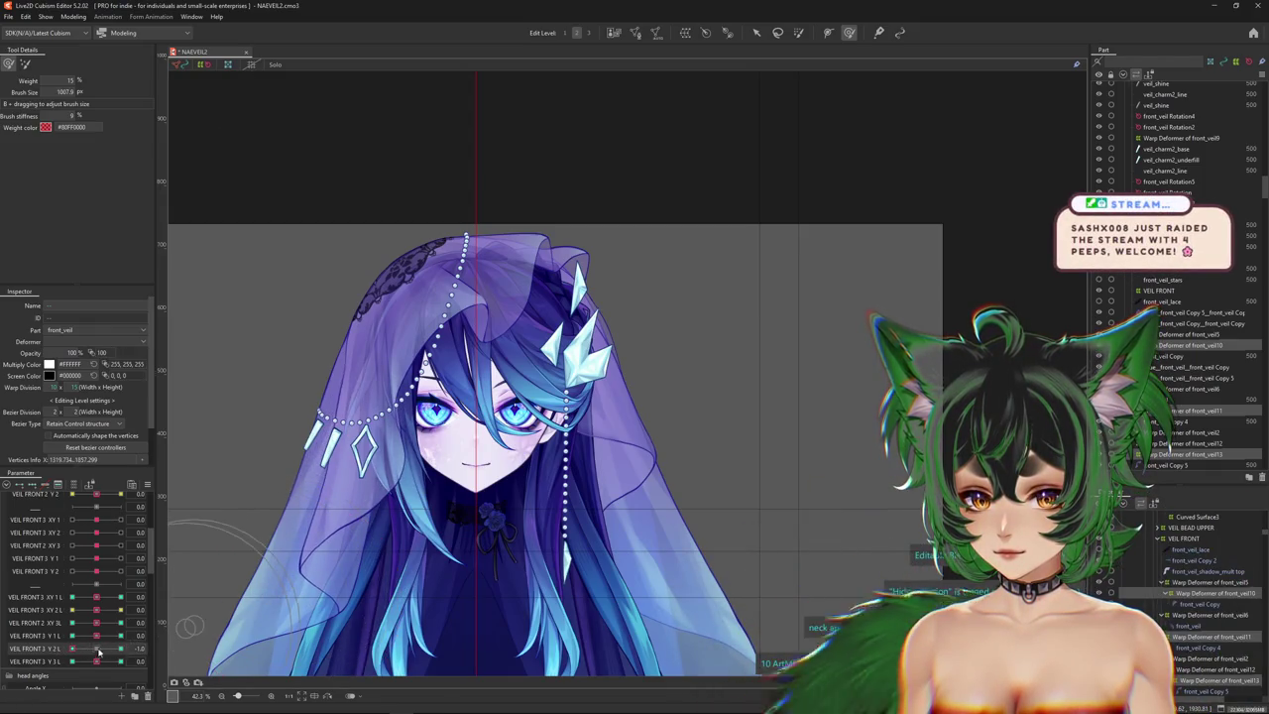
pyautogui.click(120, 649)
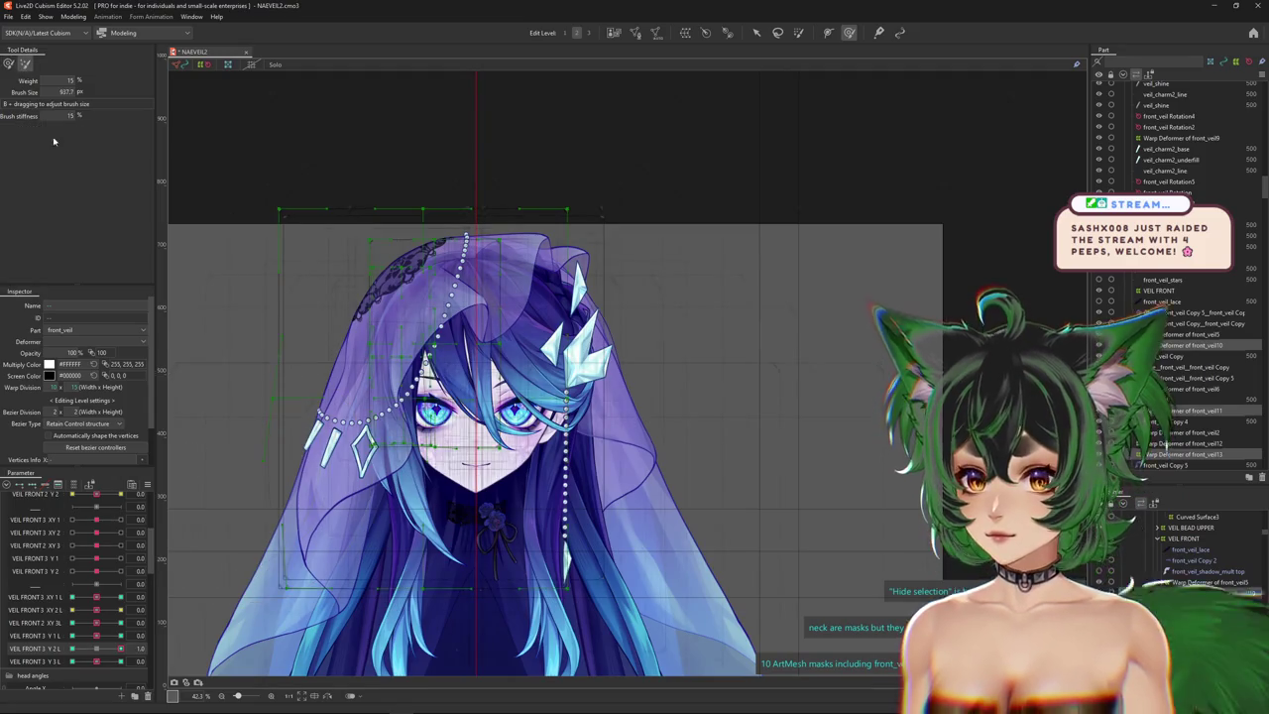
pyautogui.moveTo(238, 427); pyautogui.dragTo(237, 549)
# Brush-shape the front veil on the VEIL FRONT 3 Y 2 L and Y 1 L keyforms at 1.0.
pyautogui.click(61, 650)
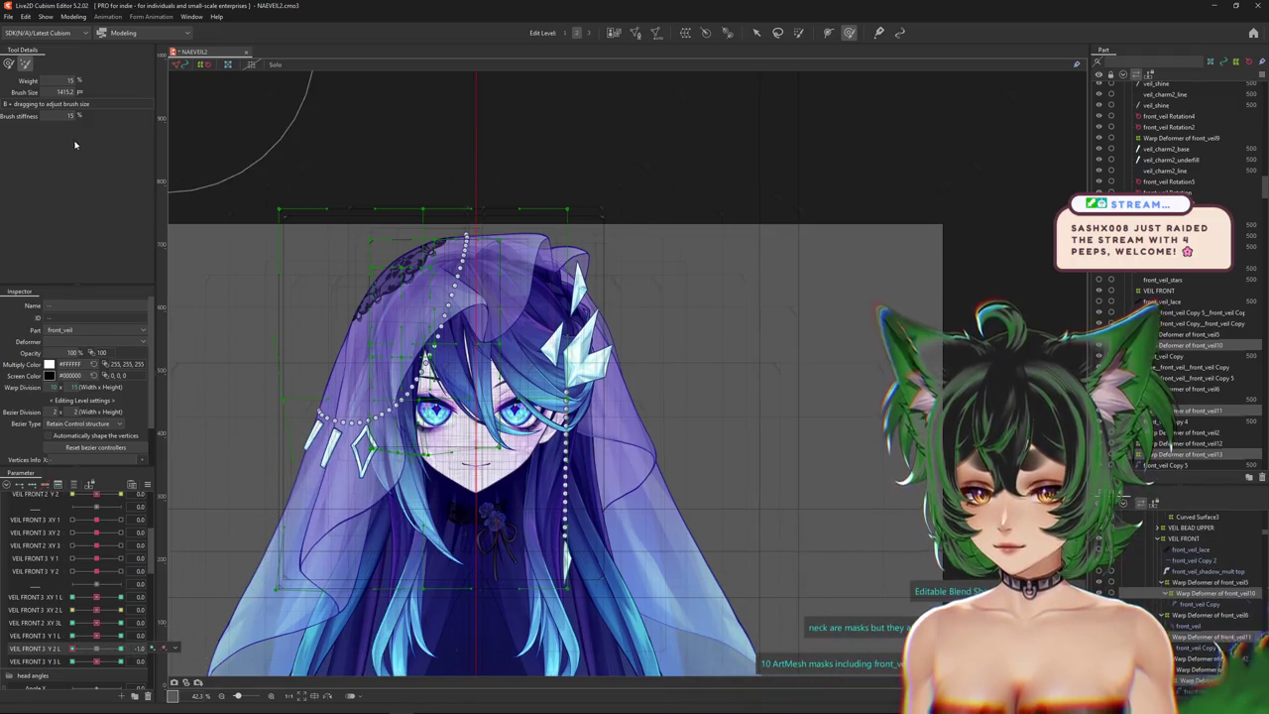
pyautogui.moveTo(253, 562); pyautogui.dragTo(233, 537)
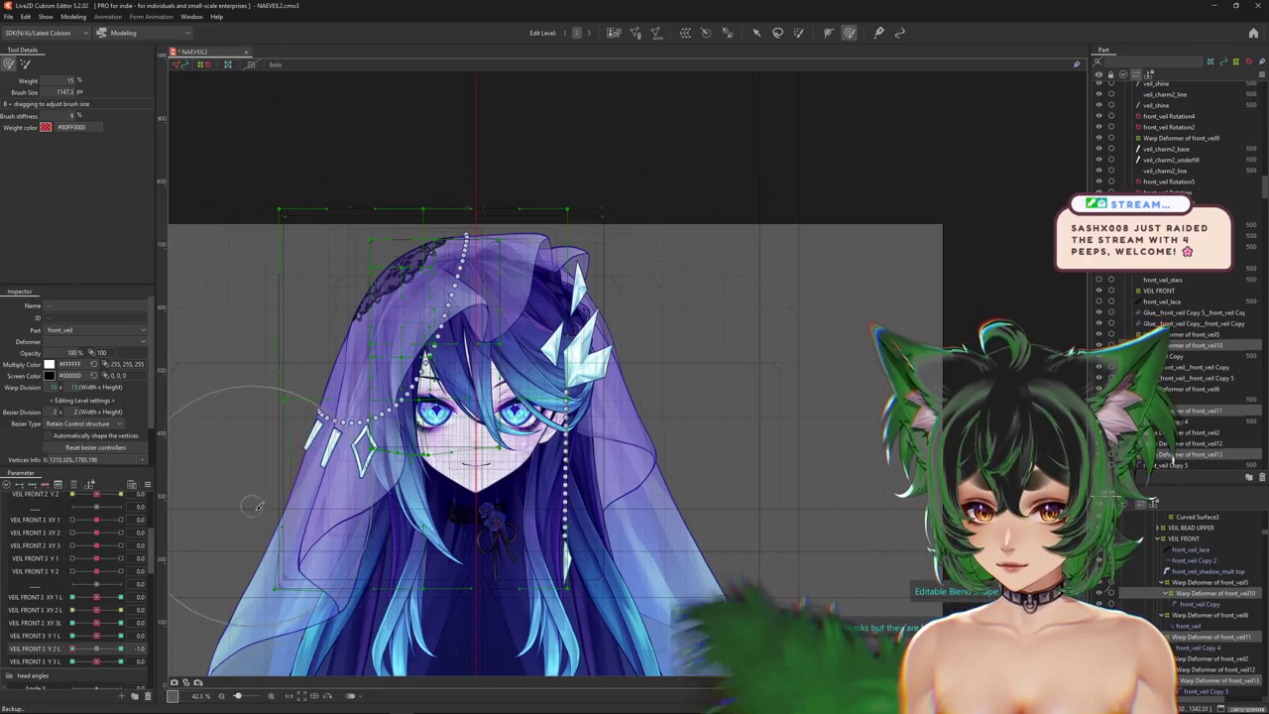
pyautogui.moveTo(97, 656); pyautogui.dragTo(250, 477)
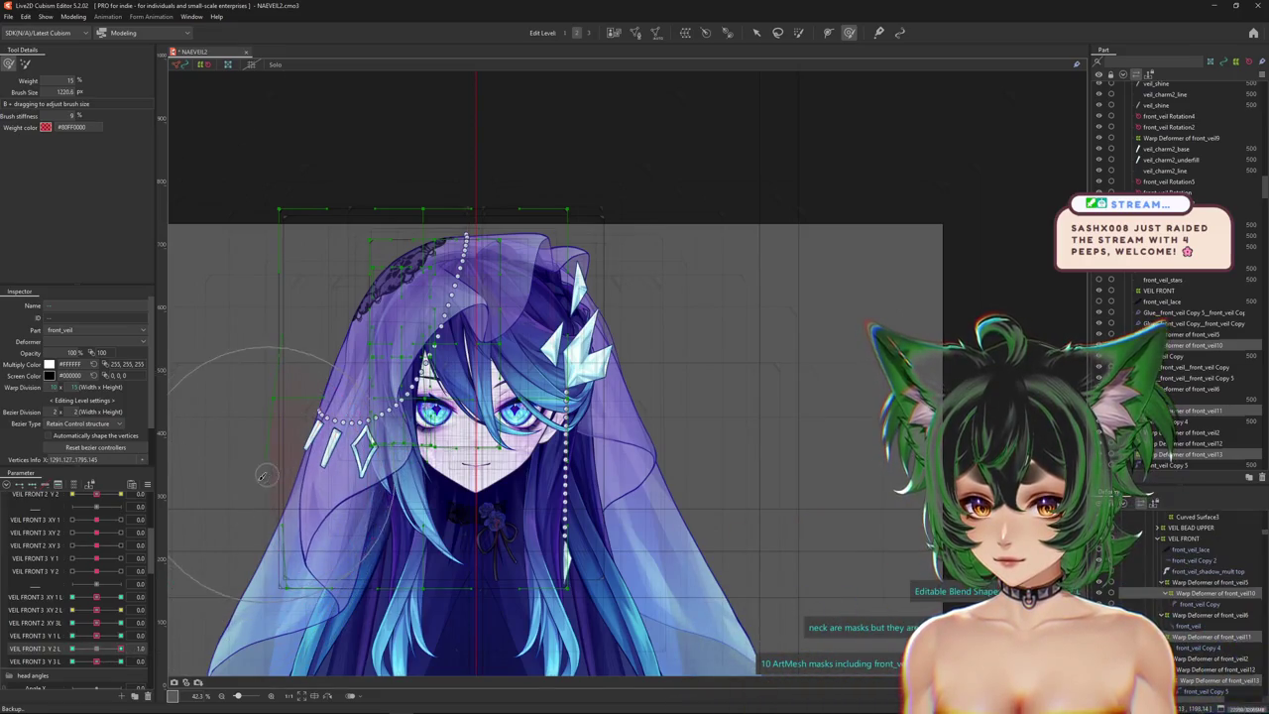
pyautogui.moveTo(96, 636); pyautogui.dragTo(145, 632)
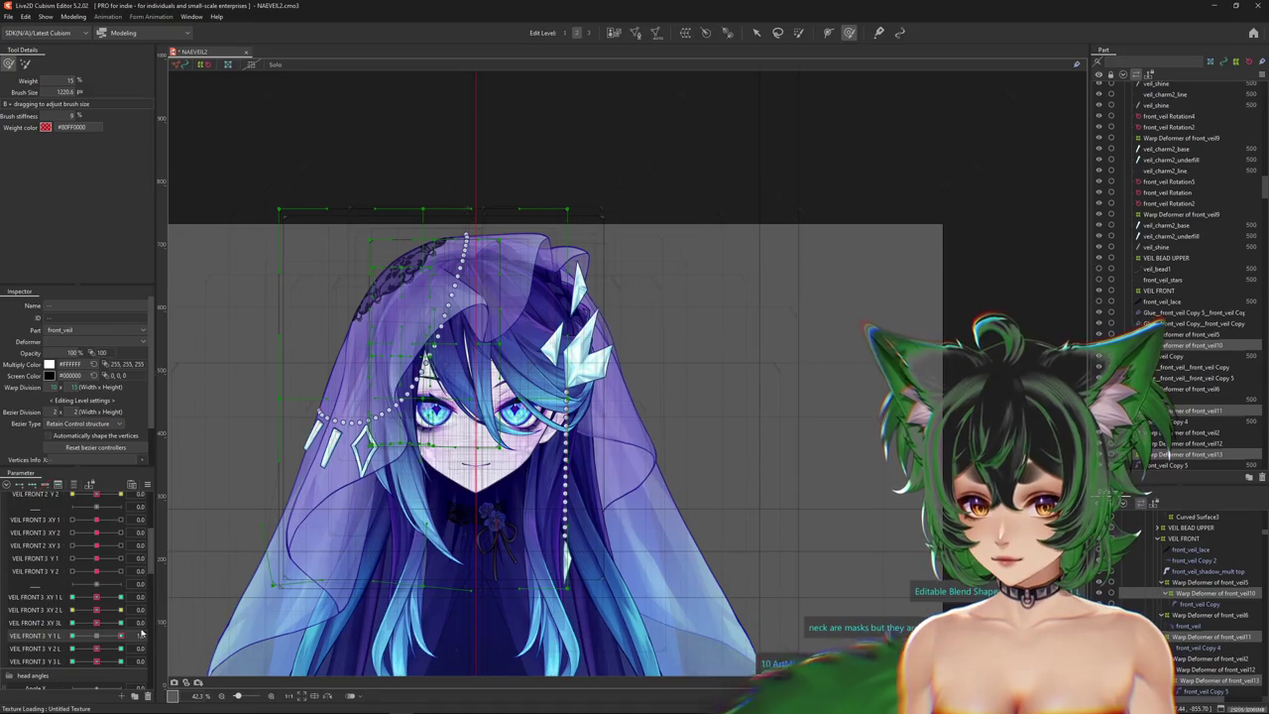
pyautogui.moveTo(278, 535); pyautogui.dragTo(255, 519)
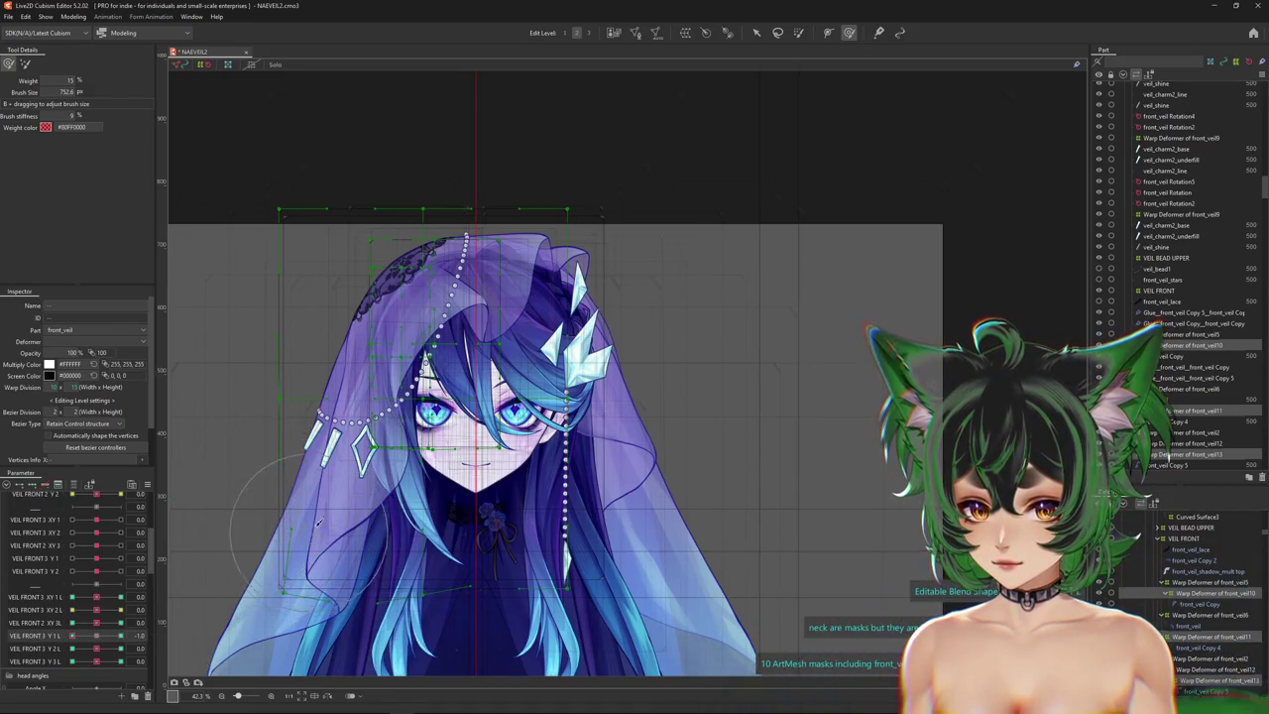
pyautogui.moveTo(177, 379); pyautogui.dragTo(304, 600)
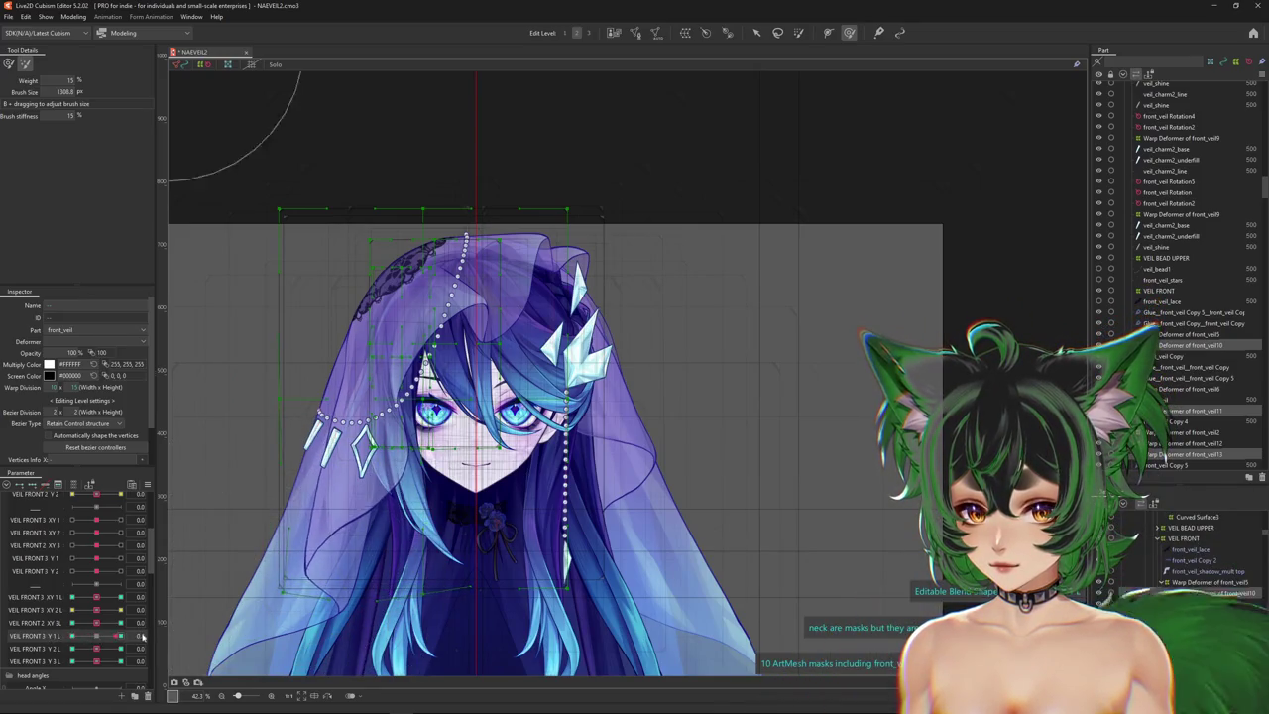
pyautogui.click(123, 635)
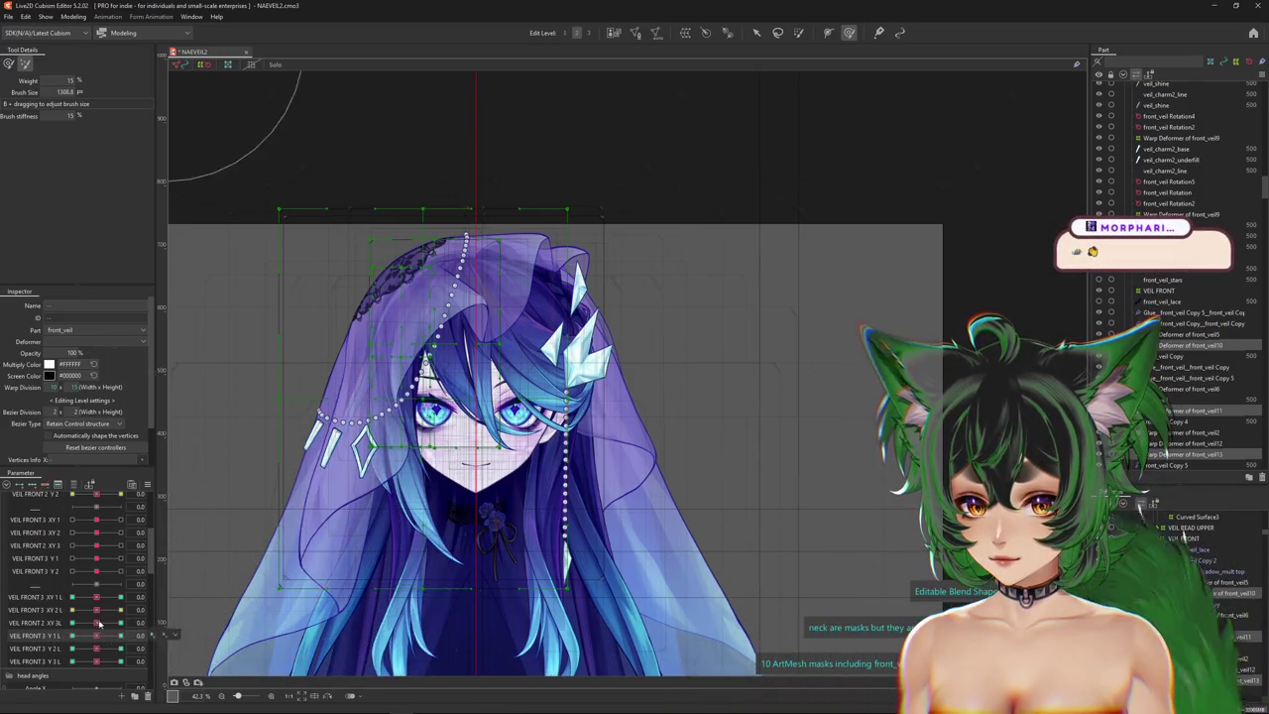
# Adjust the VEIL FRONT 3 XY 3 L and XY 1 L keyforms, then zoom out.
pyautogui.click(99, 622)
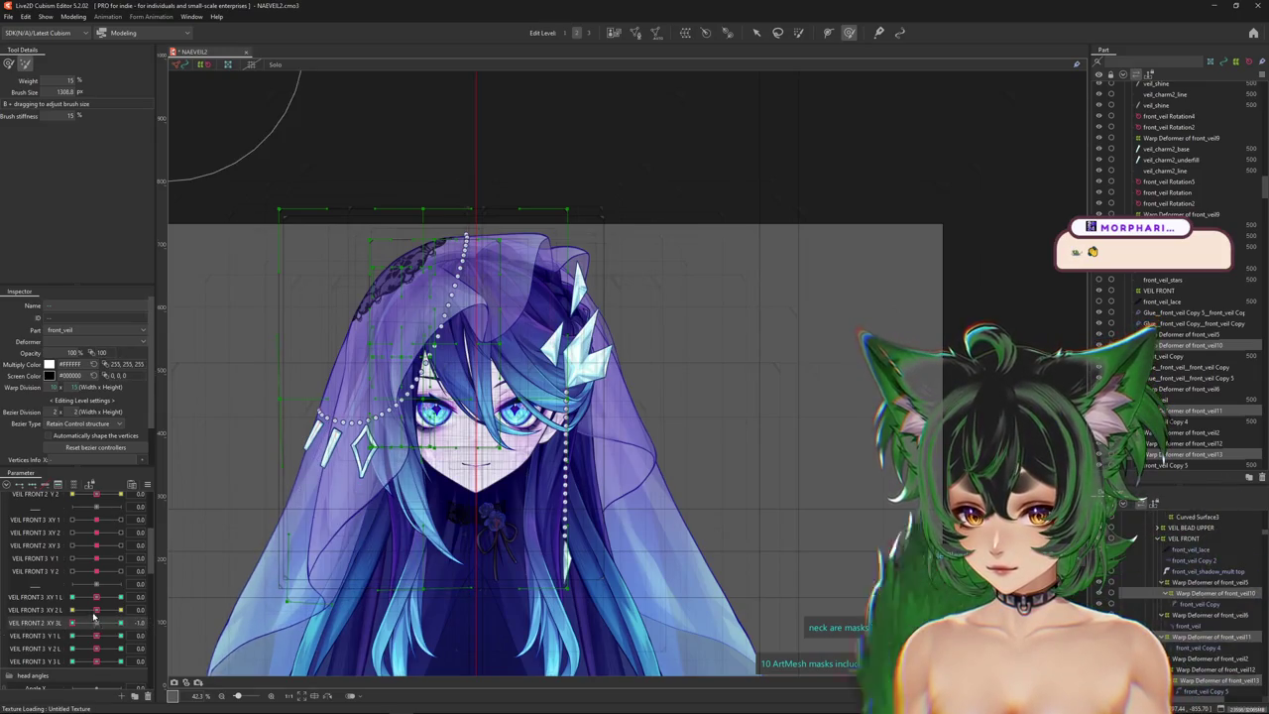
pyautogui.click(100, 598)
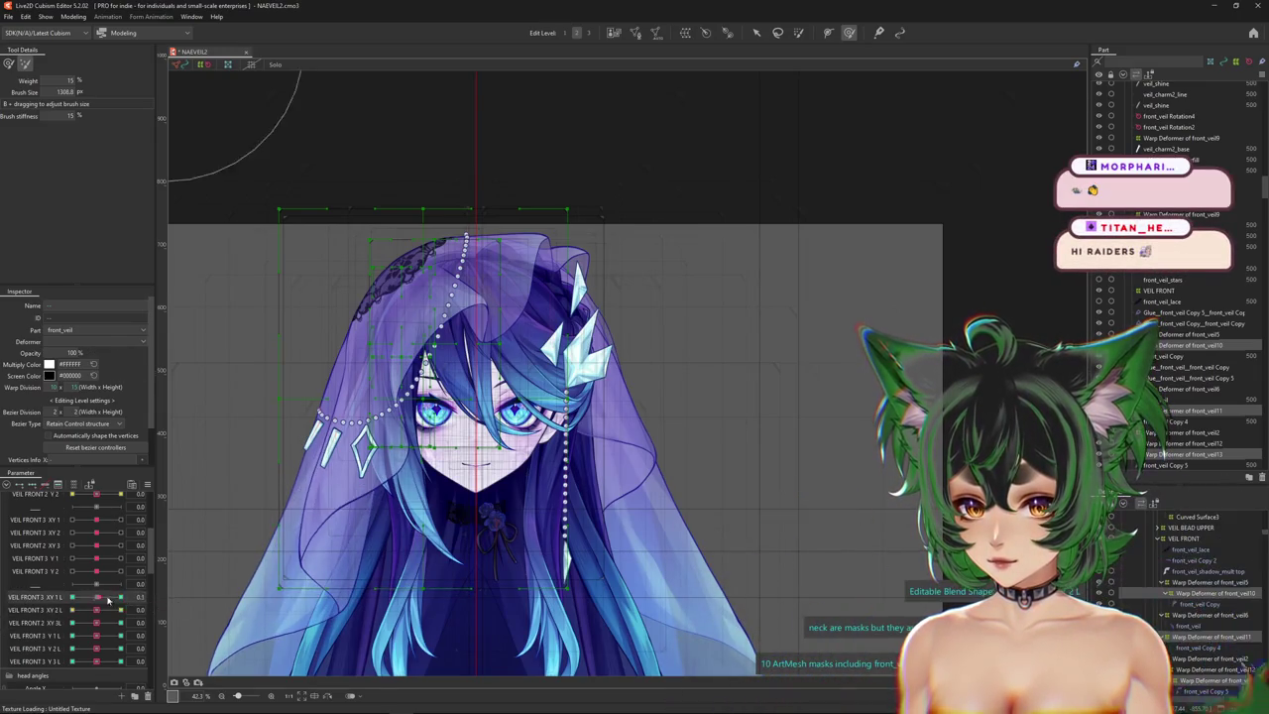
pyautogui.click(114, 598)
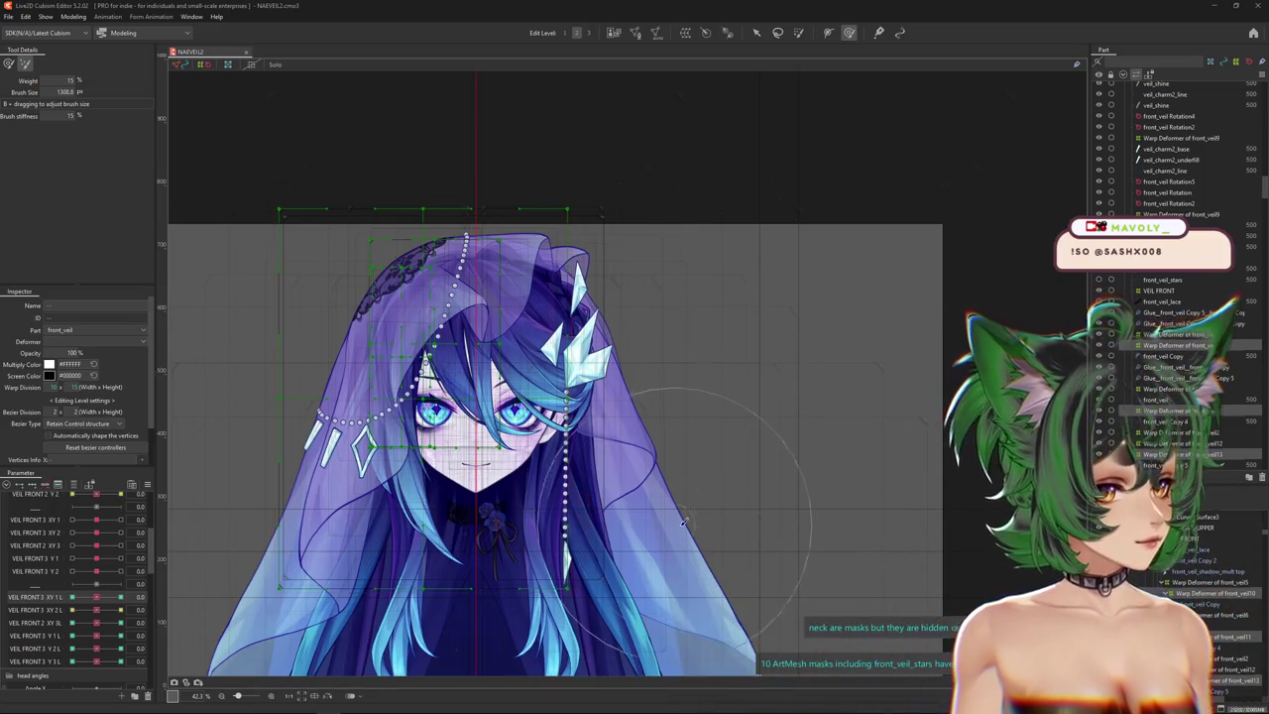
pyautogui.scroll(-3, 681, 528)
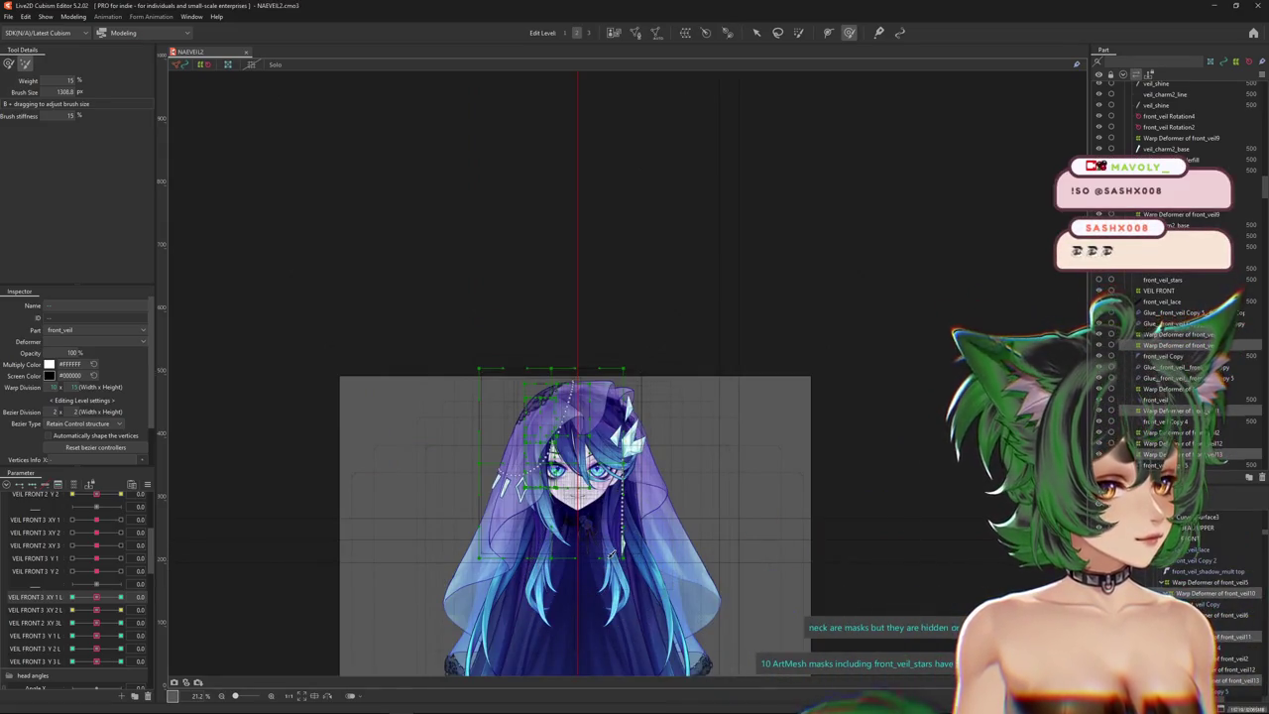
# Swing the head in the physics preview to watch the VEIL 3 Y veil sway, then close Physics Settings.
pyautogui.moveTo(687, 532); pyautogui.dragTo(661, 448)
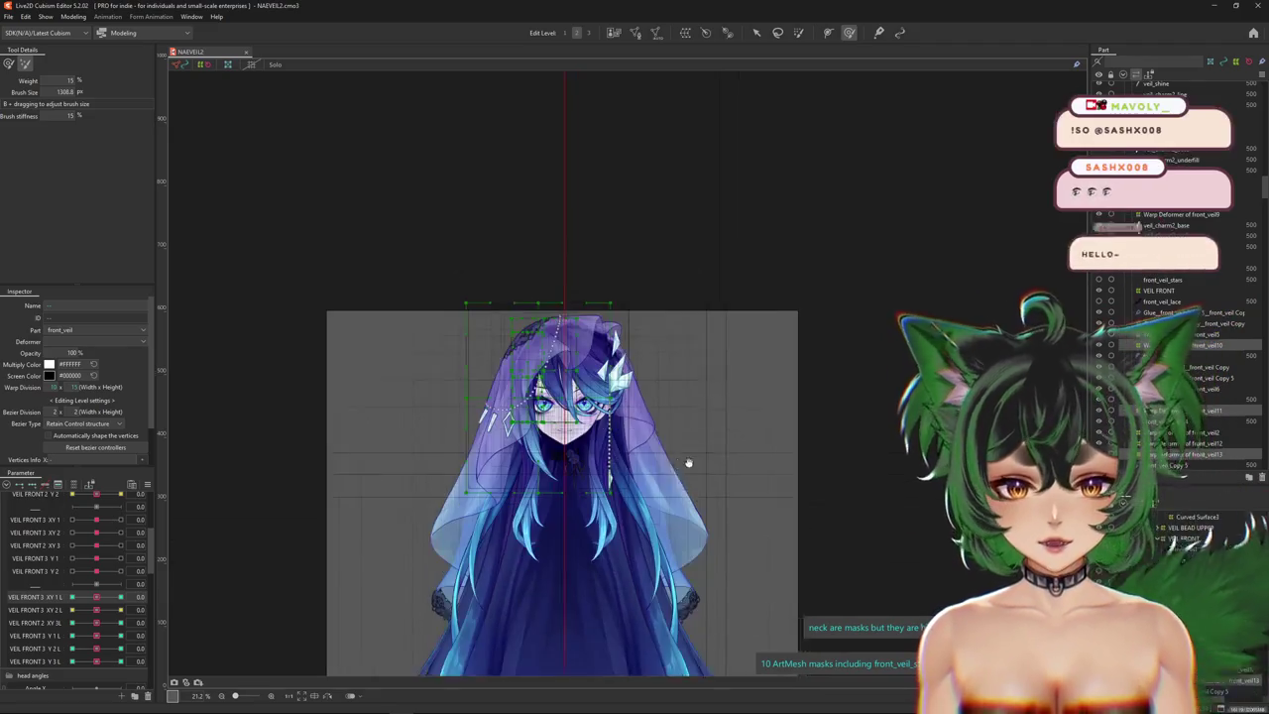
pyautogui.scroll(5, 542, 383)
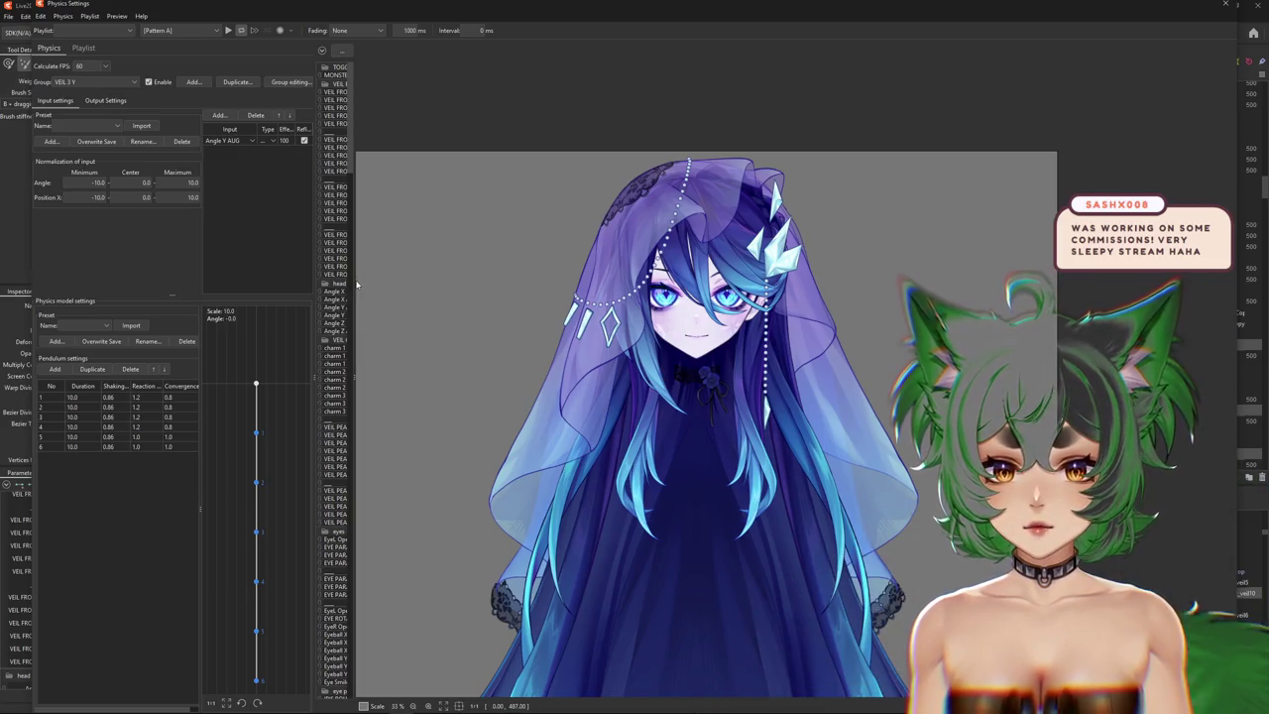
pyautogui.moveTo(357, 285); pyautogui.dragTo(759, 297)
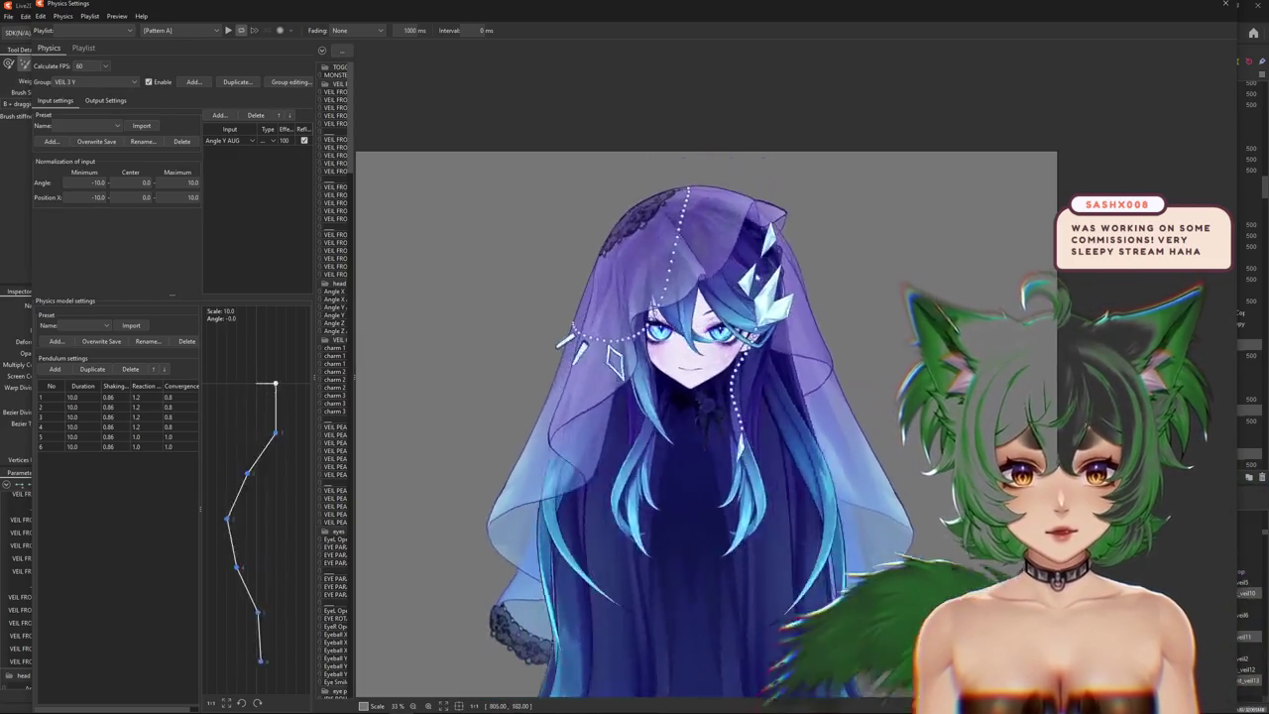
pyautogui.moveTo(758, 298)
pyautogui.mouseDown()
pyautogui.moveTo(714, 327)
pyautogui.moveTo(513, 395)
pyautogui.moveTo(631, 392)
pyautogui.moveTo(702, 221)
pyautogui.mouseUp()
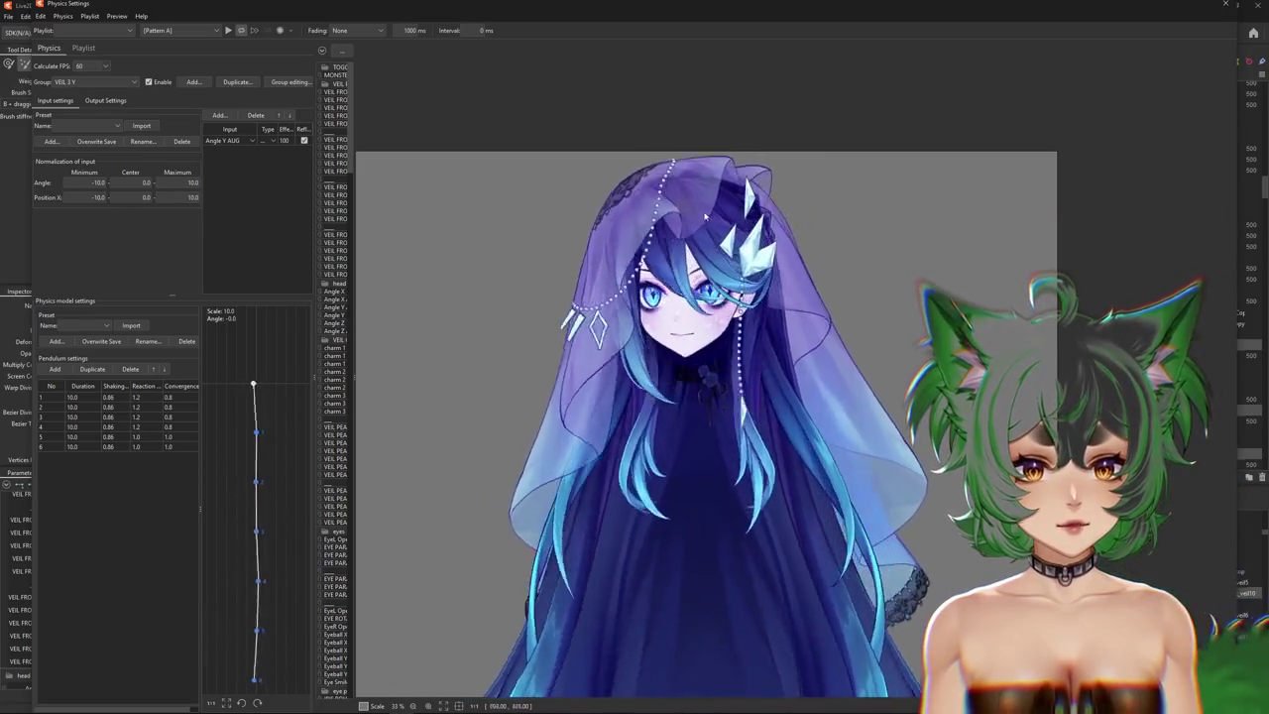
pyautogui.moveTo(702, 221)
pyautogui.mouseDown()
pyautogui.moveTo(879, 421)
pyautogui.moveTo(734, 425)
pyautogui.mouseUp()
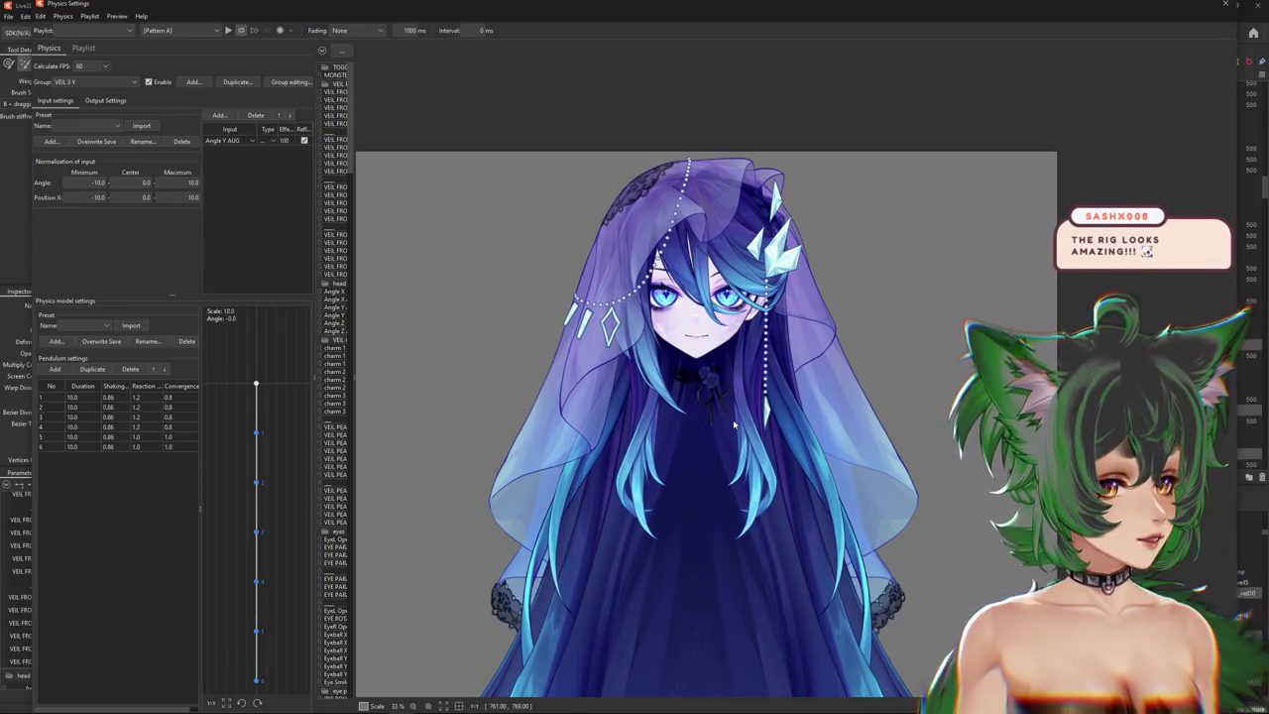
pyautogui.moveTo(673, 407)
pyautogui.mouseDown()
pyautogui.moveTo(556, 328)
pyautogui.moveTo(496, 510)
pyautogui.moveTo(501, 477)
pyautogui.mouseUp()
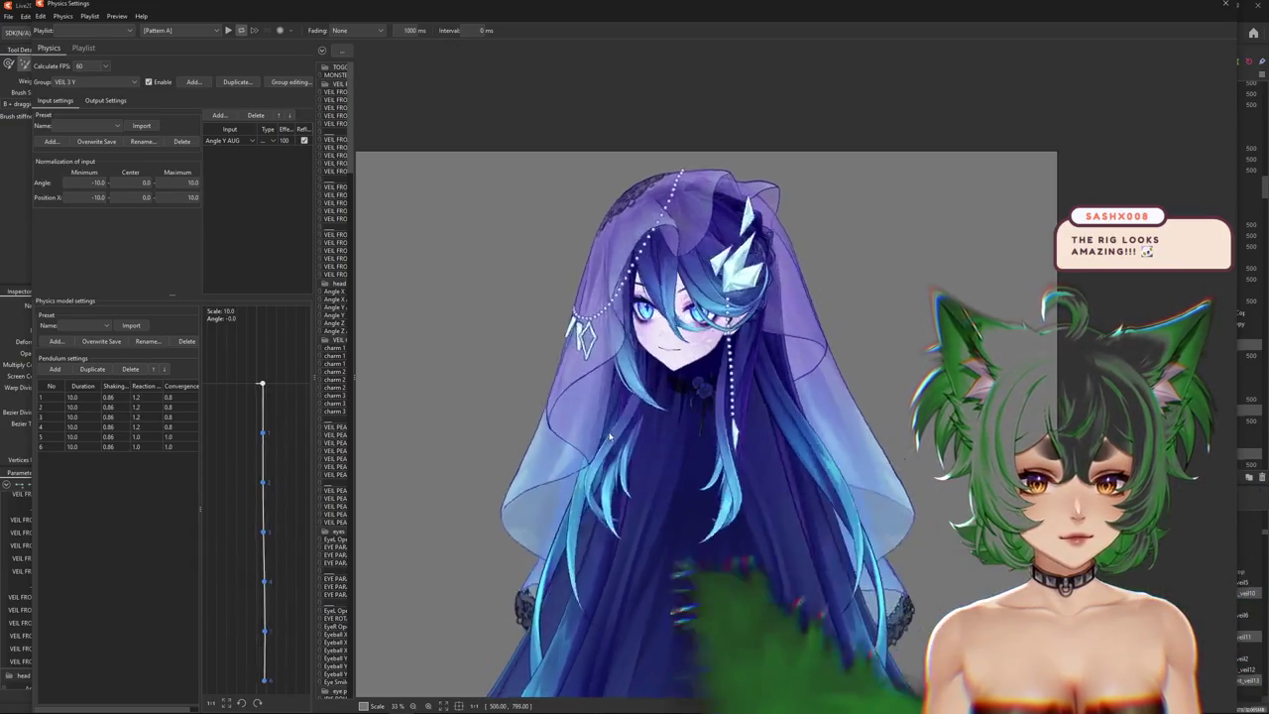
pyautogui.click(1226, 5)
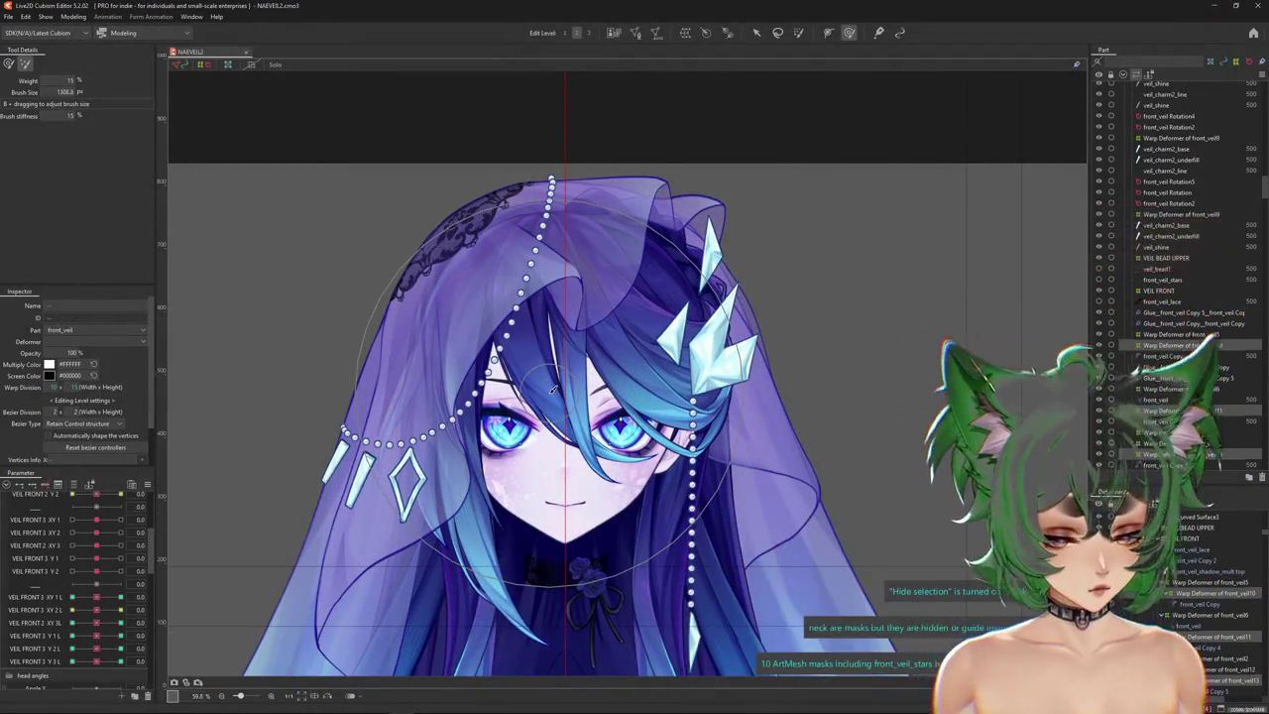
# Select the veil's warp deformer and toggle its grid visibility with Ctrl+H.
pyautogui.scroll(-3, 535, 369)
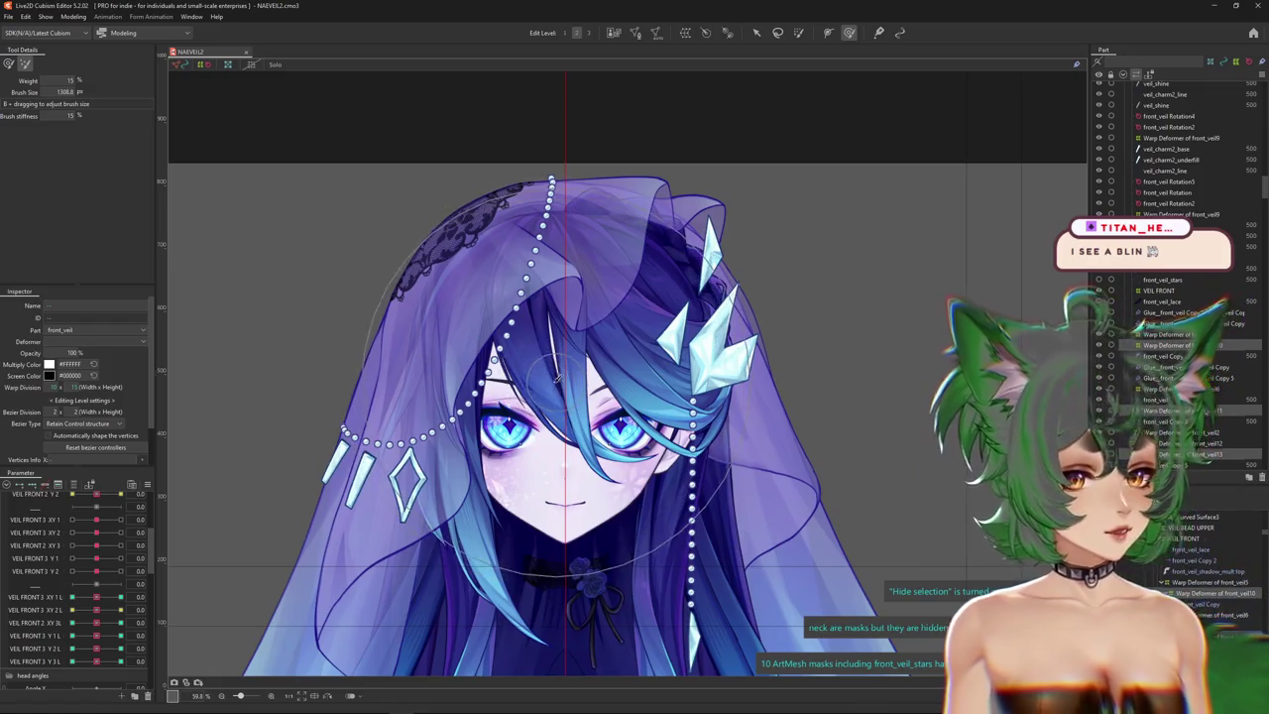
pyautogui.click(650, 431)
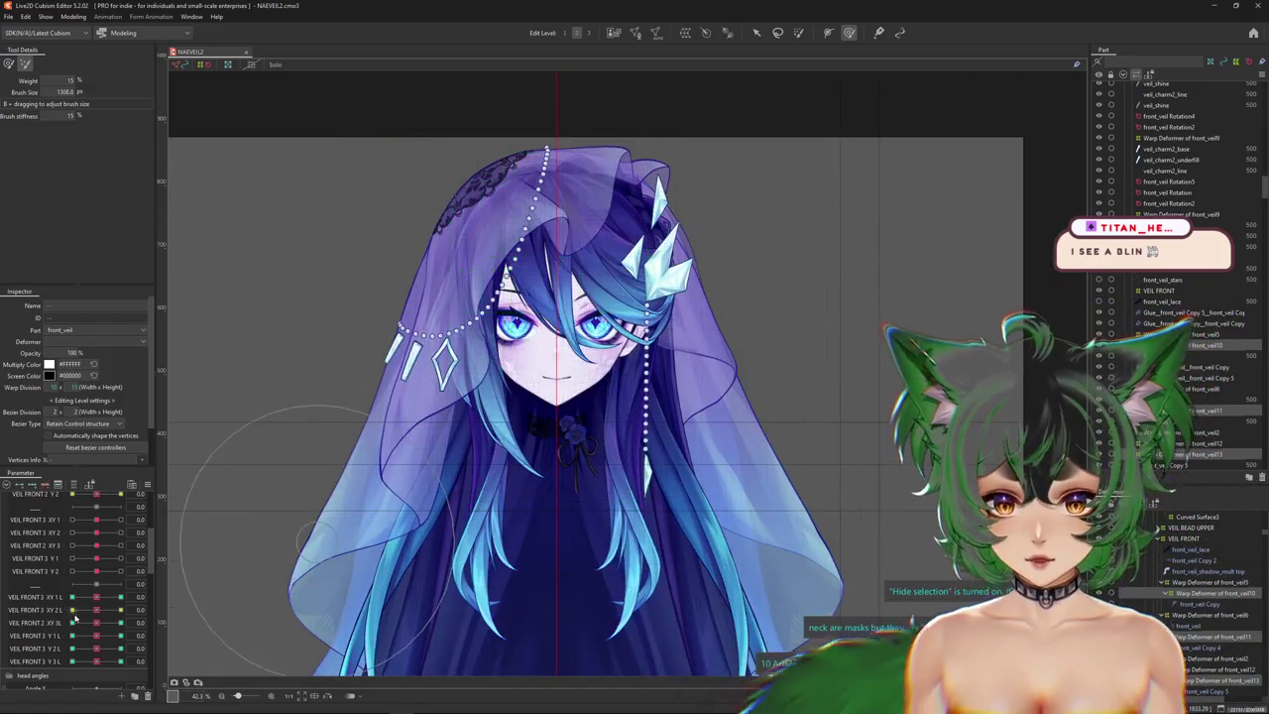
pyautogui.hotkey('ctrl', 'h')
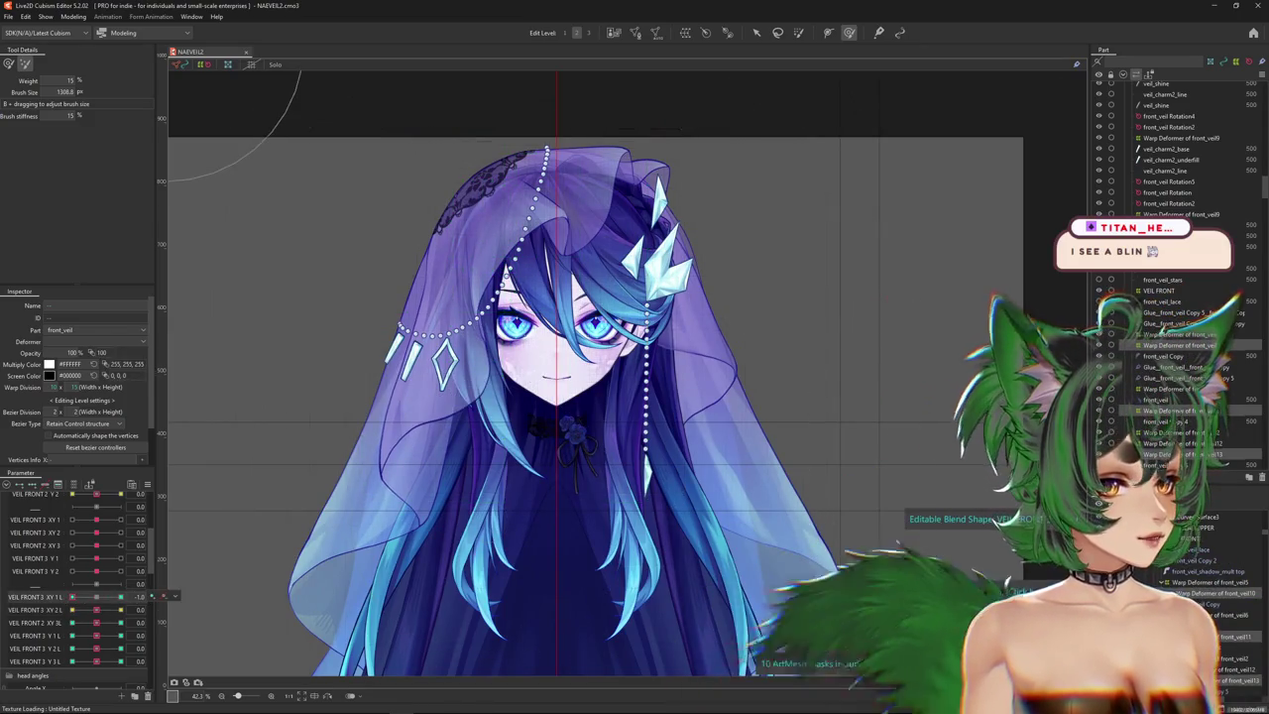
pyautogui.hotkey('ctrl', 'h')
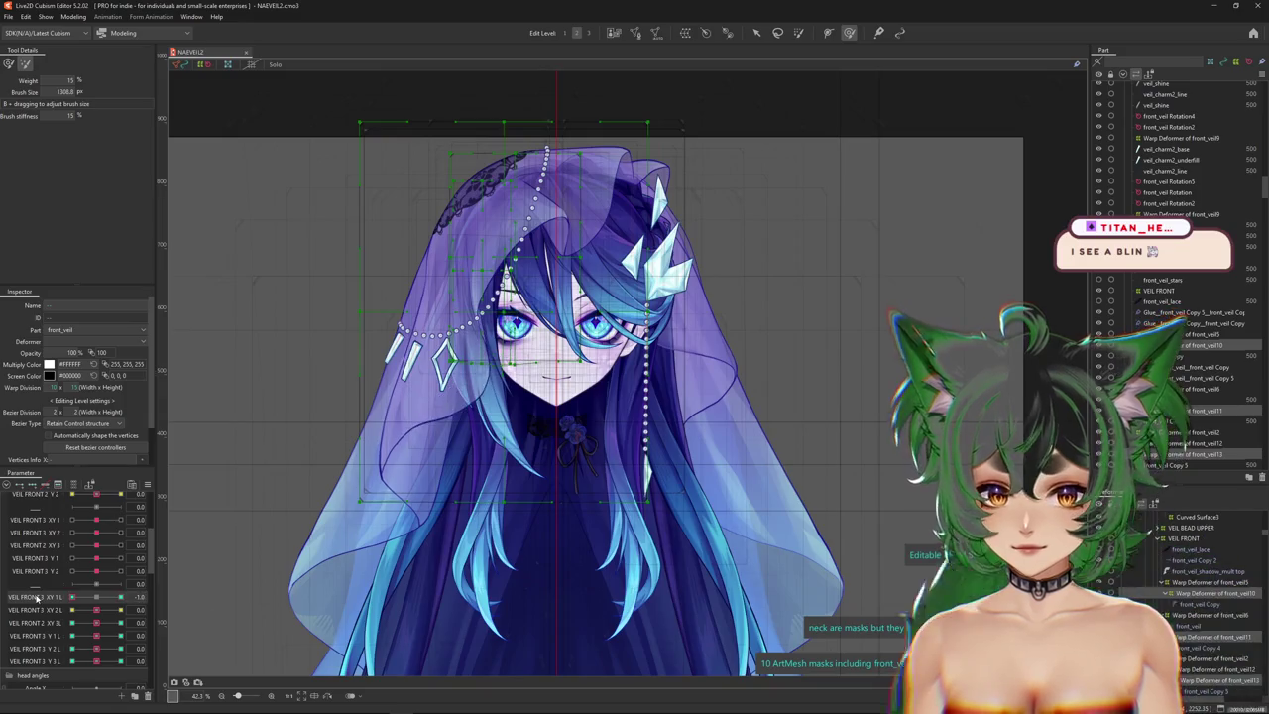
pyautogui.hotkey('ctrl', 'h')
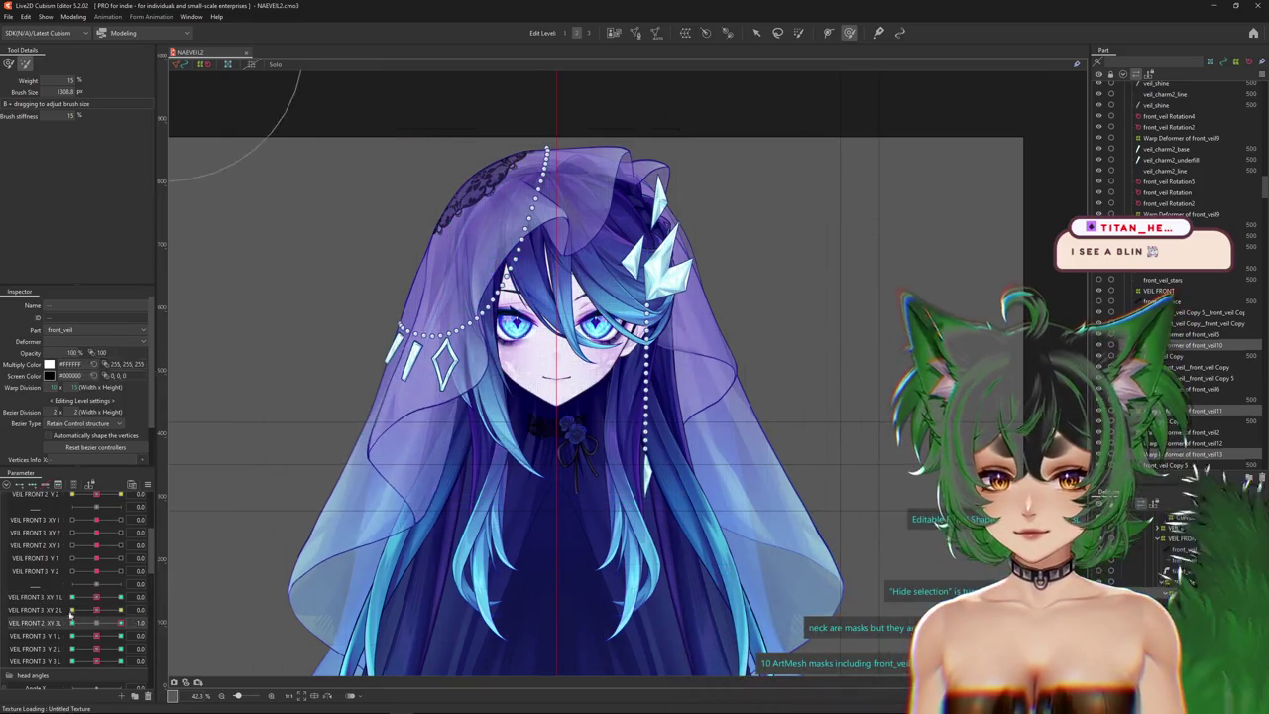
# Test the veil bend on VEIL FRONT 3 Y 1 L, Y 3 L and XY 2 L at 1.0.
pyautogui.click(89, 644)
pyautogui.click(98, 650)
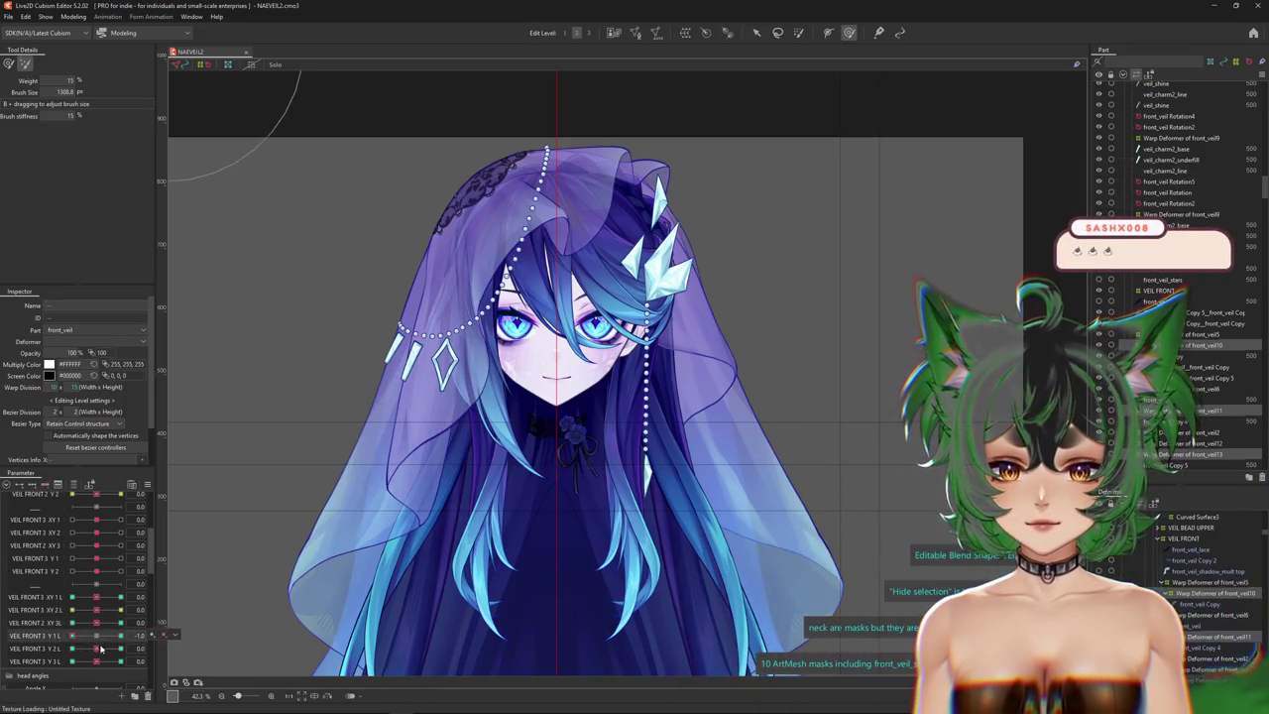
pyautogui.click(111, 662)
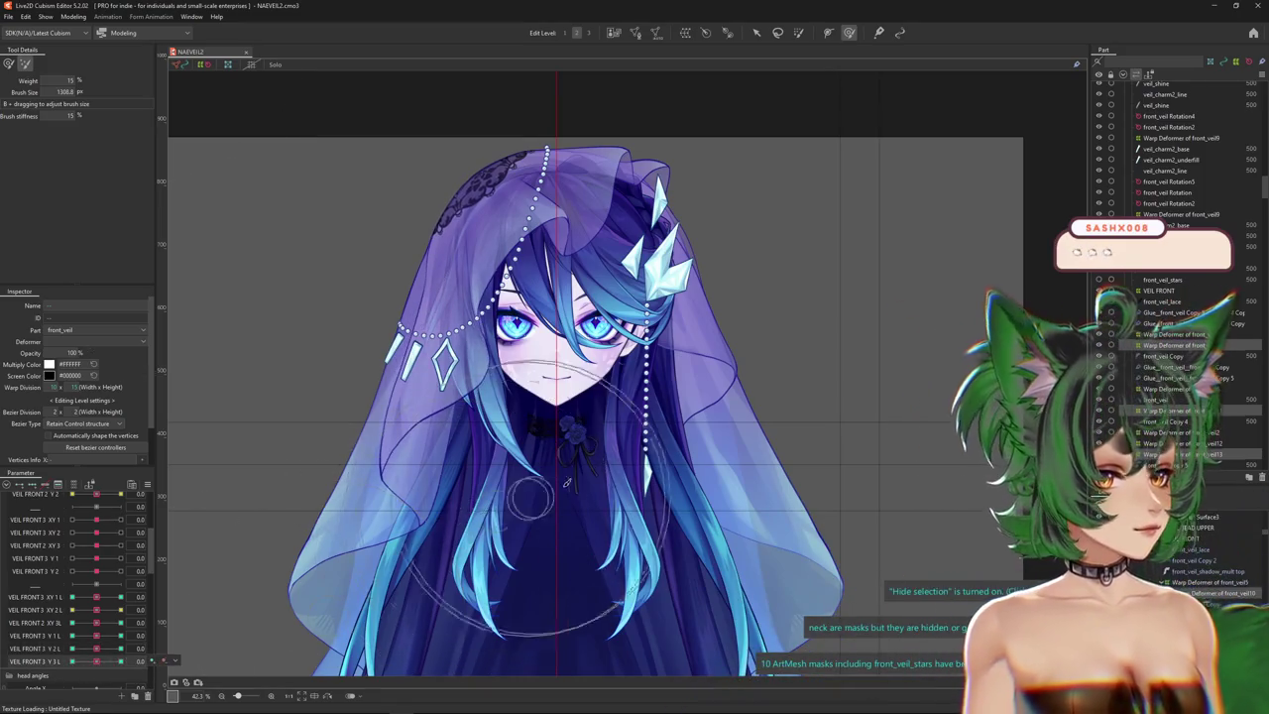
pyautogui.scroll(-2, 421, 523)
pyautogui.click(96, 655)
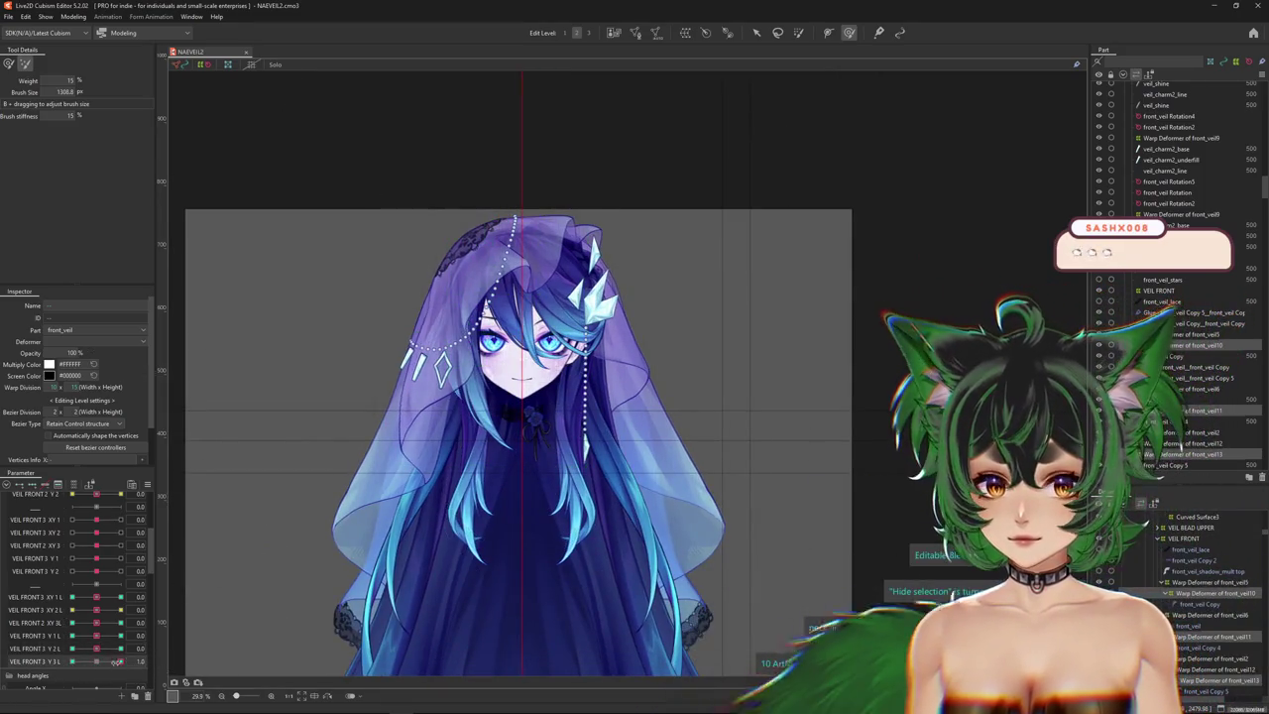
pyautogui.moveTo(127, 662); pyautogui.dragTo(119, 667)
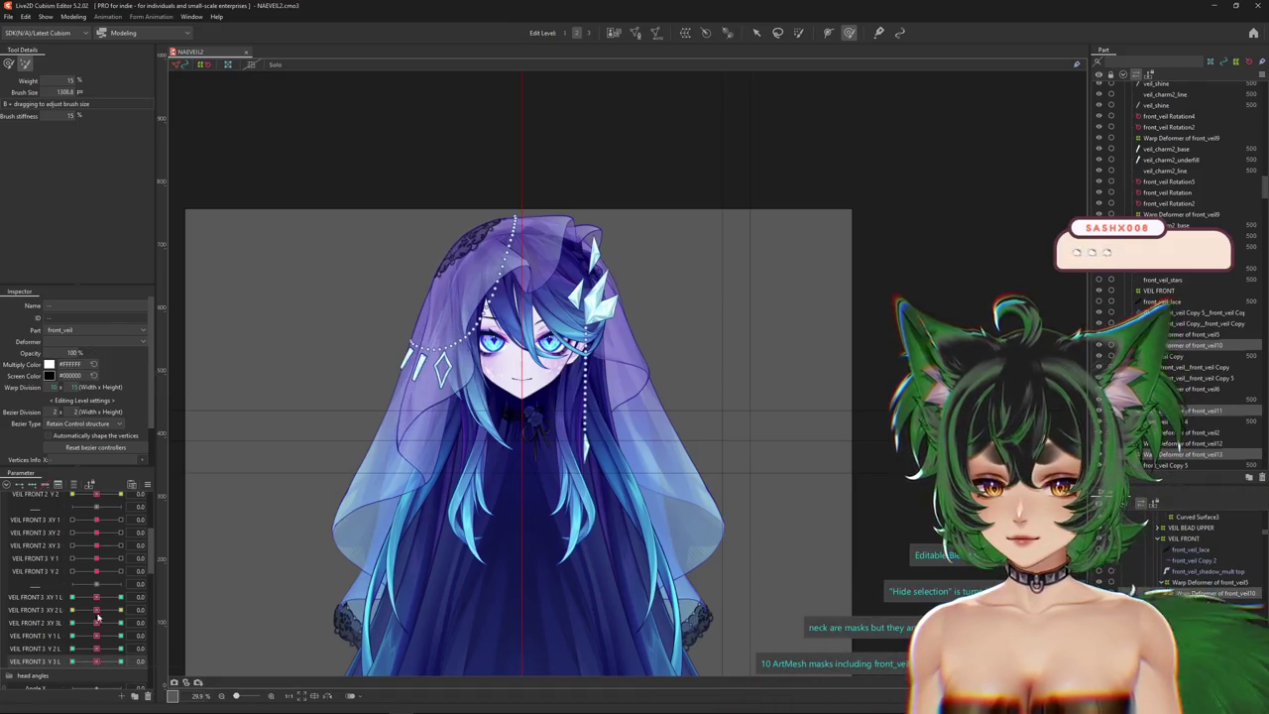
pyautogui.moveTo(97, 610); pyautogui.dragTo(156, 610)
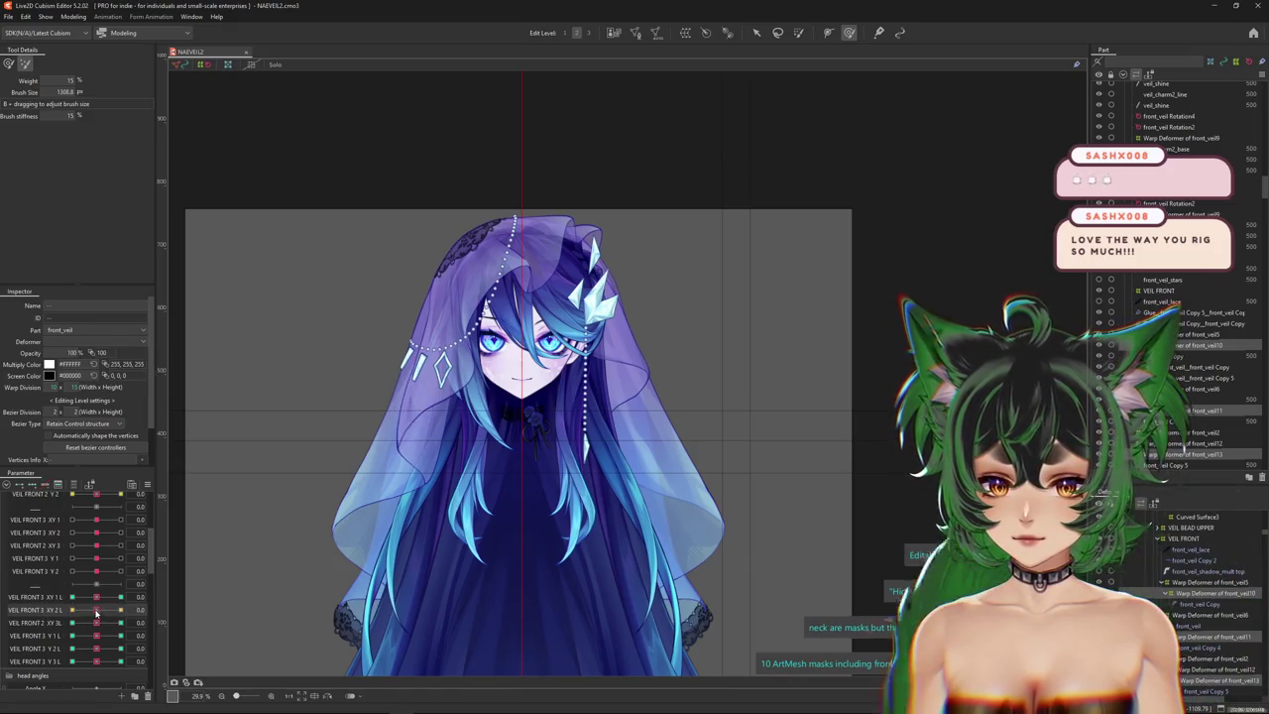
pyautogui.scroll(3, 751, 424)
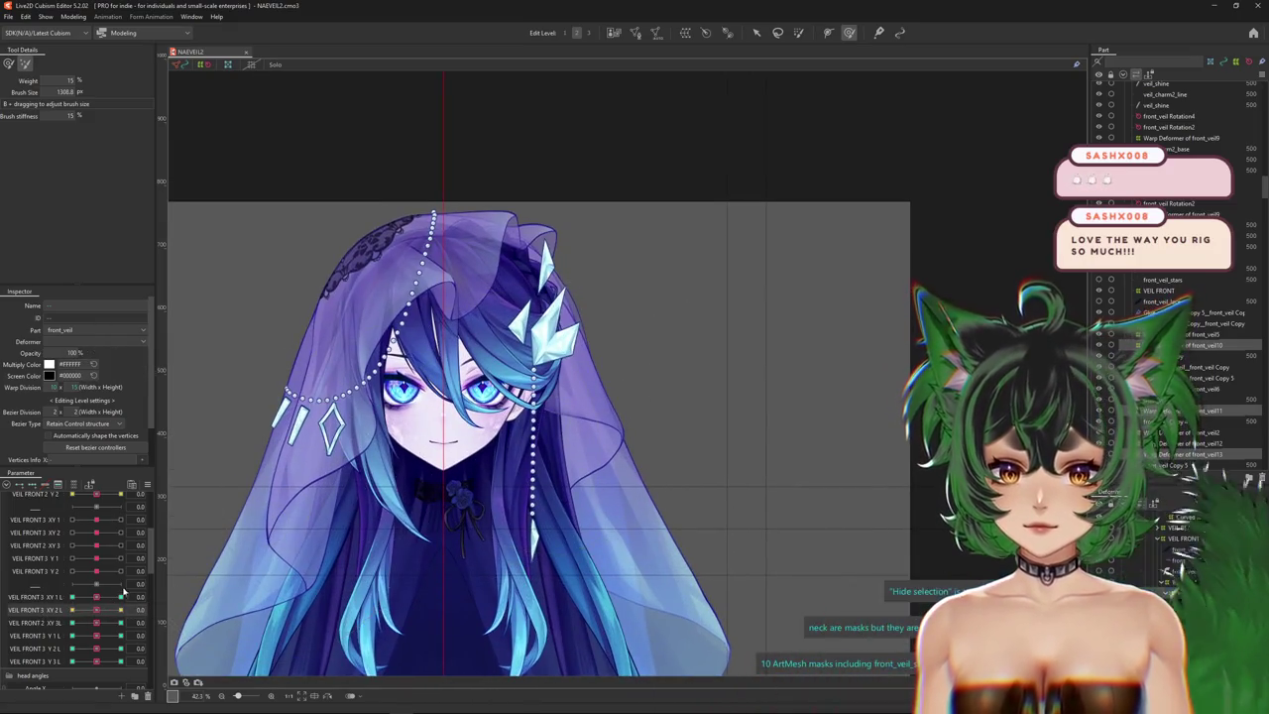
pyautogui.rightClick(587, 400)
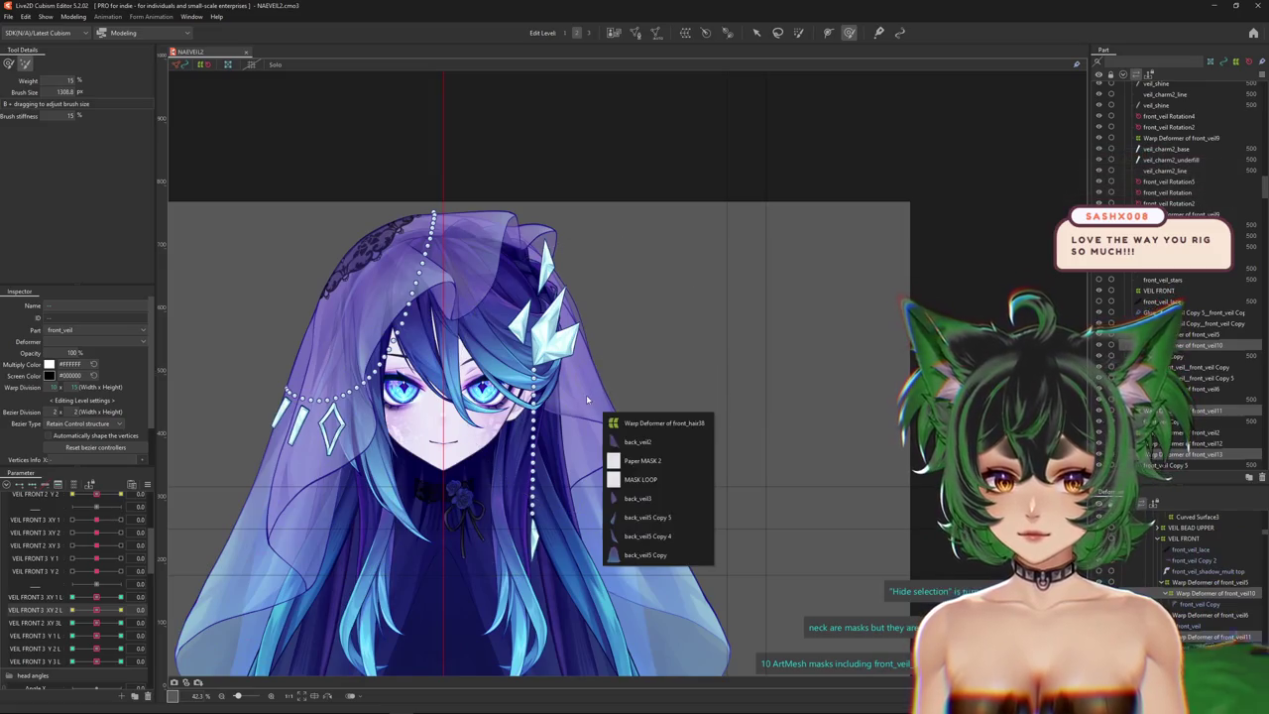
# Wrap the back_veil2 mesh in a new 10×15 warp deformer, Warp Deformer of back_hair62.
pyautogui.click(625, 442)
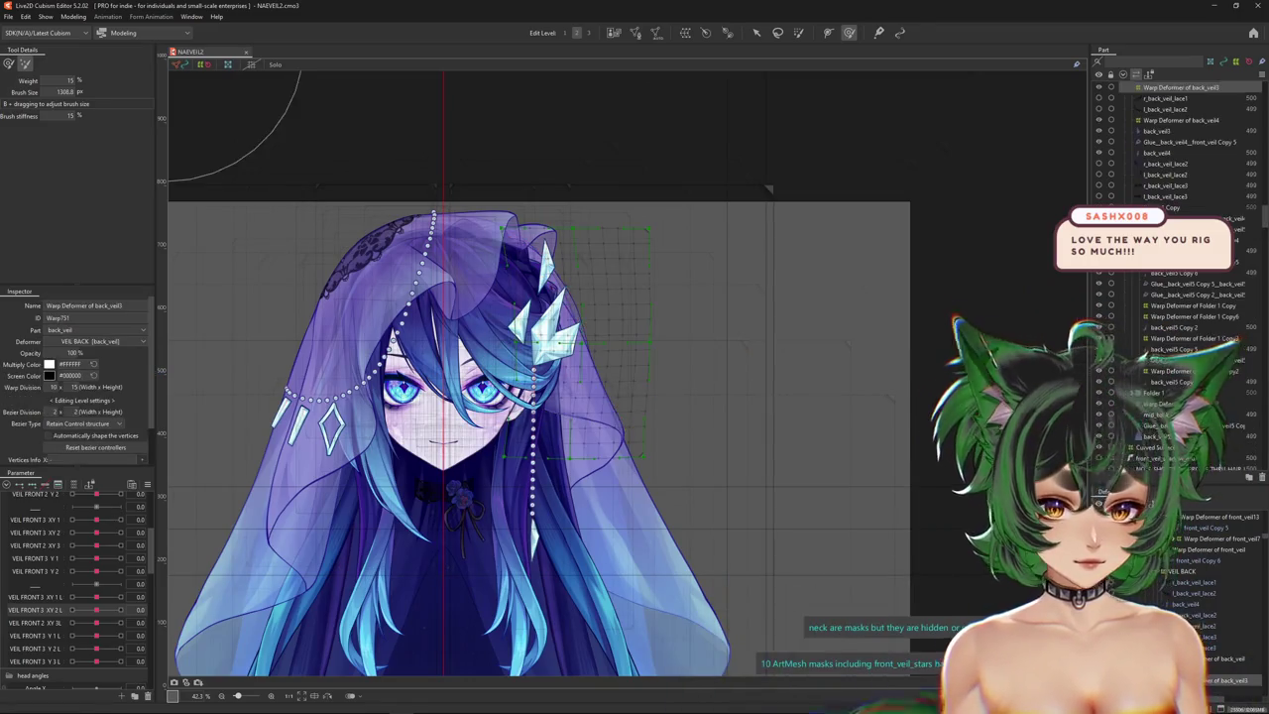
pyautogui.click(686, 32)
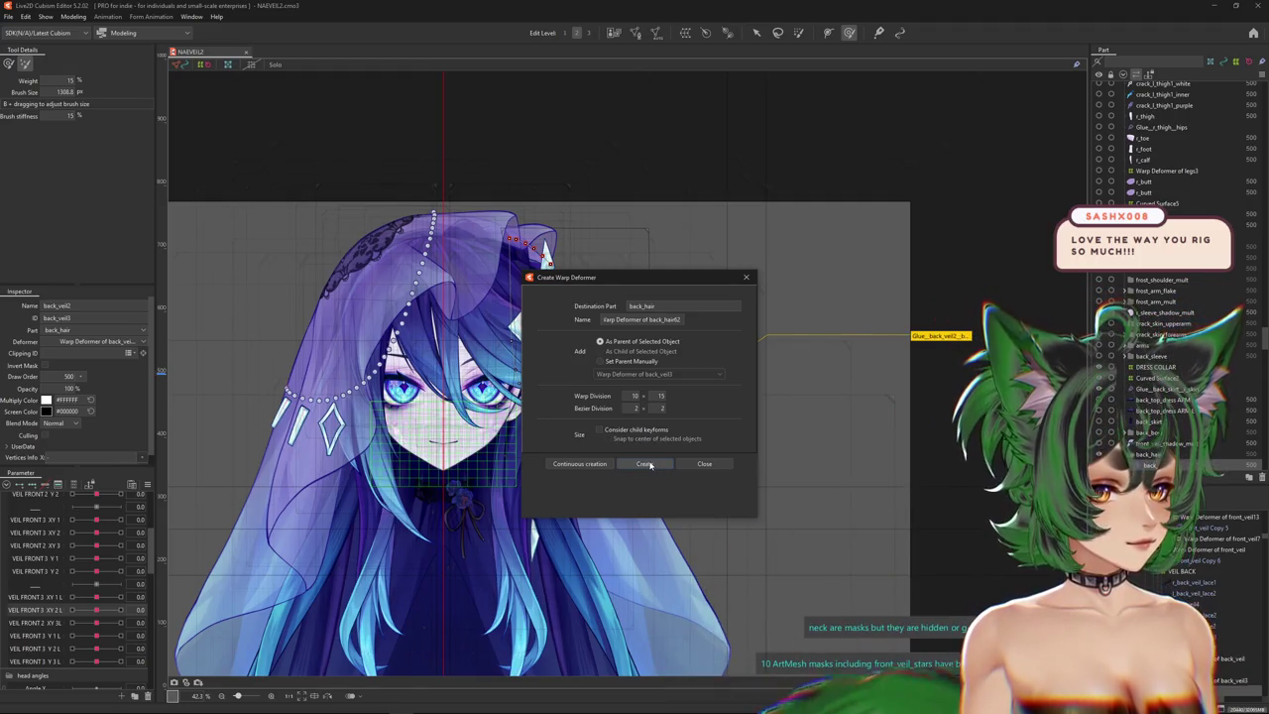
pyautogui.click(646, 464)
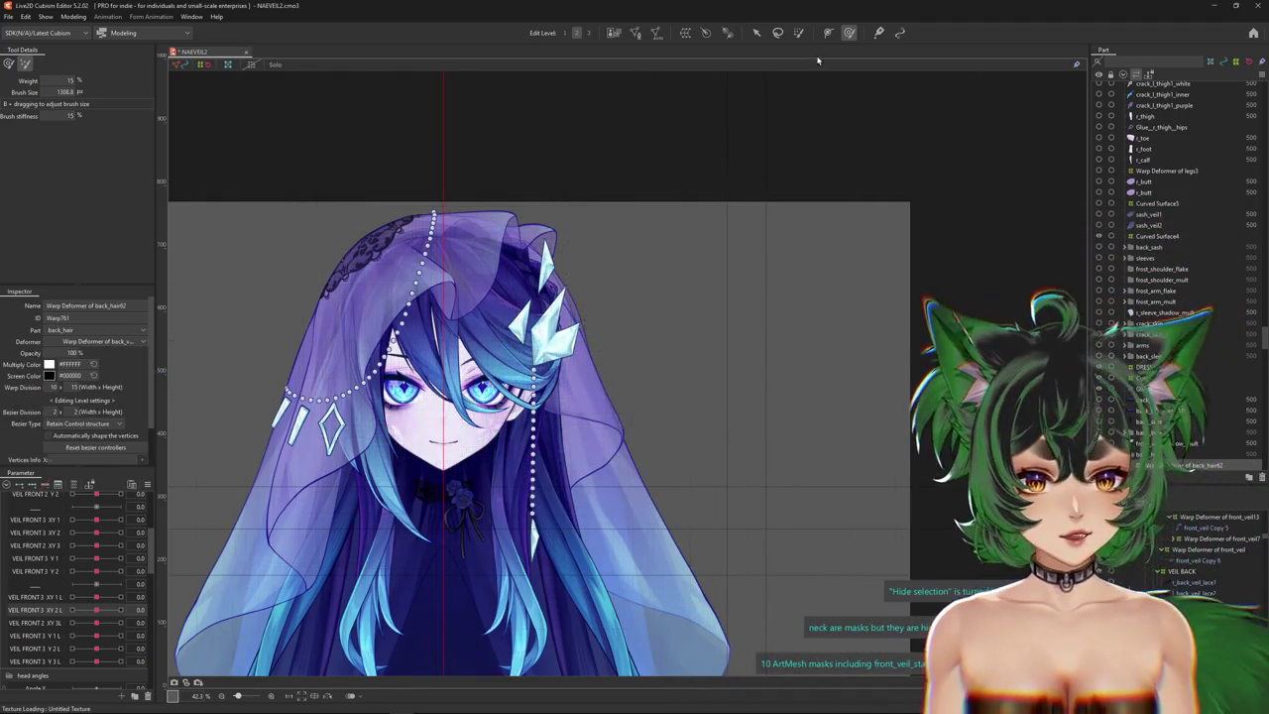
pyautogui.scroll(1, 675, 412)
pyautogui.scroll(1, 680, 368)
pyautogui.scroll(3, 58, 598)
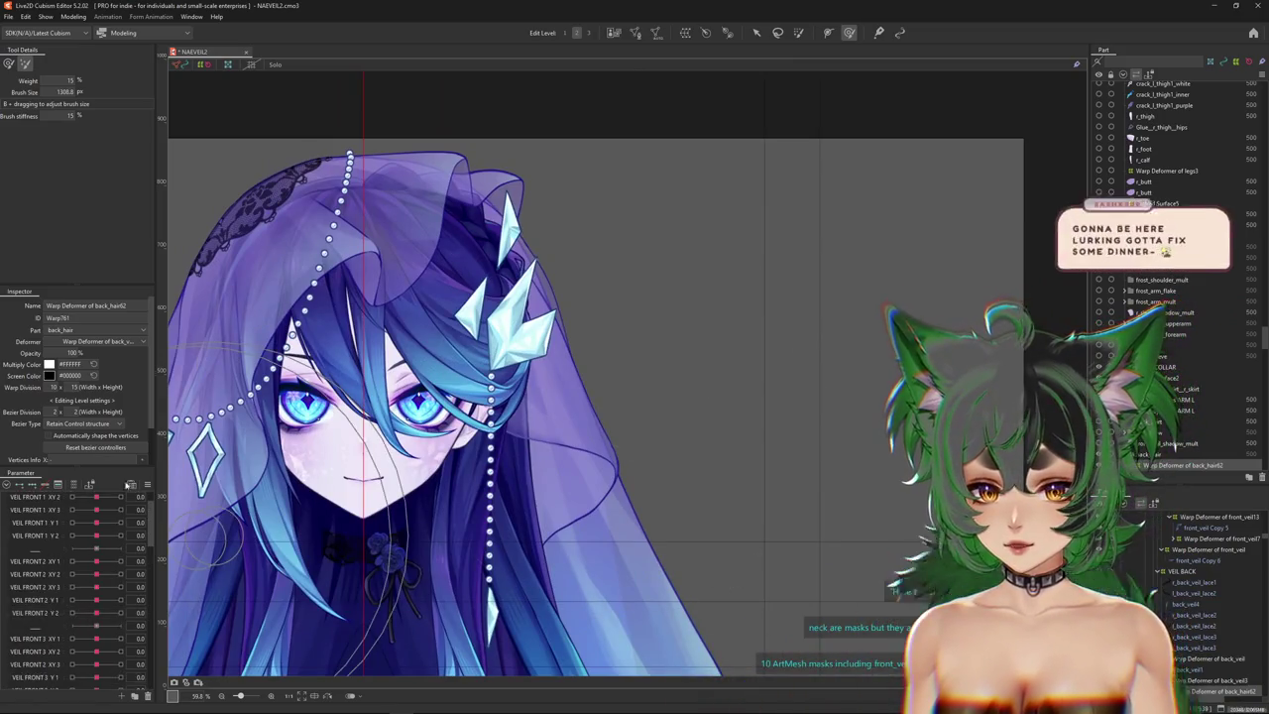
# Ctrl-drag on the canvas to reduce the deform brush size to 996.3.
pyautogui.rightClick(153, 443)
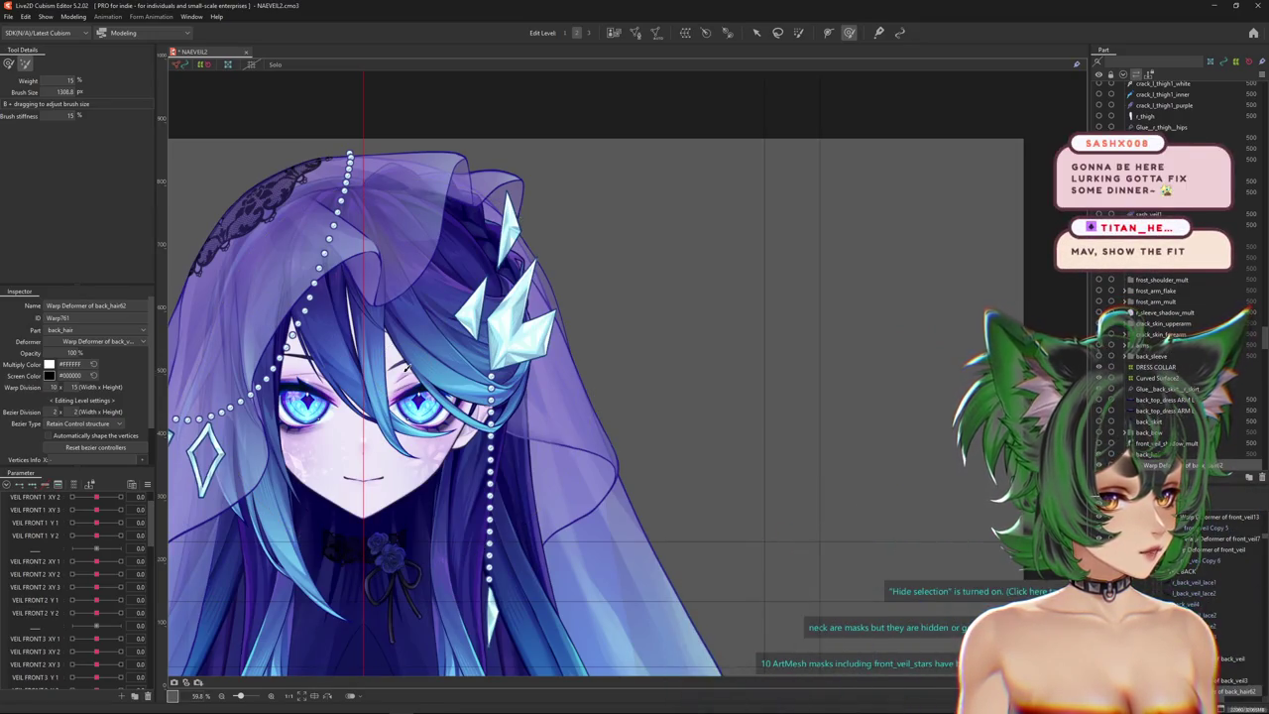
pyautogui.moveTo(446, 337); pyautogui.dragTo(456, 361)
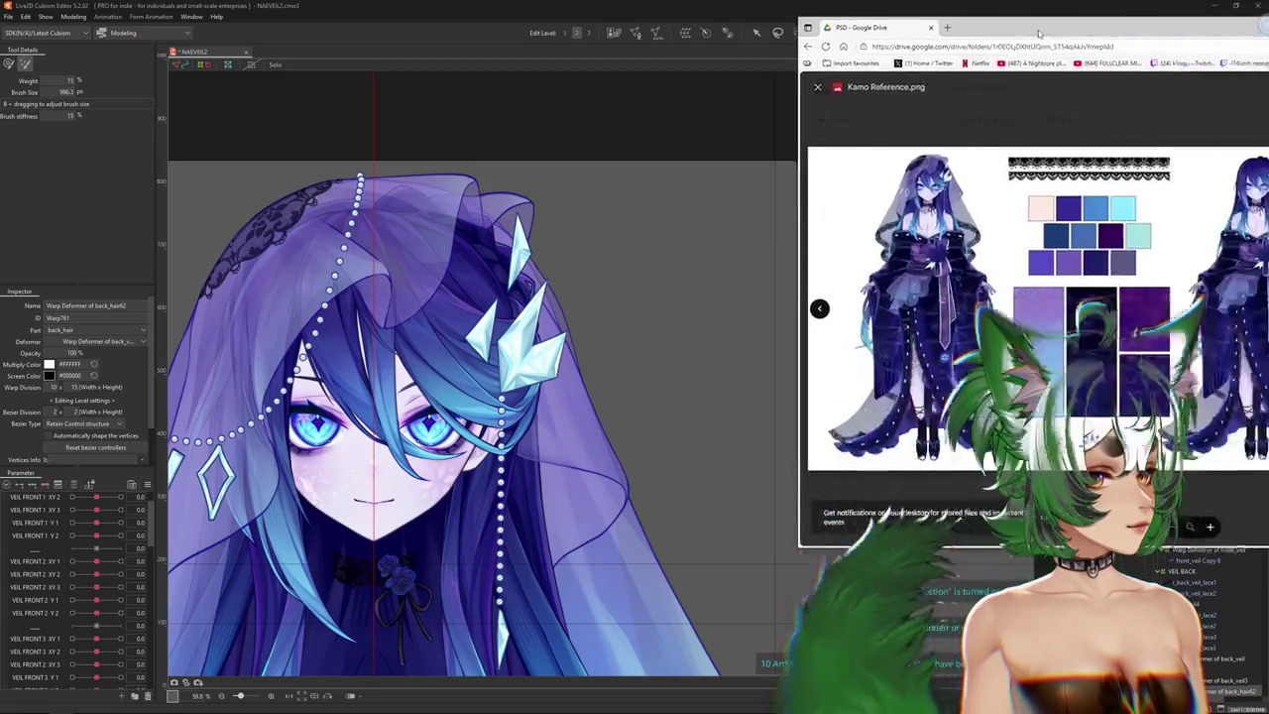
pyautogui.moveTo(1268, 40); pyautogui.dragTo(855, 37)
pyautogui.click(843, 38)
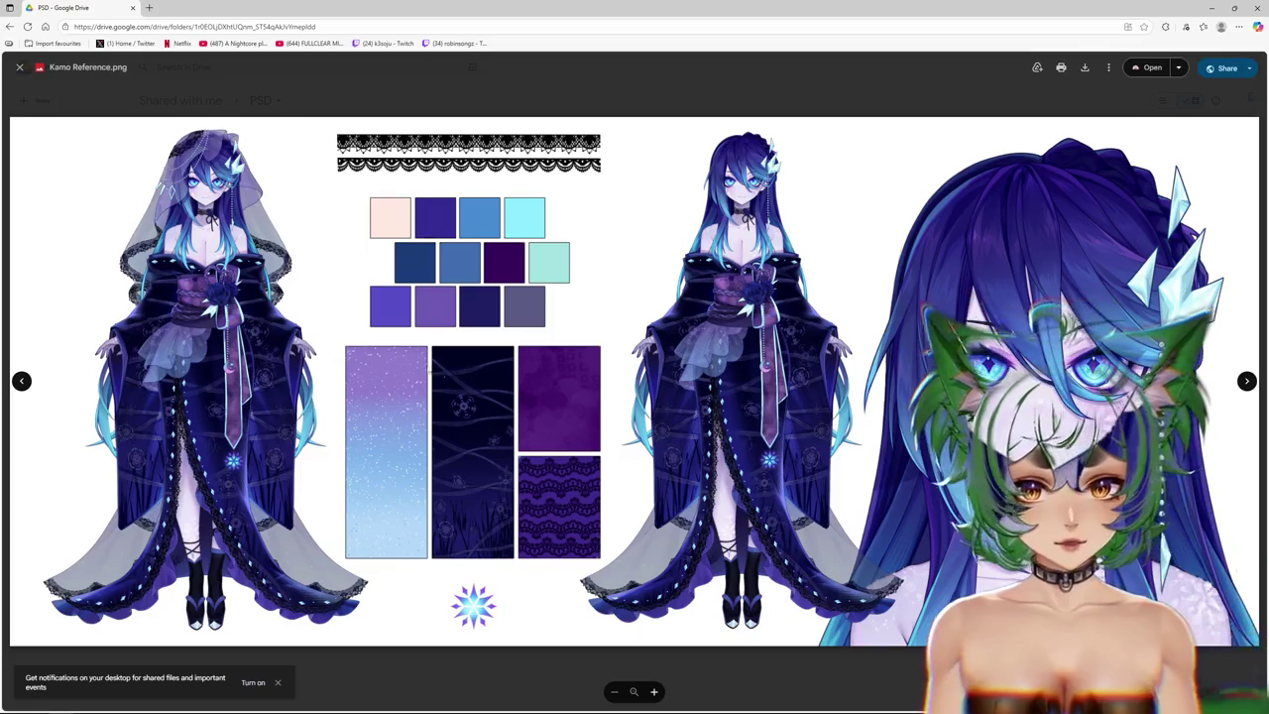
pyautogui.scroll(3, 230, 337)
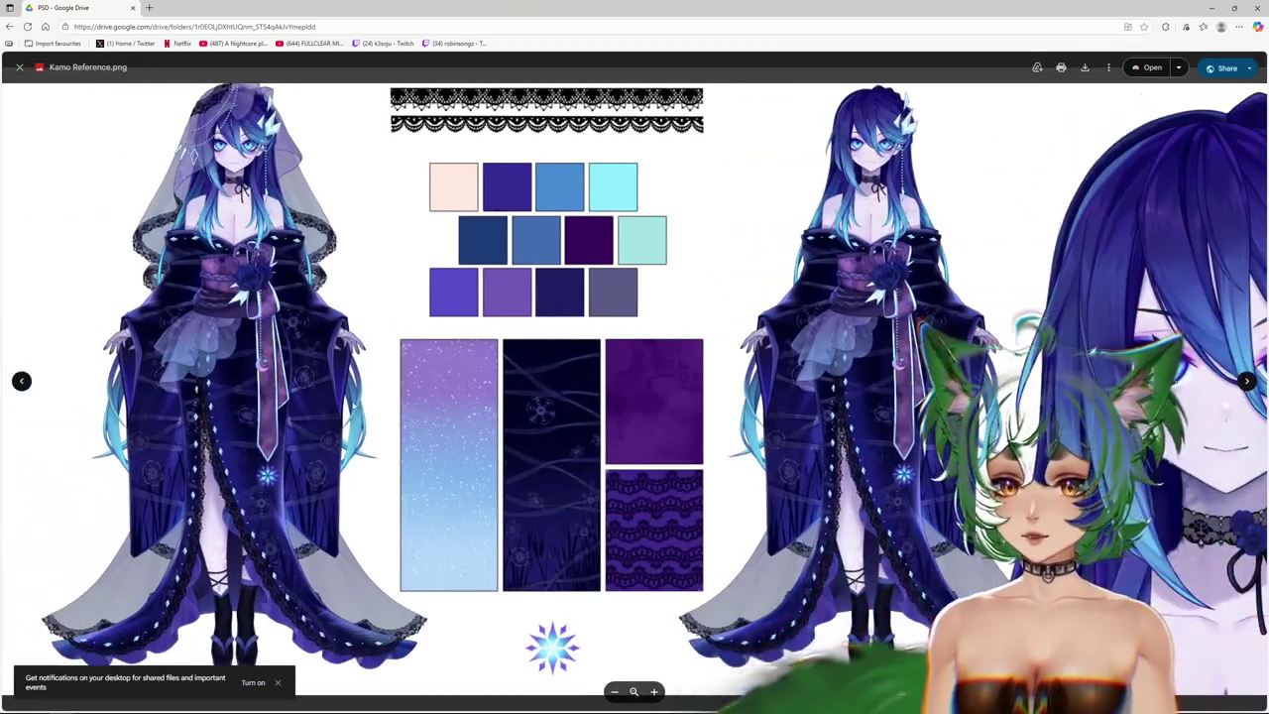
pyautogui.scroll(3, 271, 376)
pyautogui.scroll(1, 554, 302)
pyautogui.scroll(1, 576, 298)
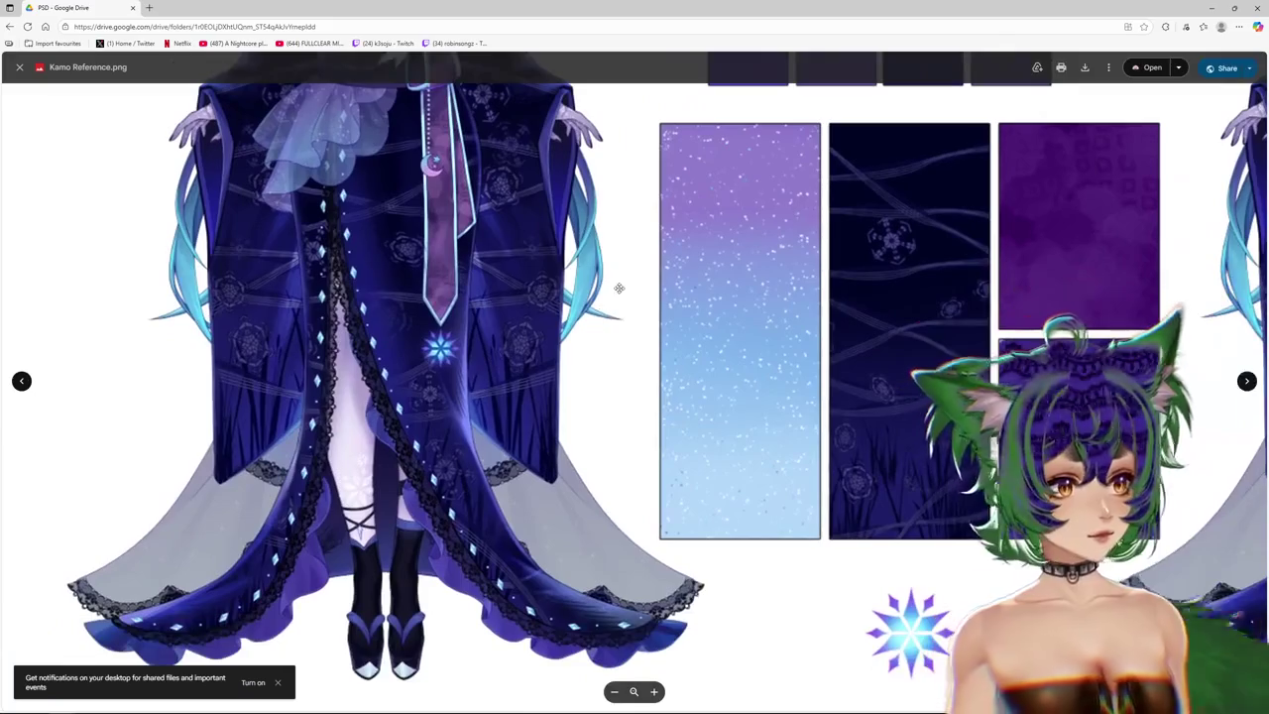
pyautogui.scroll(1, 616, 294)
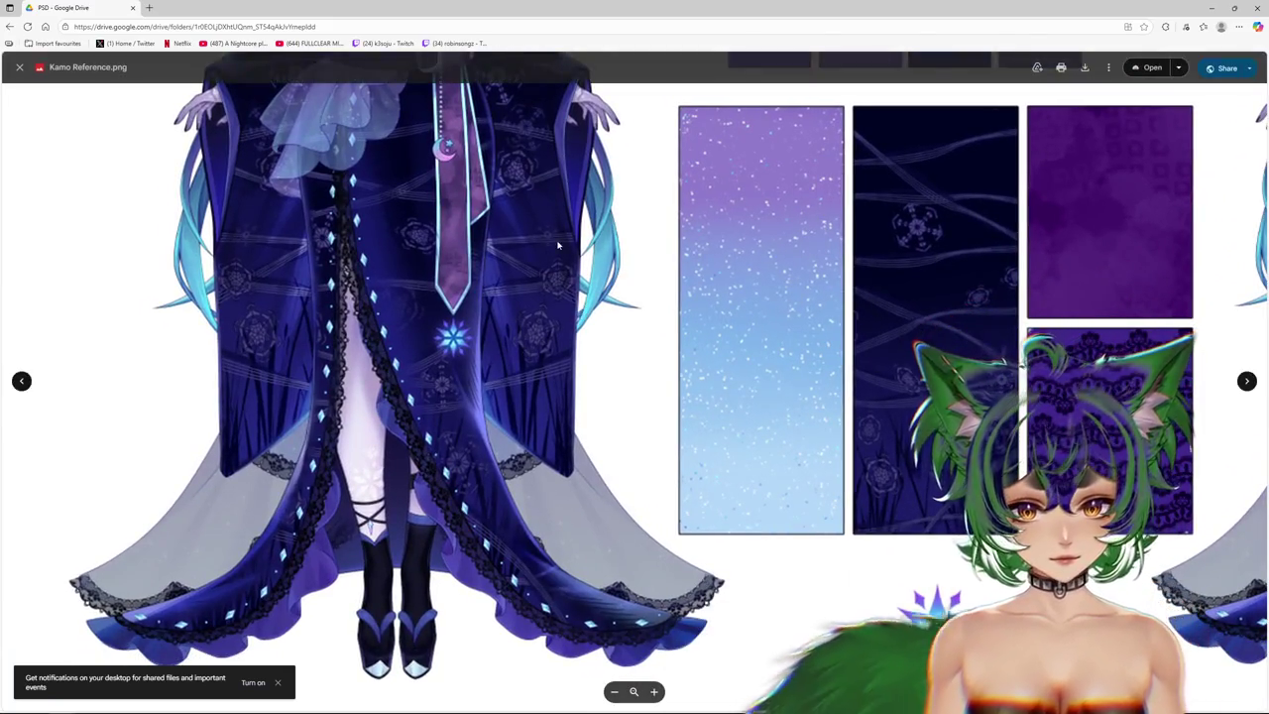
pyautogui.scroll(1, 585, 258)
pyautogui.scroll(2, 571, 239)
pyautogui.scroll(2, 566, 241)
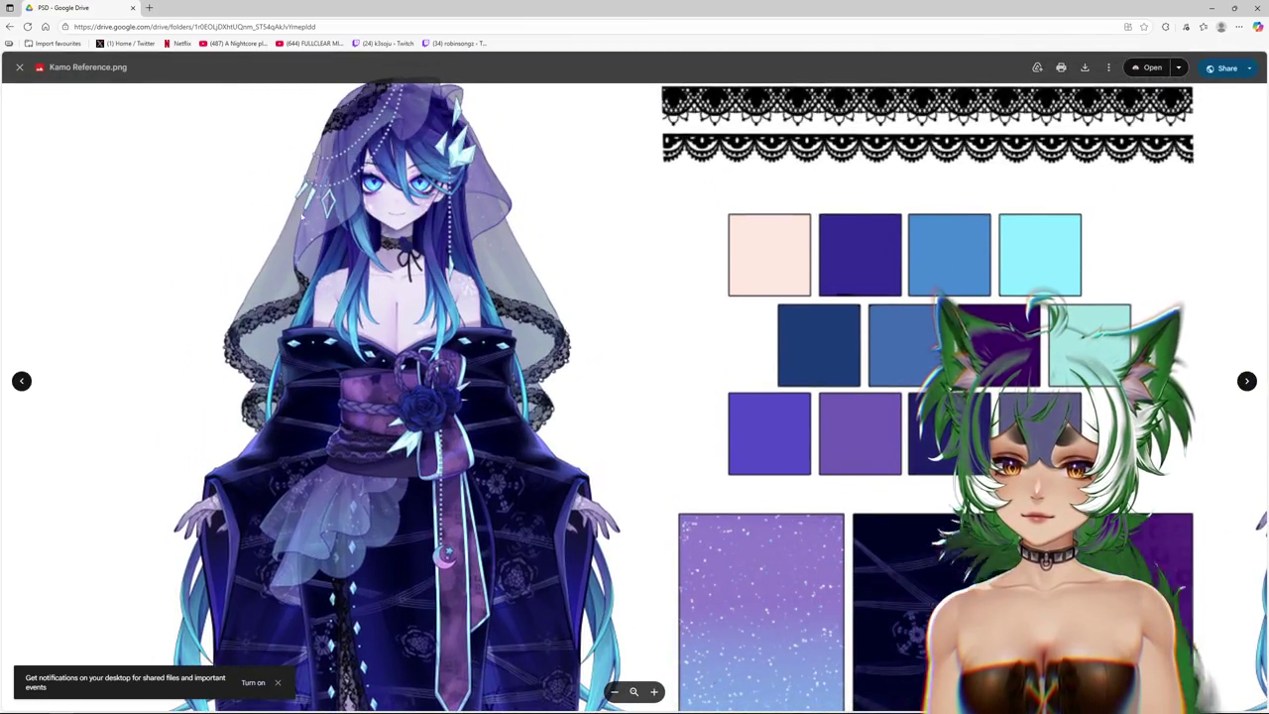
pyautogui.hscroll(1, 781, 495)
pyautogui.hscroll(3, 605, 481)
pyautogui.hscroll(7, 635, 436)
pyautogui.hscroll(3, 674, 421)
pyautogui.scroll(-1, 699, 424)
pyautogui.scroll(-1, 703, 424)
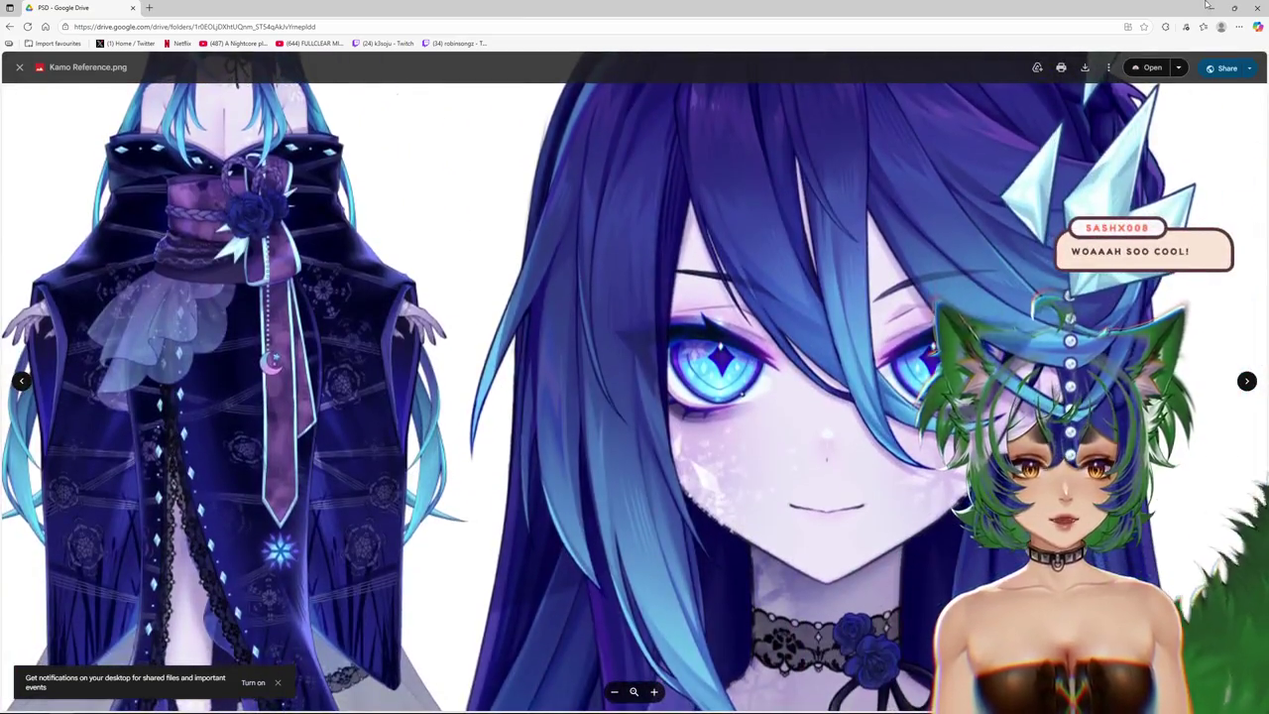
pyautogui.click(1209, 7)
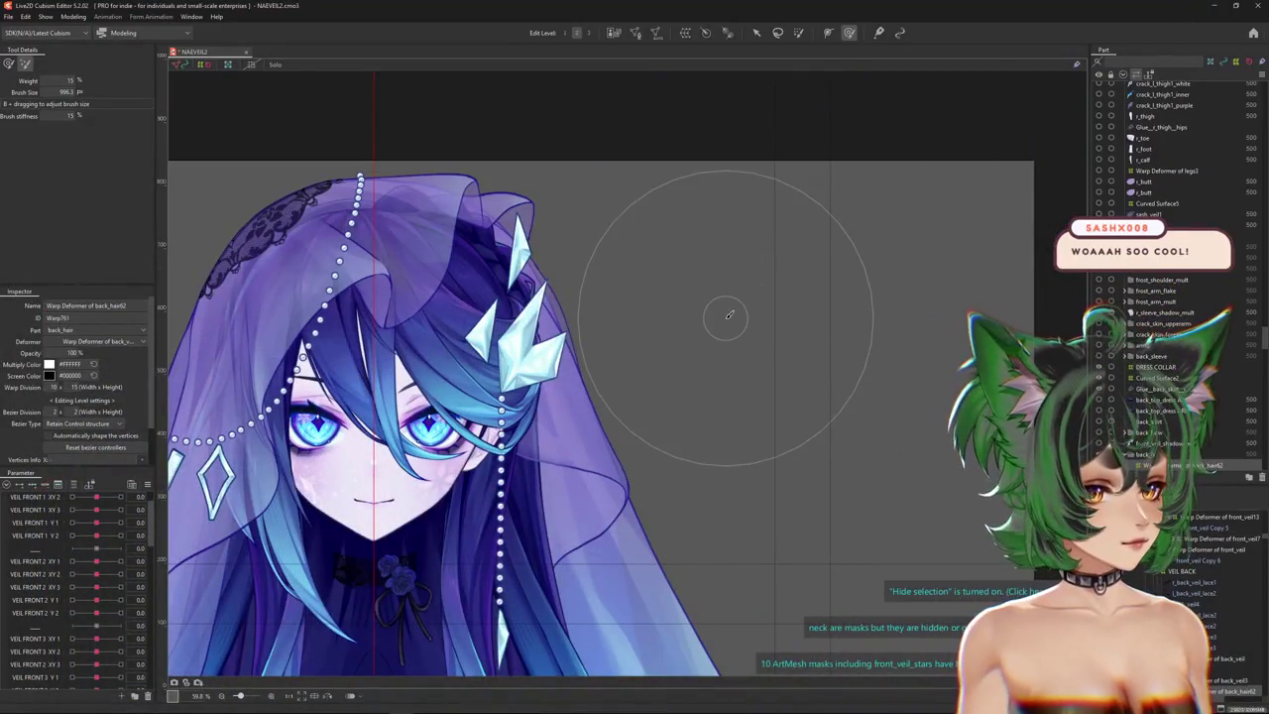
# Test VEIL FRONT 2 Y 2 at 1.0, then reset it to 0.
pyautogui.scroll(-2, 595, 377)
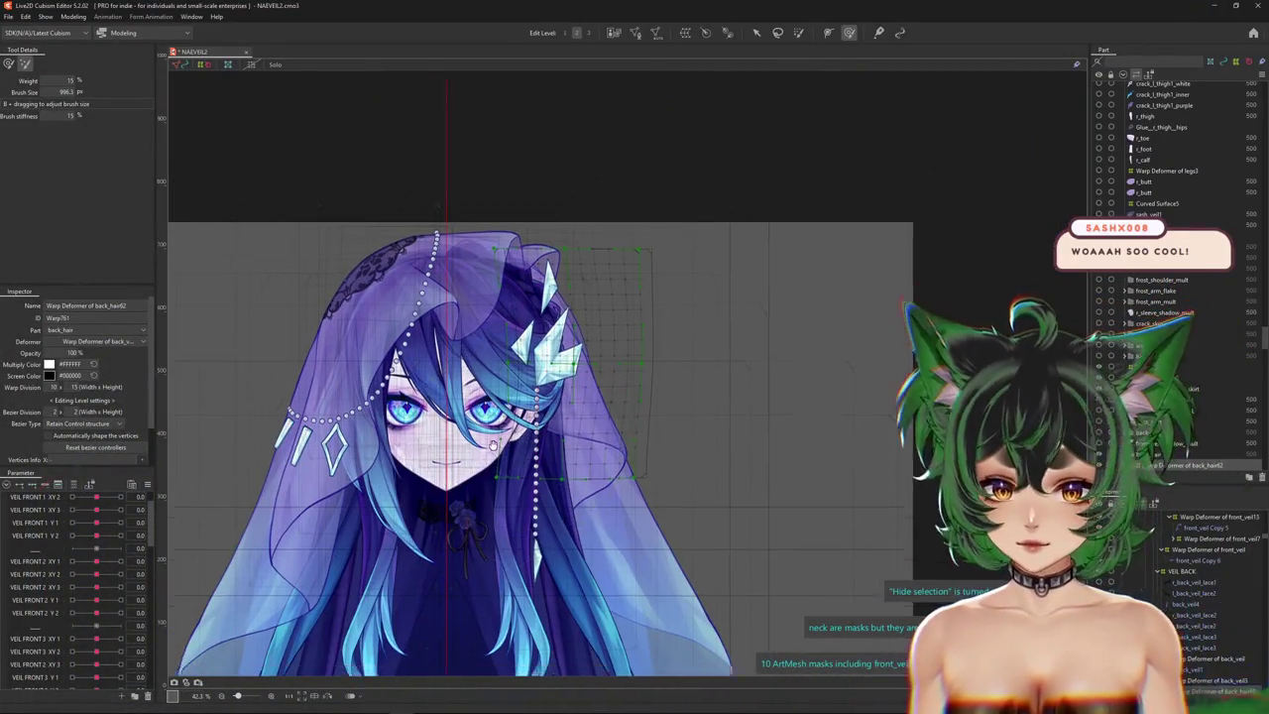
pyautogui.moveTo(97, 613); pyautogui.dragTo(129, 611)
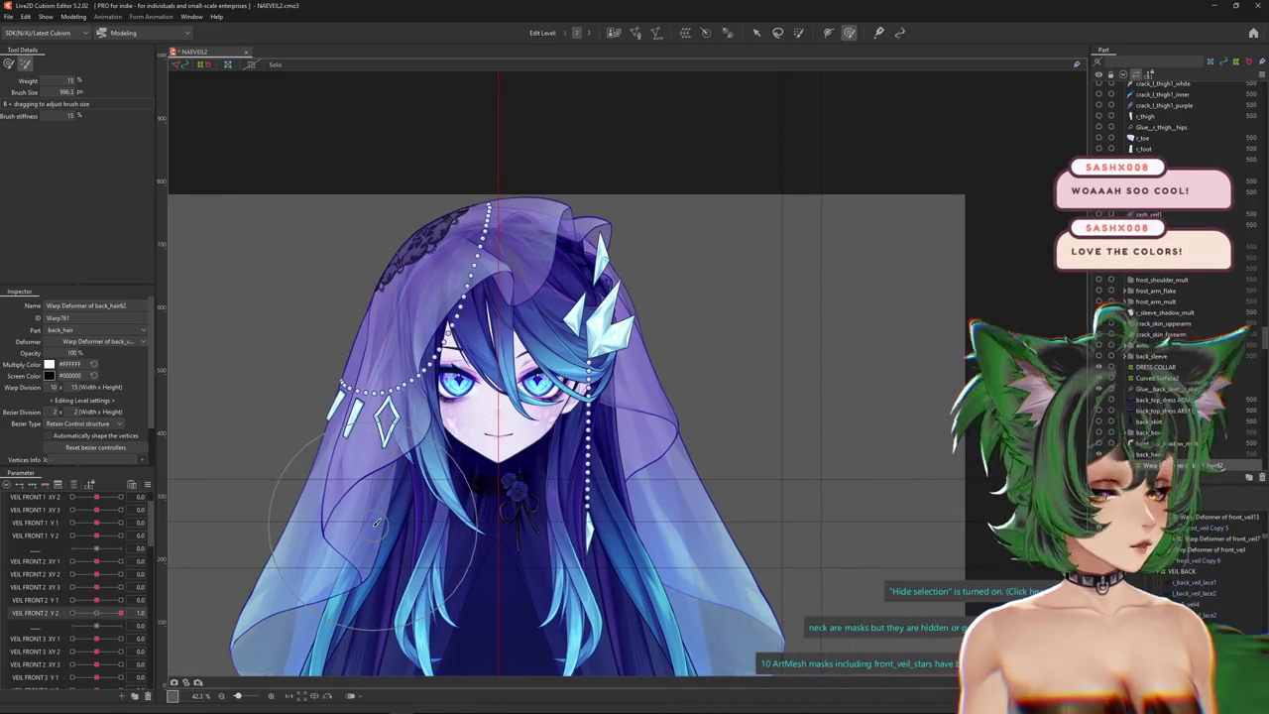
pyautogui.scroll(-2, 377, 523)
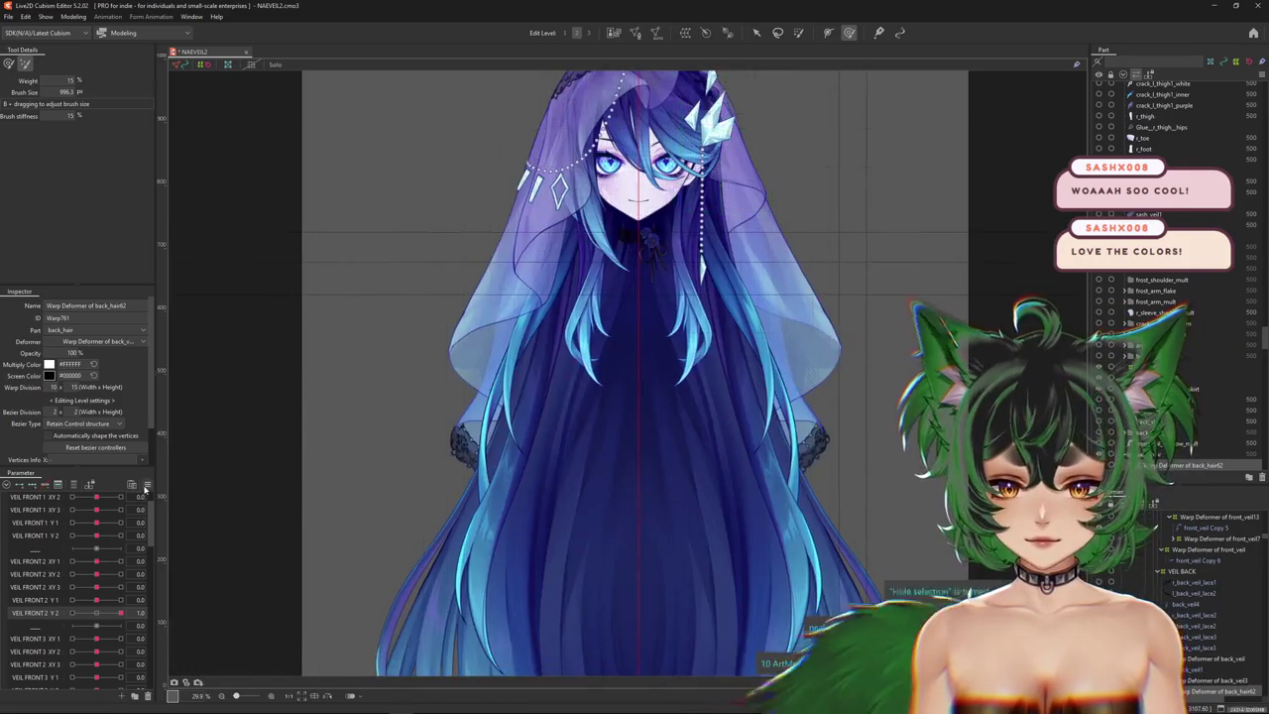
pyautogui.rightClick(155, 451)
pyautogui.click(218, 471)
pyautogui.scroll(1, 463, 378)
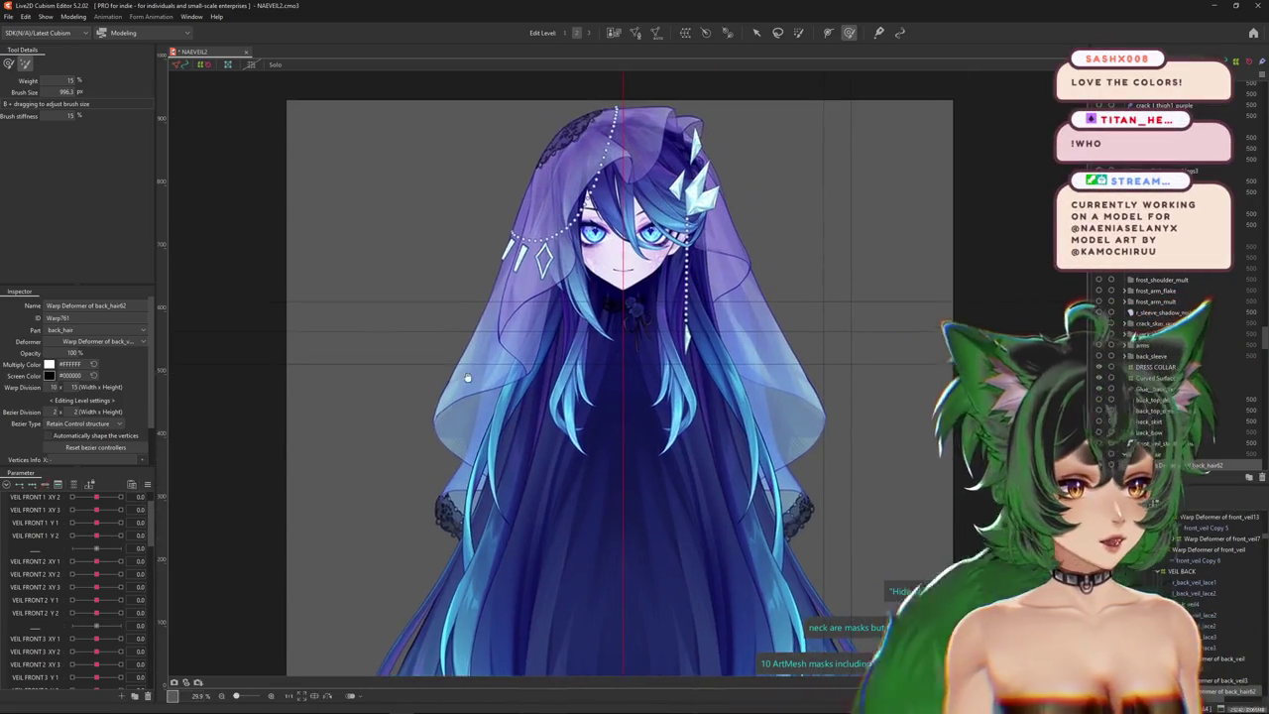
pyautogui.scroll(5, 463, 378)
pyautogui.scroll(-2, 526, 512)
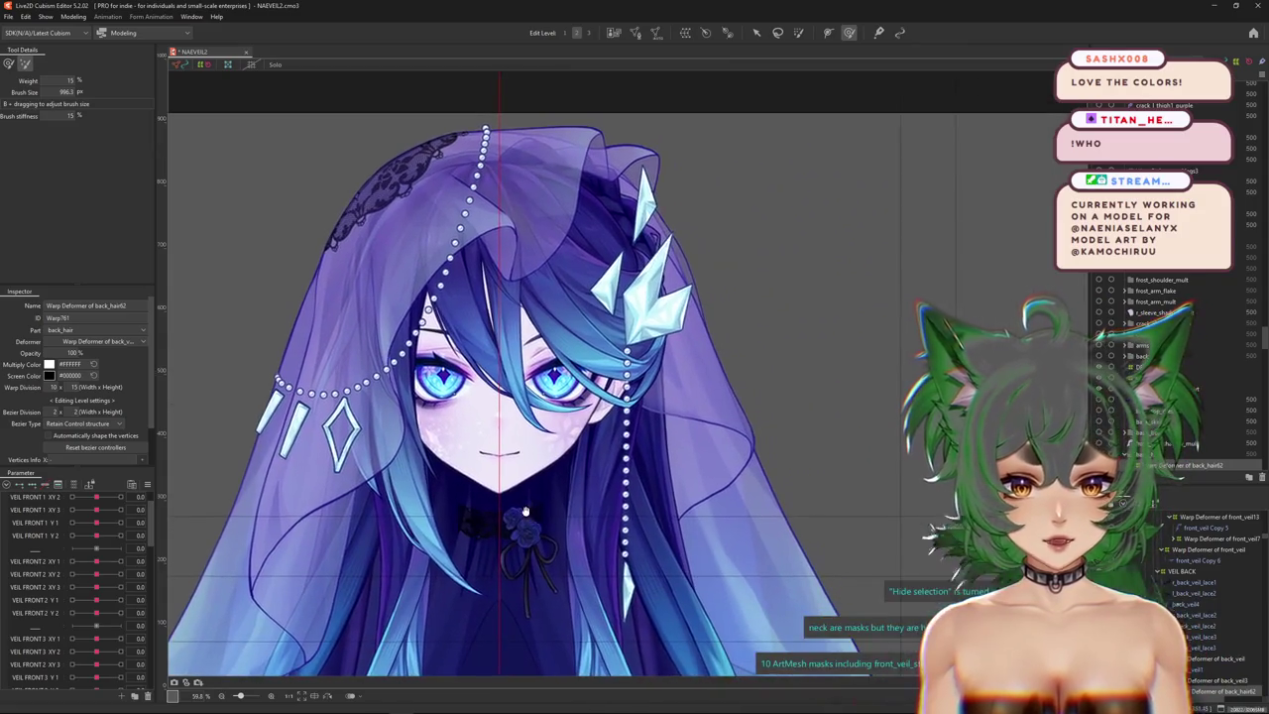
# Pan and zoom the canvas to bring the character's head to the centre.
pyautogui.moveTo(715, 512); pyautogui.dragTo(864, 467)
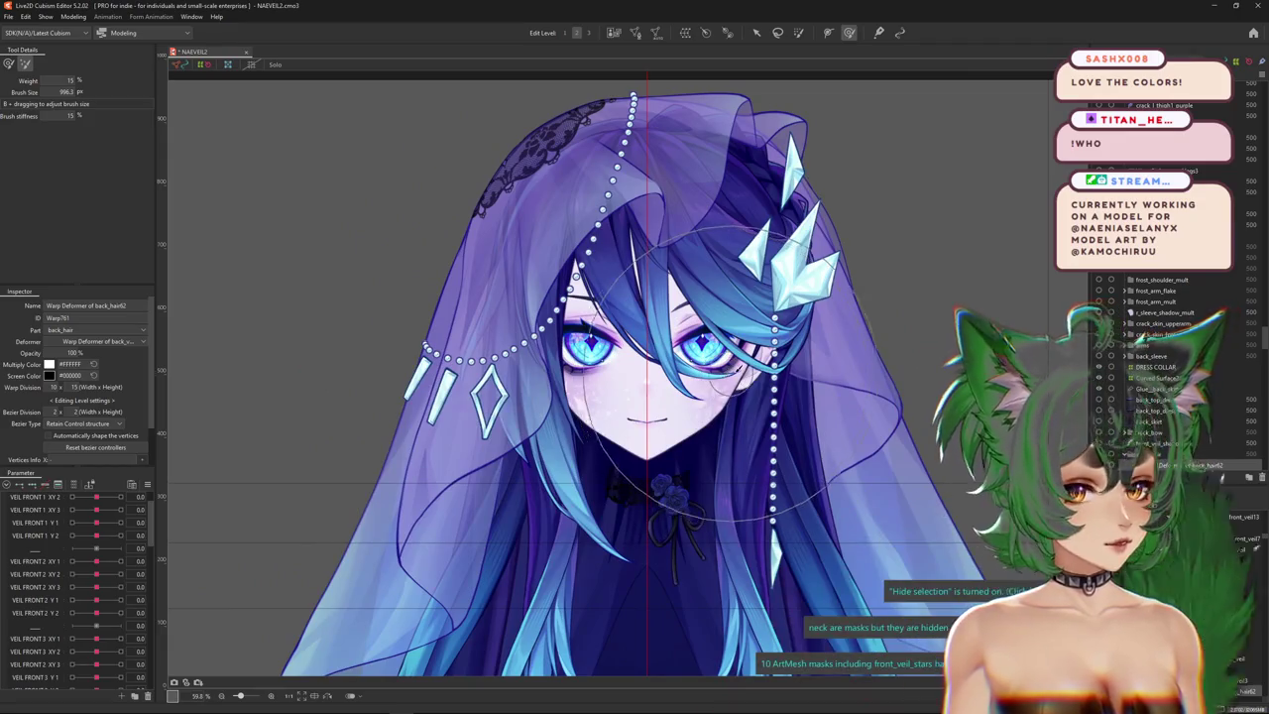
pyautogui.scroll(-3, 729, 374)
pyautogui.scroll(-3, 727, 446)
pyautogui.moveTo(771, 618)
pyautogui.mouseDown()
pyautogui.moveTo(661, 533)
pyautogui.moveTo(650, 466)
pyautogui.mouseUp()
pyautogui.scroll(5, 588, 345)
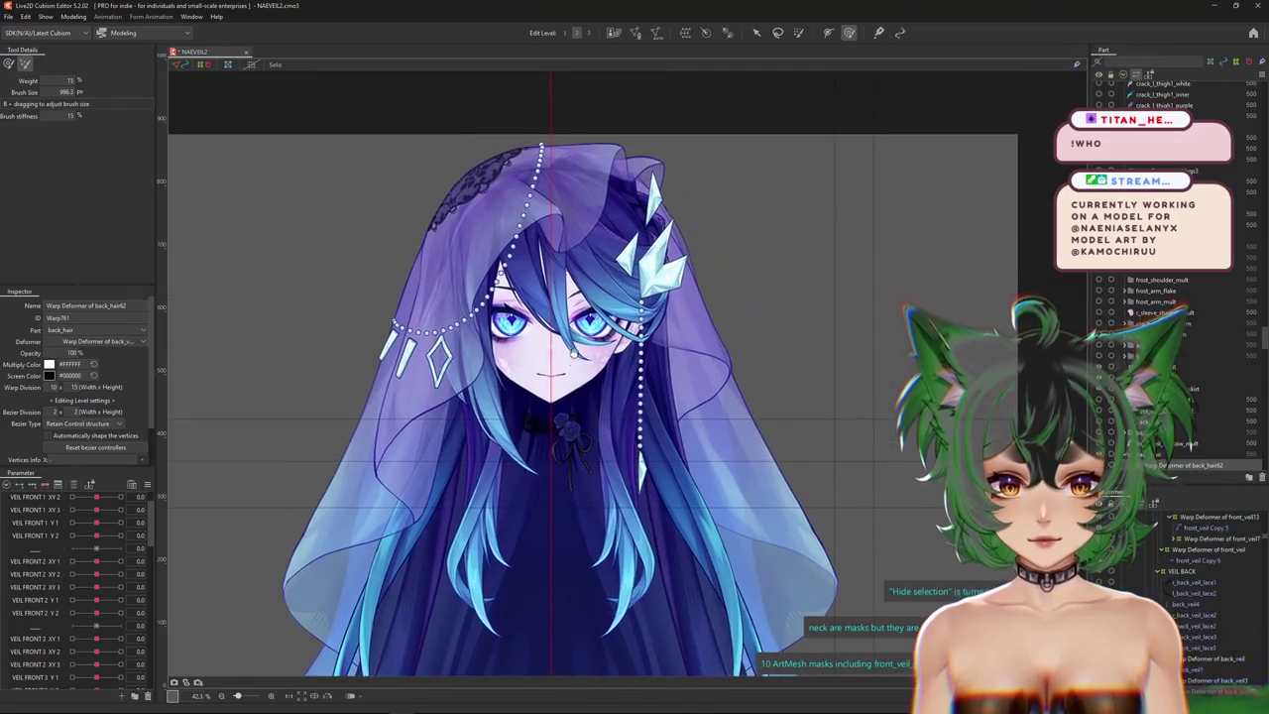
pyautogui.moveTo(301, 321); pyautogui.dragTo(496, 360)
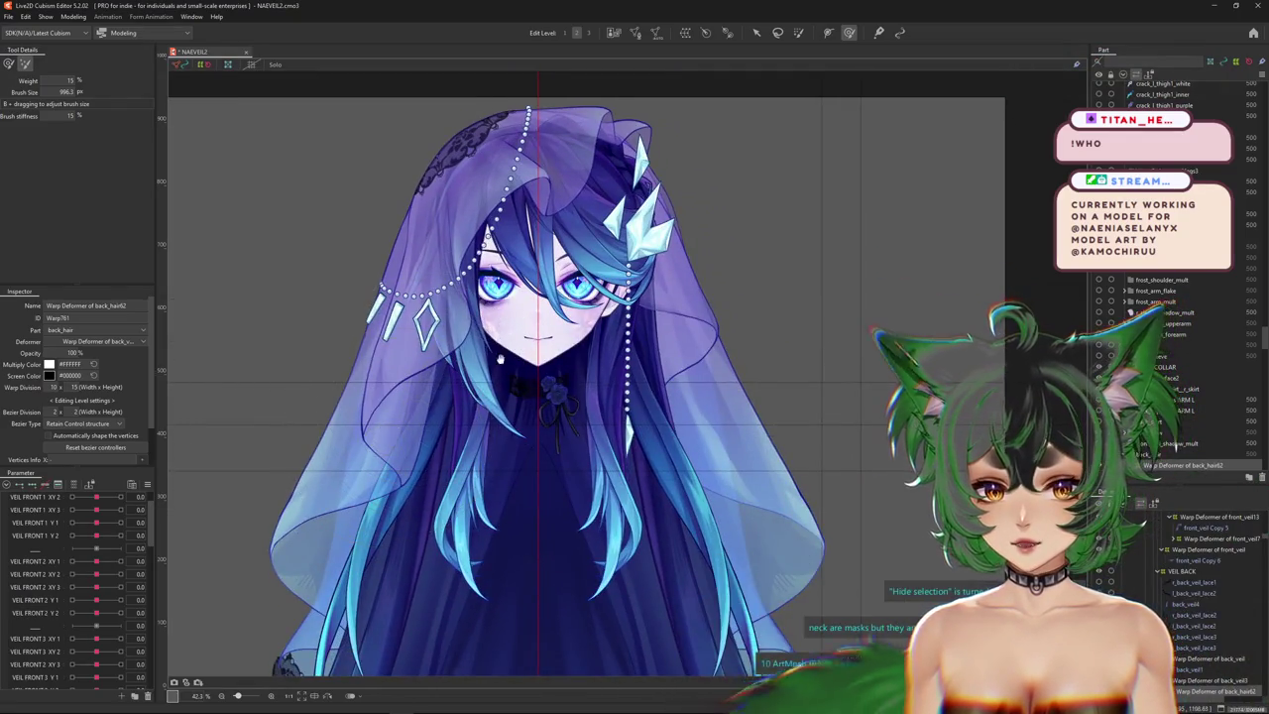
pyautogui.moveTo(253, 454); pyautogui.dragTo(241, 519)
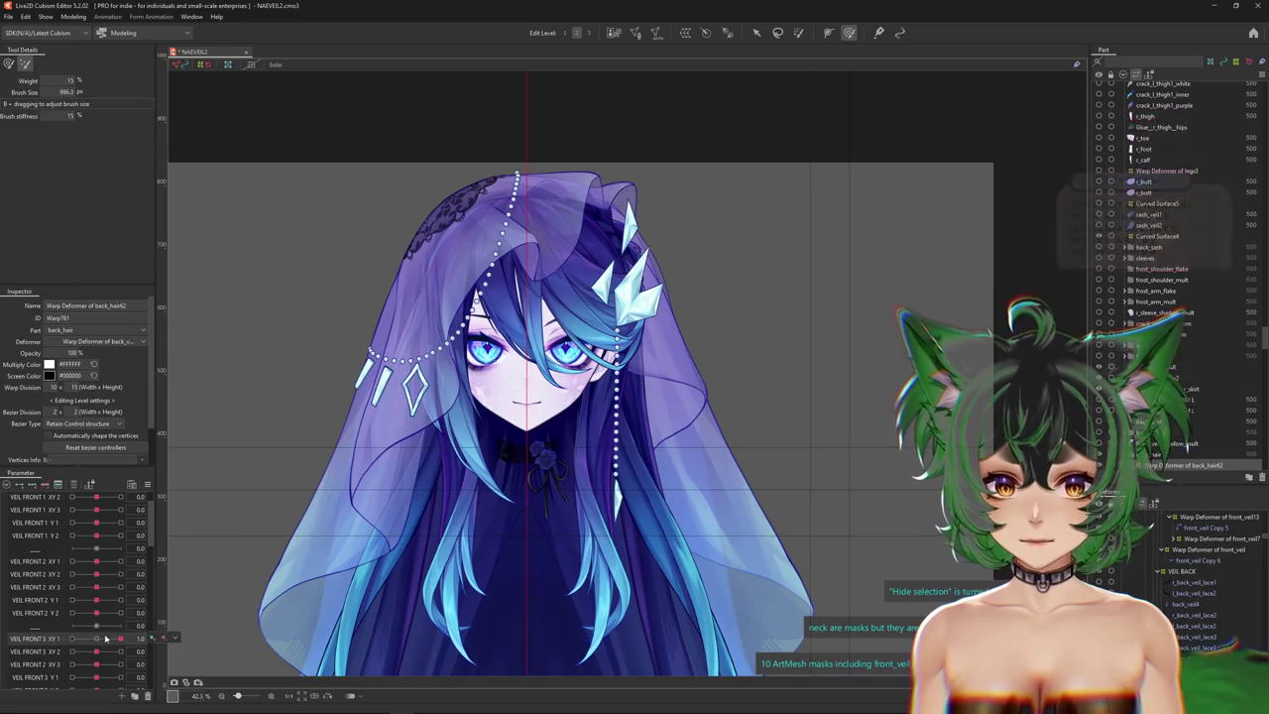
# Set VEIL FRONT 3 XY 2 slightly negative and Y1 to 1.0, then hide selection overlays.
pyautogui.moveTo(93, 652); pyautogui.dragTo(99, 670)
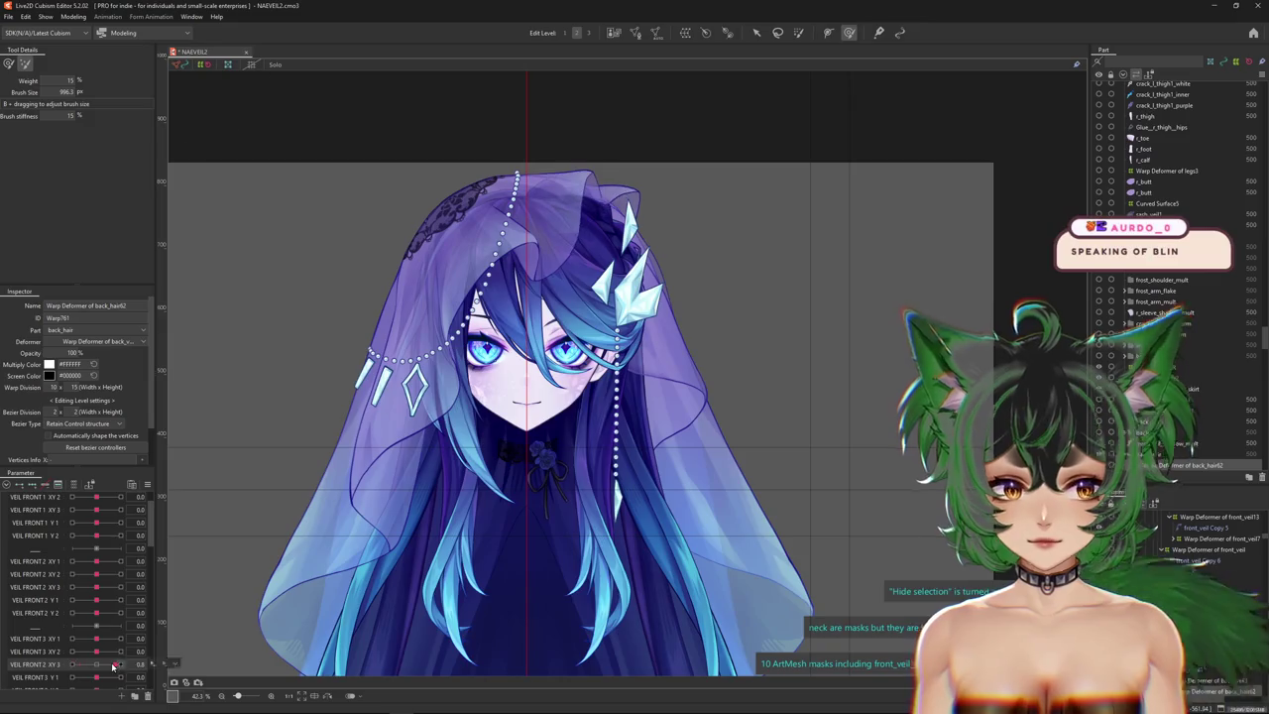
pyautogui.click(113, 666)
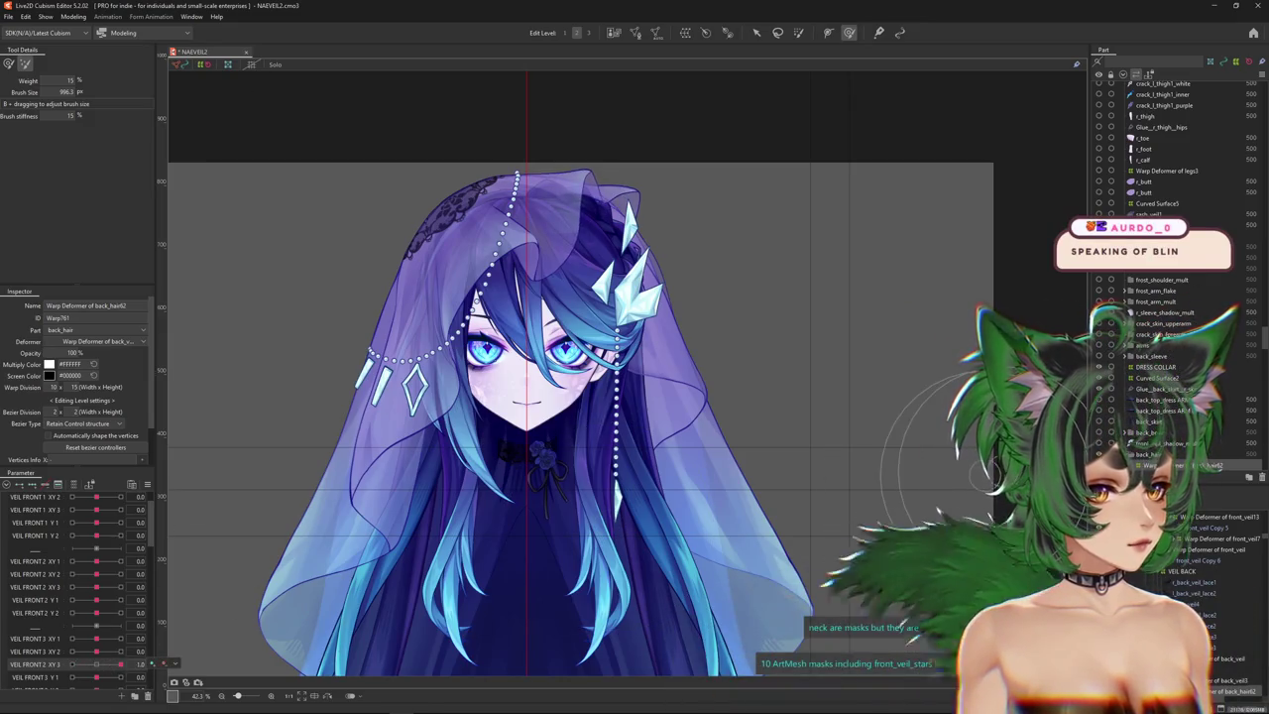
pyautogui.moveTo(97, 681)
pyautogui.mouseDown()
pyautogui.moveTo(115, 681)
pyautogui.moveTo(31, 678)
pyautogui.mouseUp()
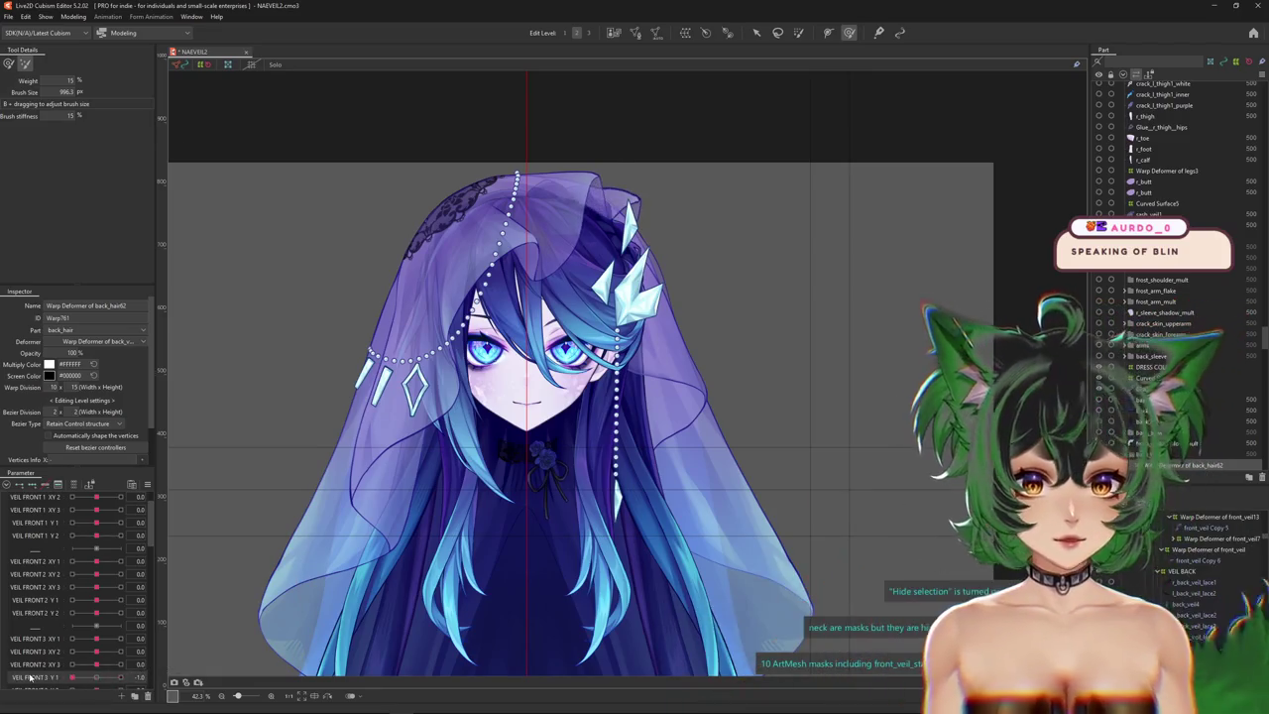
pyautogui.moveTo(644, 450); pyautogui.dragTo(565, 476)
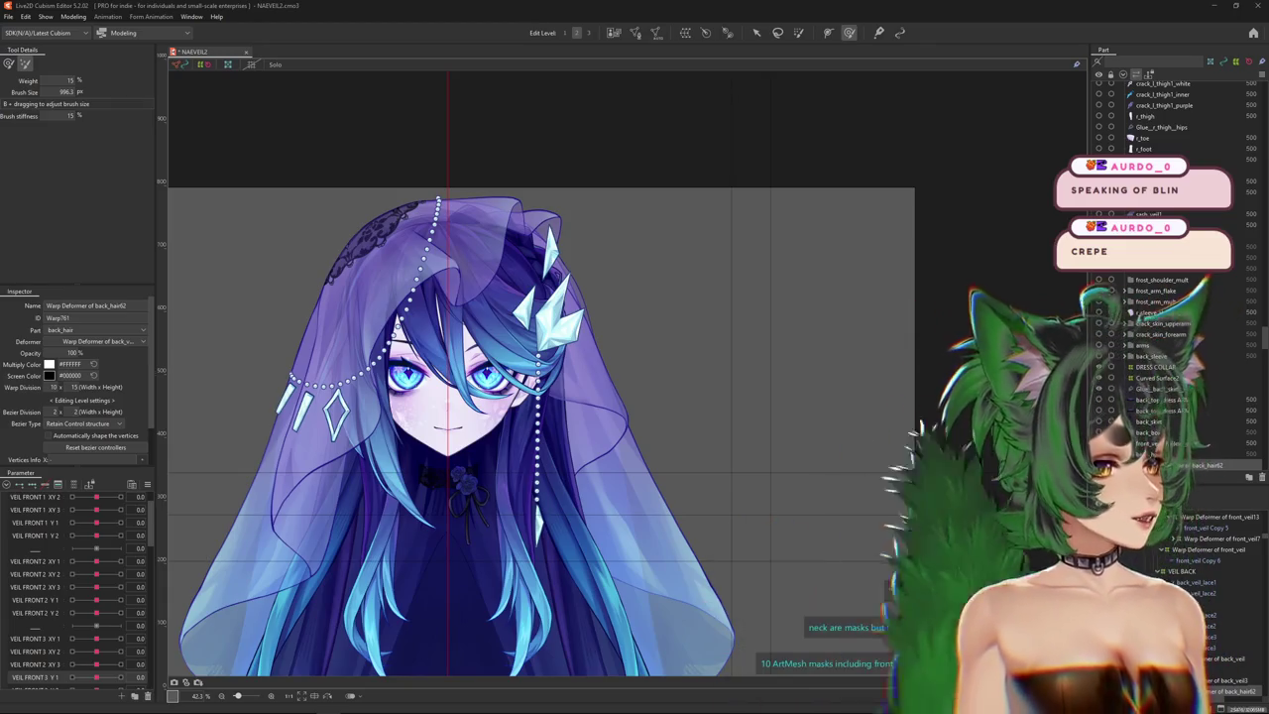
pyautogui.hotkey('ctrl', 'h')
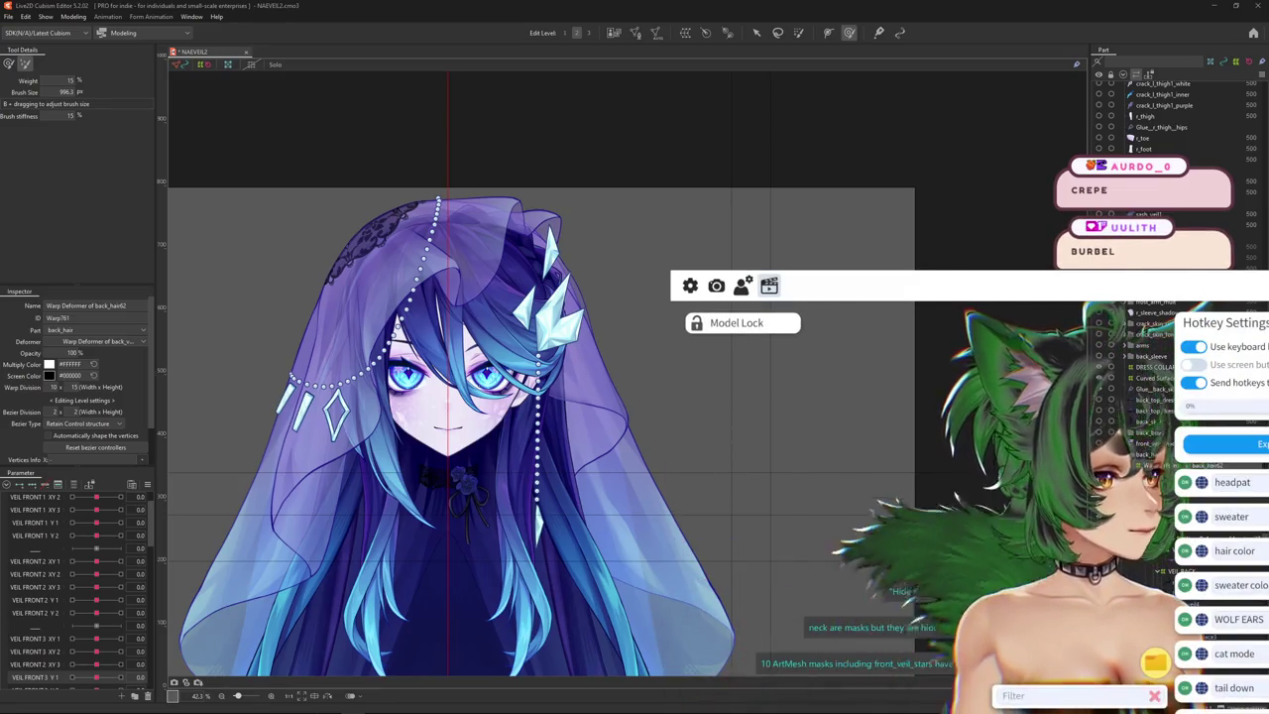
# Apply the hair color.exp3.json expression to turn the hair from green to purple.
pyautogui.click(1057, 528)
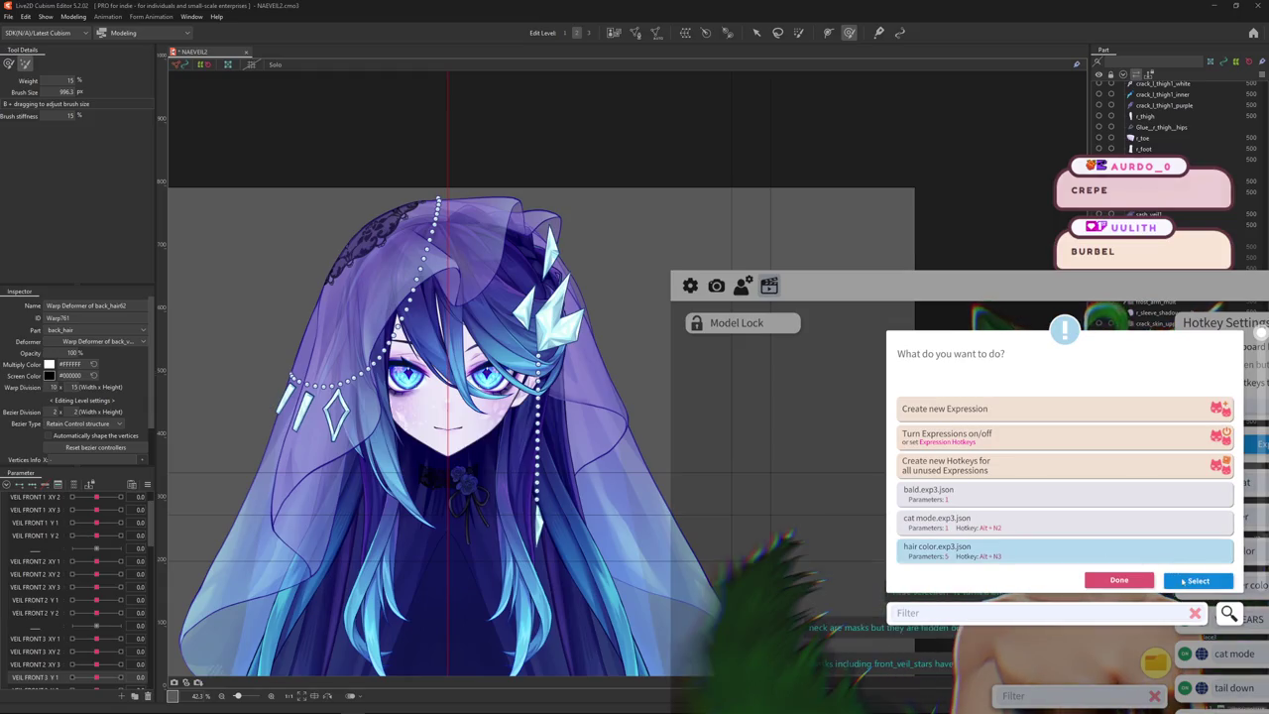
pyautogui.click(1199, 579)
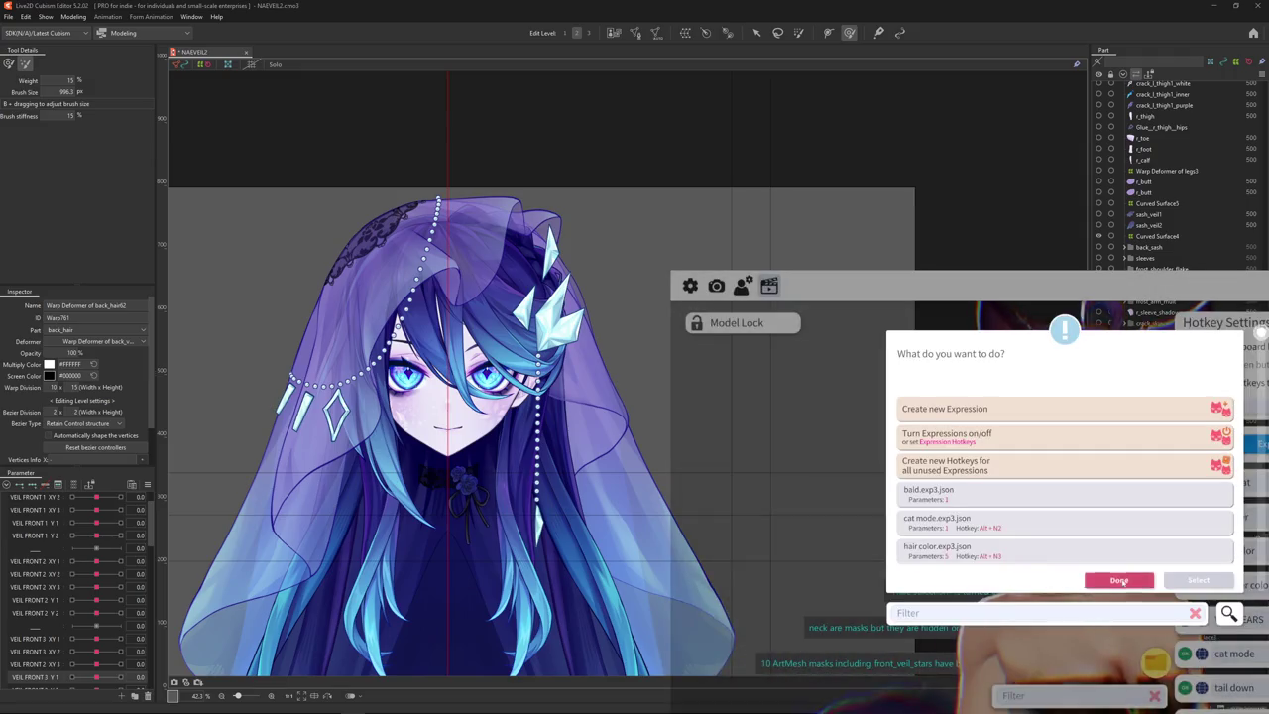
pyautogui.click(1120, 581)
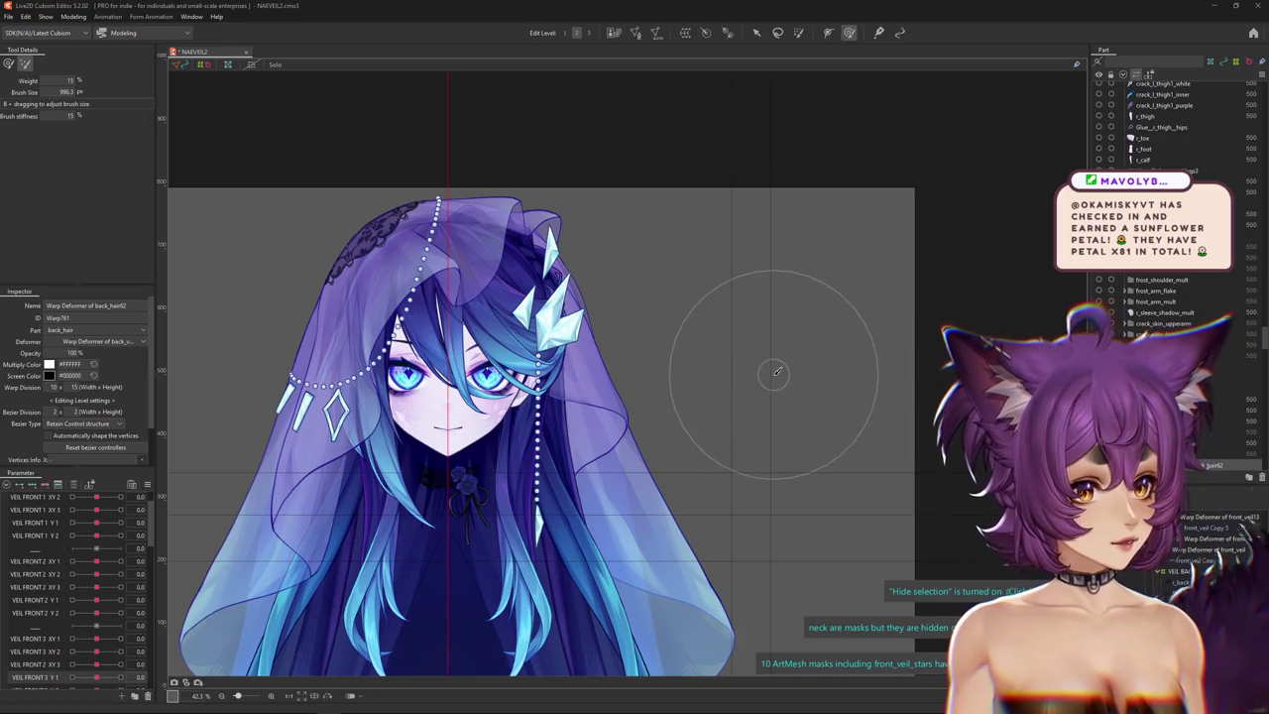
# Preview the veil bend on VEIL FRONT 3 Y 1, returning it to -1.0.
pyautogui.scroll(-1, 719, 414)
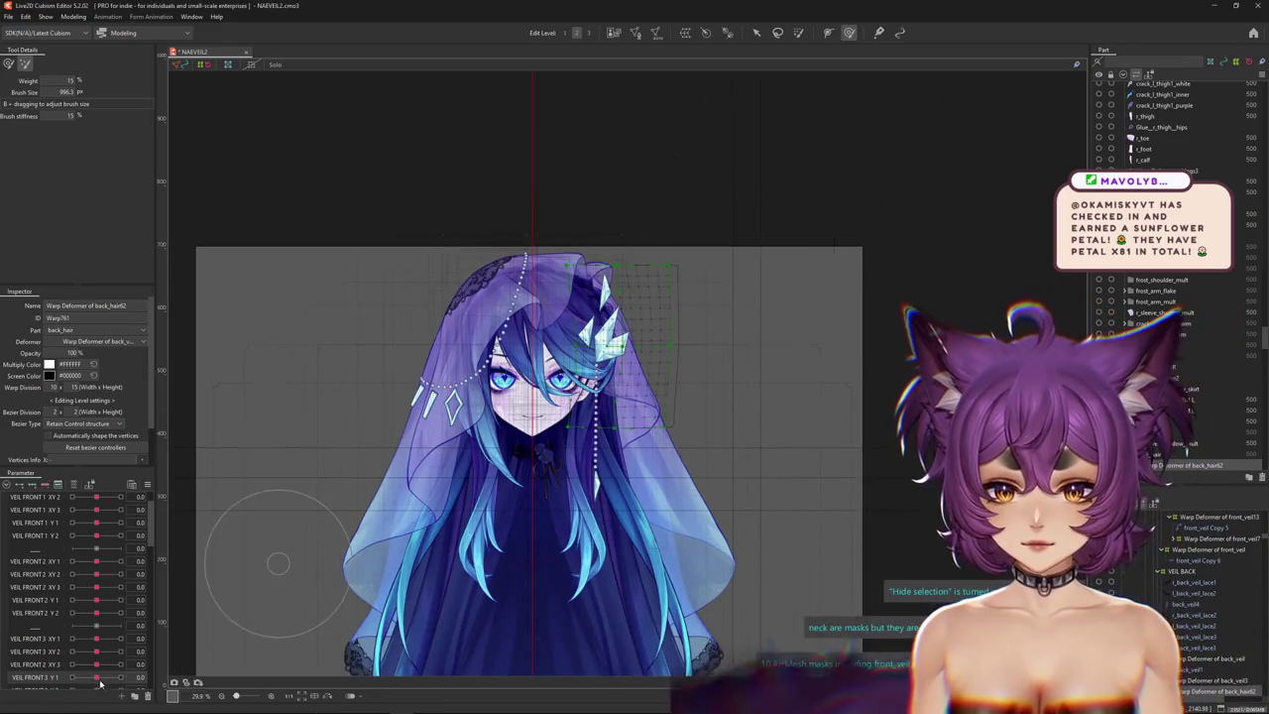
pyautogui.scroll(1, 599, 315)
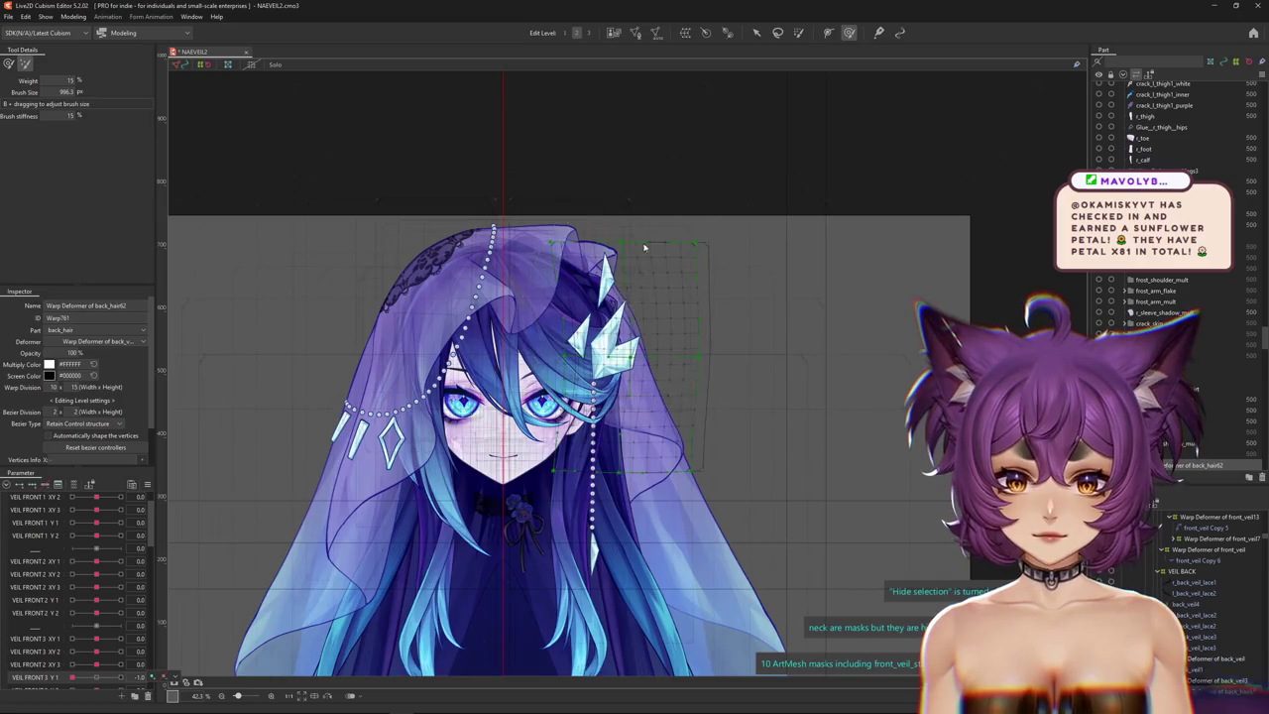
pyautogui.scroll(3, 646, 249)
pyautogui.moveTo(73, 677)
pyautogui.mouseDown()
pyautogui.moveTo(106, 676)
pyautogui.moveTo(57, 676)
pyautogui.mouseUp()
pyautogui.scroll(-1, 595, 382)
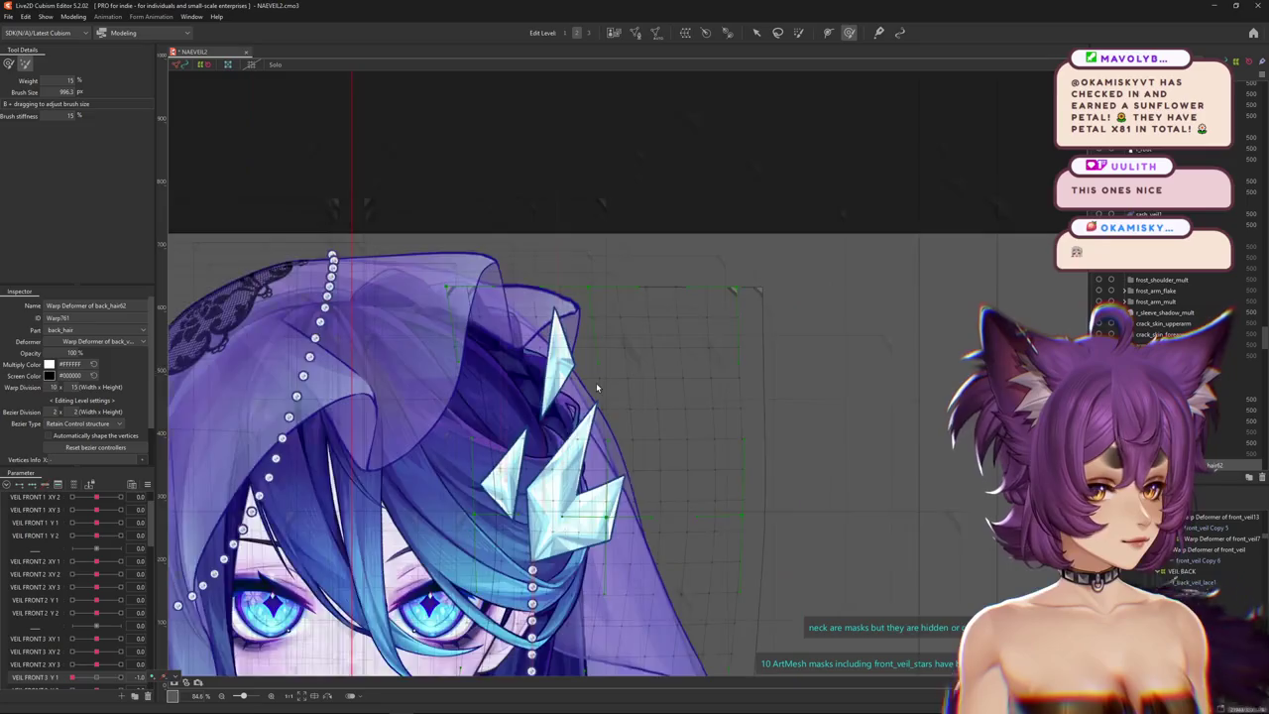
pyautogui.scroll(-1, 596, 383)
# Hide the warp grid overlay and push another veil parameter to its full value.
pyautogui.hotkey('ctrl', 'h')
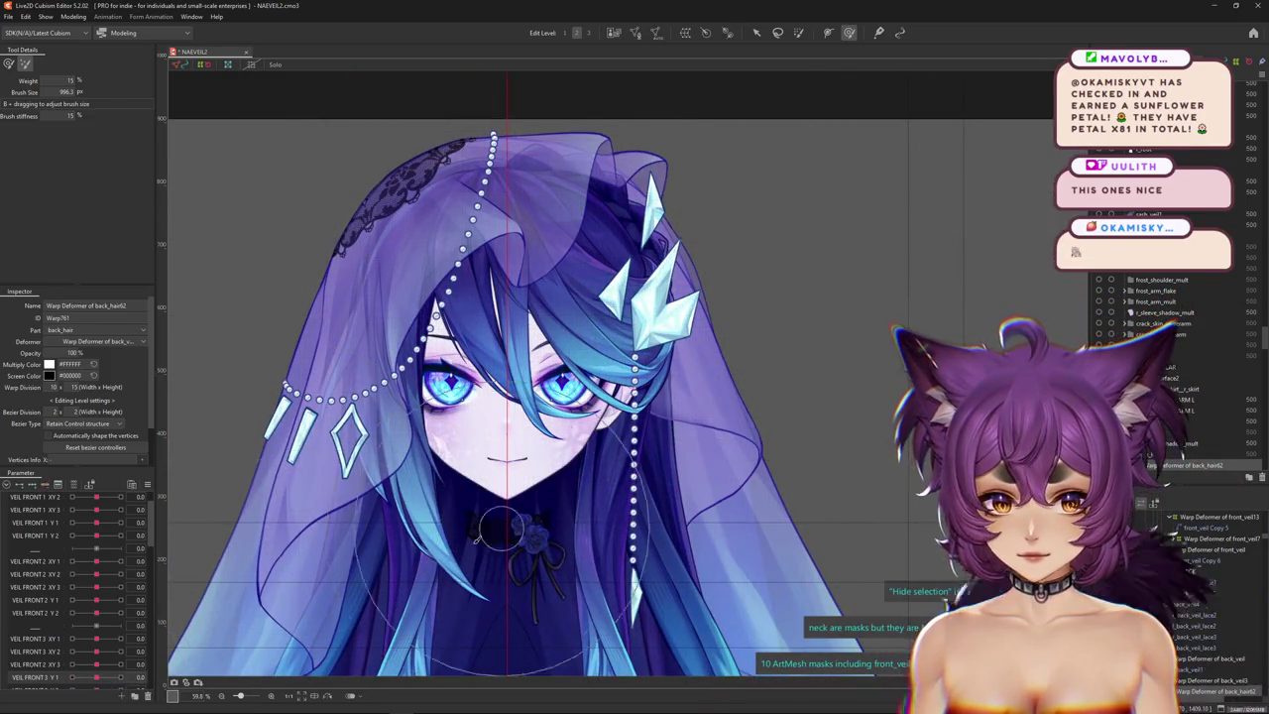
pyautogui.scroll(-1, 490, 533)
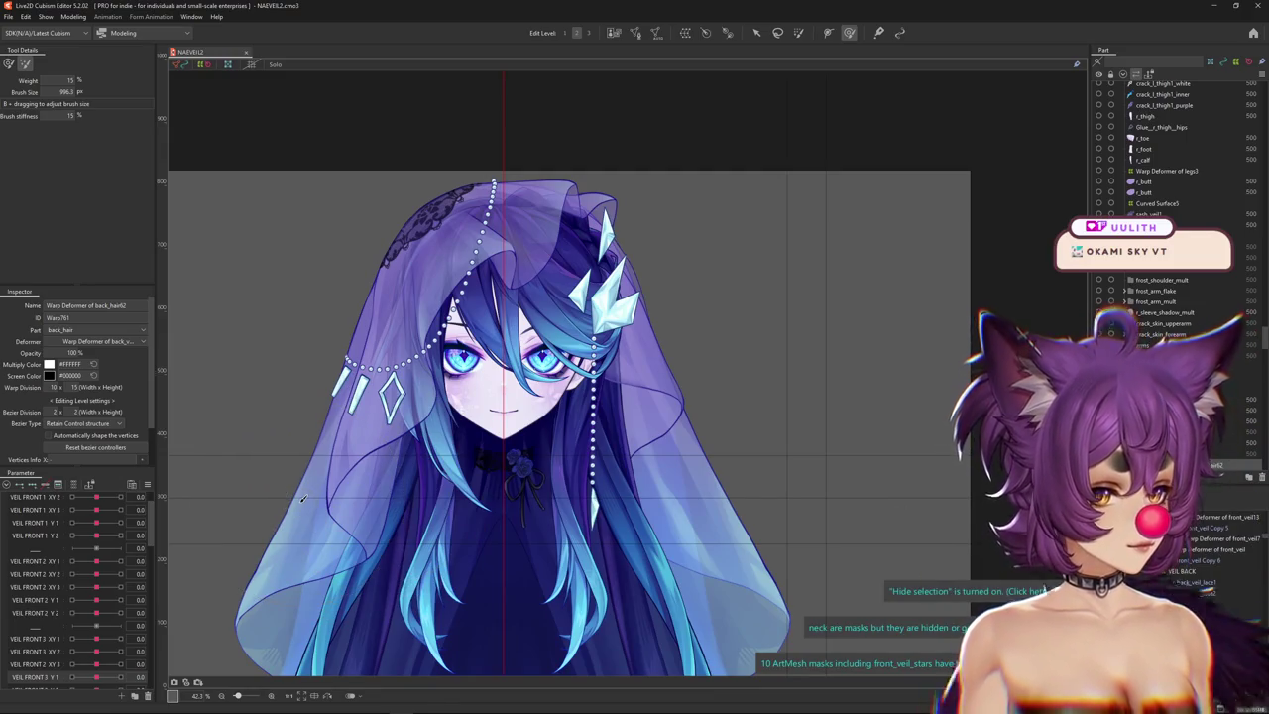
pyautogui.moveTo(96, 626)
pyautogui.mouseDown()
pyautogui.moveTo(111, 635)
pyautogui.moveTo(92, 632)
pyautogui.mouseUp()
pyautogui.click(139, 490)
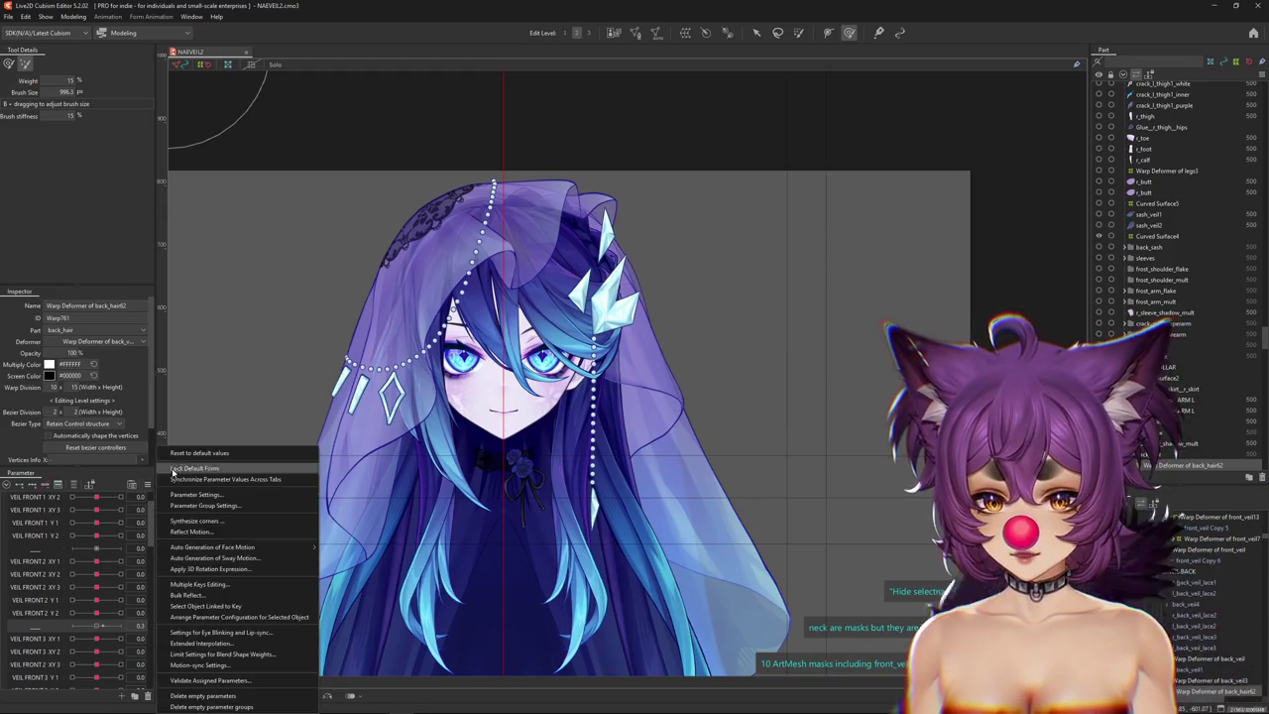
# Locate and set the VEIL FRONT XY 1 parameter in the list, then clear the deformer selection.
pyautogui.scroll(3, 639, 382)
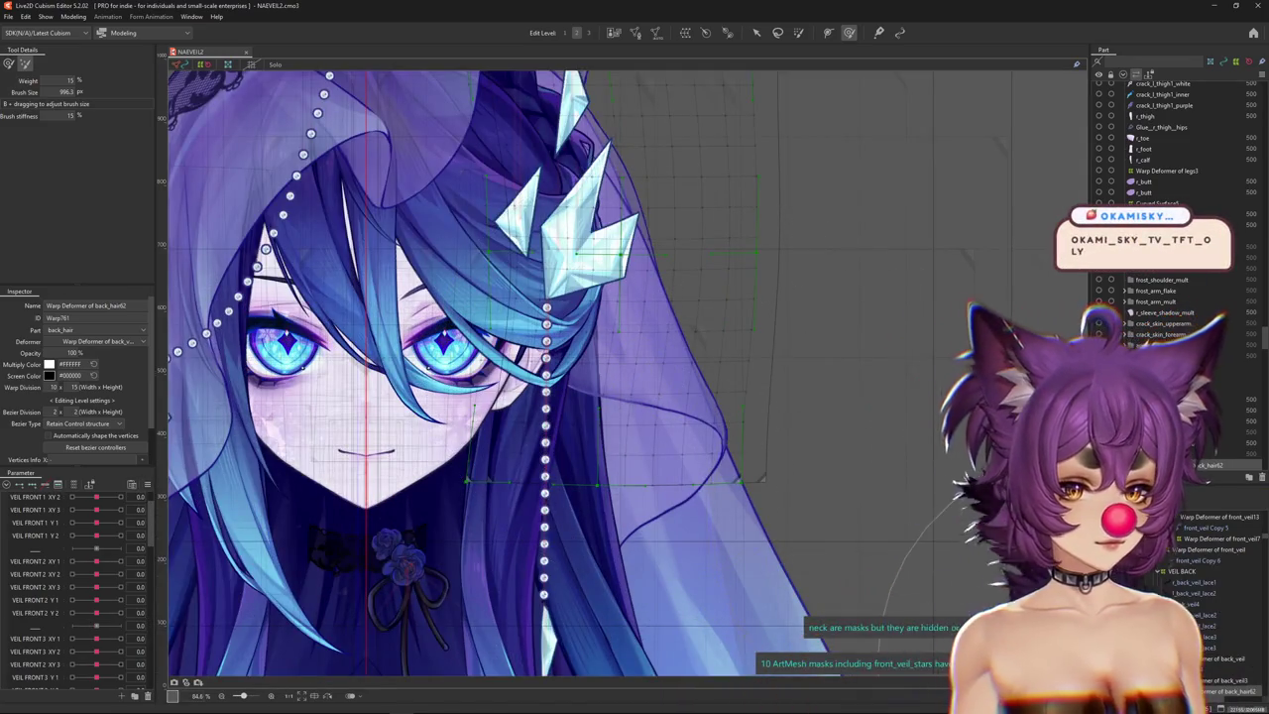
pyautogui.scroll(-2, 807, 424)
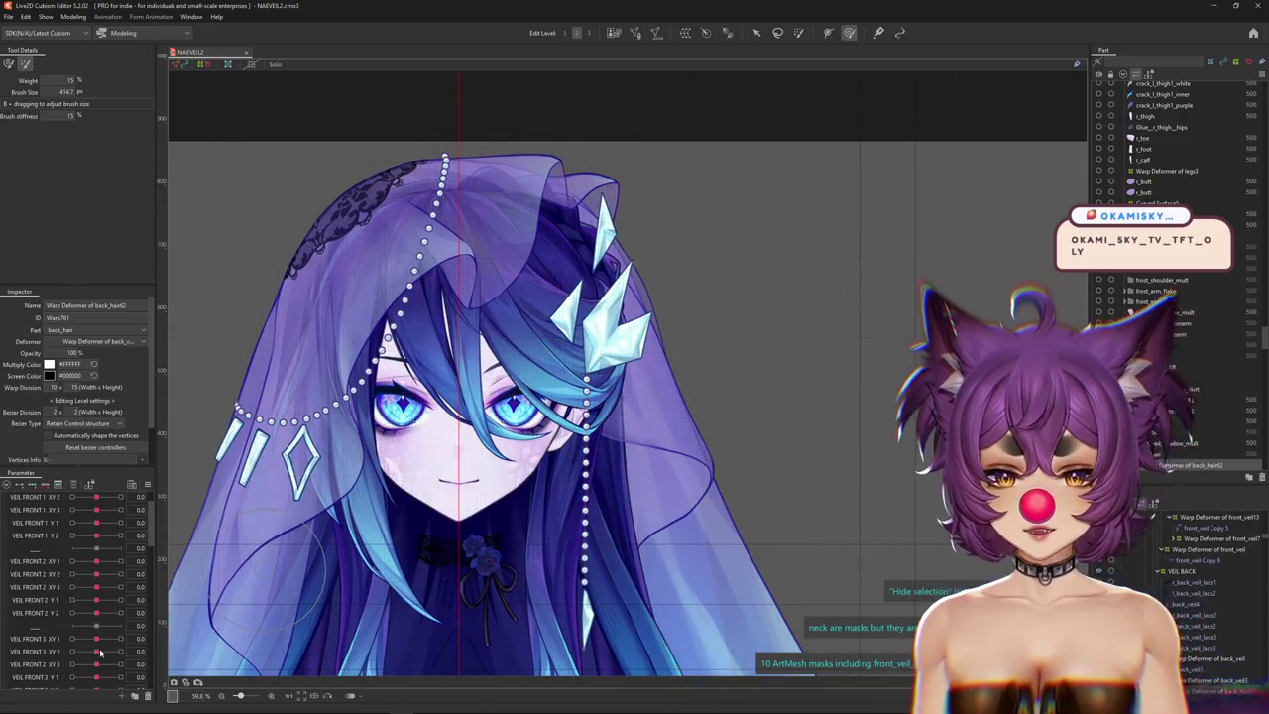
pyautogui.scroll(-5, 82, 613)
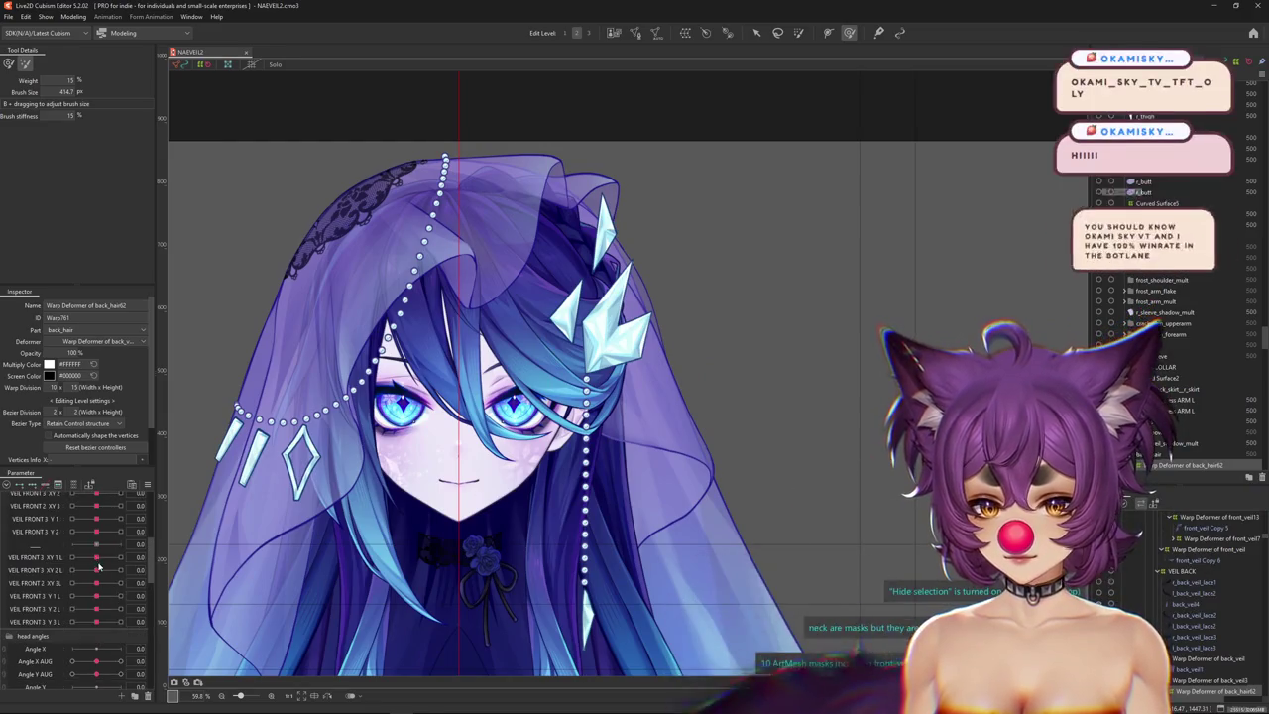
pyautogui.scroll(3, 129, 557)
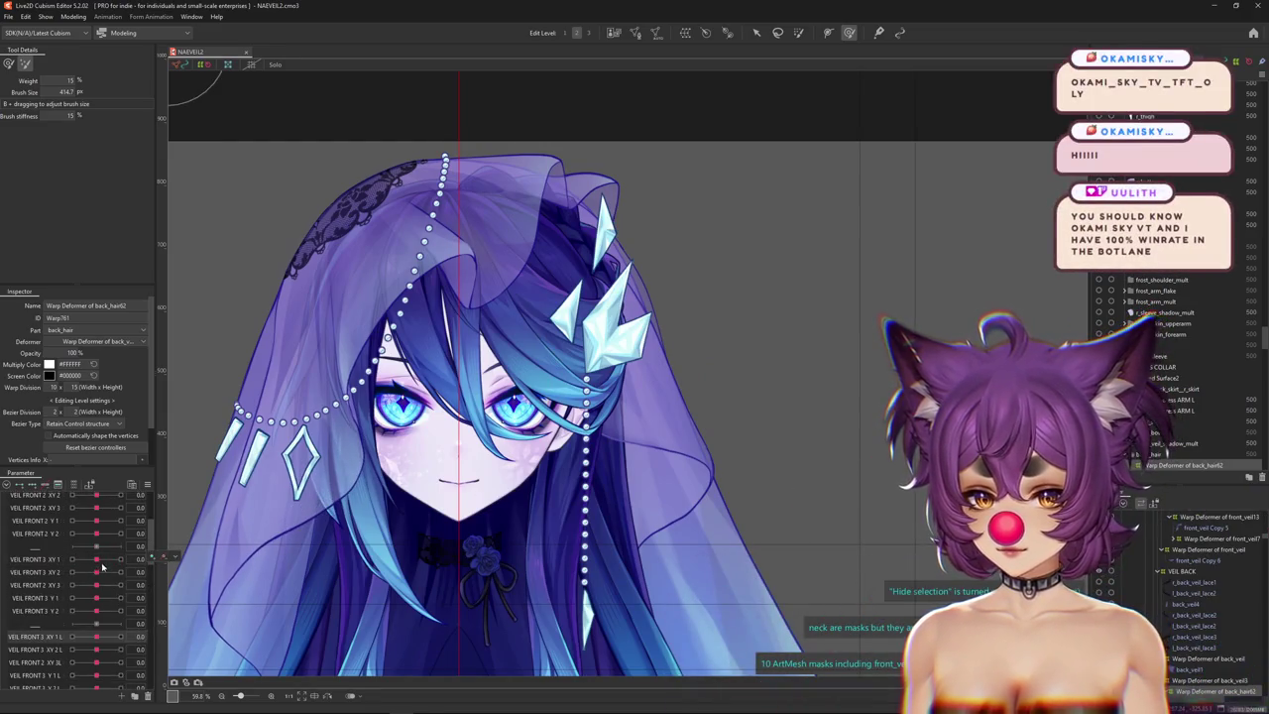
pyautogui.scroll(-3, 106, 593)
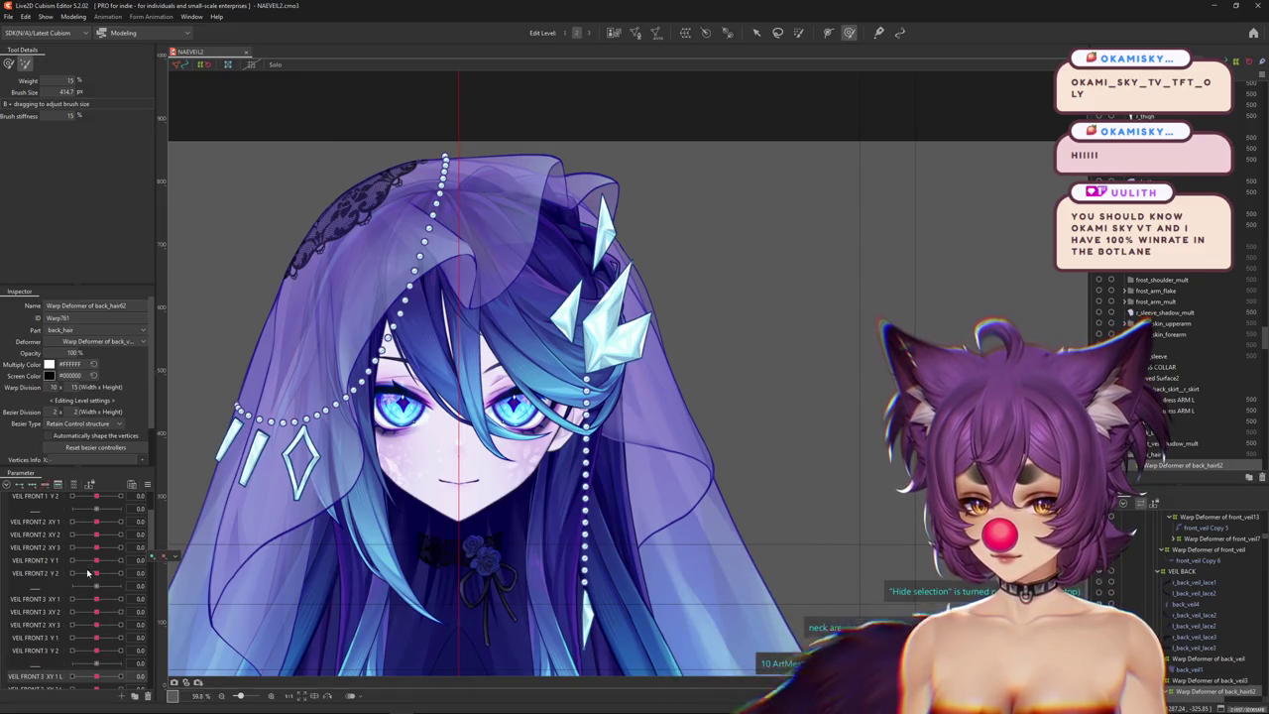
pyautogui.click(87, 521)
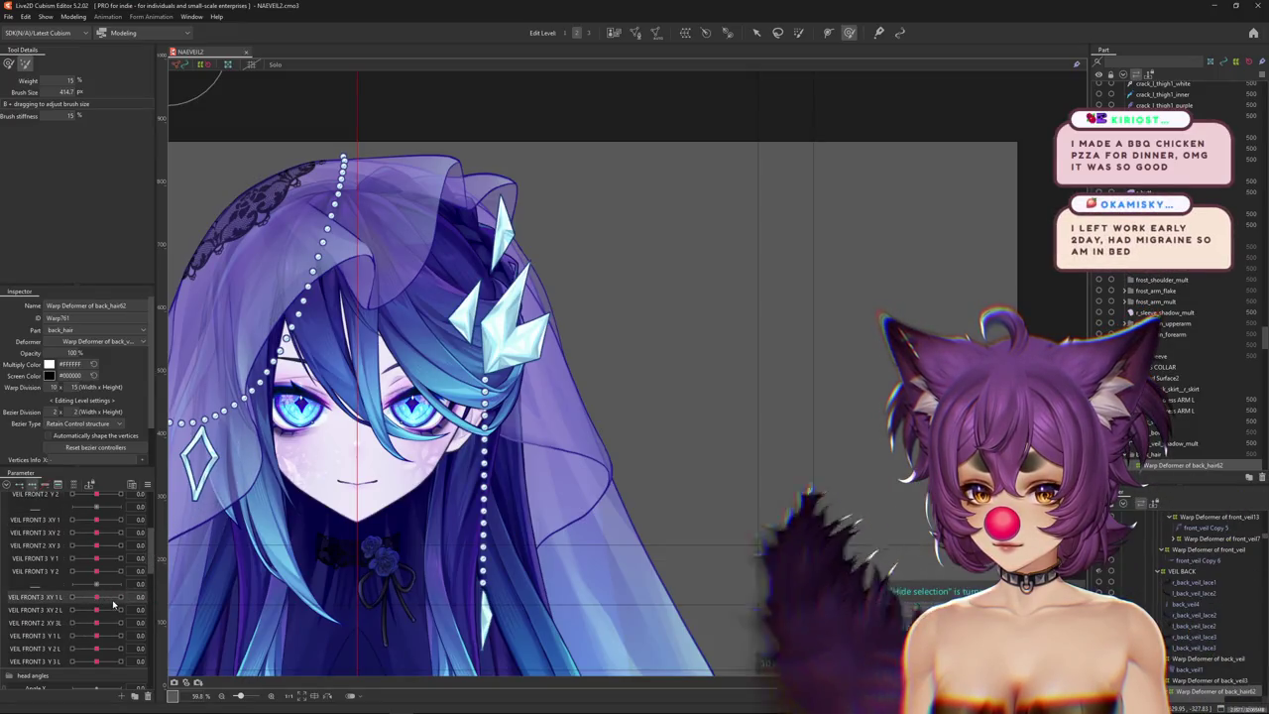
pyautogui.scroll(2, 520, 432)
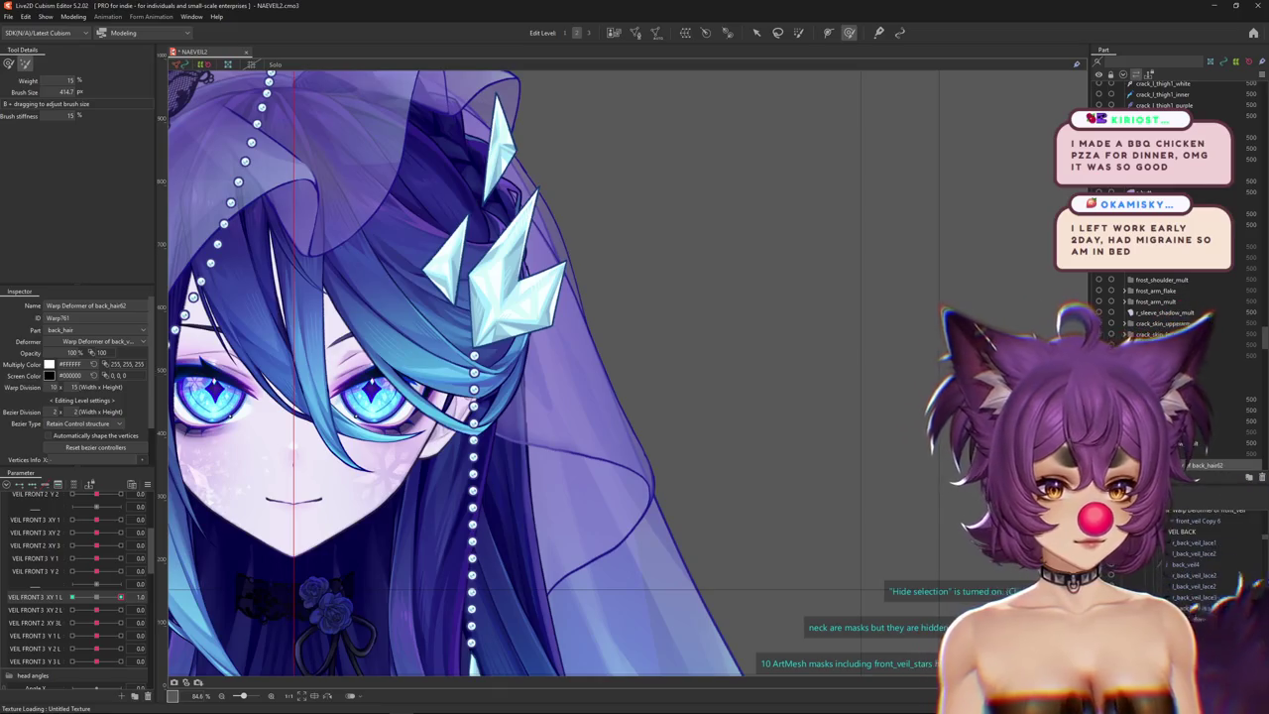
pyautogui.click(432, 158)
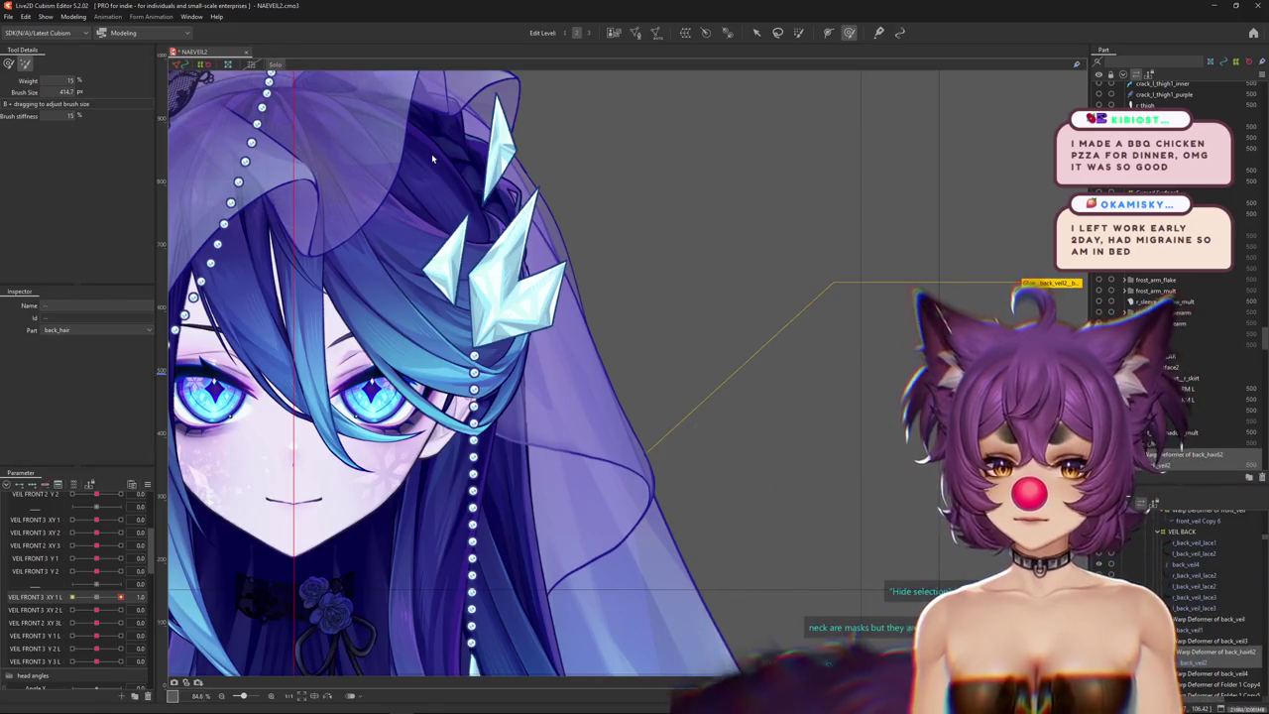
# Select Warp Deformer of back_hair62 around the clip-side veil and set VEIL FRONT 3 XY 1 L to 1.0.
pyautogui.click(434, 154)
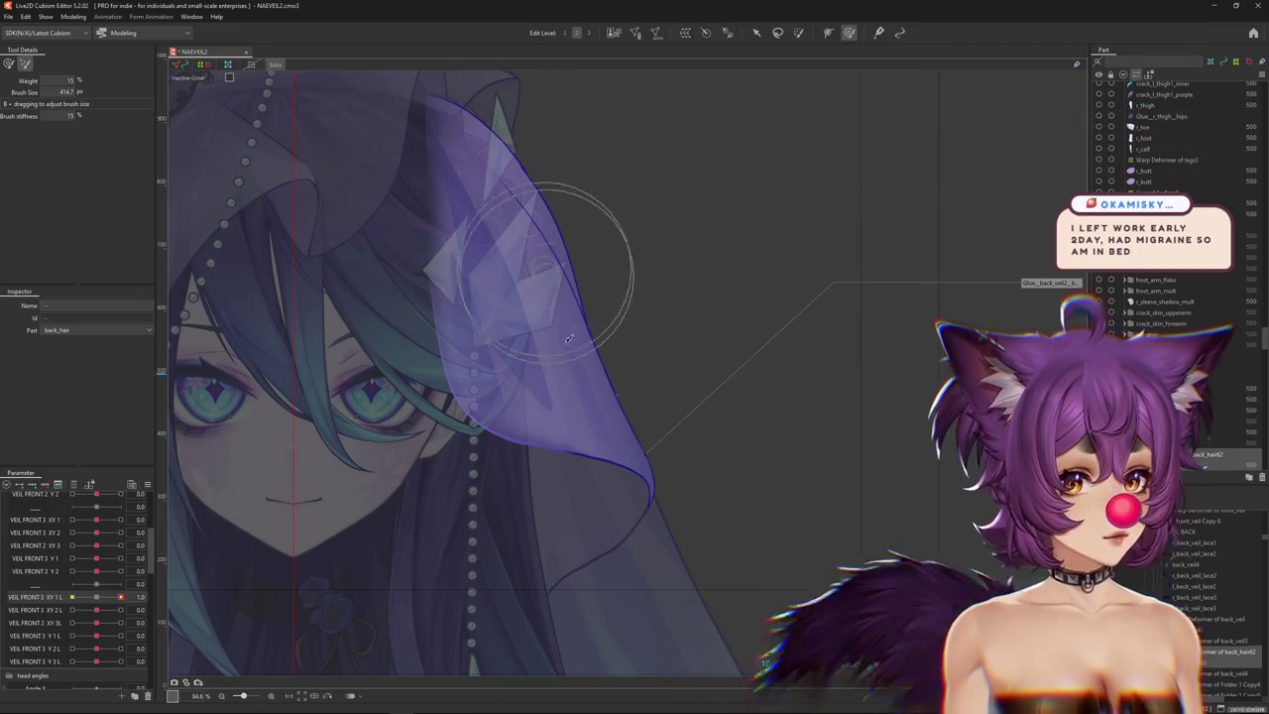
pyautogui.click(1215, 623)
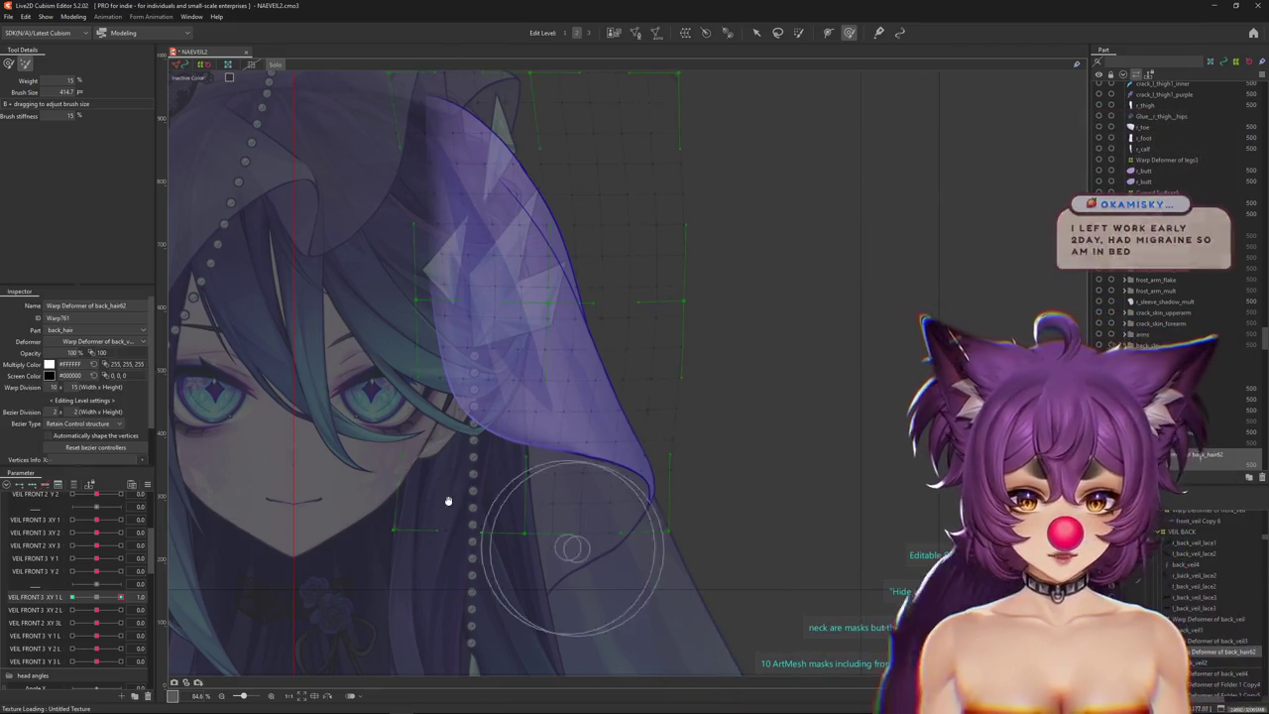
pyautogui.moveTo(120, 597); pyautogui.dragTo(97, 598)
pyautogui.click(120, 597)
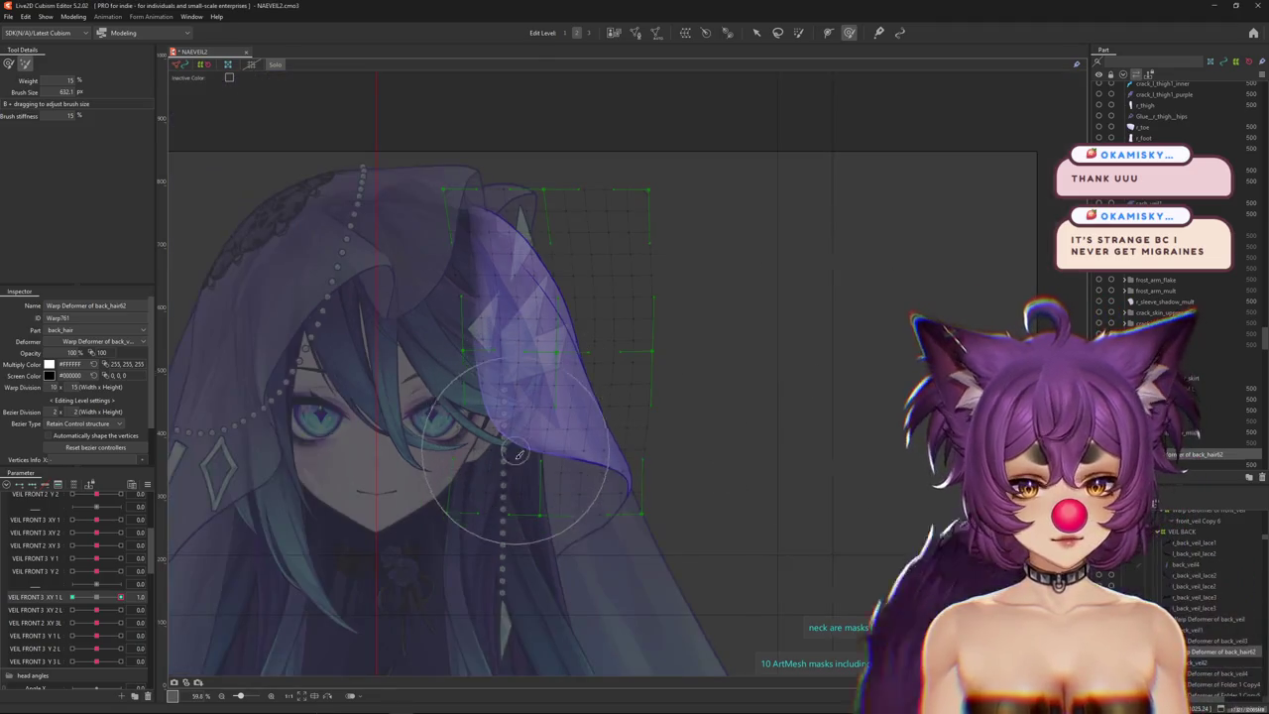
# Shrink the deform brush to 580.1 and frame the whole veil and warp grid.
pyautogui.moveTo(538, 403); pyautogui.dragTo(333, 496)
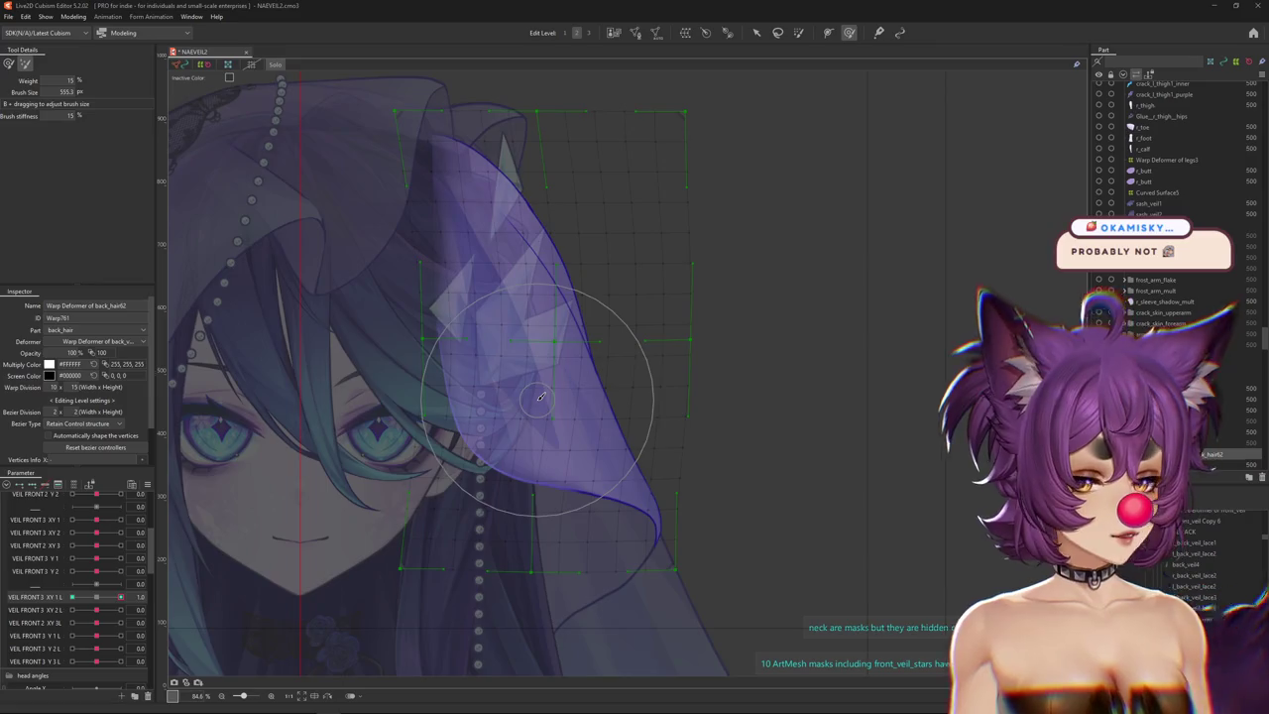
pyautogui.scroll(-2, 555, 436)
pyautogui.scroll(2, 474, 471)
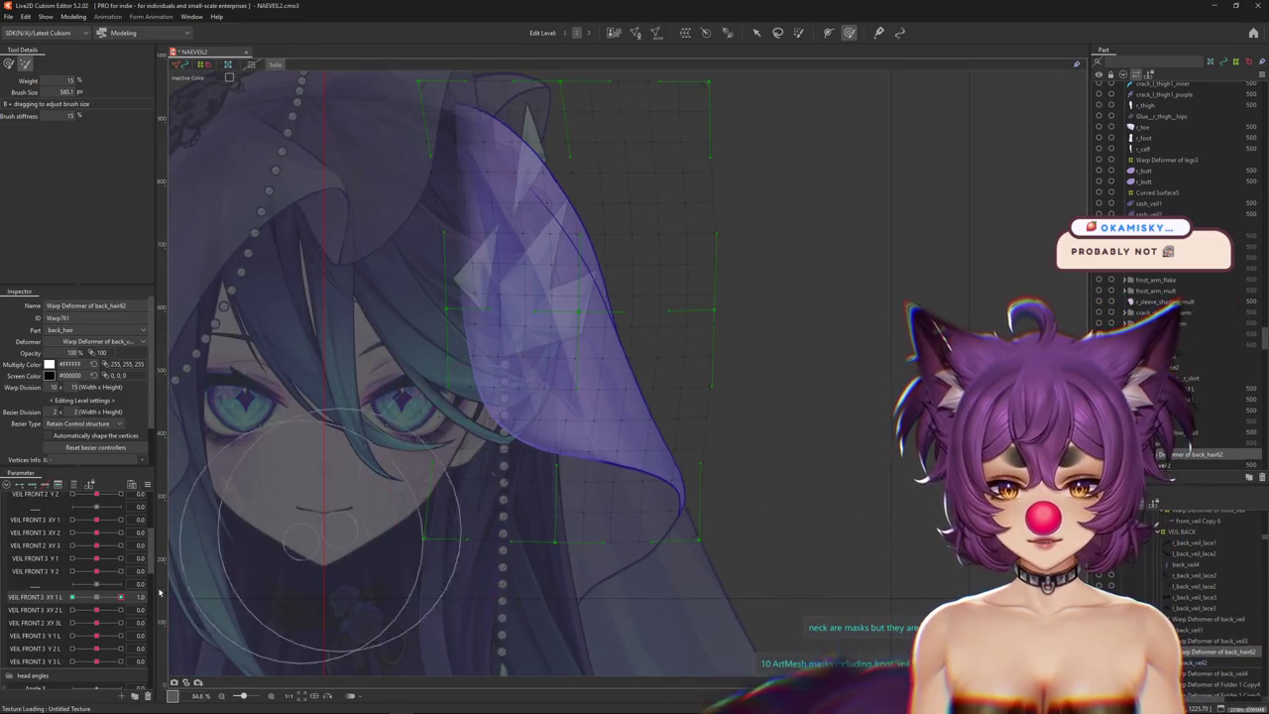
pyautogui.moveTo(380, 552); pyautogui.dragTo(359, 609)
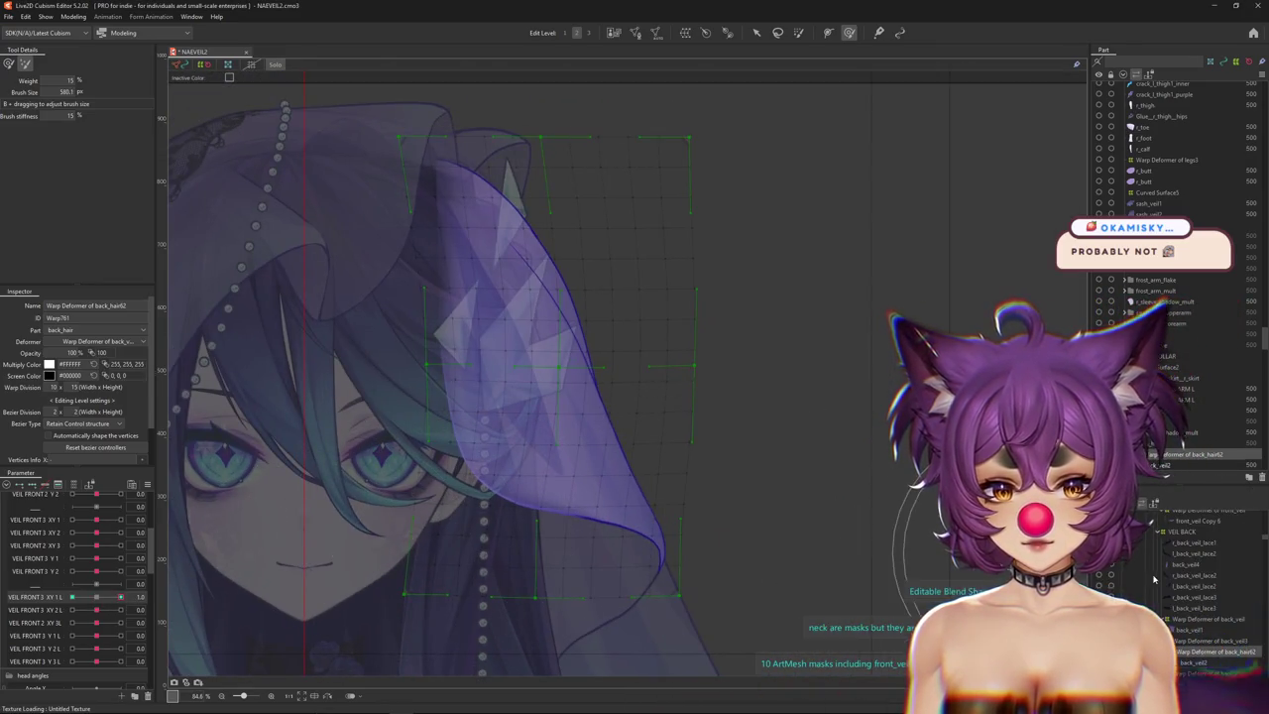
pyautogui.moveTo(565, 507); pyautogui.dragTo(462, 448)
pyautogui.scroll(-2, 395, 484)
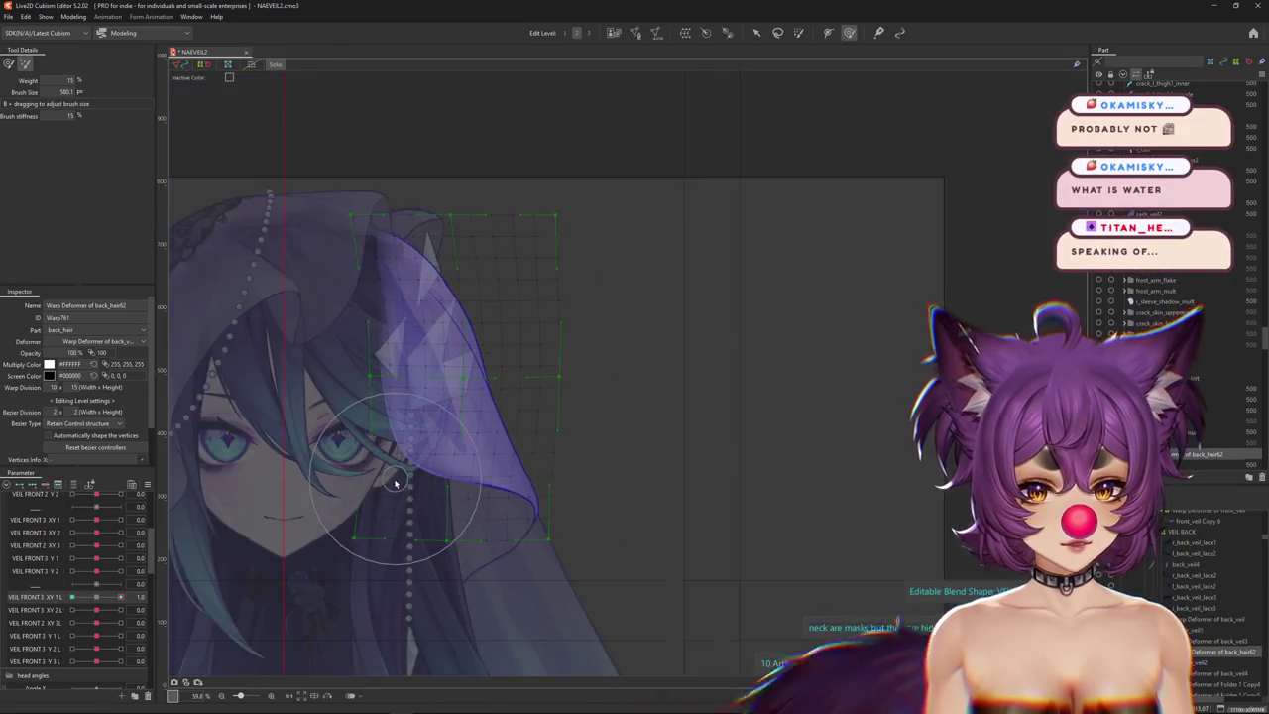
pyautogui.moveTo(419, 309); pyautogui.dragTo(448, 498)
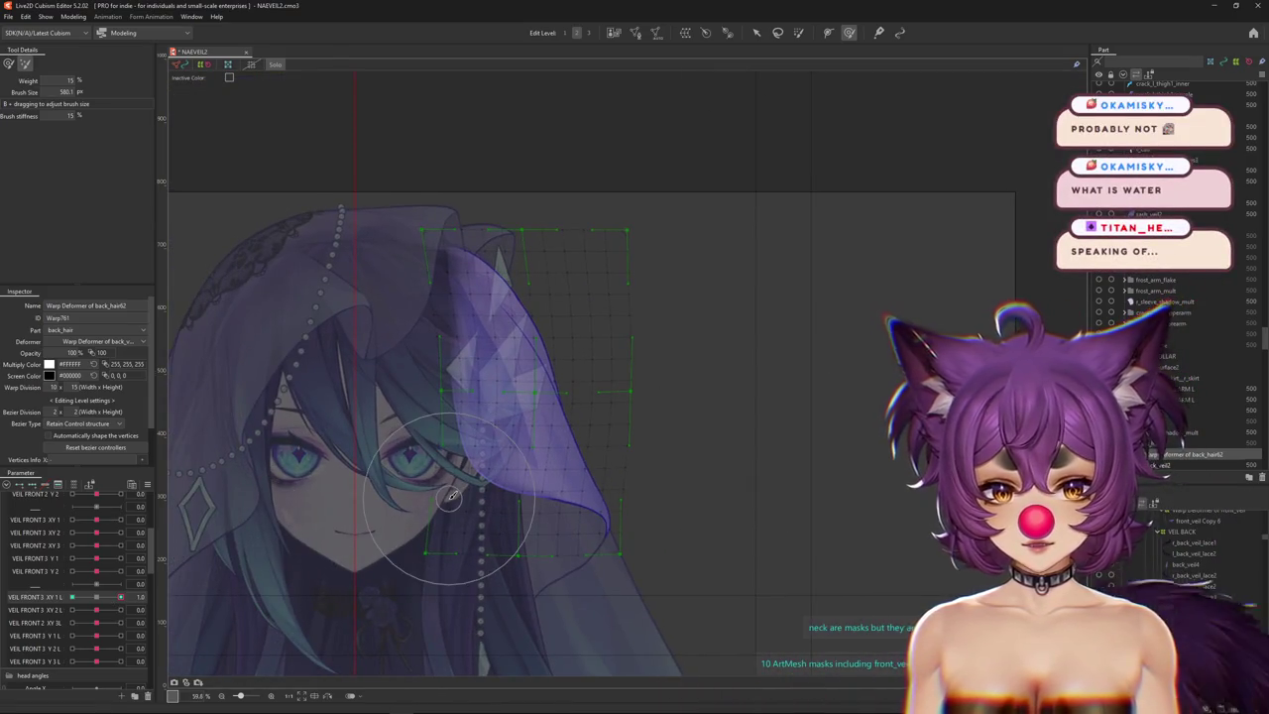
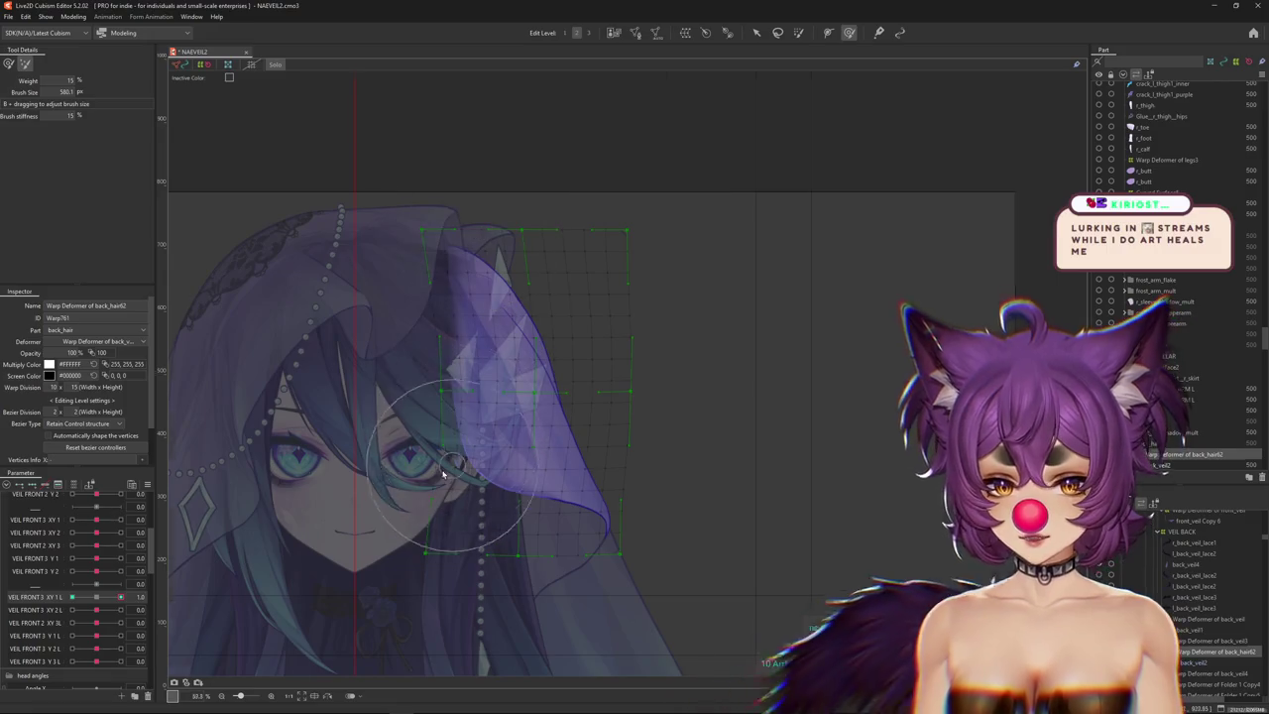
# Resize the deform brush, reset VEIL FRONT 3 XY L to 0, and hide the warp grid.
pyautogui.scroll(-3, 444, 476)
pyautogui.scroll(1, 437, 450)
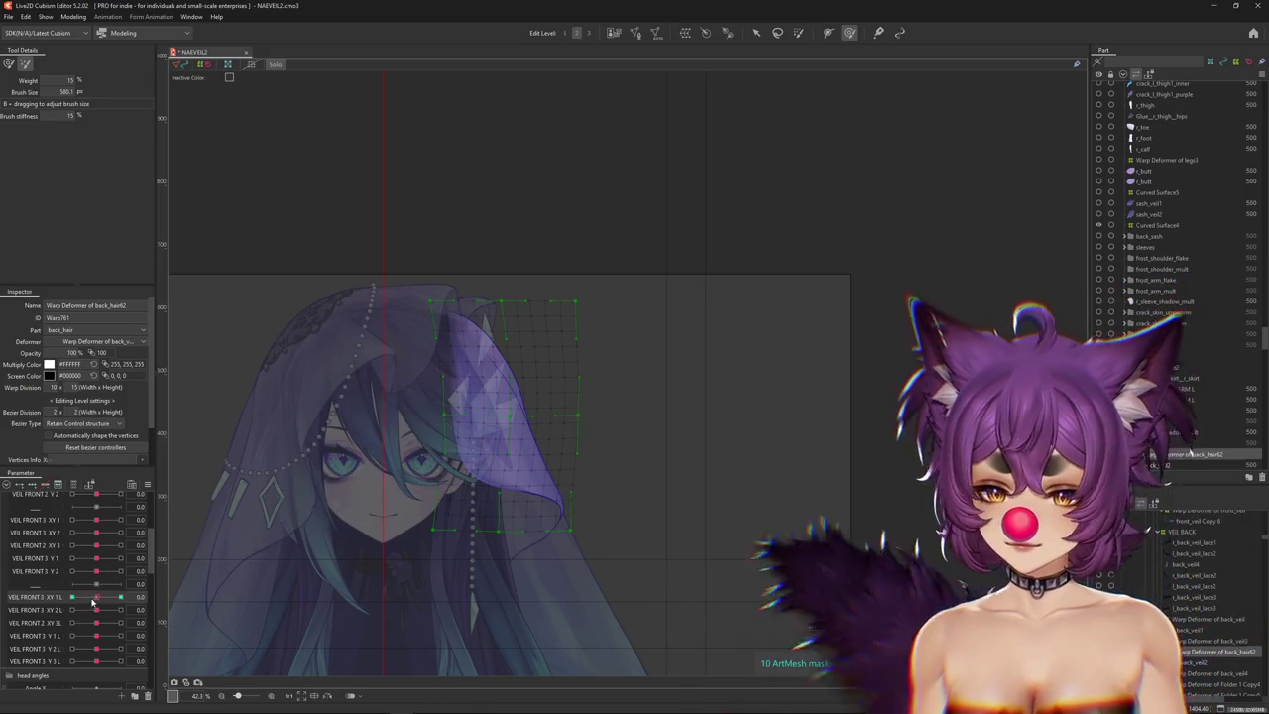
pyautogui.scroll(3, 445, 481)
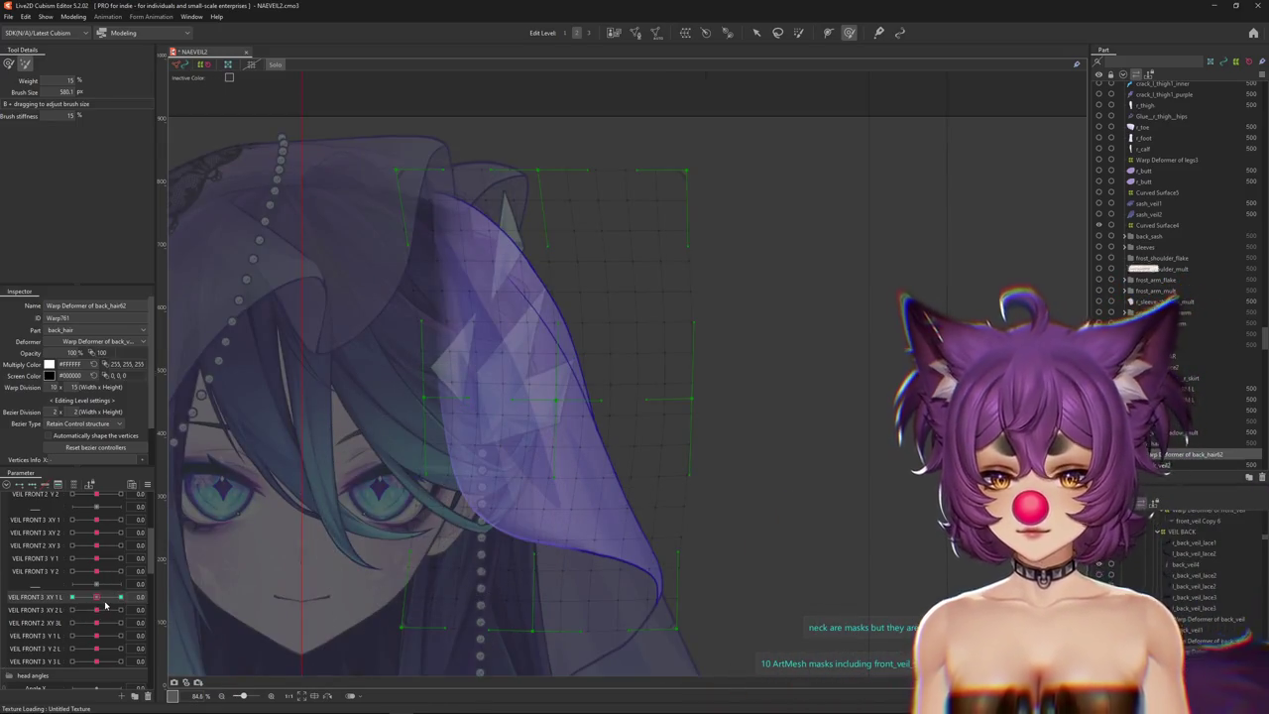
pyautogui.moveTo(410, 558); pyautogui.dragTo(432, 471)
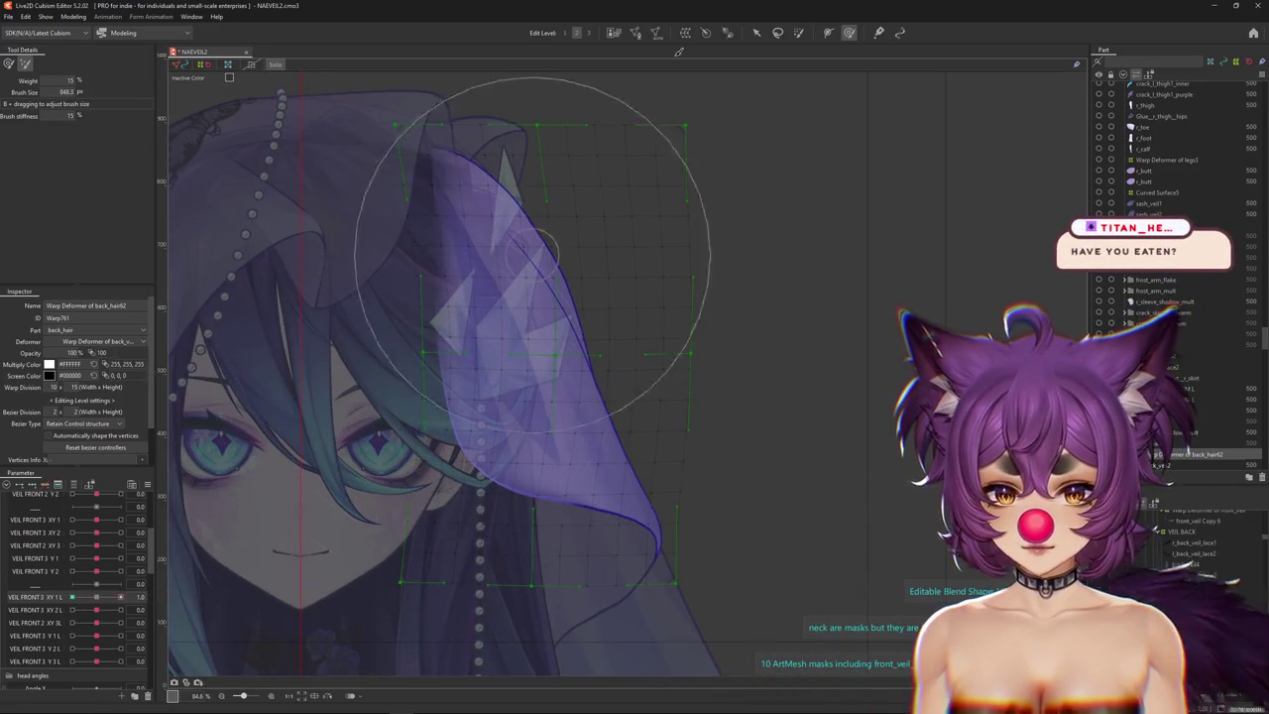
pyautogui.click(96, 597)
pyautogui.moveTo(407, 528); pyautogui.dragTo(380, 461)
pyautogui.moveTo(411, 537); pyautogui.dragTo(485, 474)
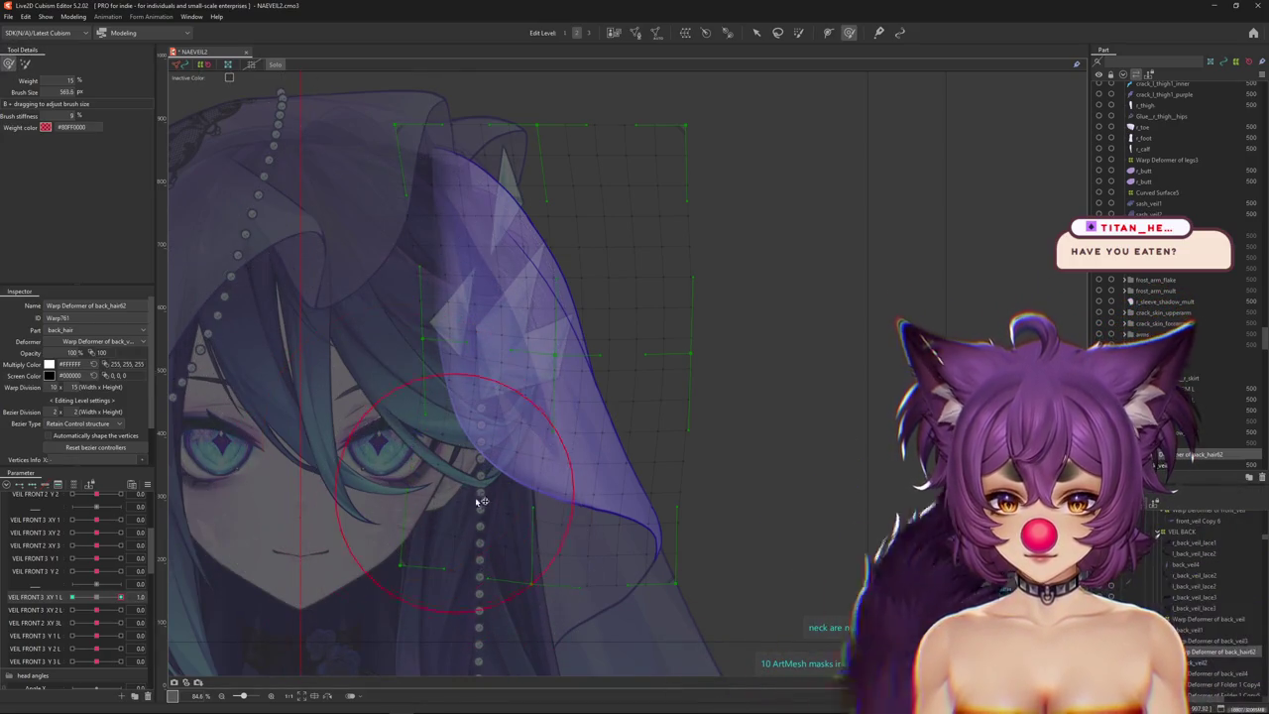
pyautogui.hotkey('ctrl', 'h')
# Select VEIL FRONT 3 XY 1 L and bend the back_hair62 warp with a smaller, softer brush.
pyautogui.moveTo(284, 555); pyautogui.dragTo(395, 514)
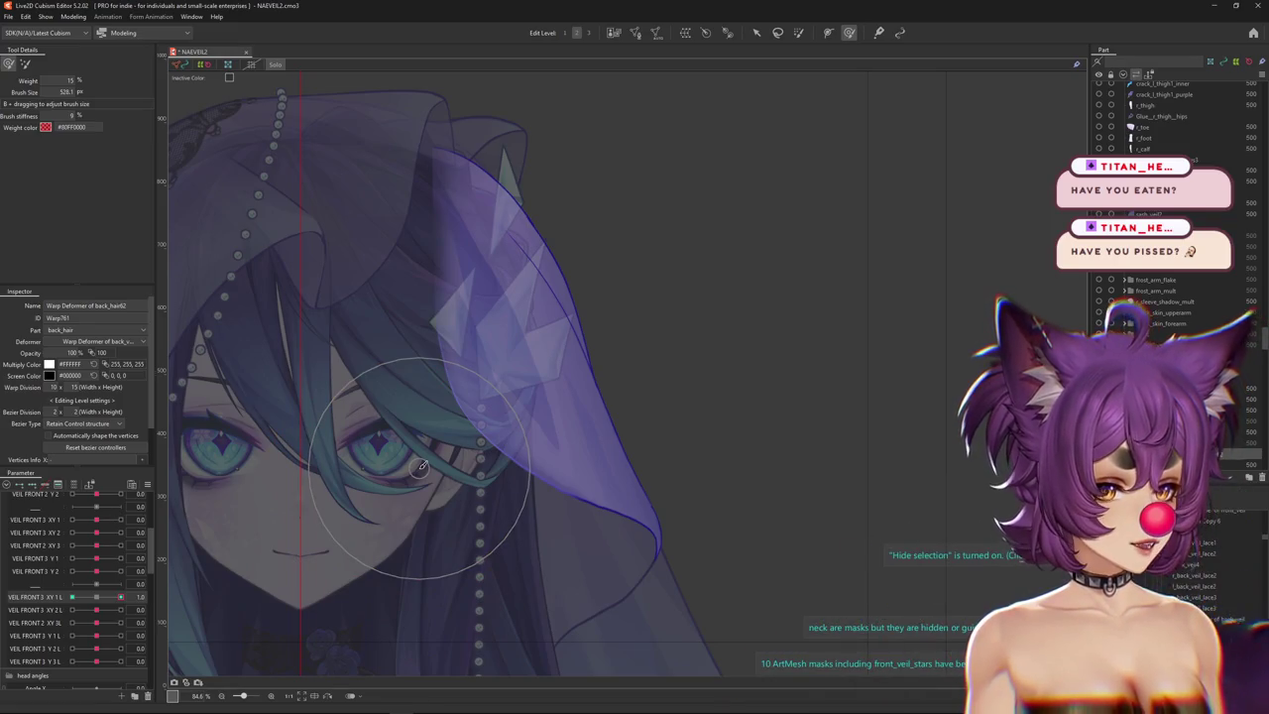
pyautogui.moveTo(421, 466); pyautogui.dragTo(307, 552)
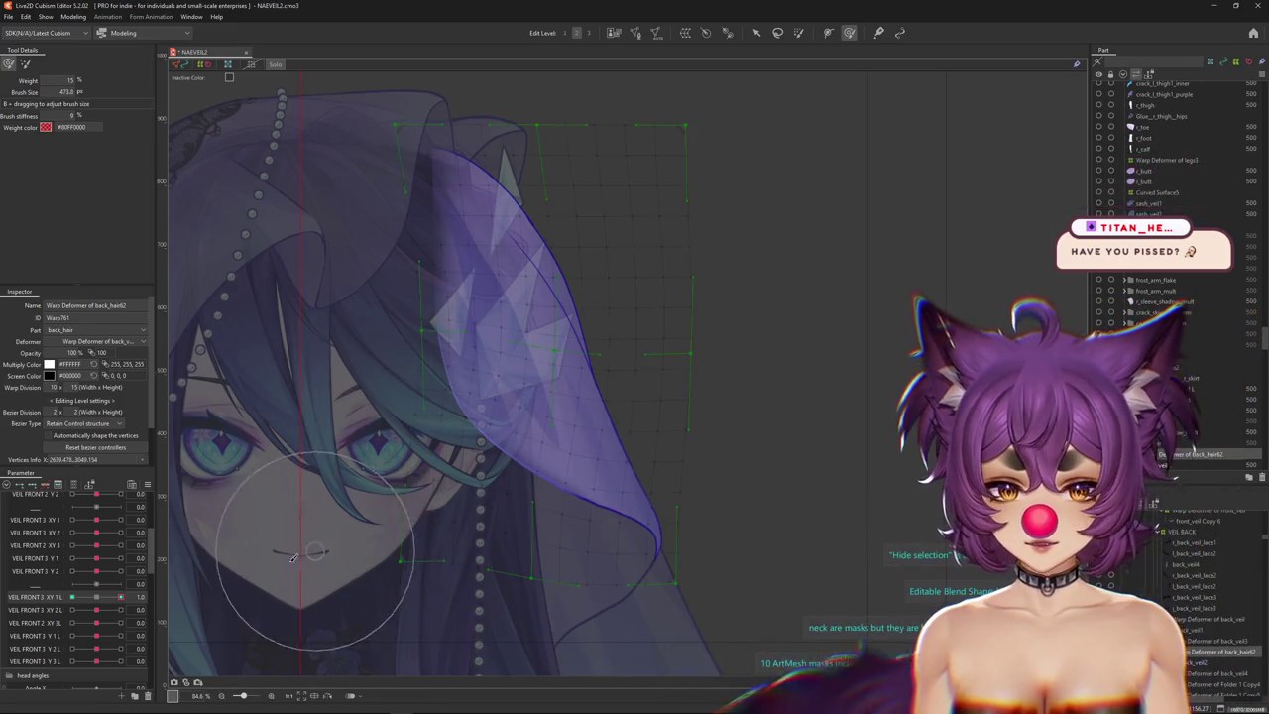
pyautogui.click(102, 599)
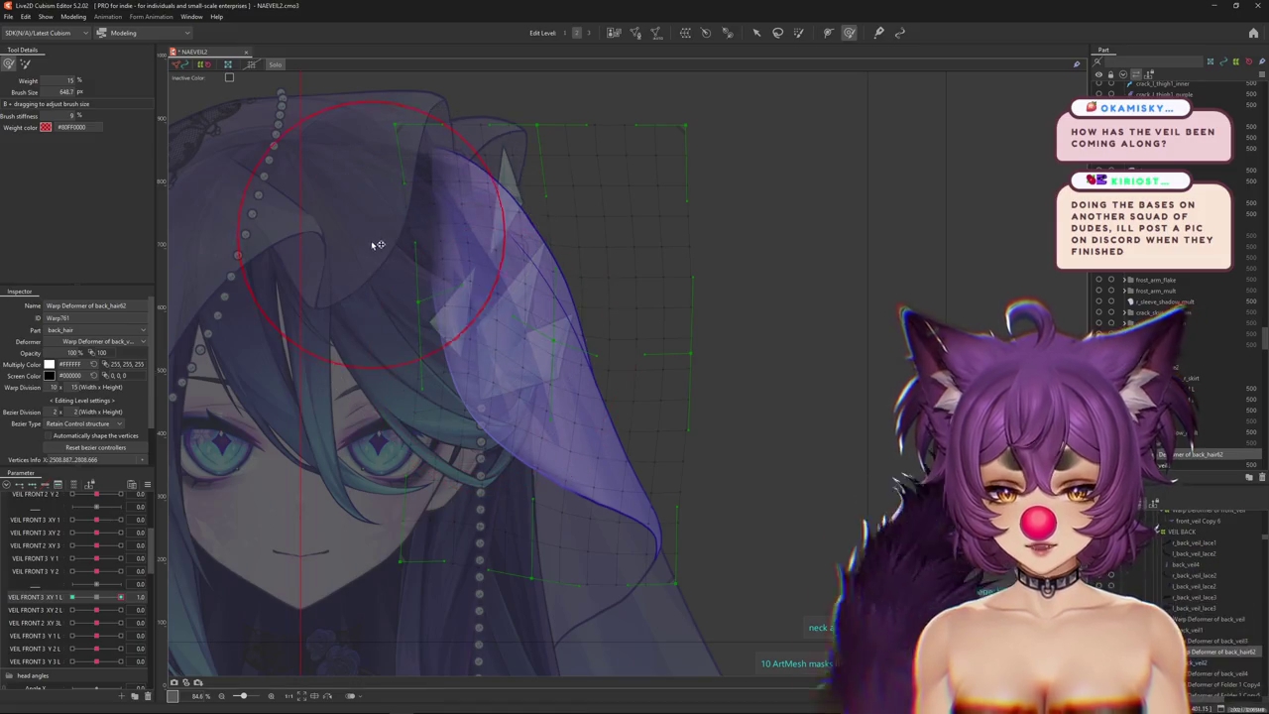
pyautogui.moveTo(364, 185); pyautogui.dragTo(398, 228)
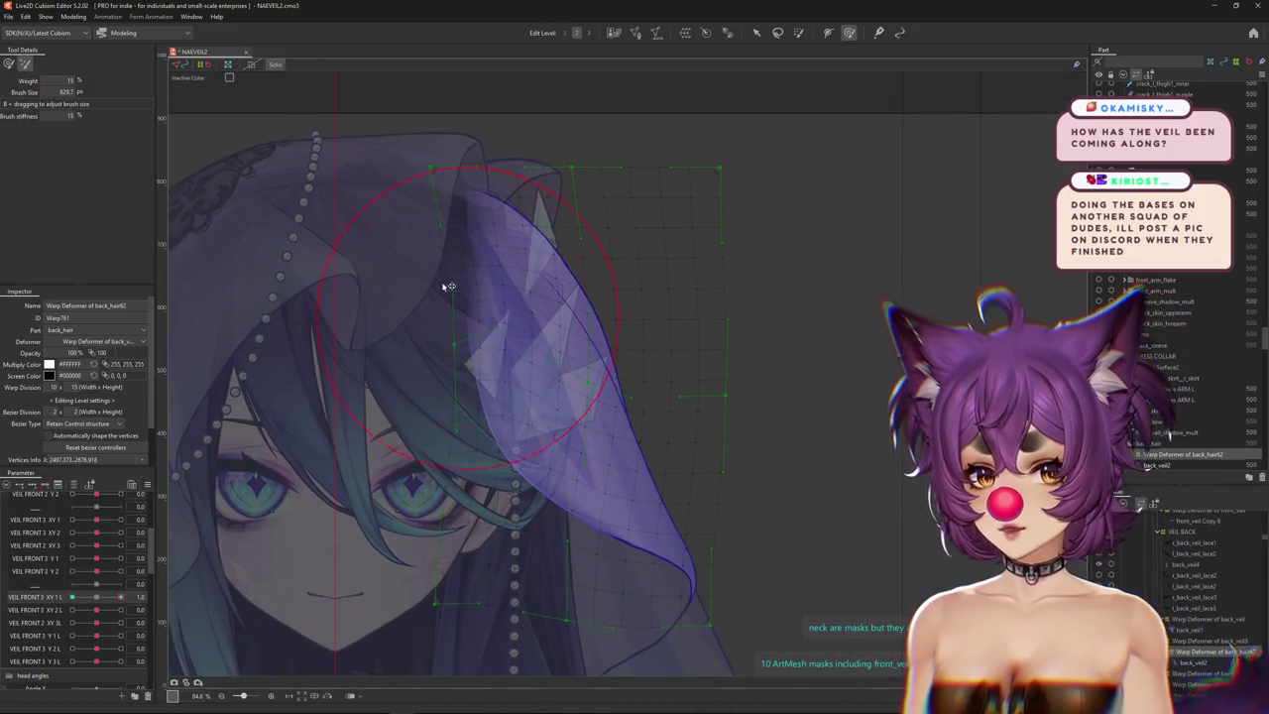
pyautogui.moveTo(274, 353); pyautogui.dragTo(208, 373)
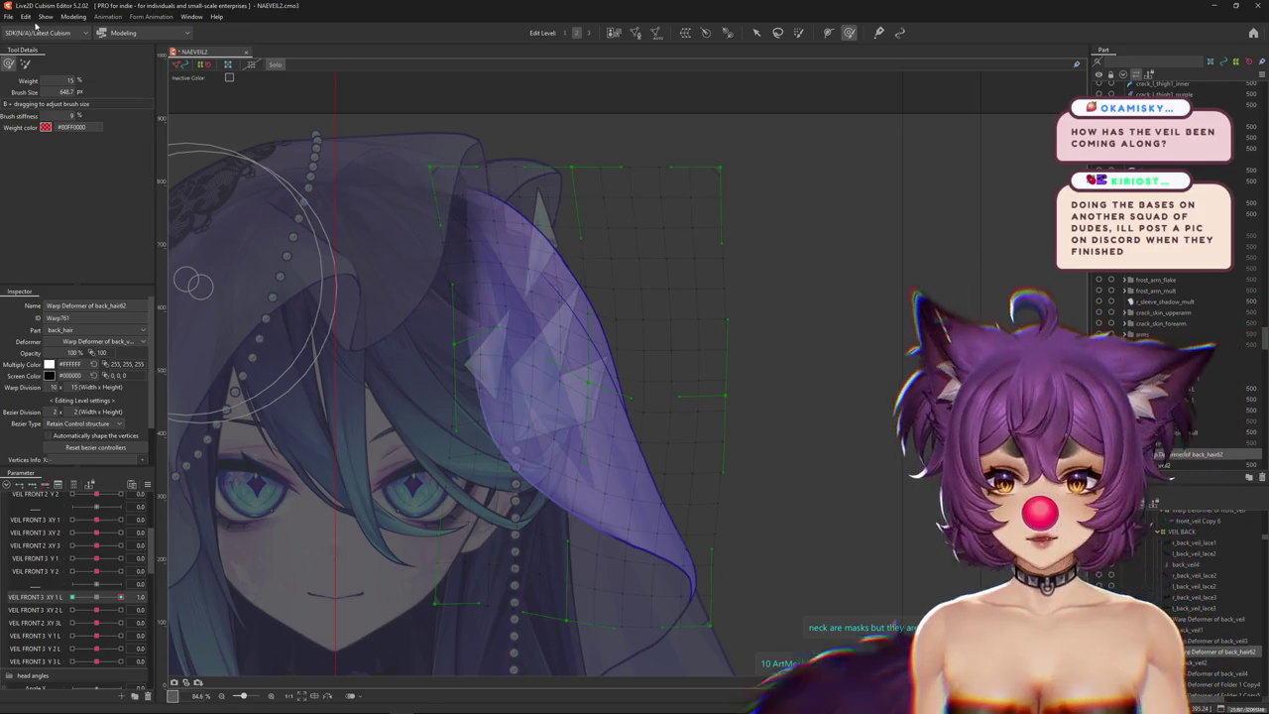
pyautogui.click(73, 16)
# Open Physics Settings and swing the head around in the preview to test VEIL 3 Y sway.
pyautogui.click(102, 239)
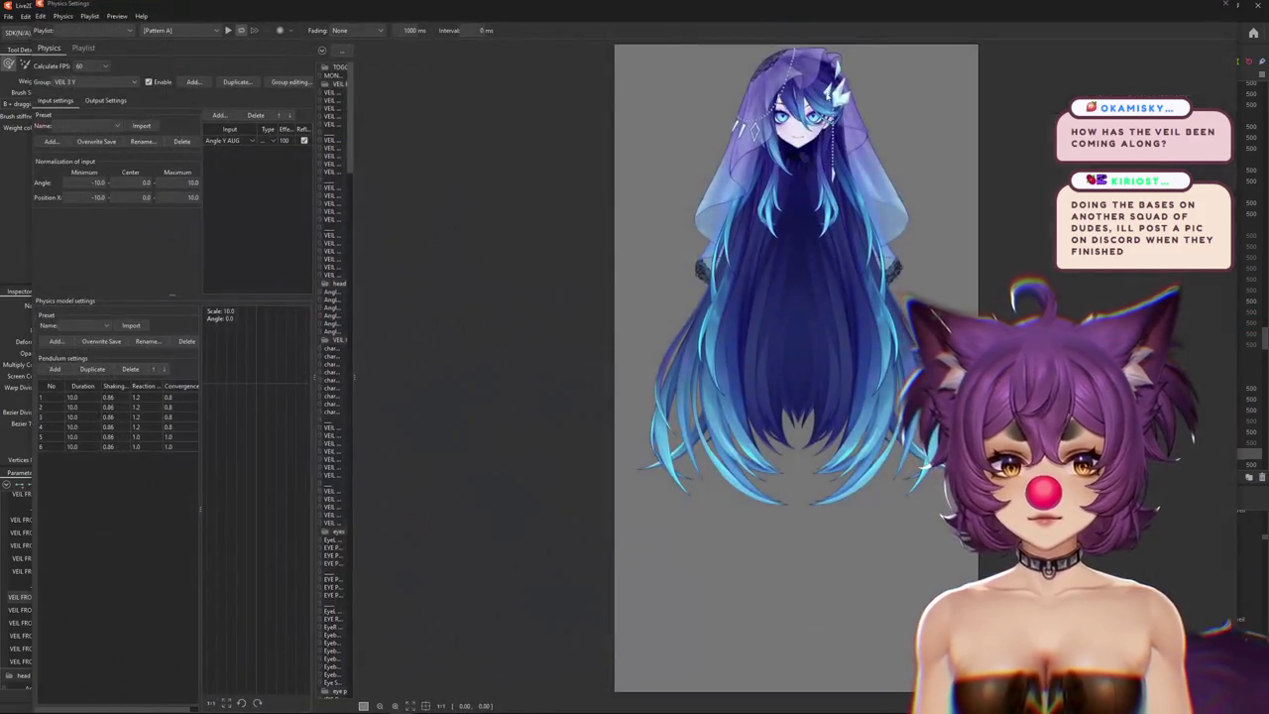
pyautogui.scroll(3, 775, 249)
pyautogui.scroll(2, 774, 250)
pyautogui.scroll(2, 775, 250)
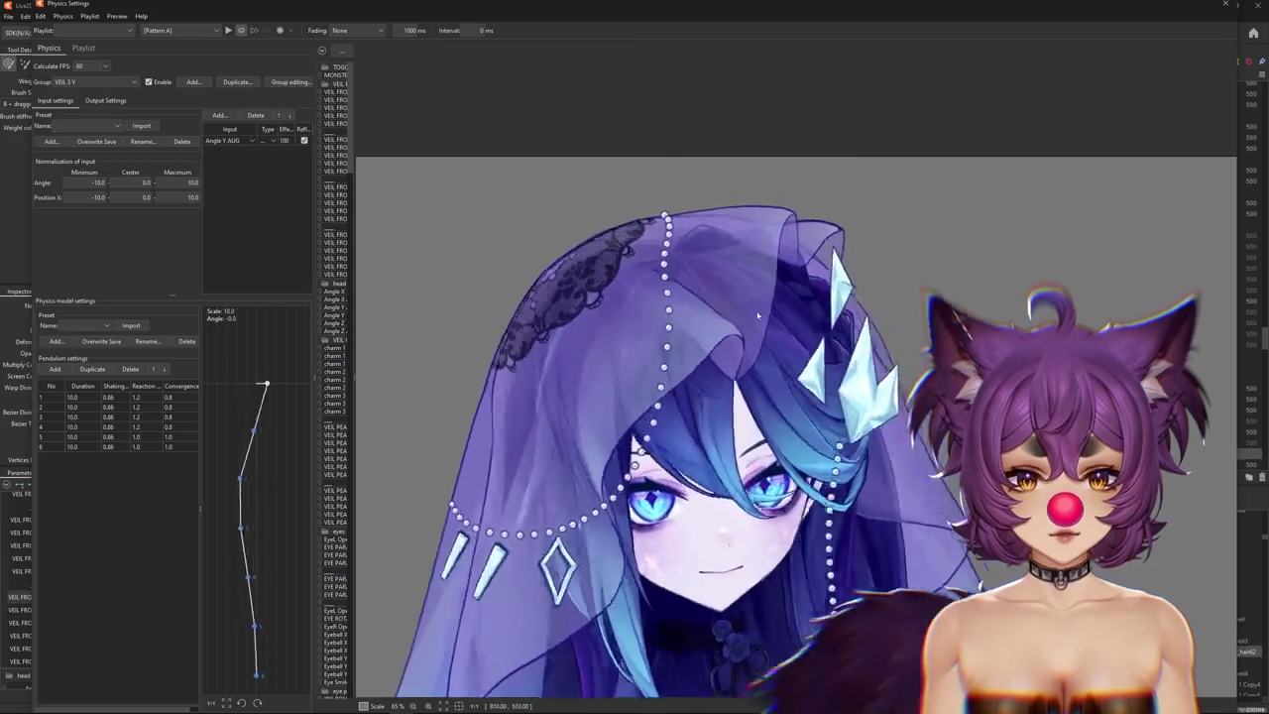
pyautogui.moveTo(739, 236)
pyautogui.mouseDown()
pyautogui.moveTo(470, 366)
pyautogui.moveTo(964, 379)
pyautogui.mouseUp()
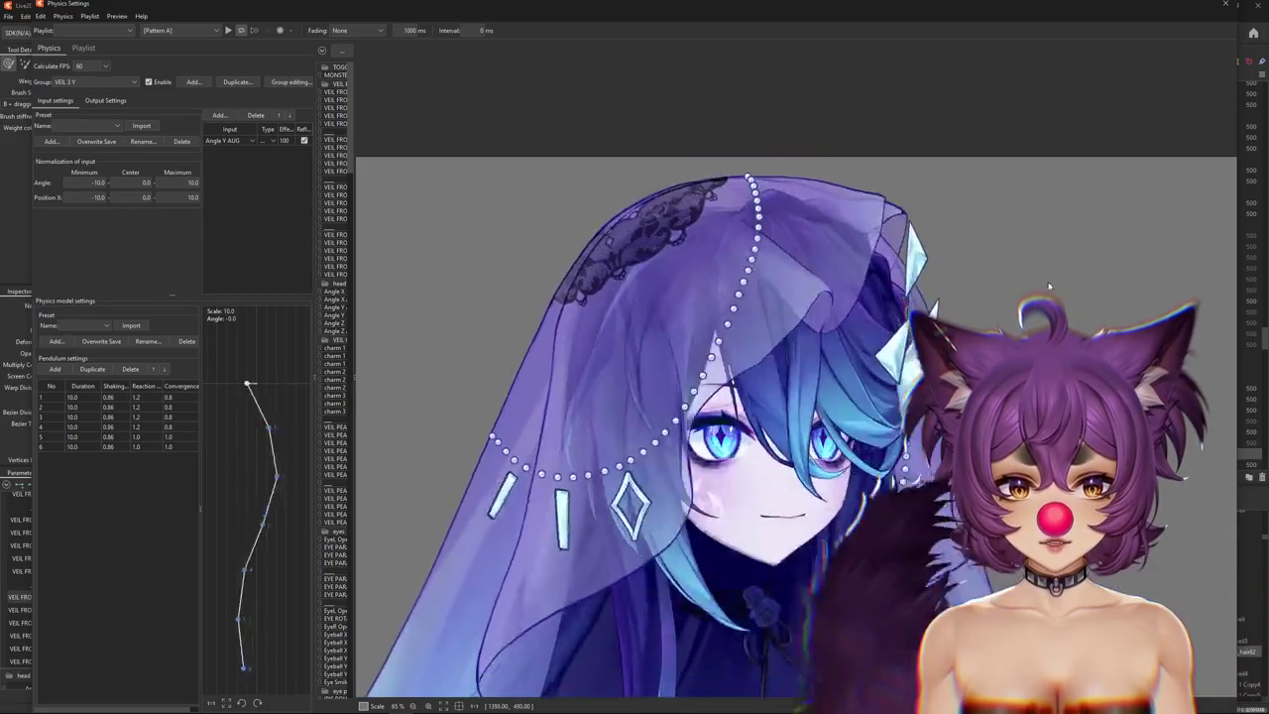
pyautogui.moveTo(964, 379)
pyautogui.mouseDown()
pyautogui.moveTo(900, 470)
pyautogui.moveTo(786, 477)
pyautogui.moveTo(1032, 226)
pyautogui.moveTo(609, 312)
pyautogui.mouseUp()
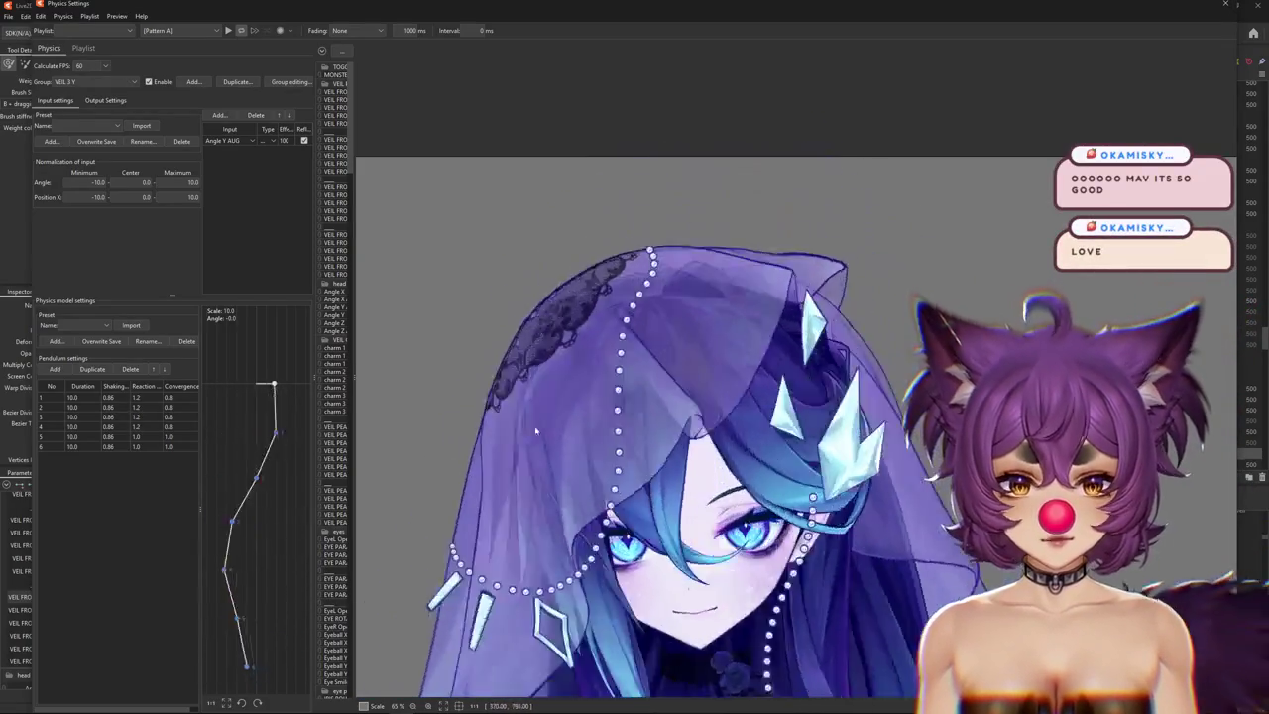
pyautogui.moveTo(608, 313); pyautogui.dragTo(566, 401)
pyautogui.moveTo(744, 378); pyautogui.dragTo(742, 239)
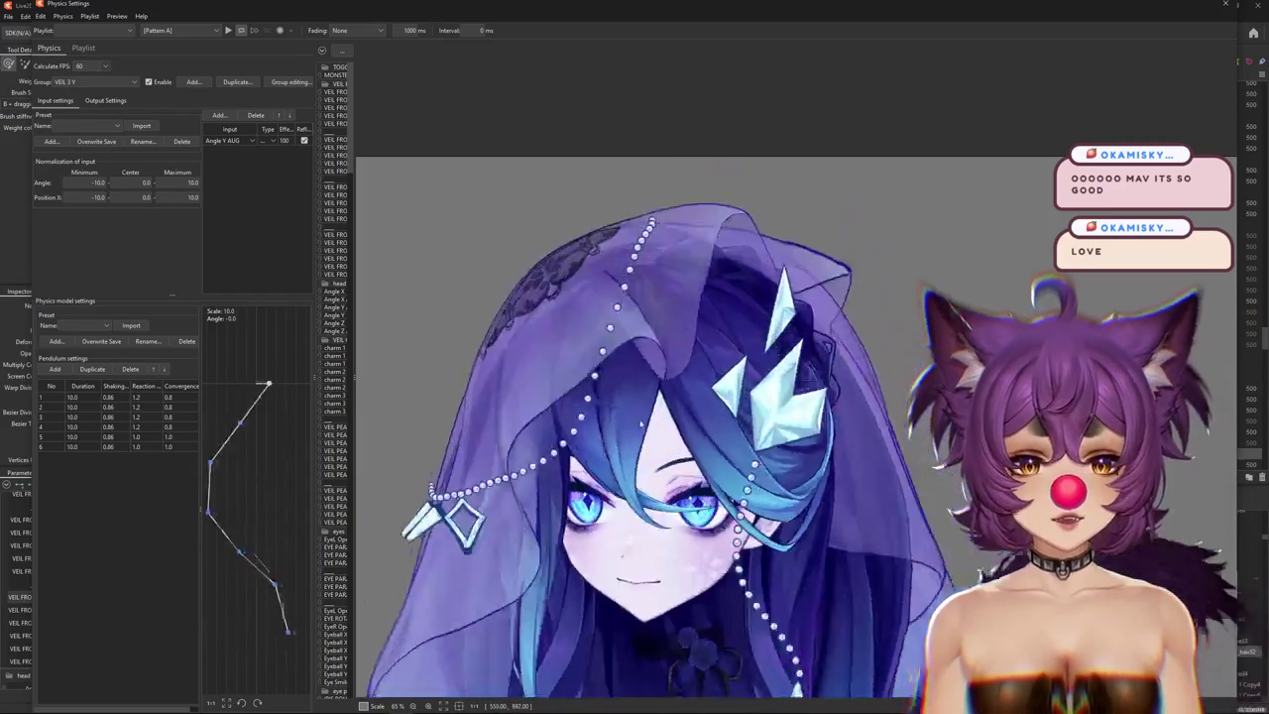
pyautogui.moveTo(742, 239)
pyautogui.mouseDown()
pyautogui.moveTo(718, 214)
pyautogui.moveTo(598, 338)
pyautogui.moveTo(875, 327)
pyautogui.moveTo(838, 322)
pyautogui.mouseUp()
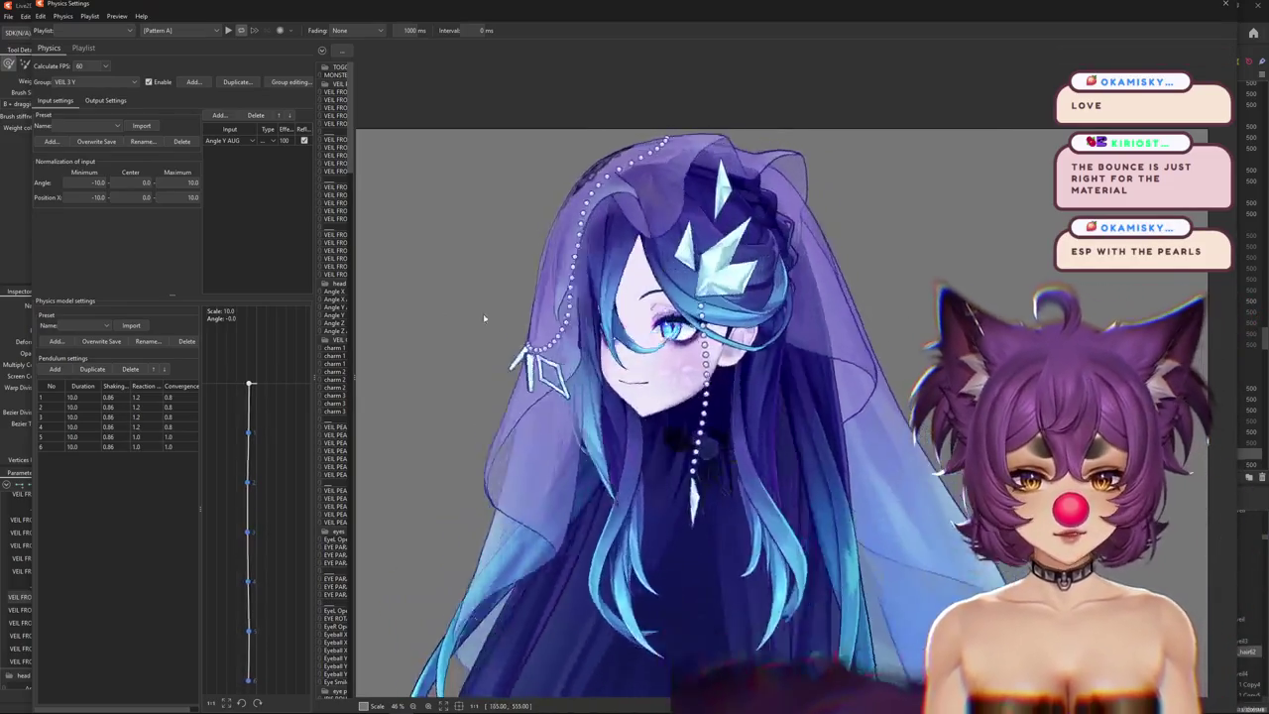
# Keep tilting and turning the head at different zoom levels to watch the full veil and hair sway.
pyautogui.scroll(3, 638, 159)
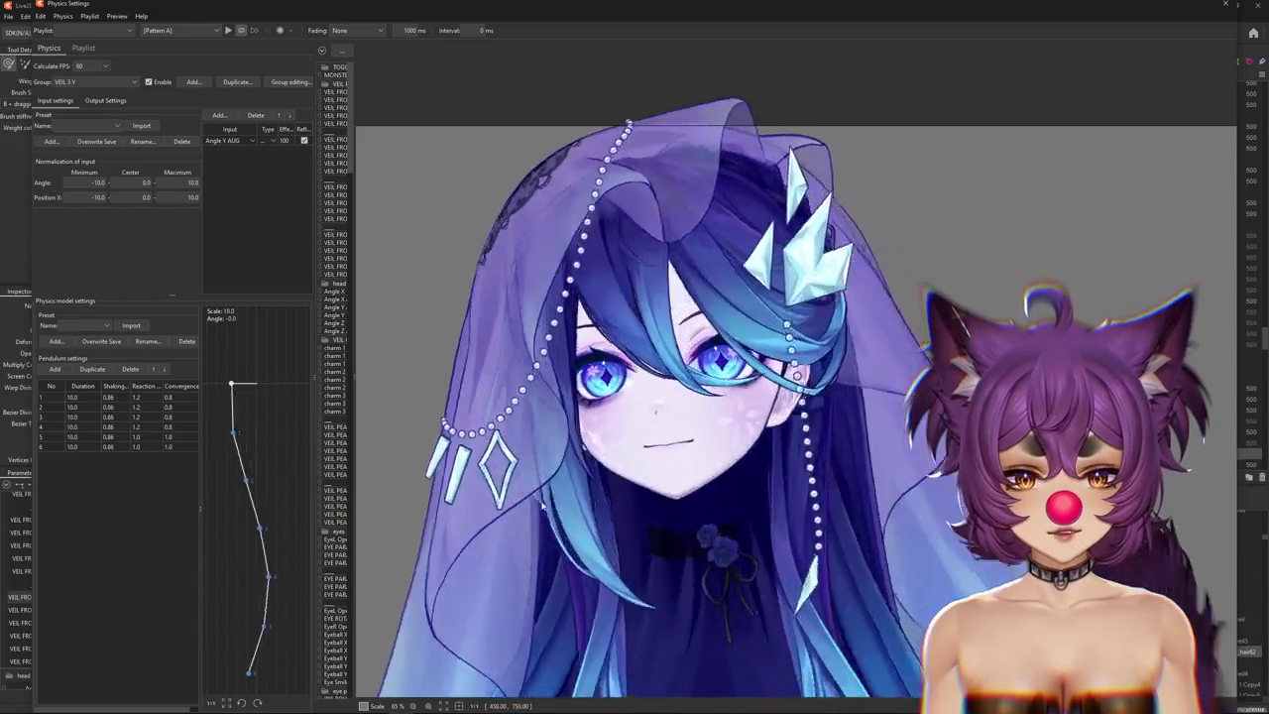
pyautogui.moveTo(536, 618)
pyautogui.mouseDown()
pyautogui.moveTo(926, 366)
pyautogui.moveTo(799, 447)
pyautogui.mouseUp()
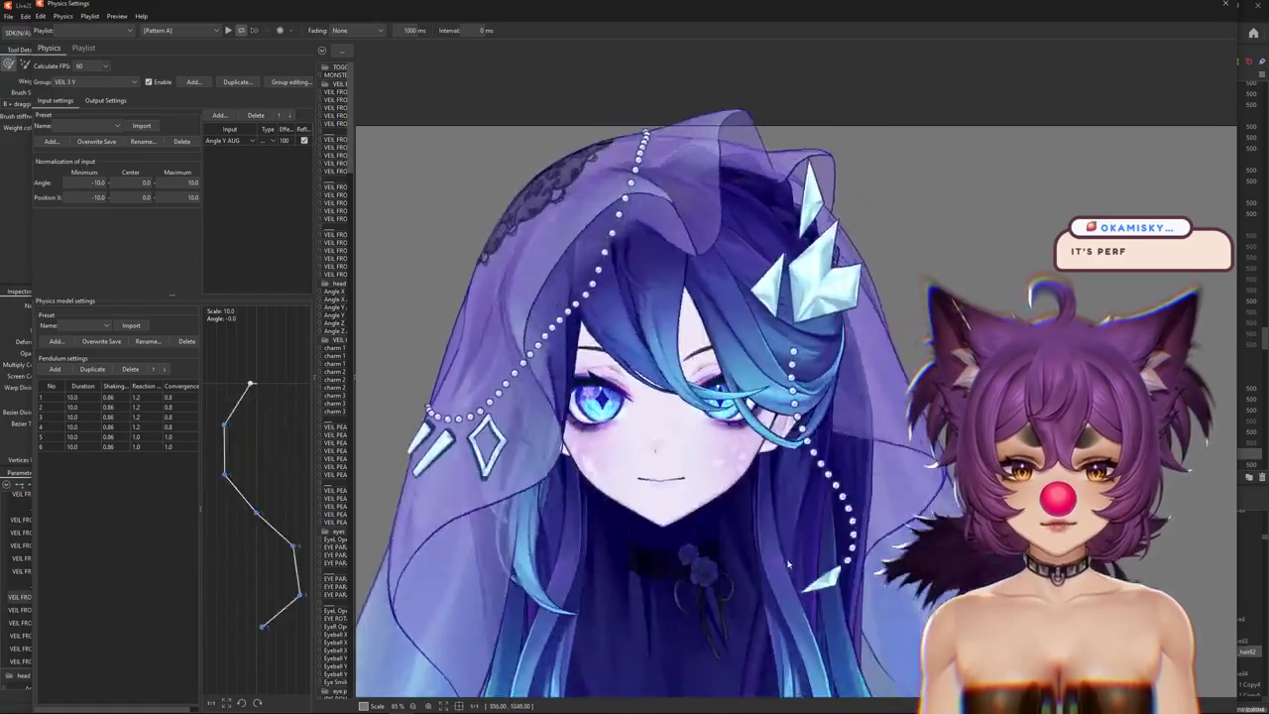
pyautogui.moveTo(799, 446)
pyautogui.mouseDown()
pyautogui.moveTo(1050, 400)
pyautogui.moveTo(448, 209)
pyautogui.moveTo(705, 514)
pyautogui.moveTo(451, 372)
pyautogui.moveTo(709, 424)
pyautogui.moveTo(705, 409)
pyautogui.mouseUp()
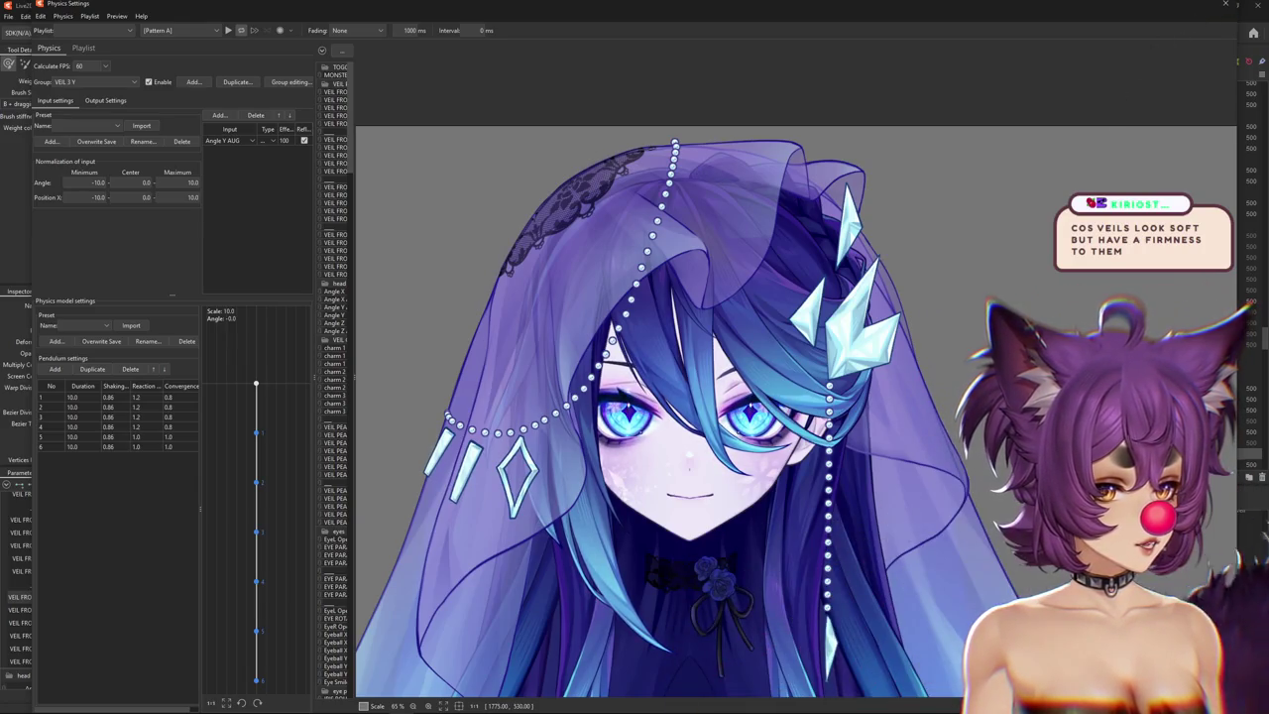
pyautogui.moveTo(912, 307)
pyautogui.mouseDown()
pyautogui.moveTo(357, 238)
pyautogui.moveTo(1000, 286)
pyautogui.moveTo(643, 327)
pyautogui.mouseUp()
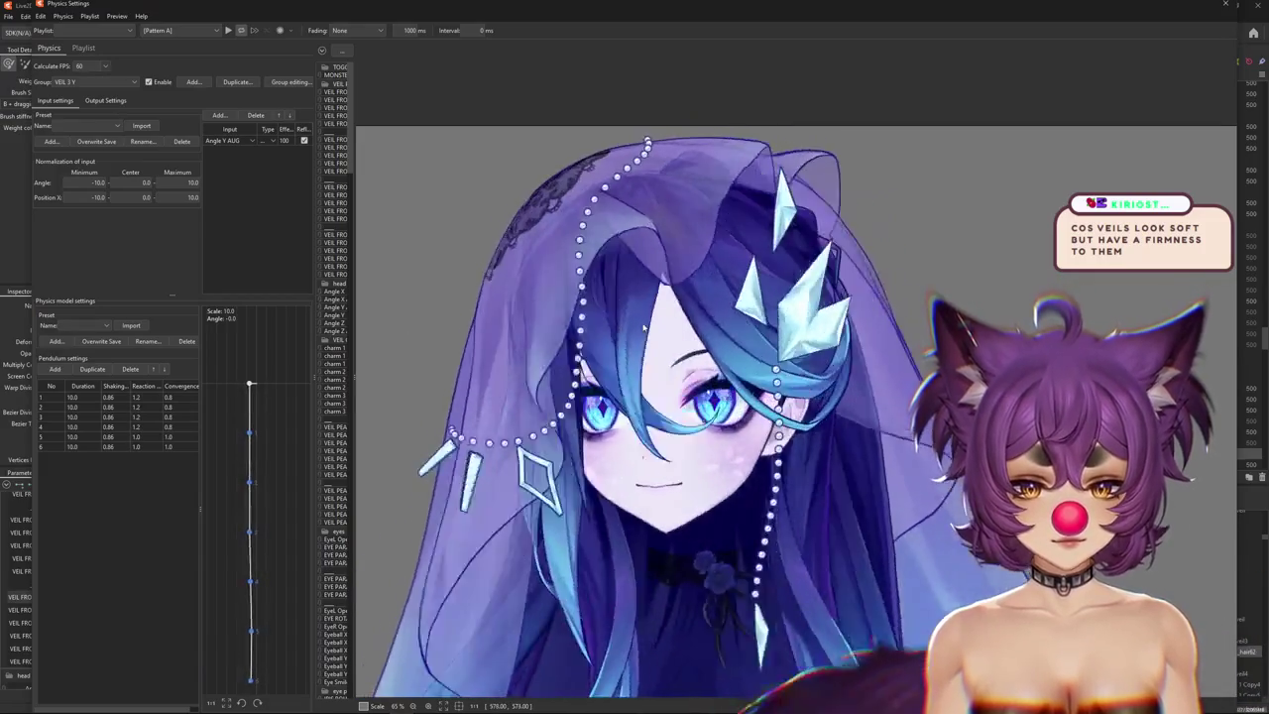
pyautogui.scroll(-3, 654, 319)
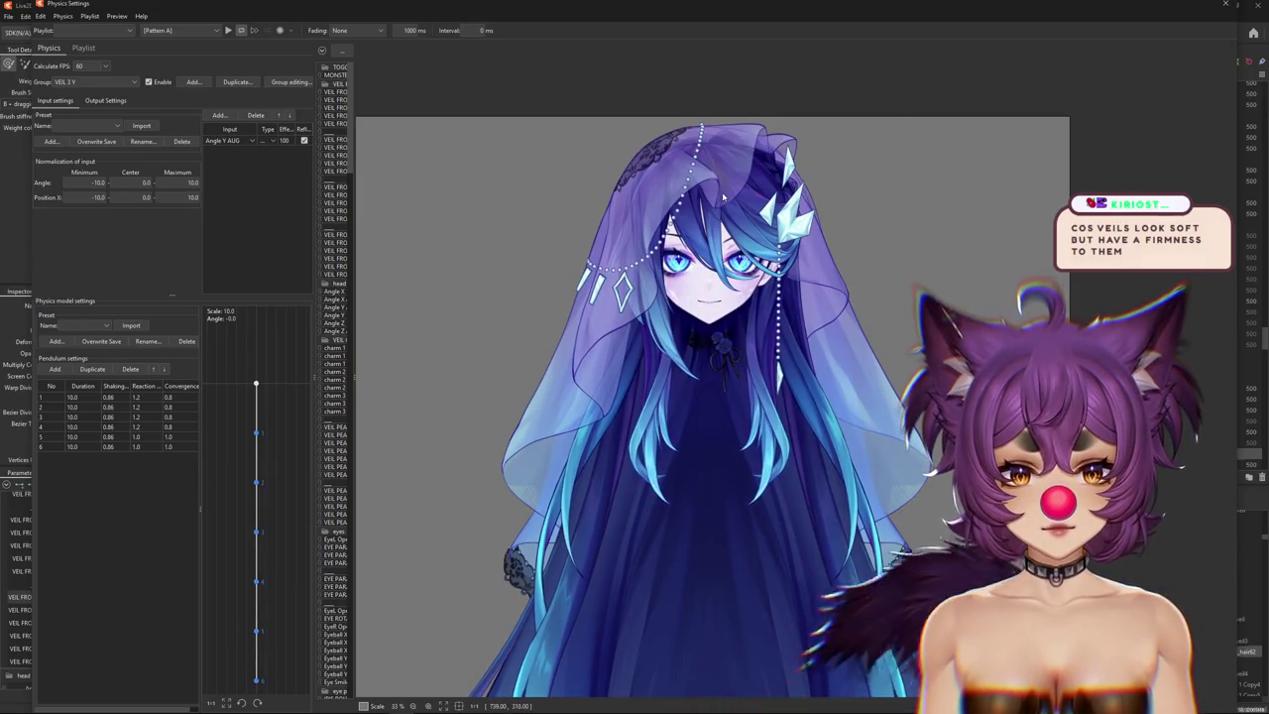
pyautogui.moveTo(660, 176); pyautogui.dragTo(796, 252)
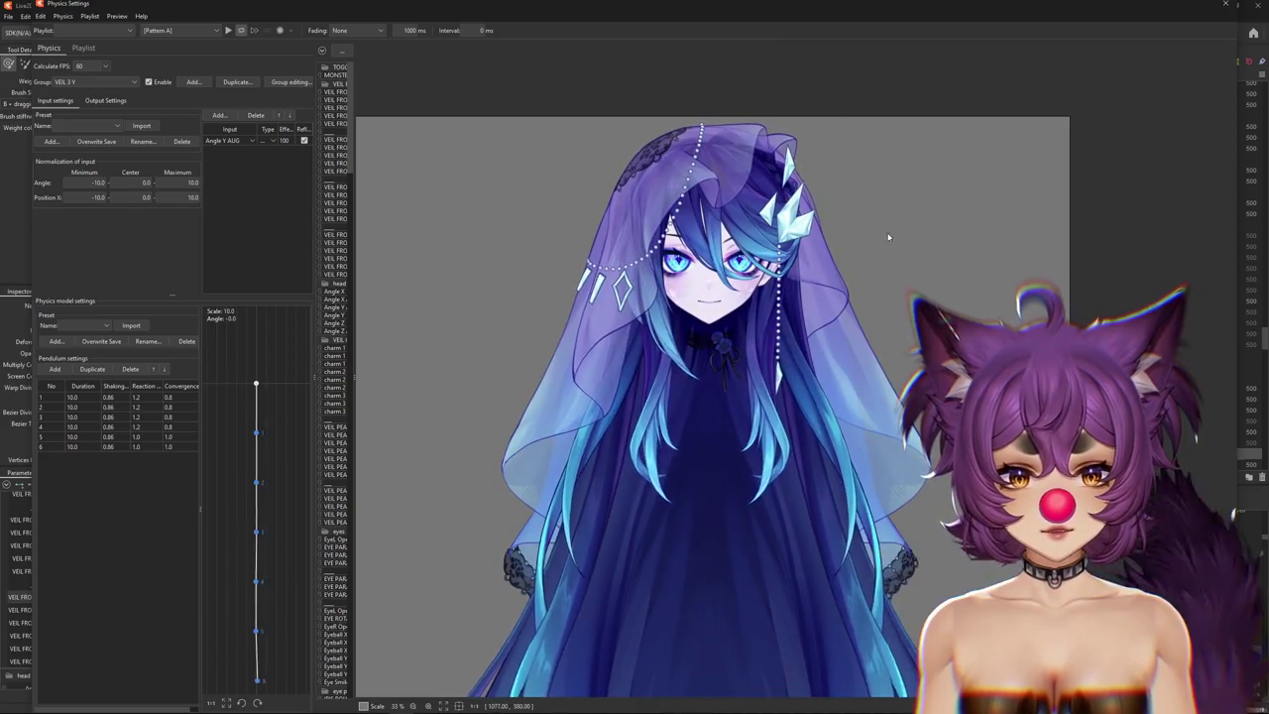
pyautogui.moveTo(889, 231); pyautogui.dragTo(806, 216)
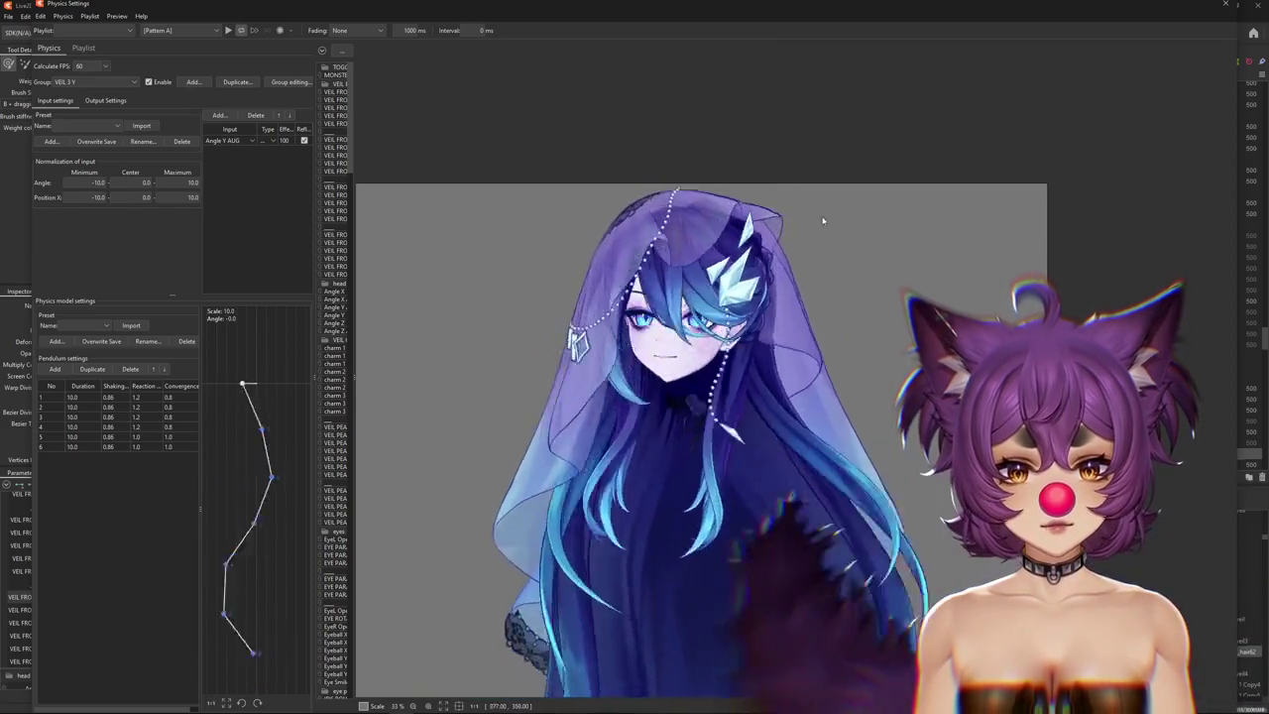
pyautogui.scroll(5, 754, 319)
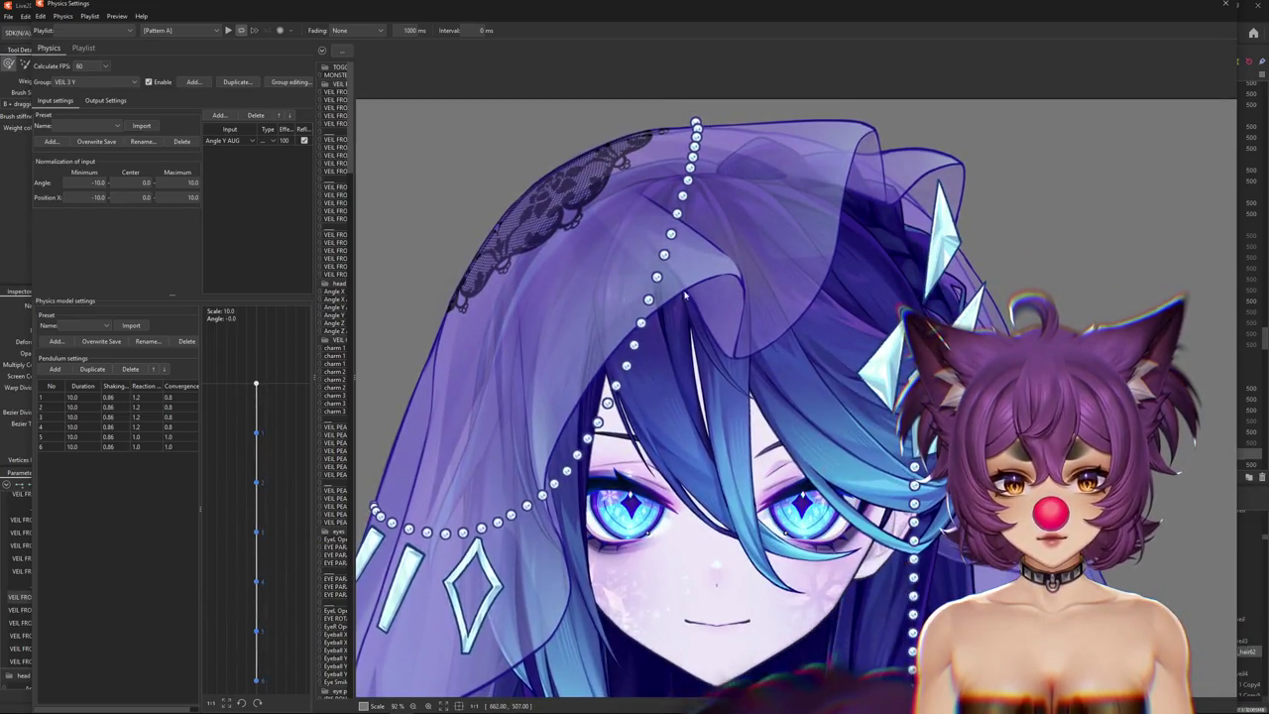
pyautogui.scroll(-5, 855, 146)
pyautogui.scroll(1, 694, 248)
pyautogui.scroll(1, 645, 297)
pyautogui.scroll(1, 618, 323)
pyautogui.moveTo(618, 323); pyautogui.dragTo(697, 327)
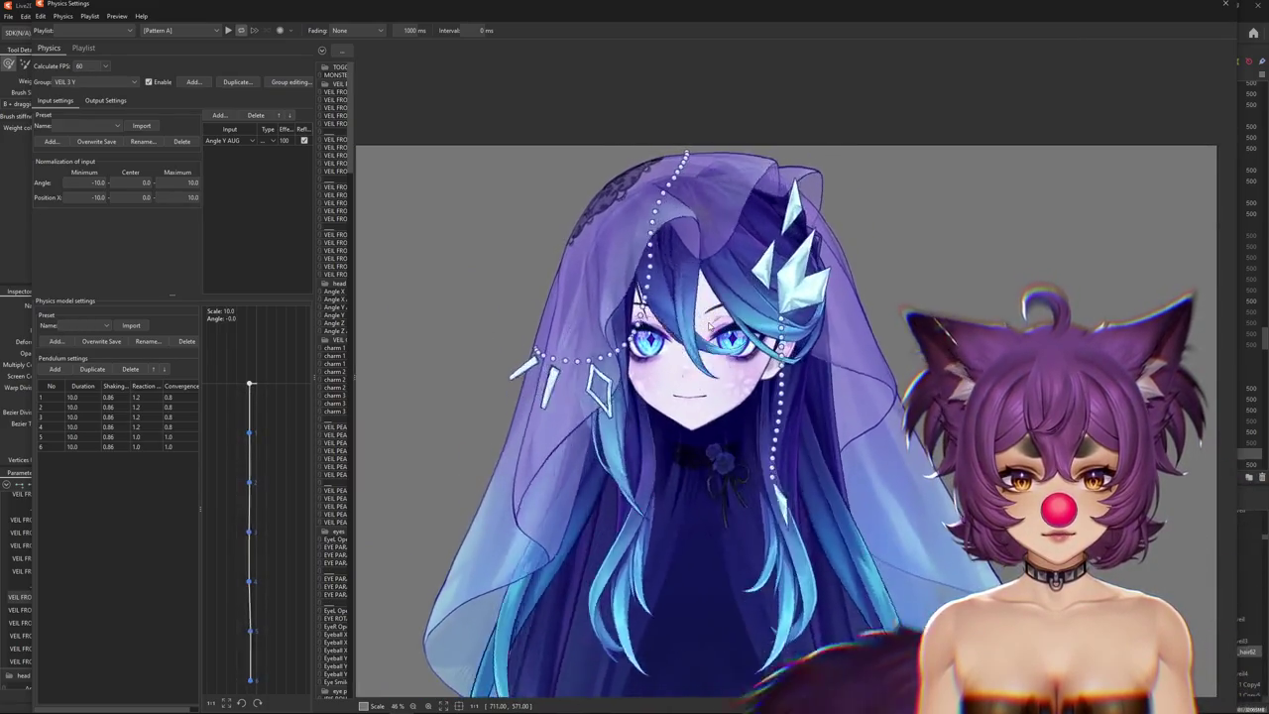
pyautogui.moveTo(697, 328)
pyautogui.mouseDown()
pyautogui.moveTo(514, 343)
pyautogui.moveTo(561, 342)
pyautogui.moveTo(529, 299)
pyautogui.moveTo(603, 146)
pyautogui.mouseUp()
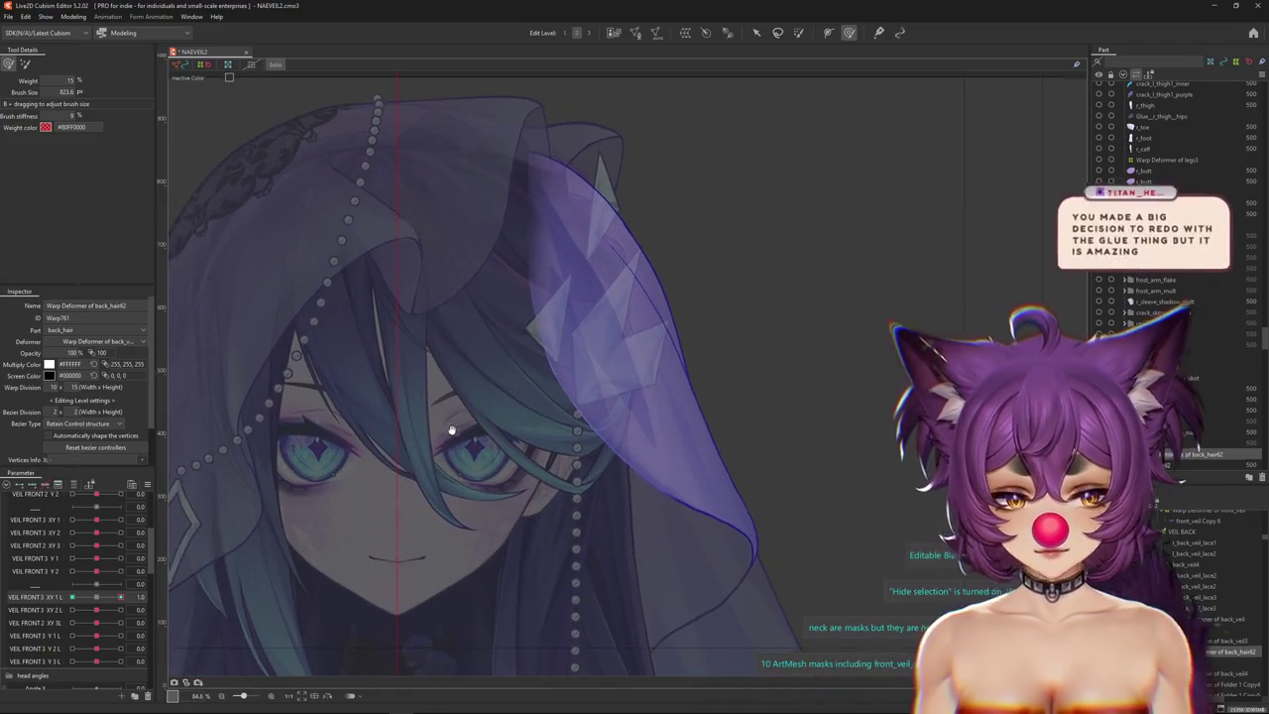
# Set VEIL FRONT 3 XY 1 L to 1.0 and paint blend-shape weights over the veil with a resized brush.
pyautogui.moveTo(392, 311); pyautogui.dragTo(414, 485)
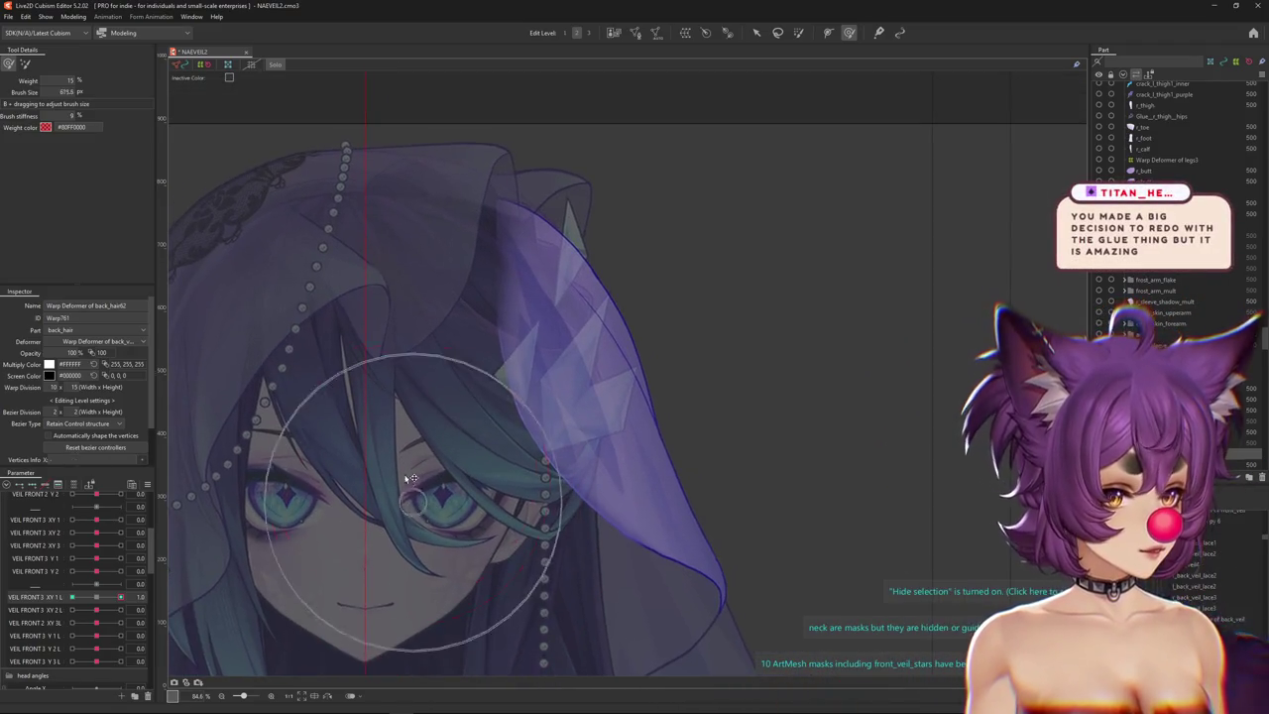
pyautogui.moveTo(430, 334); pyautogui.dragTo(398, 317)
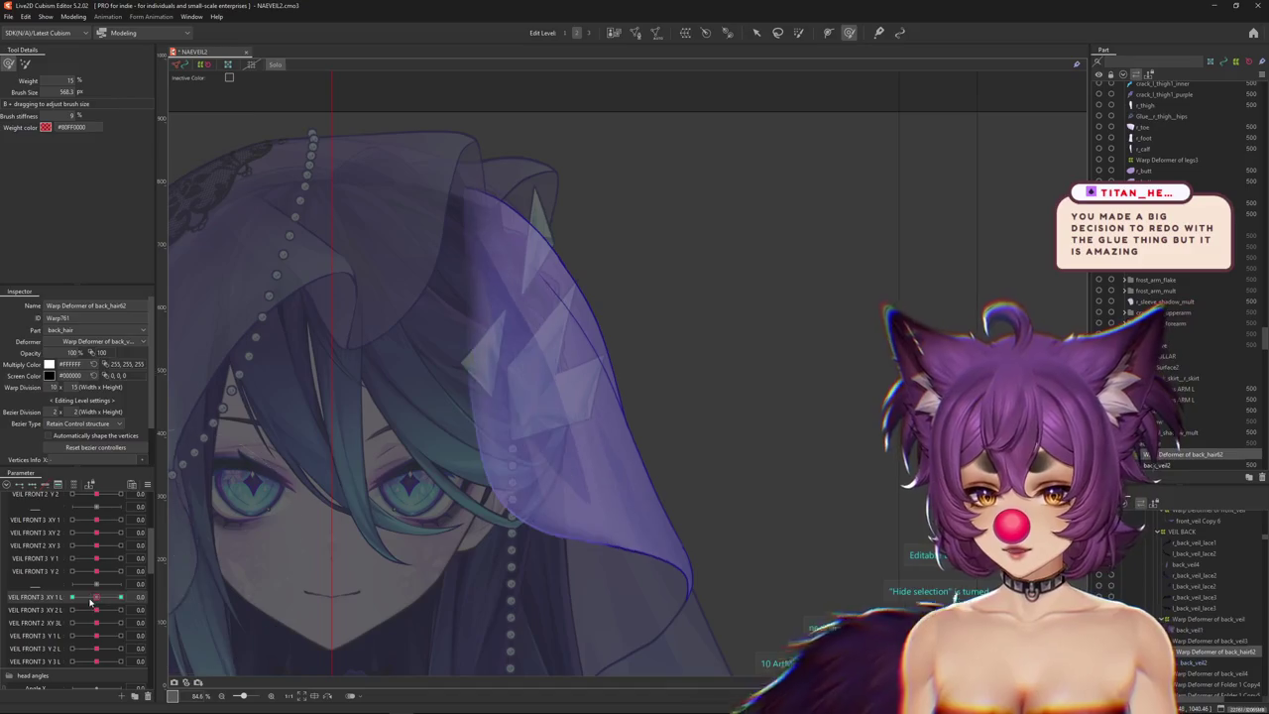
pyautogui.moveTo(120, 597); pyautogui.dragTo(94, 599)
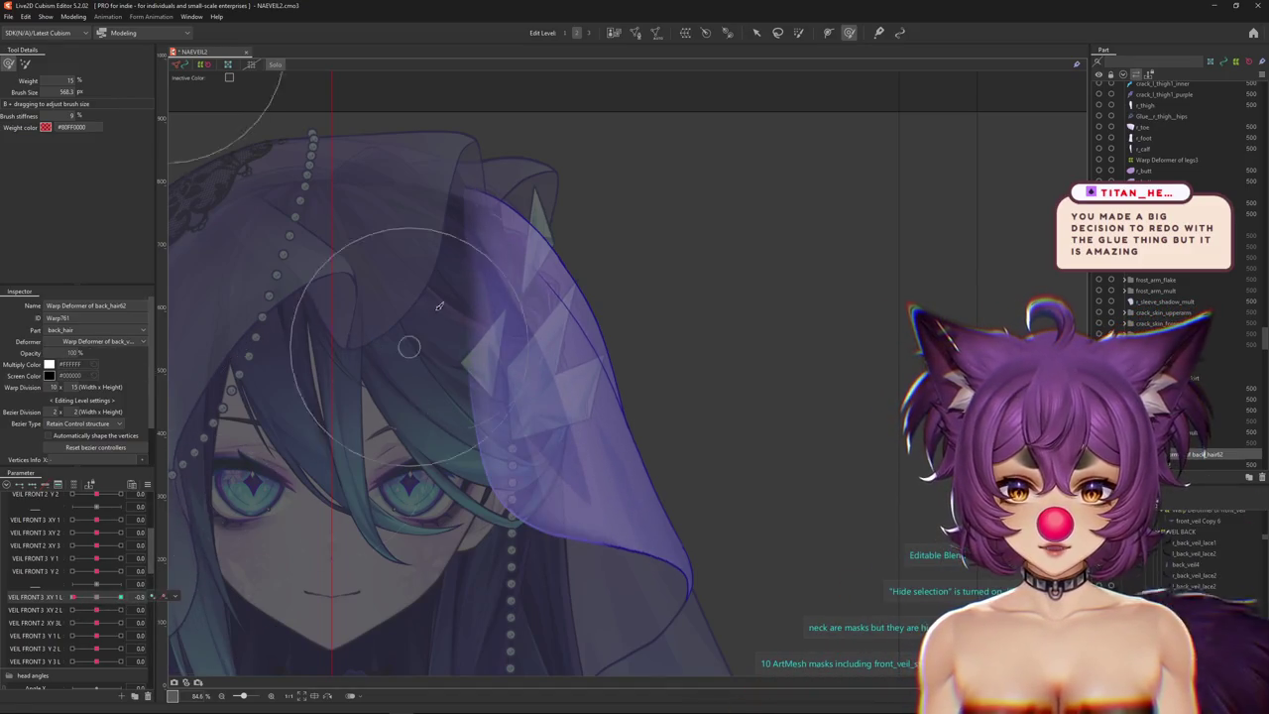
pyautogui.scroll(-1, 463, 573)
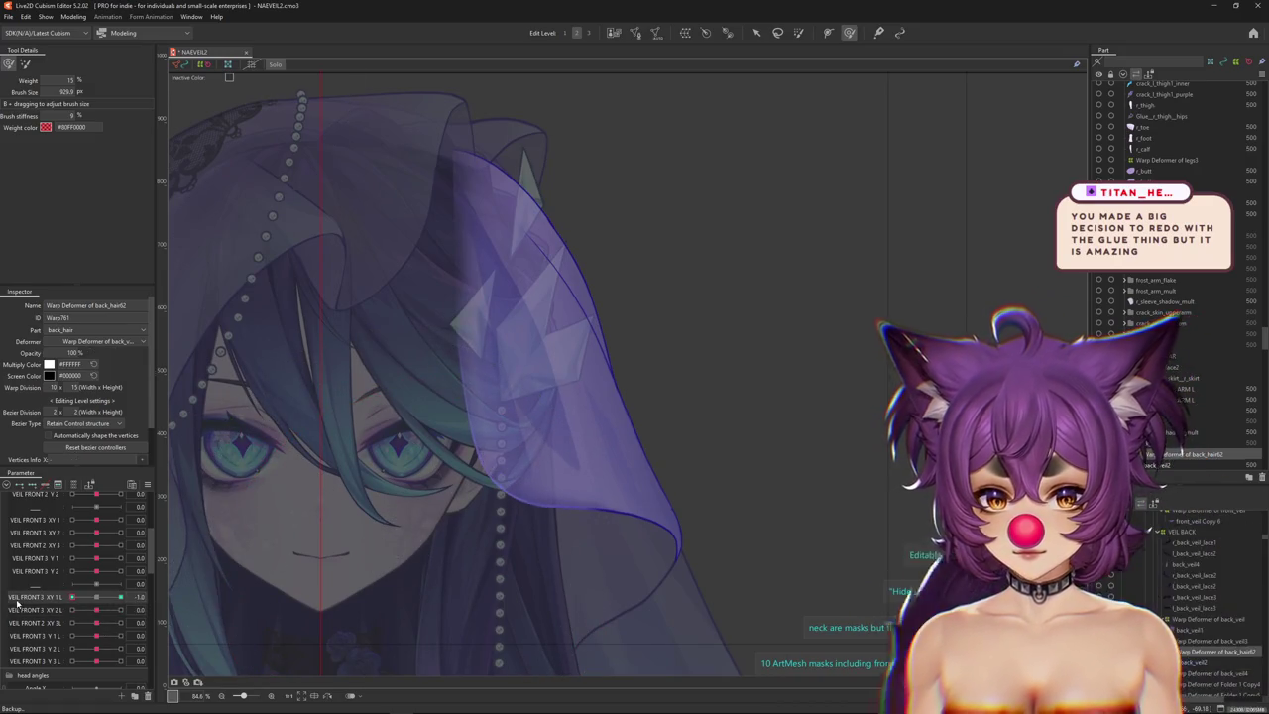
pyautogui.click(120, 596)
pyautogui.scroll(1, 485, 454)
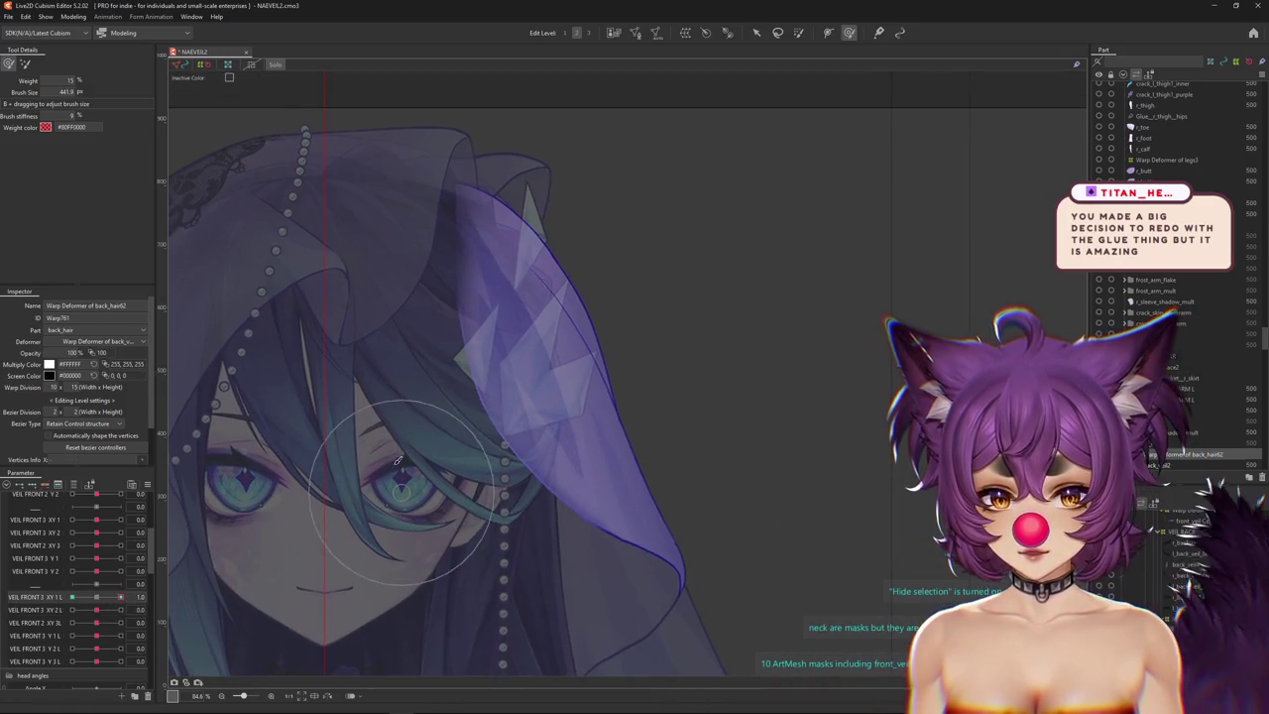
pyautogui.moveTo(544, 488)
pyautogui.mouseDown()
pyautogui.moveTo(459, 344)
pyautogui.moveTo(442, 260)
pyautogui.mouseUp()
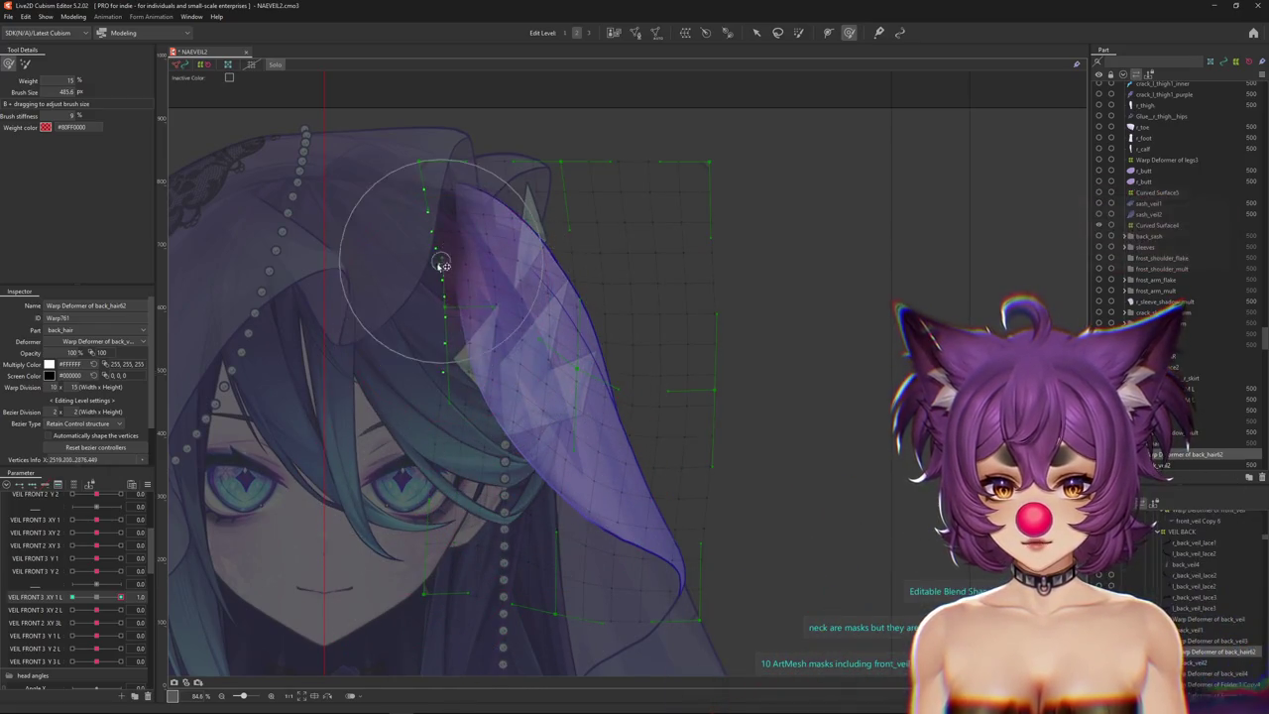
pyautogui.moveTo(397, 359); pyautogui.dragTo(465, 345)
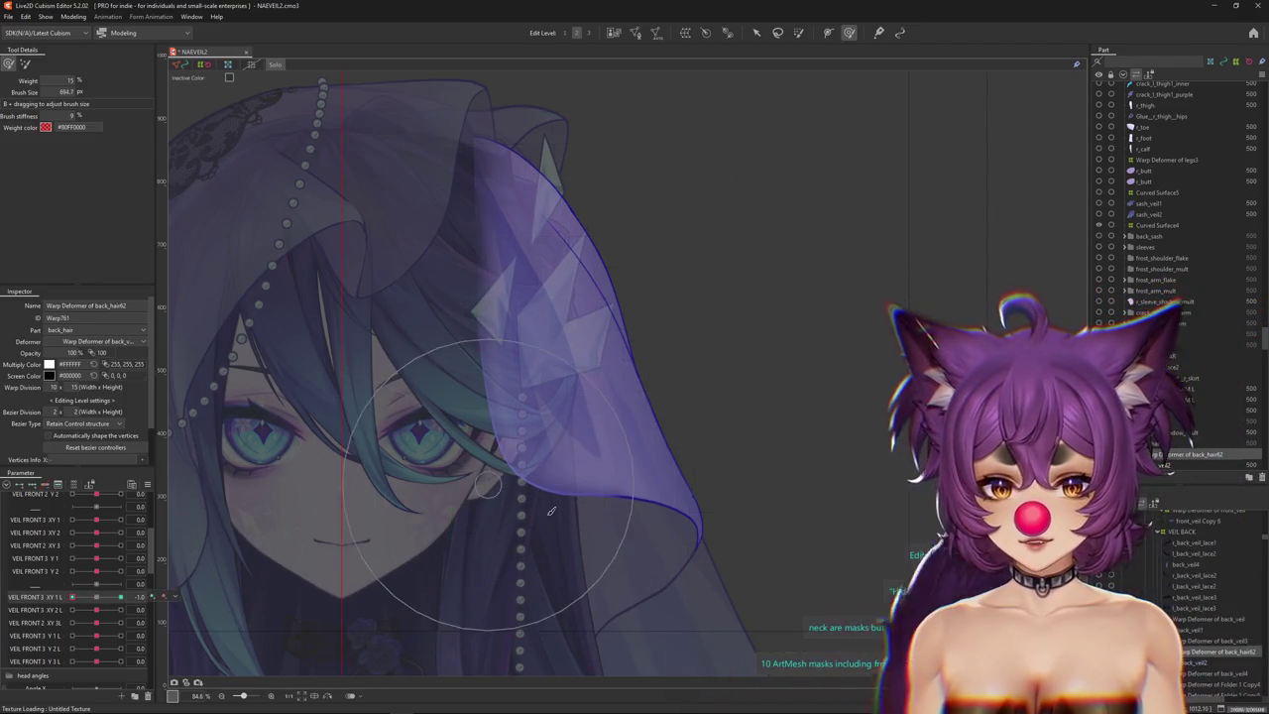
pyautogui.moveTo(551, 508); pyautogui.dragTo(573, 487)
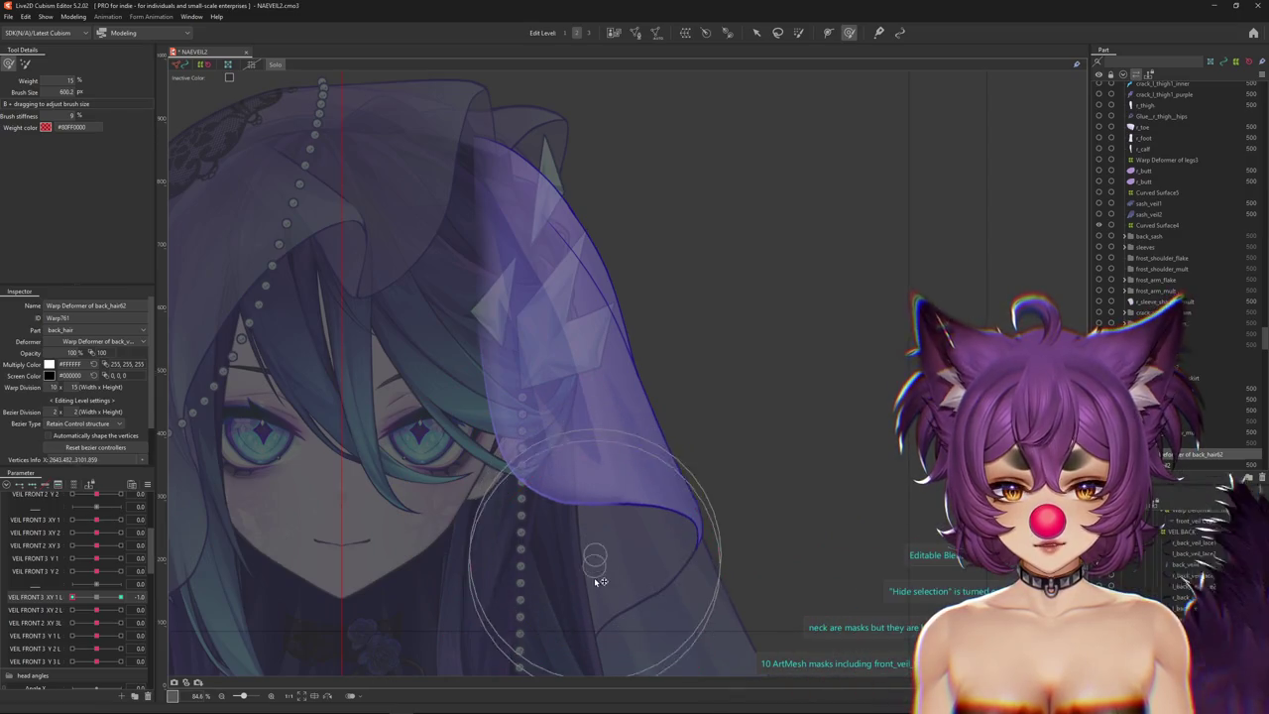
pyautogui.moveTo(426, 490); pyautogui.dragTo(456, 352)
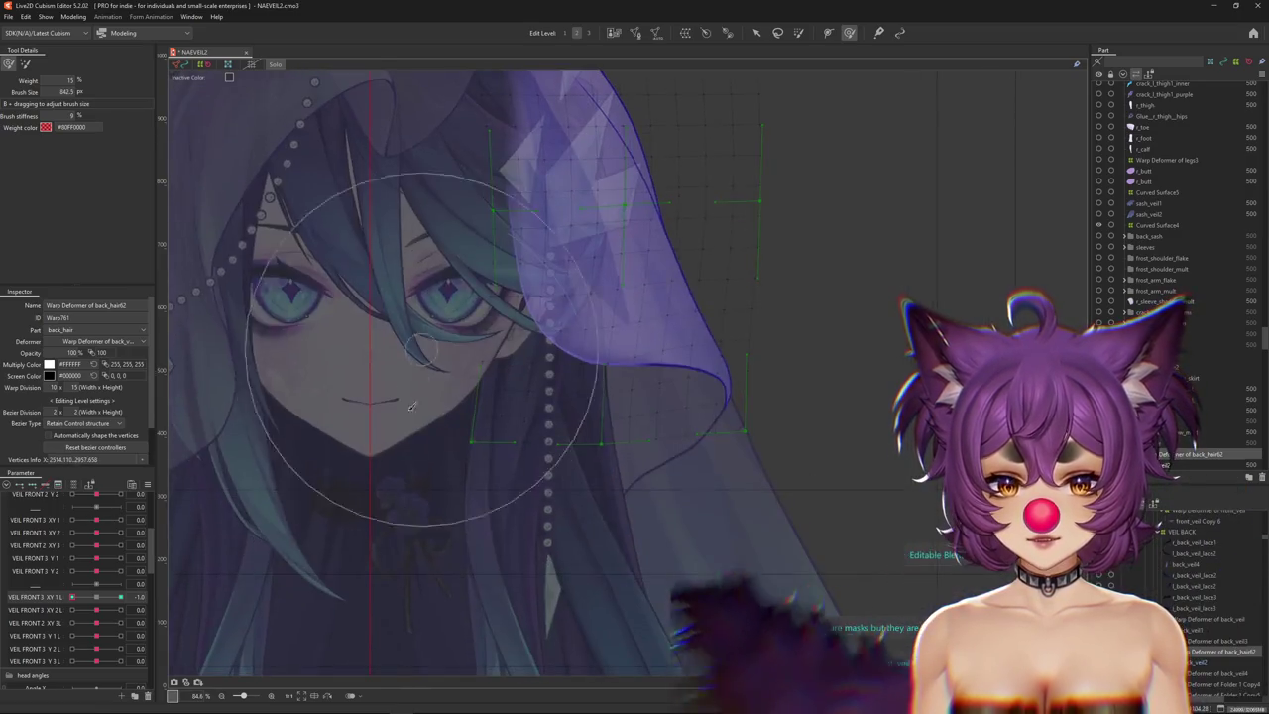
pyautogui.moveTo(426, 417); pyautogui.dragTo(380, 449)
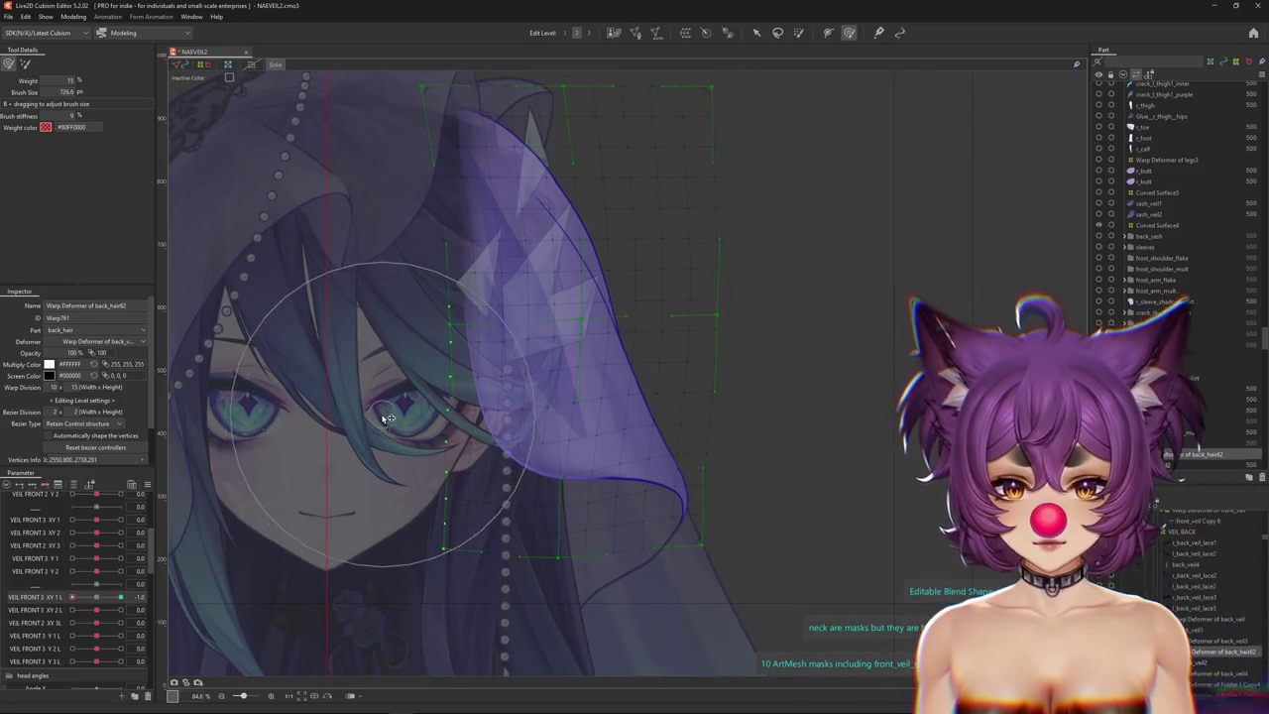
# Switch VEIL FRONT 3 XY 1 L to -1.0, paint with a larger brush, then recheck at 1.0.
pyautogui.moveTo(101, 599); pyautogui.dragTo(72, 598)
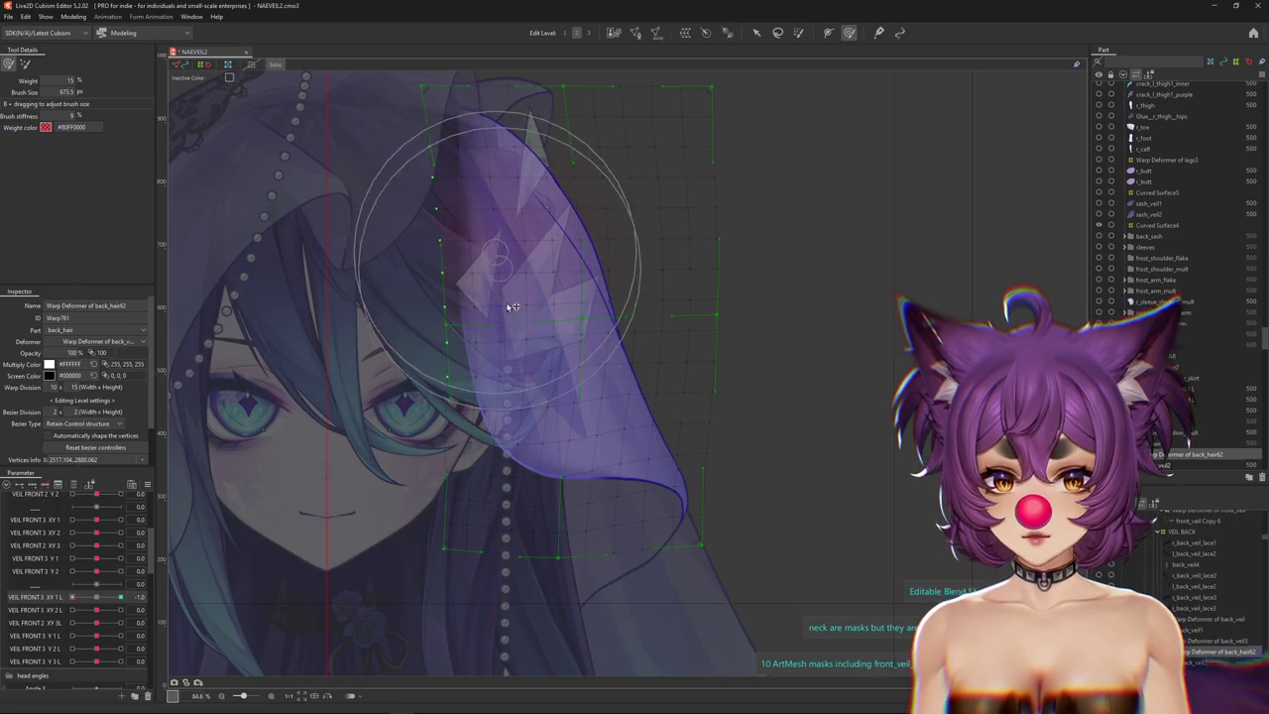
pyautogui.moveTo(509, 411); pyautogui.dragTo(397, 567)
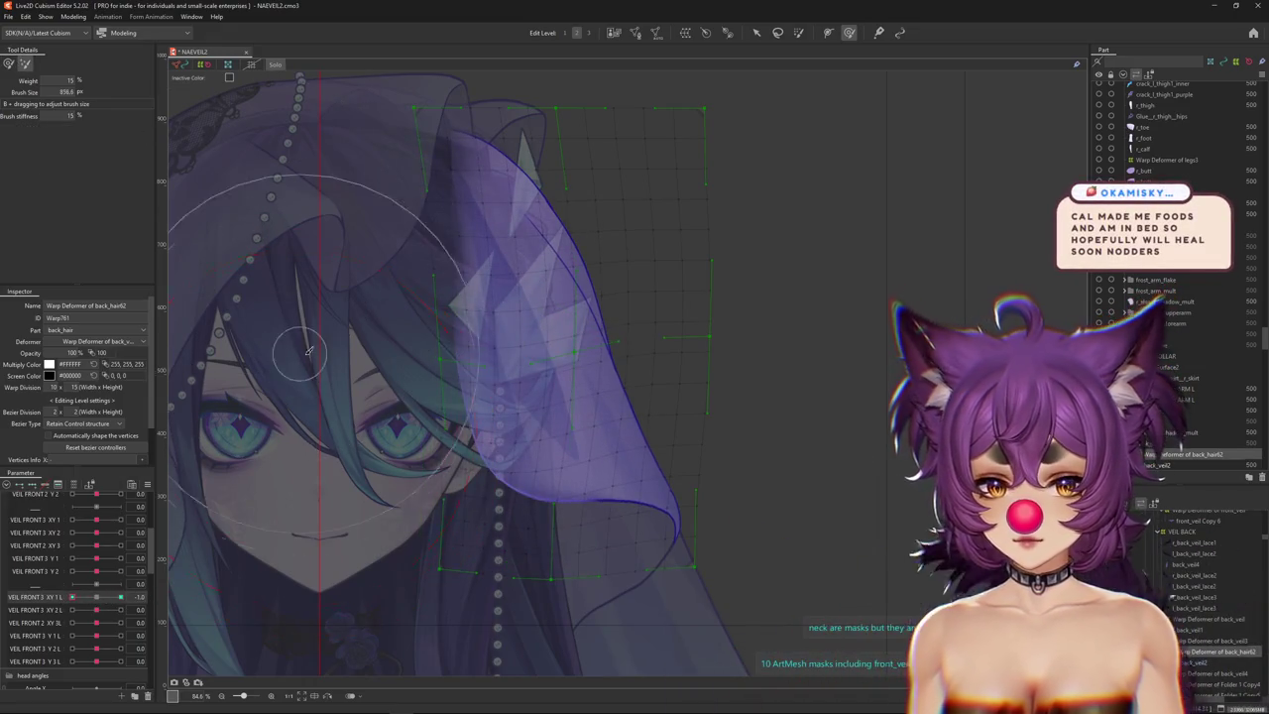
pyautogui.moveTo(85, 591); pyautogui.dragTo(123, 595)
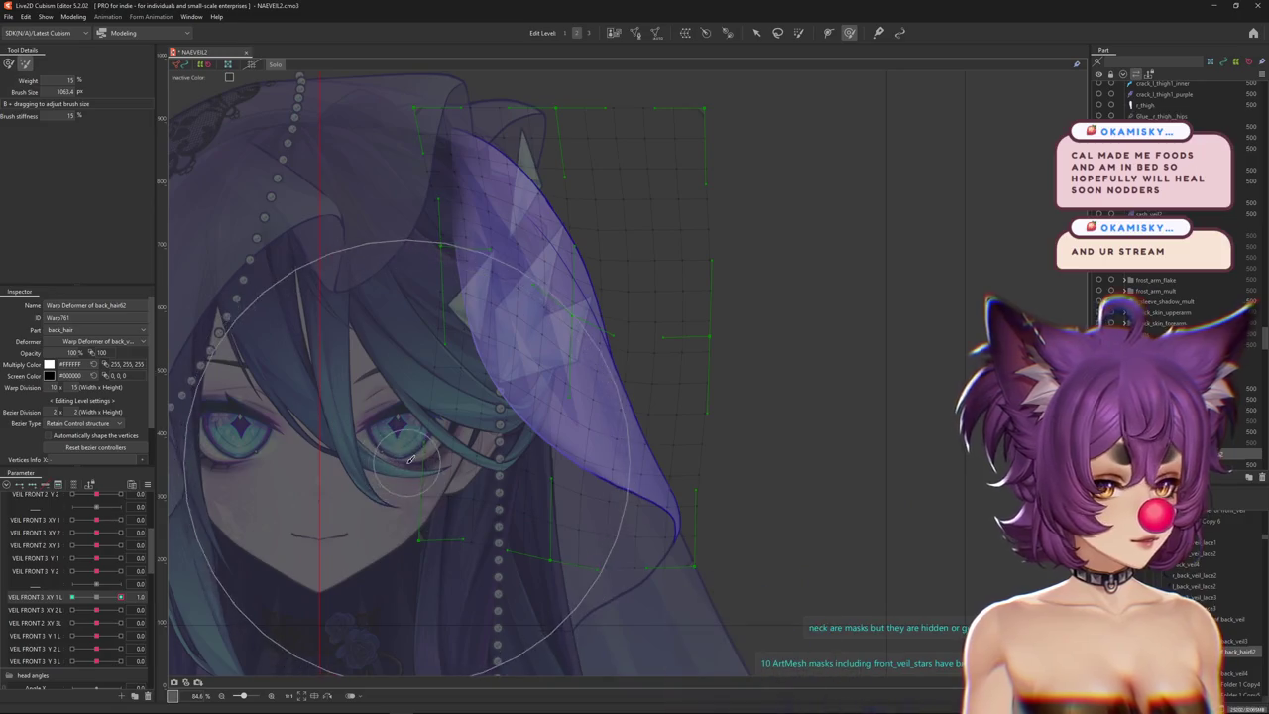
pyautogui.click(89, 595)
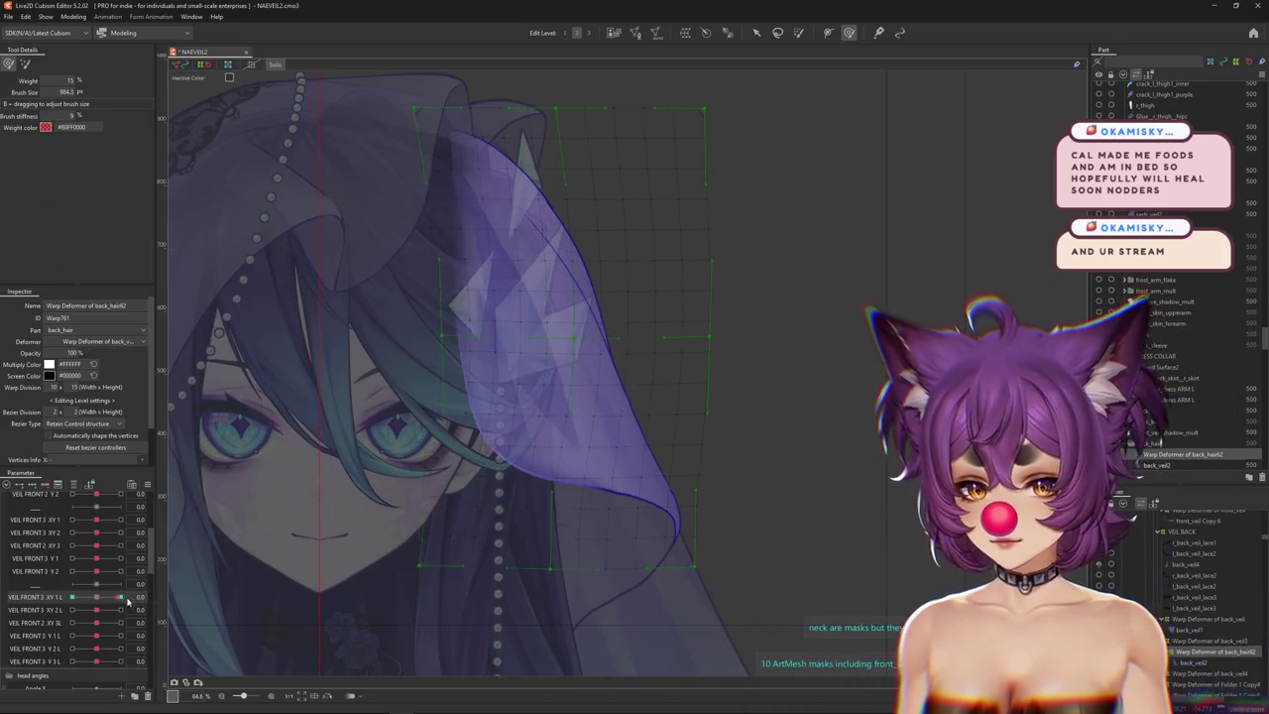
# Preview VEIL FRONT 3 XY 1 L at 0.5, -1.0 and 1.0, reselecting the weight brush along the way.
pyautogui.moveTo(472, 389); pyautogui.dragTo(397, 324)
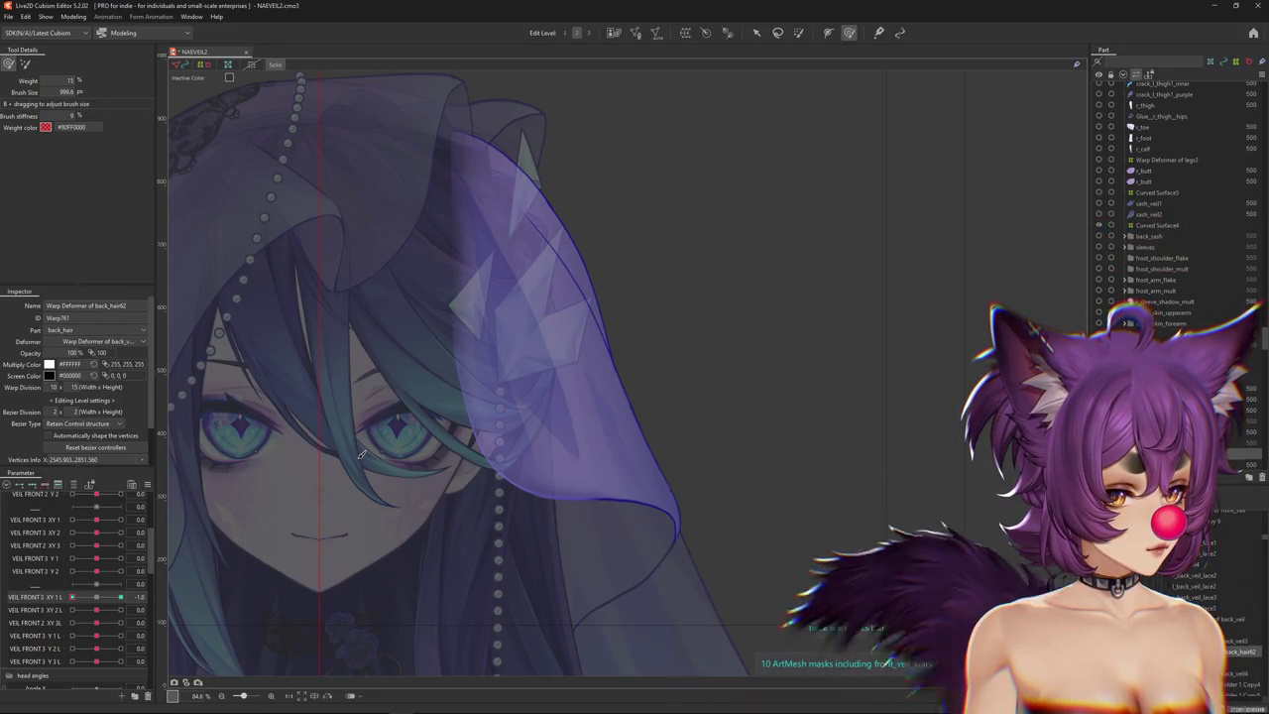
pyautogui.scroll(-3, 357, 446)
pyautogui.moveTo(120, 597); pyautogui.dragTo(109, 597)
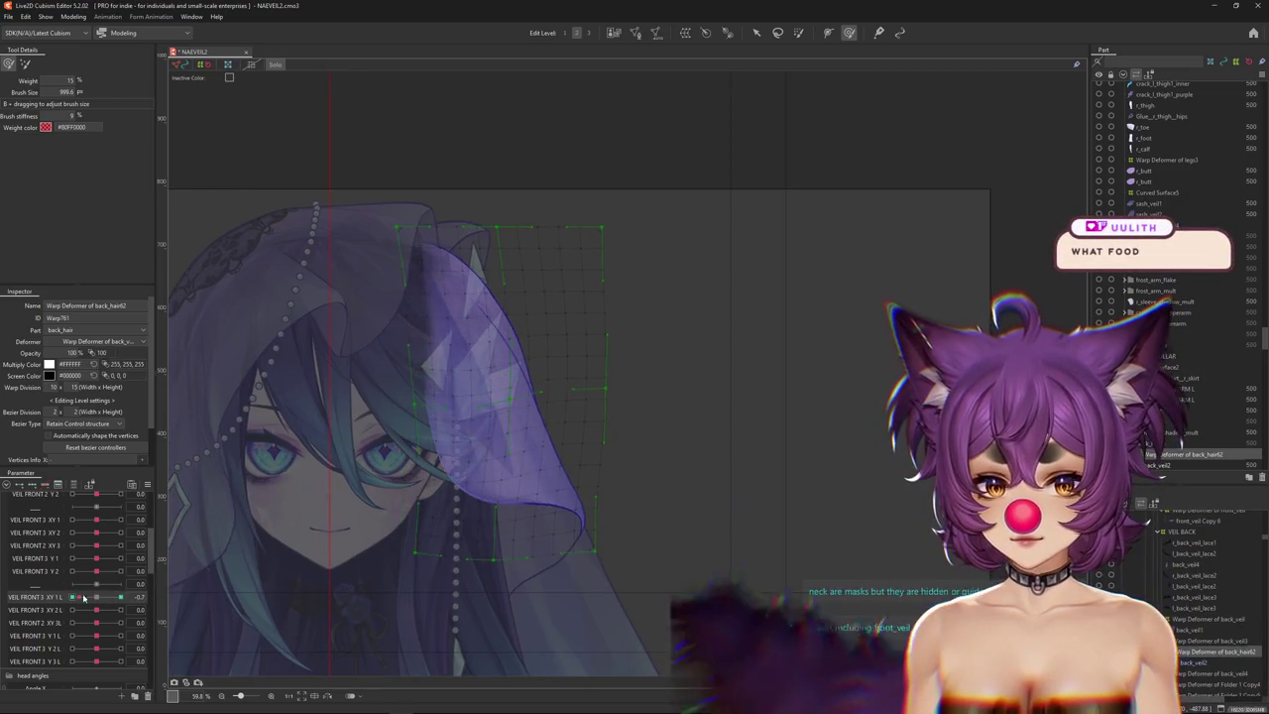
pyautogui.moveTo(327, 466)
pyautogui.mouseDown()
pyautogui.moveTo(379, 476)
pyautogui.moveTo(352, 411)
pyautogui.moveTo(396, 394)
pyautogui.moveTo(380, 468)
pyautogui.mouseUp()
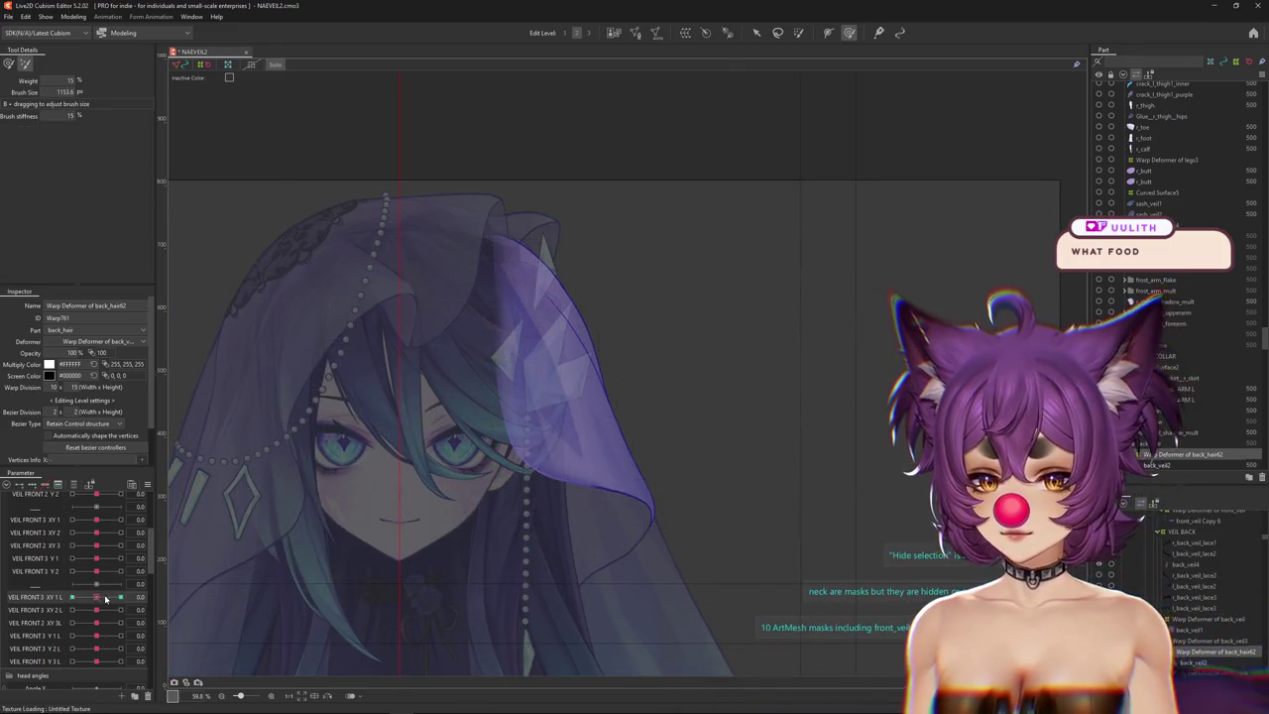
pyautogui.moveTo(106, 597); pyautogui.dragTo(97, 572)
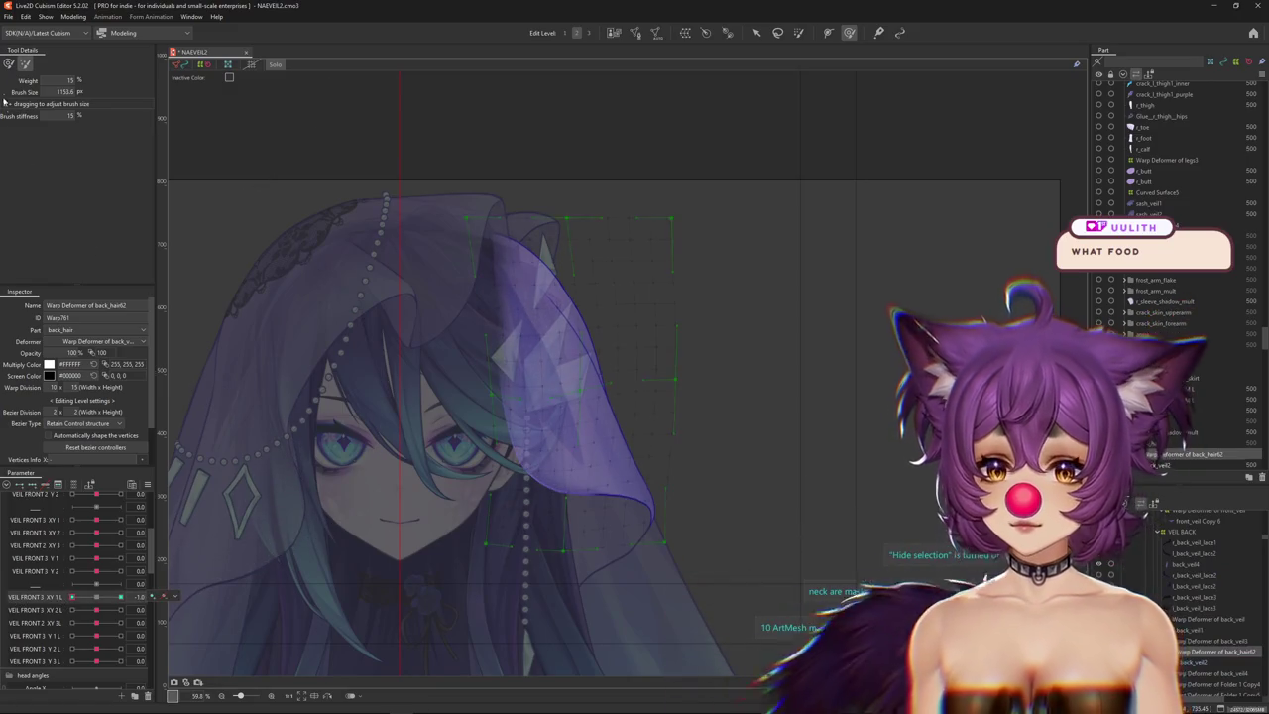
pyautogui.click(9, 64)
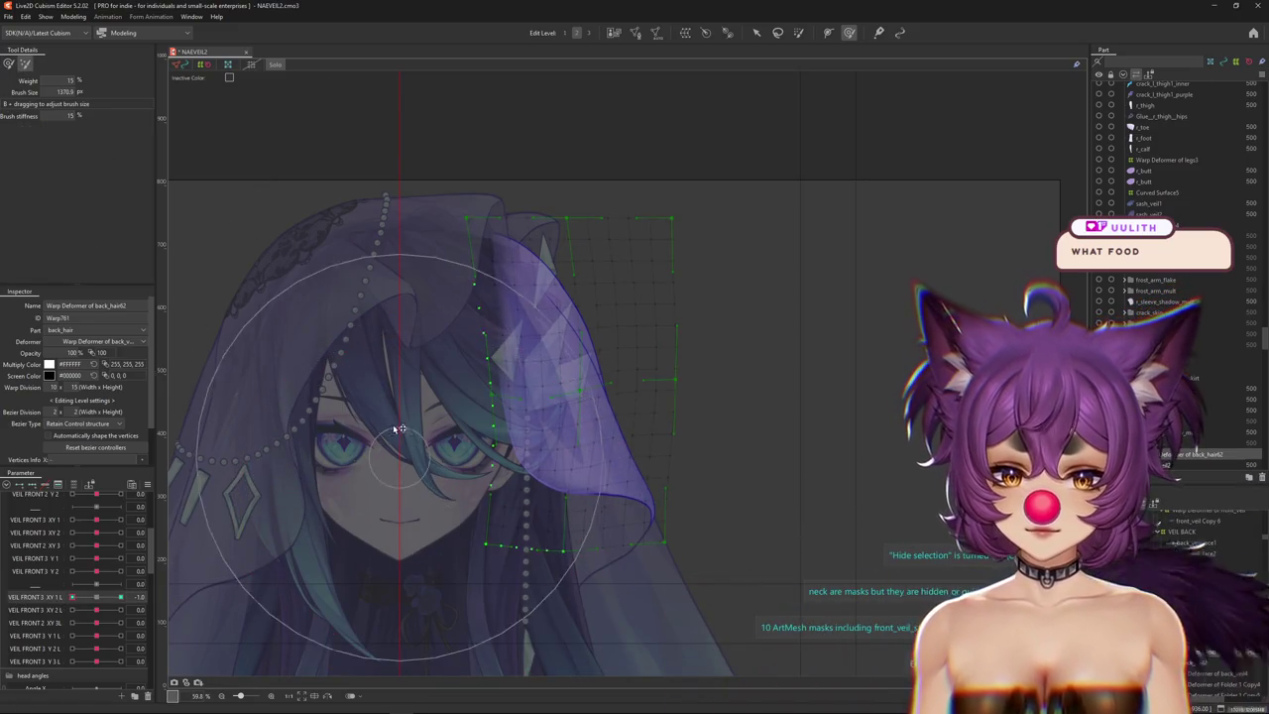
pyautogui.click(9, 64)
pyautogui.click(120, 597)
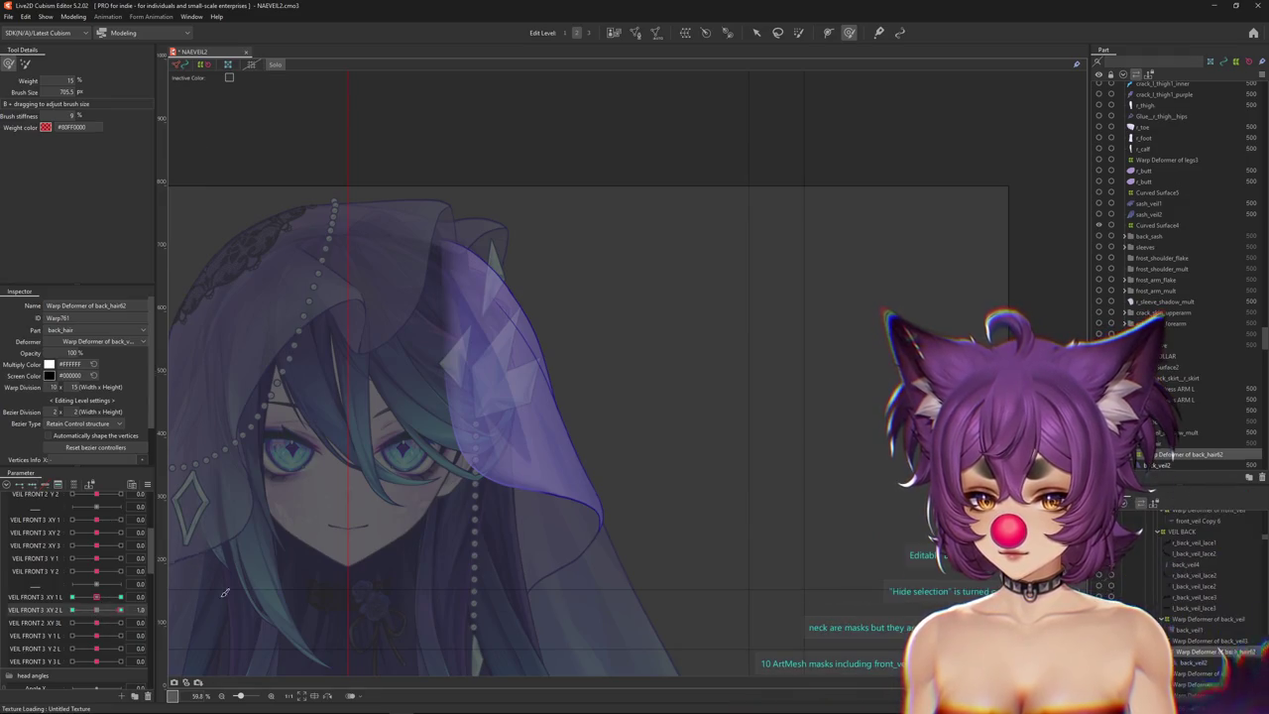
# Pull the veil's lower edge upward and bend its warp grid into a new shape with the grid hidden.
pyautogui.scroll(3, 534, 519)
pyautogui.moveTo(512, 452); pyautogui.dragTo(517, 410)
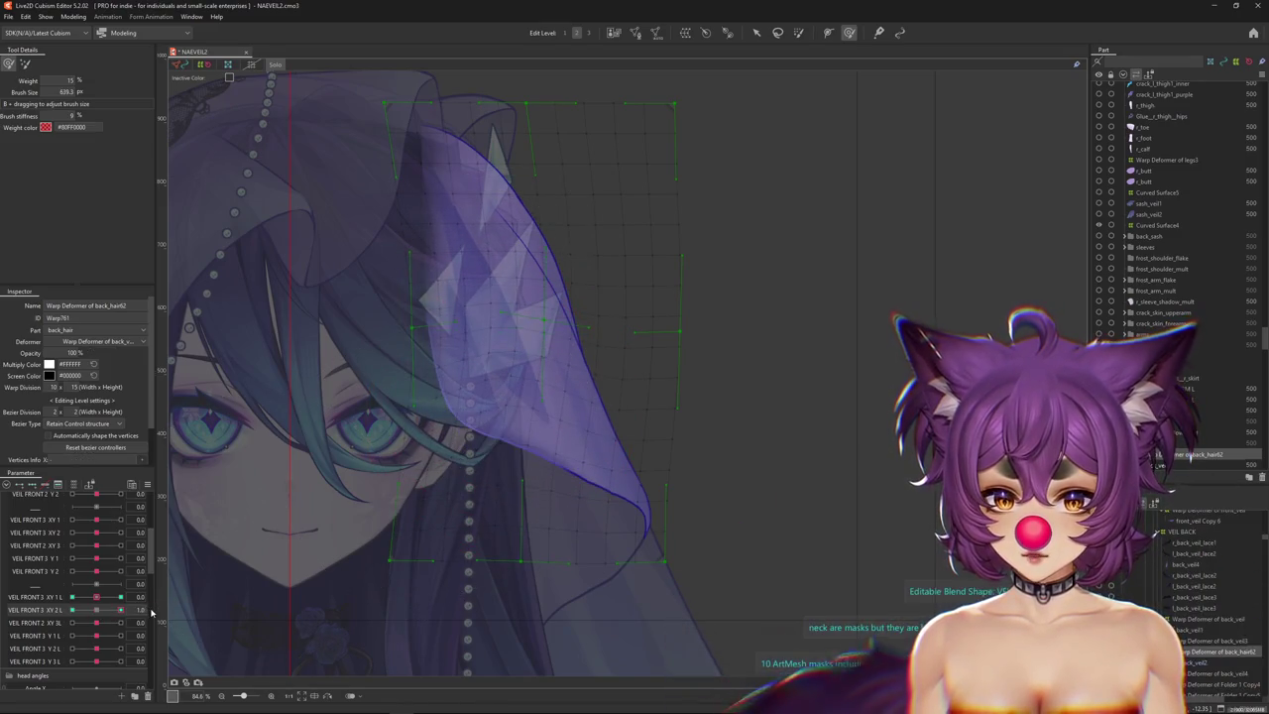
pyautogui.moveTo(485, 556); pyautogui.dragTo(448, 571)
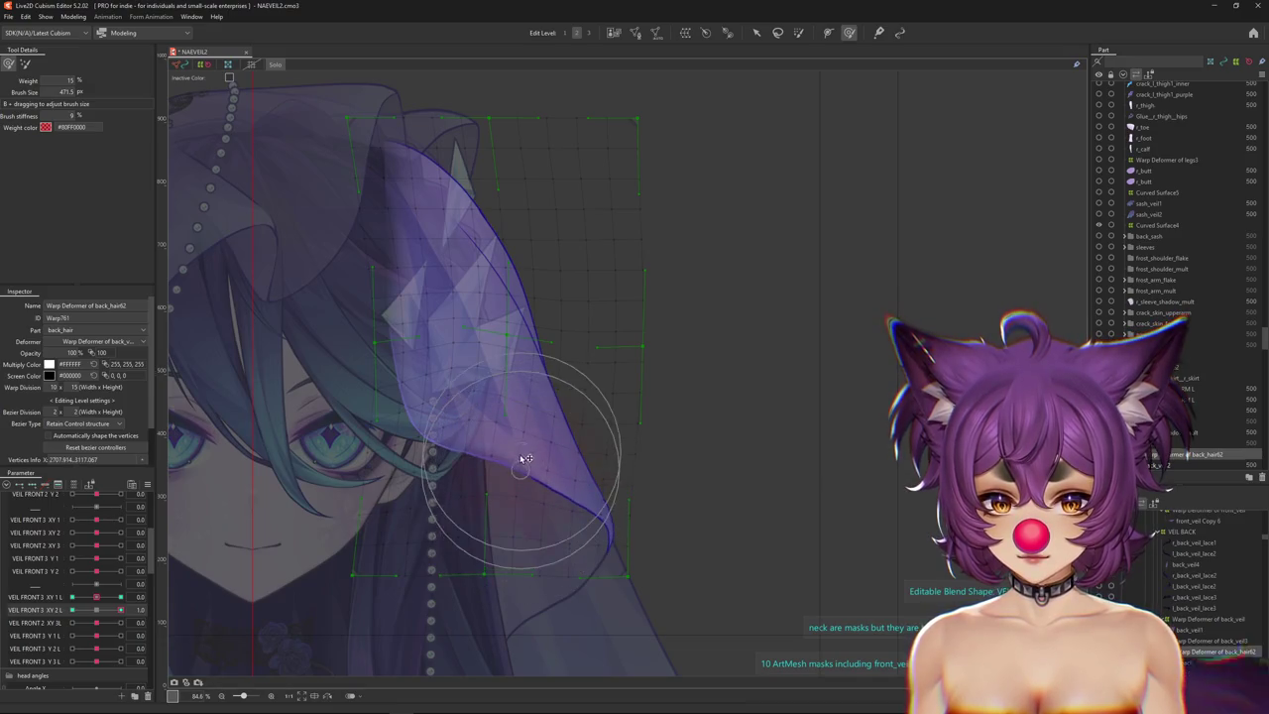
pyautogui.hotkey('ctrl', 'h')
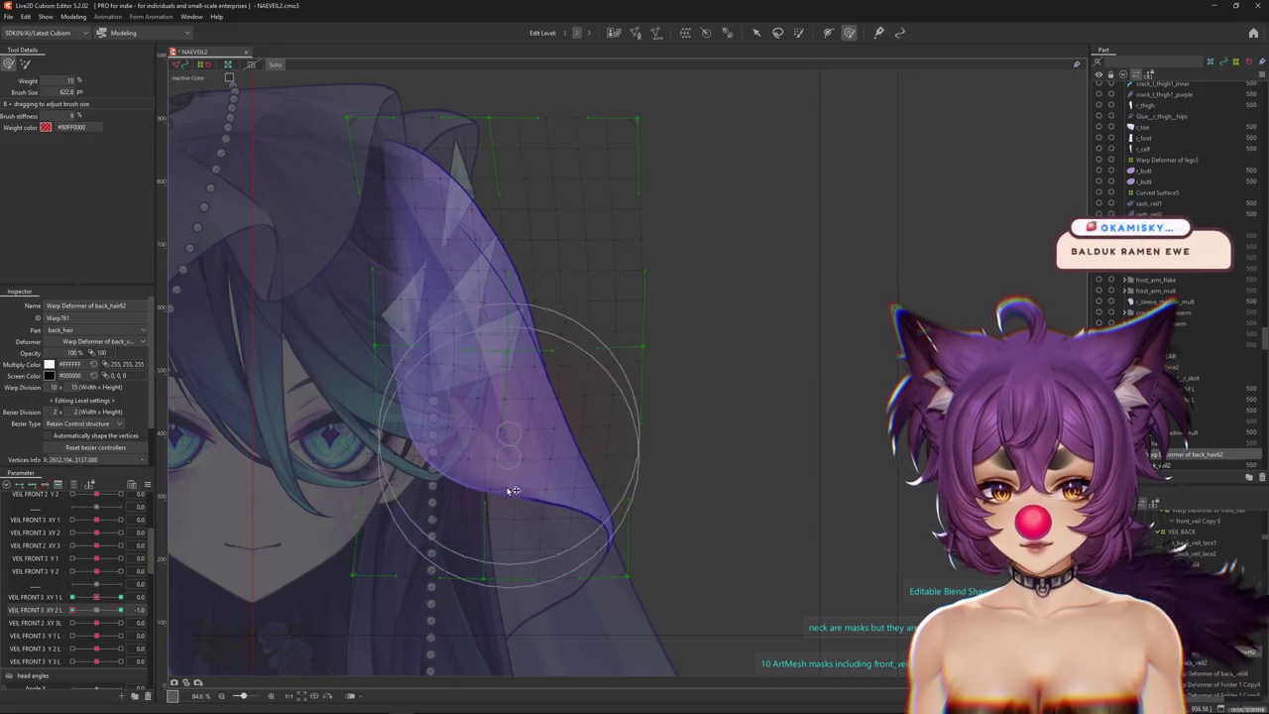
pyautogui.moveTo(513, 485); pyautogui.dragTo(494, 552)
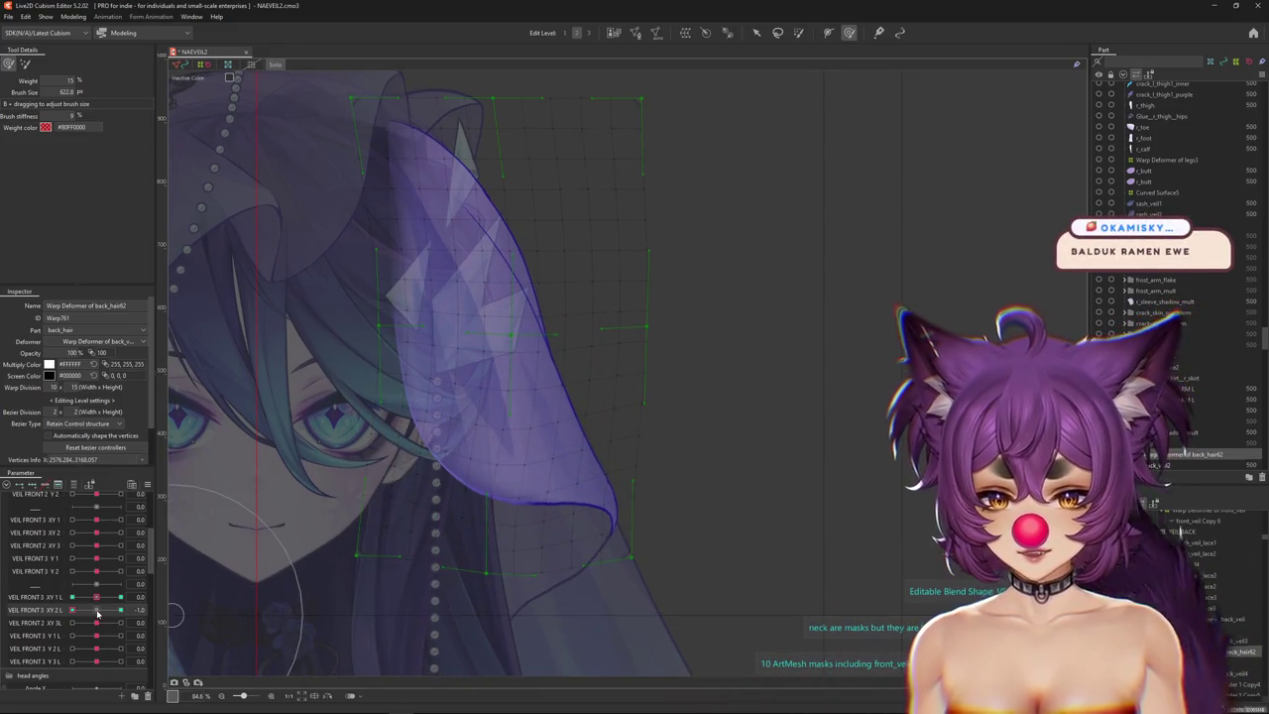
# Select VEIL FRONT 3 XY 2 L at -1.0 and reshape the veil warp with a resized, stiffer deform brush.
pyautogui.click(107, 615)
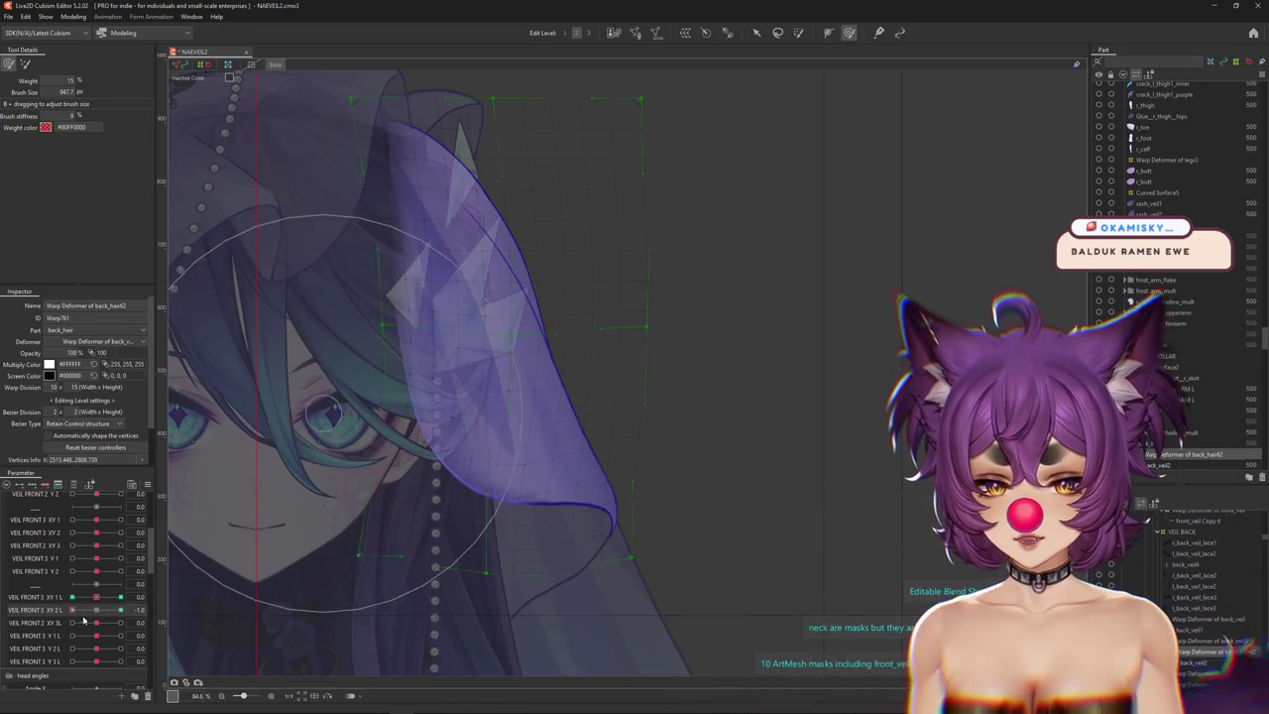
pyautogui.moveTo(379, 550); pyautogui.dragTo(593, 357)
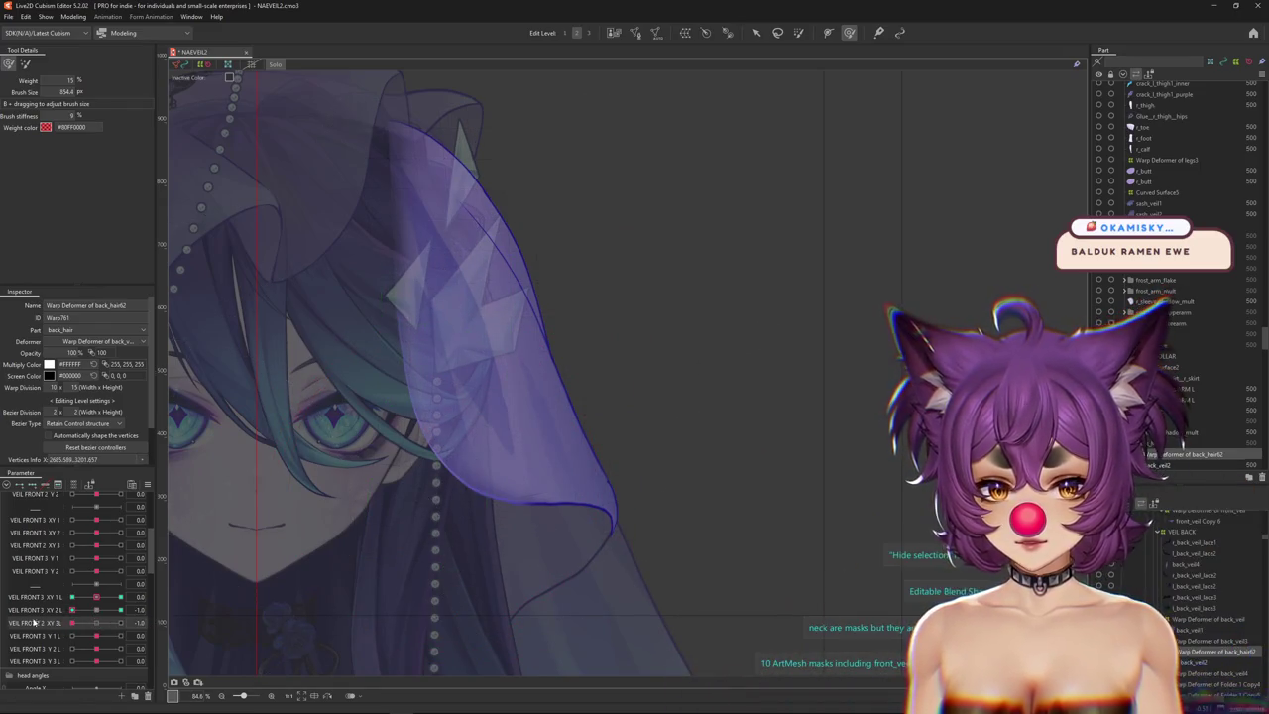
pyautogui.moveTo(99, 615); pyautogui.dragTo(75, 612)
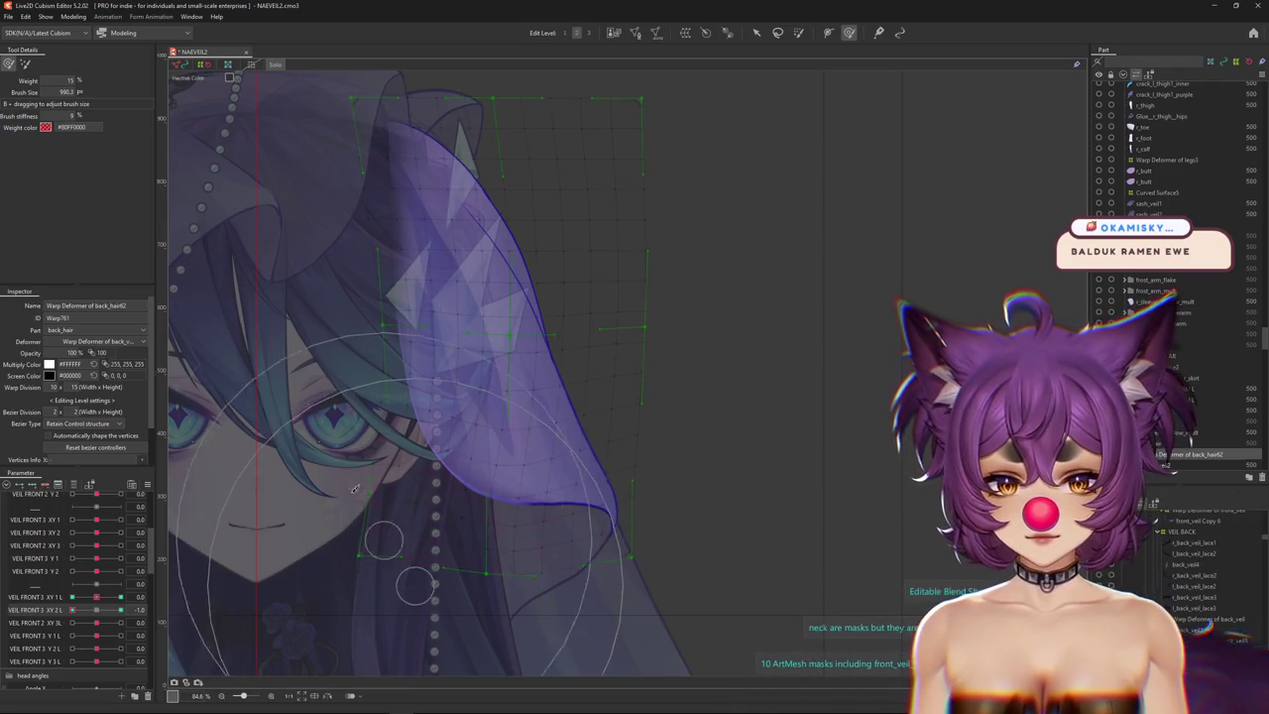
pyautogui.moveTo(359, 496)
pyautogui.mouseDown()
pyautogui.moveTo(392, 553)
pyautogui.moveTo(268, 281)
pyautogui.mouseUp()
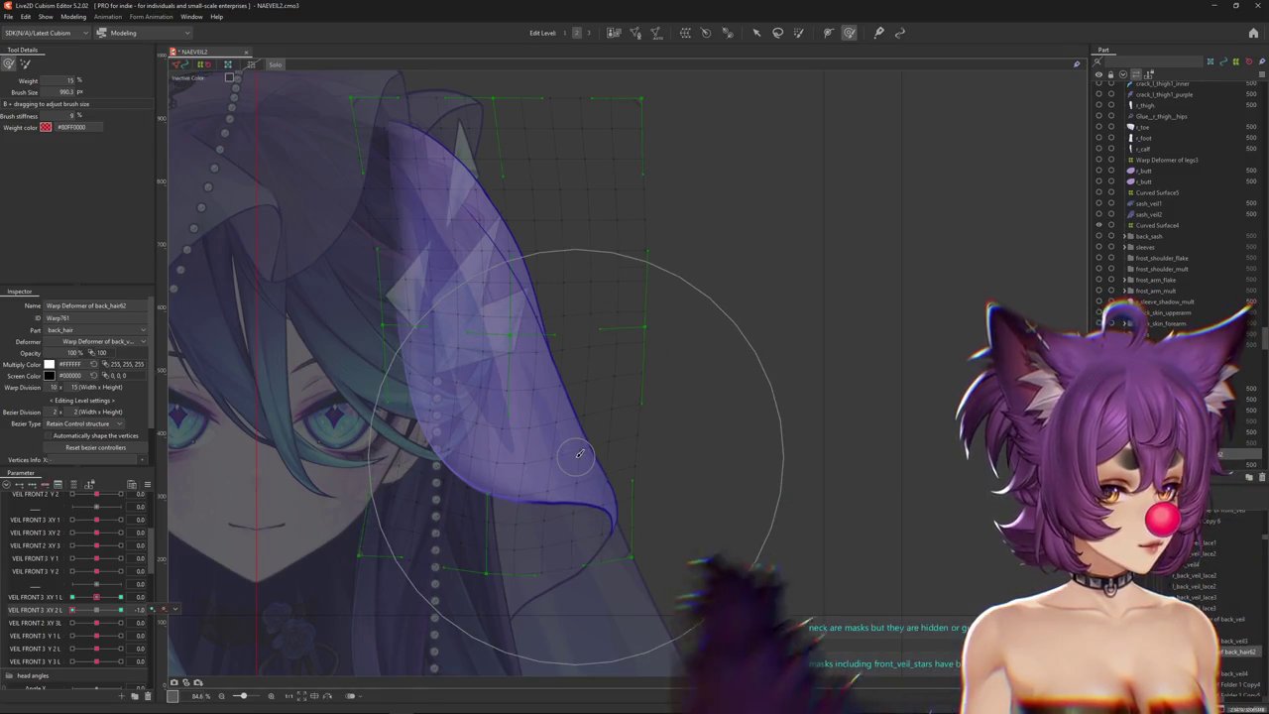
pyautogui.moveTo(683, 469); pyautogui.dragTo(96, 612)
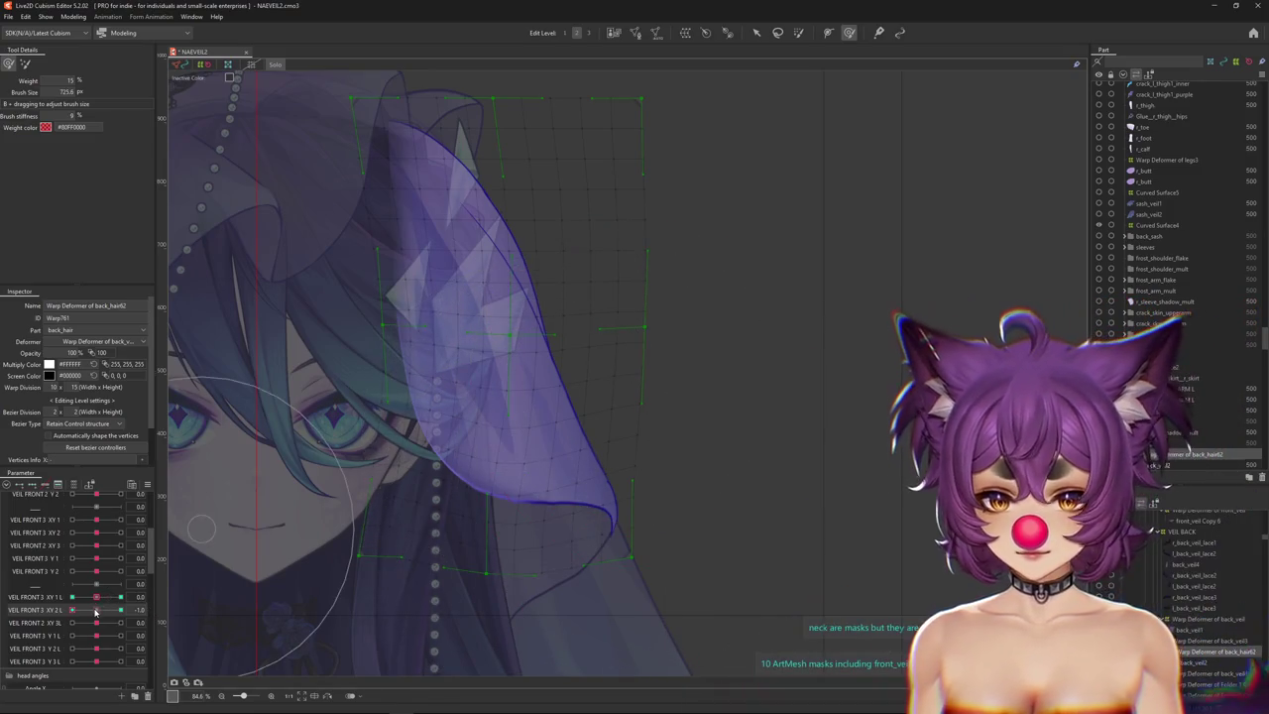
pyautogui.moveTo(432, 409)
pyautogui.mouseDown()
pyautogui.moveTo(425, 367)
pyautogui.moveTo(570, 492)
pyautogui.moveTo(496, 394)
pyautogui.mouseUp()
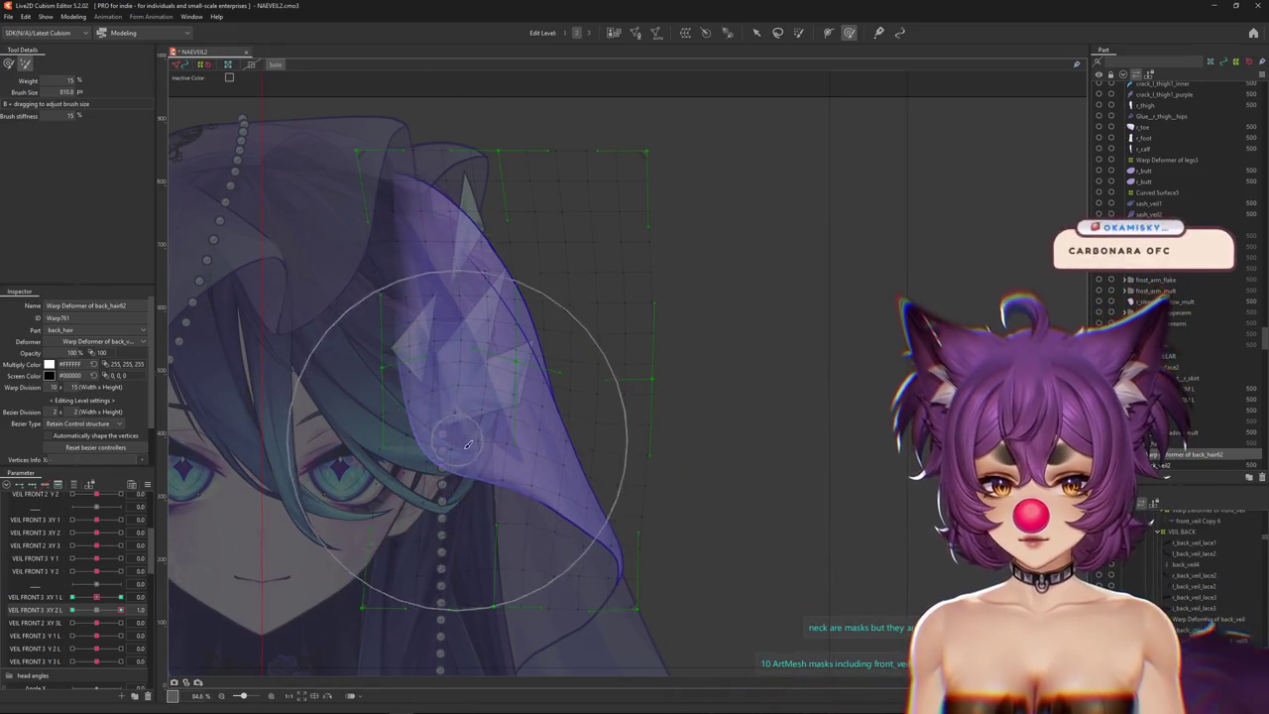
pyautogui.scroll(2, 446, 463)
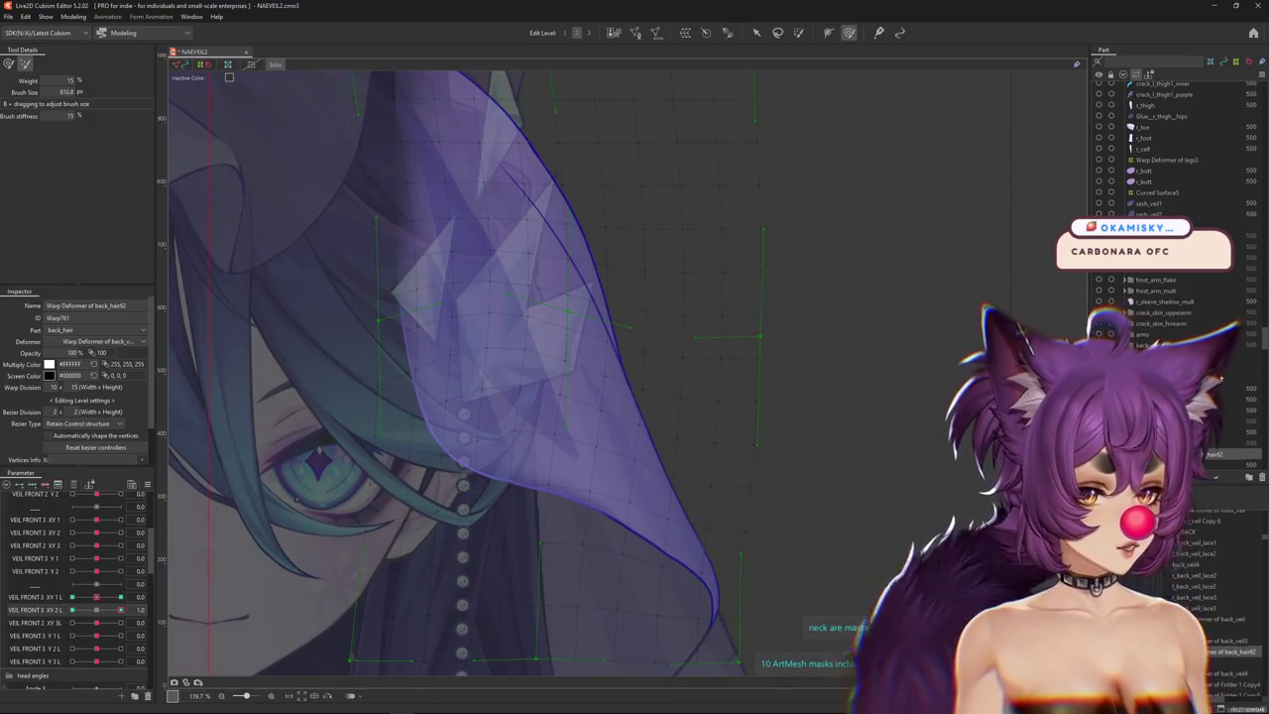
# Brush the veil's lower-edge warp points into a smoother curve, then set VEIL FRONT 3 XY 2 L to 1.0.
pyautogui.moveTo(476, 59); pyautogui.dragTo(347, 39)
pyautogui.moveTo(96, 617); pyautogui.dragTo(134, 612)
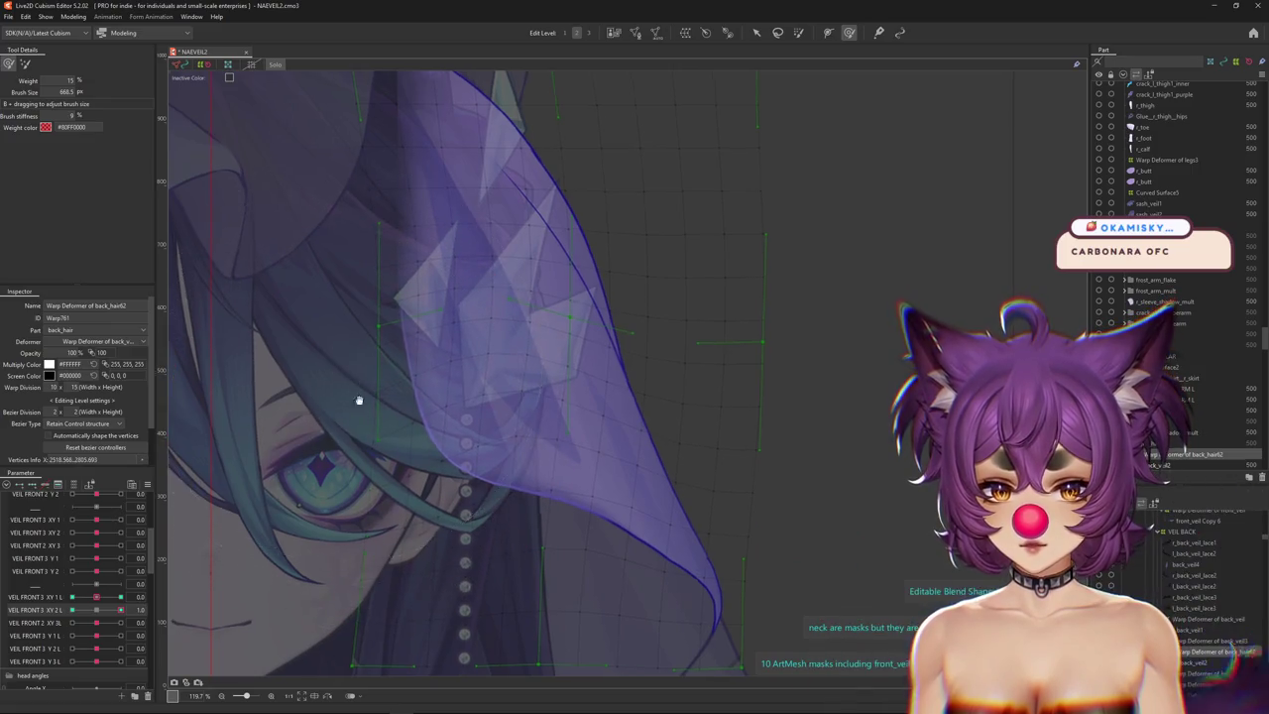
pyautogui.moveTo(354, 376); pyautogui.dragTo(359, 453)
pyautogui.moveTo(334, 540); pyautogui.dragTo(373, 577)
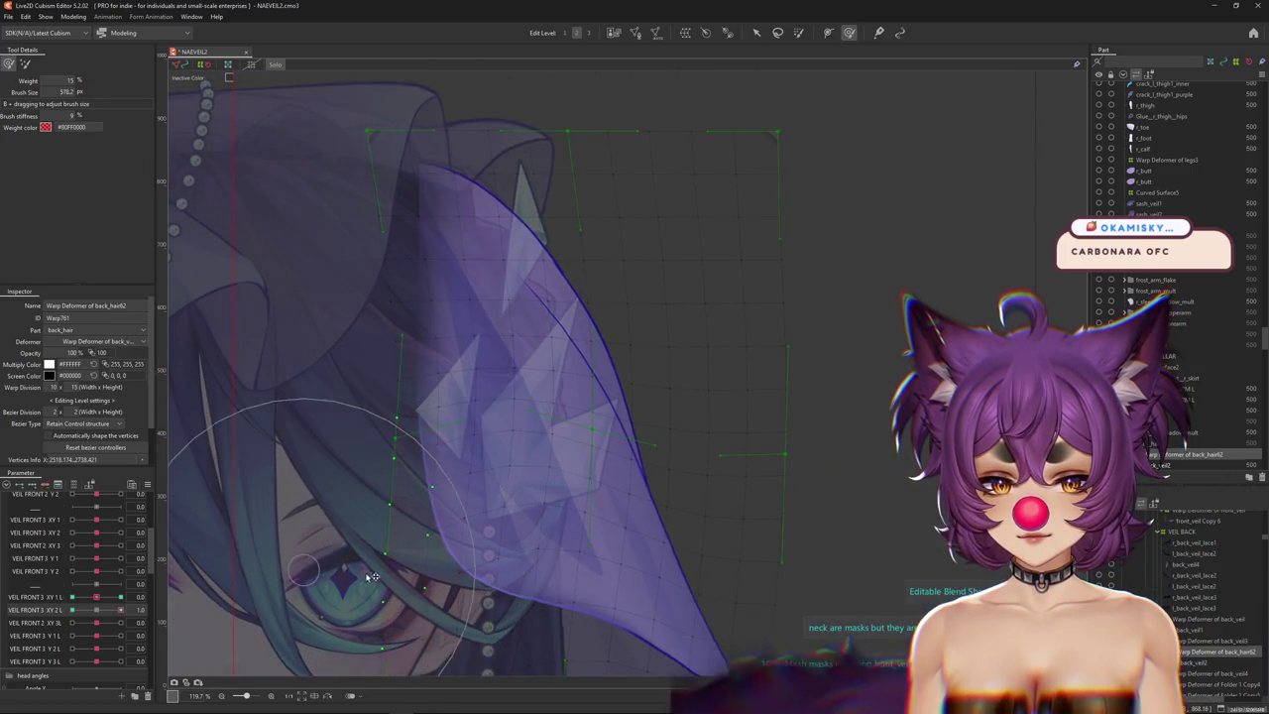
pyautogui.moveTo(372, 405); pyautogui.dragTo(337, 403)
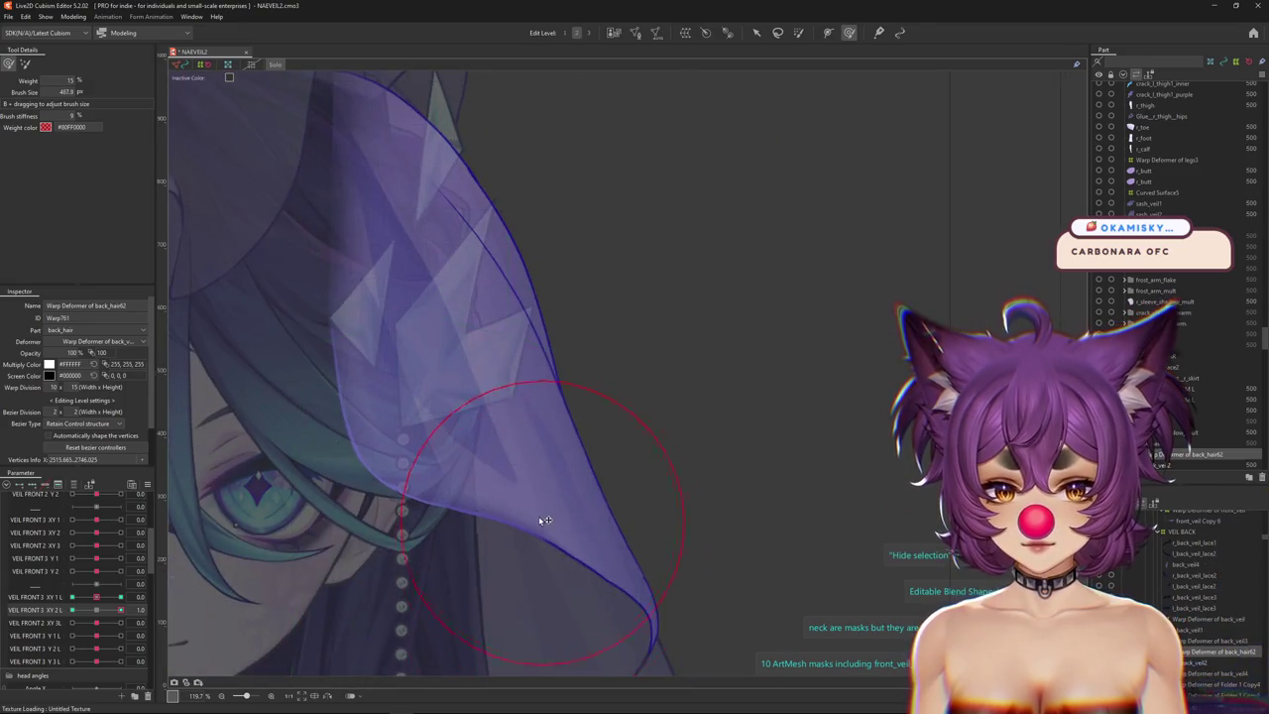
pyautogui.moveTo(562, 575); pyautogui.dragTo(536, 470)
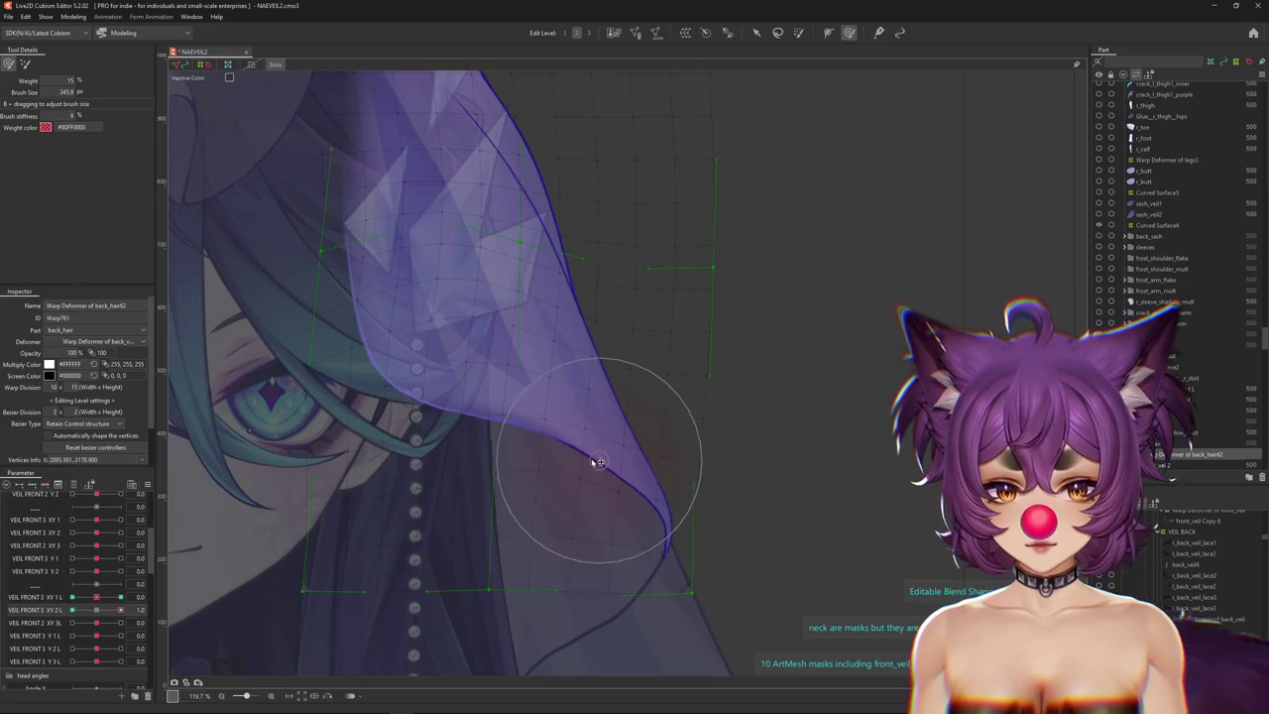
pyautogui.scroll(-3, 407, 451)
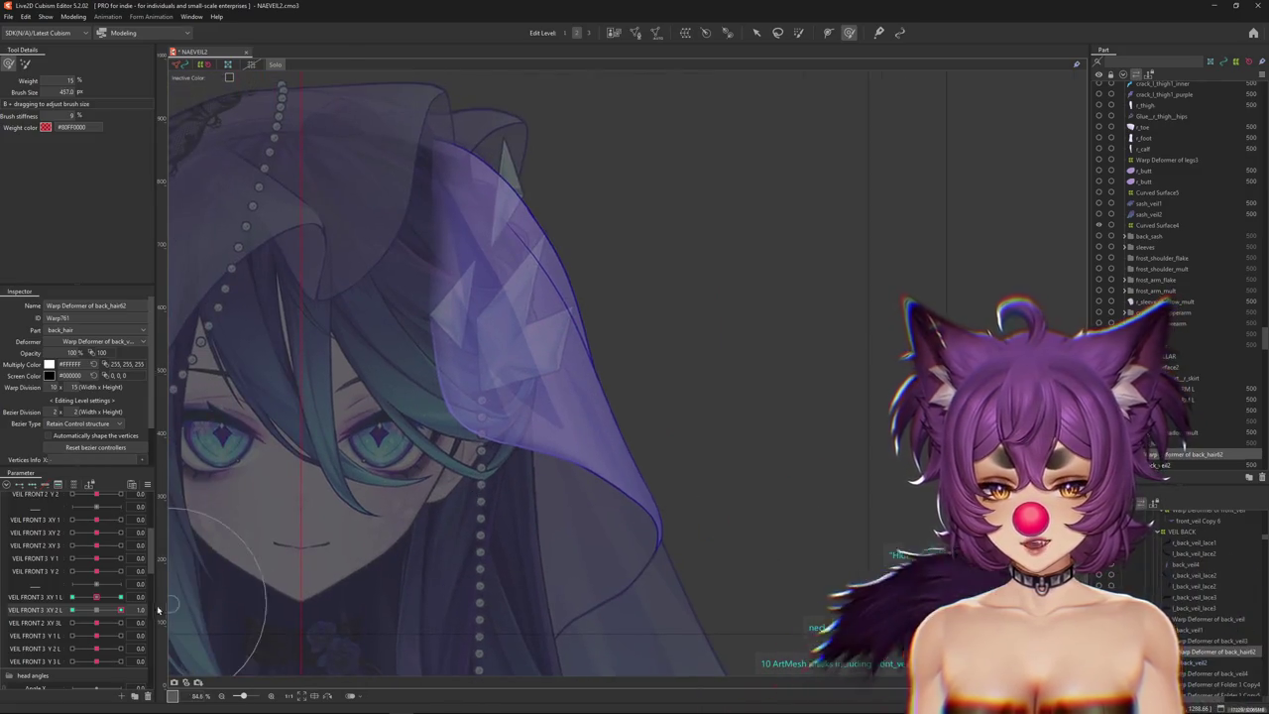
pyautogui.click(120, 610)
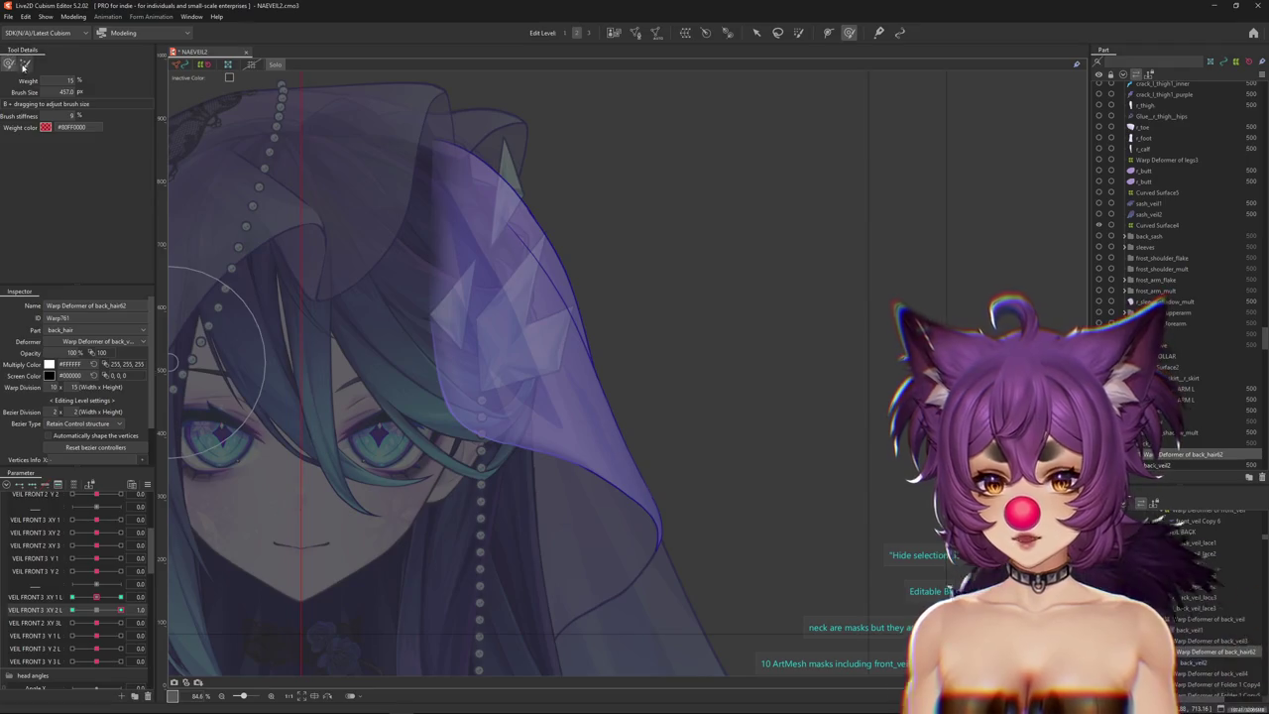
pyautogui.click(24, 65)
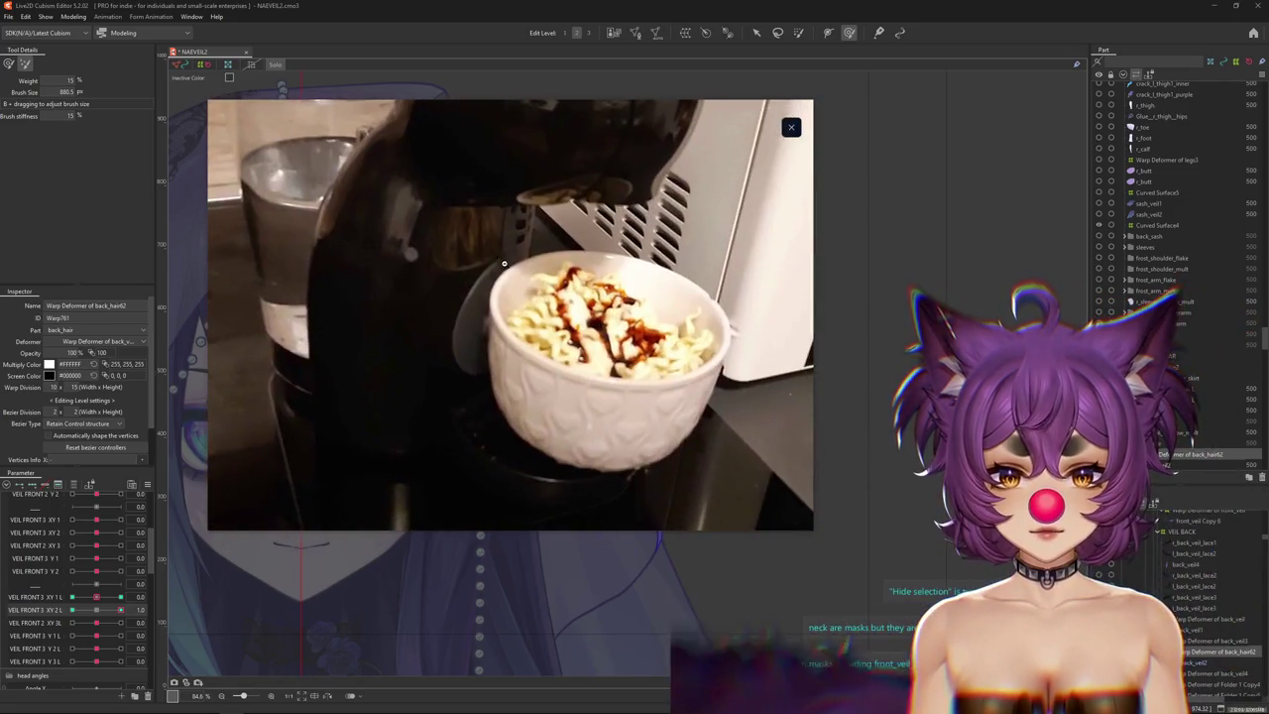
# Zoom in and out on the shared noodle-bowl photo several times, then close the image viewer.
pyautogui.click(496, 255)
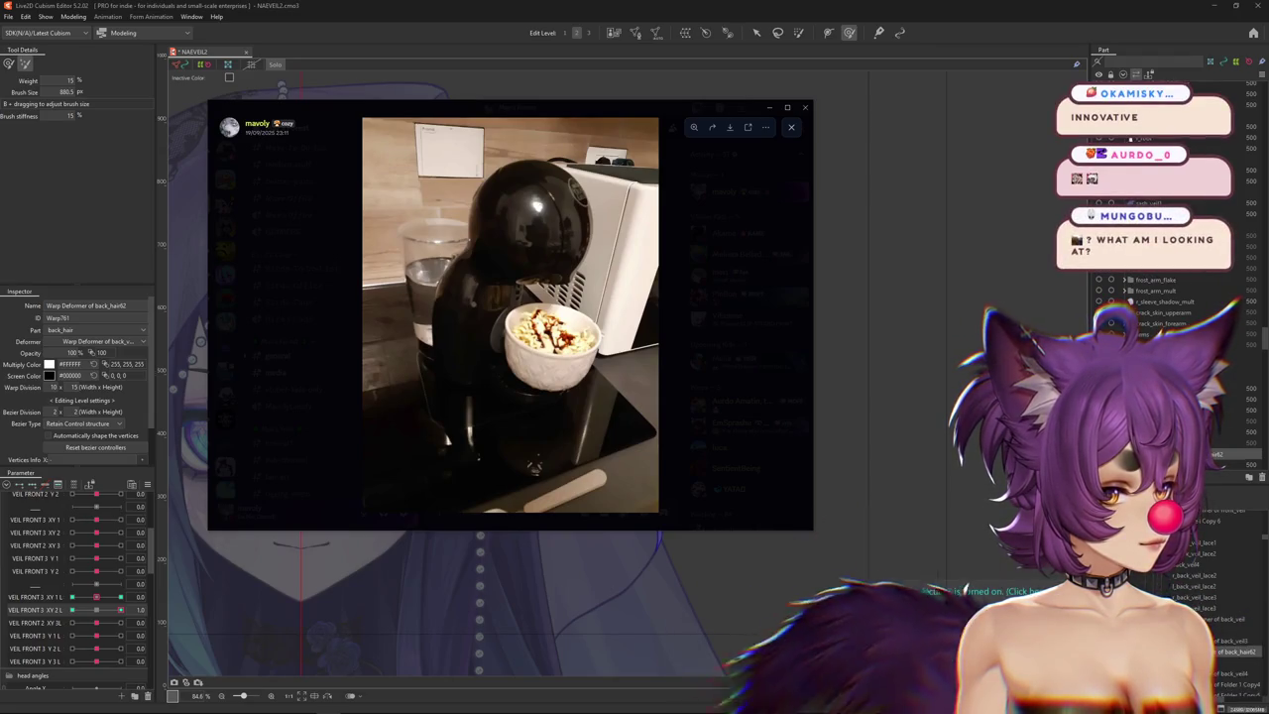
pyautogui.click(587, 314)
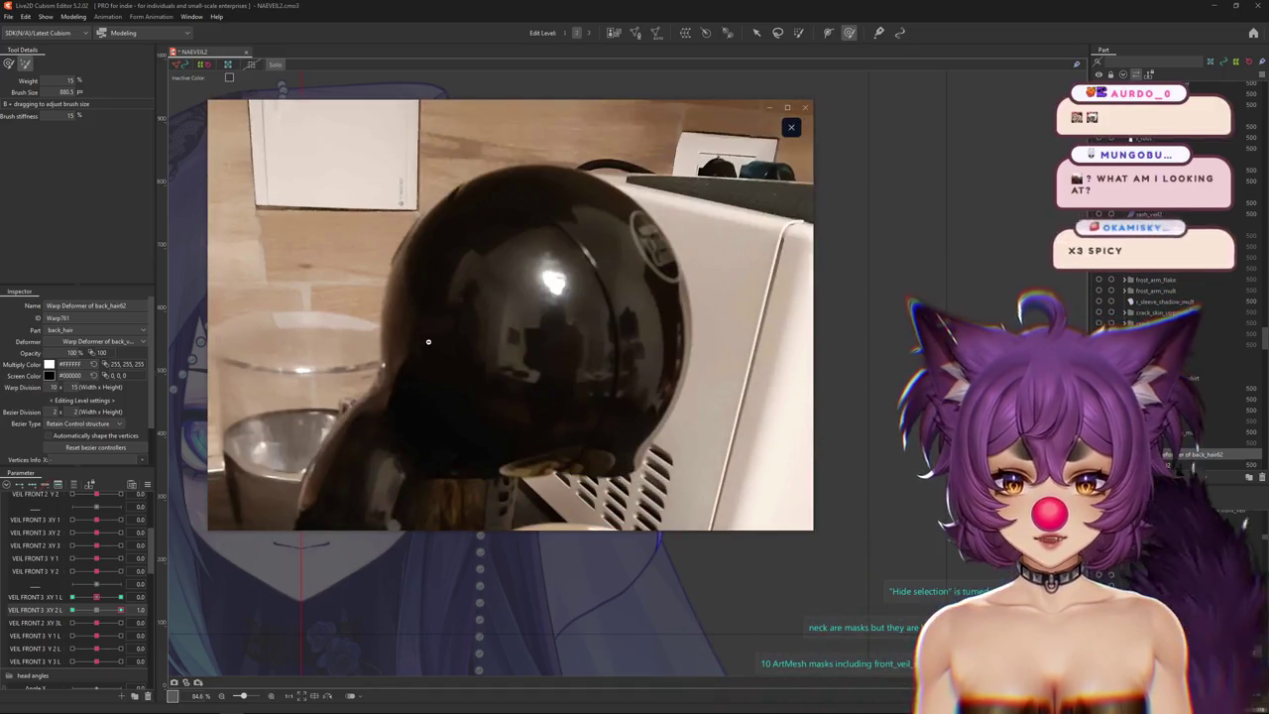
pyautogui.click(419, 328)
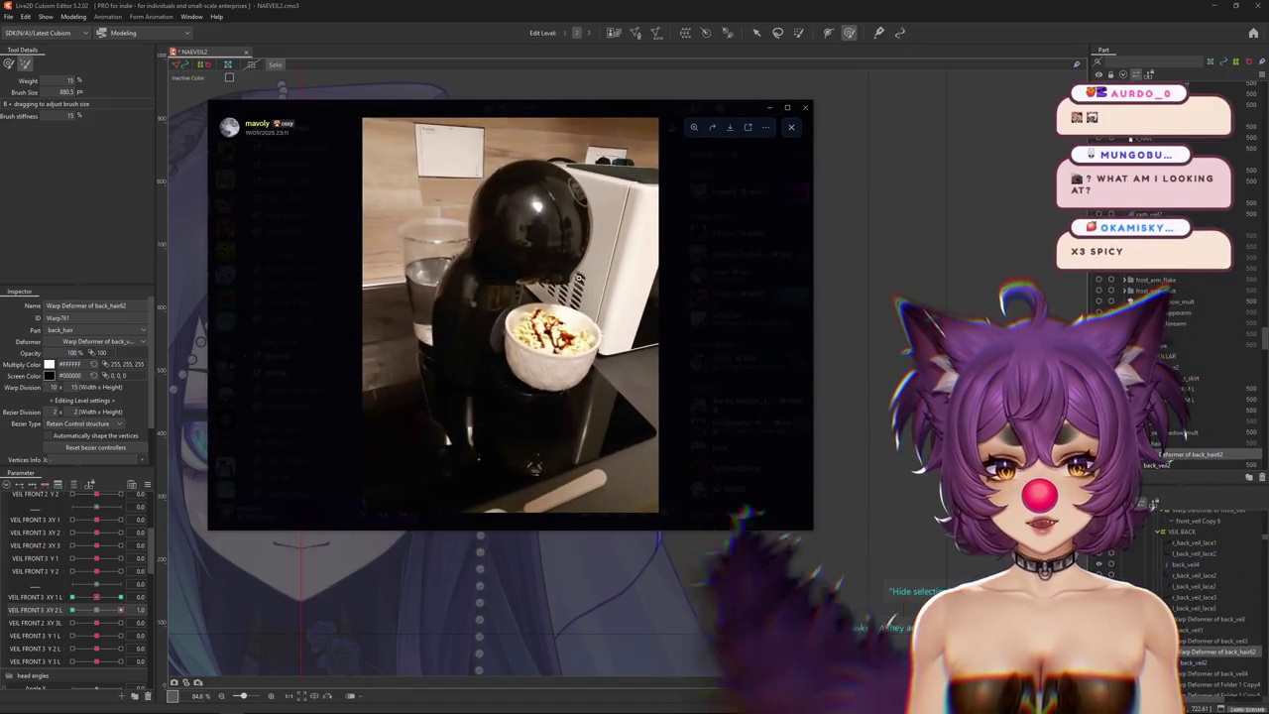
pyautogui.click(554, 256)
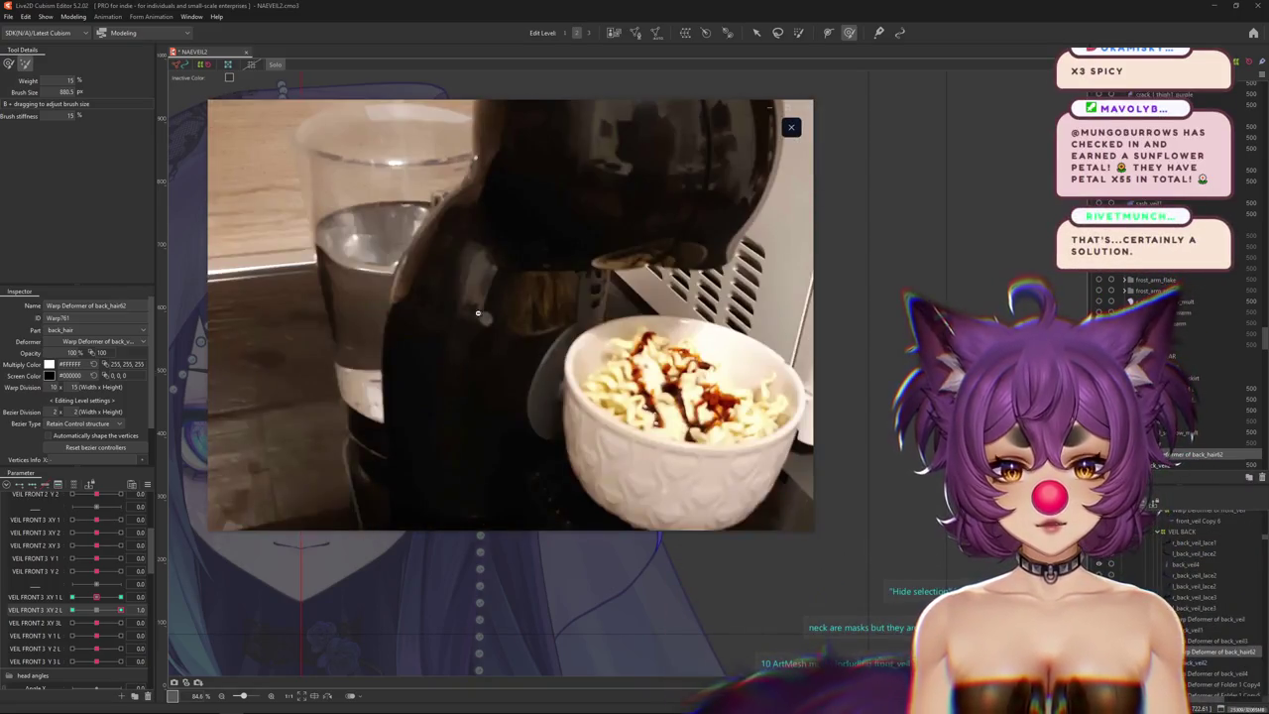
pyautogui.click(552, 261)
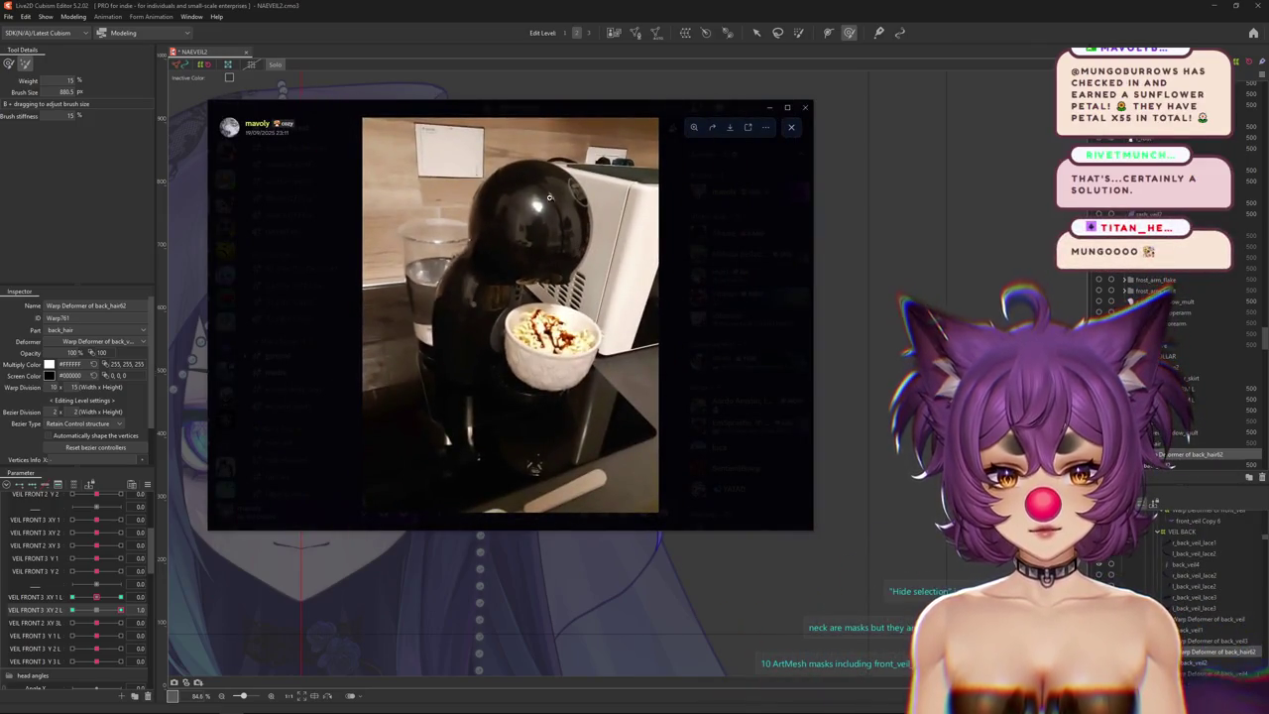
pyautogui.click(589, 367)
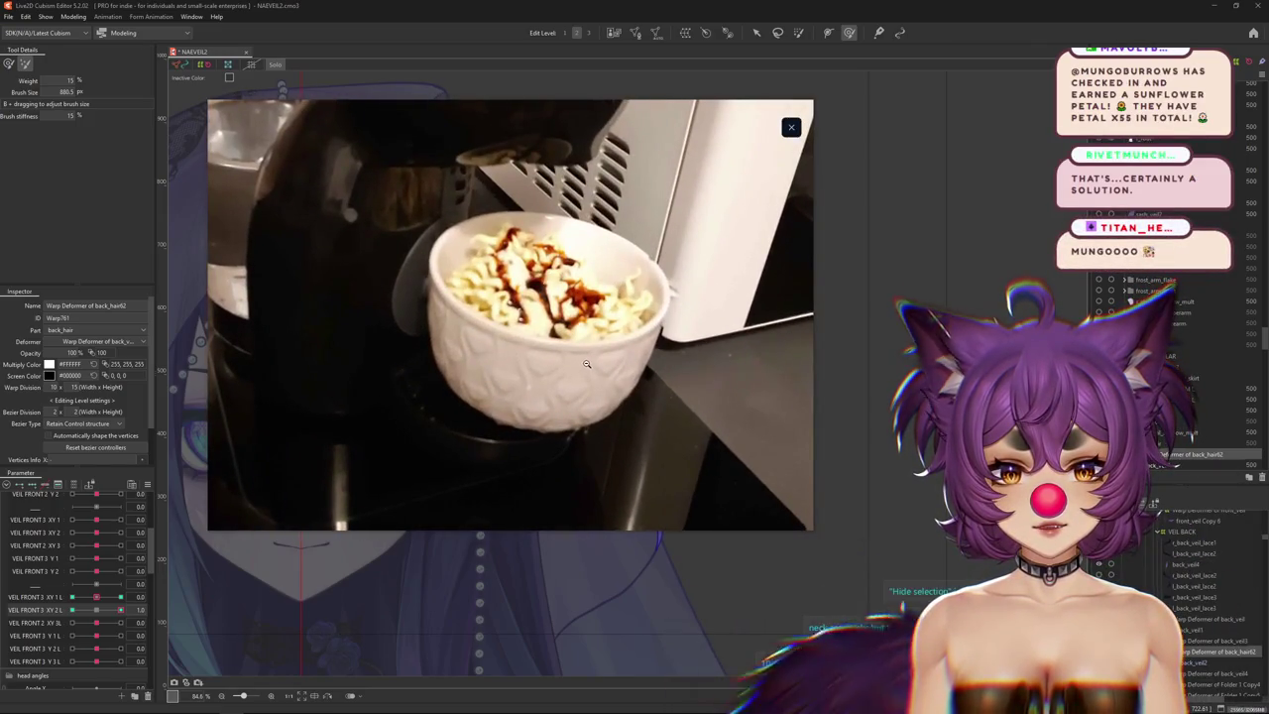
pyautogui.click(588, 361)
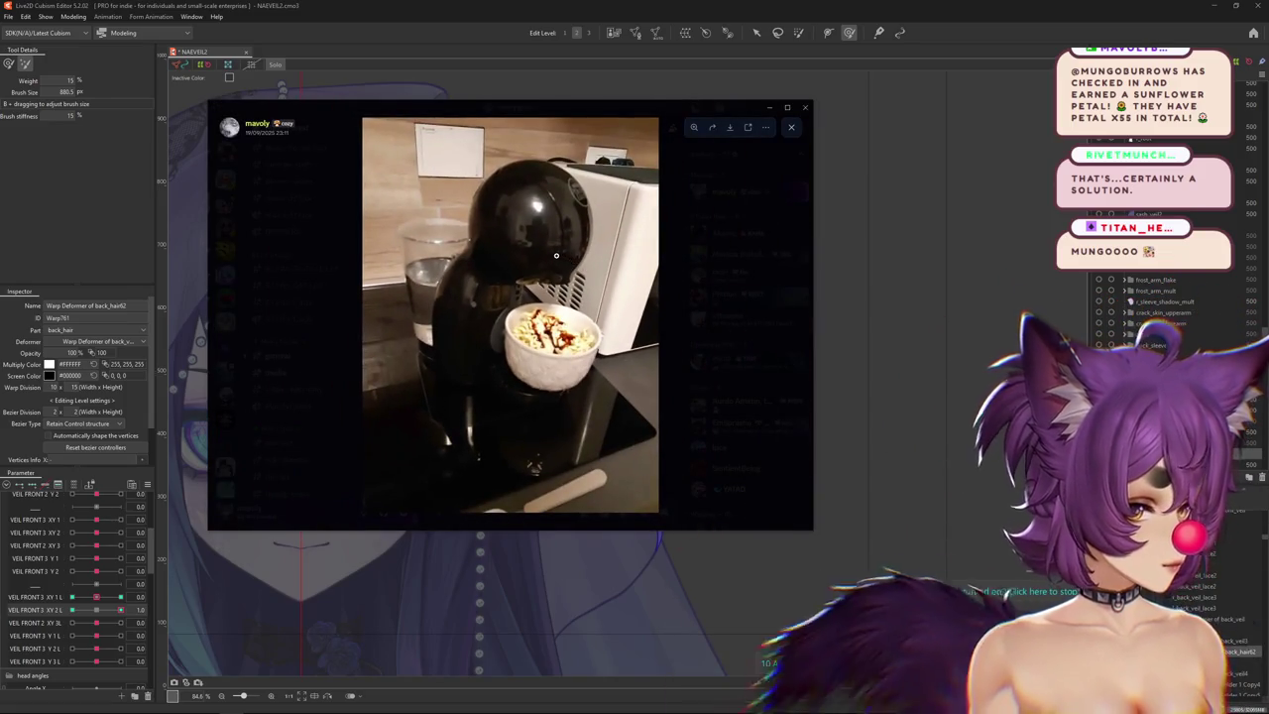
pyautogui.click(531, 407)
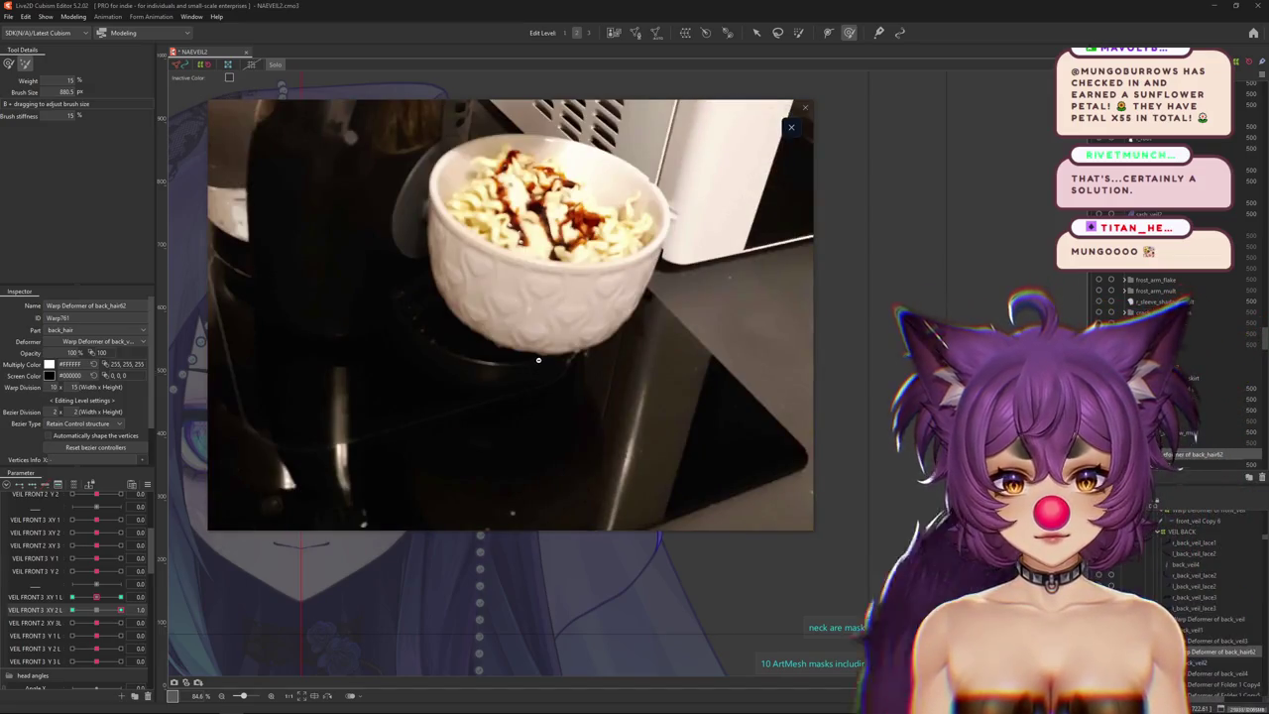
pyautogui.click(553, 373)
pyautogui.click(558, 376)
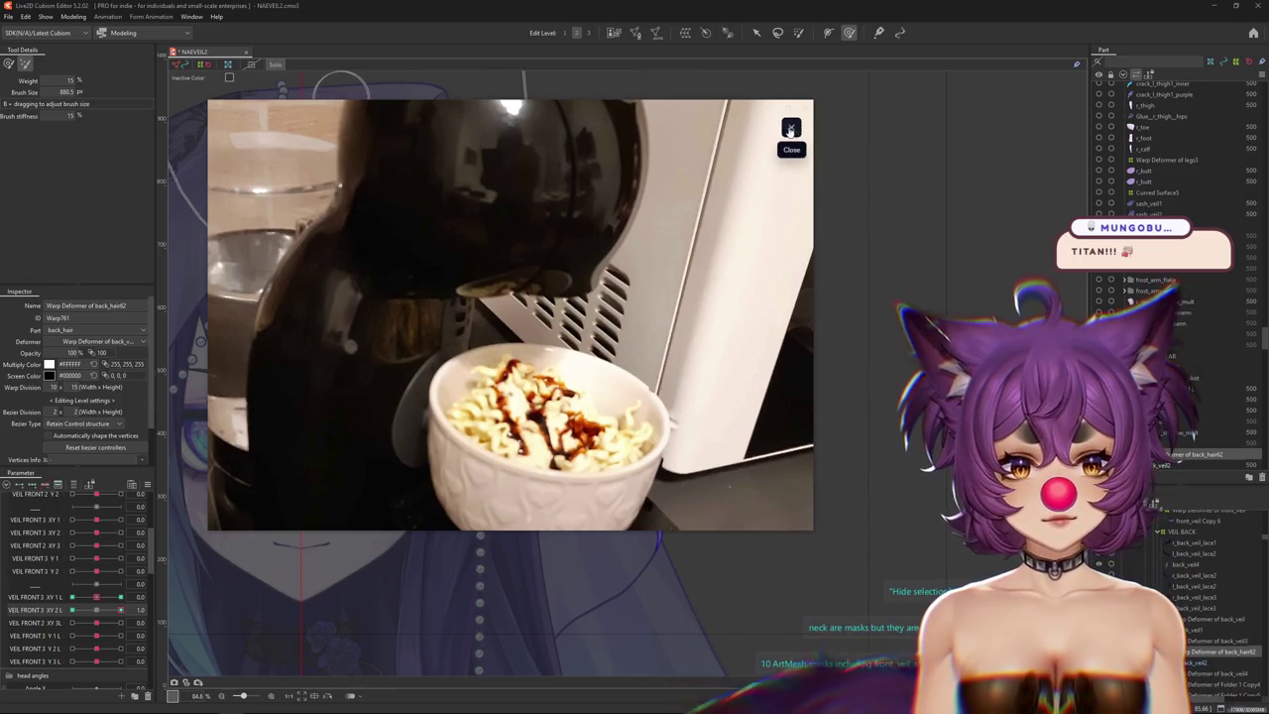
pyautogui.click(791, 127)
# Switch back from Discord to Cubism Editor and zoom out to show the whole veiled head.
pyautogui.hotkey('alt', 'Tab')
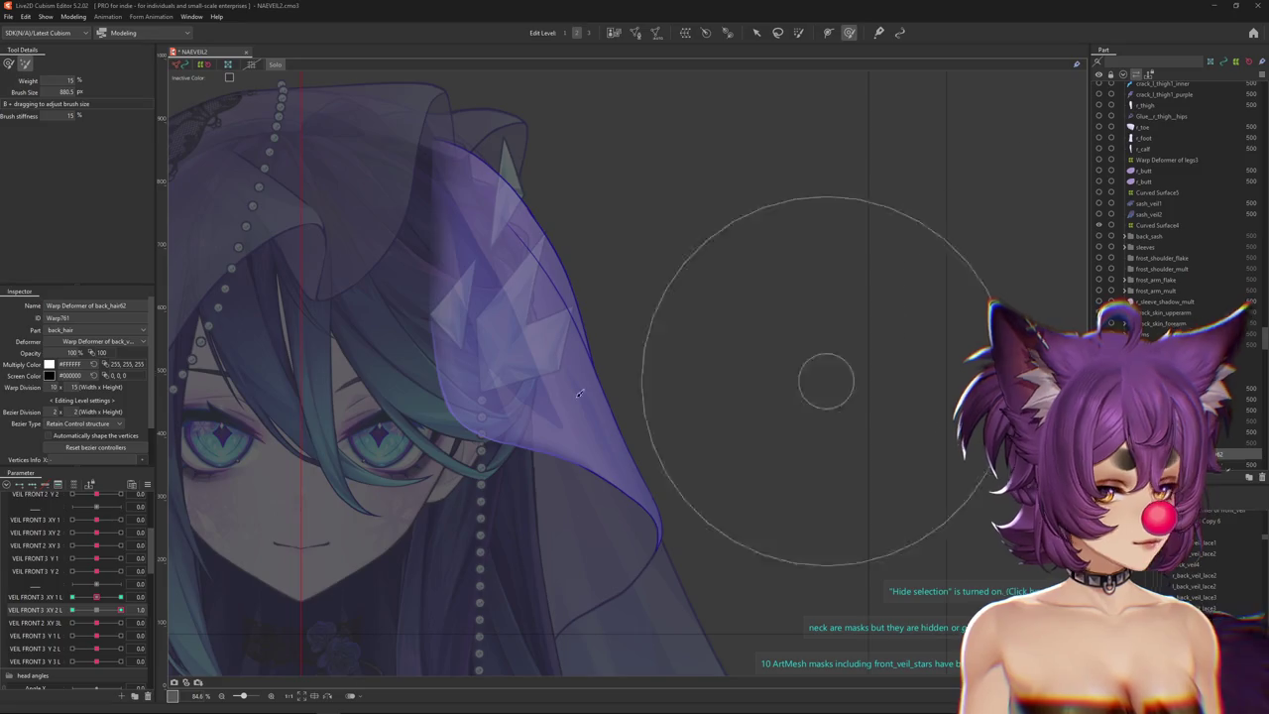
pyautogui.scroll(-3, 607, 397)
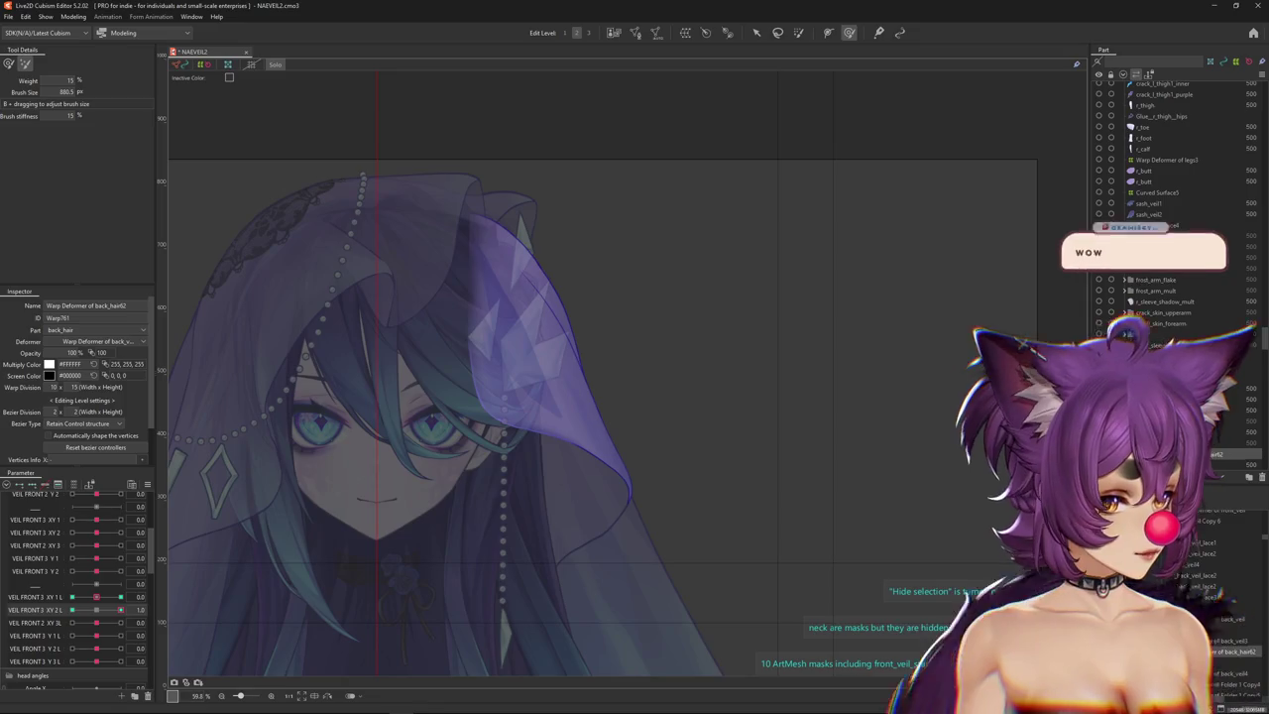
pyautogui.click(70, 18)
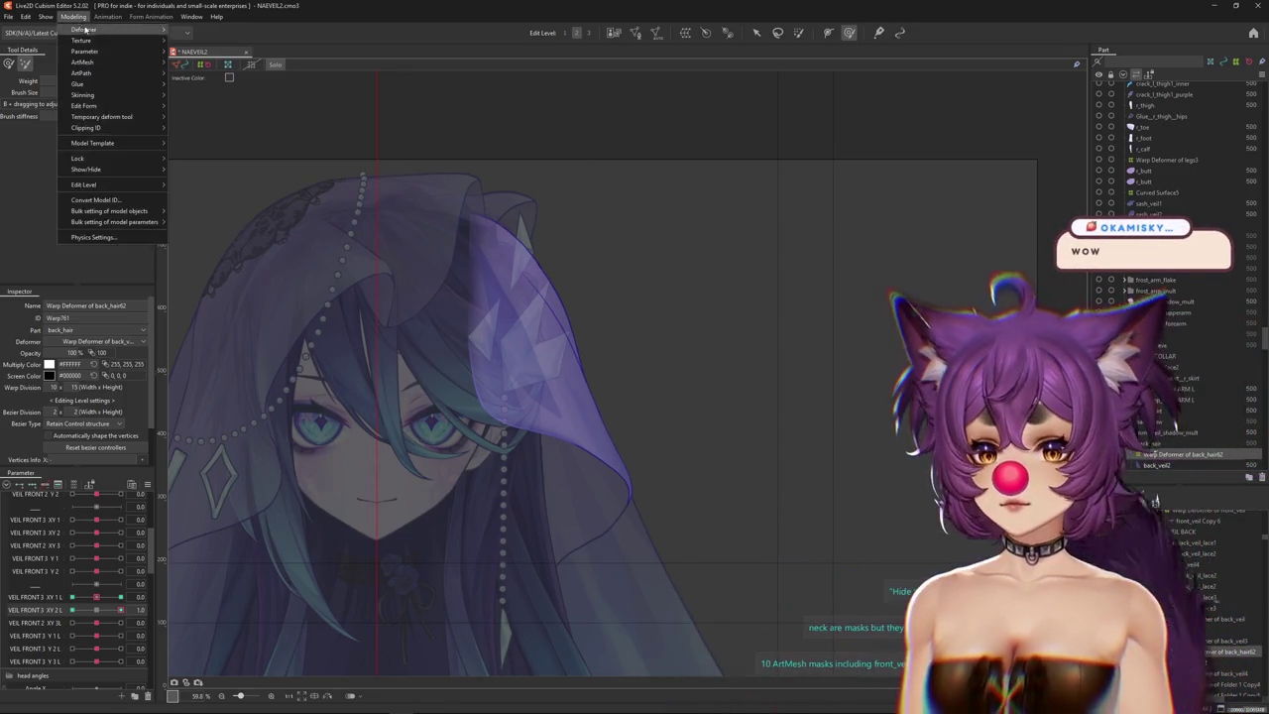
# Open Physics Settings, center the veiled face in the preview, and play the [Posing] motion pattern.
pyautogui.click(99, 236)
pyautogui.scroll(5, 706, 208)
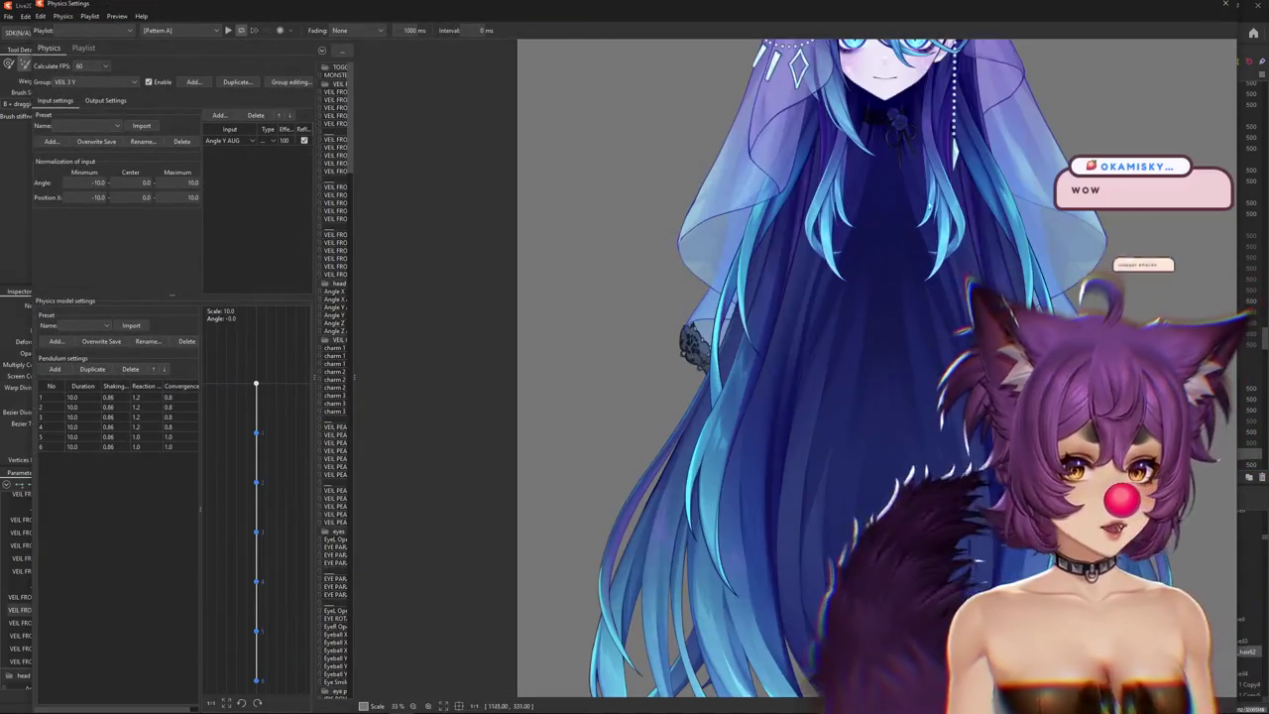
pyautogui.moveTo(734, 60); pyautogui.dragTo(764, 266)
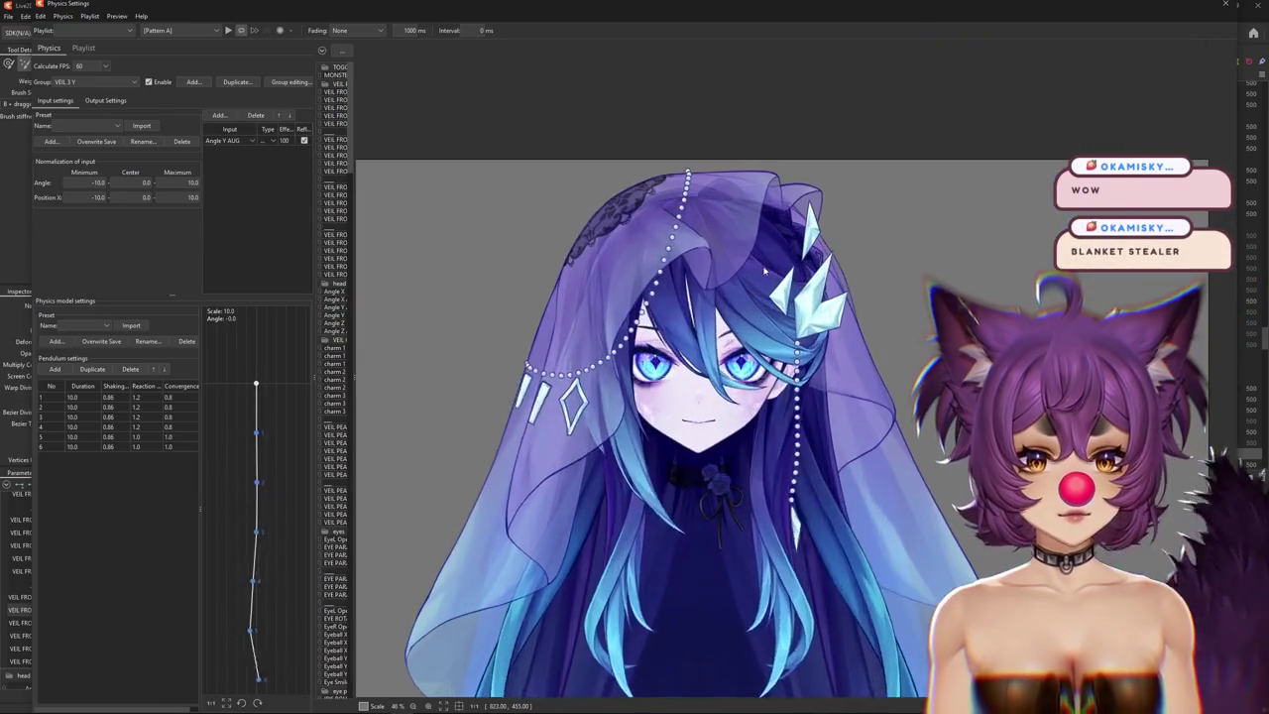
pyautogui.scroll(2, 739, 203)
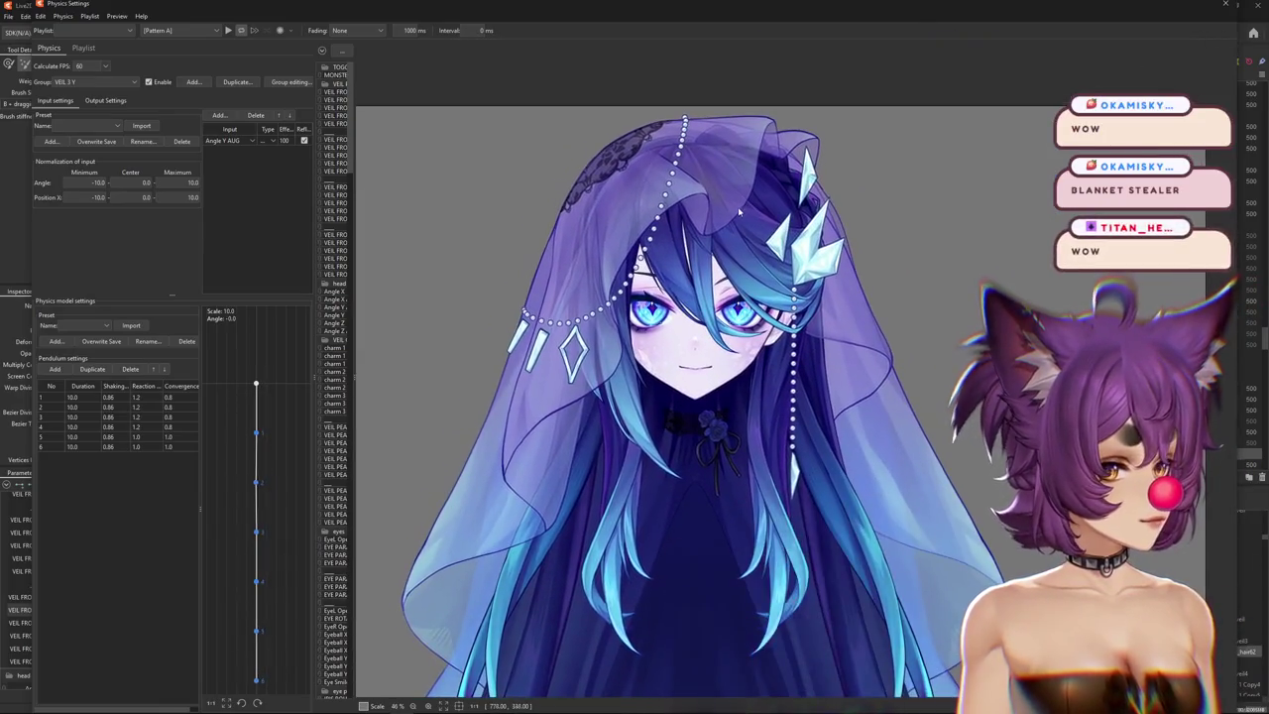
pyautogui.moveTo(736, 198); pyautogui.dragTo(732, 222)
pyautogui.click(178, 30)
pyautogui.click(167, 63)
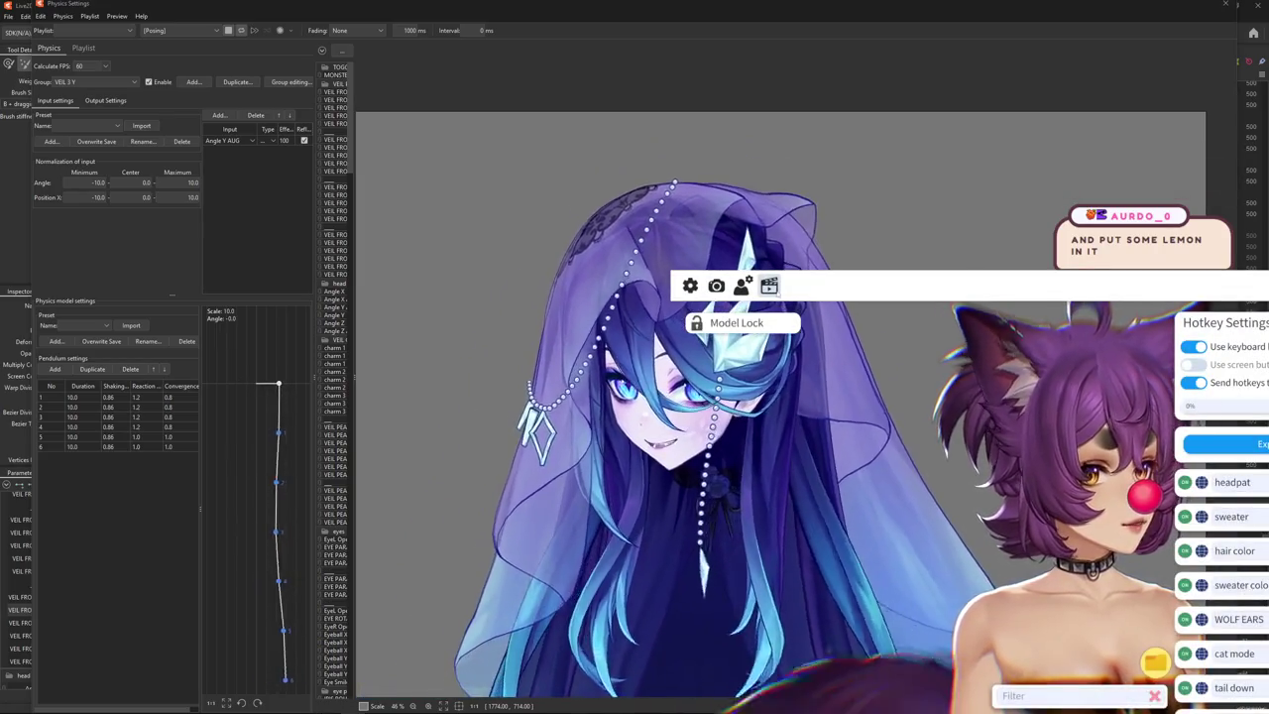
# Zoom the physics preview out to review the VEIL 3 Y six-pendulum chain.
pyautogui.scroll(-1, 1058, 501)
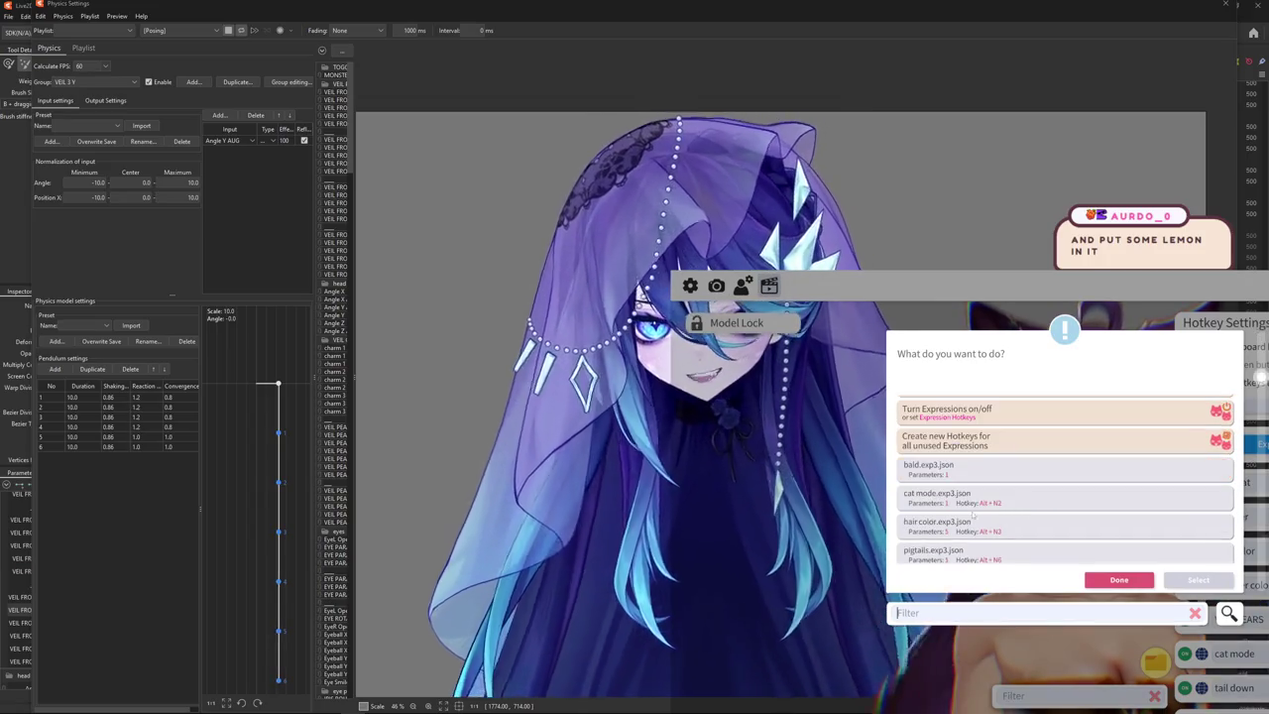
# Close Physics Settings and select the back_hair62 warp deformer in the Modeling view.
pyautogui.click(1185, 582)
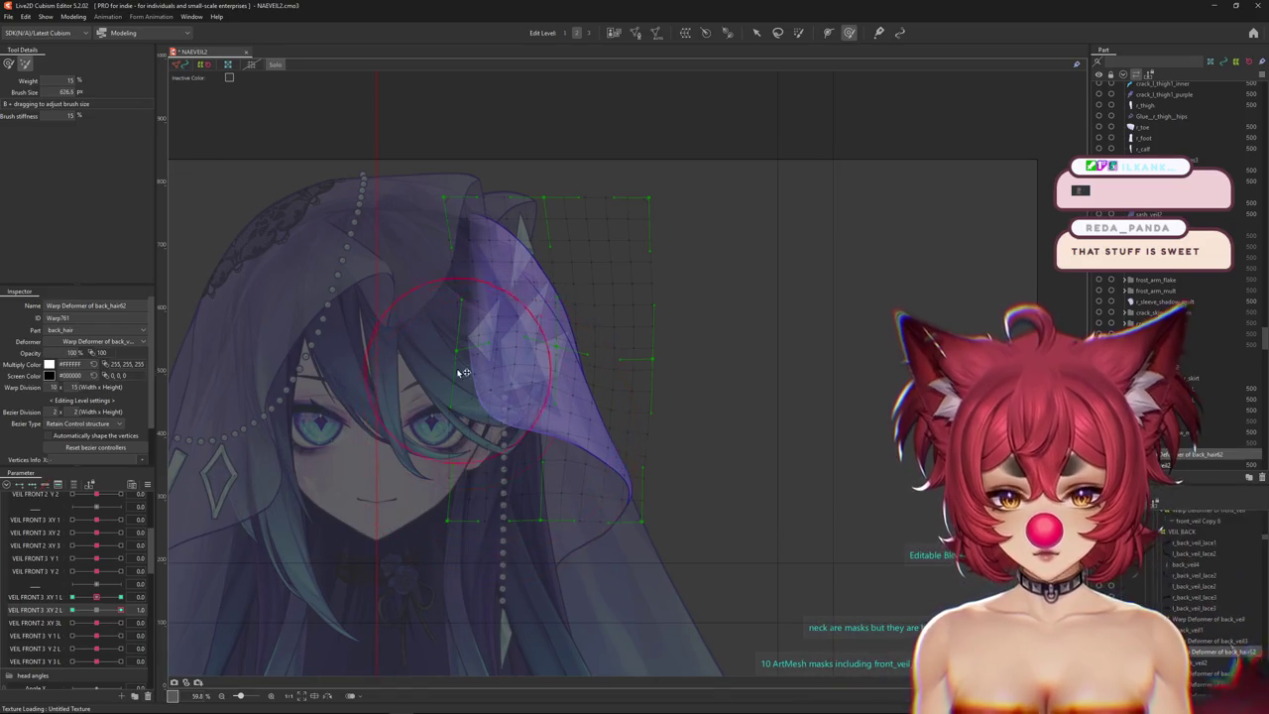
# Switch to the other deform brush, size it to the side veil, and select VEIL FRONT 3 XY 2 L.
pyautogui.click(8, 63)
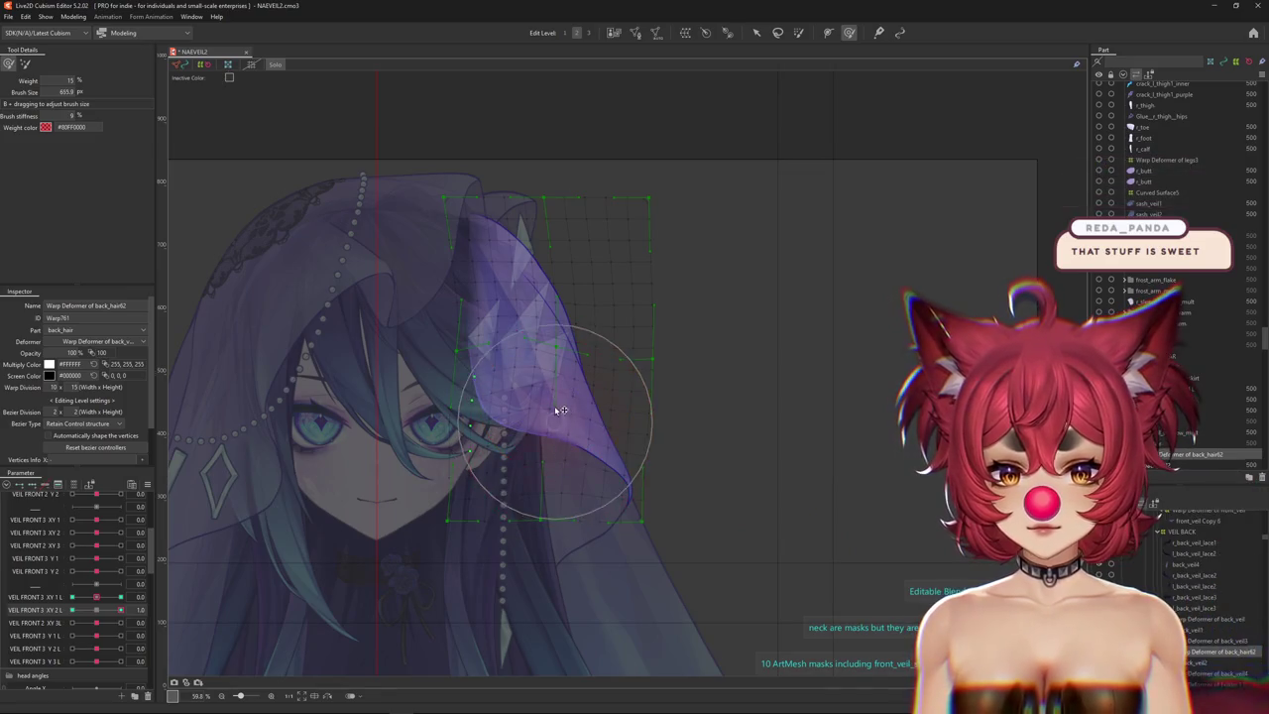
pyautogui.moveTo(518, 394); pyautogui.dragTo(514, 385)
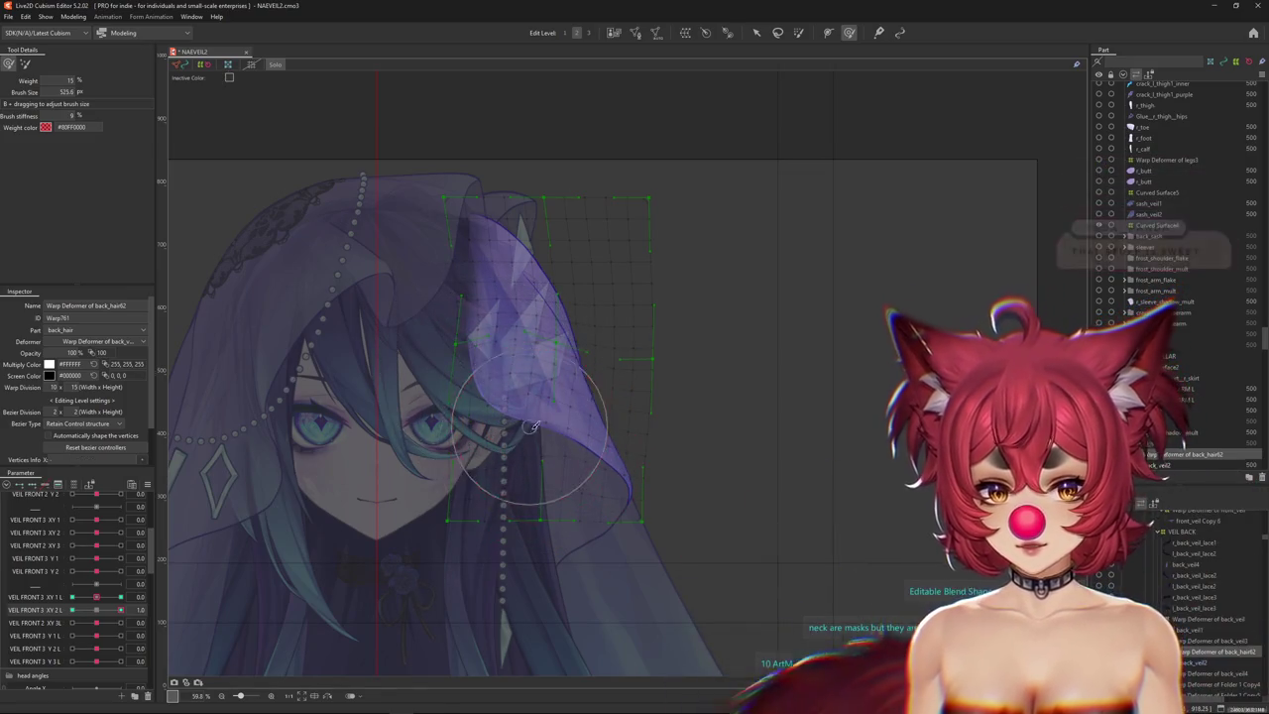
pyautogui.click(117, 598)
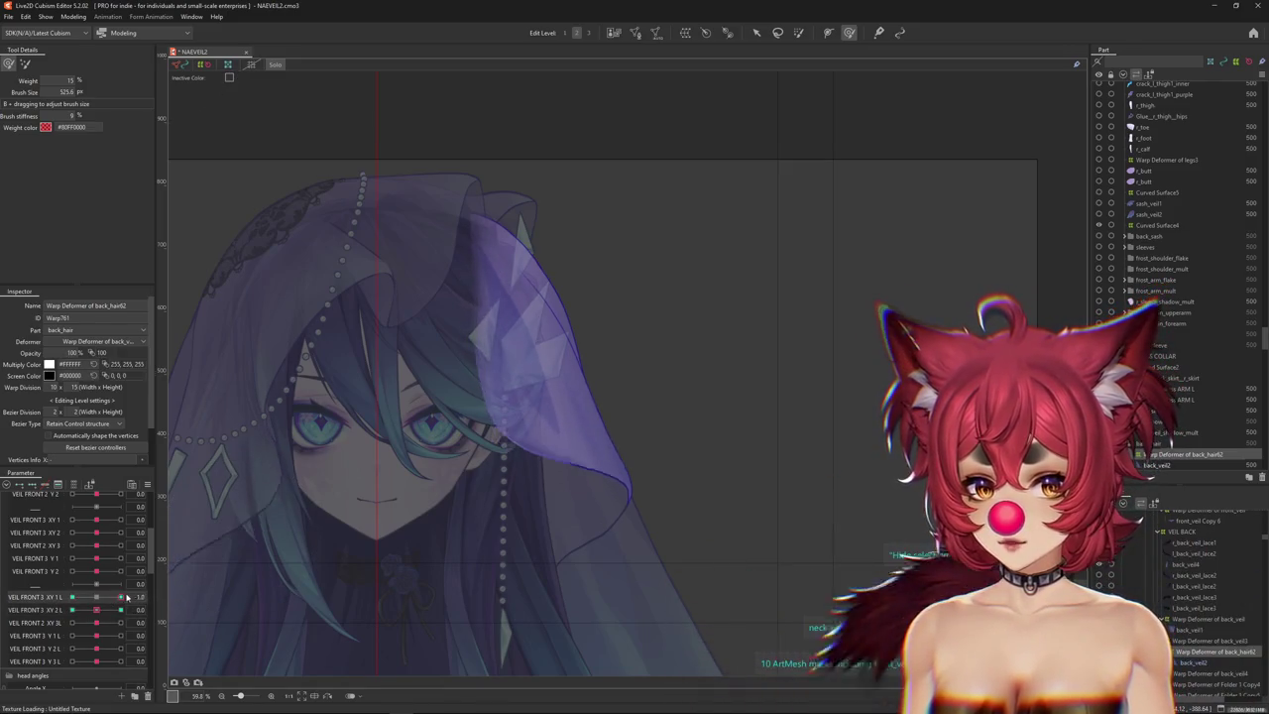
pyautogui.click(149, 612)
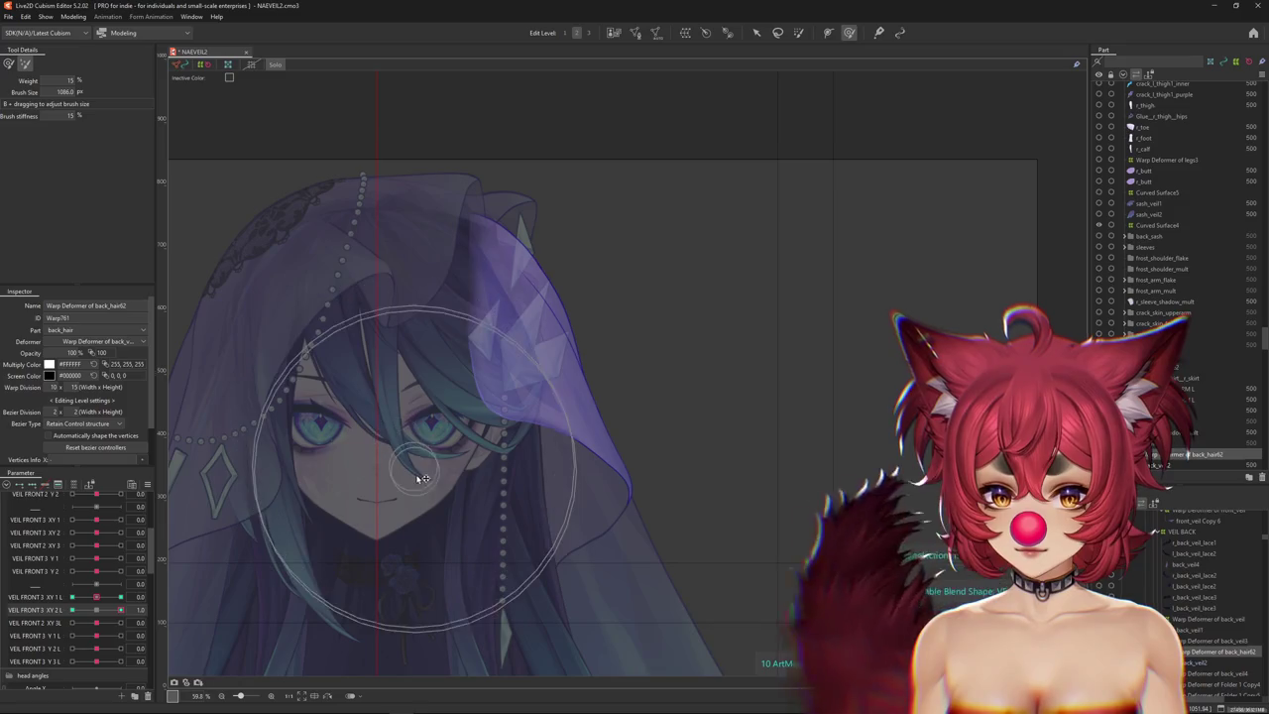
pyautogui.click(99, 661)
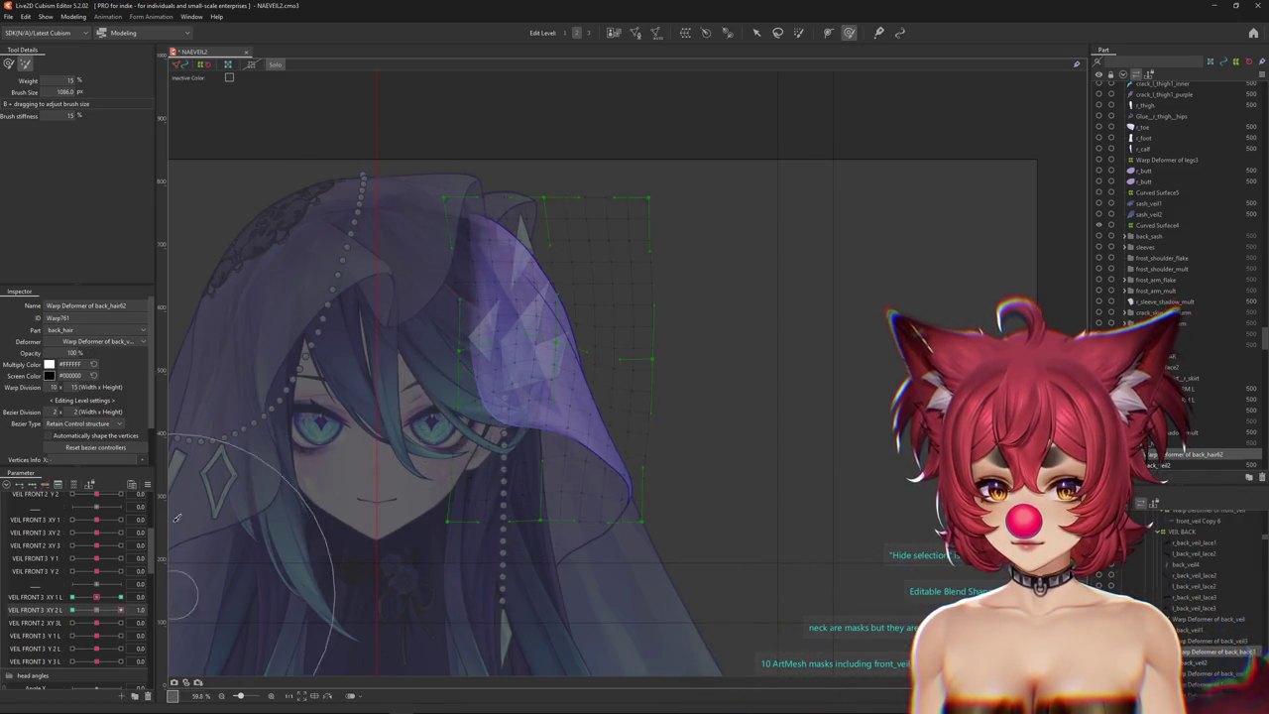
pyautogui.moveTo(523, 365); pyautogui.dragTo(595, 451)
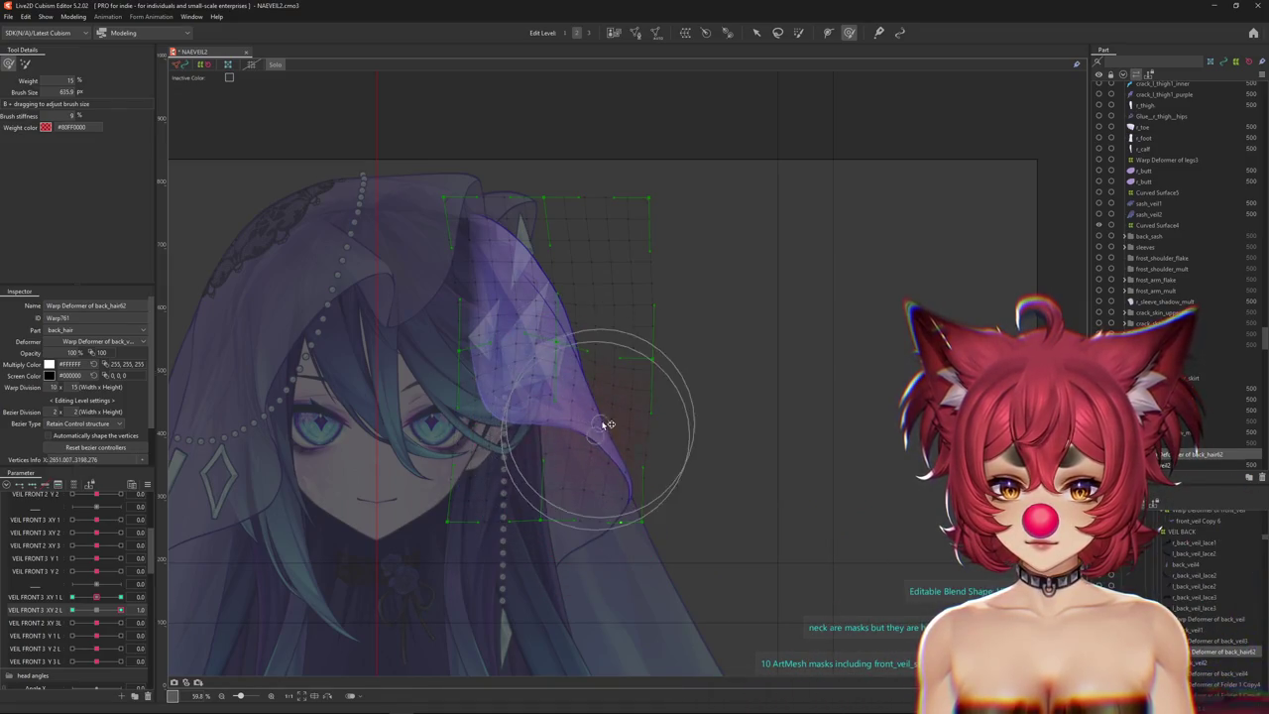
pyautogui.moveTo(608, 424); pyautogui.dragTo(395, 559)
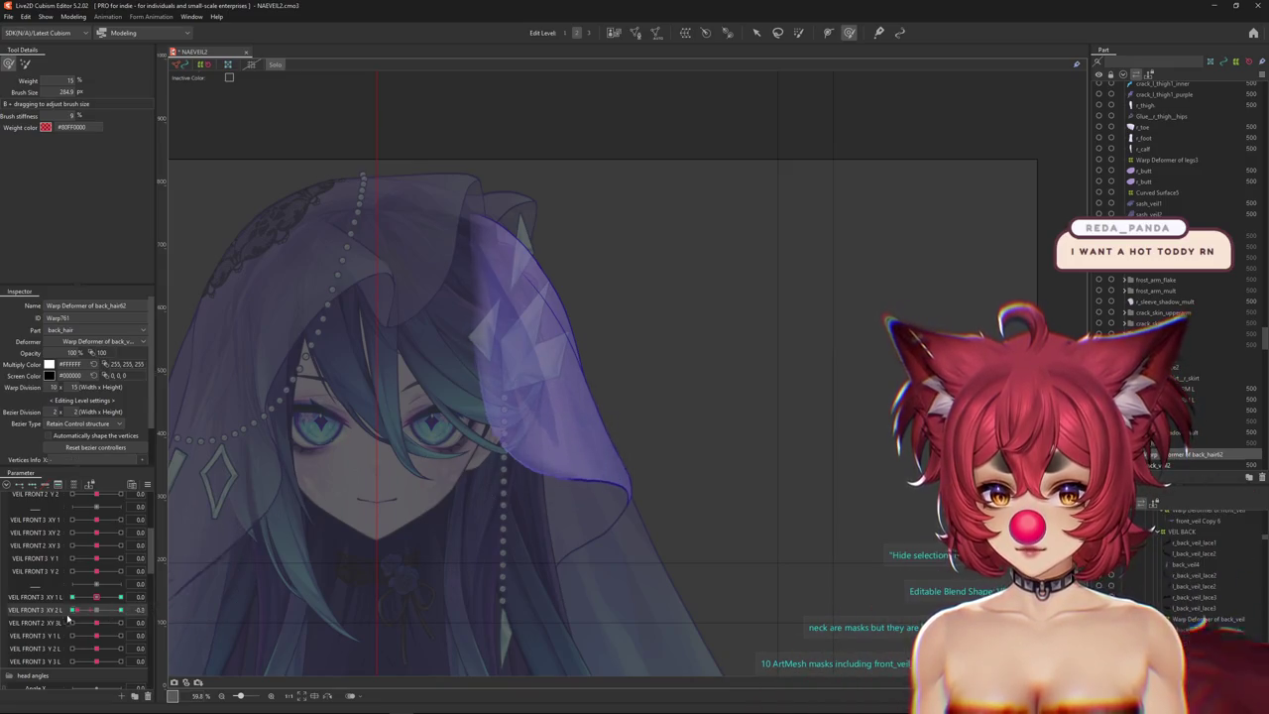
pyautogui.moveTo(553, 399); pyautogui.dragTo(595, 476)
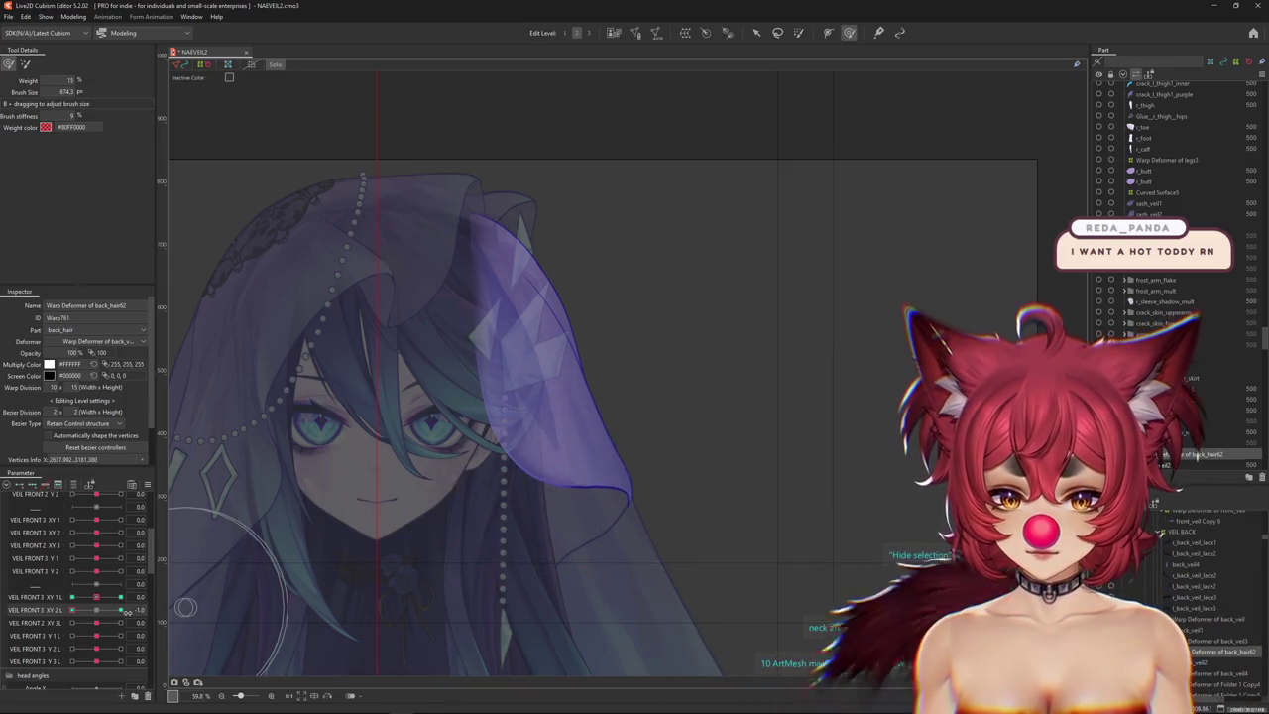
# Set VEIL FRONT 3 XY 2 L to -1.0 and compare with the character reference image.
pyautogui.moveTo(96, 612); pyautogui.dragTo(5, 642)
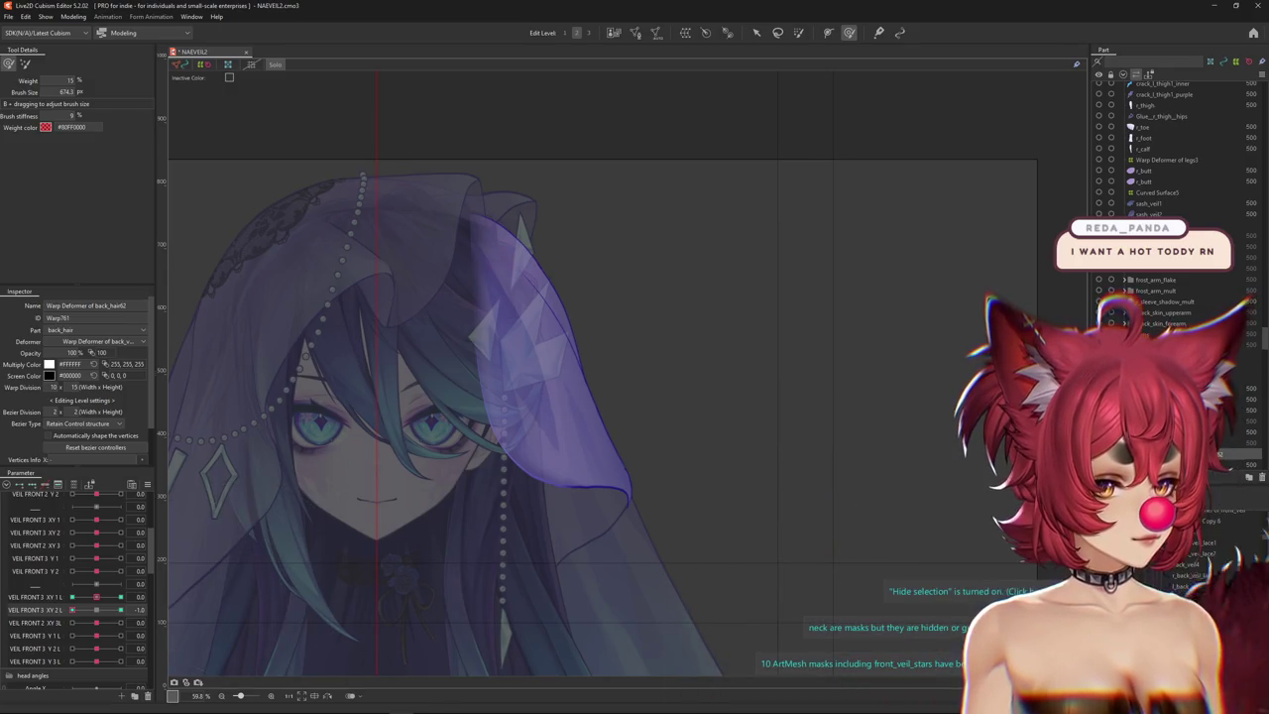
pyautogui.hotkey('alt', 'Tab')
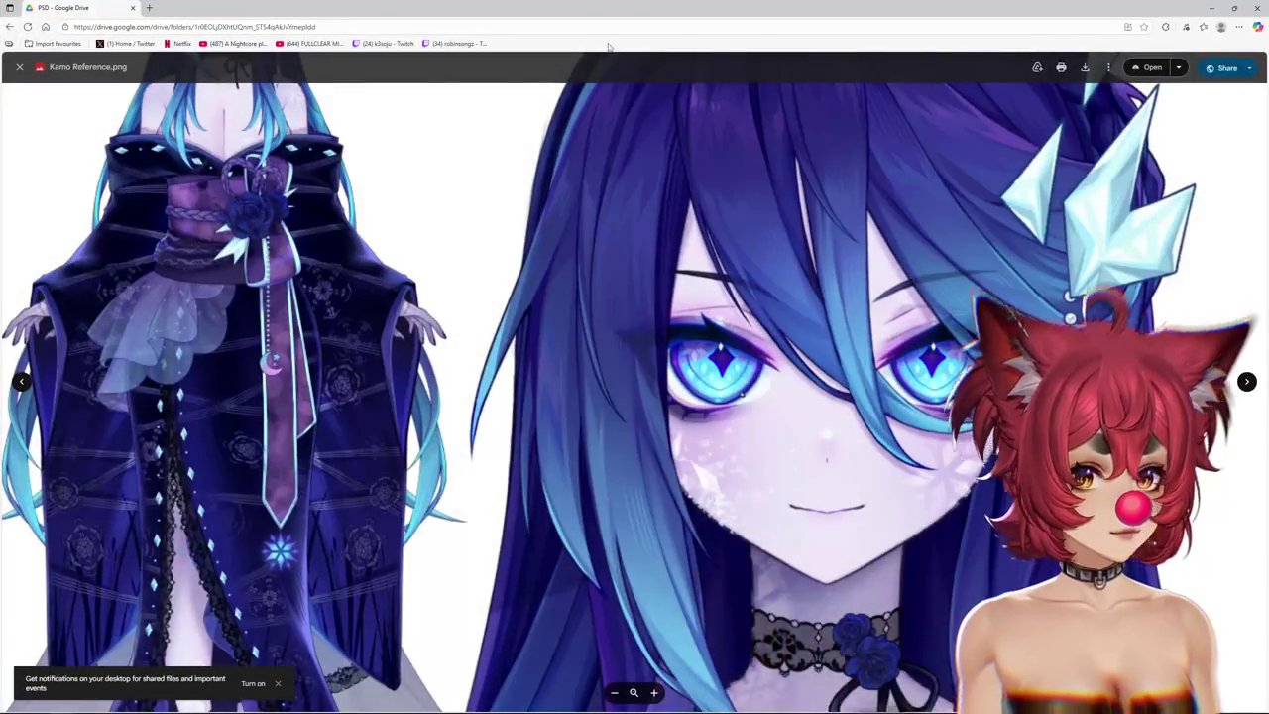
pyautogui.hotkey('alt', 'Tab')
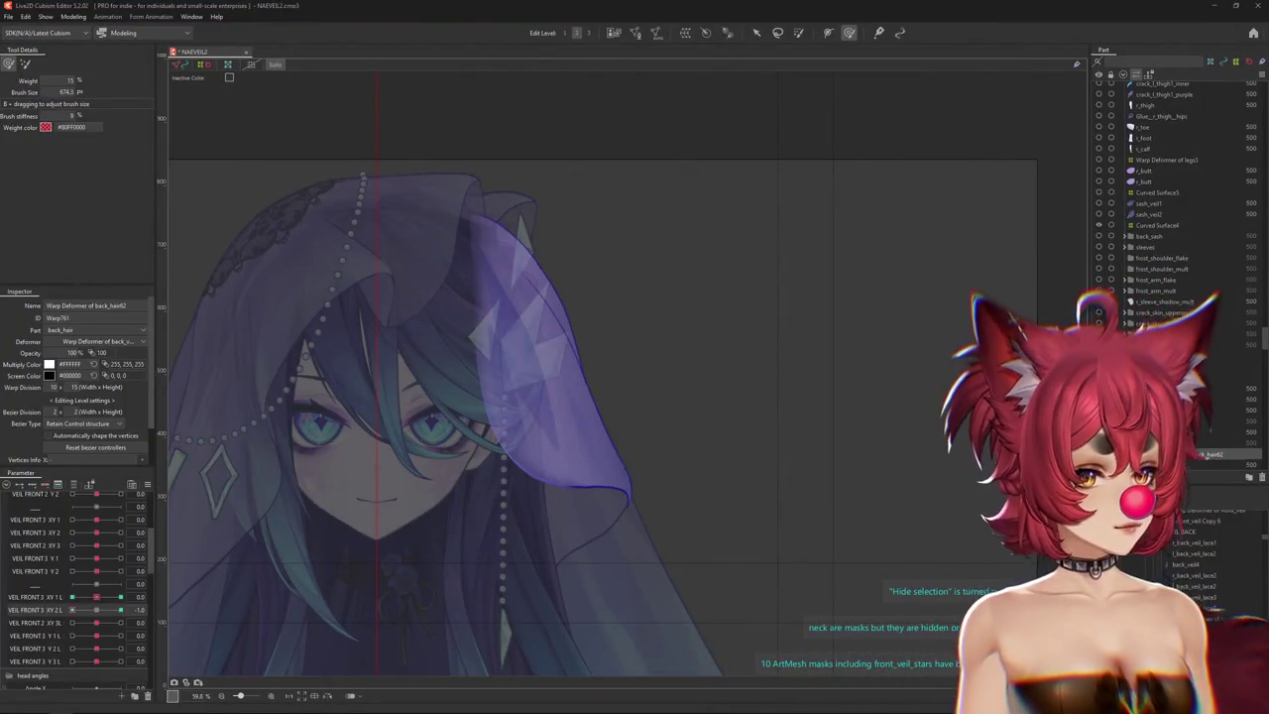